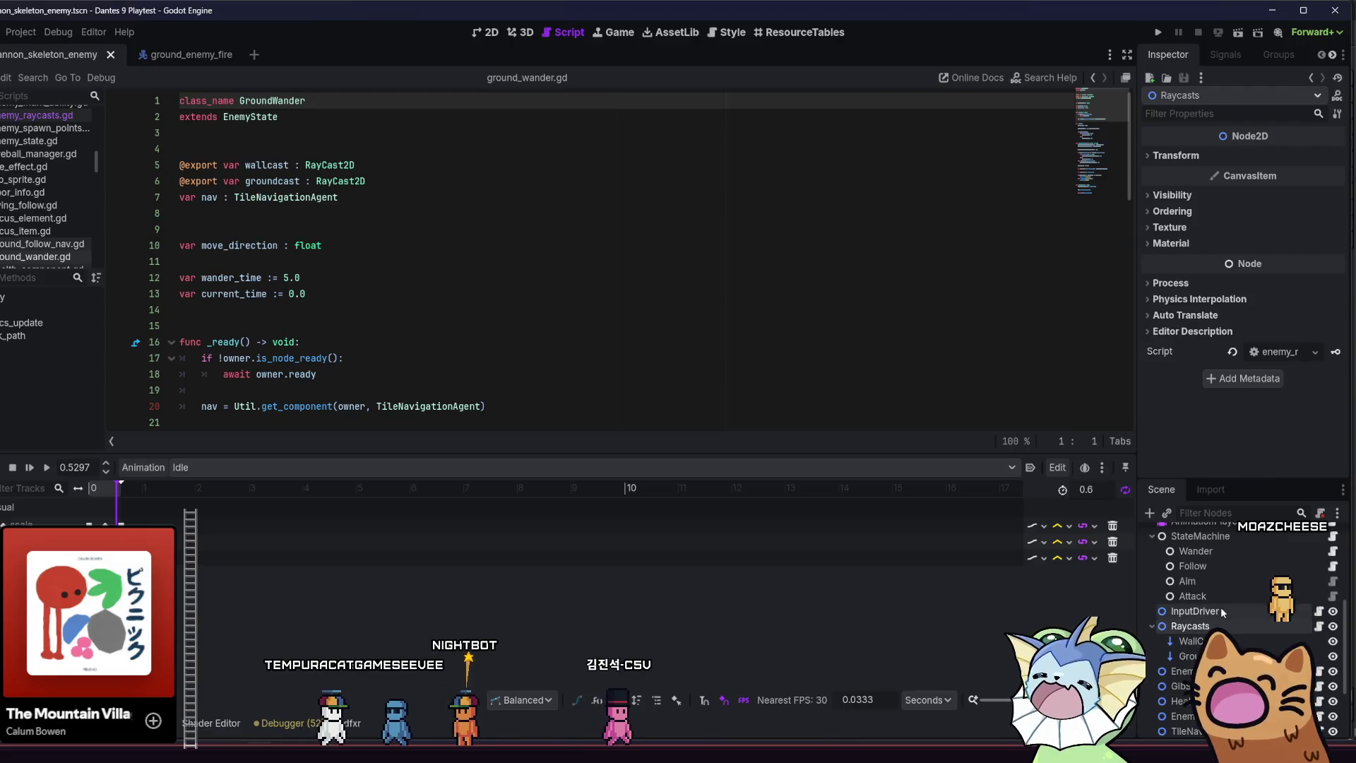
# Inspect the InputDriver and TileNavigationAgent nodes in the Scene dock.
pyautogui.click(1216, 611)
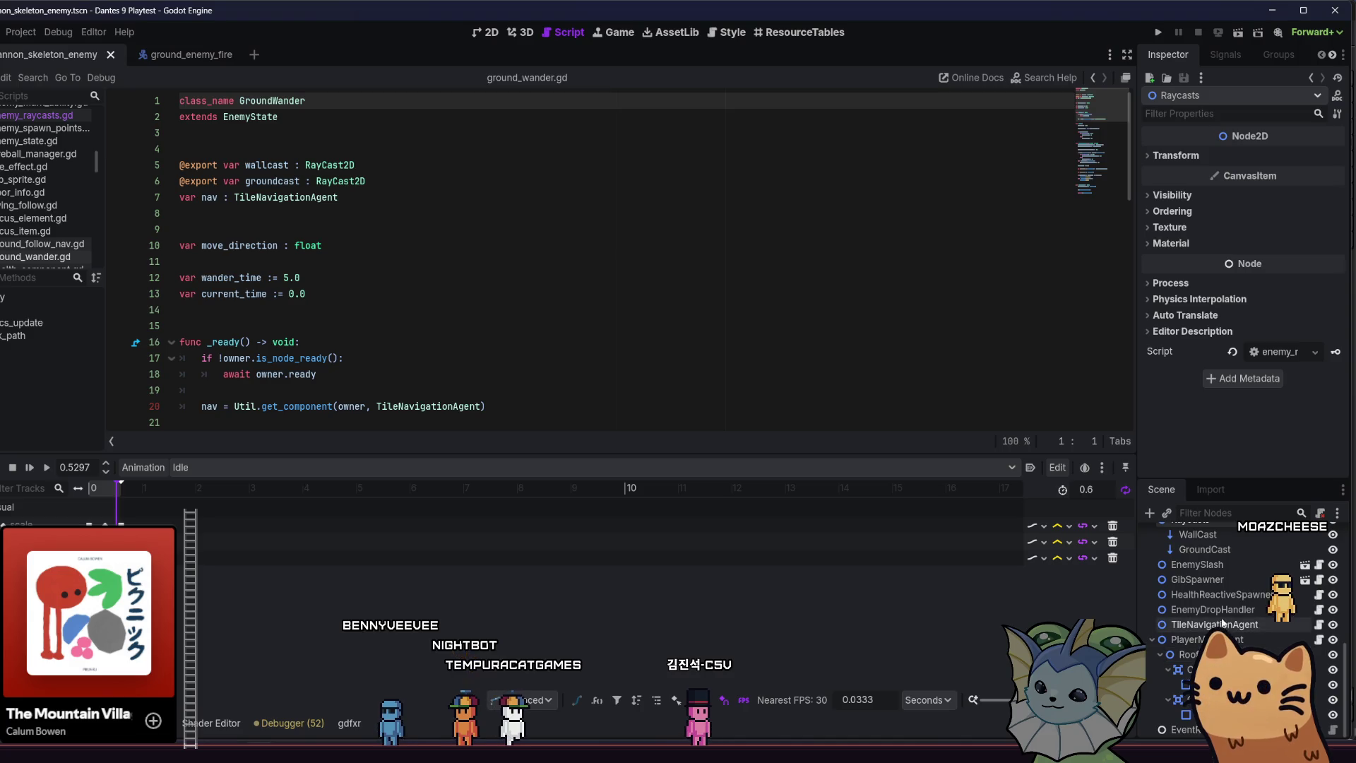
pyautogui.click(1218, 625)
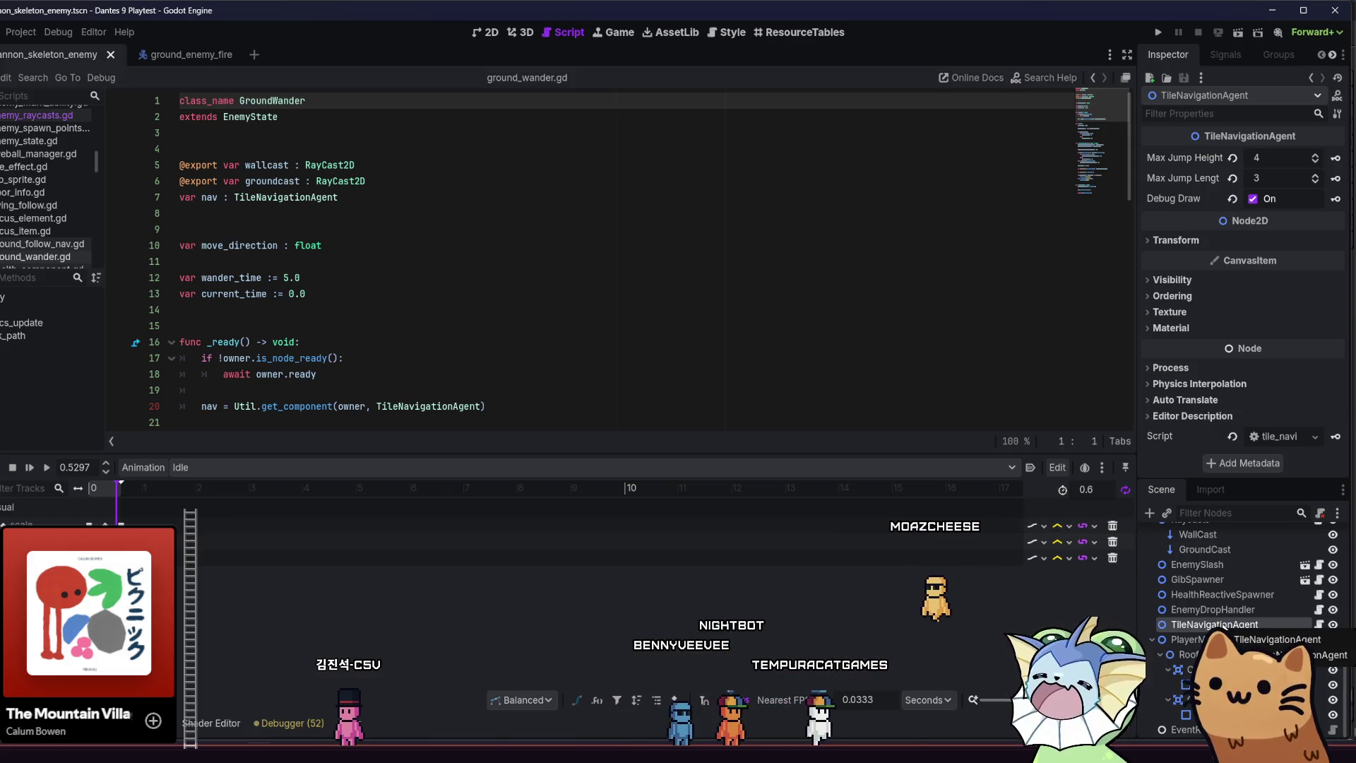
pyautogui.scroll(5, 1240, 551)
pyautogui.scroll(-5, 1245, 572)
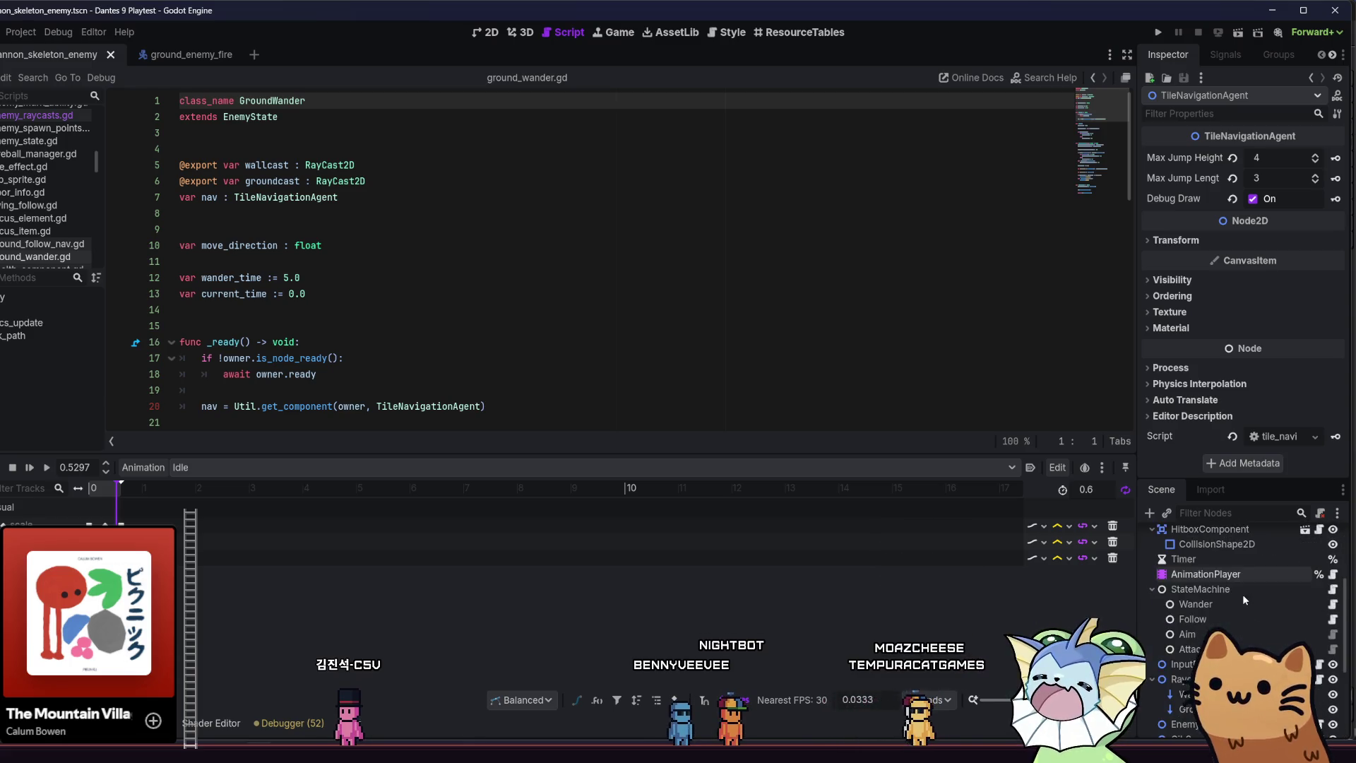
# Delete the Raycasts node with its children and save the cannon skeleton enemy scene.
pyautogui.click(1223, 599)
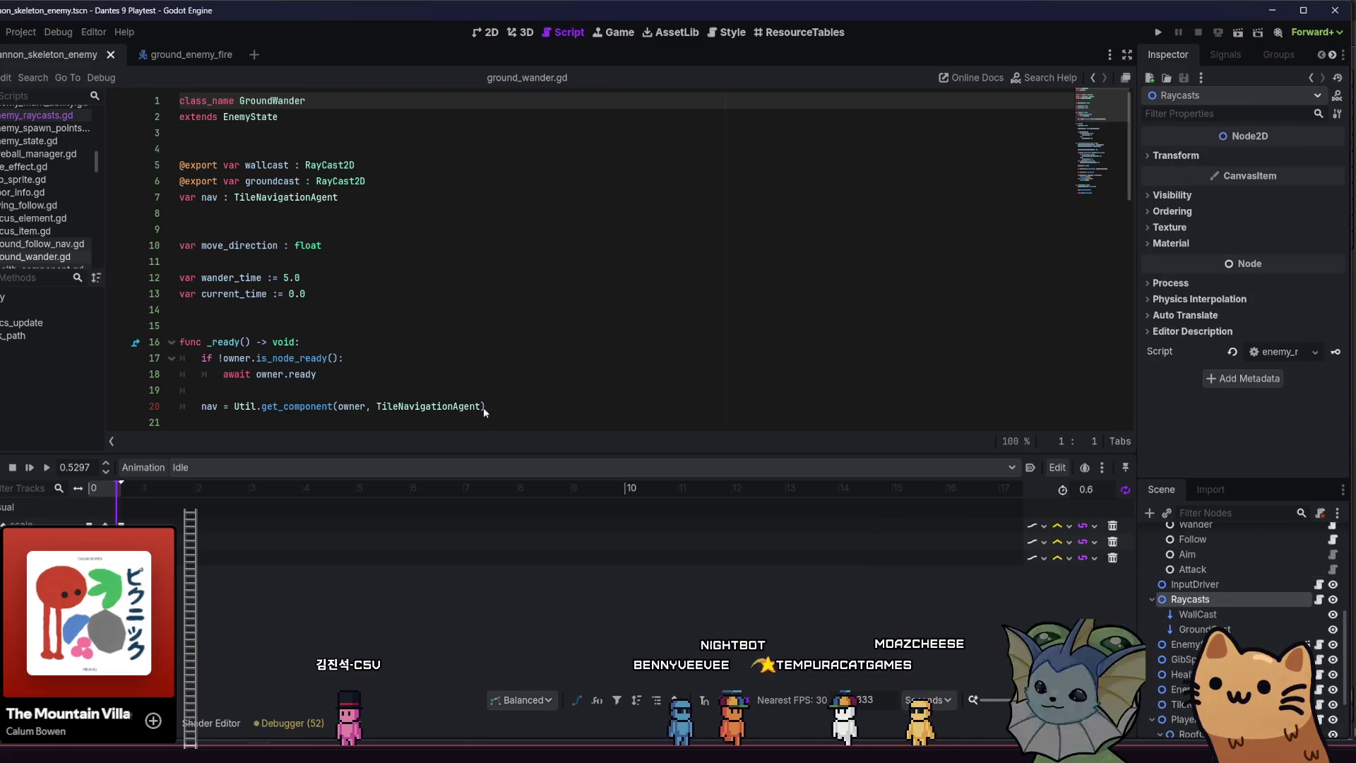
pyautogui.press('Delete')
pyautogui.click(400, 399)
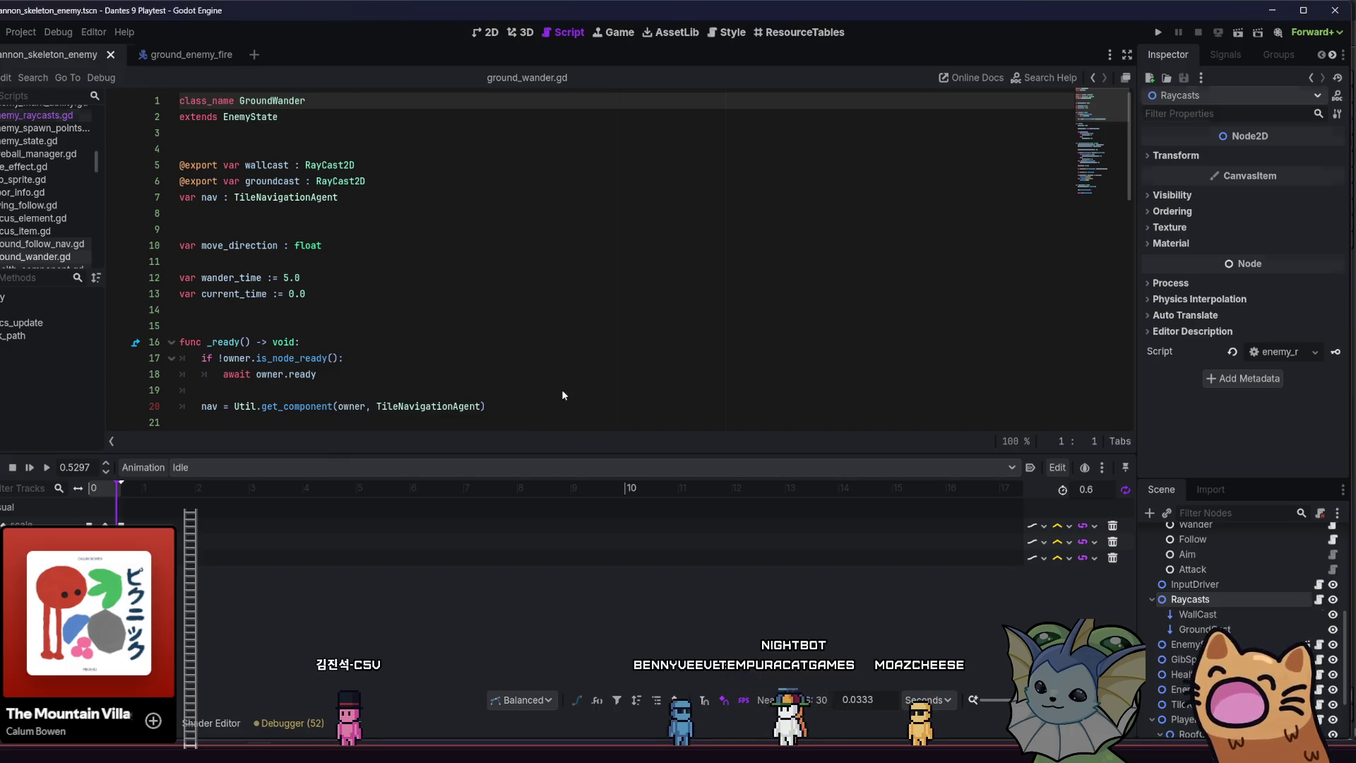
pyautogui.click(1217, 599)
pyautogui.hotkey('ctrl', 's')
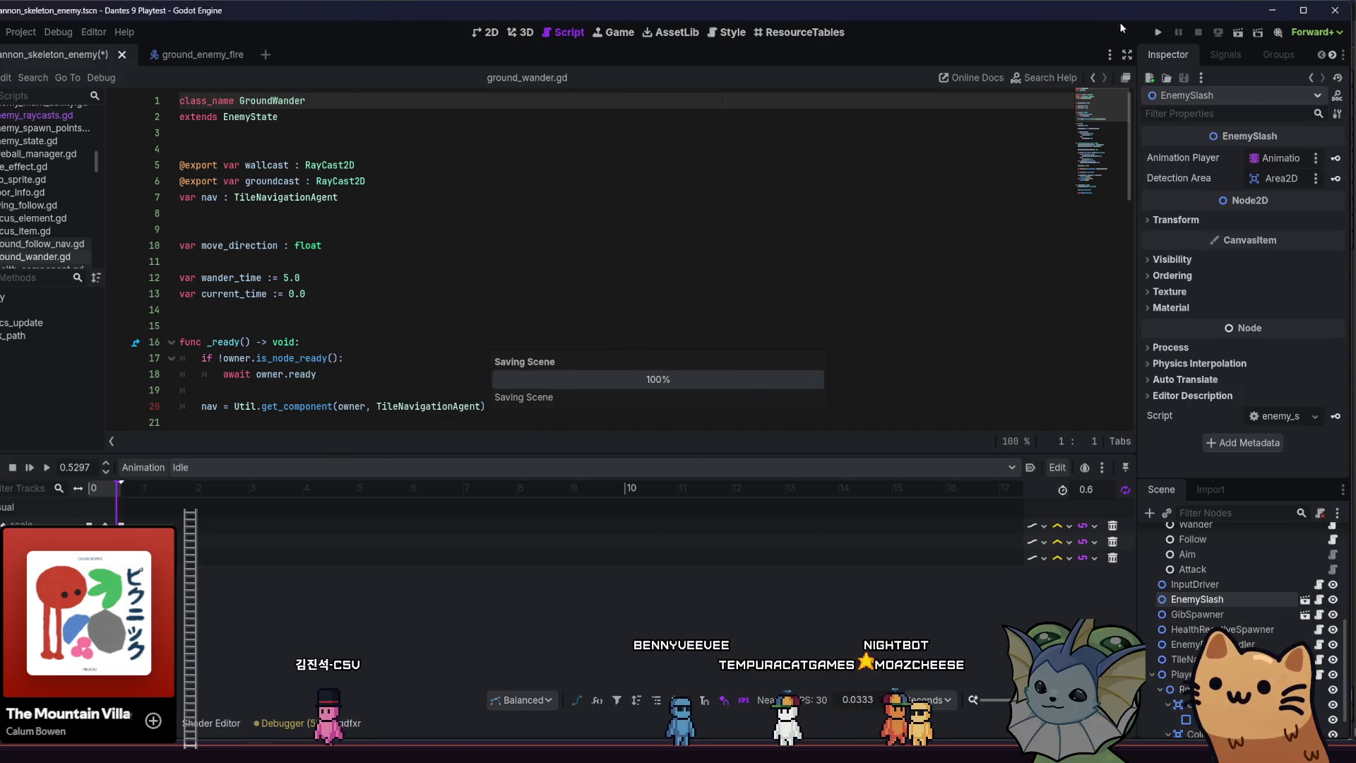
# Run the project and press Start on the Dante's 9 title menu.
pyautogui.click(1158, 34)
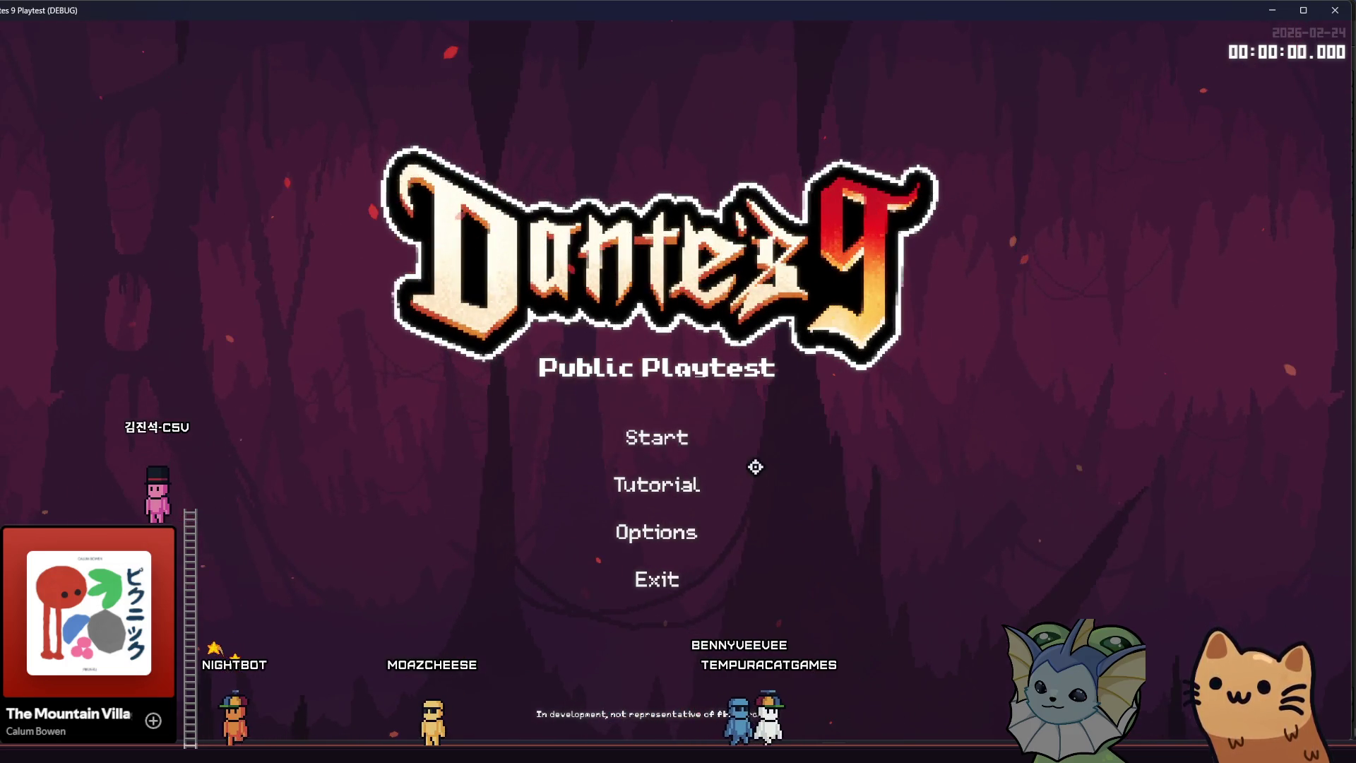
pyautogui.click(767, 430)
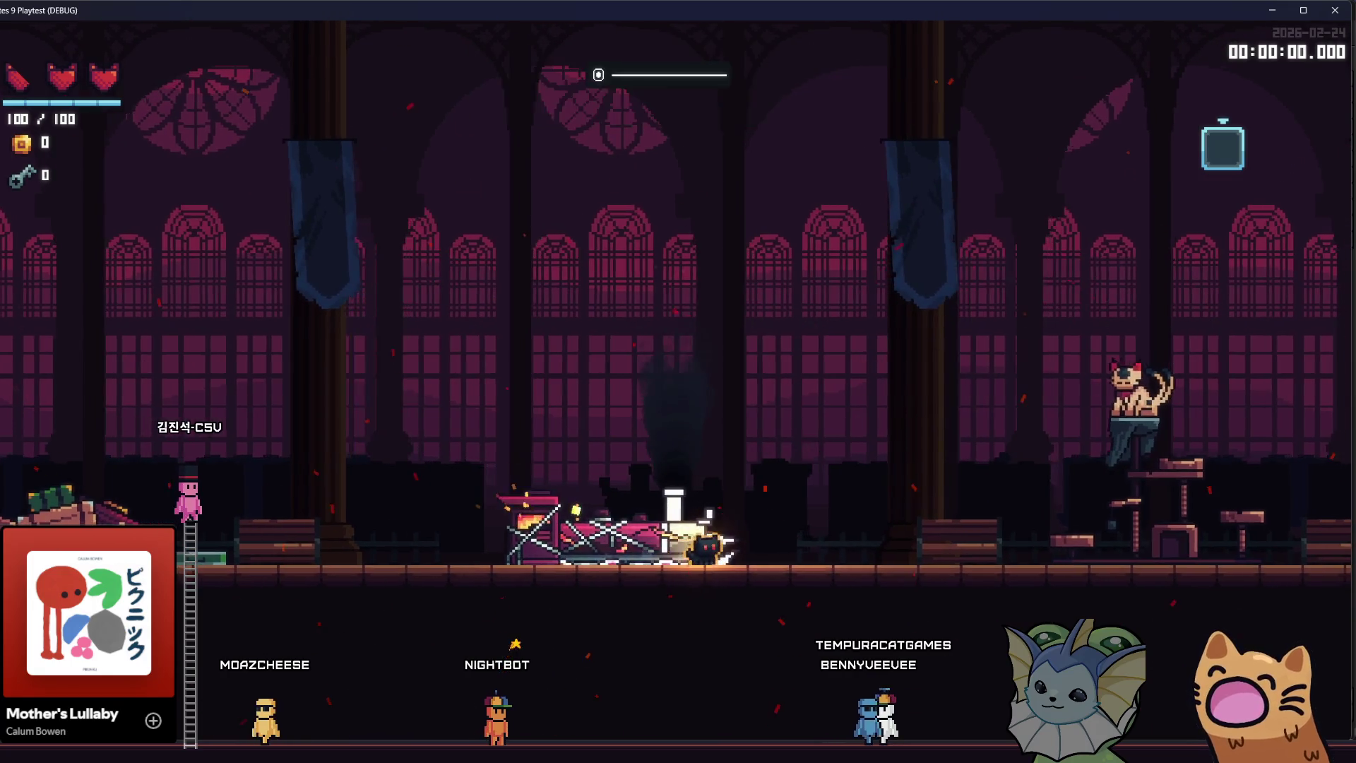
# Bind cannon_skeleton_enemy.tscn to Debug 1 in the debug menu, spawn it, and return to the editor.
pyautogui.press('F1')
pyautogui.click(159, 469)
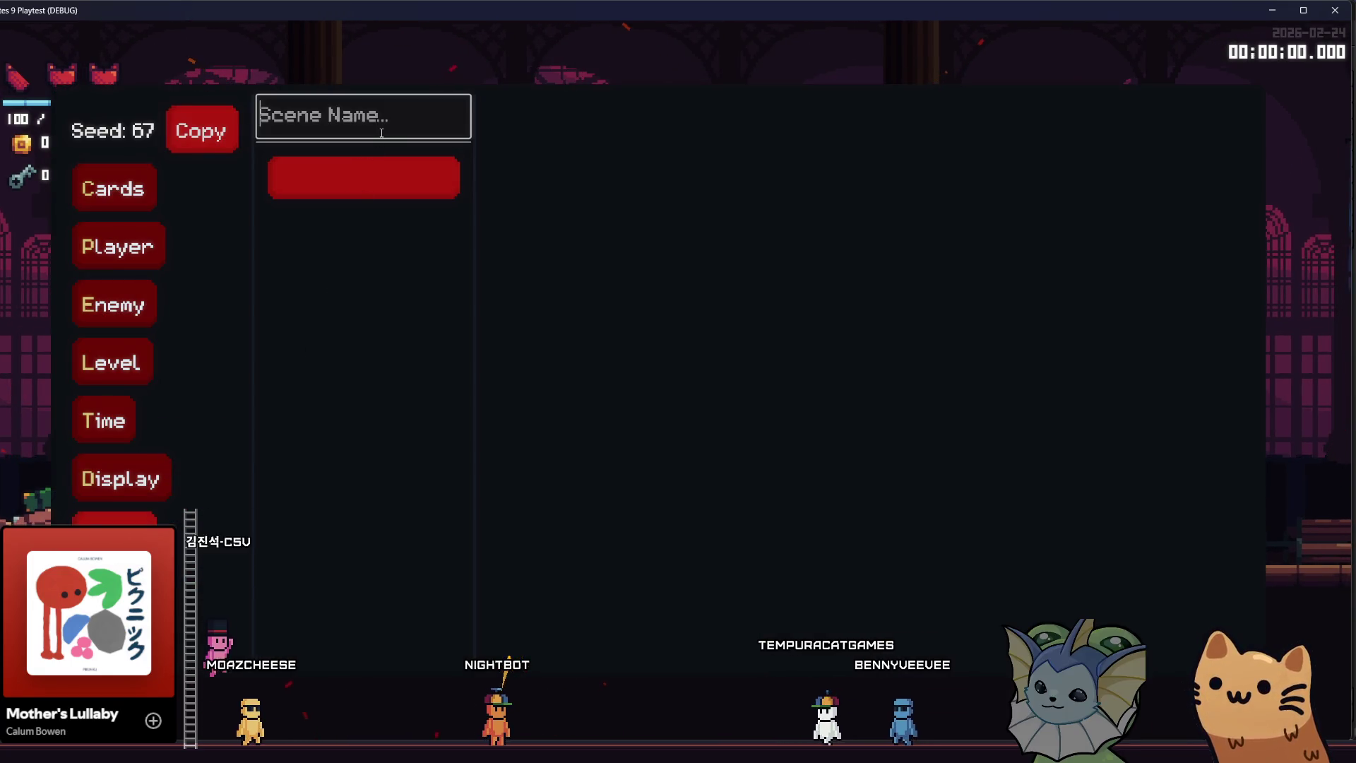
pyautogui.write('cannon')
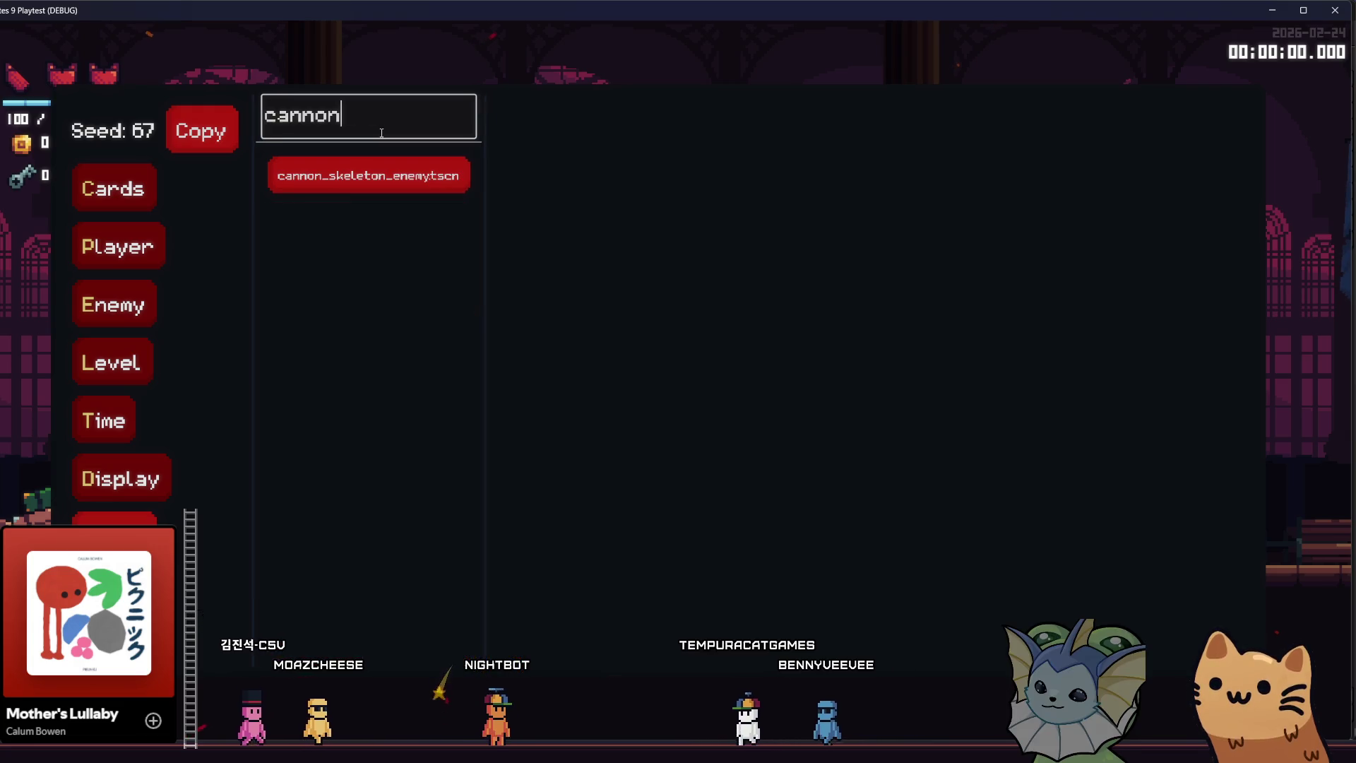
pyautogui.click(463, 175)
pyautogui.click(656, 176)
pyautogui.press('F1')
pyautogui.press('1')
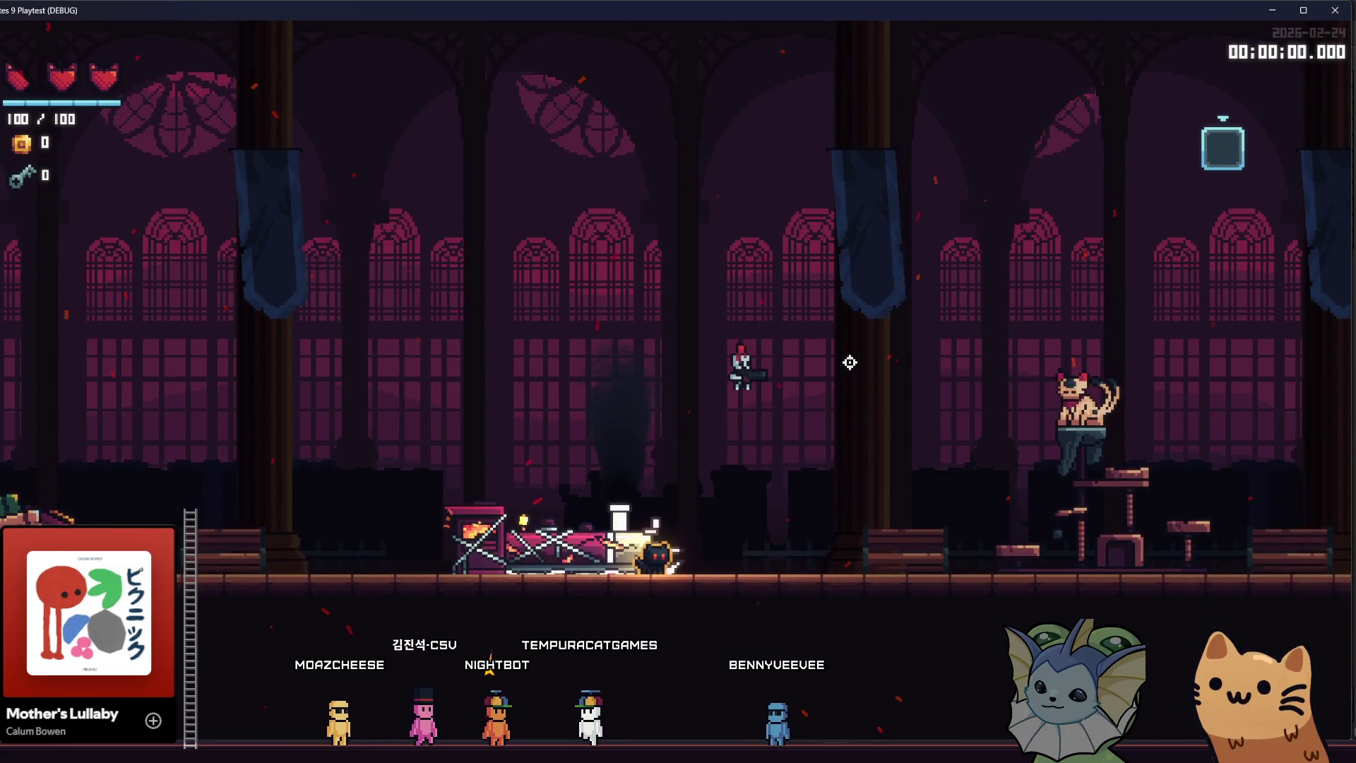
pyautogui.hotkey('alt', 'Tab')
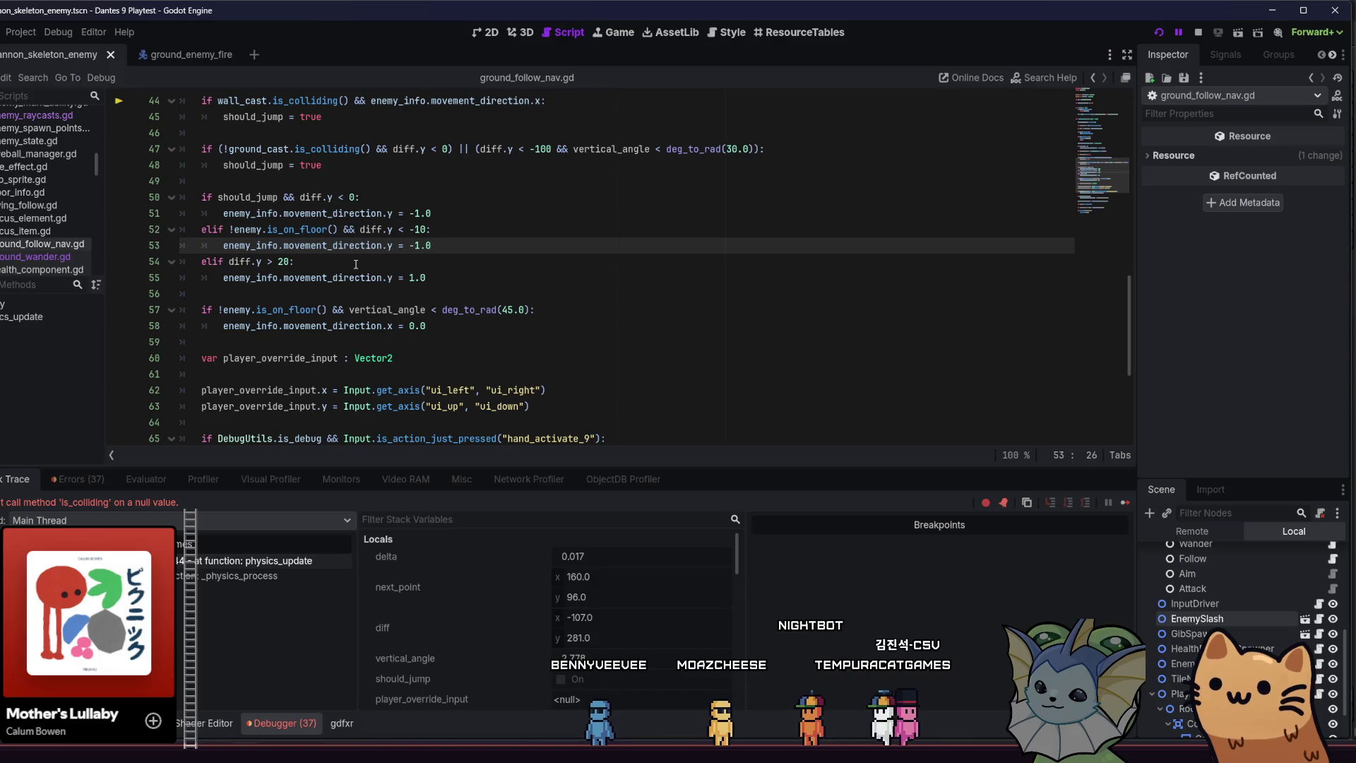
# Read through ground_follow_nav.gd around the failing wall_cast check at line 44.
pyautogui.scroll(4, 355, 264)
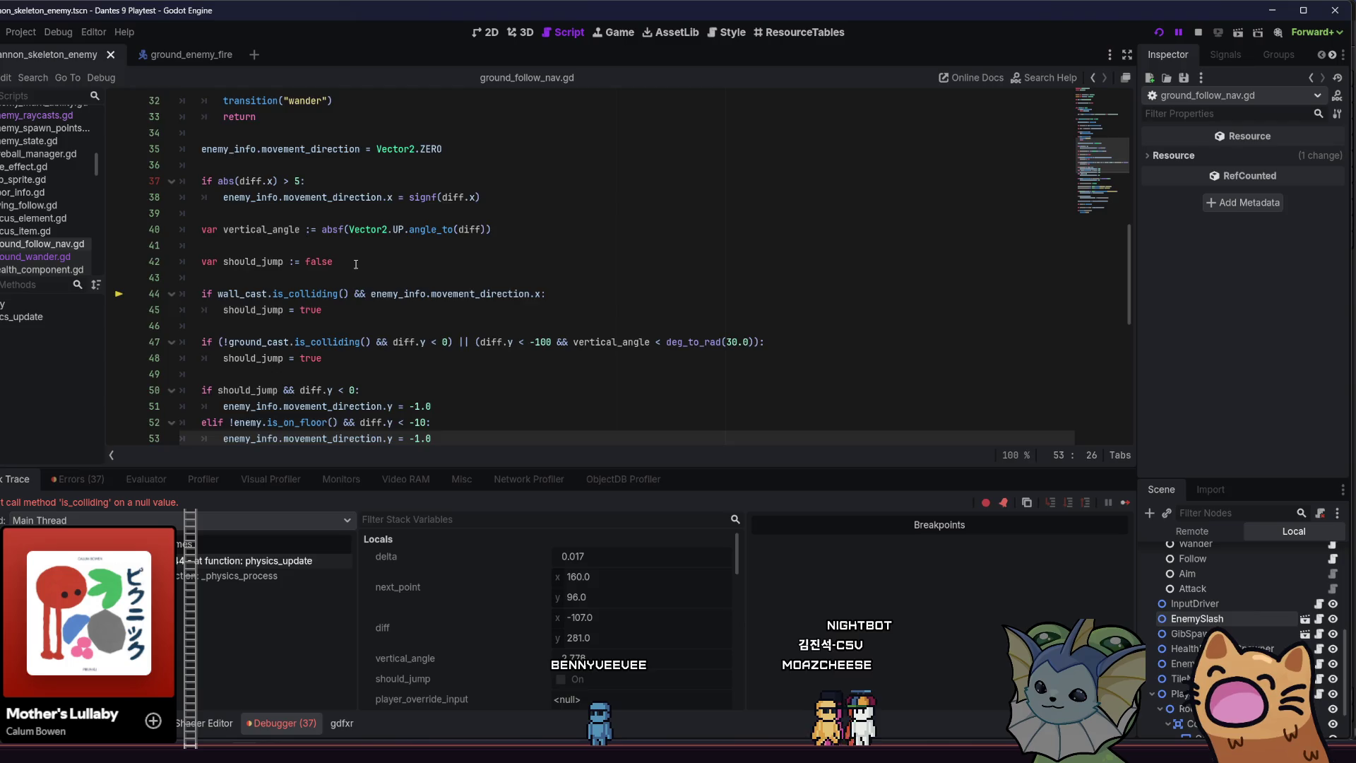
pyautogui.scroll(3, 355, 264)
pyautogui.scroll(3, 356, 264)
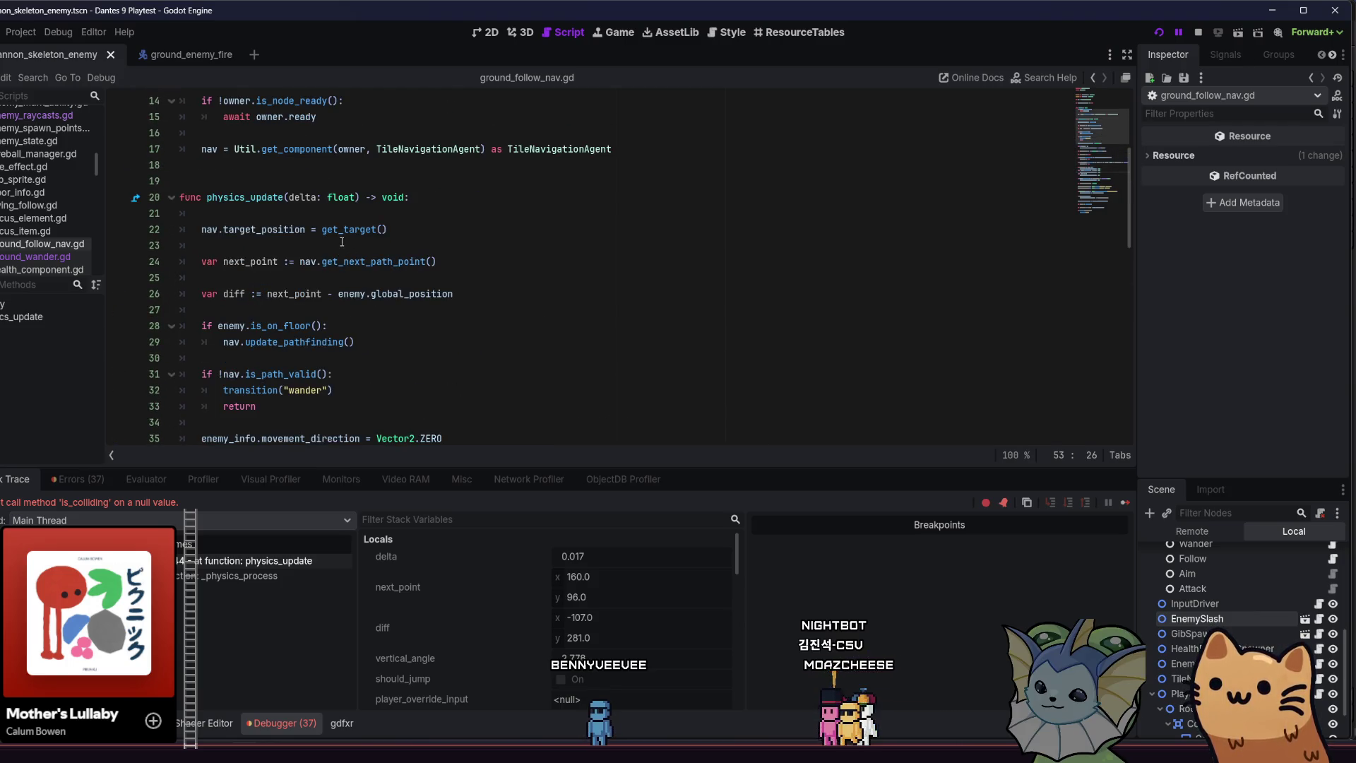
pyautogui.scroll(-2, 342, 242)
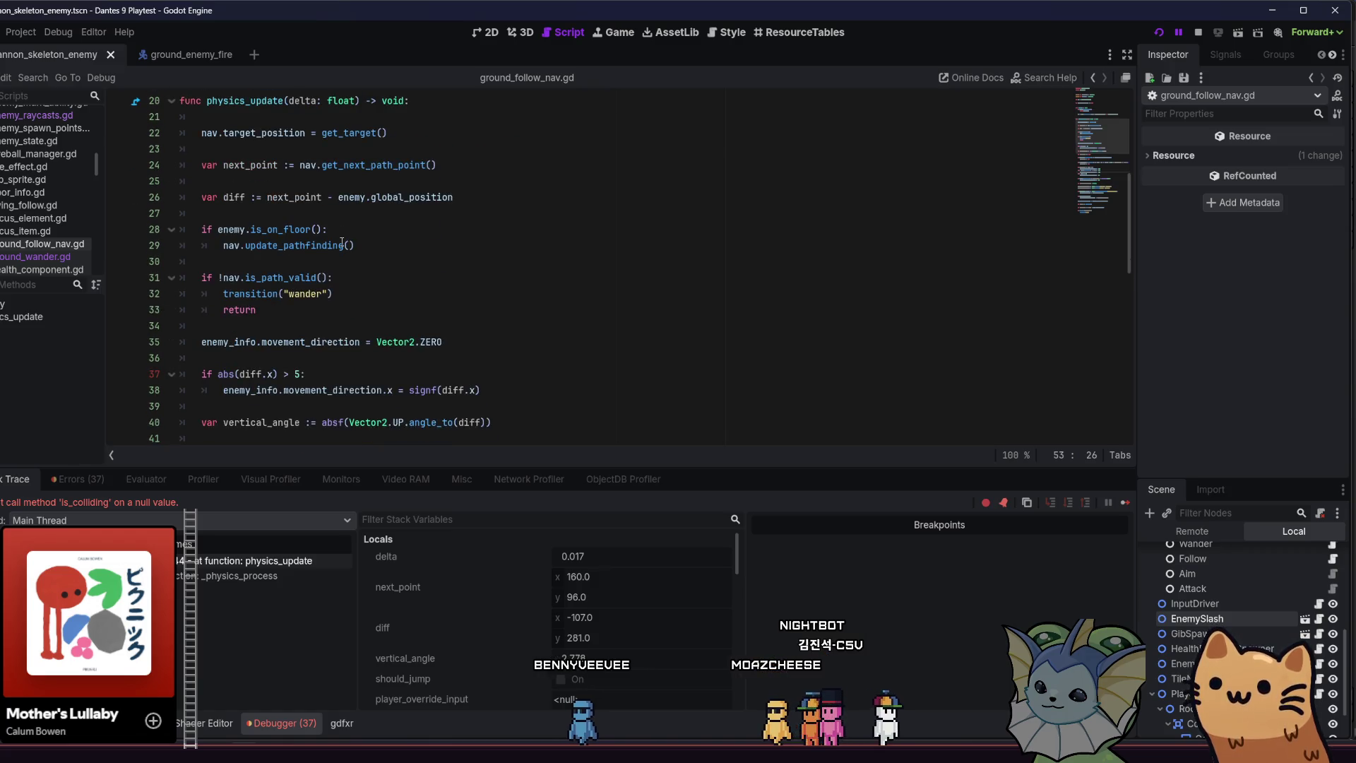
pyautogui.scroll(-4, 342, 241)
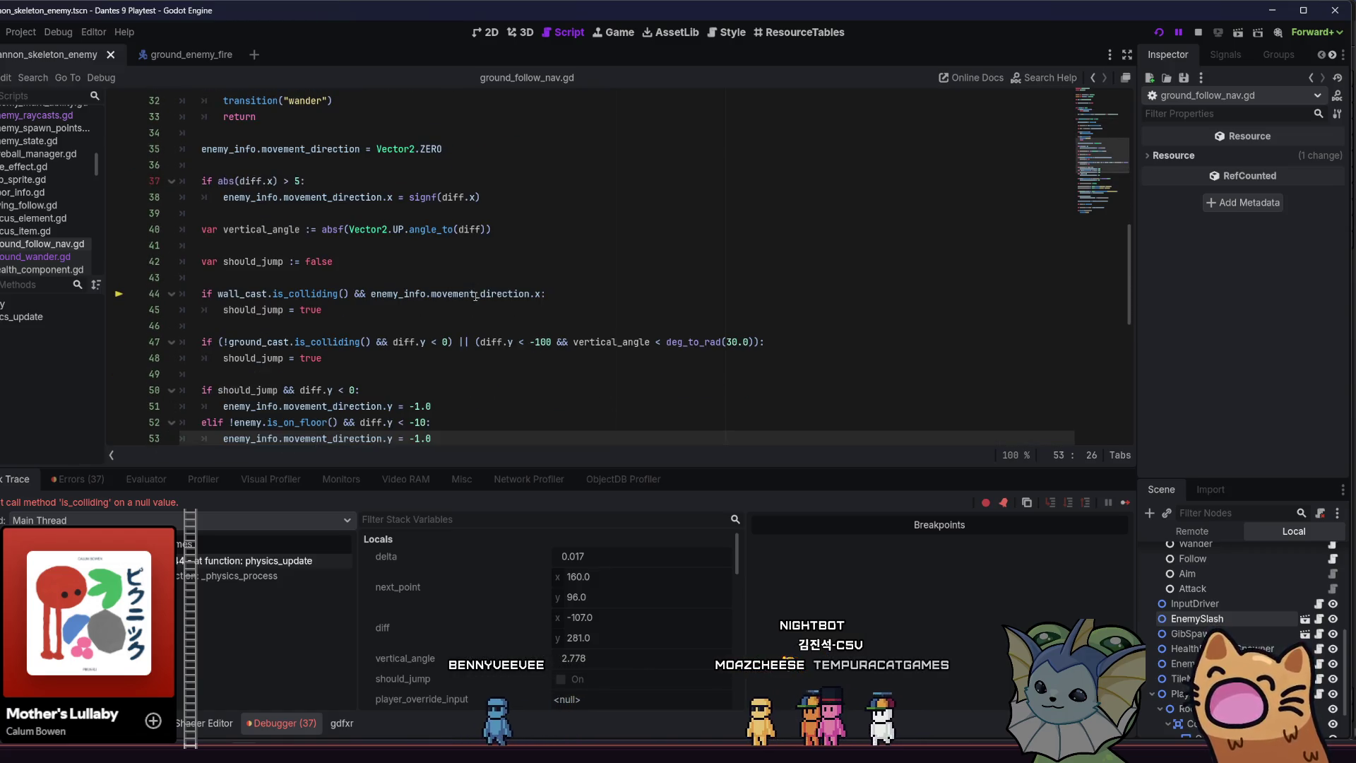
pyautogui.moveTo(475, 296)
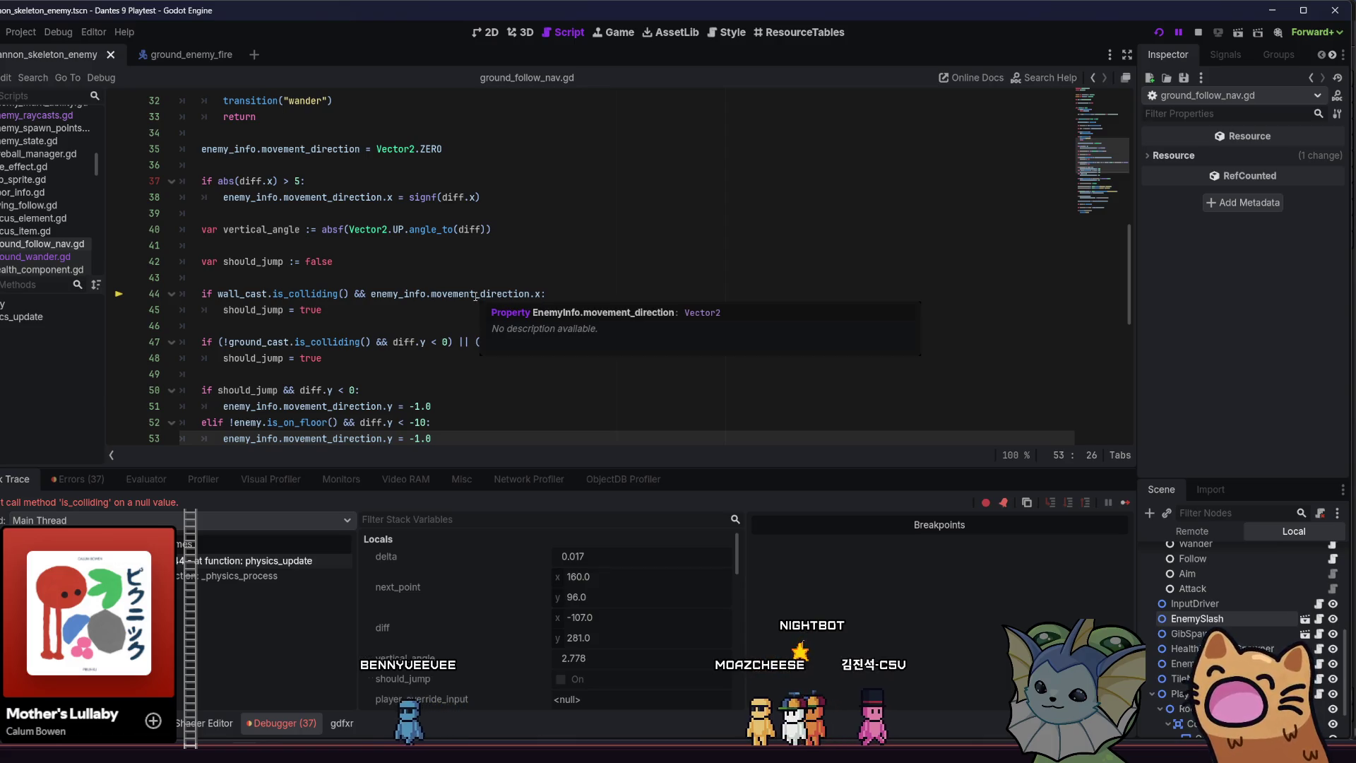
pyautogui.scroll(3, 484, 286)
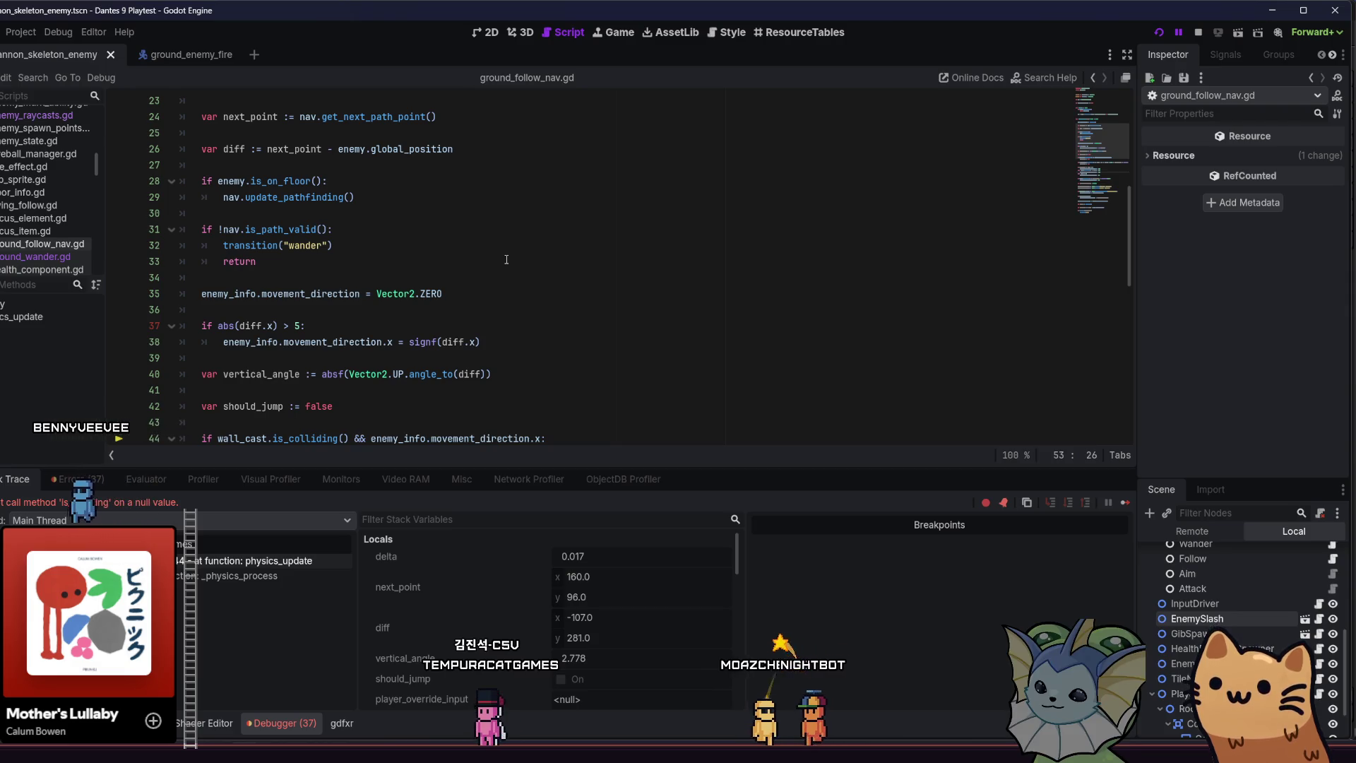
pyautogui.scroll(3, 507, 259)
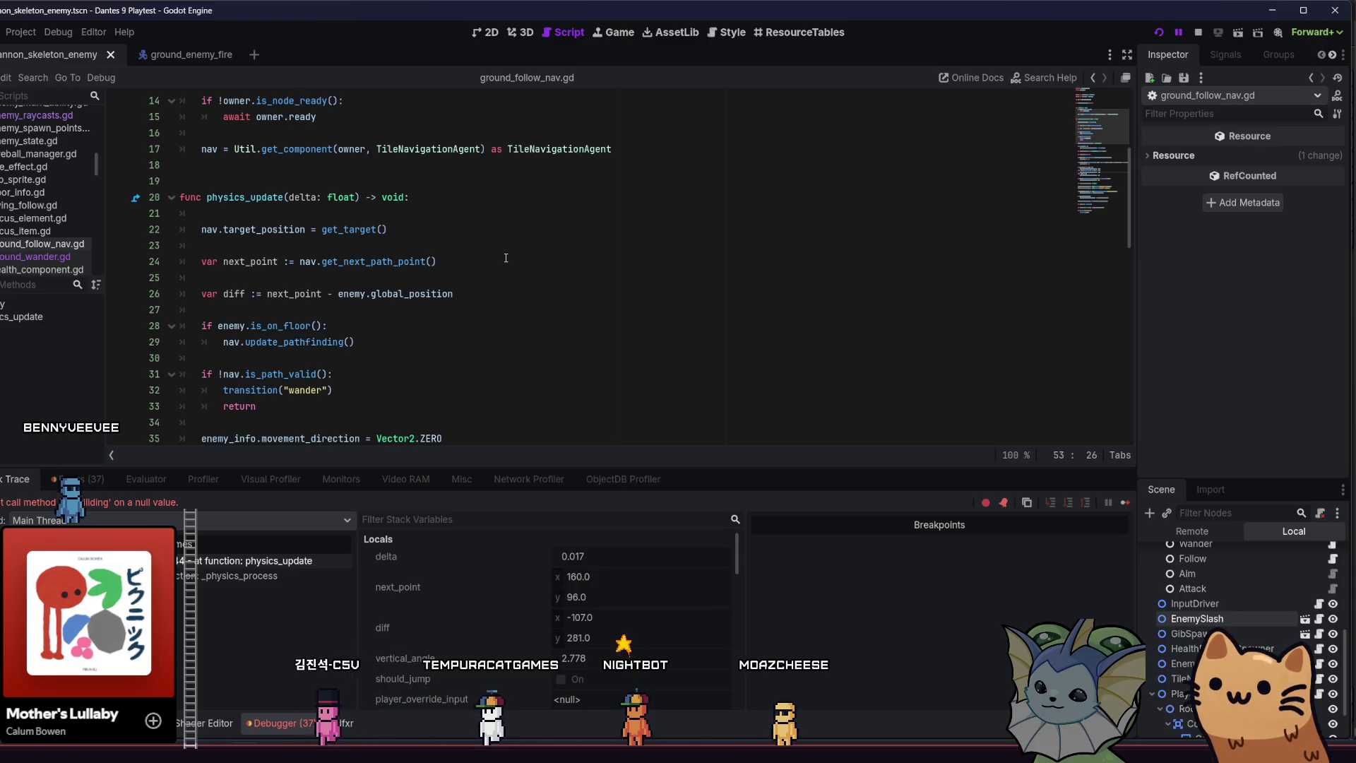
pyautogui.scroll(-2, 507, 260)
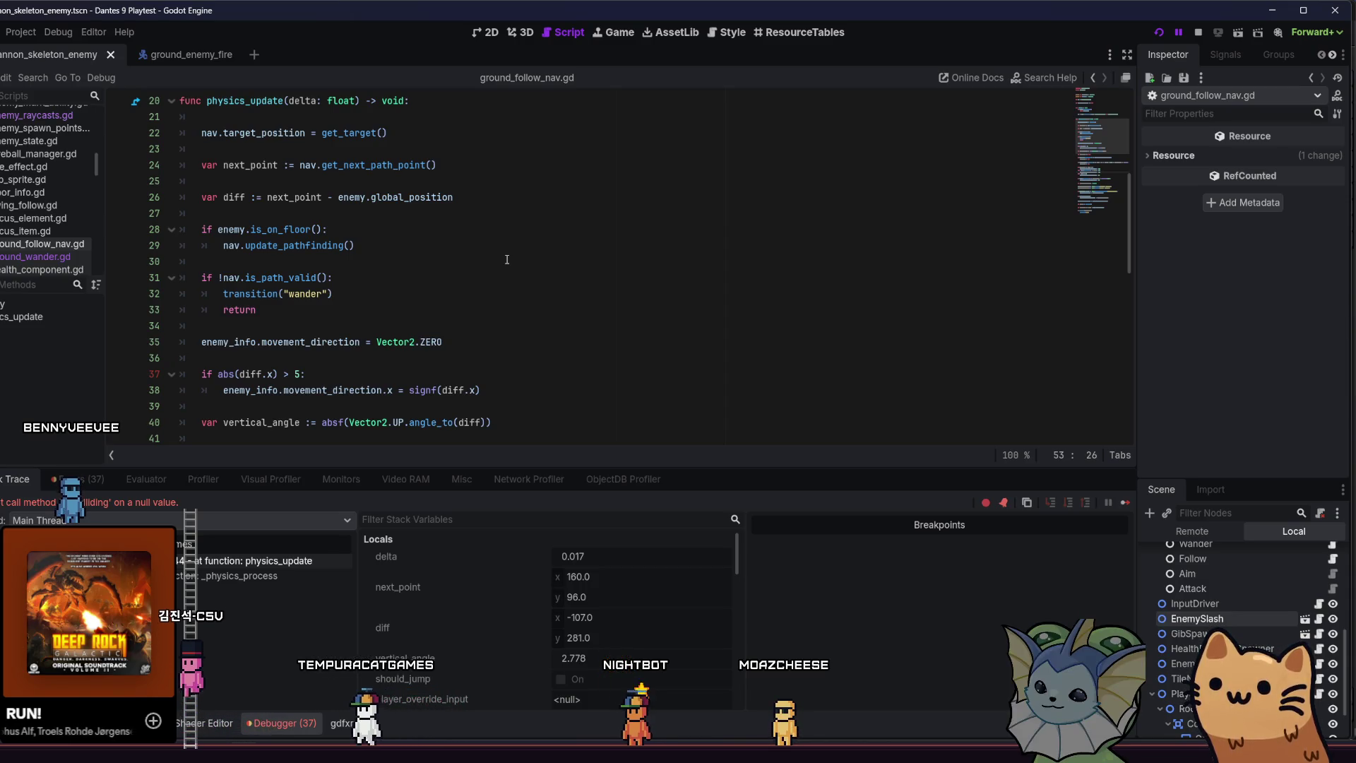
pyautogui.scroll(-2, 519, 248)
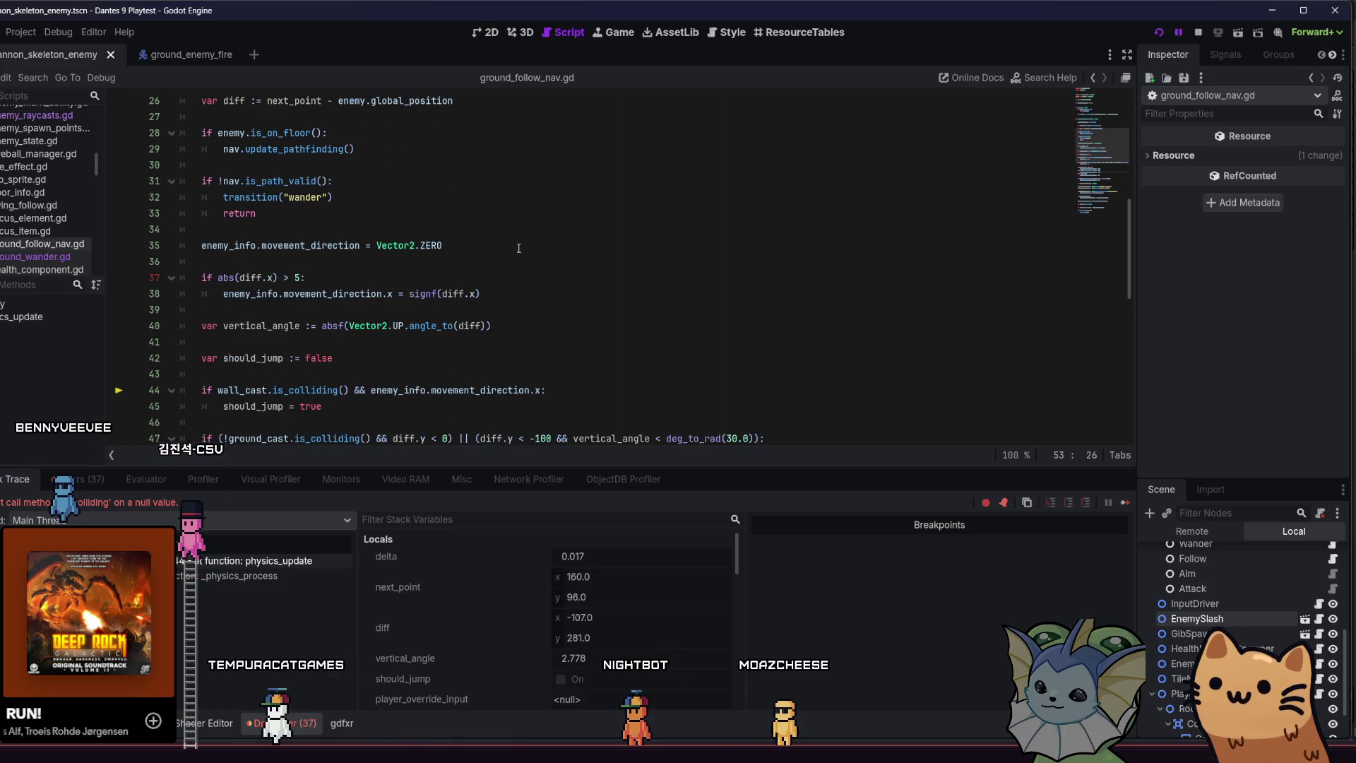
# Examine the movement_direction reset on line 35 and the empty line 41.
pyautogui.click(536, 245)
pyautogui.scroll(-1, 557, 286)
pyautogui.click(559, 294)
pyautogui.scroll(-2, 560, 295)
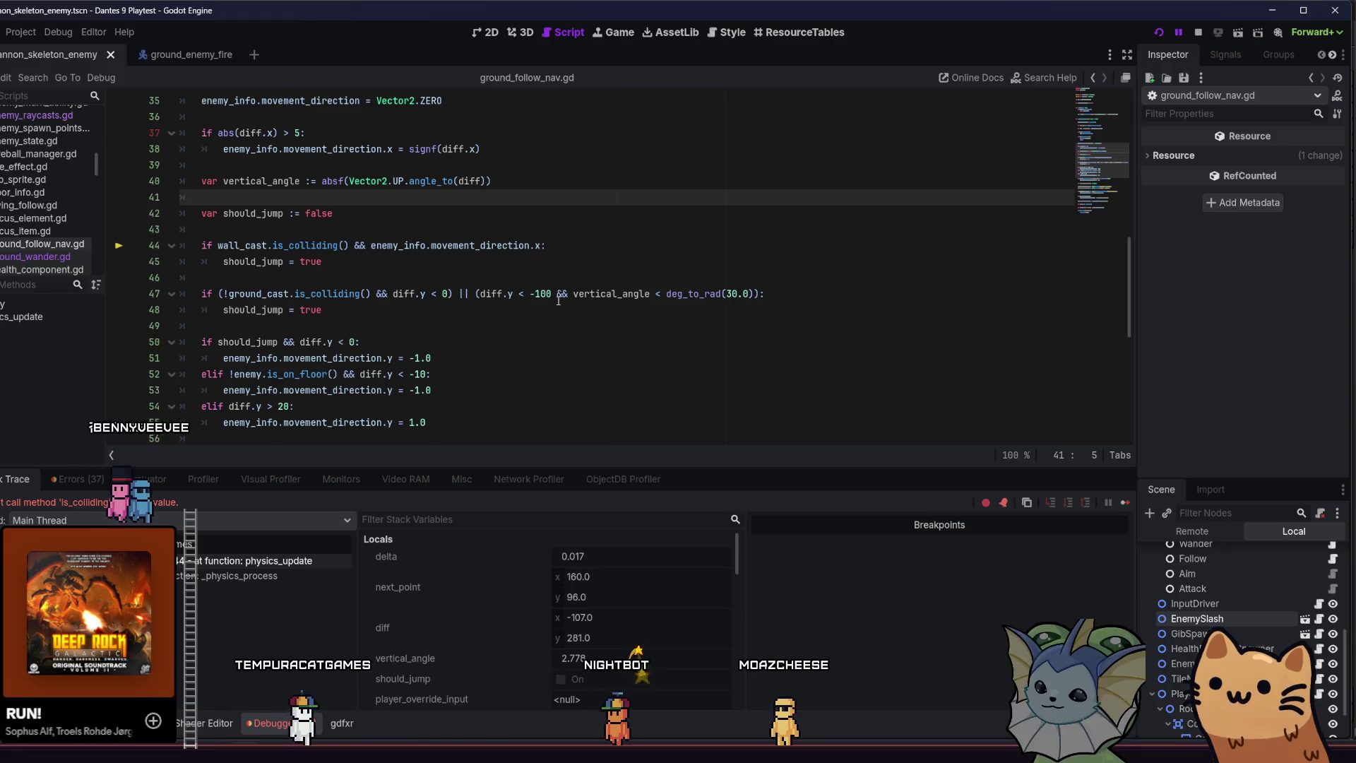
pyautogui.scroll(1, 560, 294)
pyautogui.scroll(-8, 560, 297)
pyautogui.scroll(2, 560, 298)
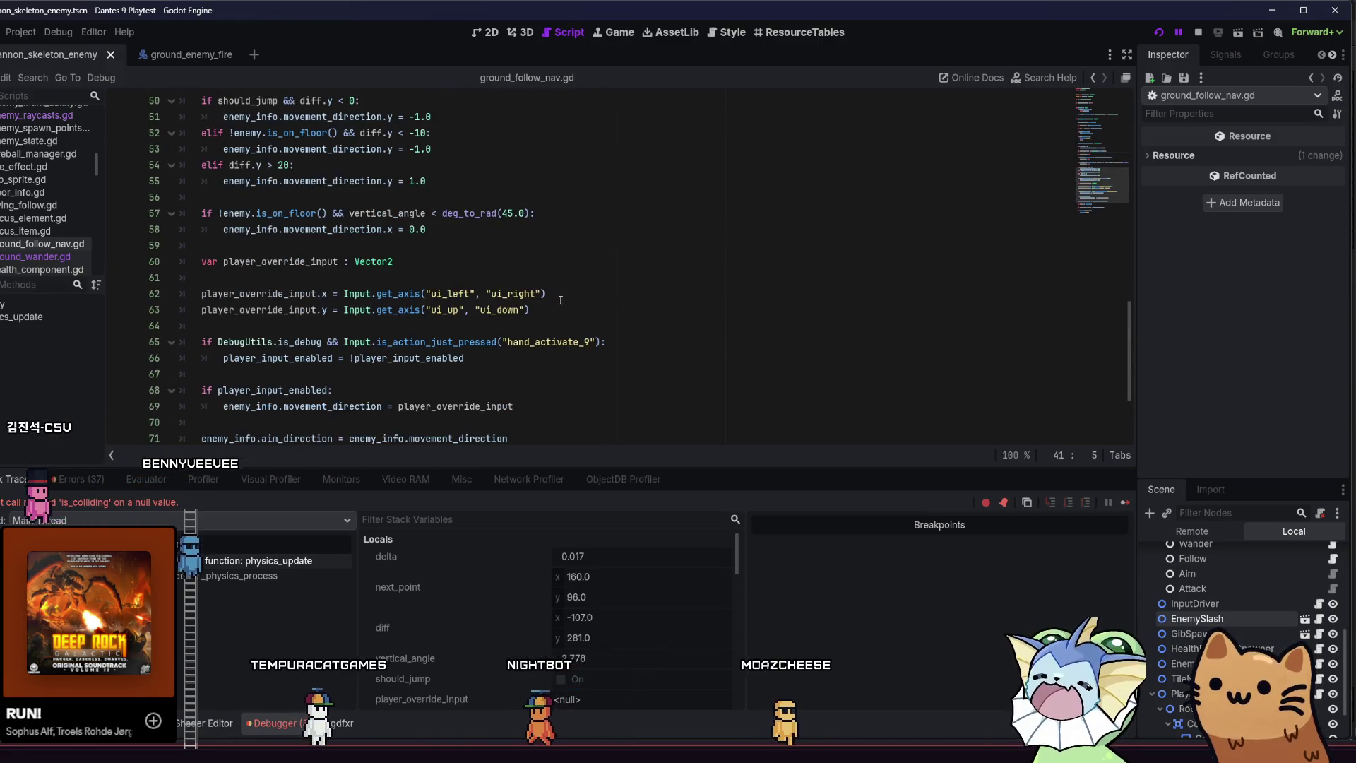
pyautogui.scroll(-3, 832, 408)
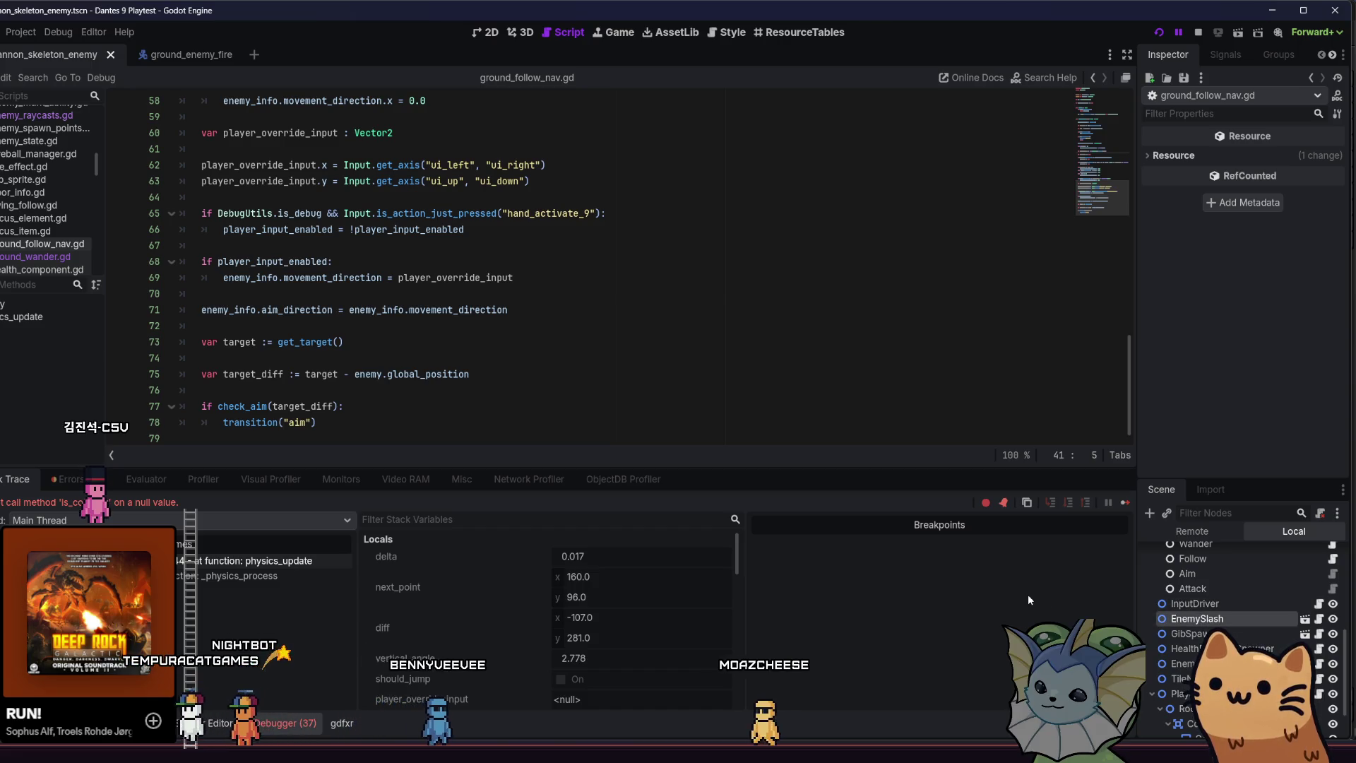
# Stop the game, review the aim_direction lines 71–72, and relaunch the project.
pyautogui.click(1198, 32)
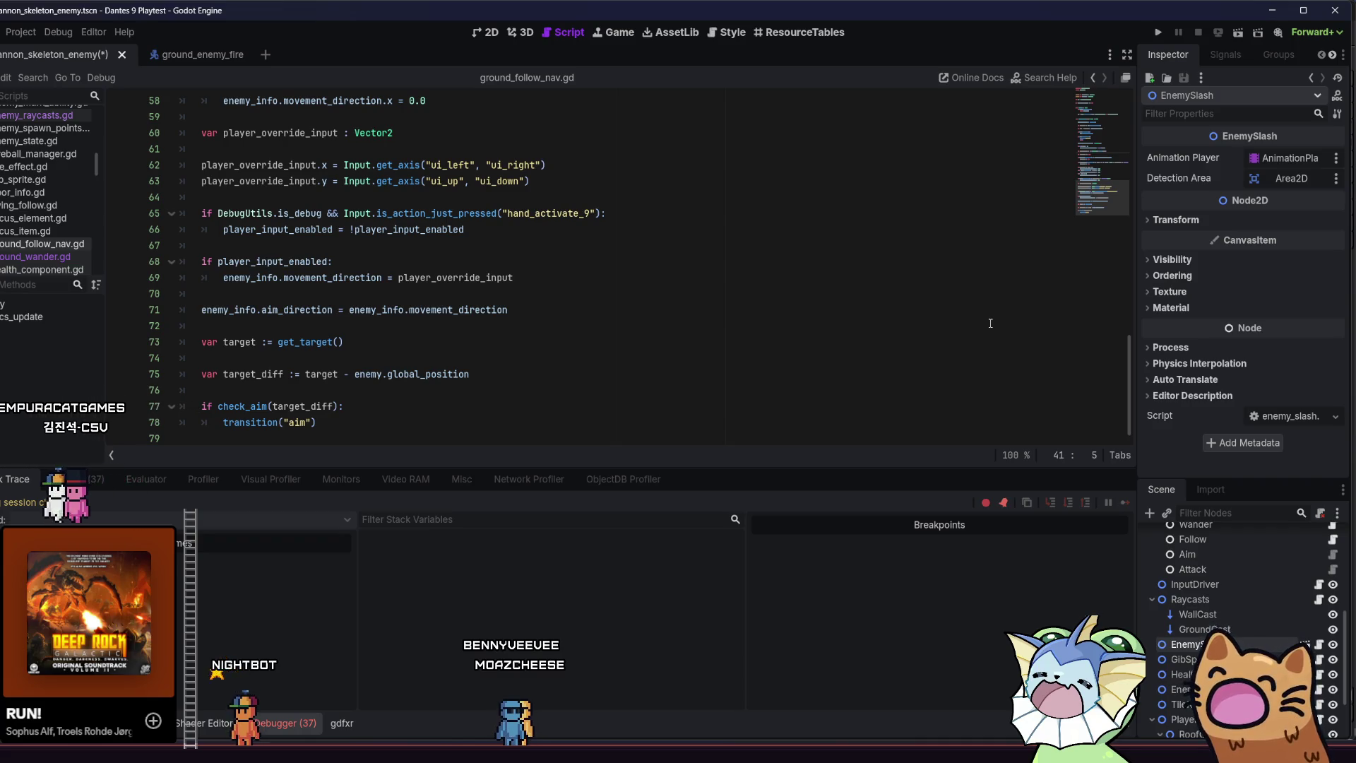
pyautogui.click(606, 308)
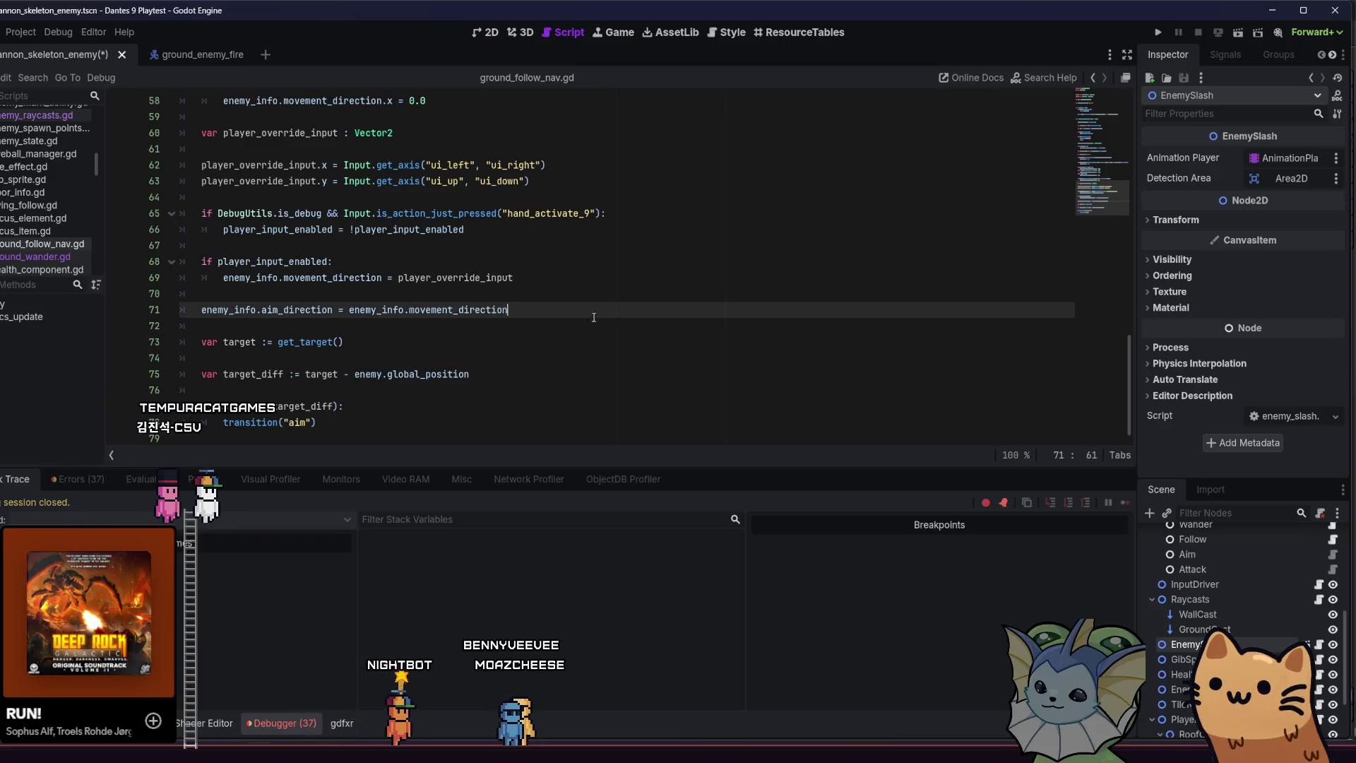
pyautogui.click(568, 332)
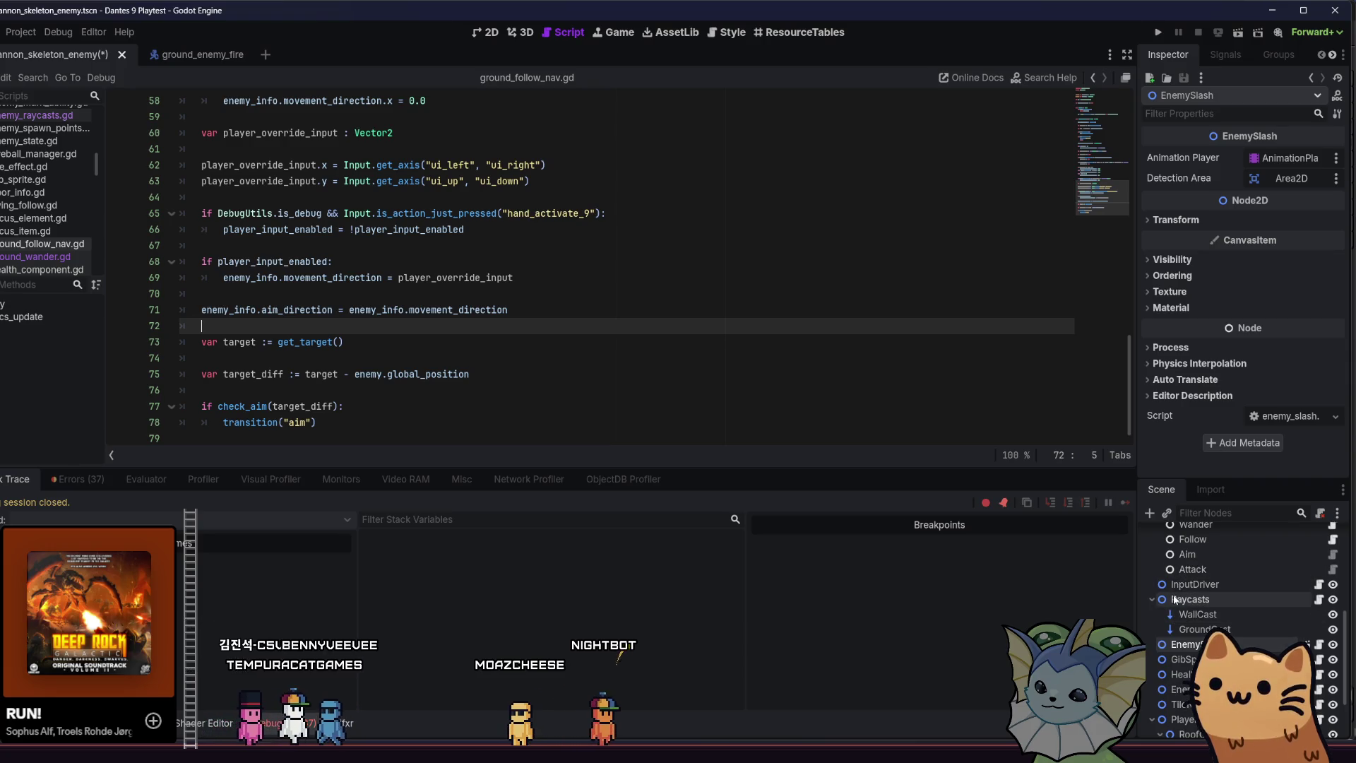
pyautogui.click(1158, 32)
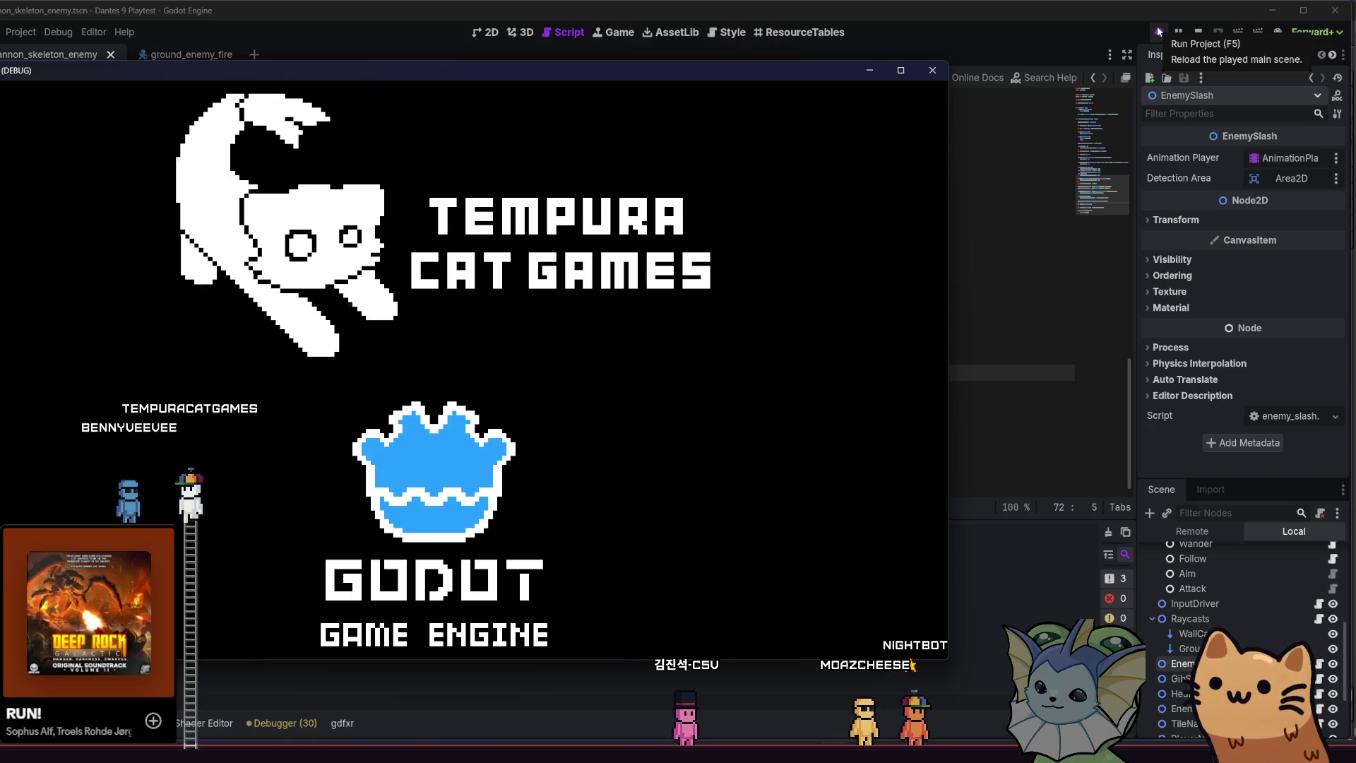
pyautogui.click(1159, 31)
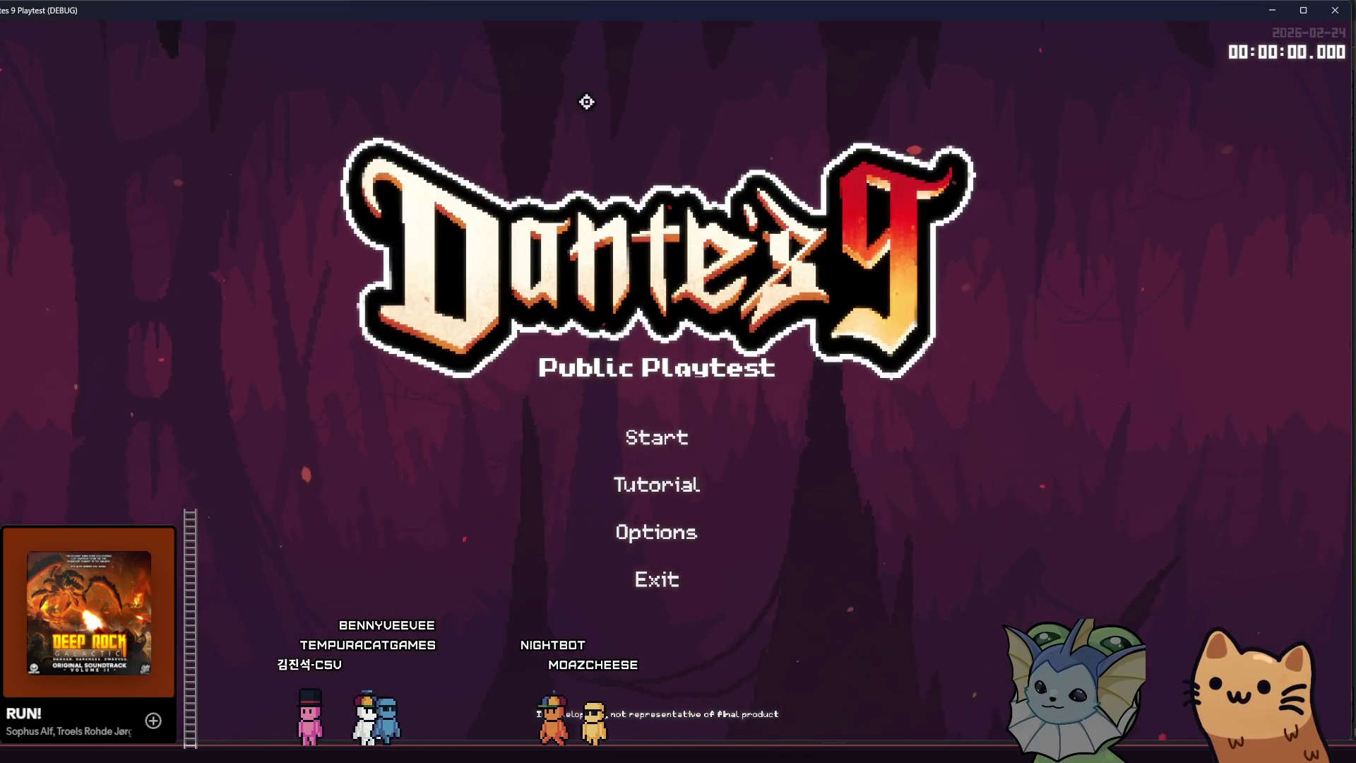
# Start the game, search 'cannon', bind cannon_skeleton_enemy.tscn to Debug 1, and spawn it.
pyautogui.click(678, 433)
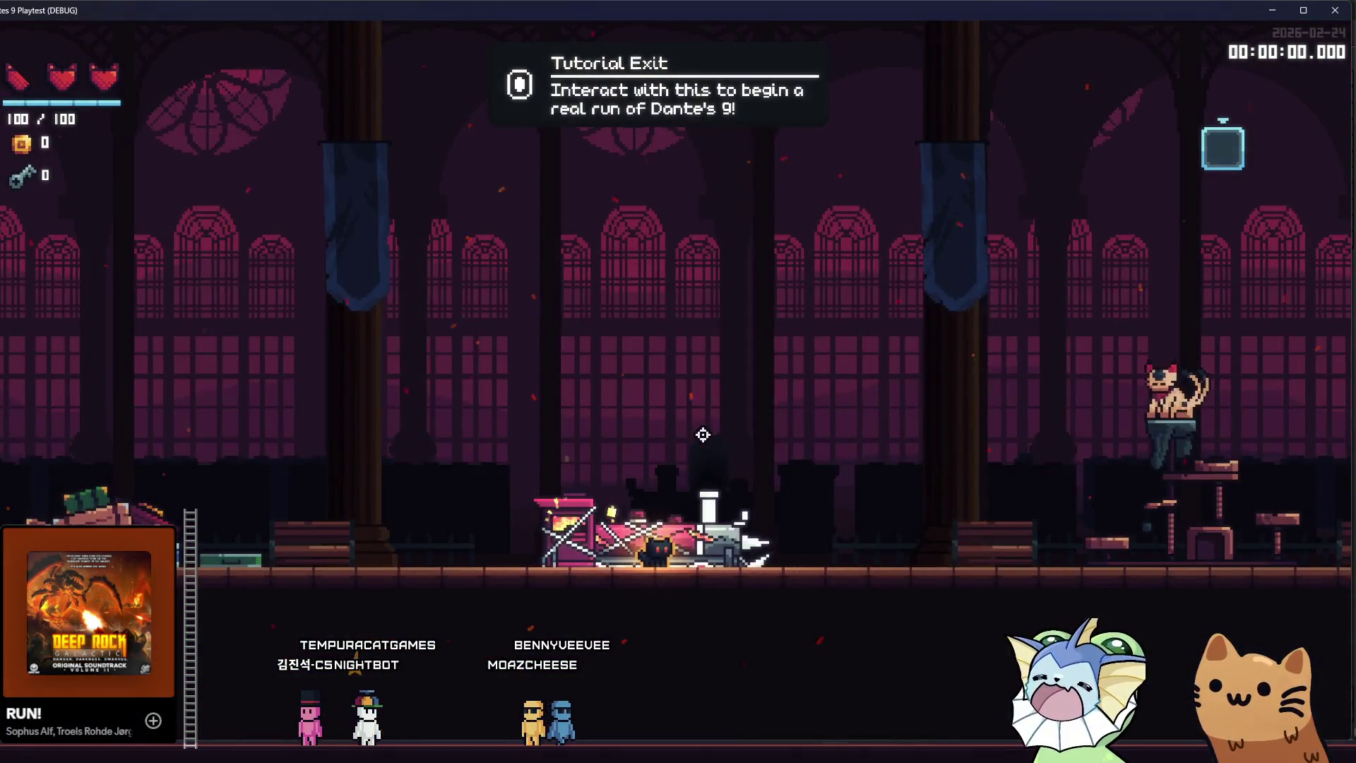
pyautogui.press('`')
pyautogui.click(134, 266)
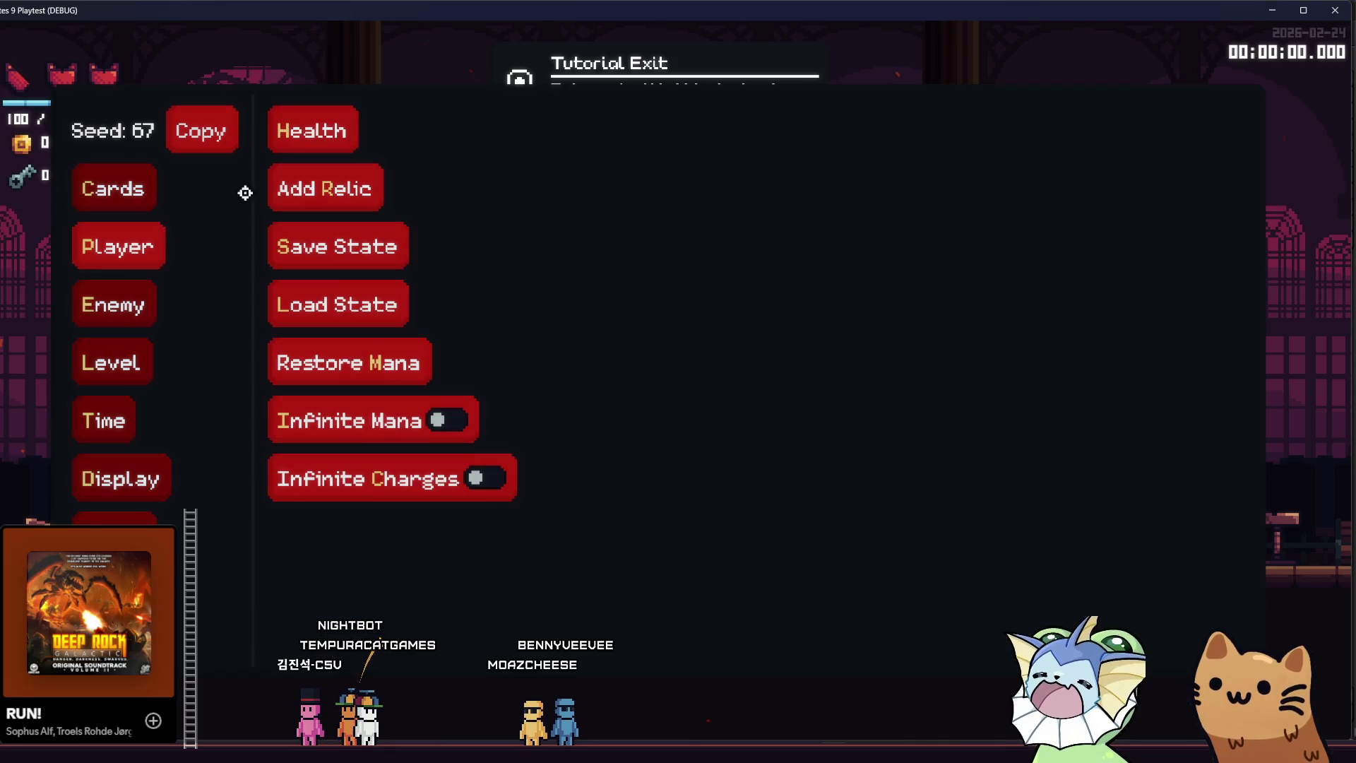
pyautogui.click(113, 363)
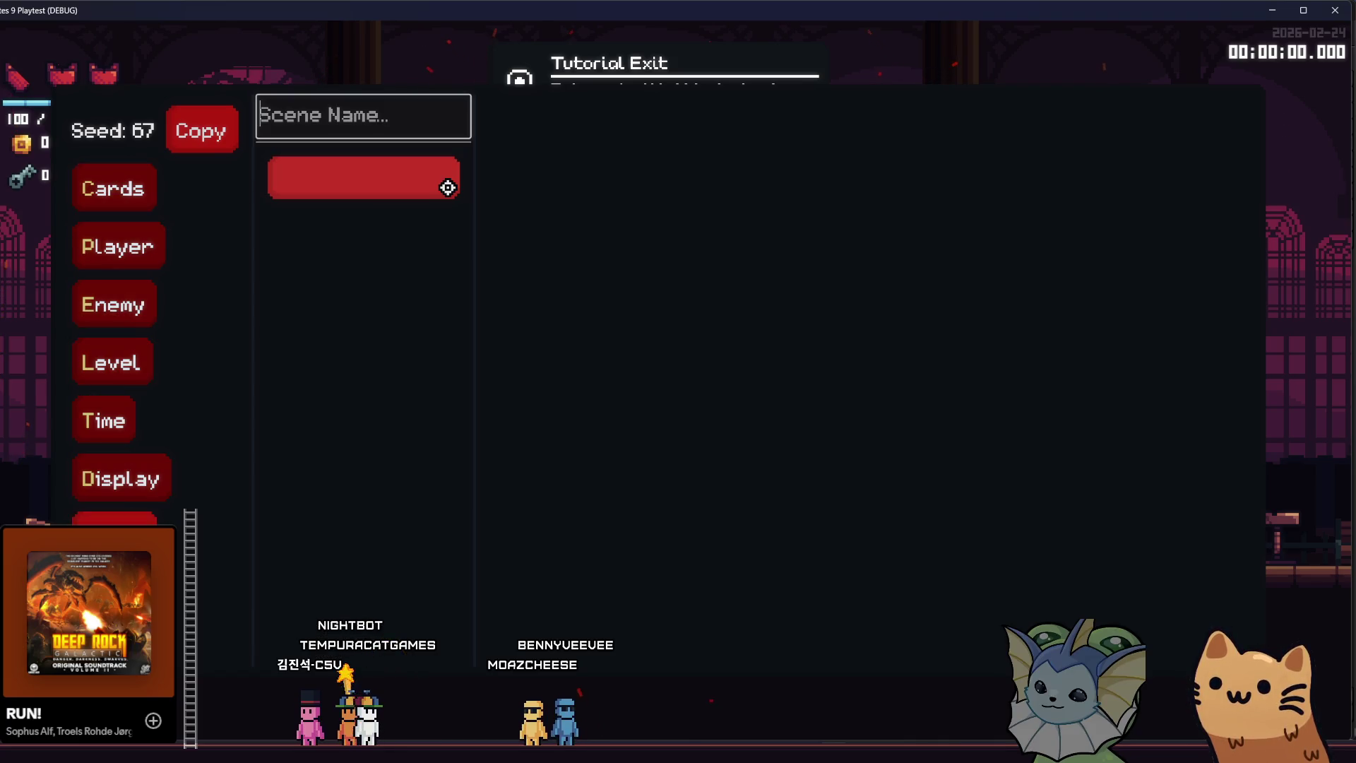
pyautogui.write('cammpm')
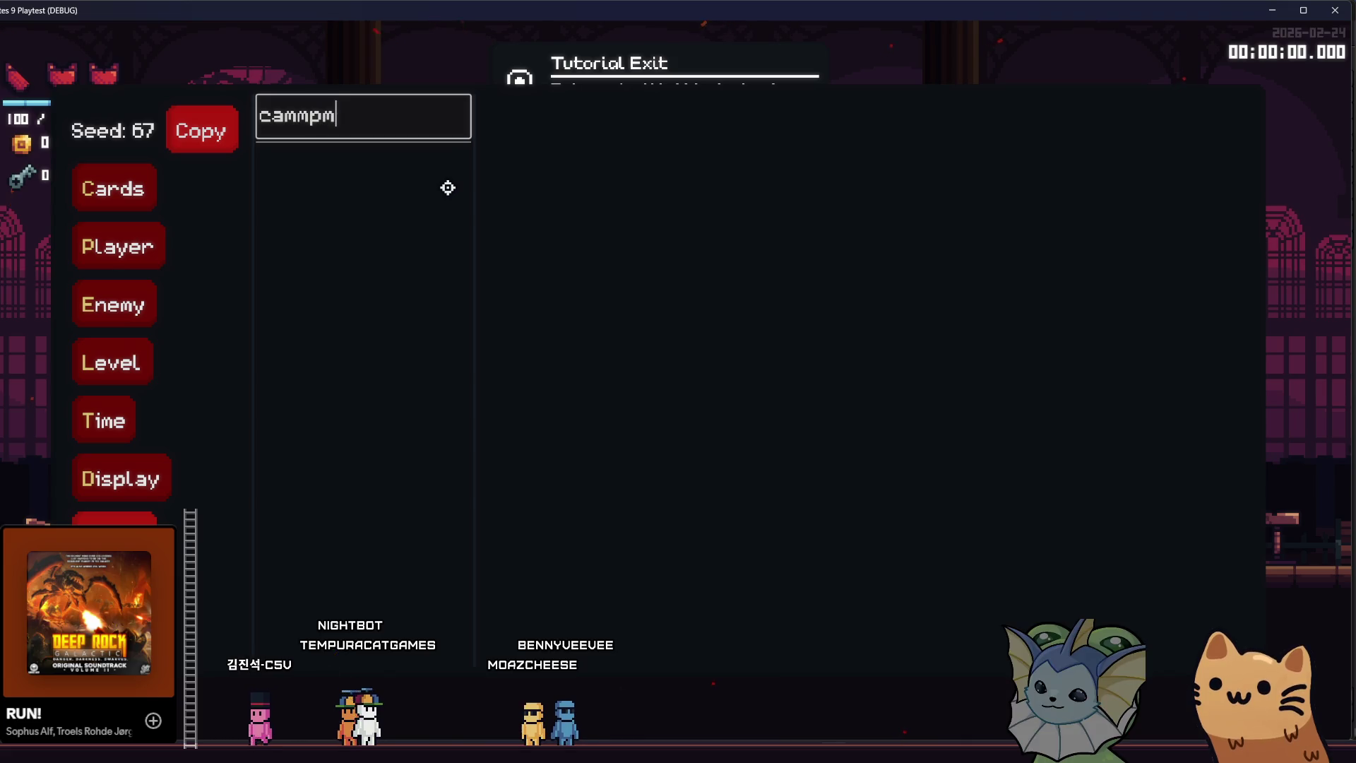
pyautogui.press('BackSpace')
pyautogui.write('nnon')
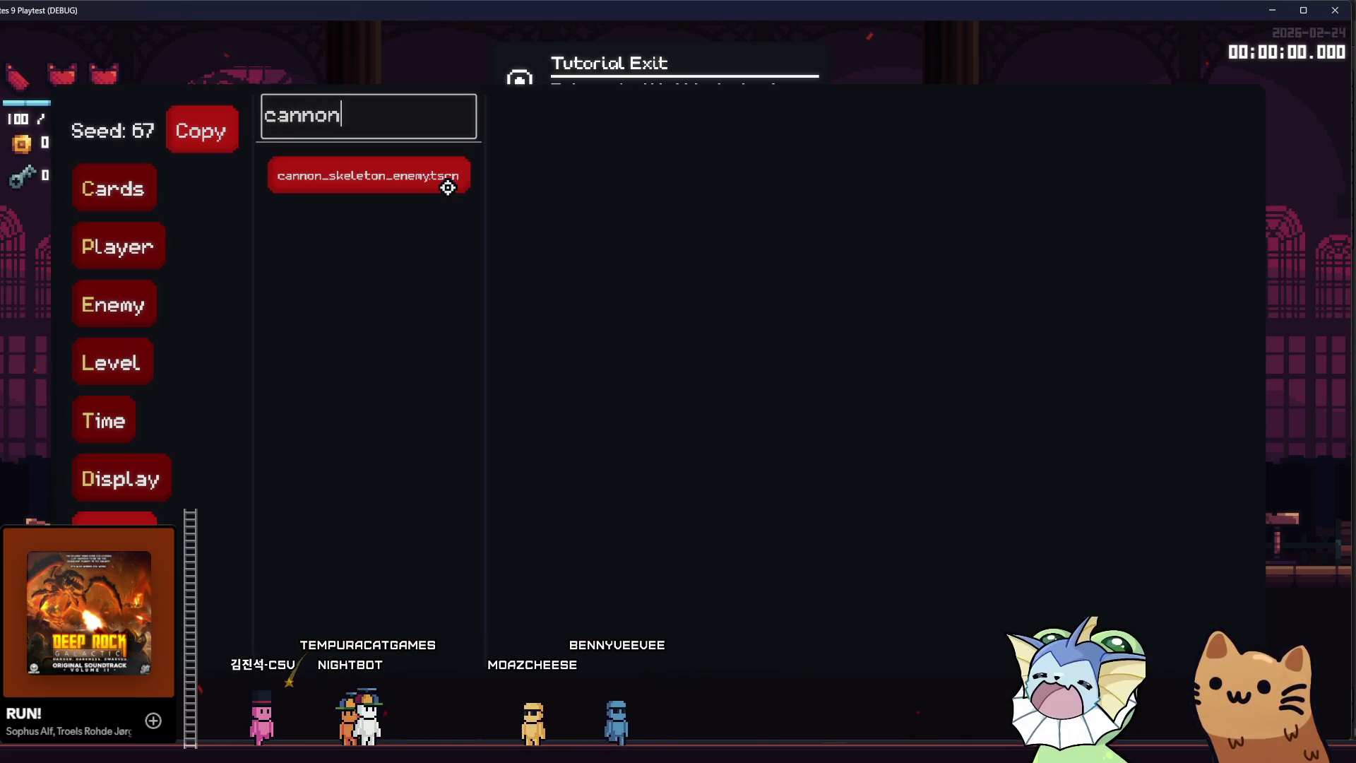
pyautogui.click(447, 187)
pyautogui.click(563, 167)
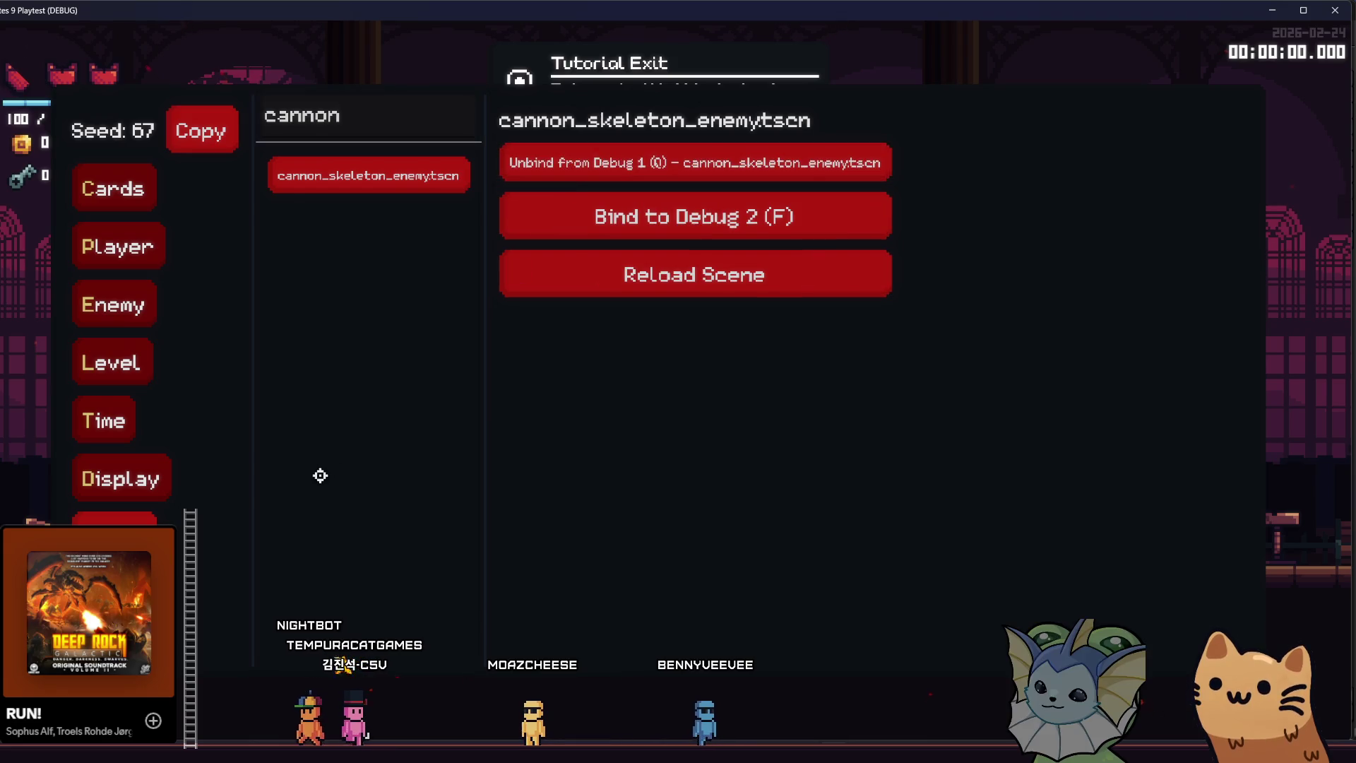
pyautogui.press('Escape')
pyautogui.hotkey('alt', 'Tab')
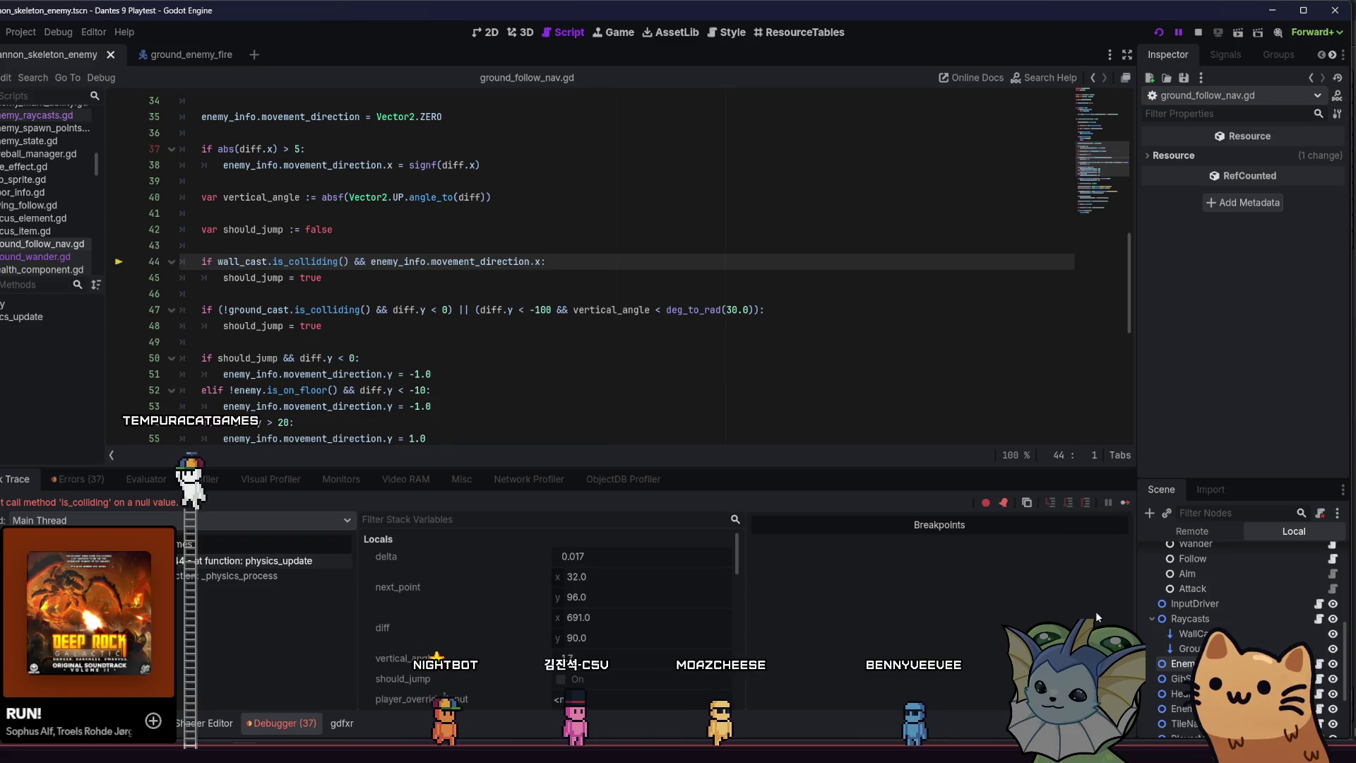
# Assign WallCast and GroundCast to the Wander state's Wallcast and Groundcast, then stop the game.
pyautogui.click(1195, 603)
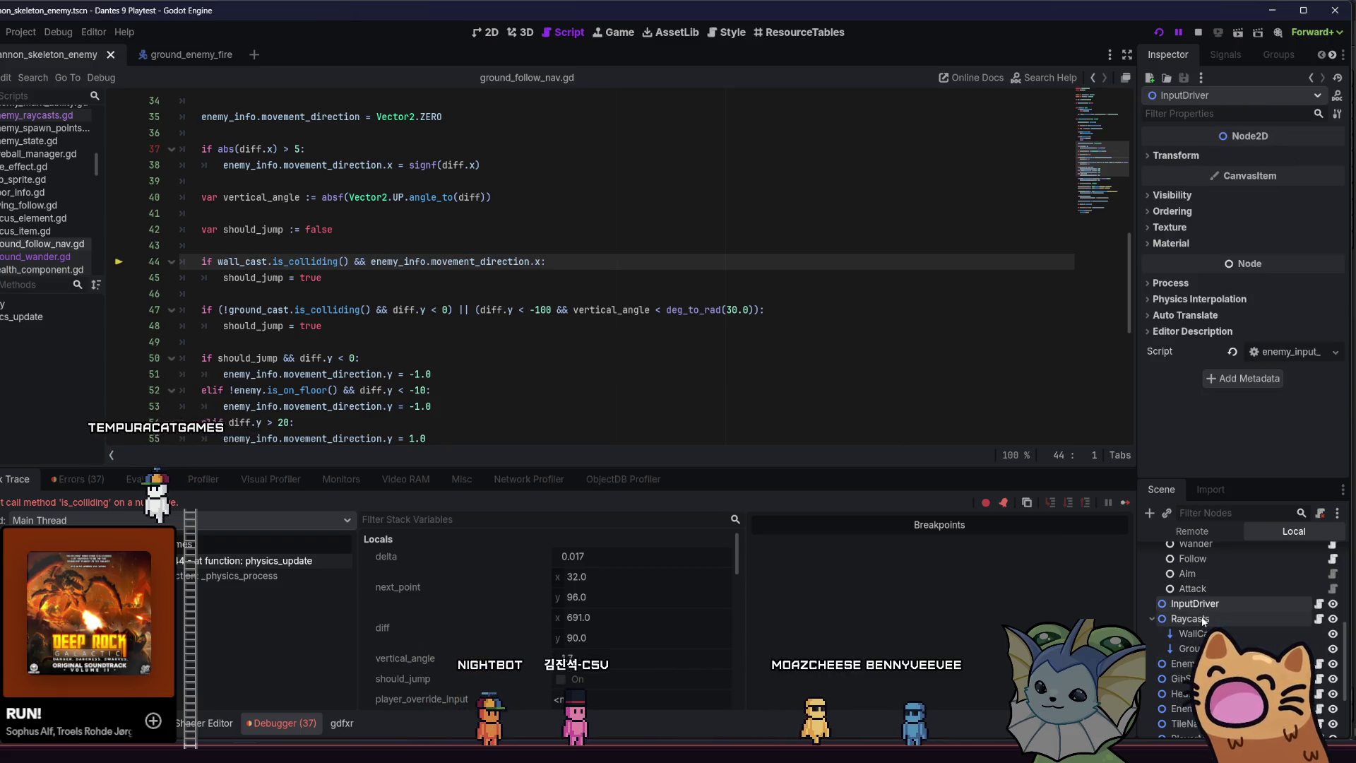
pyautogui.click(1190, 618)
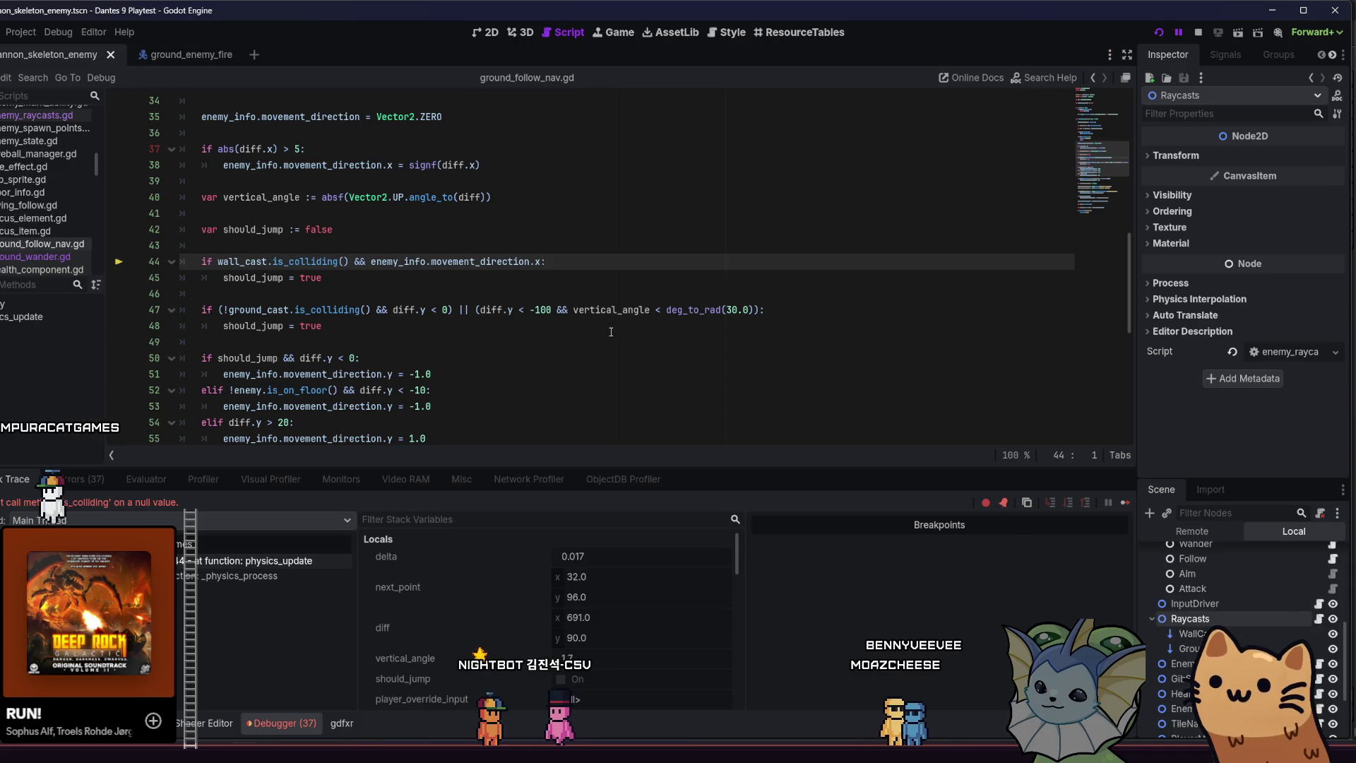
pyautogui.click(1185, 545)
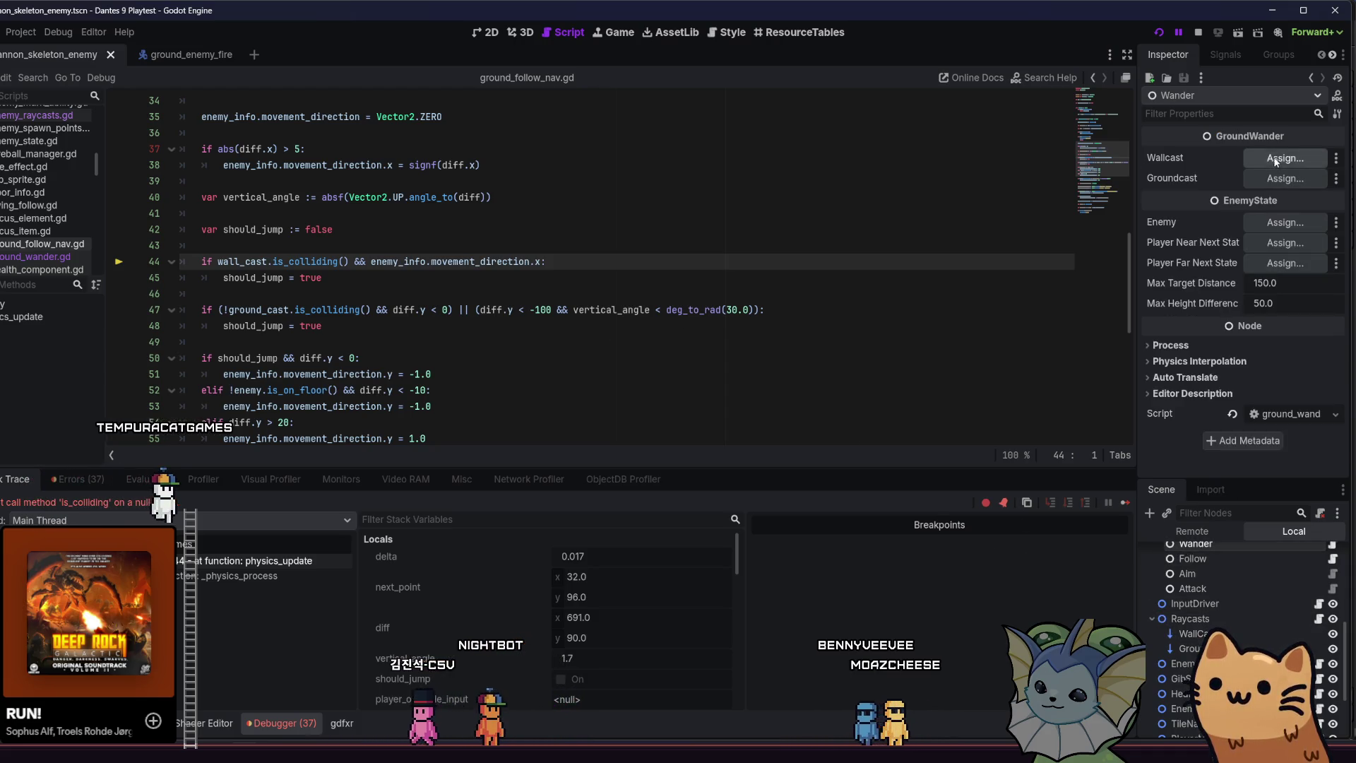
pyautogui.click(1284, 159)
pyautogui.click(387, 236)
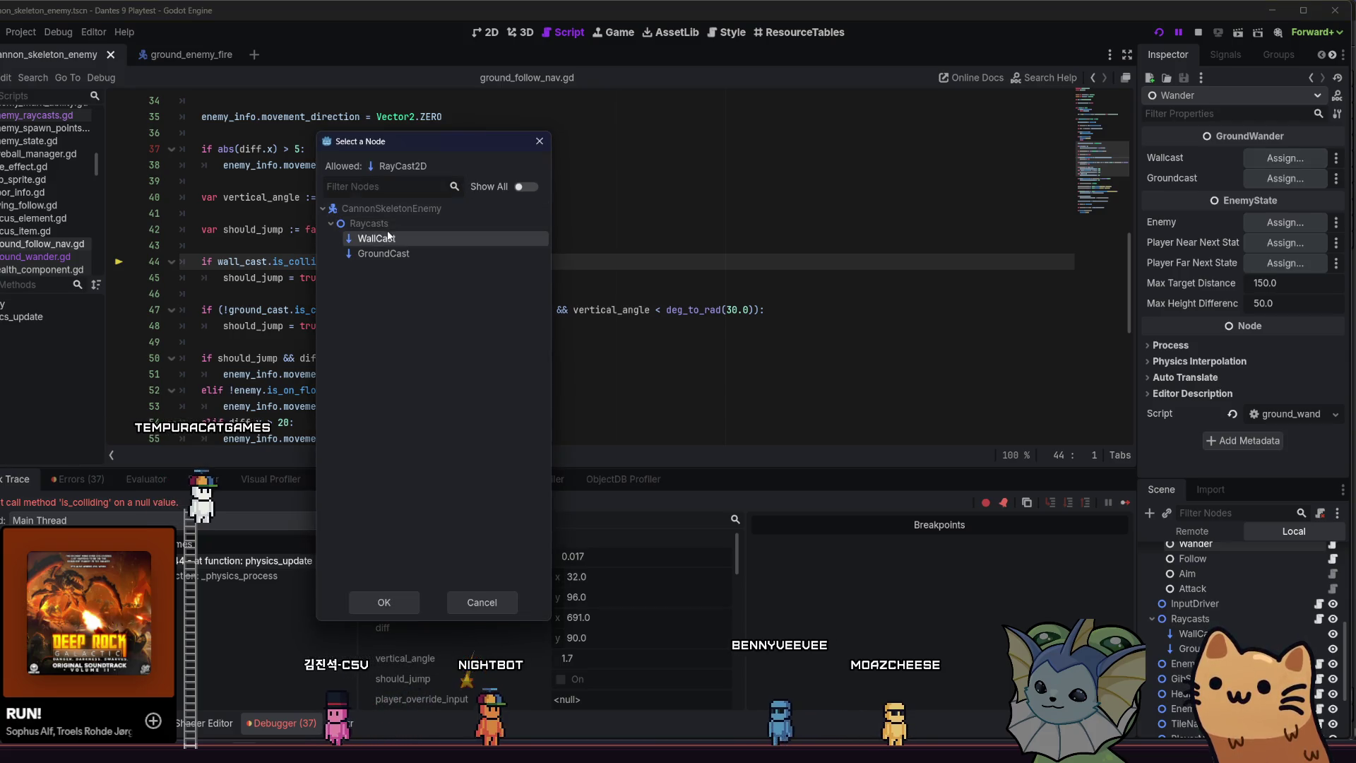
pyautogui.doubleClick(396, 238)
pyautogui.click(1284, 178)
pyautogui.click(350, 252)
pyautogui.doubleClick(366, 254)
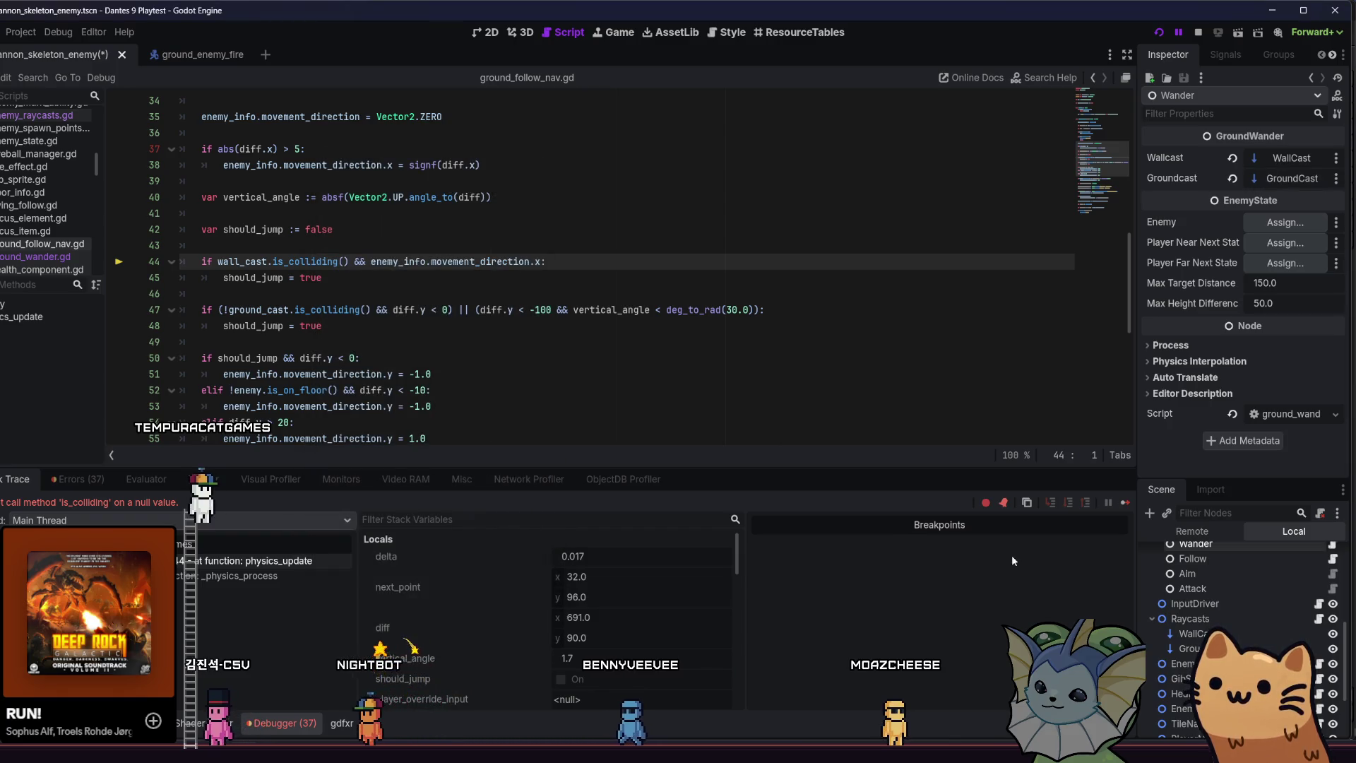
pyautogui.click(1120, 504)
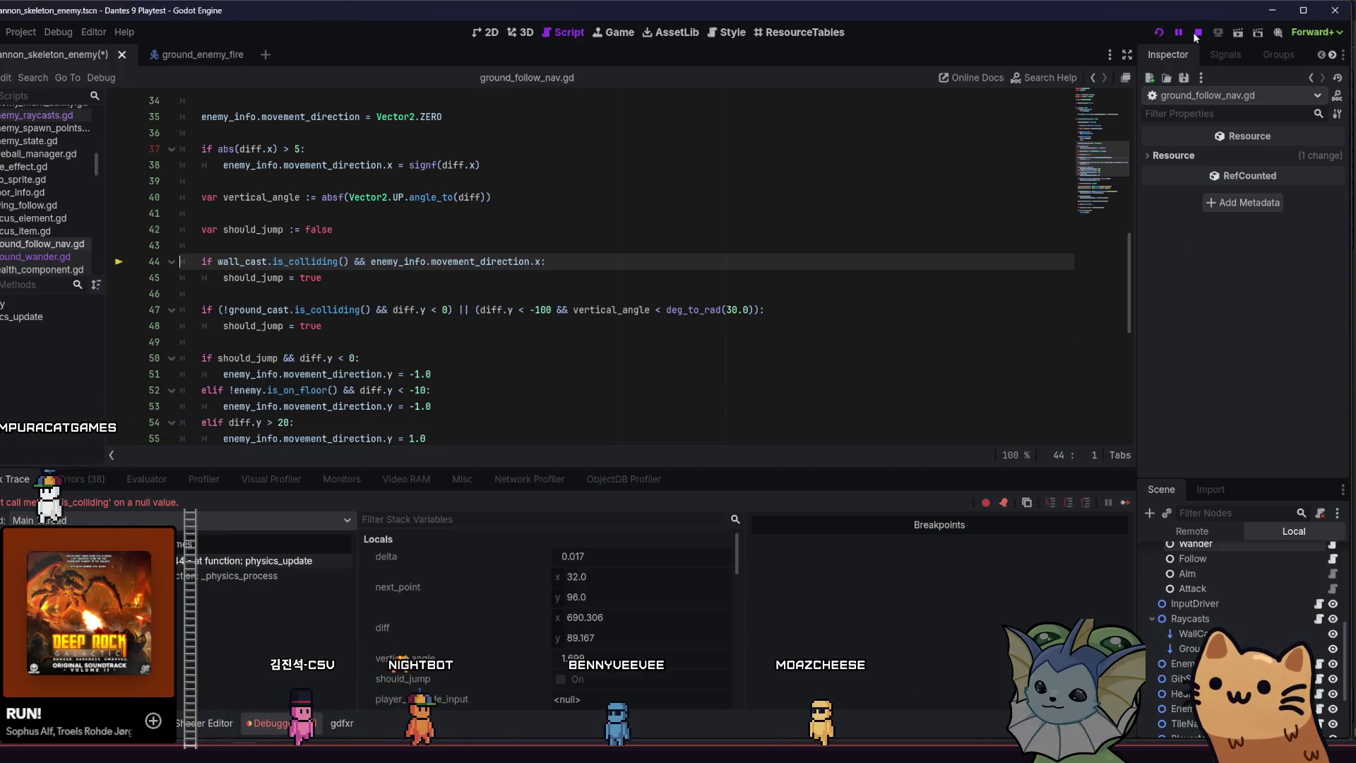
pyautogui.click(1197, 34)
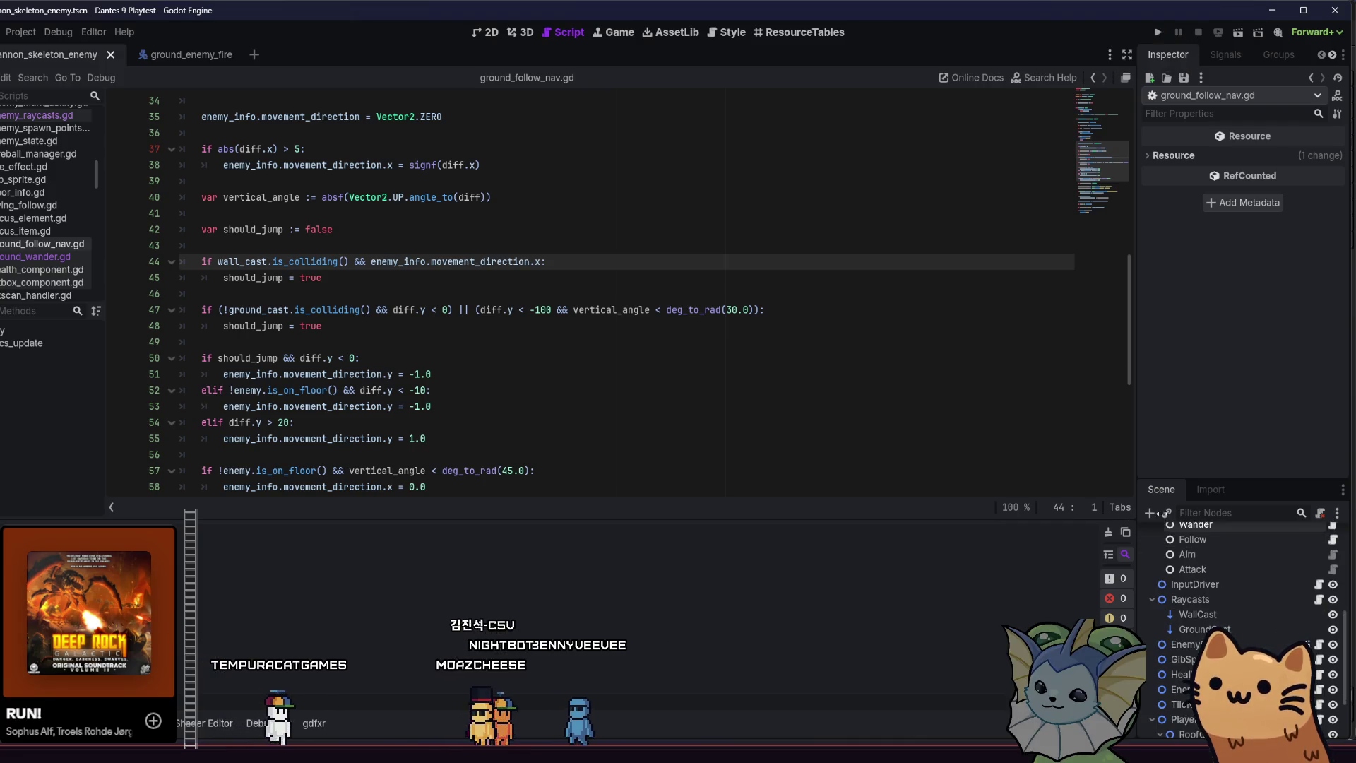
# Assign GroundCast and WallCast to the Follow state's Ground Cast and Wall Cast, then rerun.
pyautogui.click(1208, 541)
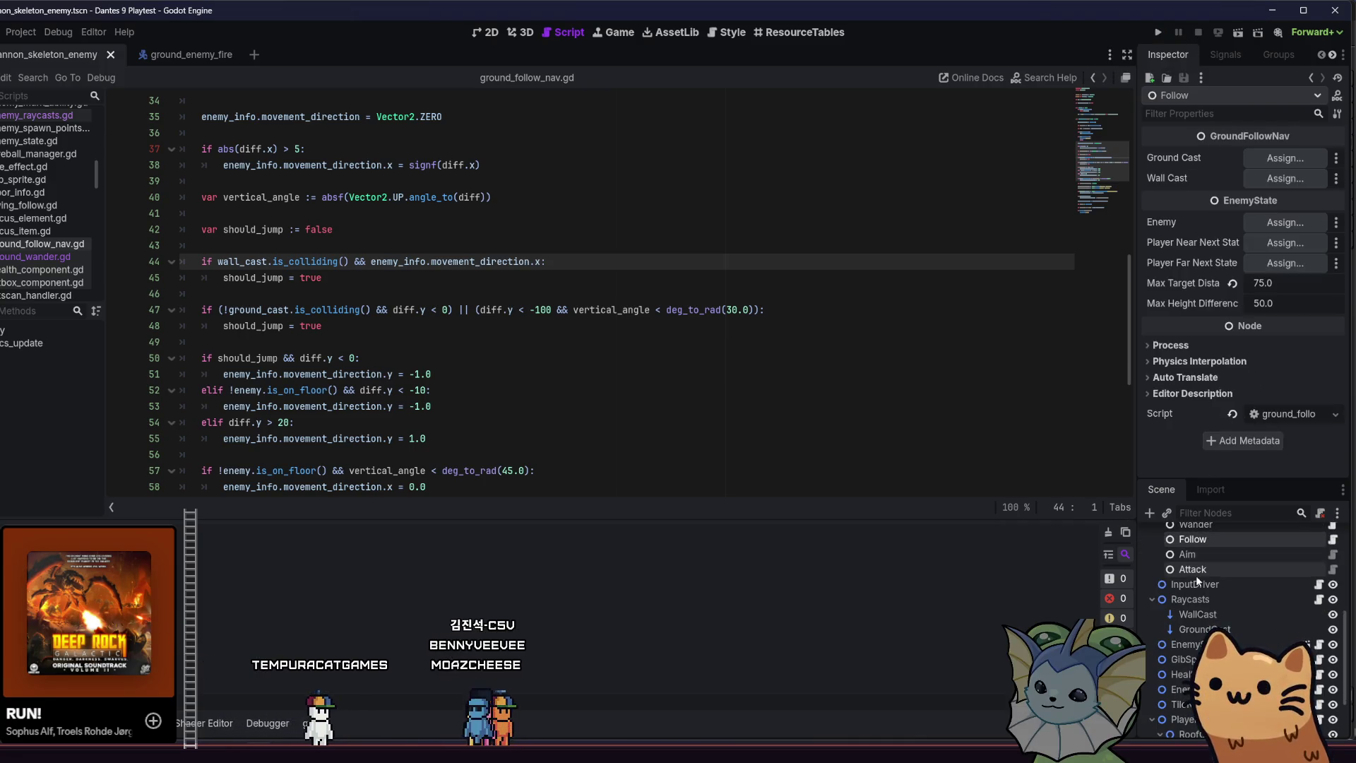
pyautogui.scroll(1, 1196, 574)
pyautogui.click(1269, 159)
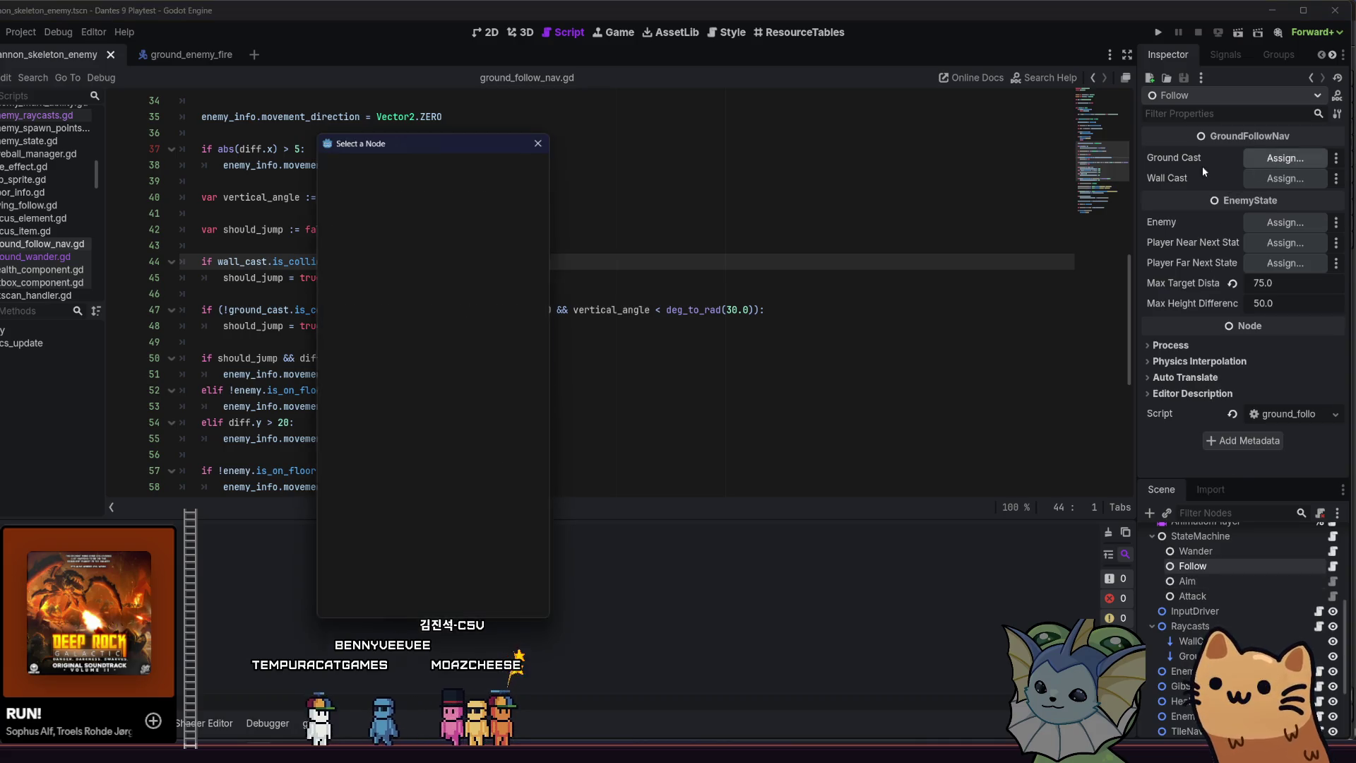
pyautogui.click(405, 238)
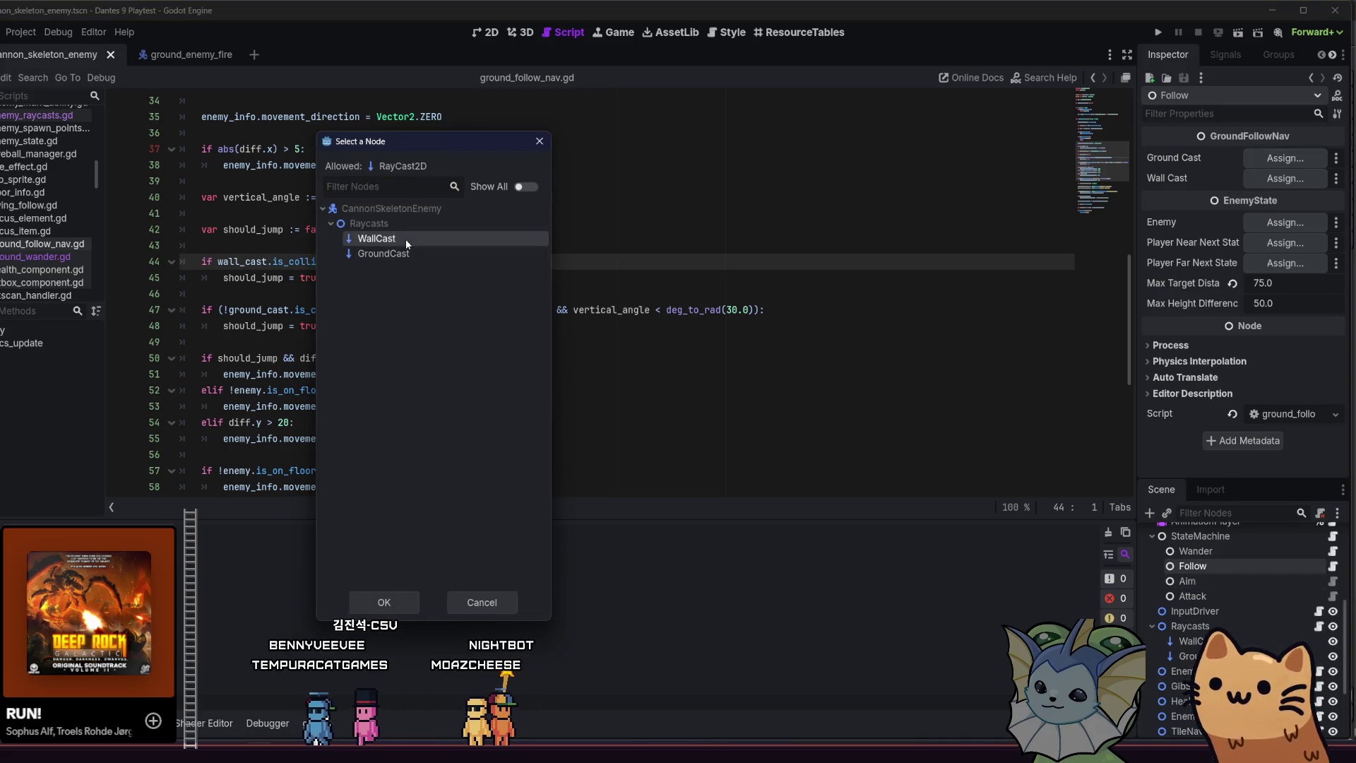
pyautogui.doubleClick(384, 253)
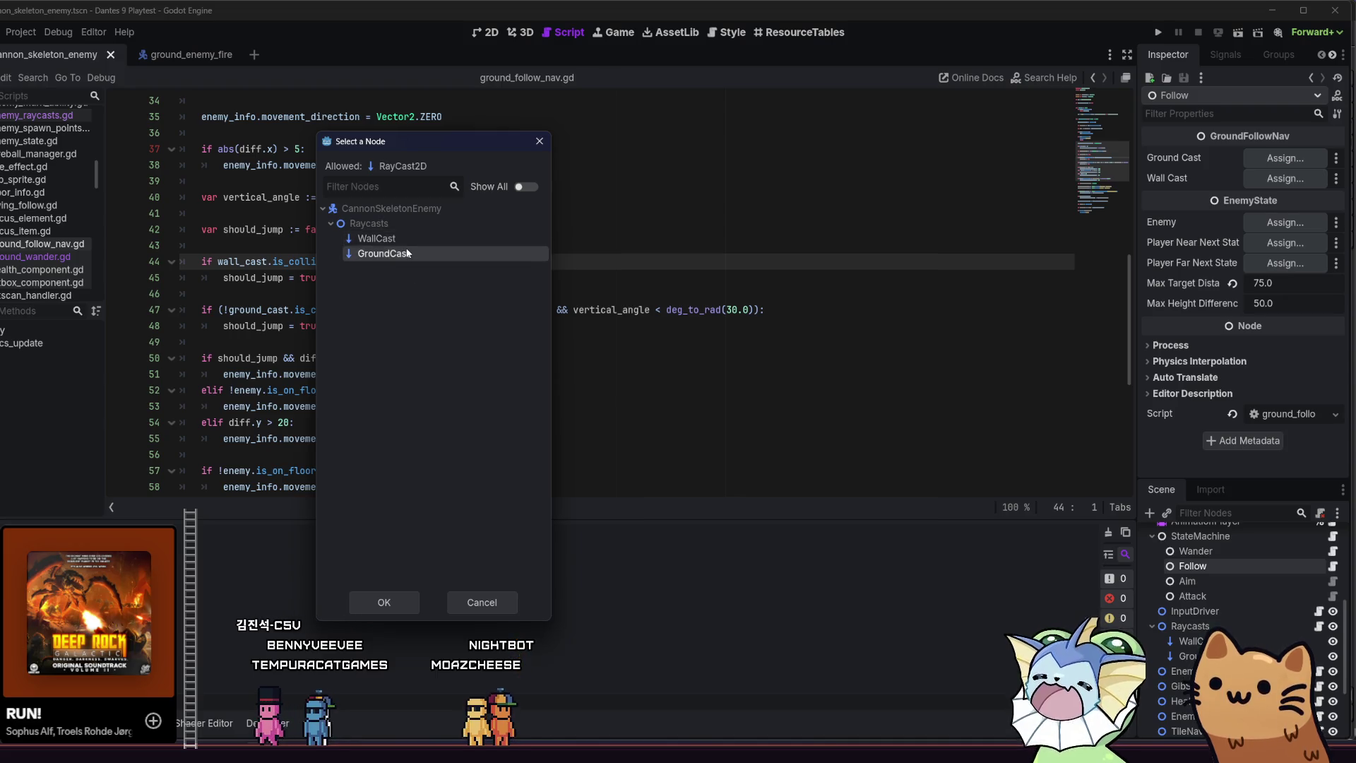
pyautogui.click(1268, 177)
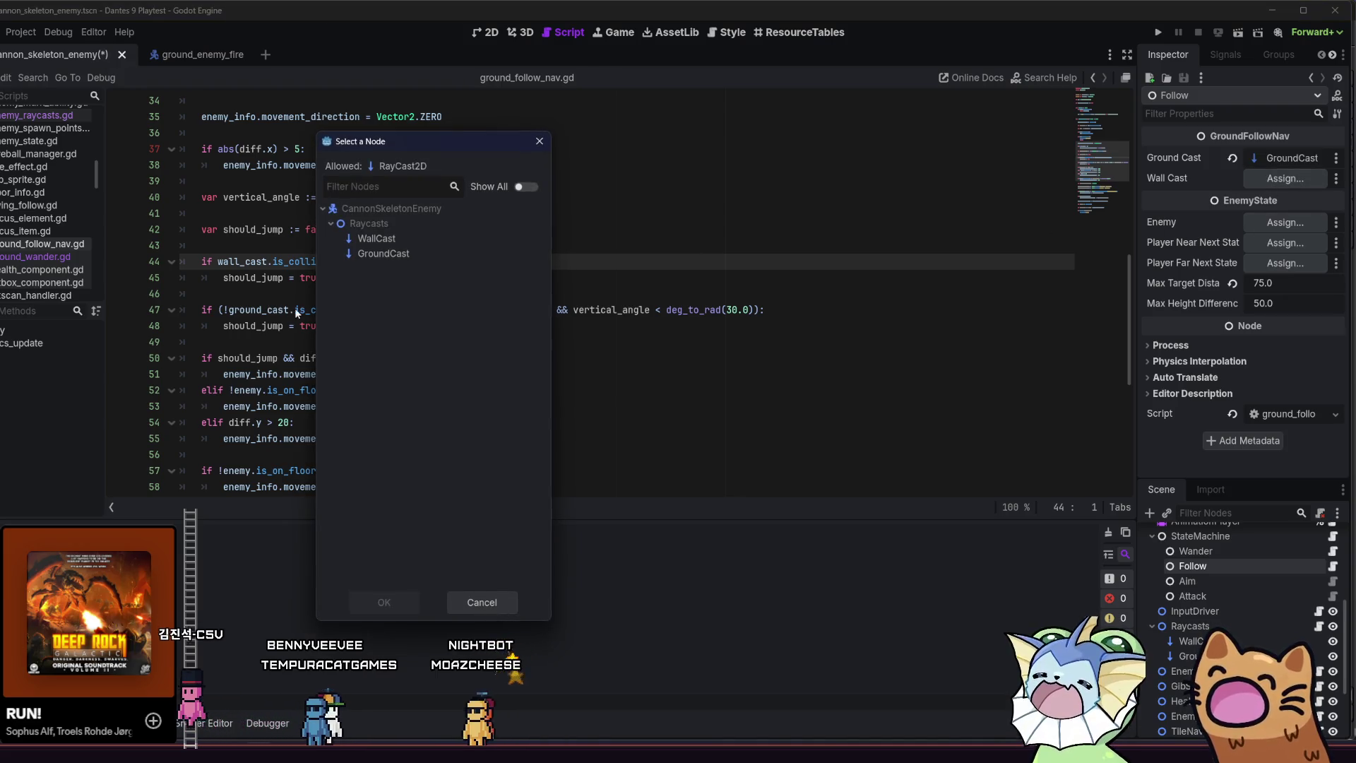
pyautogui.doubleClick(401, 238)
pyautogui.click(1158, 33)
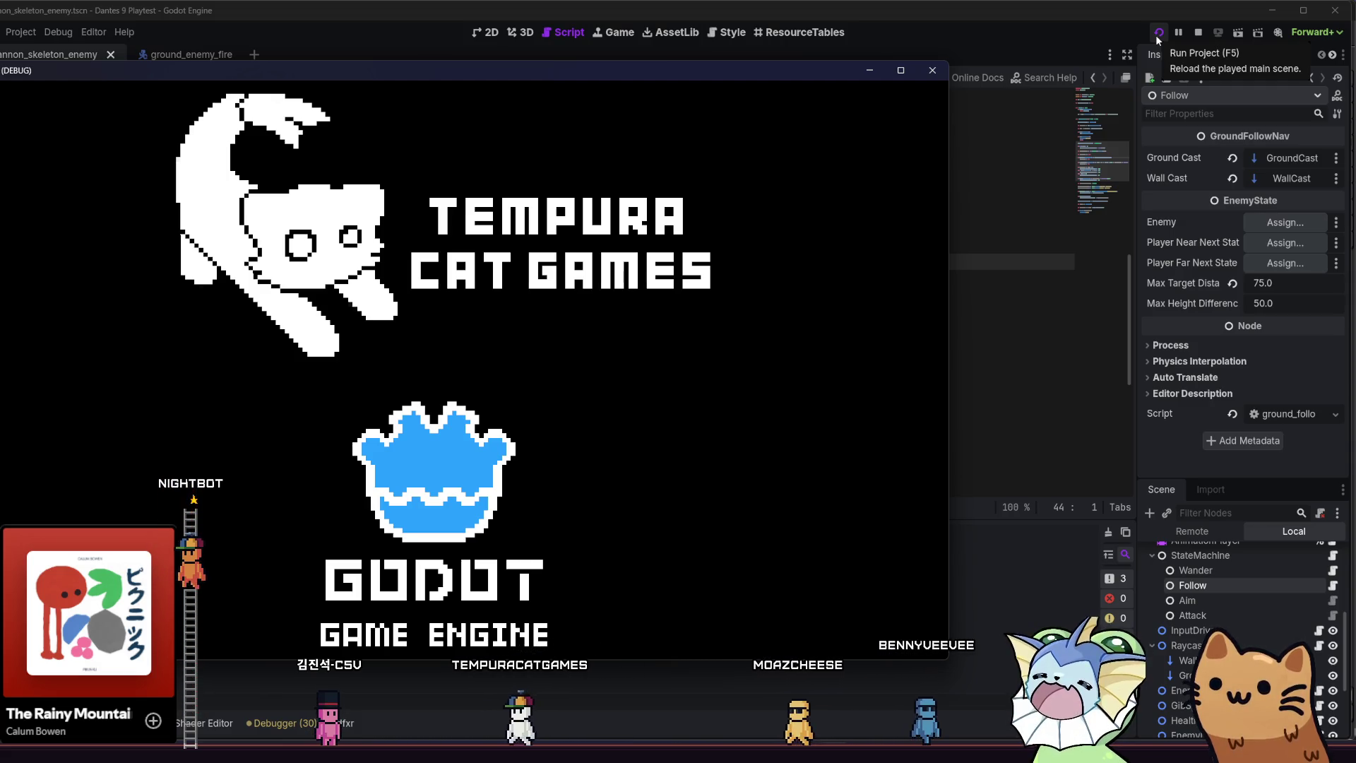
# Restart the game, start a run, and walk the player left and right.
pyautogui.click(1158, 39)
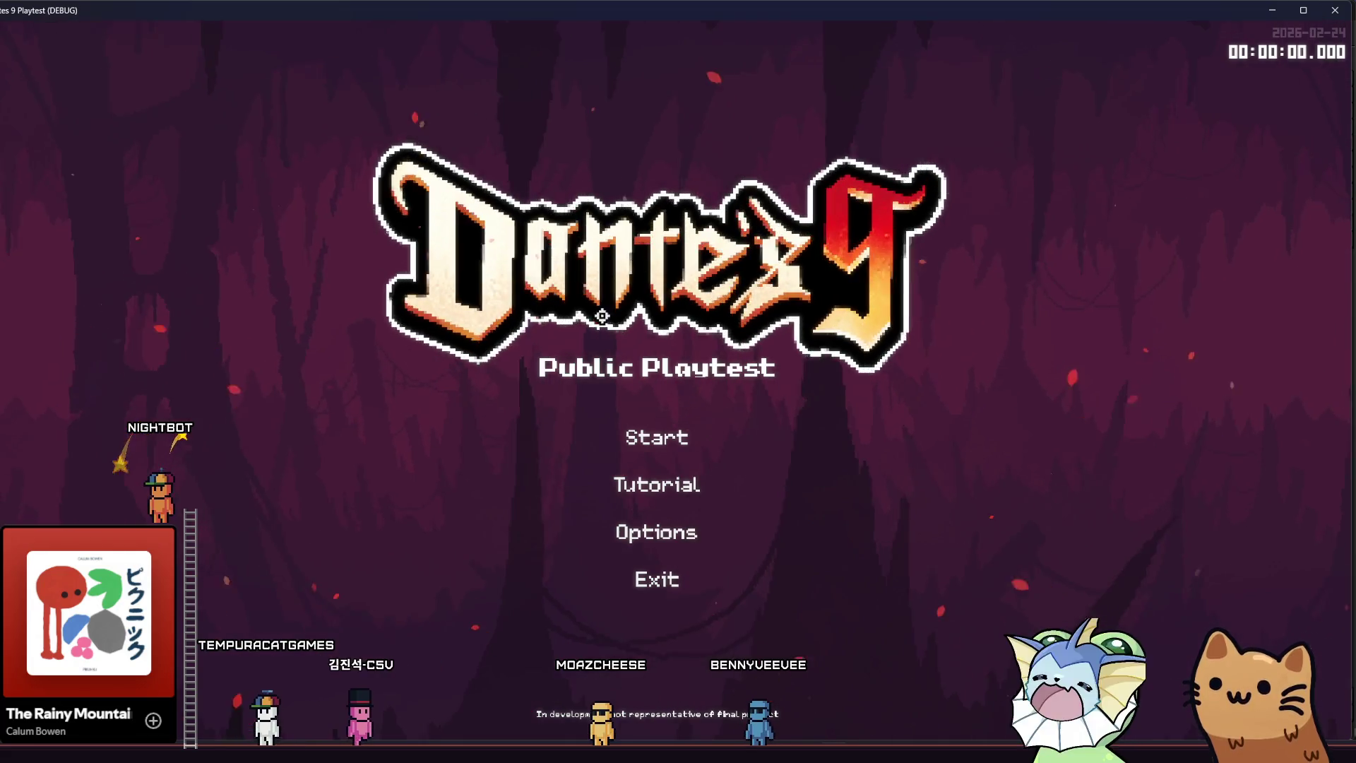
pyautogui.click(653, 438)
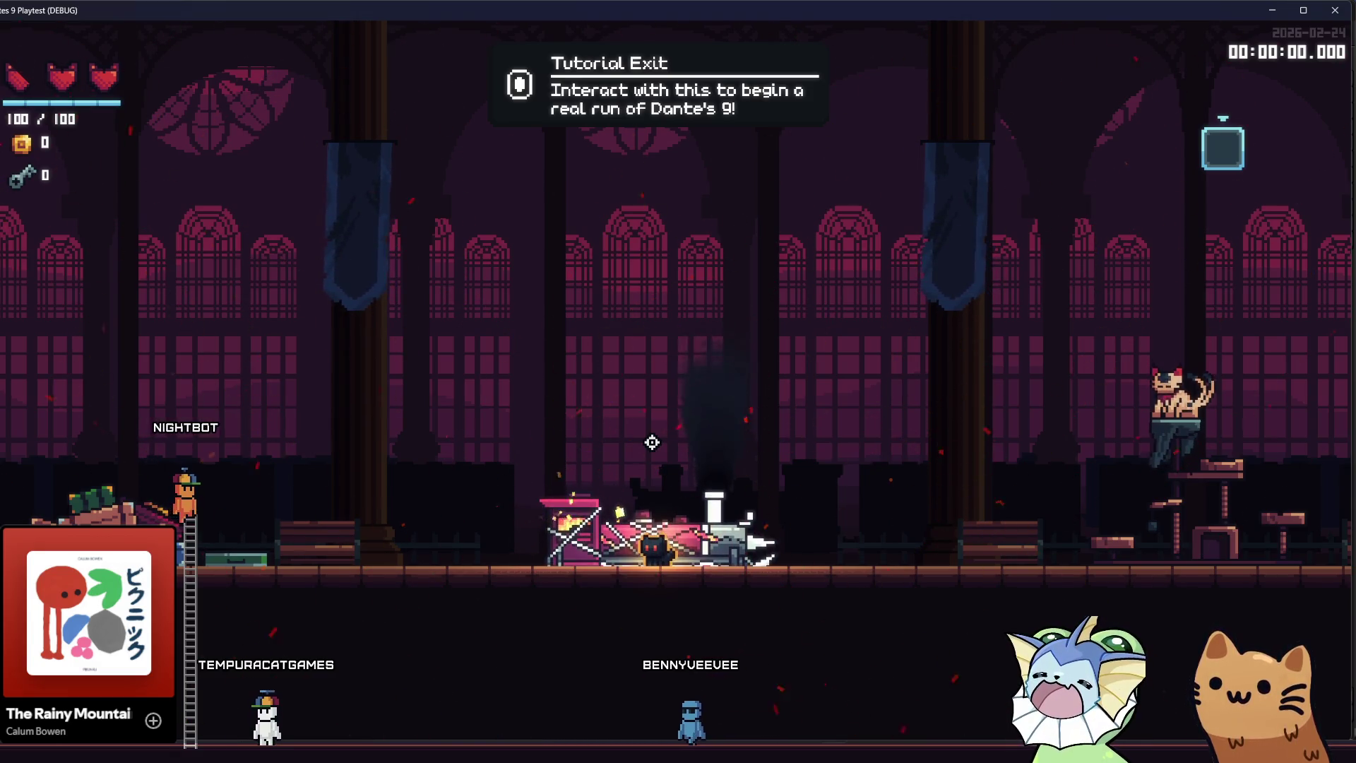
pyautogui.press('a')
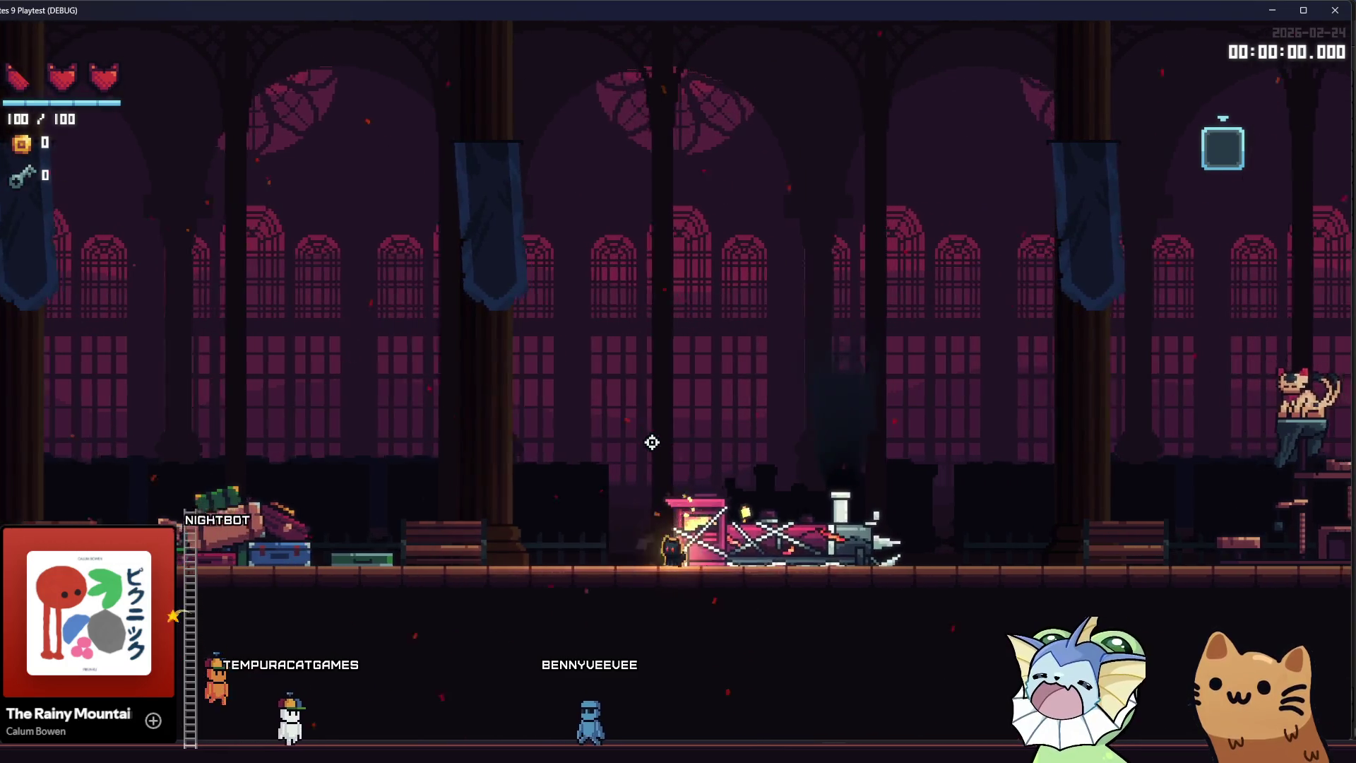
pyautogui.press('d')
pyautogui.press('a')
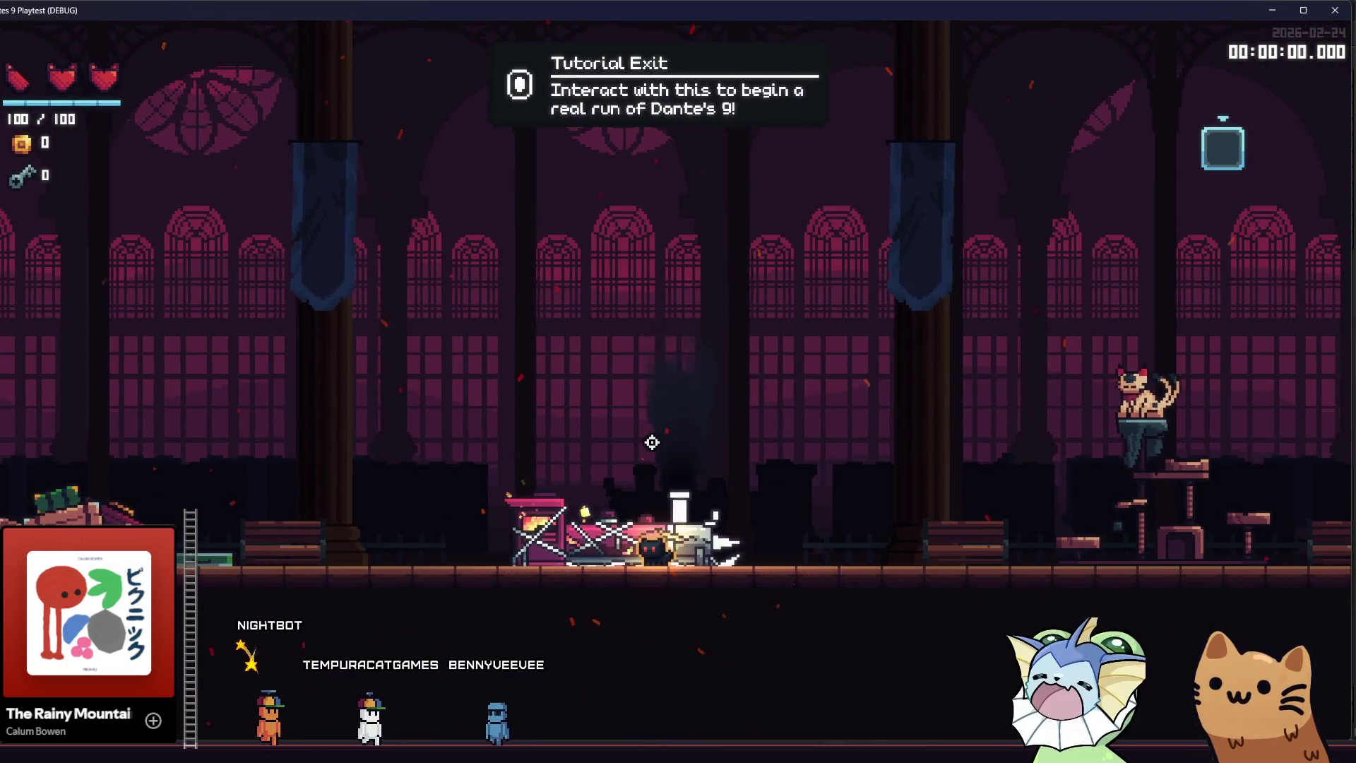
pyautogui.press('d')
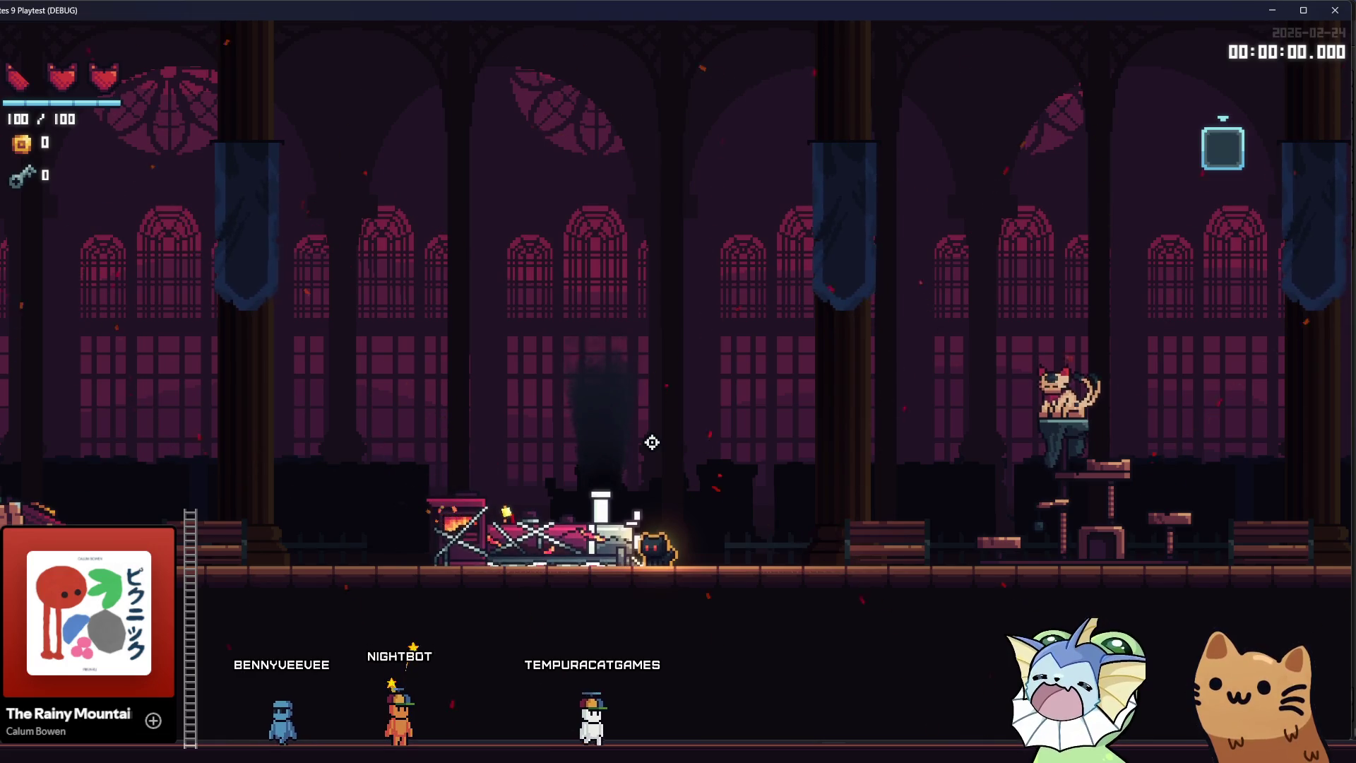
# Search 'cannon' in the debug scene list, pick the cannon skeleton enemy's action, then close the game.
pyautogui.press('F1')
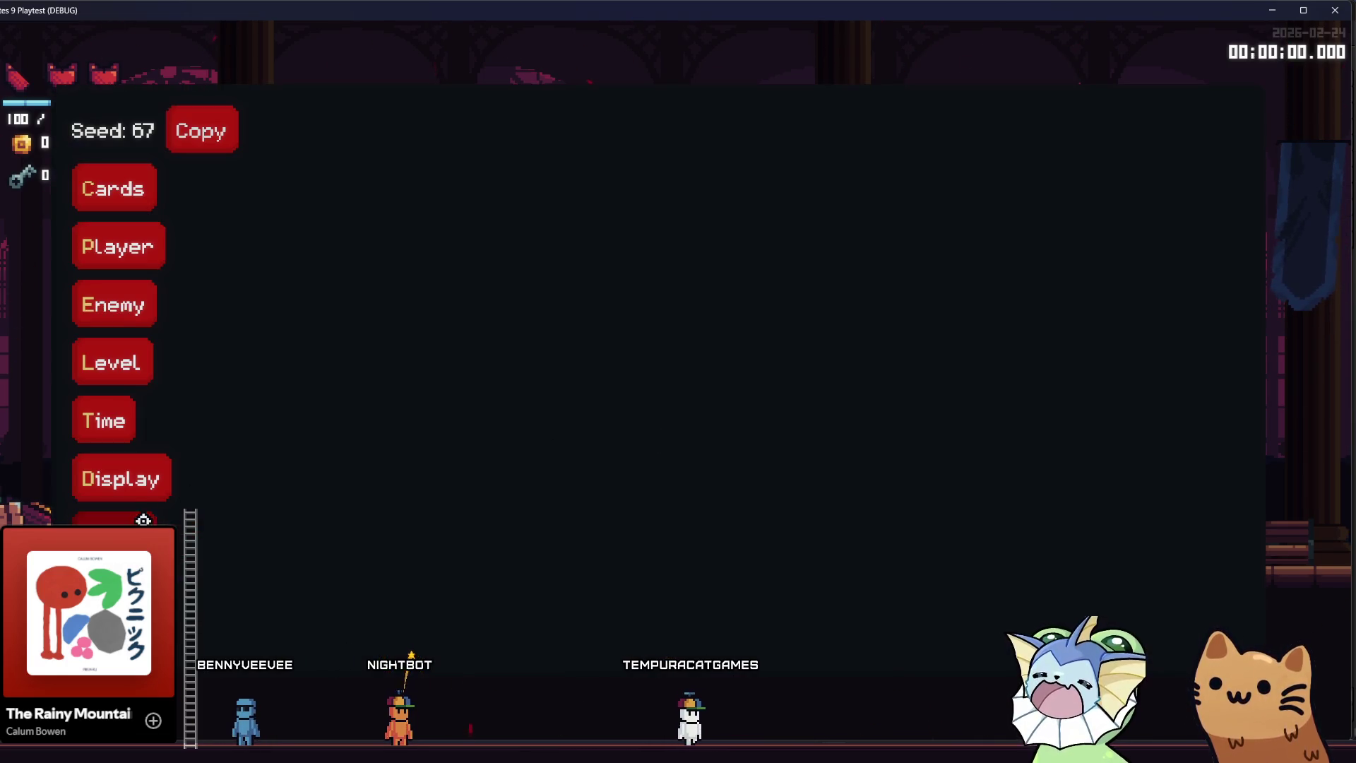
pyautogui.click(143, 519)
pyautogui.write('canon')
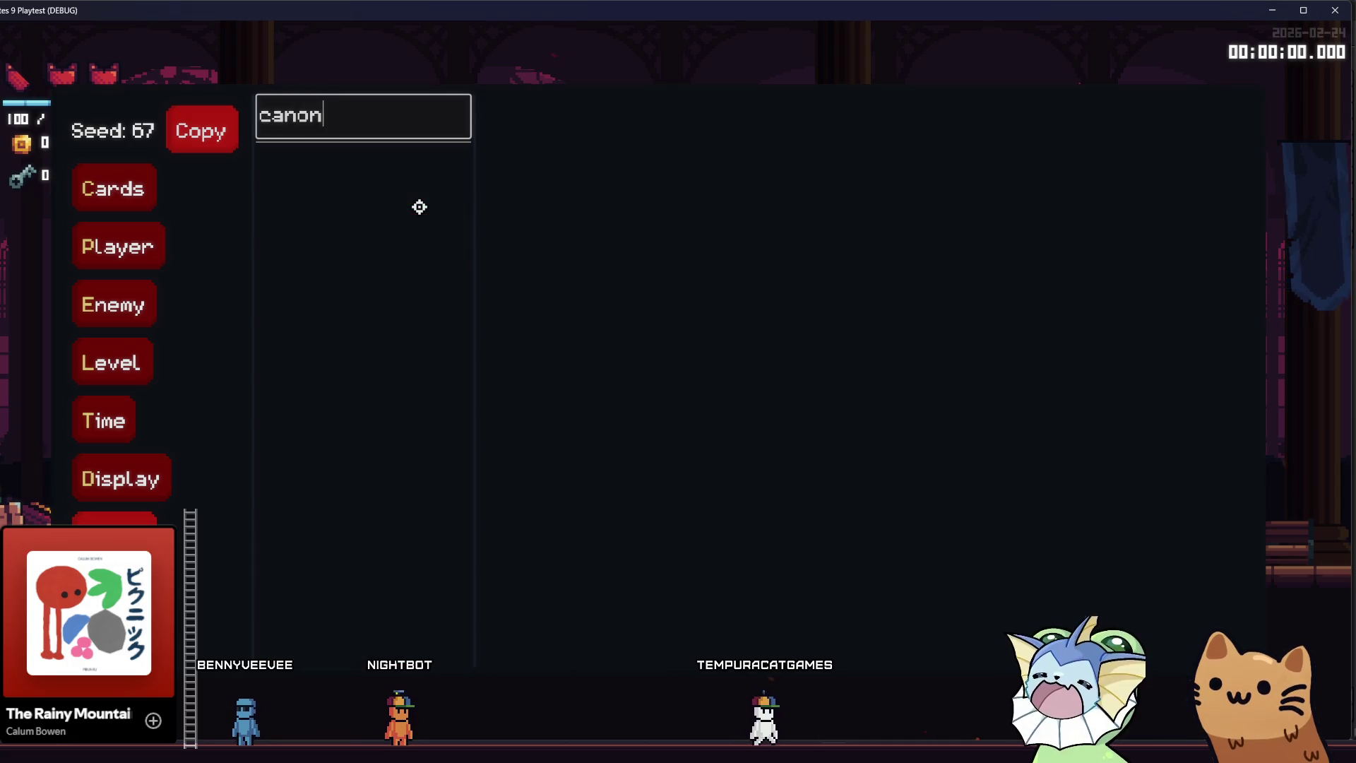
pyautogui.press('BackSpace')
pyautogui.write('n')
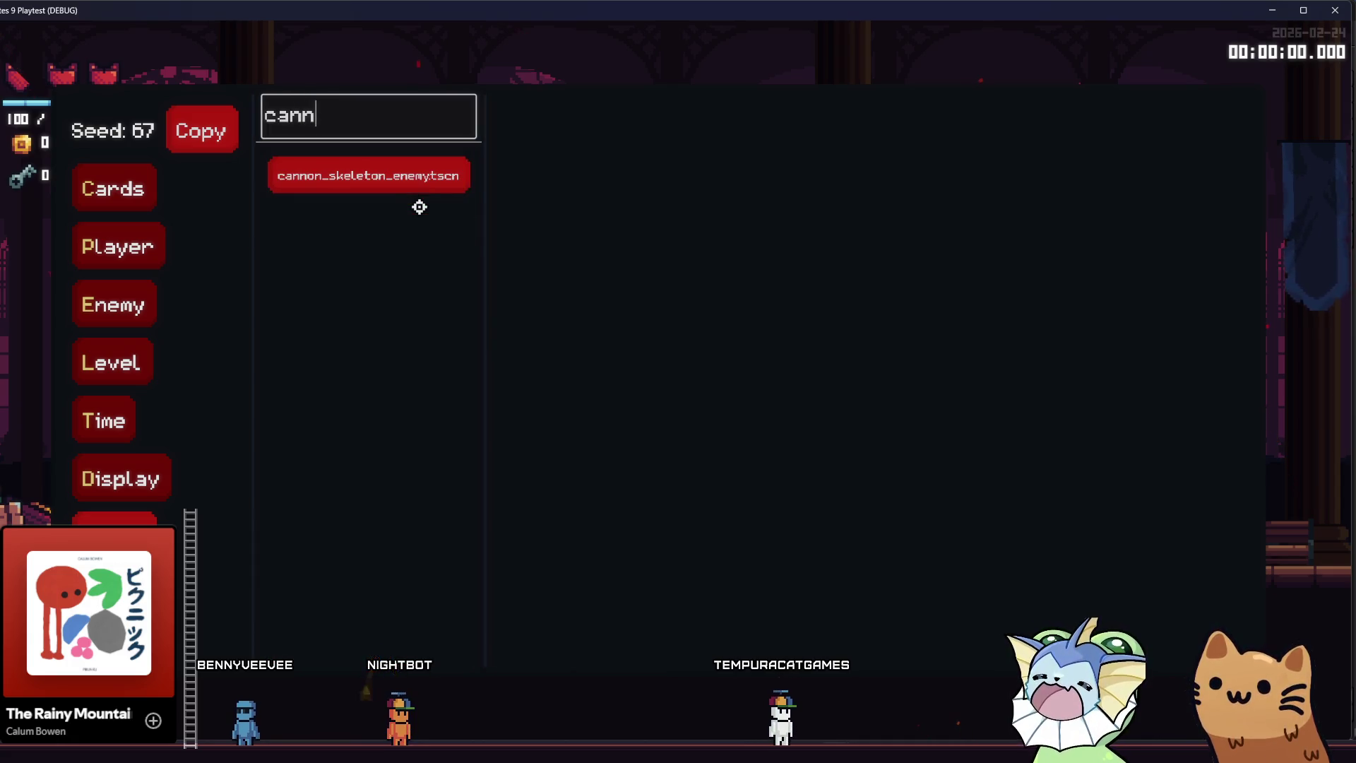
pyautogui.click(415, 194)
pyautogui.click(565, 167)
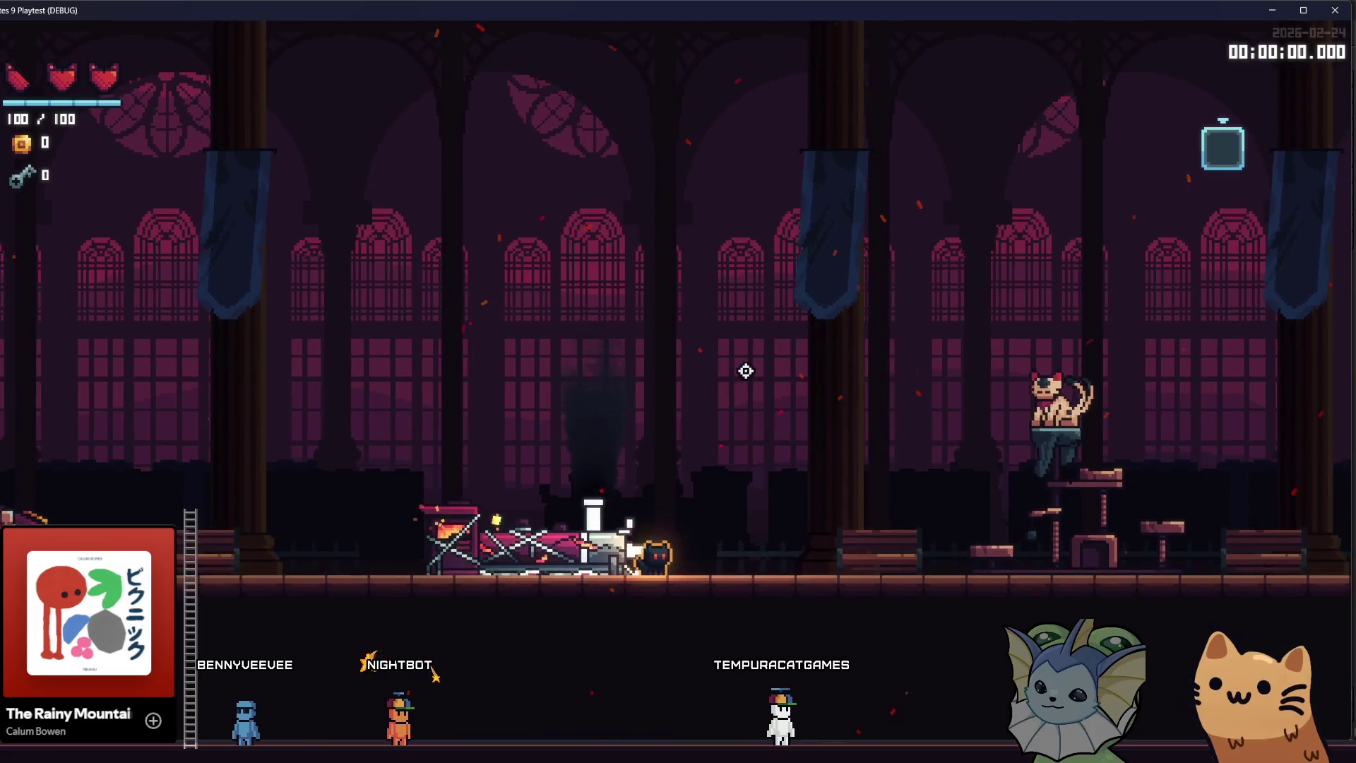
pyautogui.press('d')
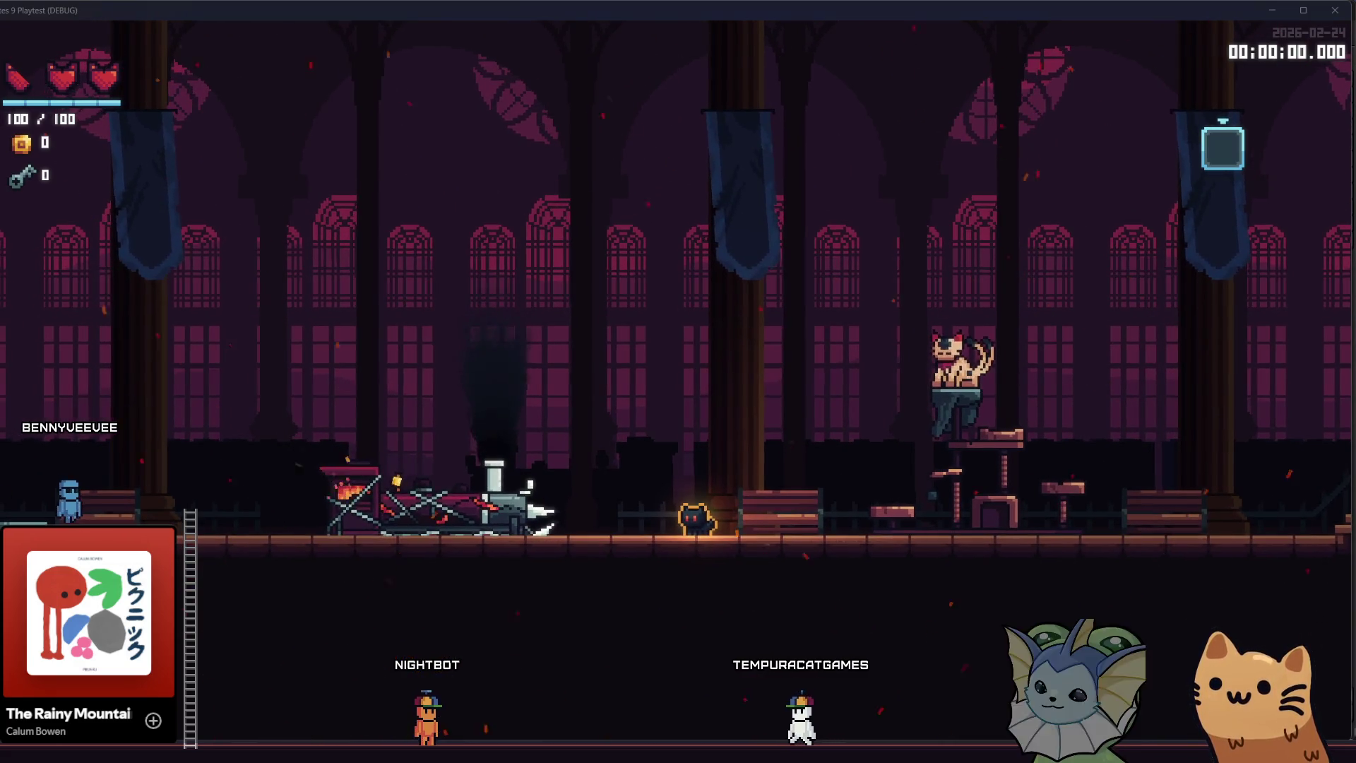
pyautogui.hotkey('alt', 'F4')
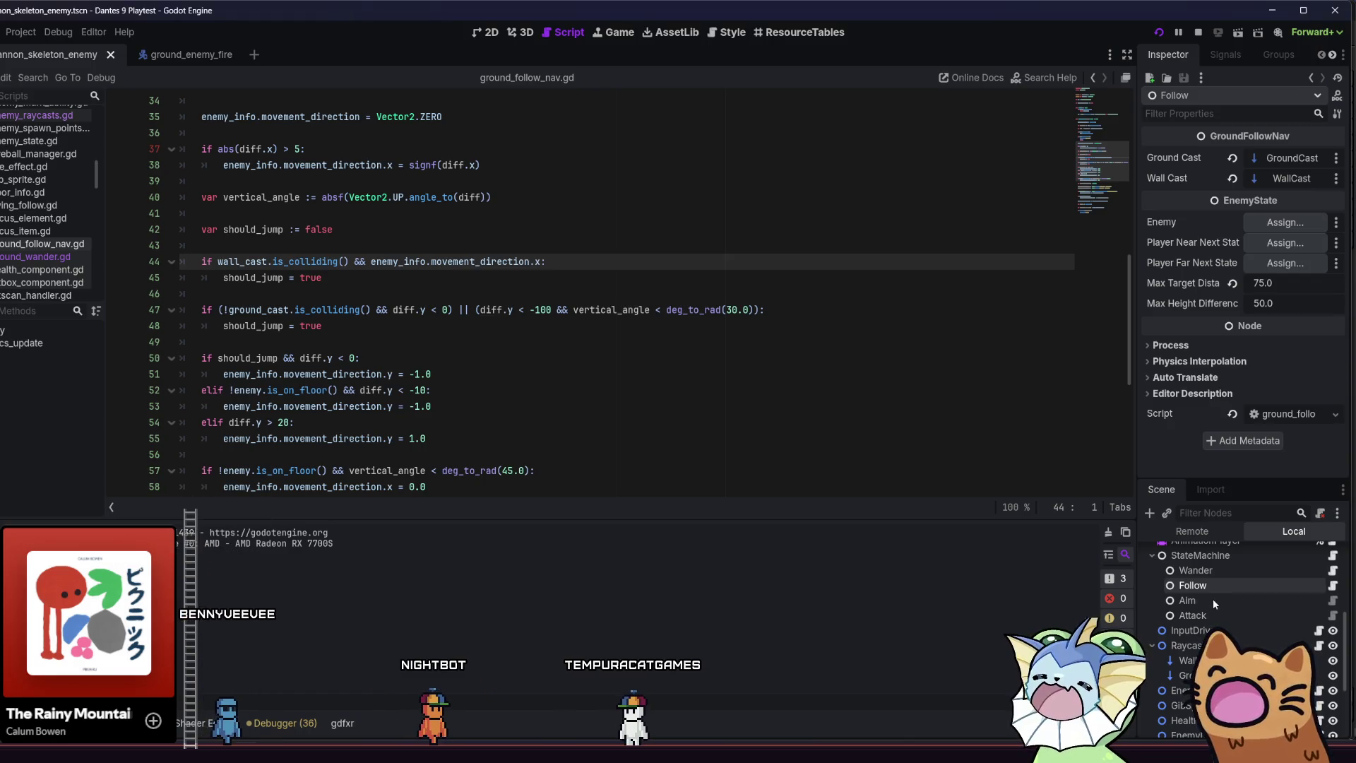
# Move CollisionShape2D to the top under CannonSkeletonEnemy and select the root node.
pyautogui.scroll(5, 1212, 597)
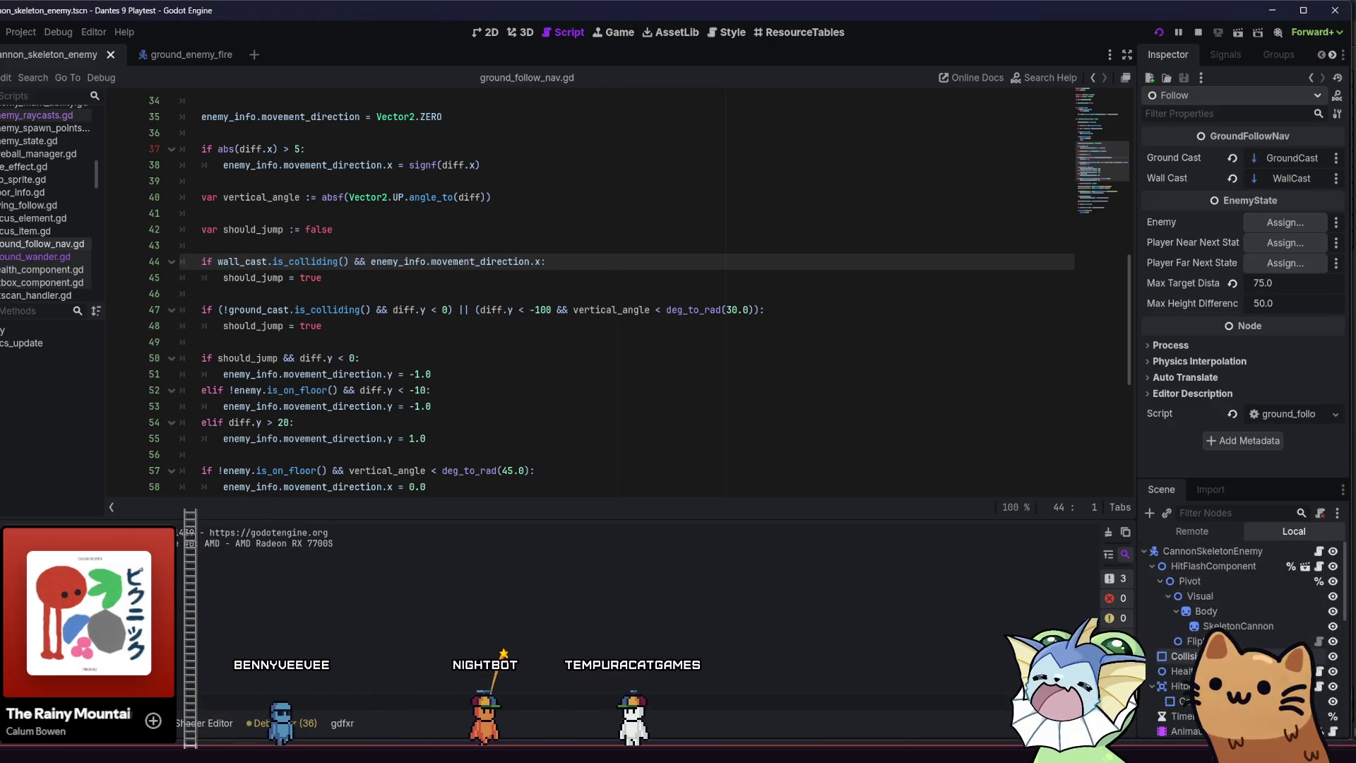
pyautogui.moveTo(1188, 657); pyautogui.dragTo(1213, 558)
pyautogui.click(1206, 553)
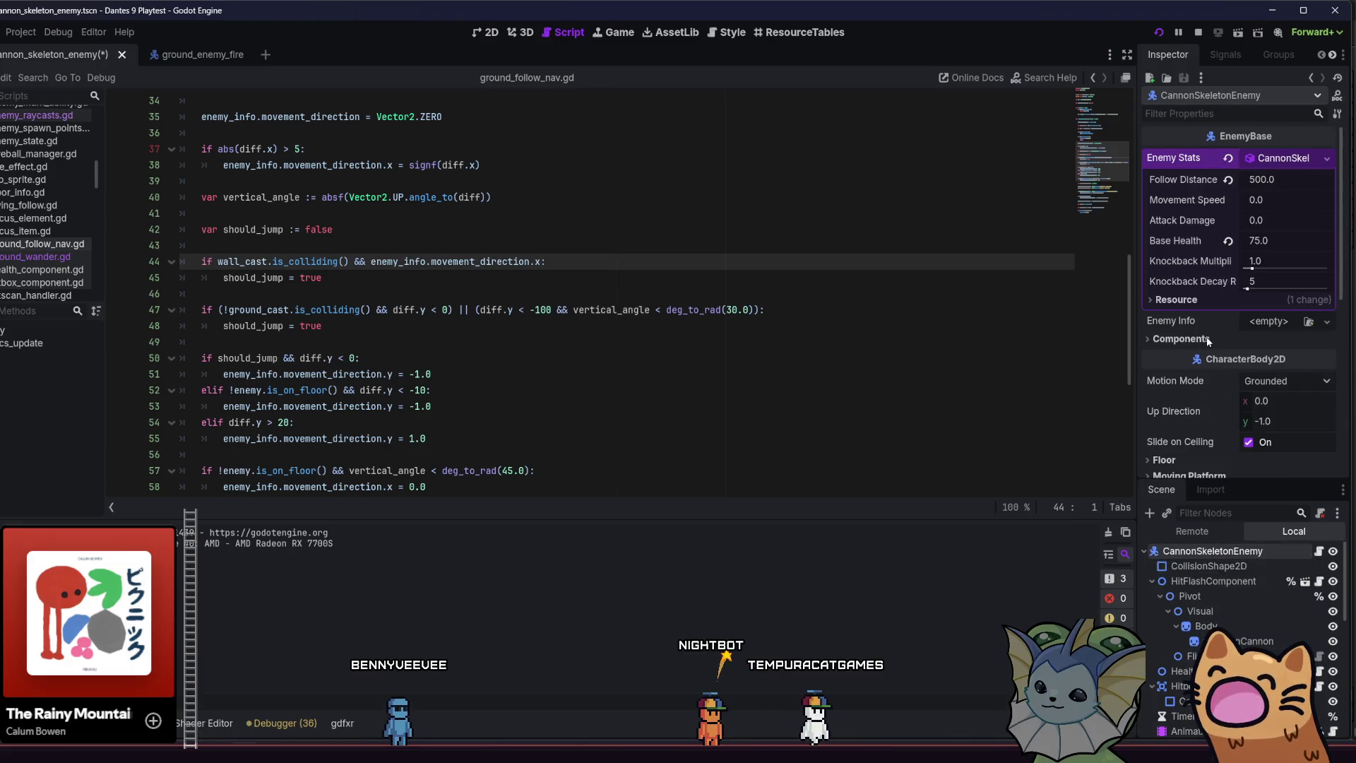
pyautogui.scroll(-5, 1205, 332)
# Turn off mask bit 1, enable mask bit 6 and layer bits 6 and 3, then save.
pyautogui.click(1191, 293)
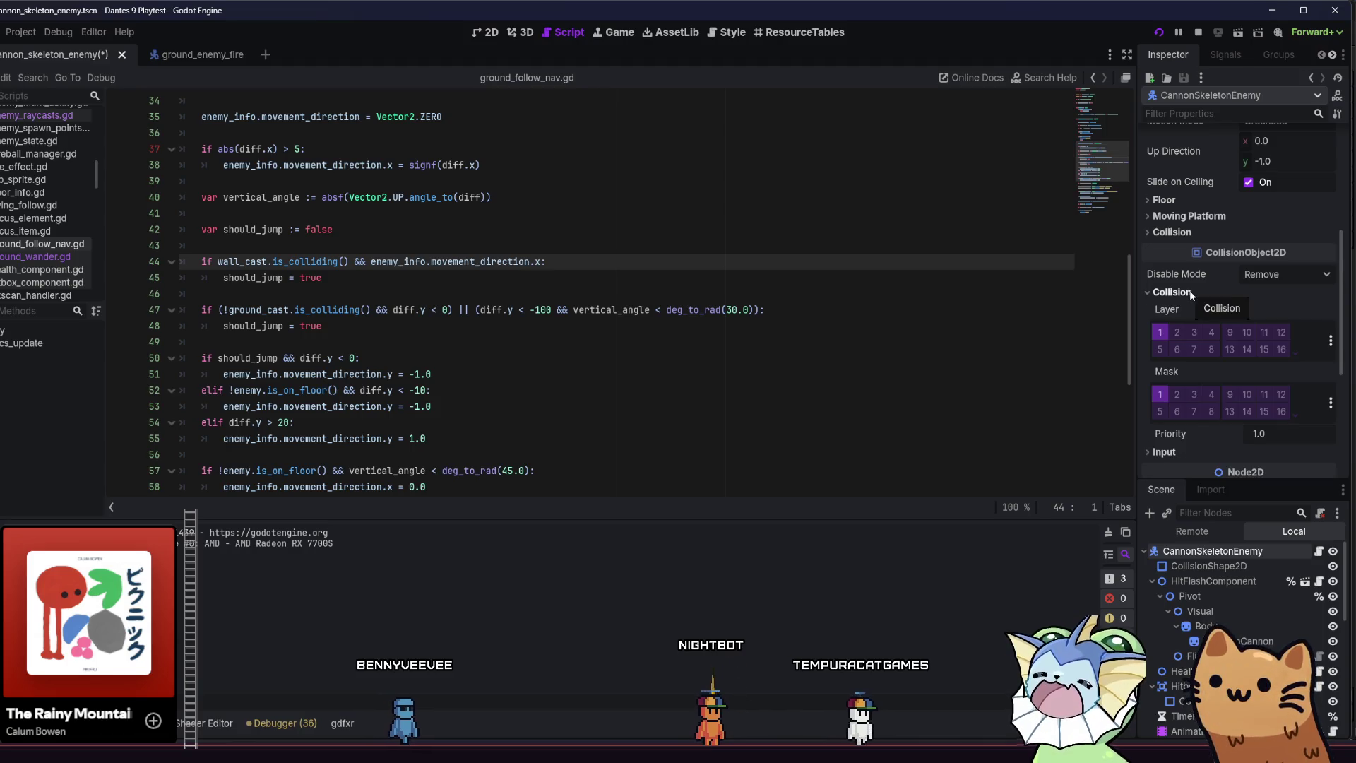
pyautogui.click(1159, 391)
pyautogui.click(1177, 331)
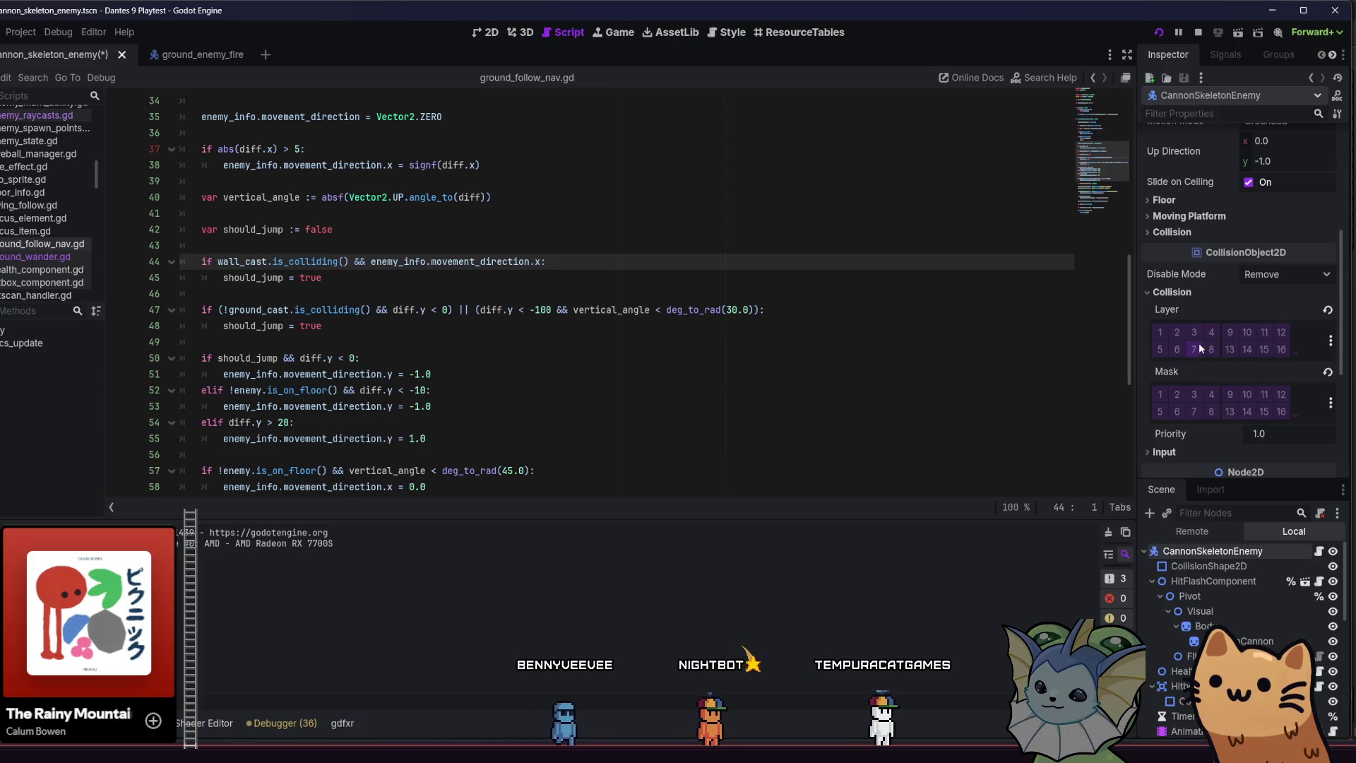
pyautogui.click(1184, 404)
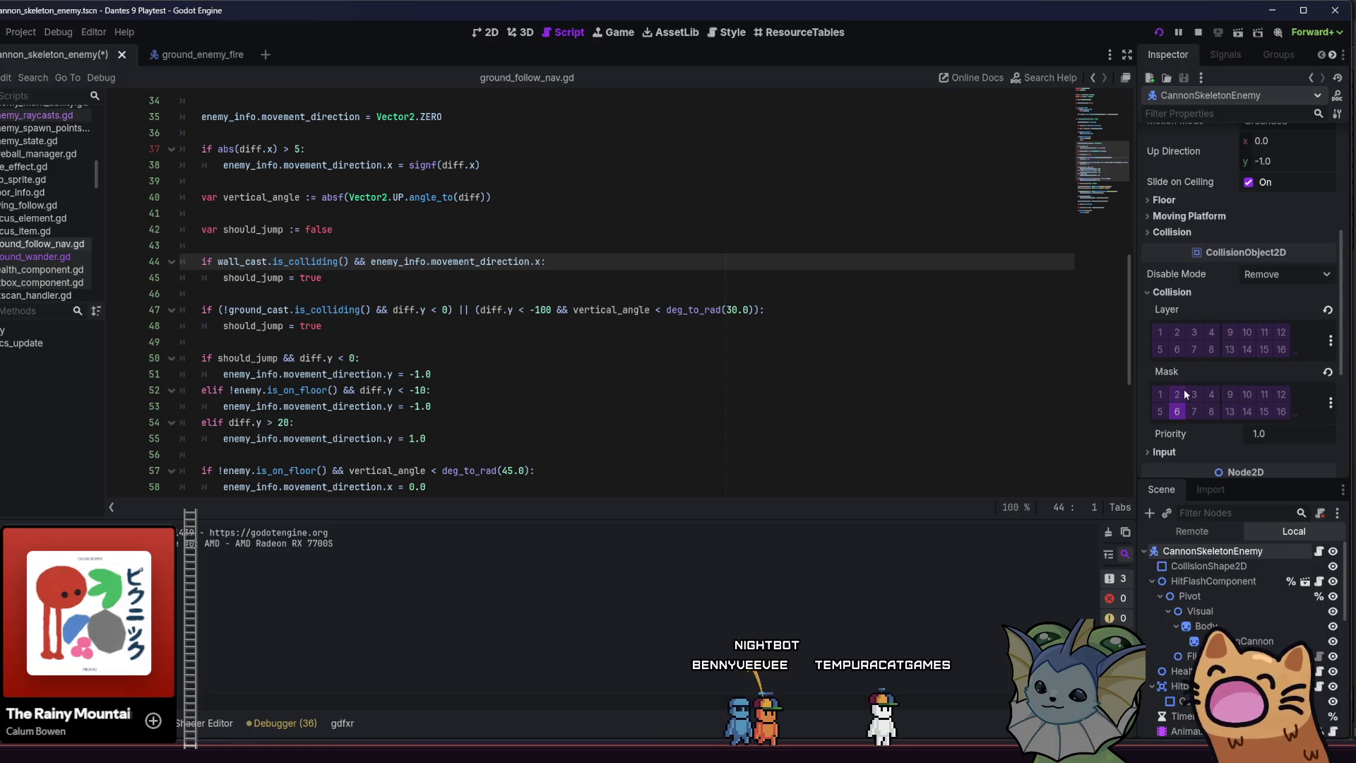
pyautogui.click(1195, 333)
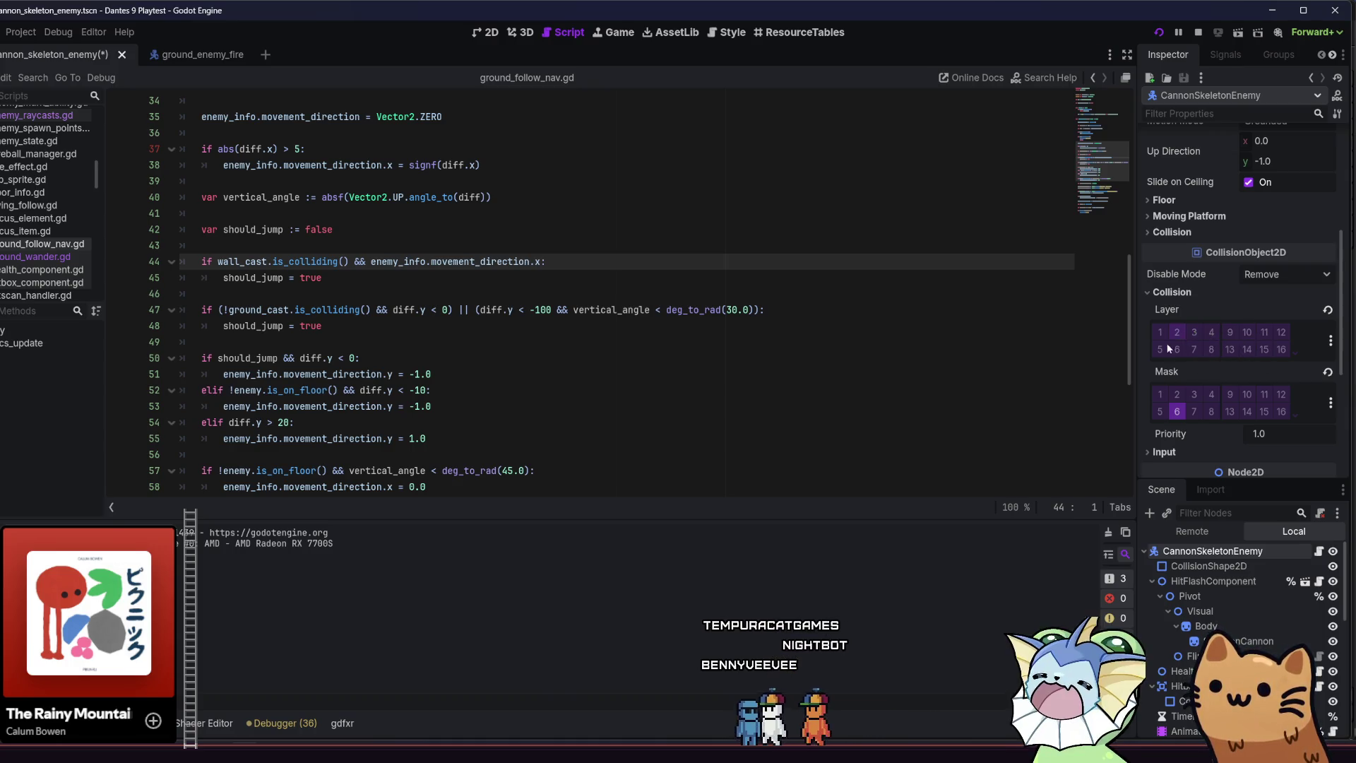
pyautogui.hotkey('ctrl', 's')
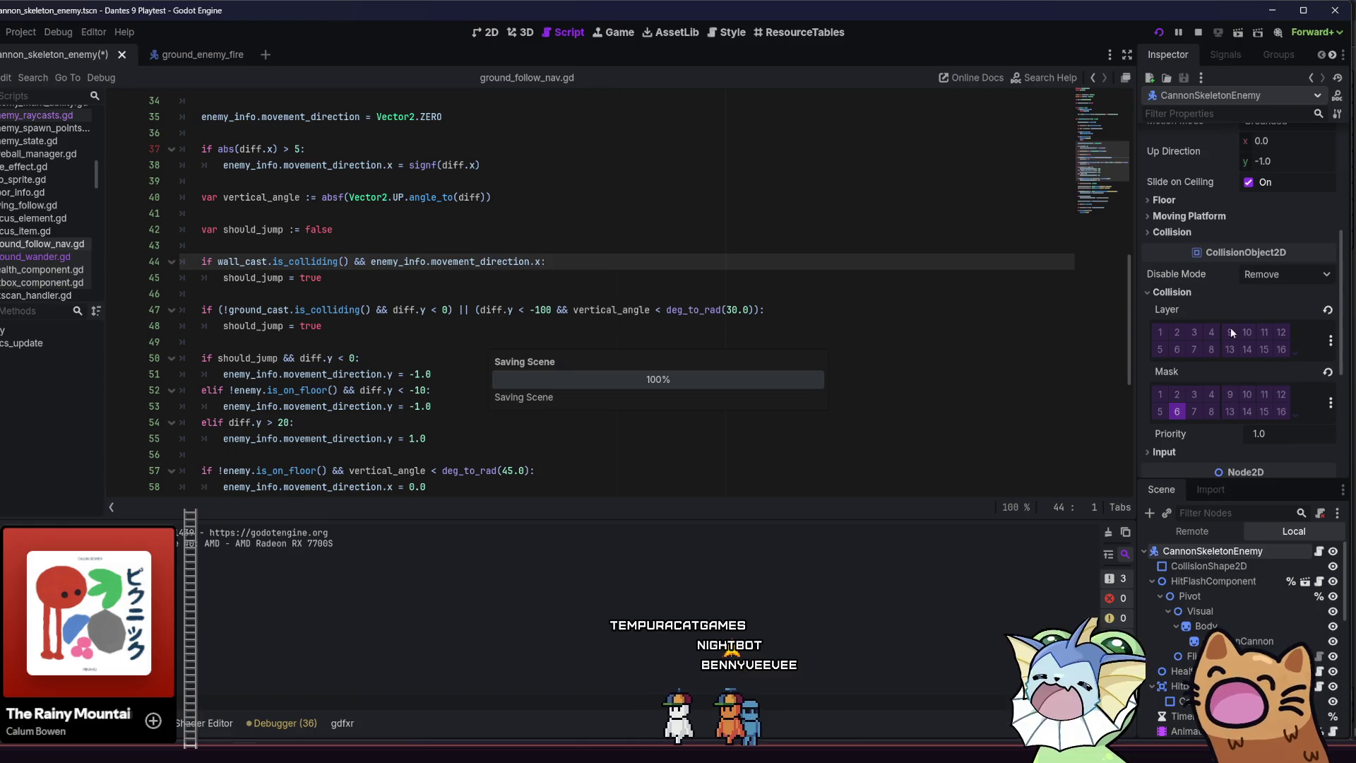
# Relaunch the game, start a run, and bind cannon_skeleton_enemy.tscn to debug slot 1.
pyautogui.click(1158, 33)
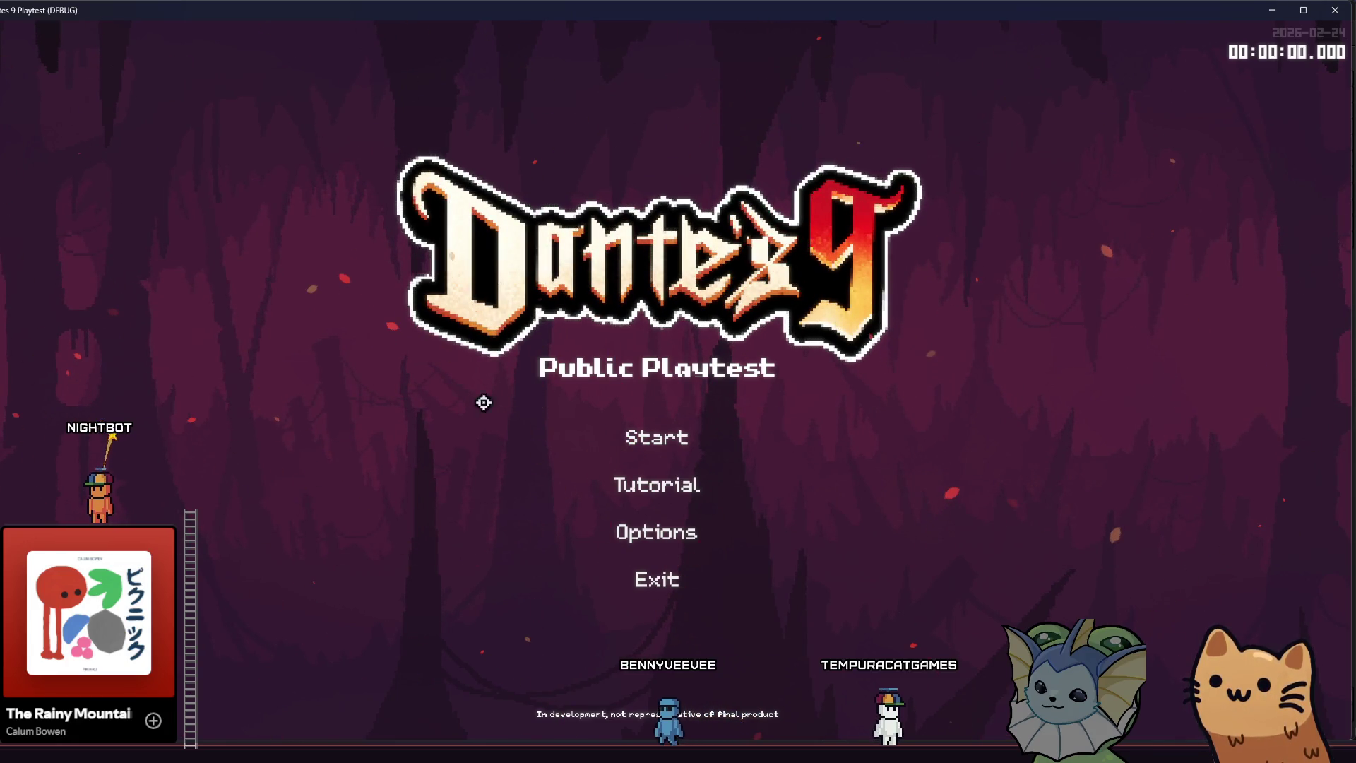
pyautogui.click(612, 442)
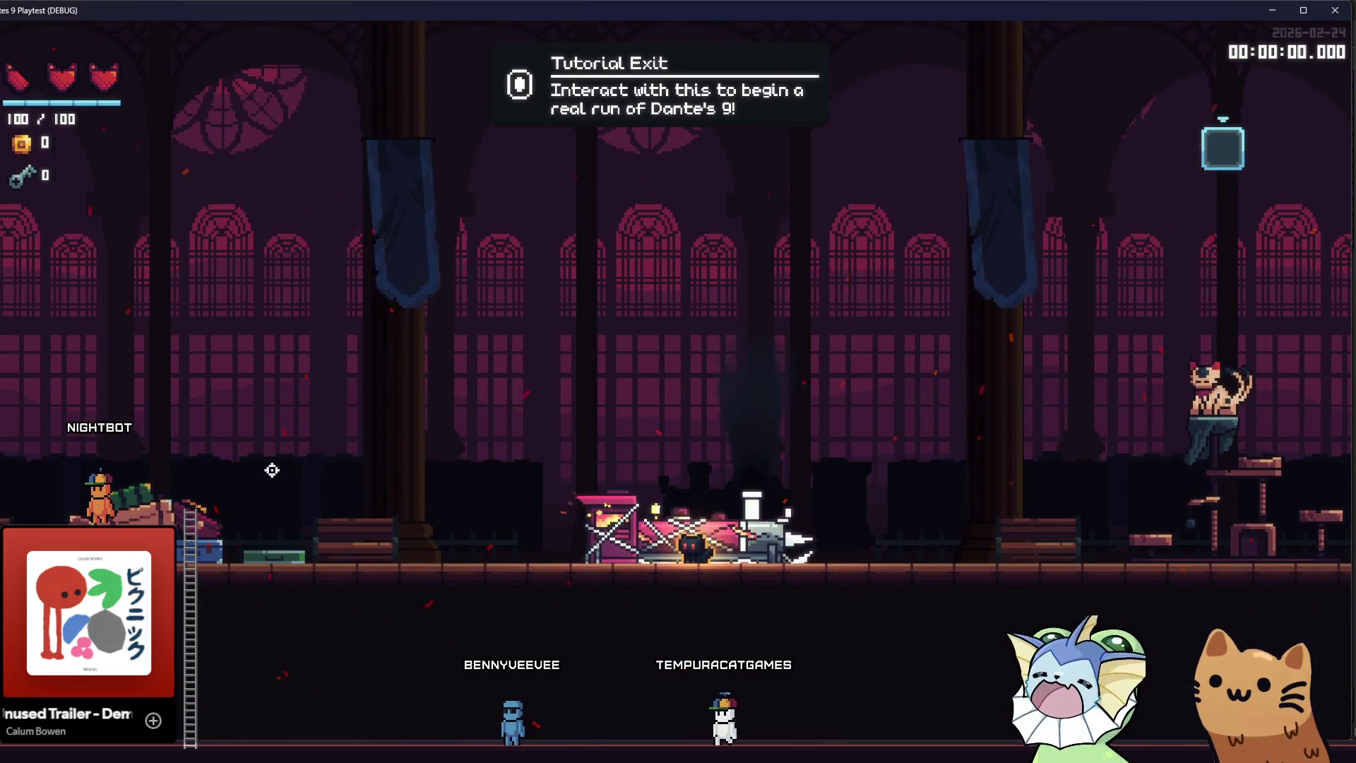
pyautogui.press('F1')
pyautogui.click(140, 487)
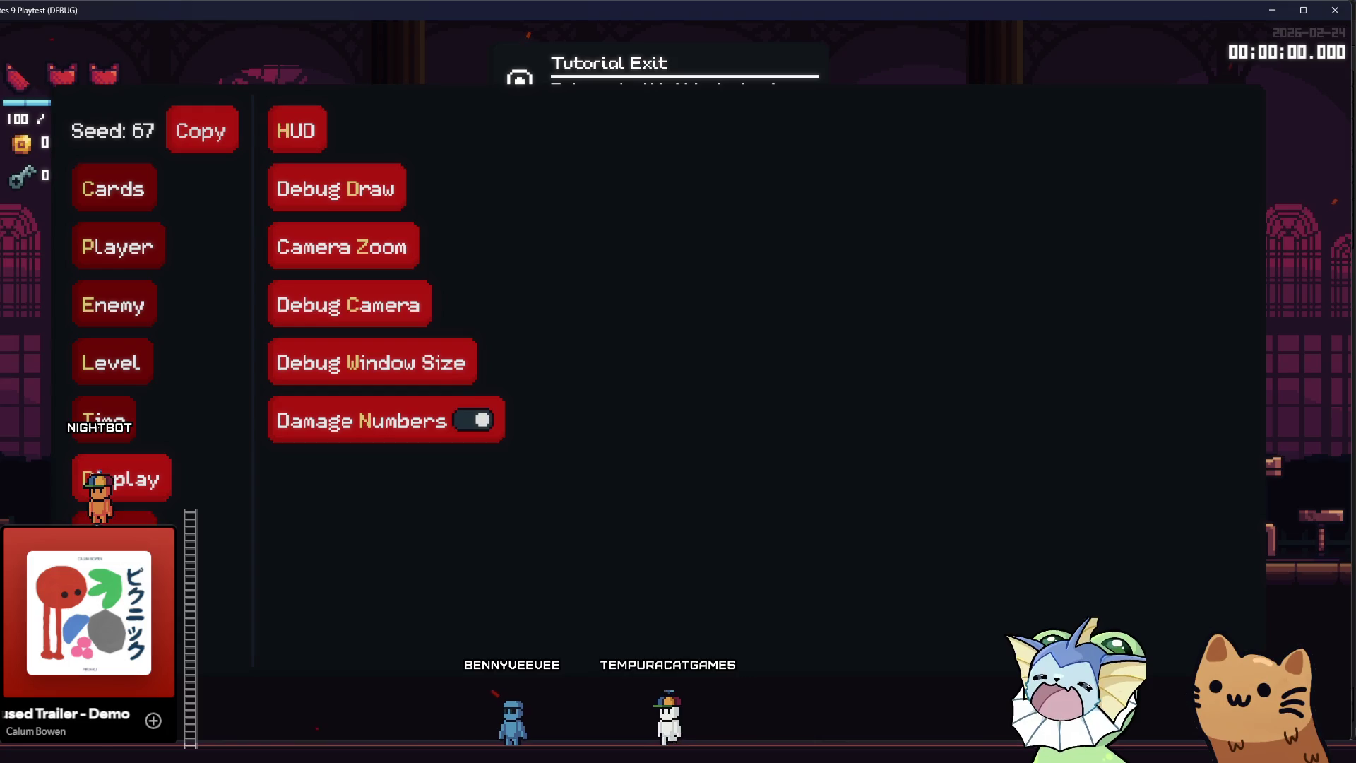
pyautogui.click(111, 363)
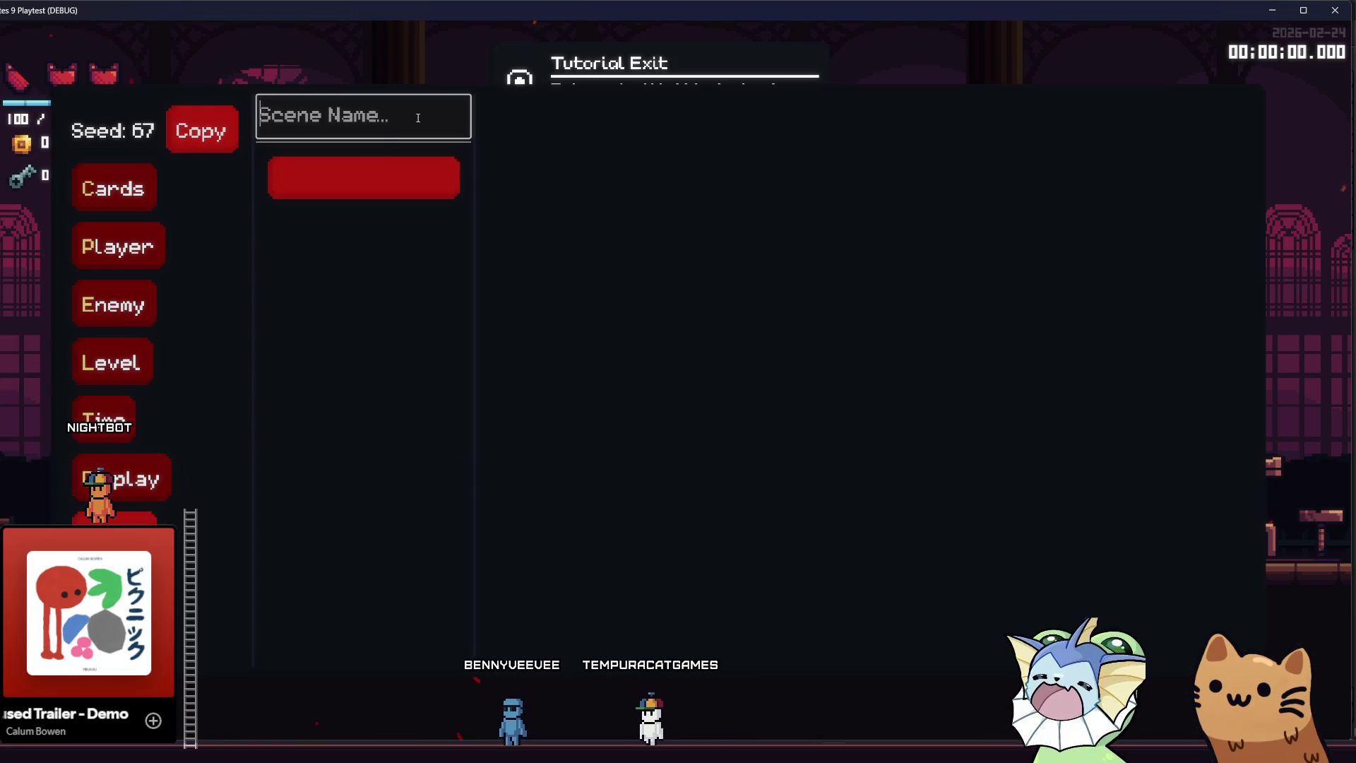
pyautogui.click(403, 169)
pyautogui.click(533, 155)
# Close the debug menu, walk the player right and left, and spawn the cannon skeleton near the train.
pyautogui.press('F1')
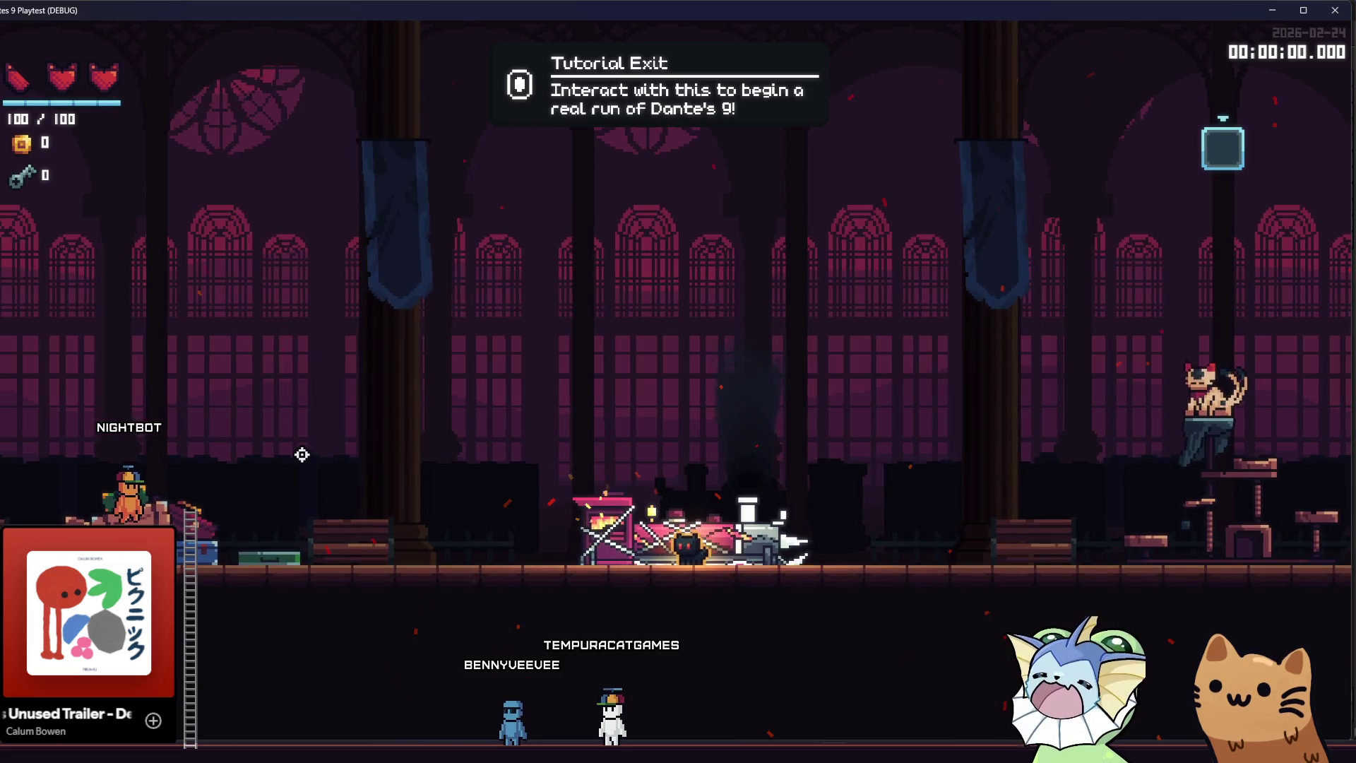
pyautogui.press('d')
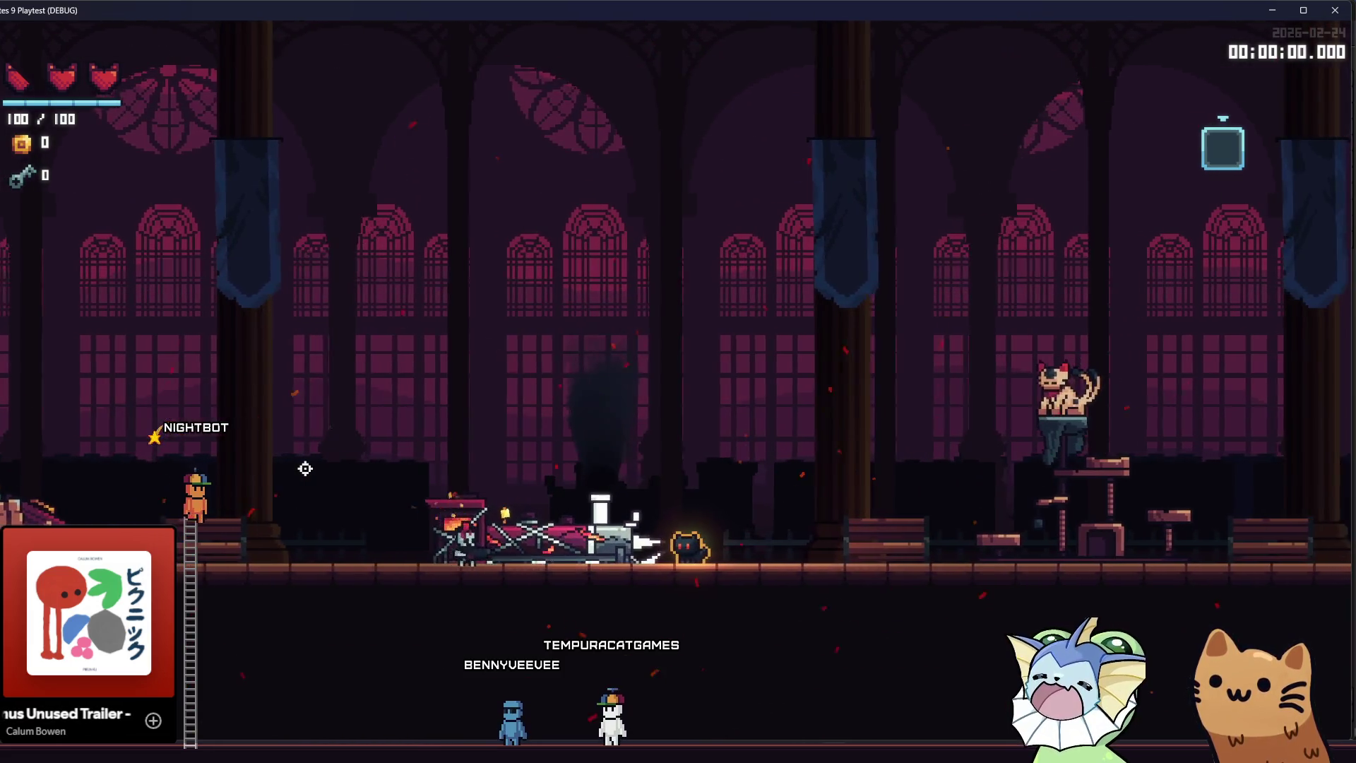
pyautogui.press('d')
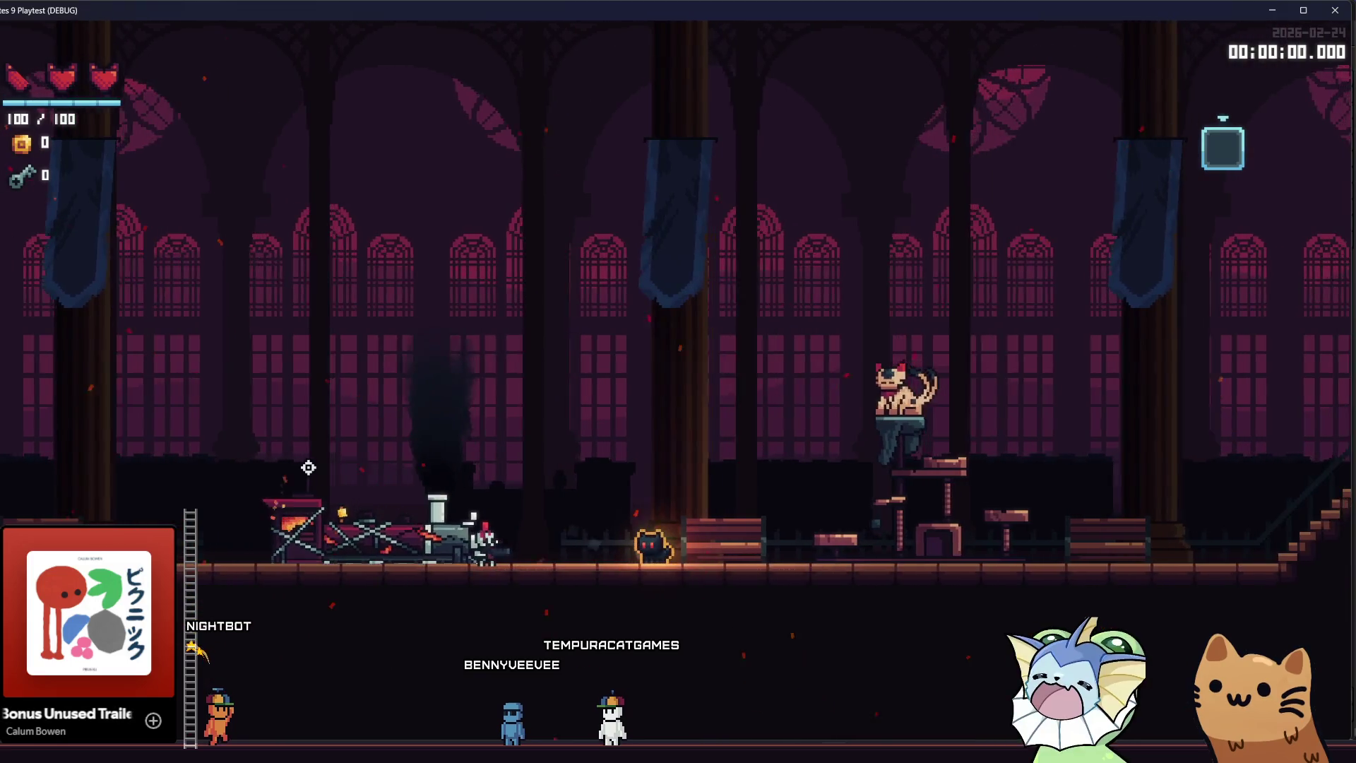
pyautogui.press('a')
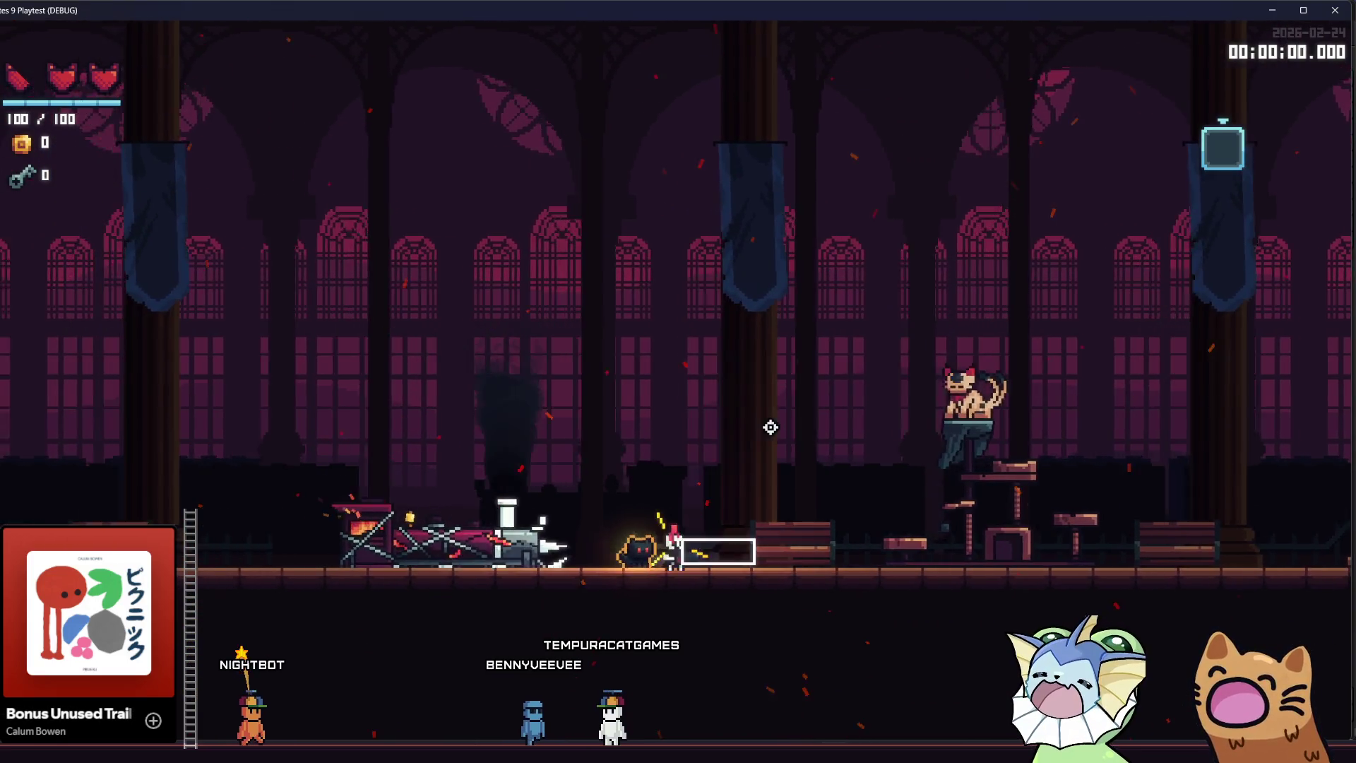
pyautogui.press('a')
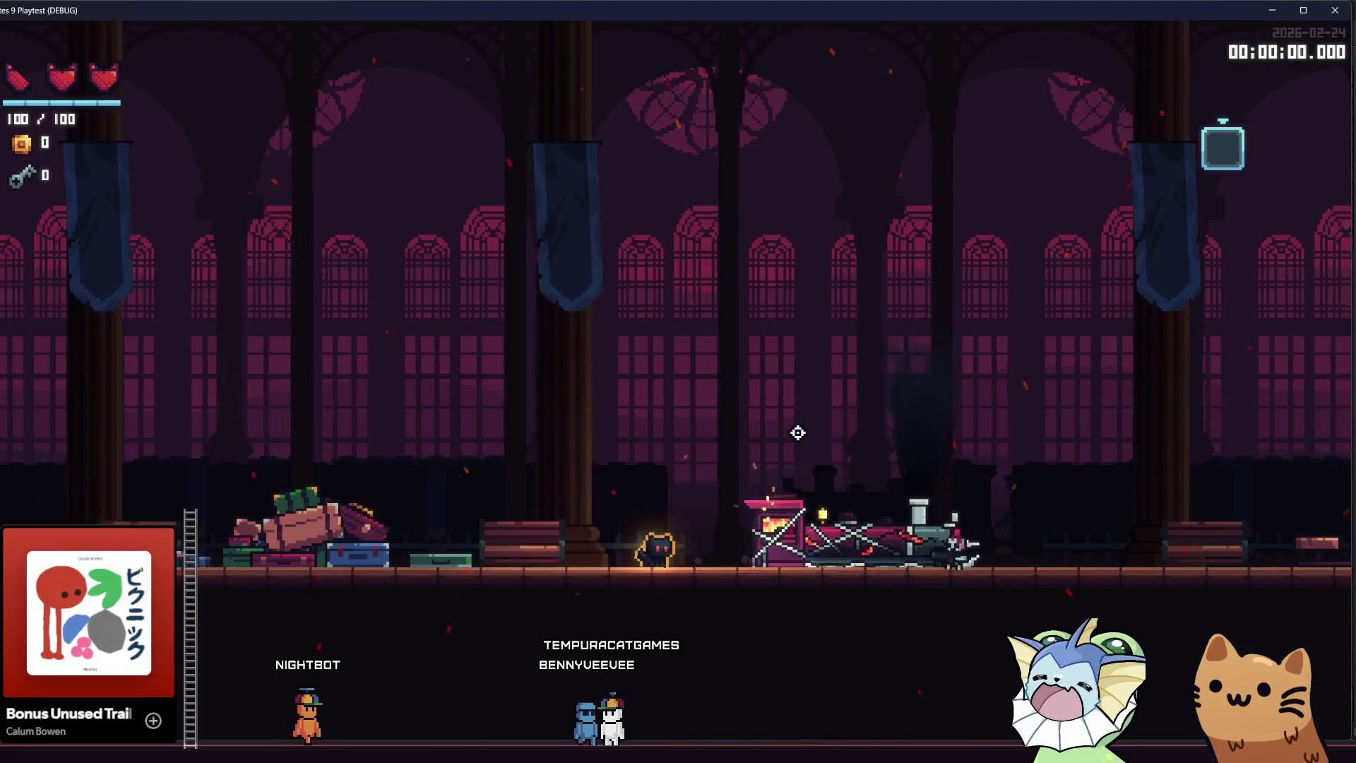
pyautogui.press('d')
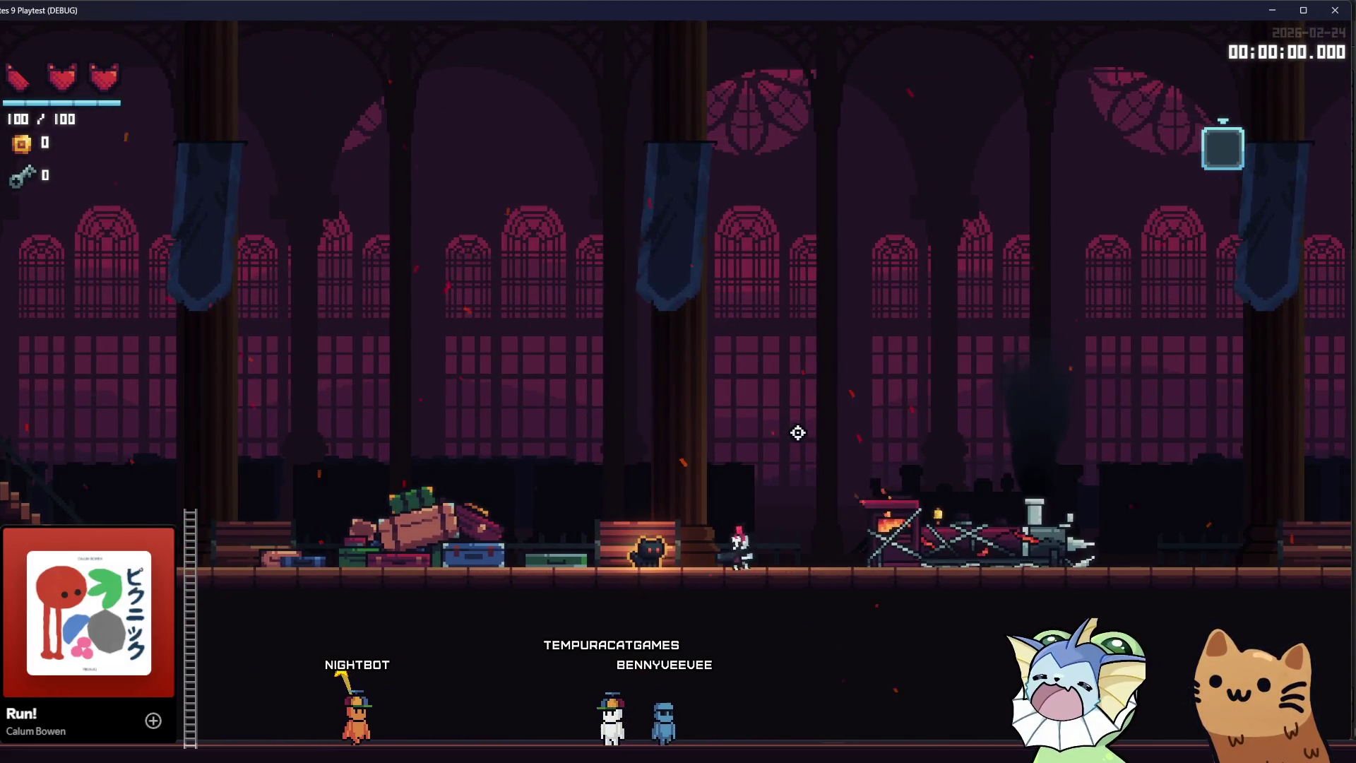
# Lead the cannon skeleton across the hall and up and down the stairs, then close the playtest.
pyautogui.press('d')
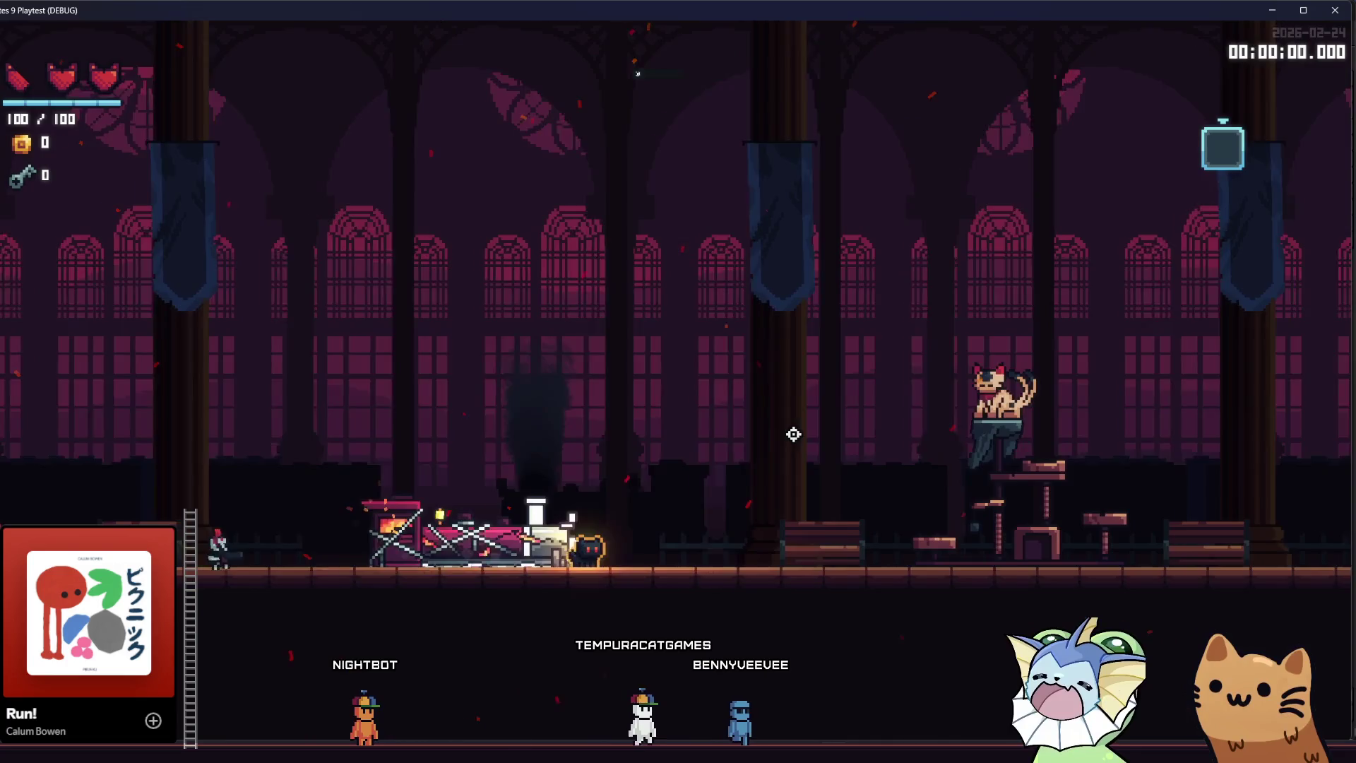
pyautogui.press('d')
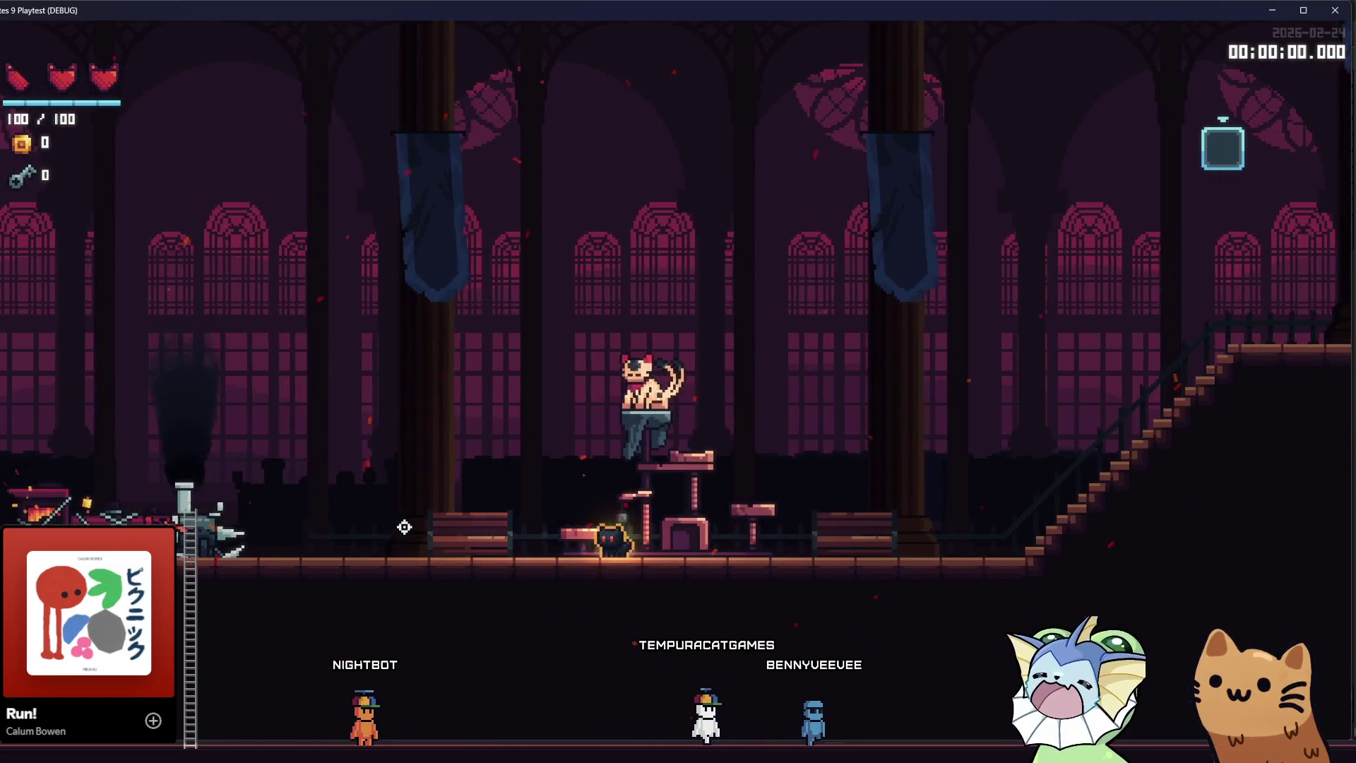
pyautogui.press('d')
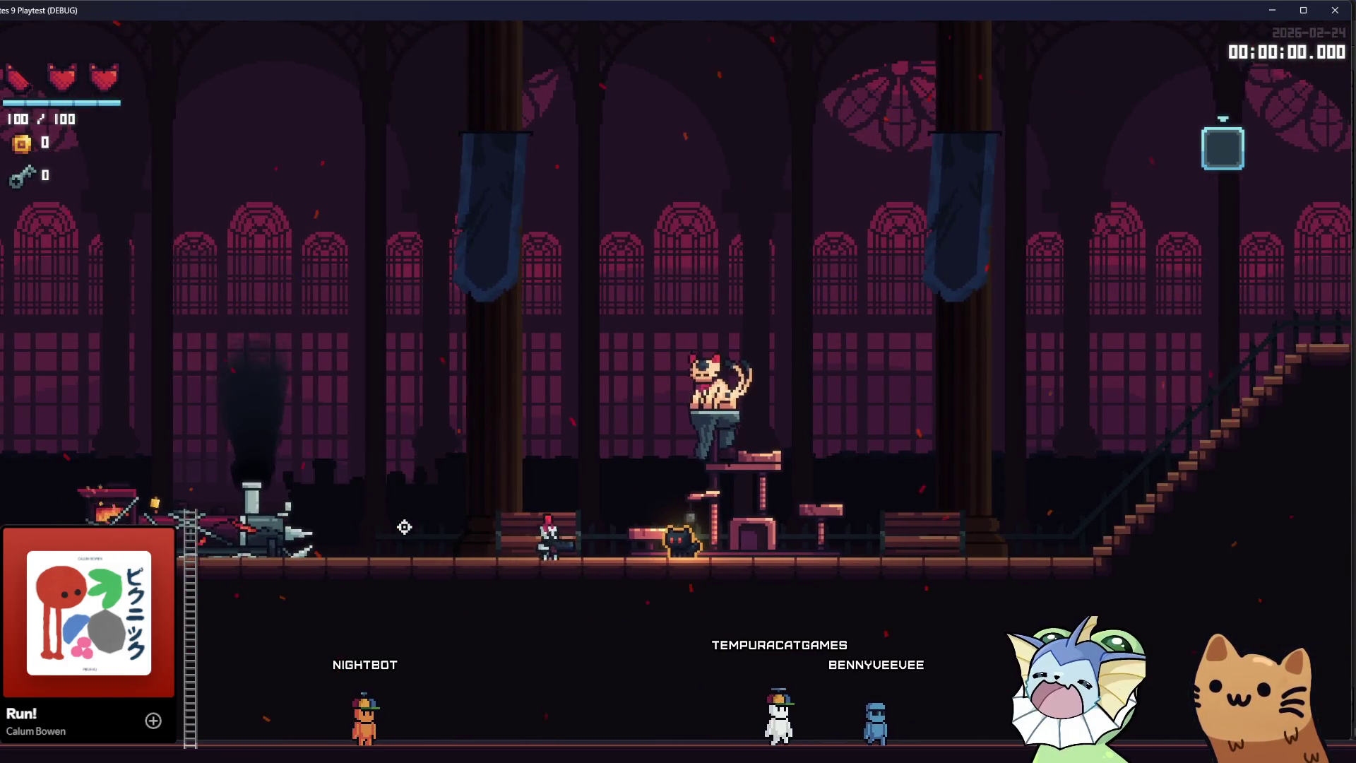
pyautogui.press('d')
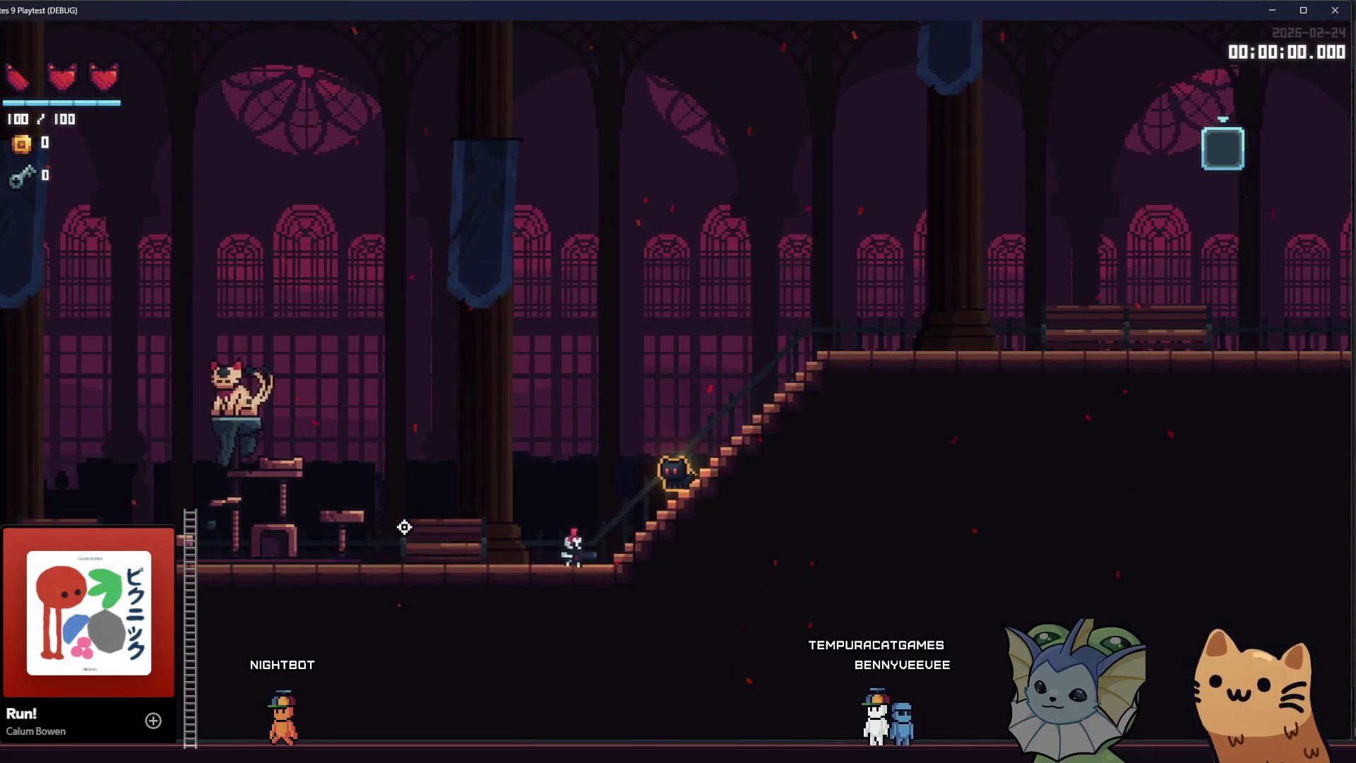
pyautogui.press('a')
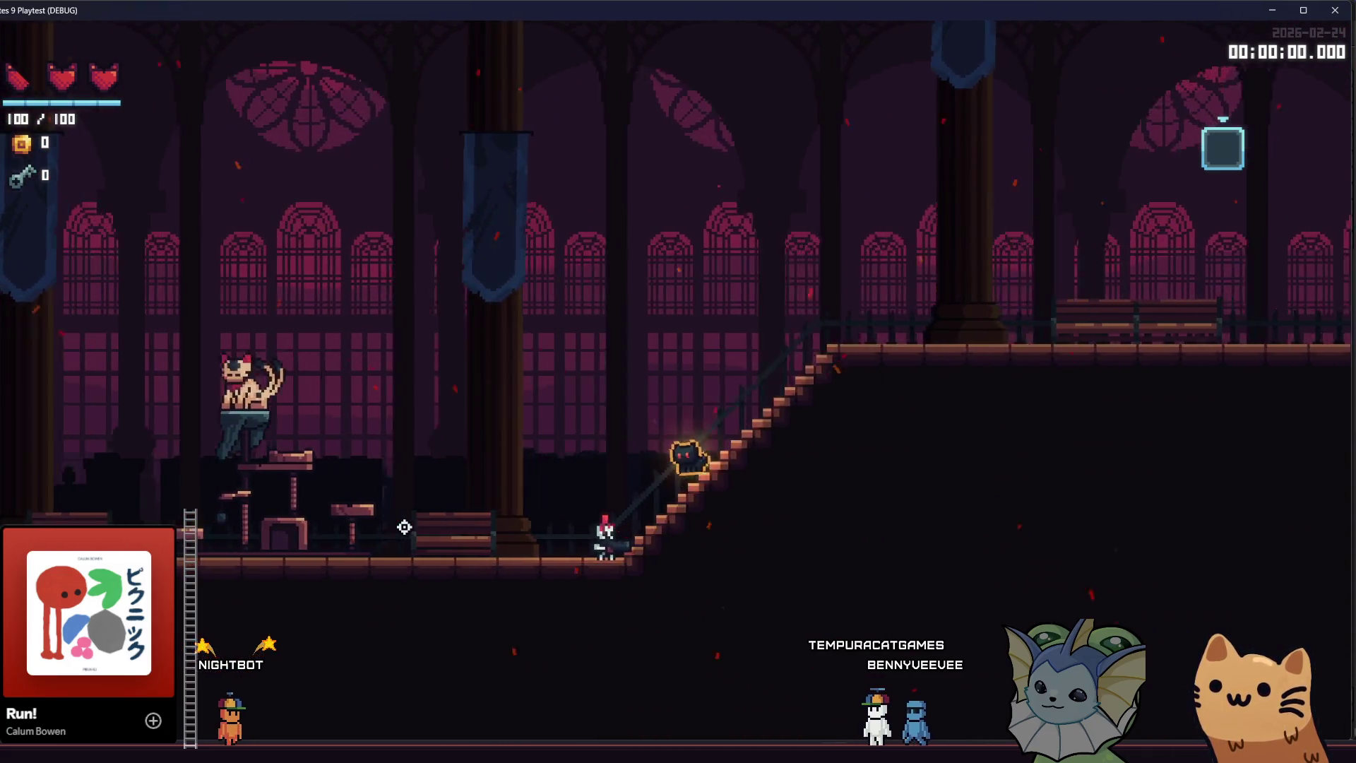
pyautogui.press('d')
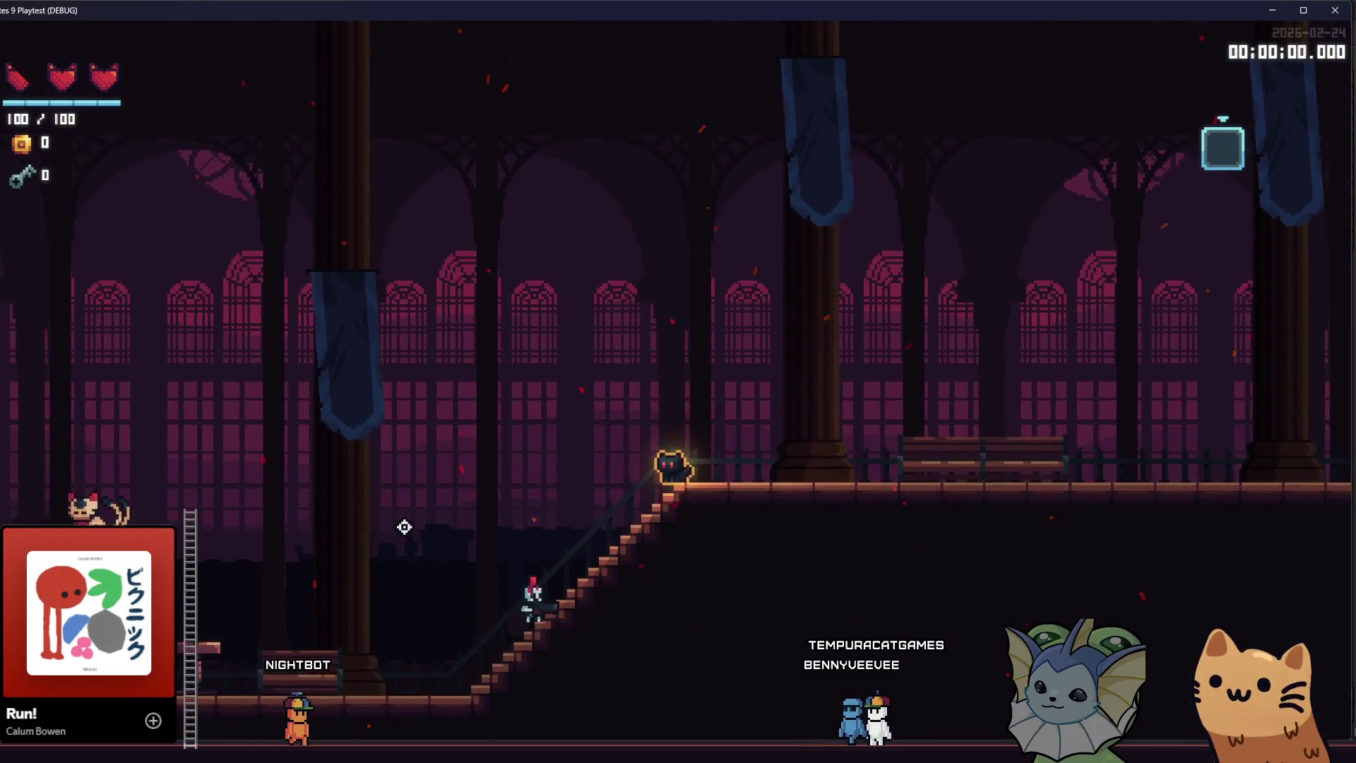
pyautogui.press('d')
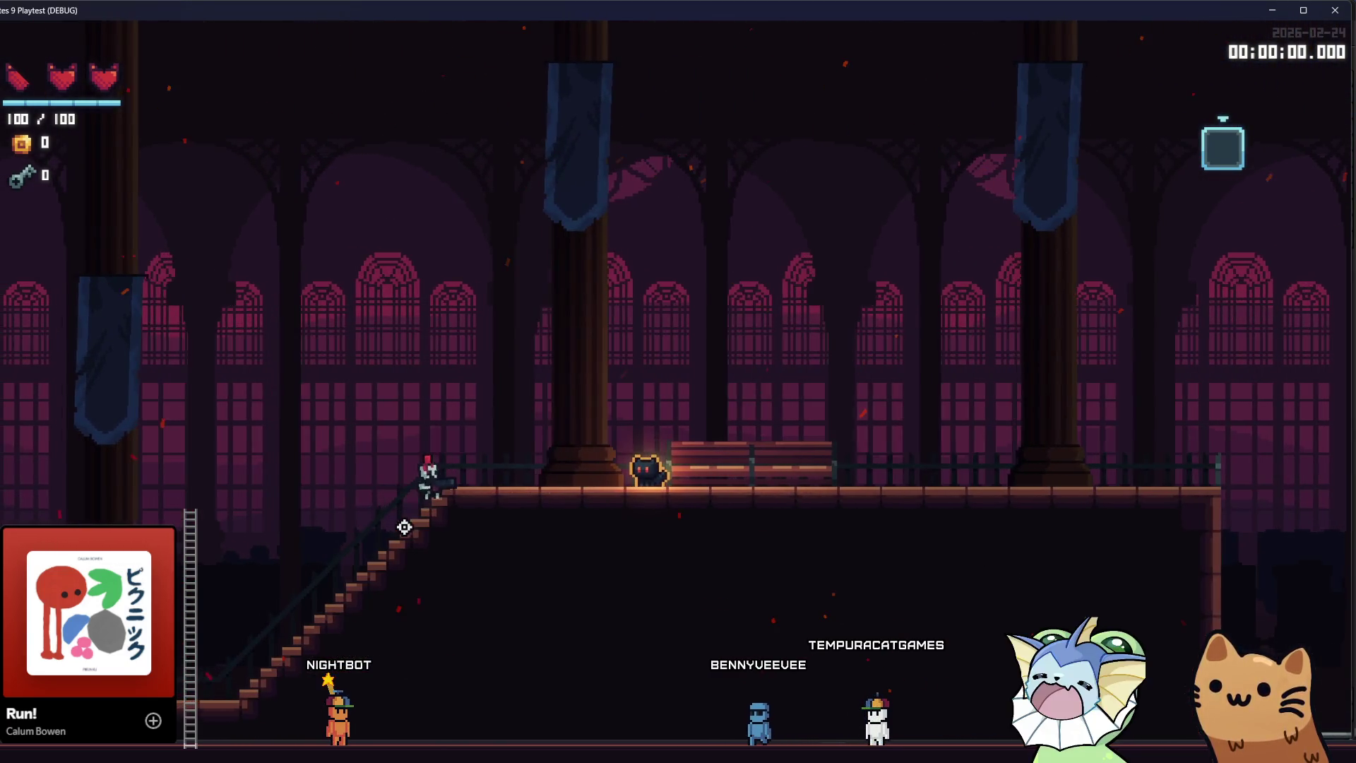
pyautogui.press('d')
pyautogui.press('a')
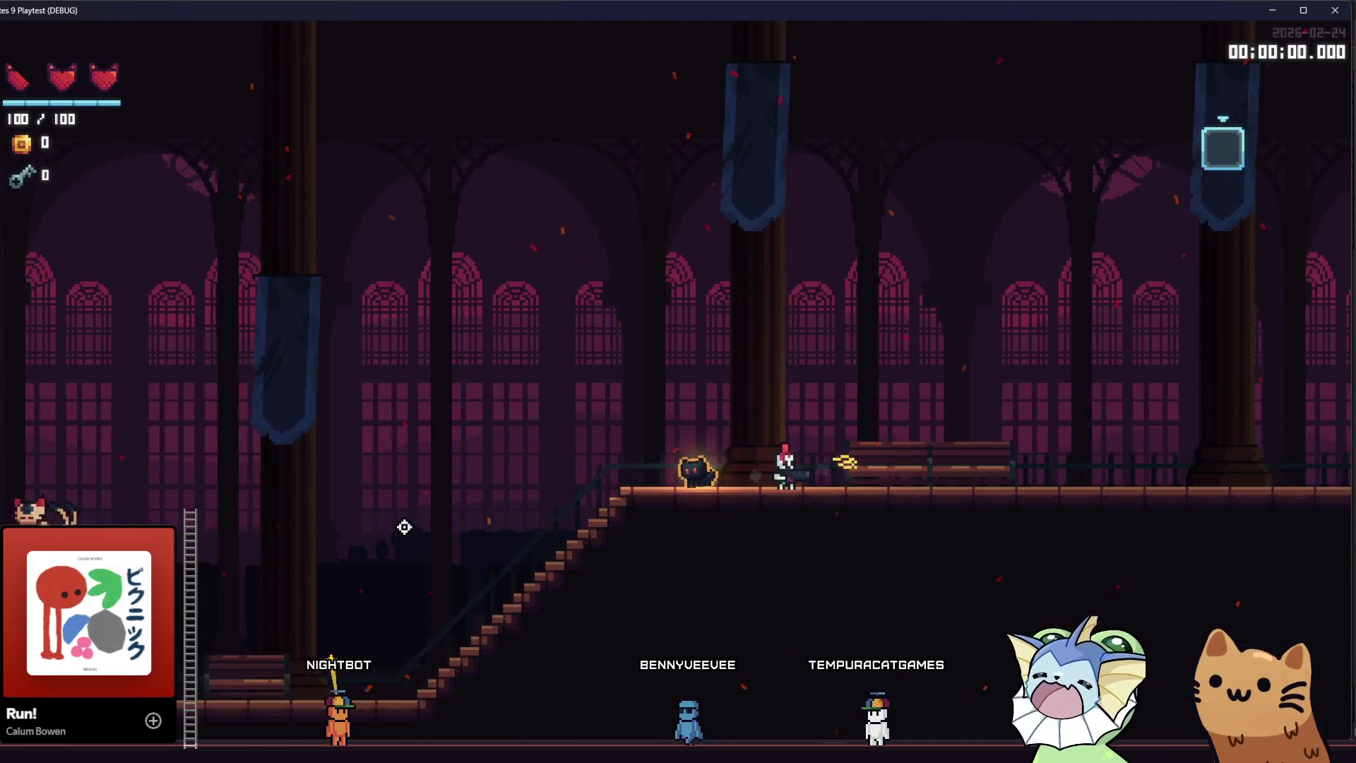
pyautogui.press('a')
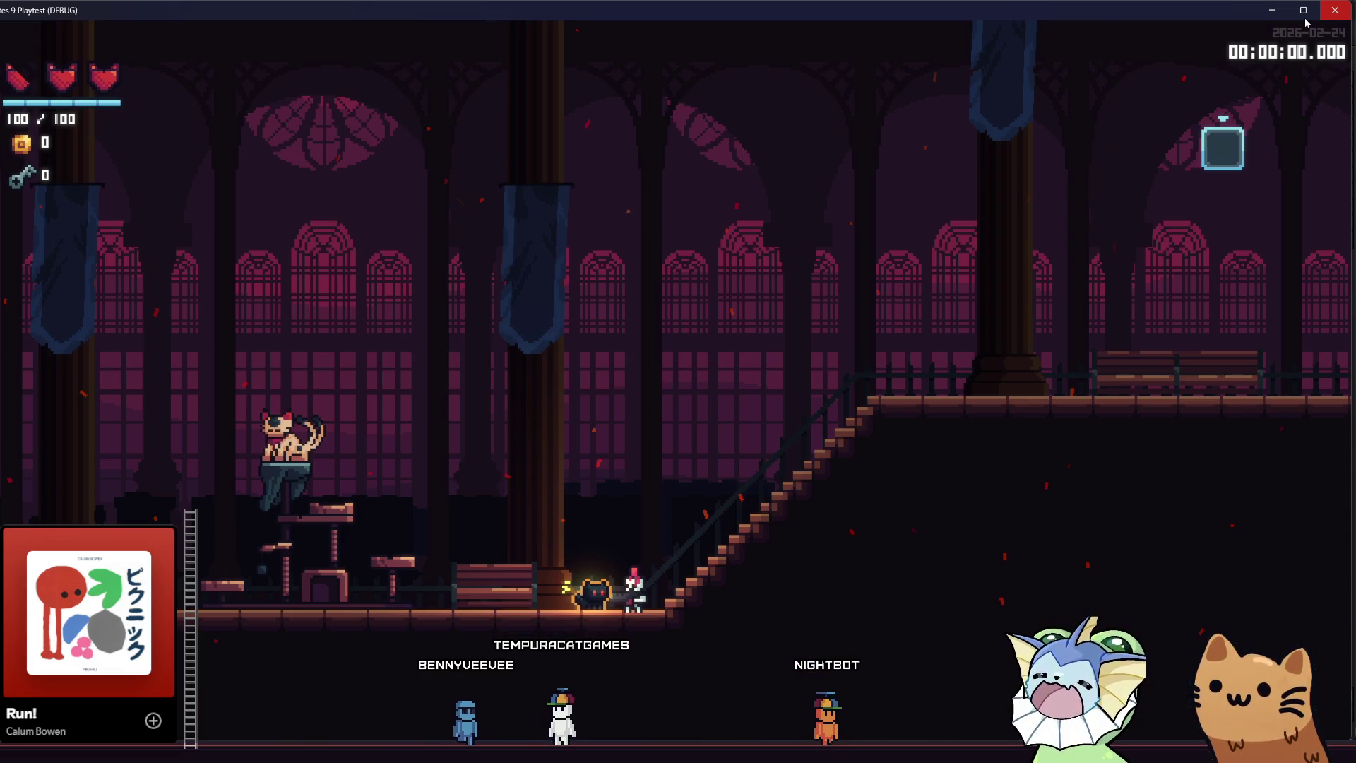
pyautogui.press('F8')
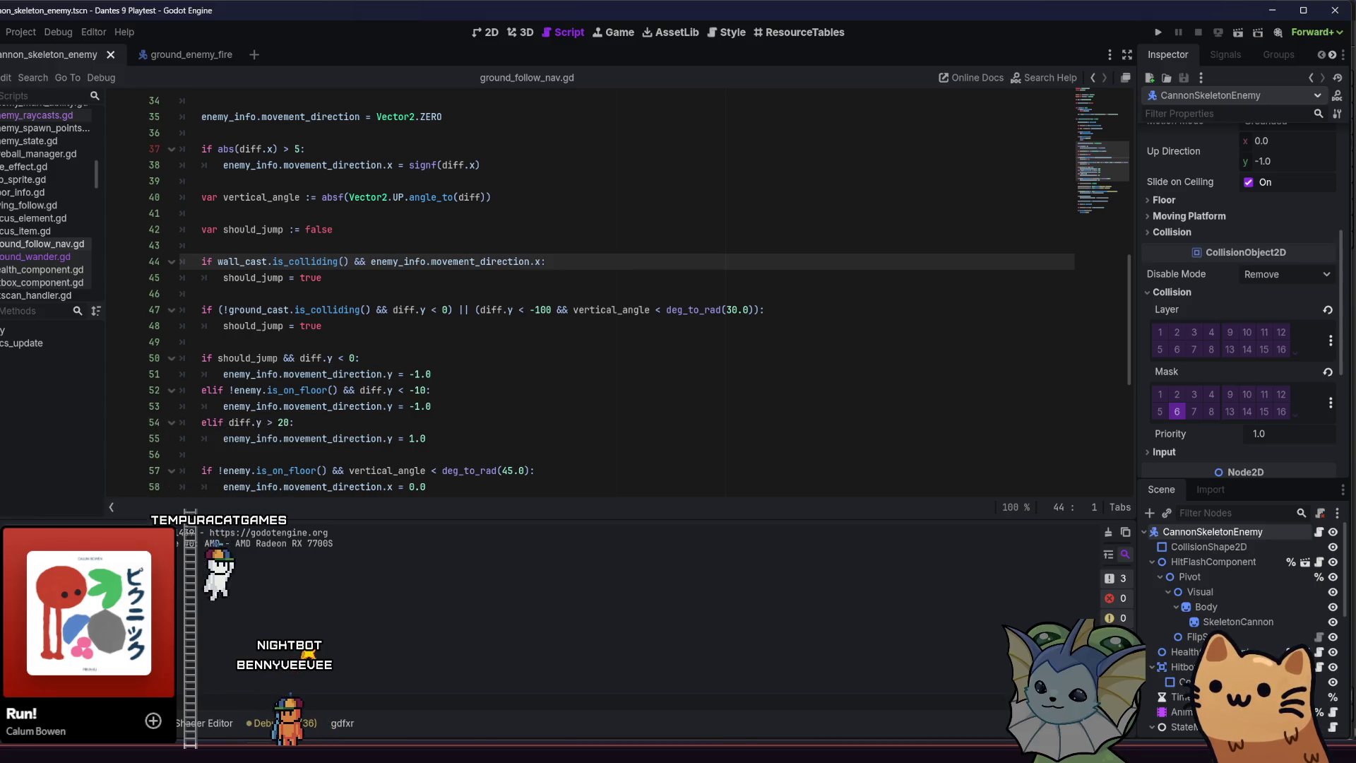
# Show FileSystem in the bottom panel and open the Wander node's ground_wander.gd script.
pyautogui.hotkey('alt', 'f')
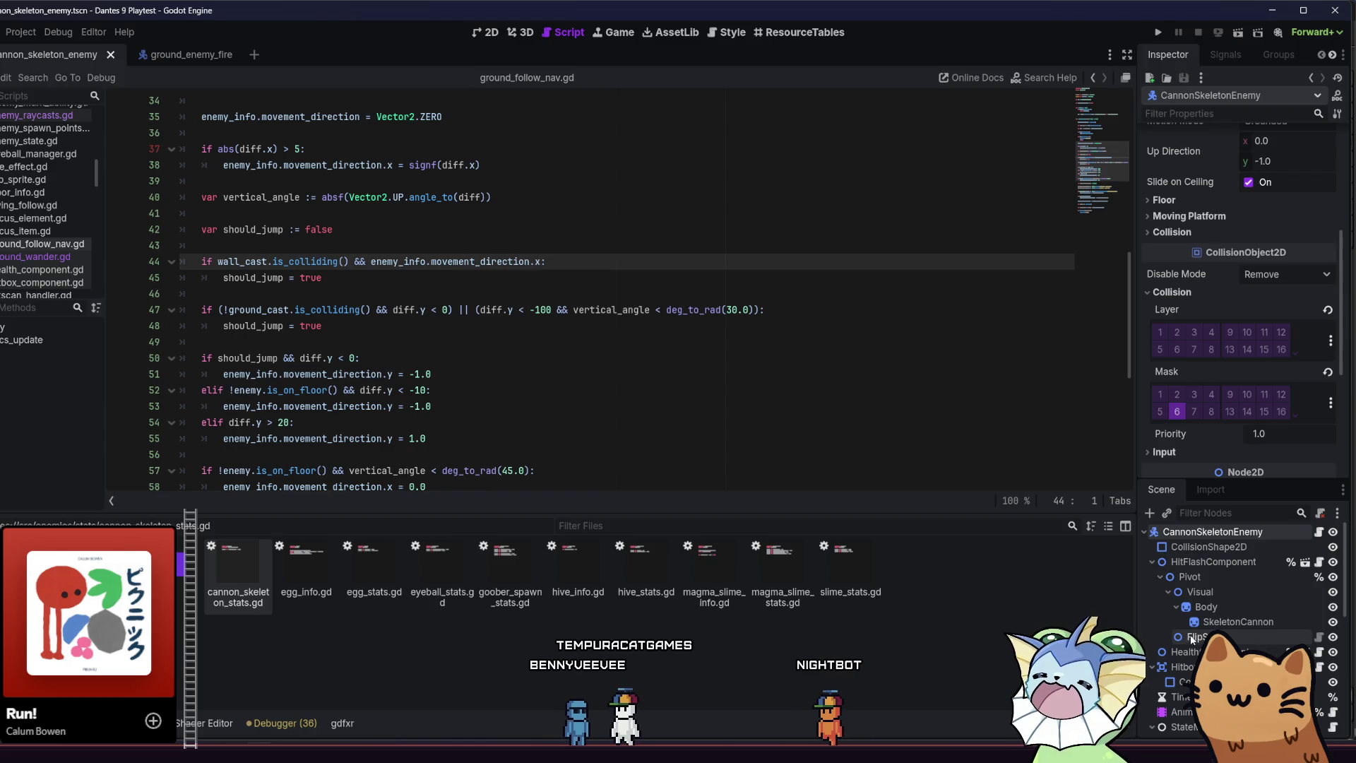
pyautogui.scroll(-2, 1192, 638)
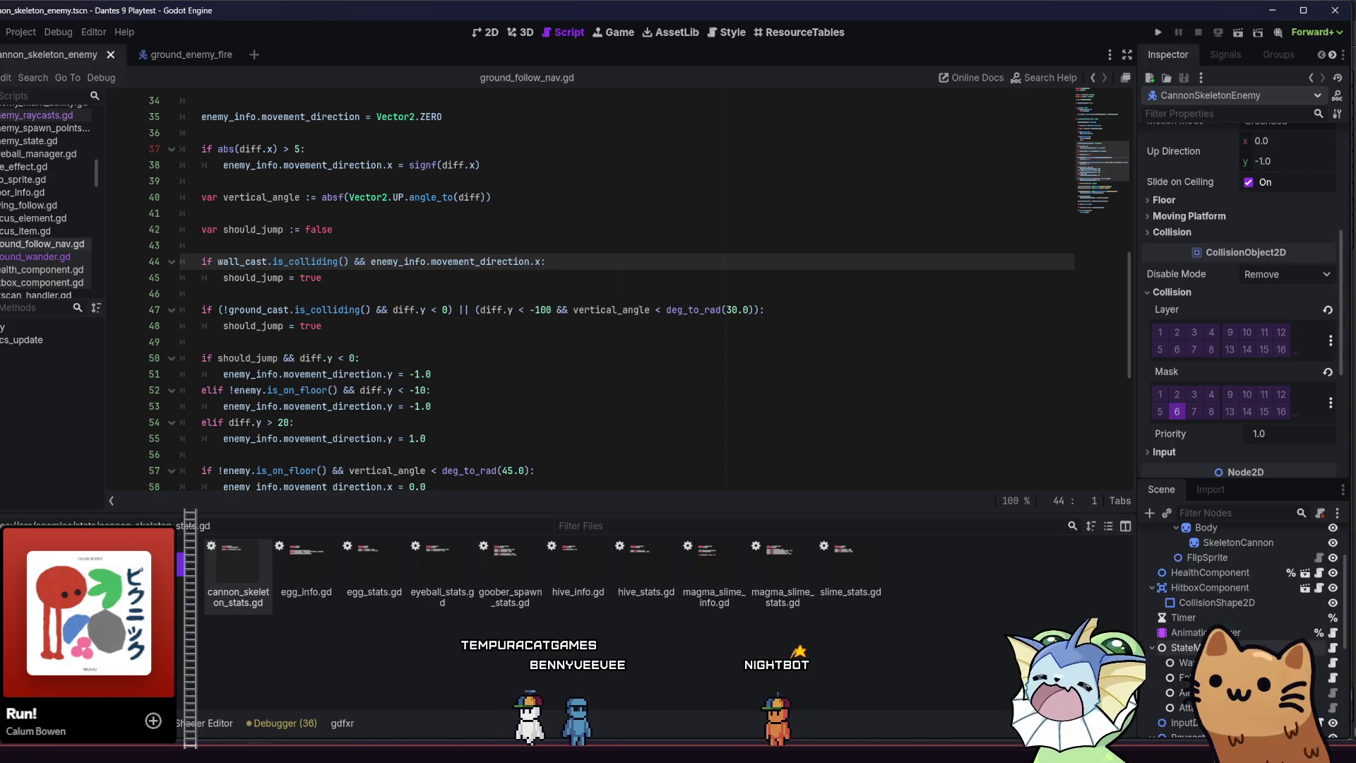
pyautogui.click(1333, 664)
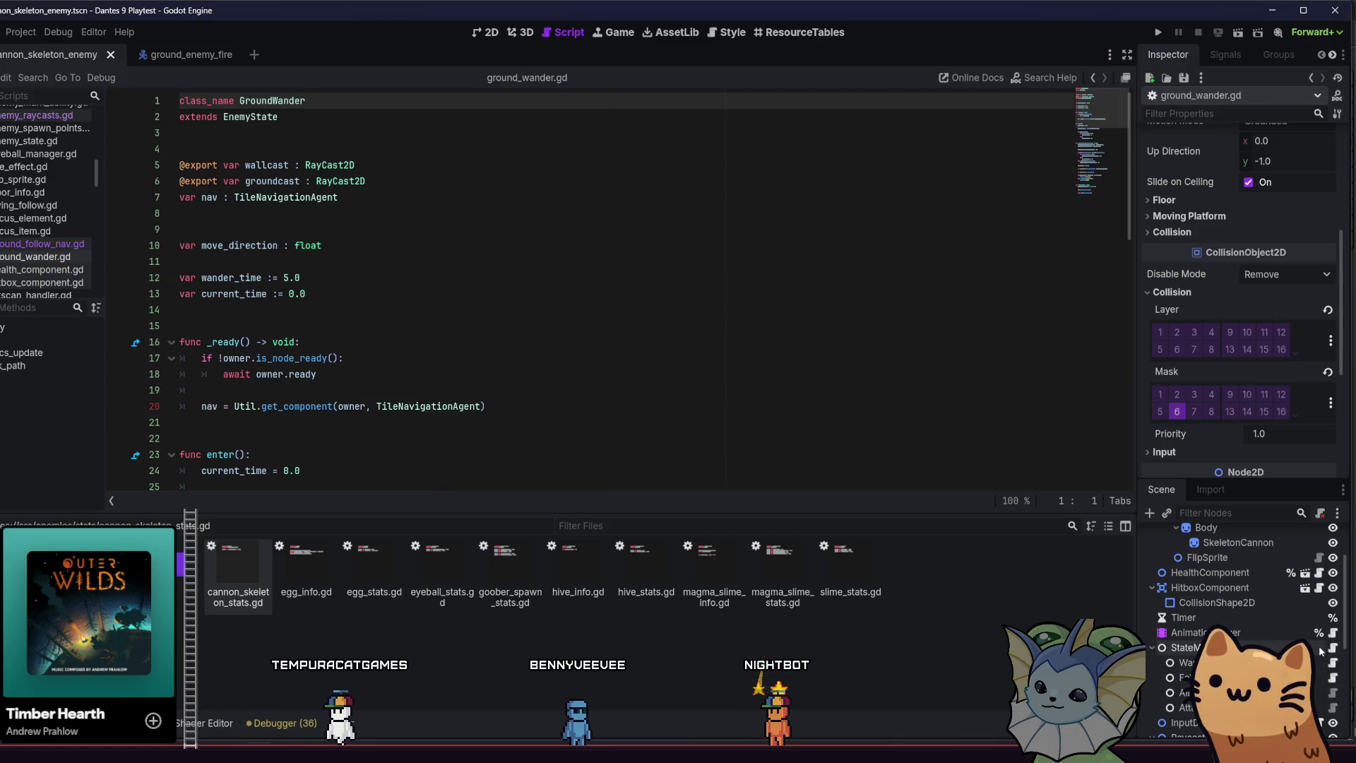
pyautogui.click(1321, 648)
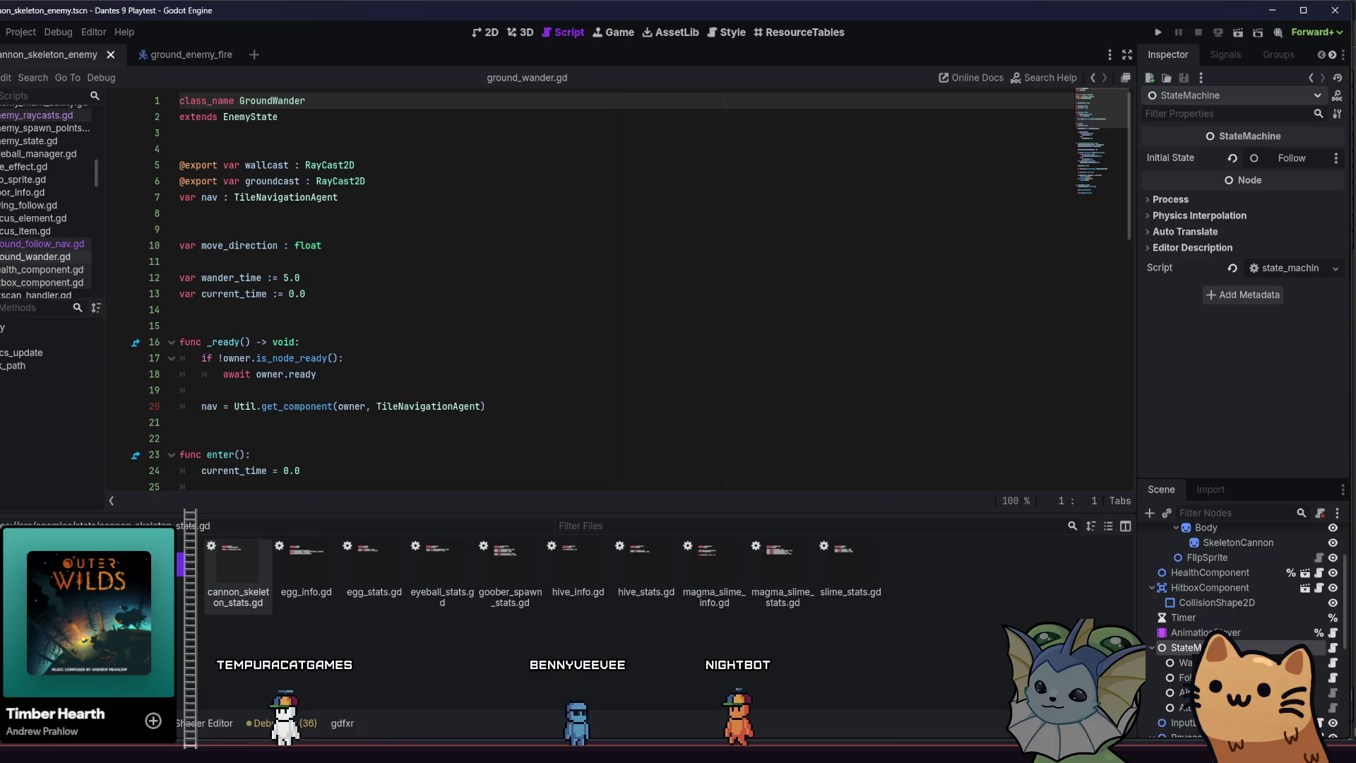
pyautogui.click(1331, 677)
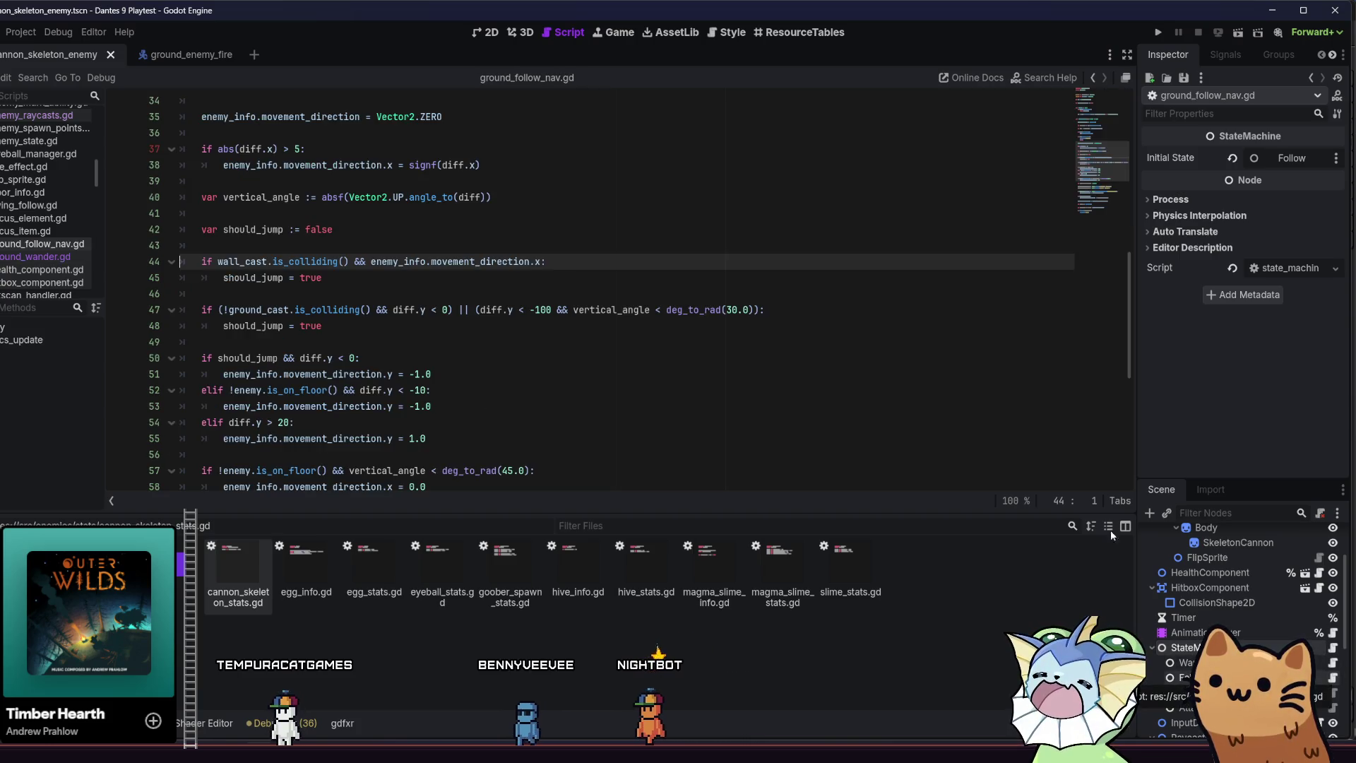
pyautogui.scroll(10, 833, 332)
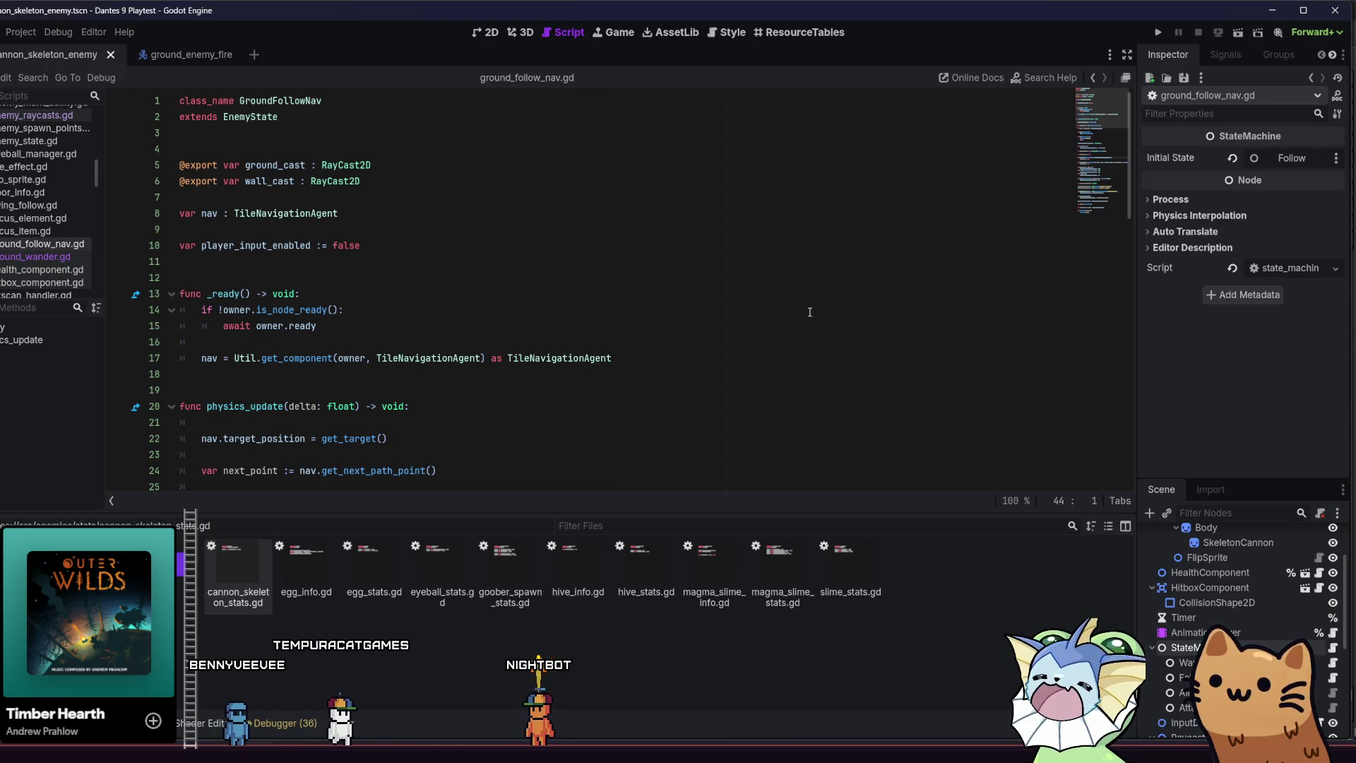
pyautogui.scroll(-3, 809, 311)
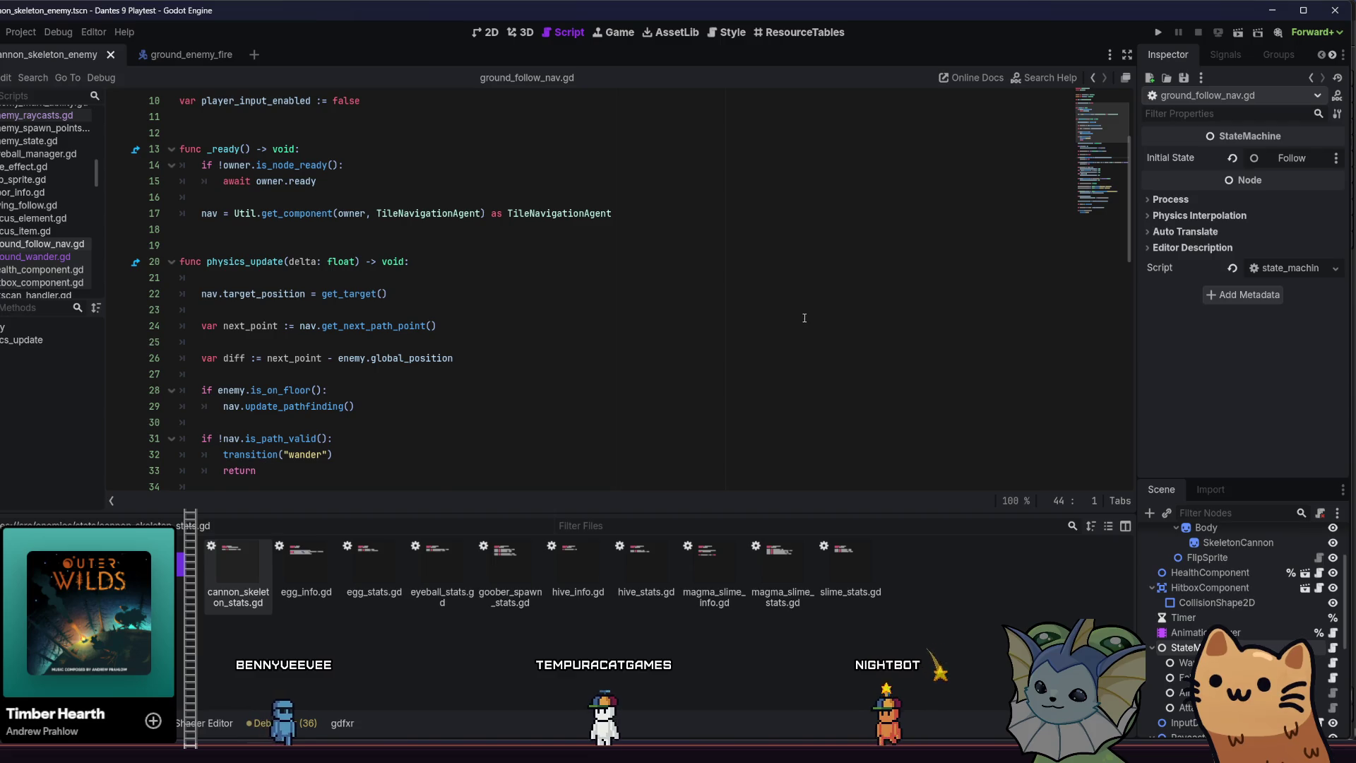
pyautogui.scroll(-2, 803, 318)
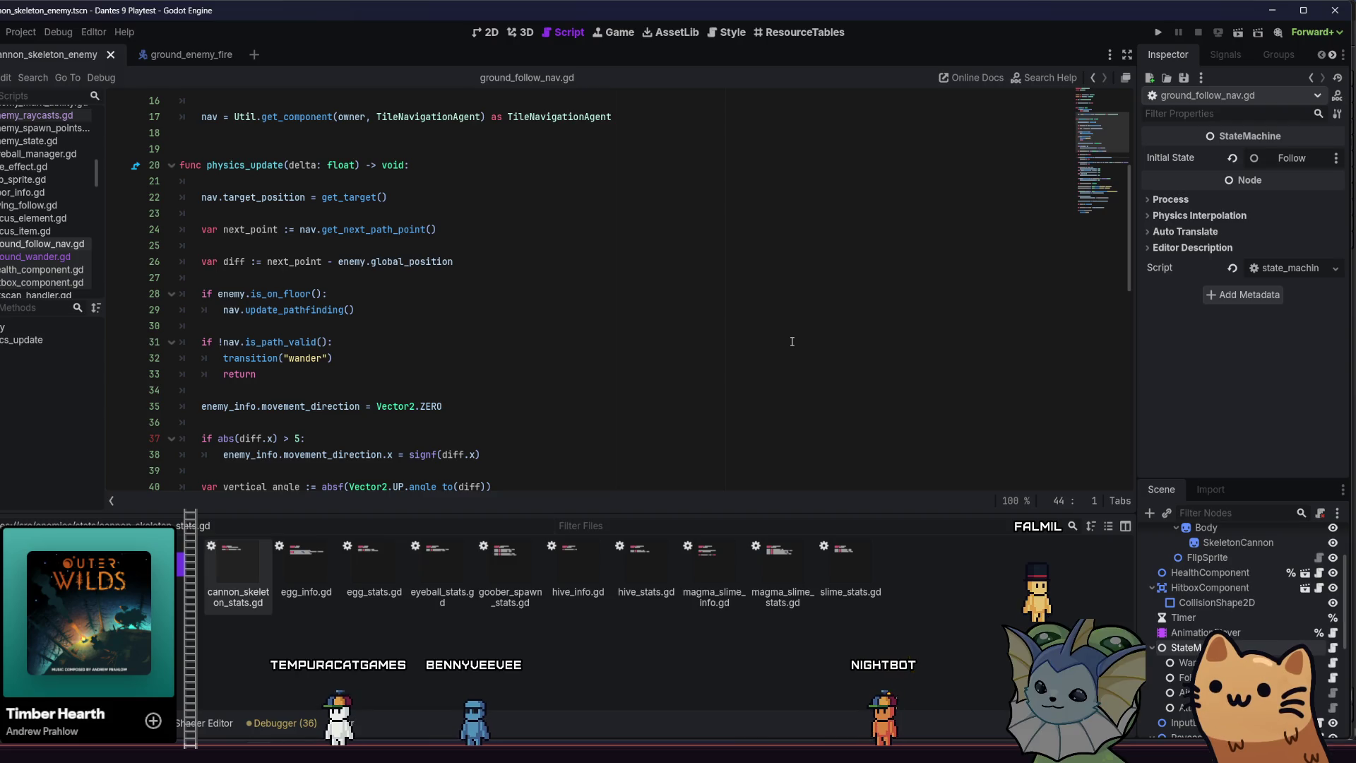
pyautogui.scroll(-8, 792, 341)
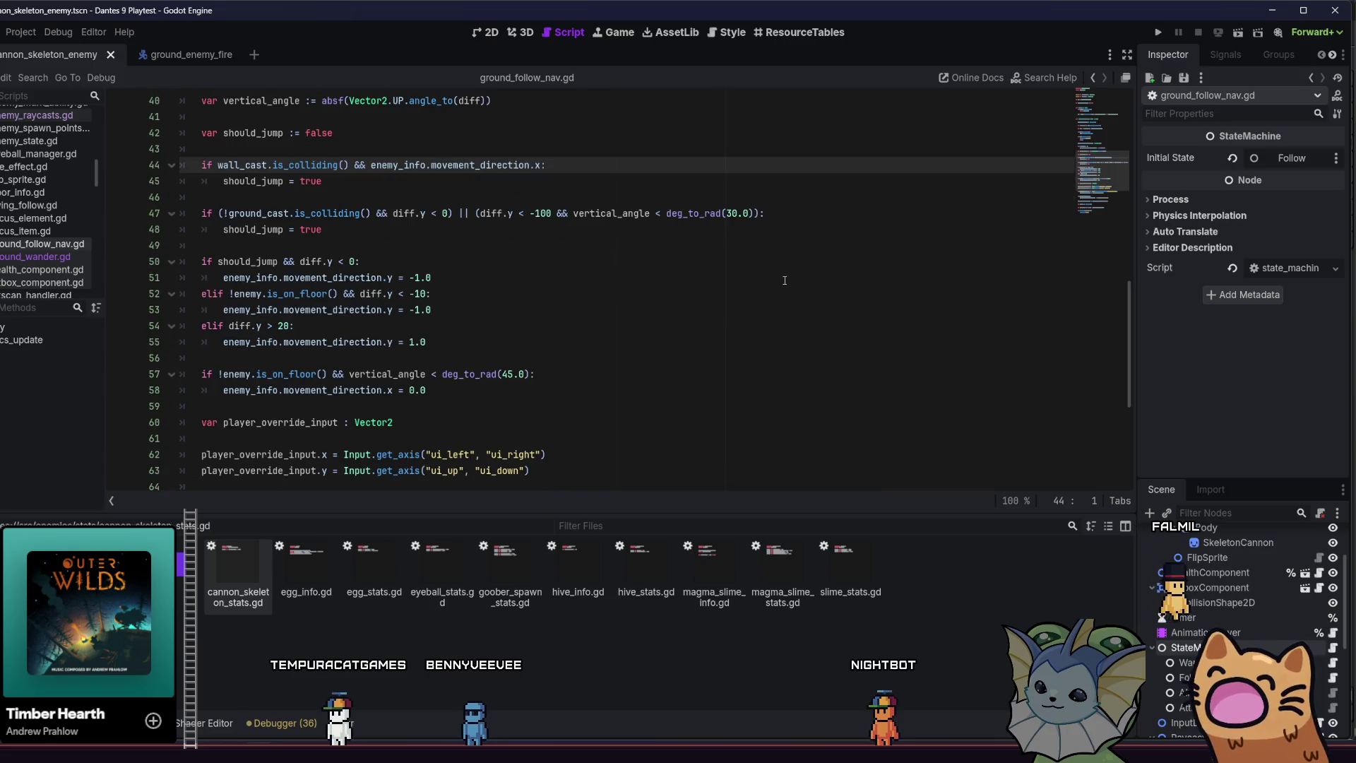
pyautogui.scroll(-3, 783, 280)
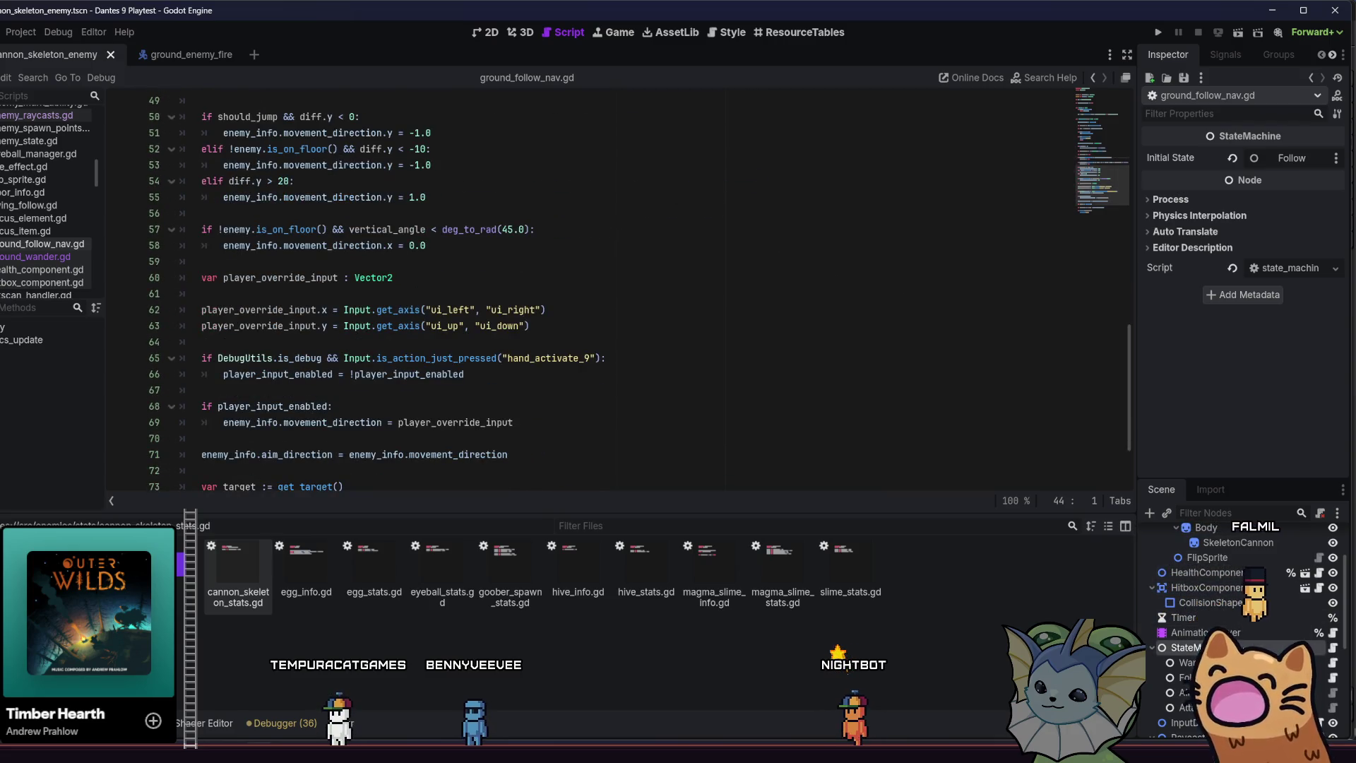
pyautogui.scroll(10, 800, 352)
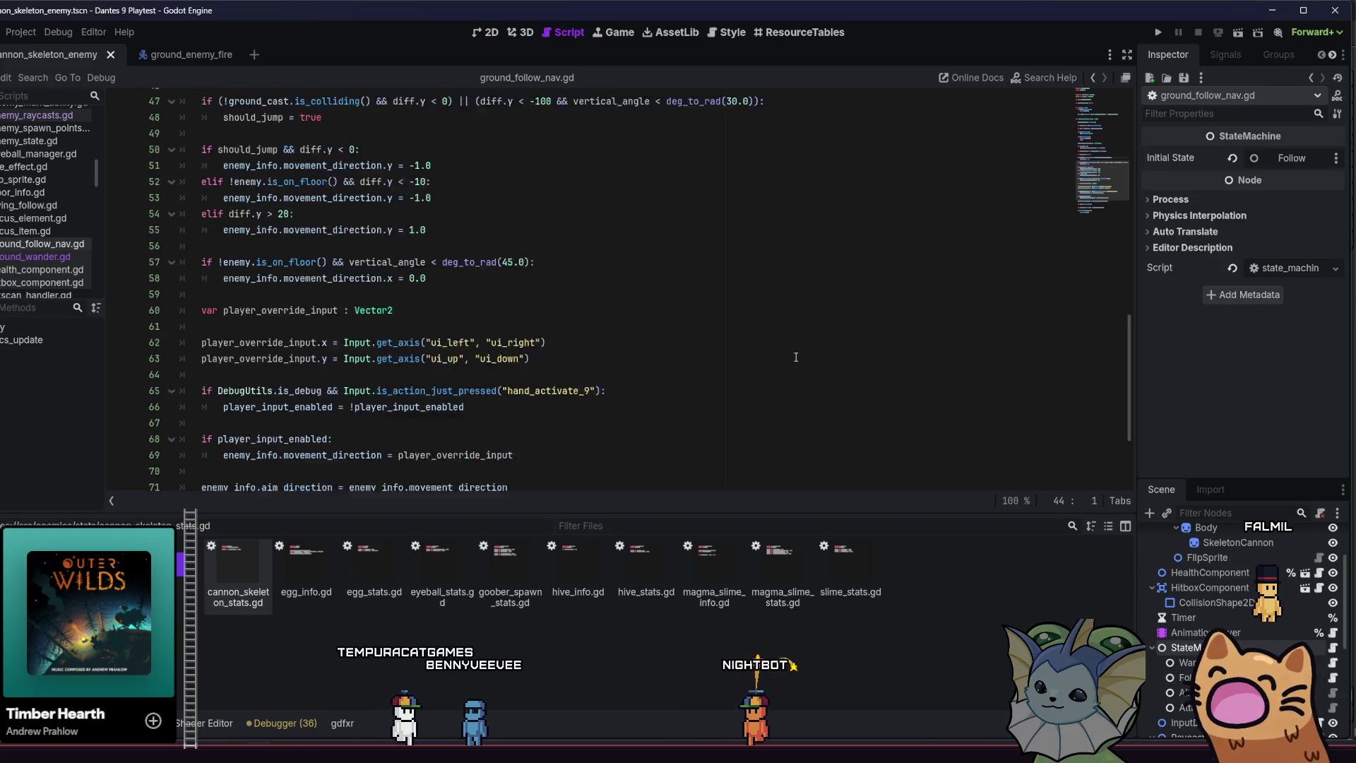
pyautogui.scroll(6, 800, 352)
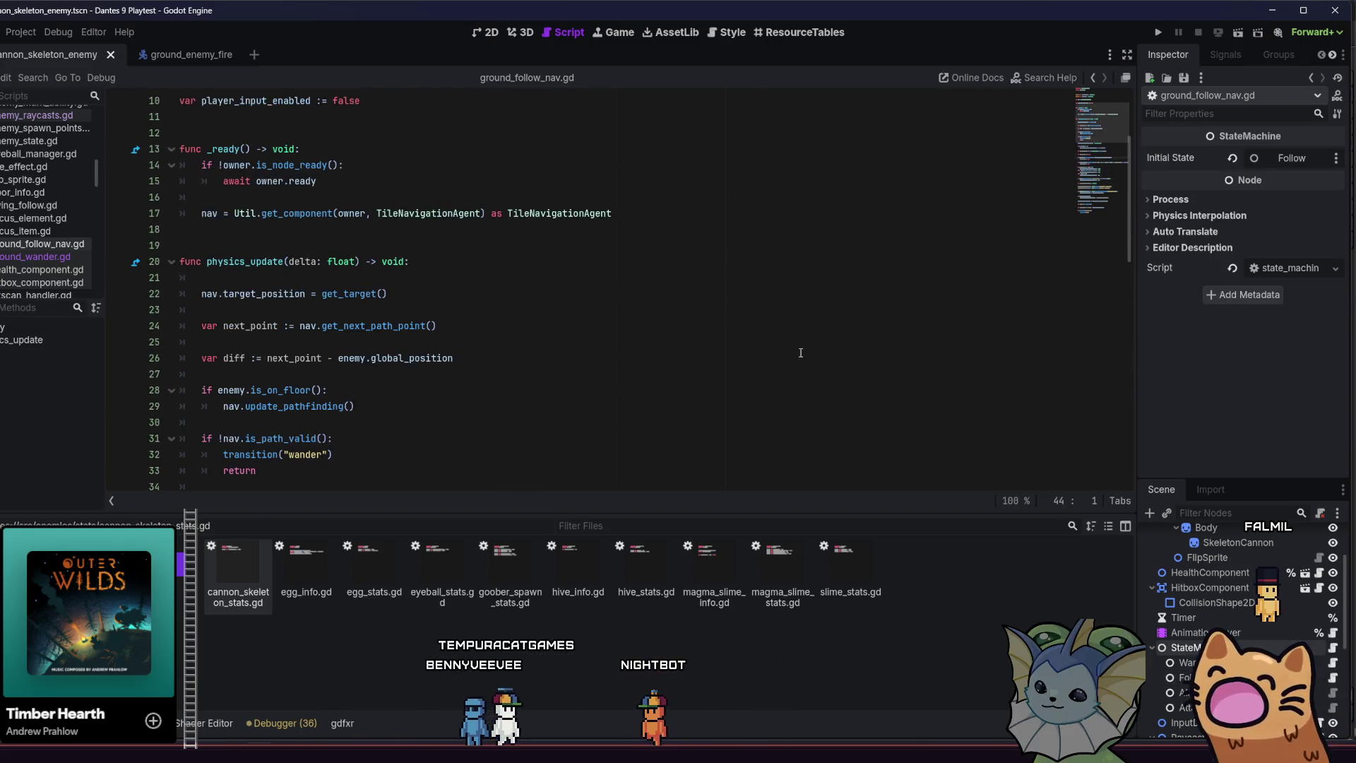
pyautogui.scroll(-4, 797, 357)
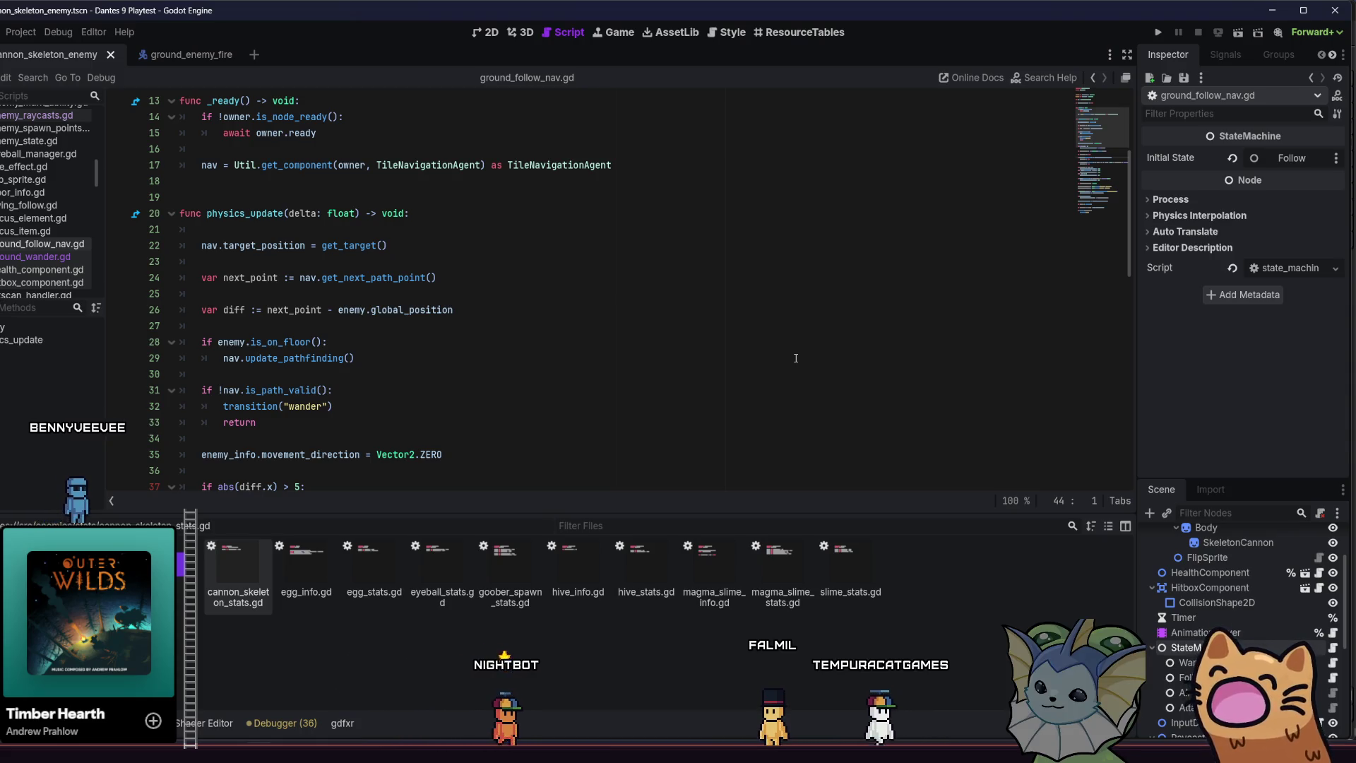
pyautogui.scroll(-11, 791, 355)
pyautogui.scroll(-3, 784, 351)
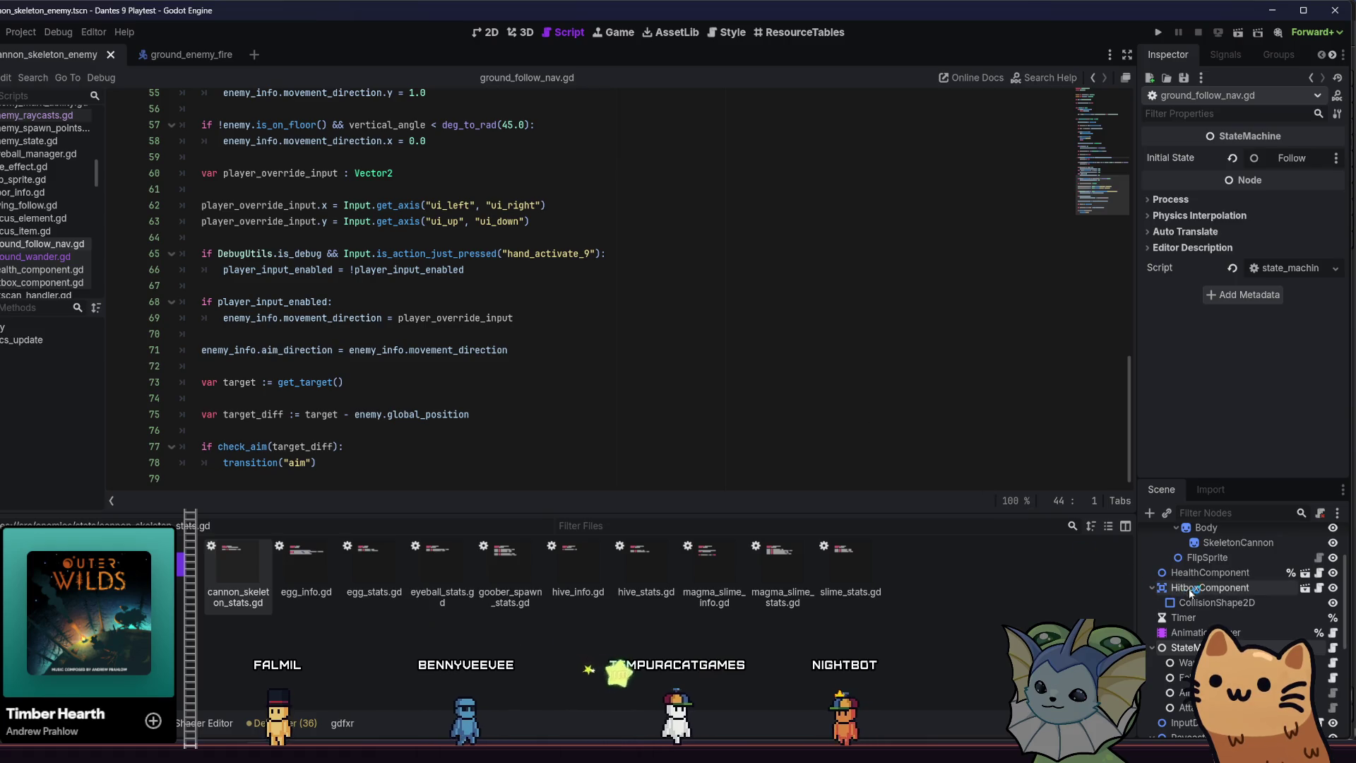
pyautogui.scroll(3, 1236, 621)
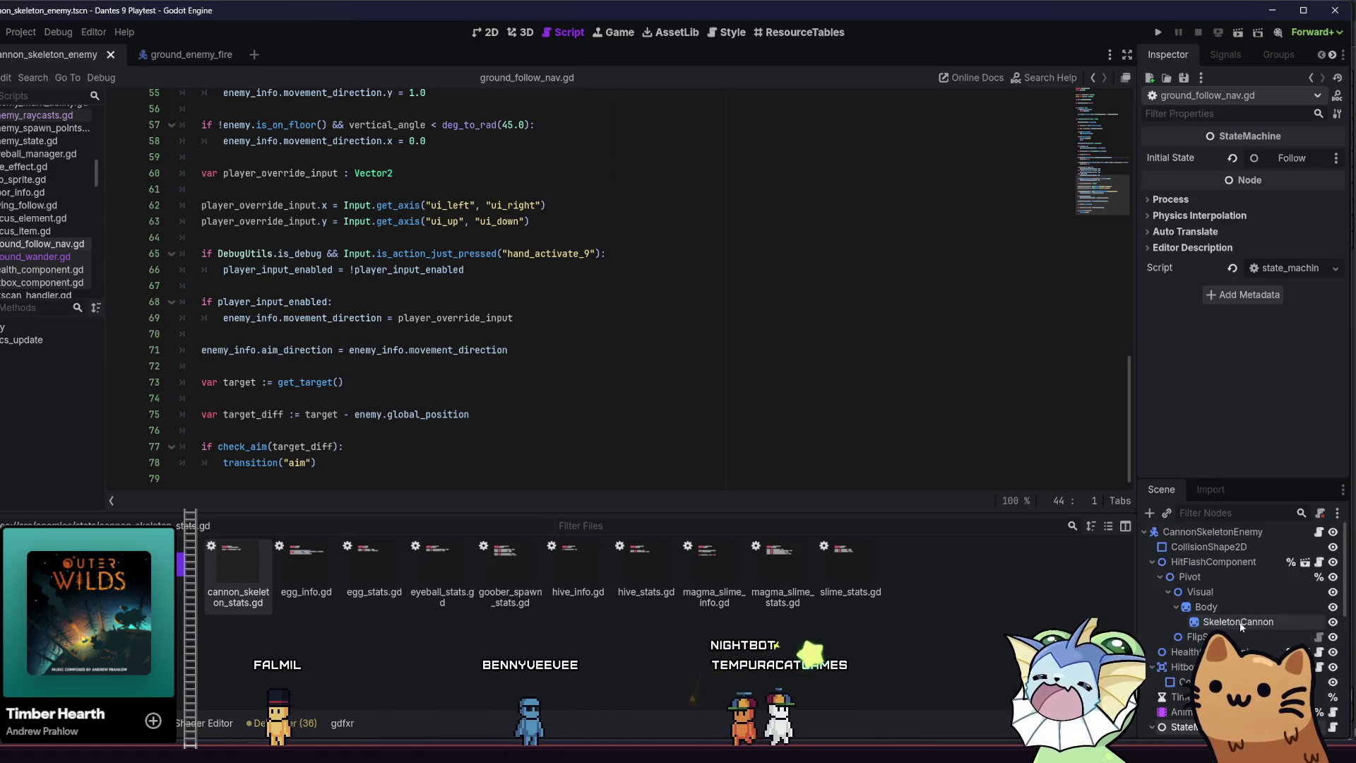
pyautogui.scroll(-3, 1241, 609)
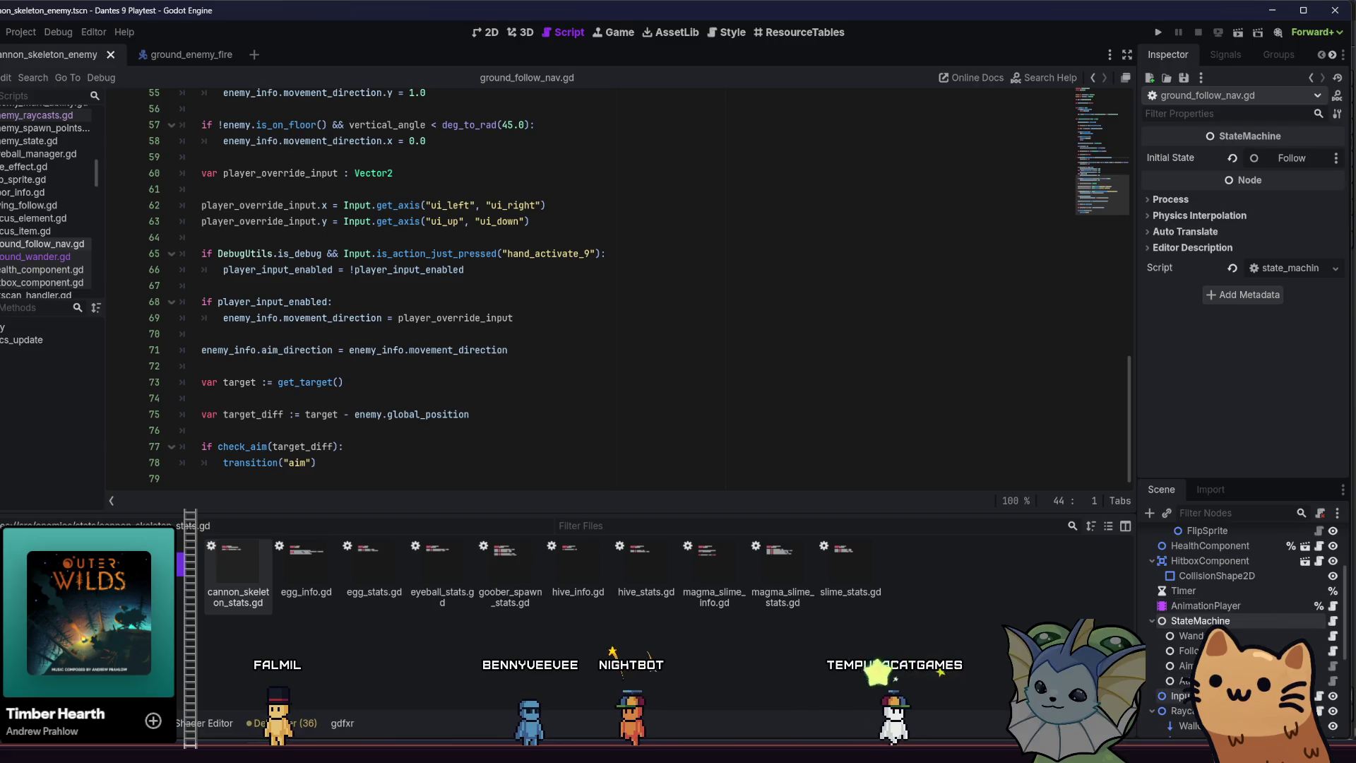
pyautogui.click(1318, 698)
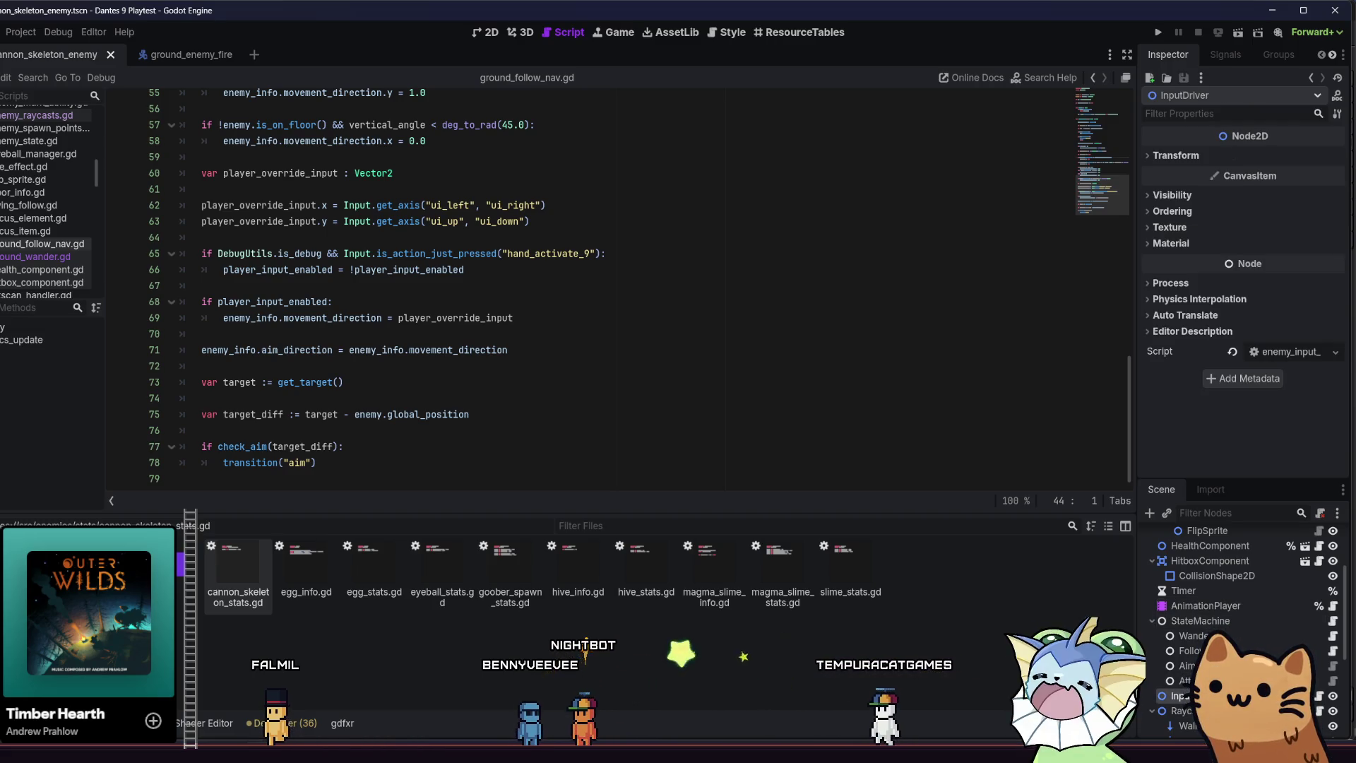
pyautogui.click(1319, 700)
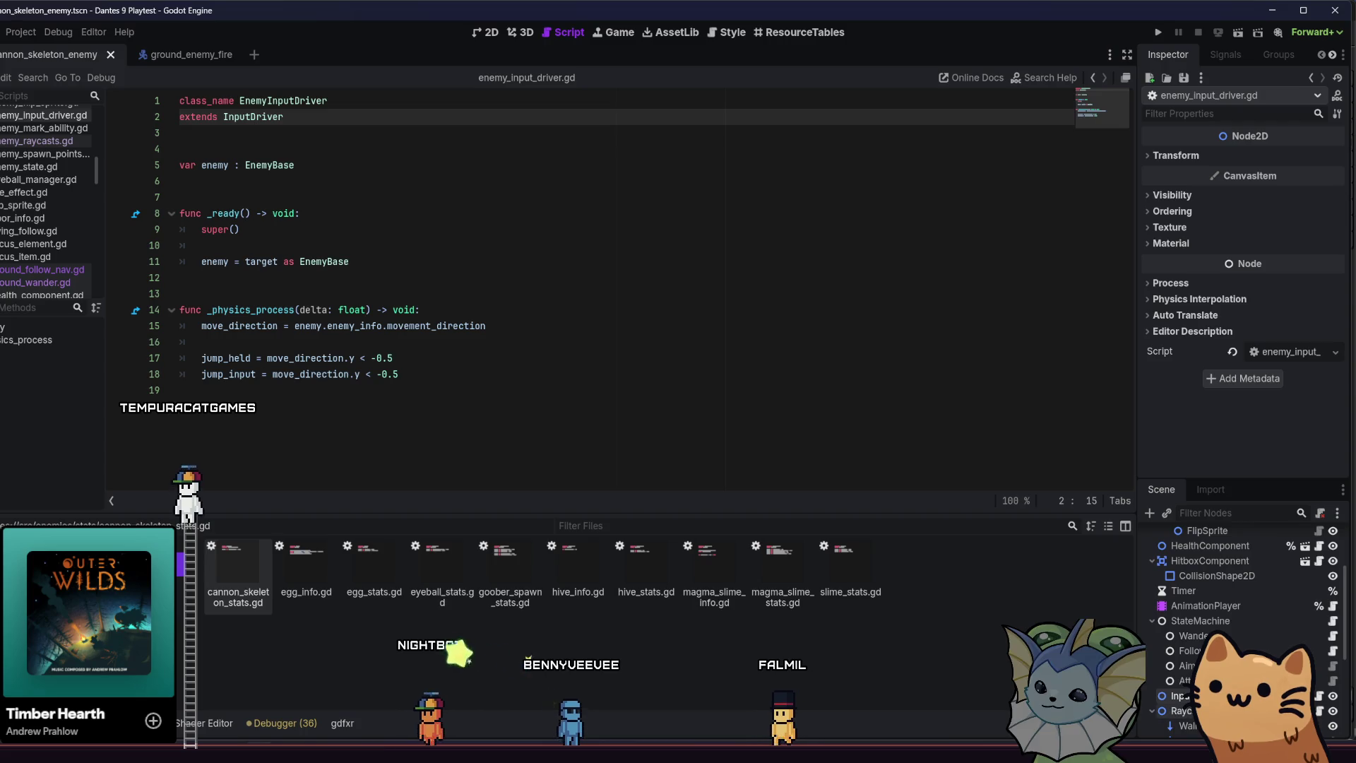
pyautogui.scroll(-3, 1263, 592)
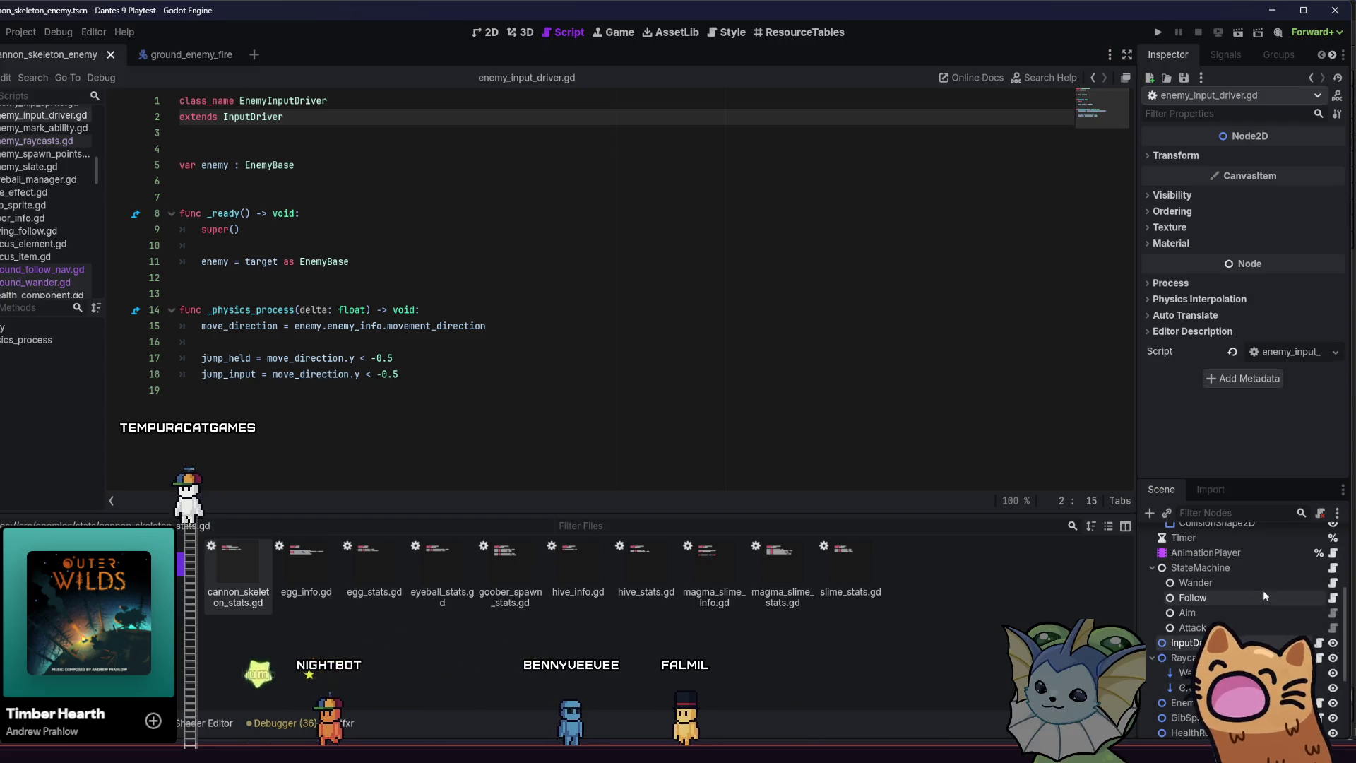
pyautogui.click(1333, 597)
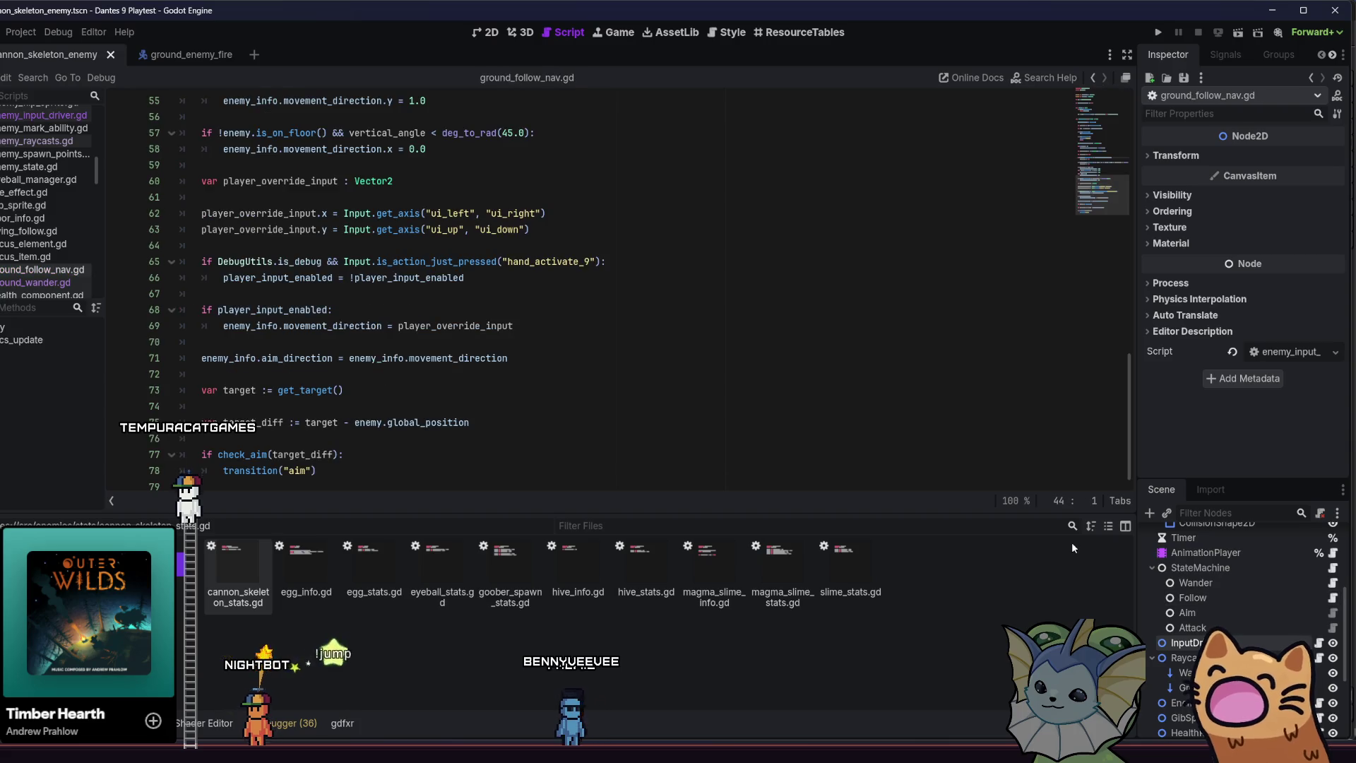
pyautogui.scroll(8, 802, 370)
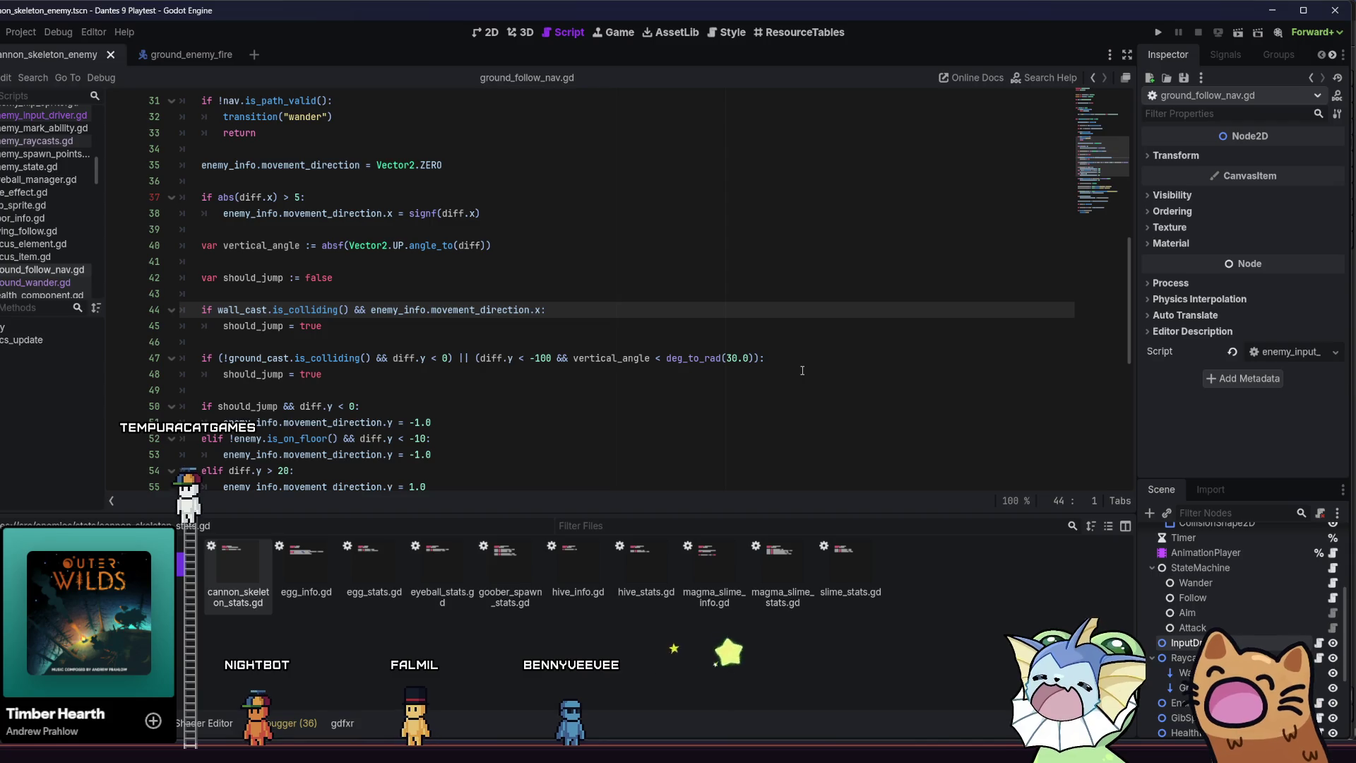
pyautogui.scroll(2, 802, 370)
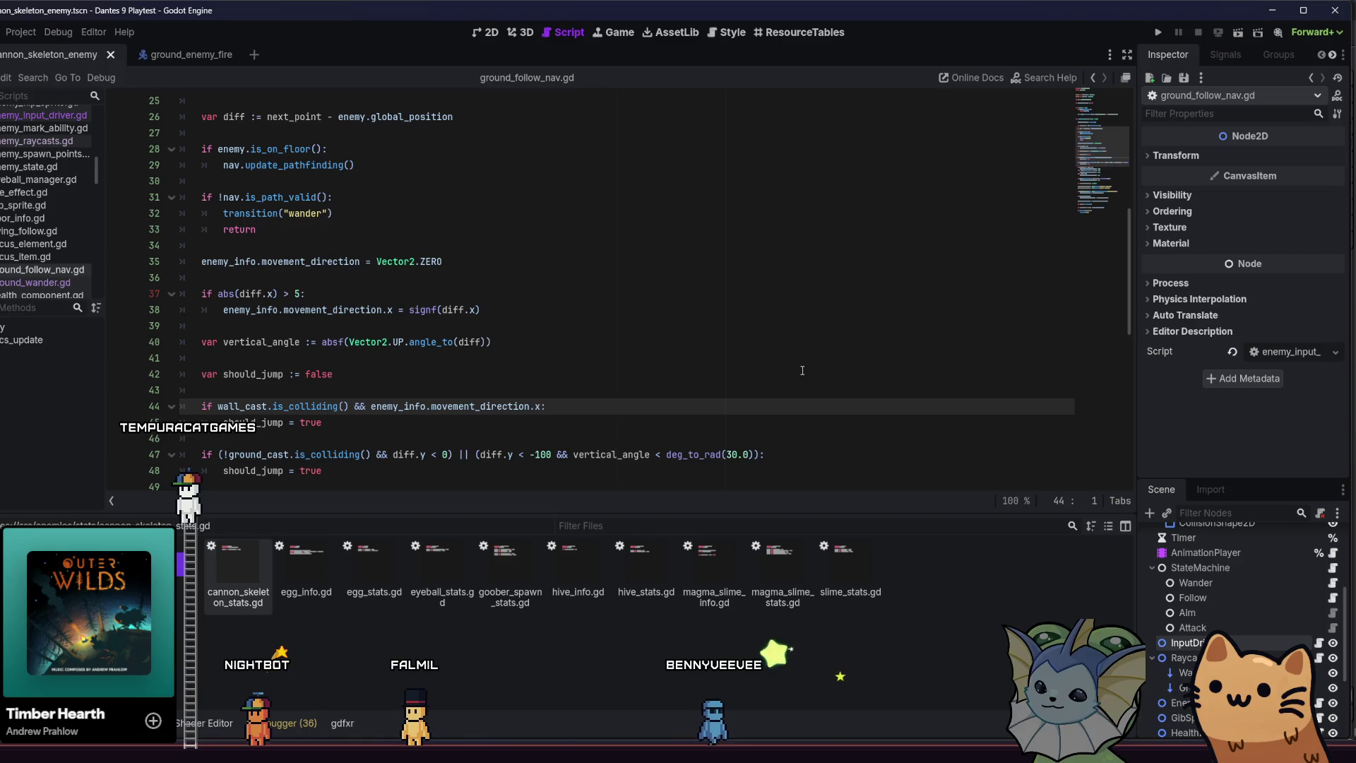
pyautogui.scroll(3, 802, 370)
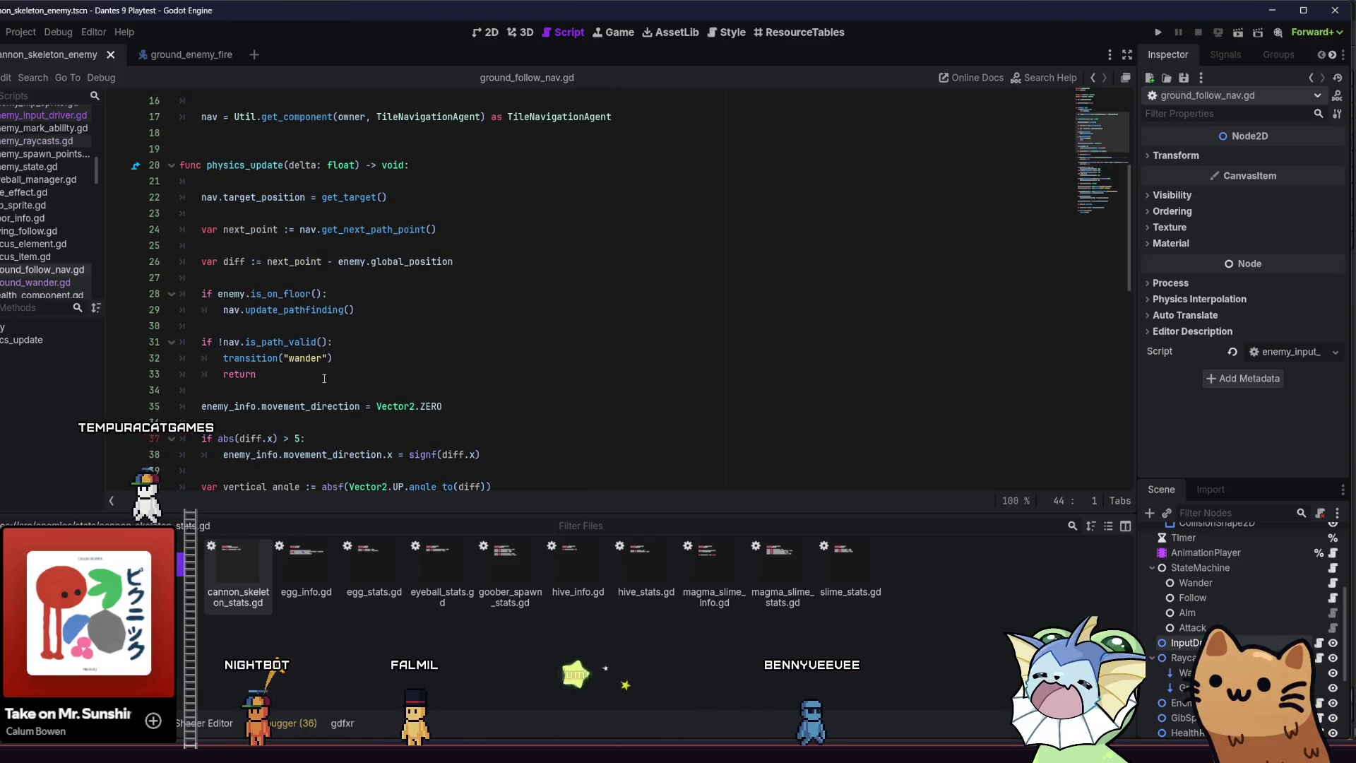
pyautogui.scroll(-1, 357, 401)
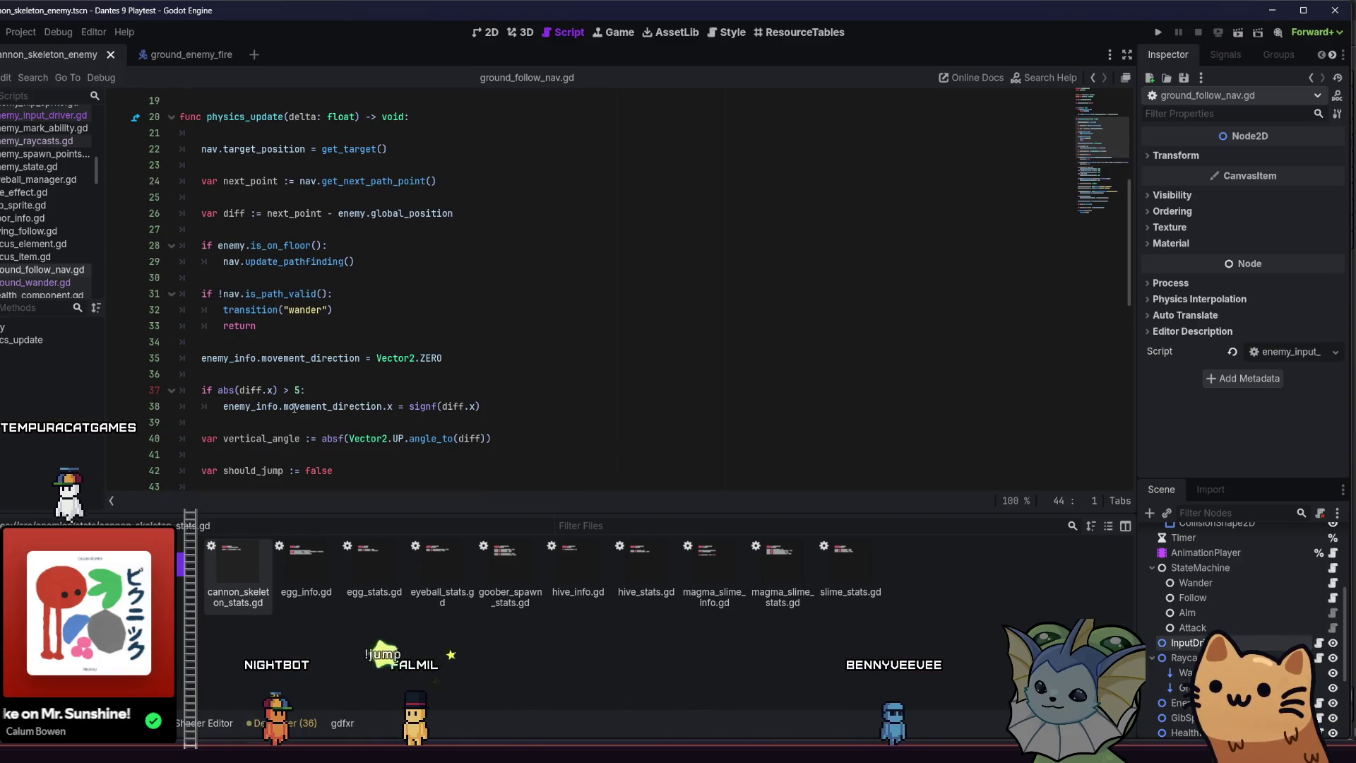
pyautogui.doubleClick(321, 406)
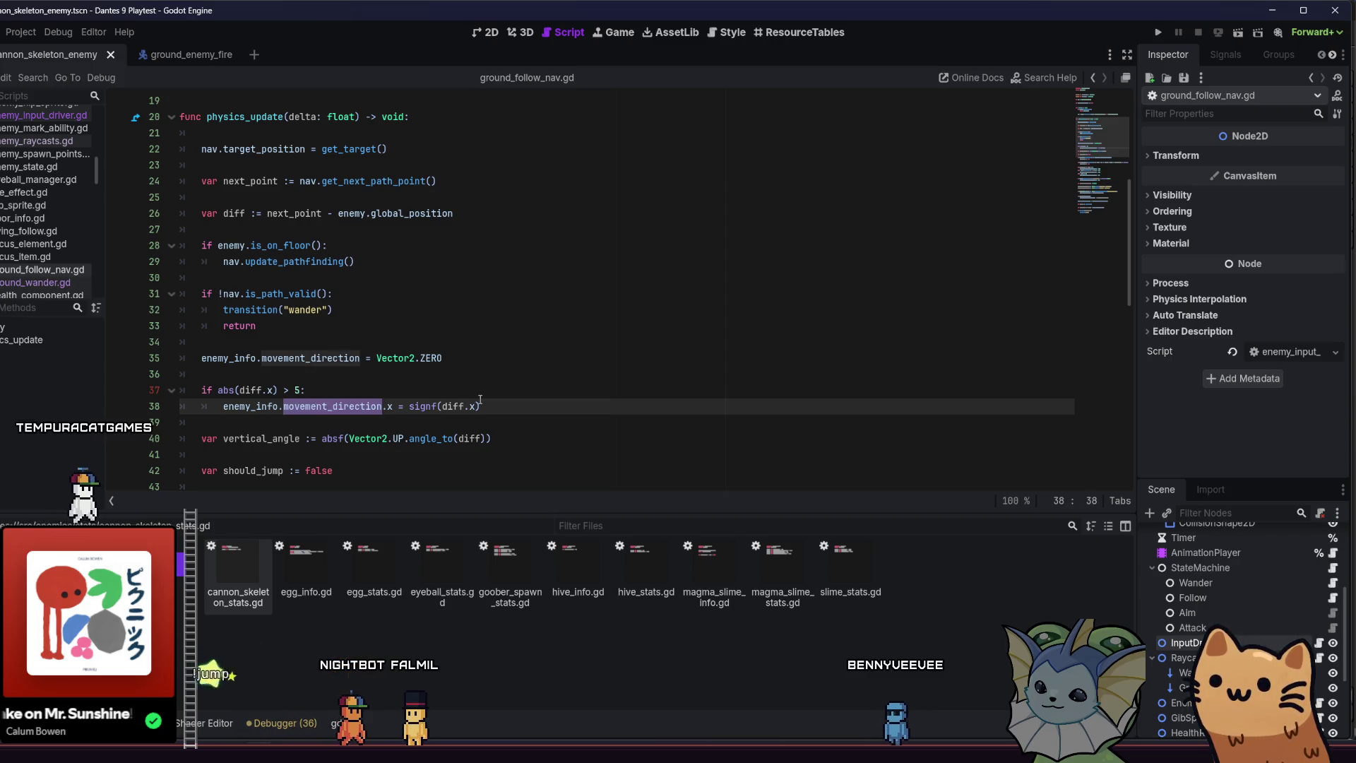
pyautogui.scroll(-1, 483, 400)
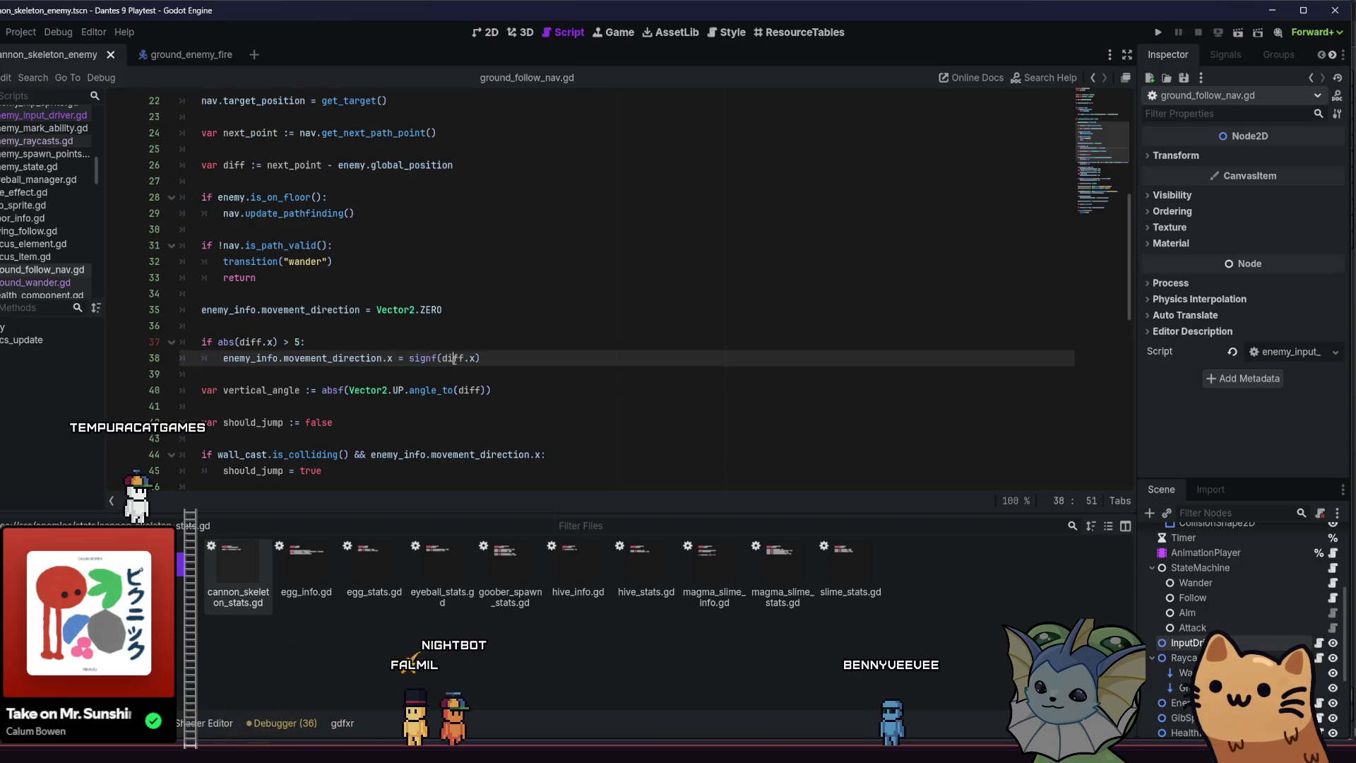
pyautogui.tripleClick(454, 358)
pyautogui.click(516, 393)
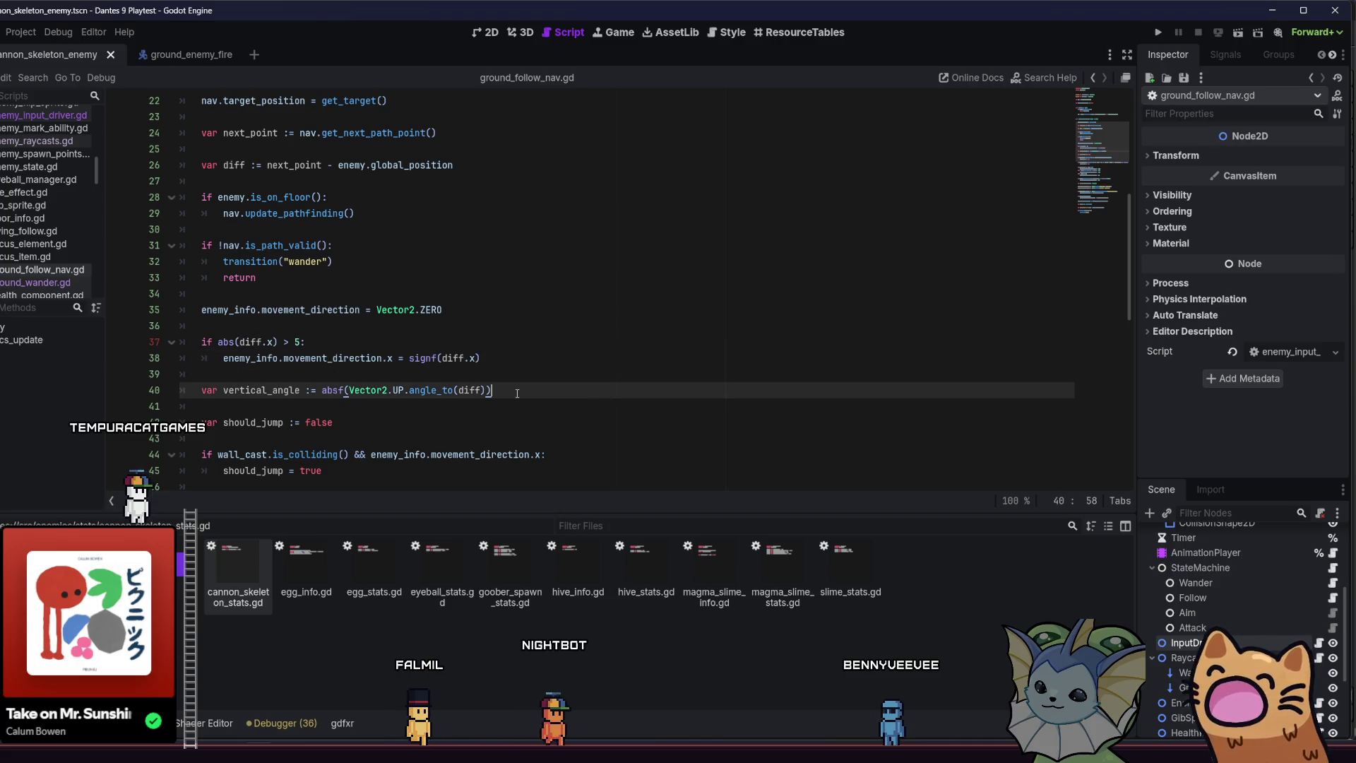
pyautogui.scroll(-1, 517, 403)
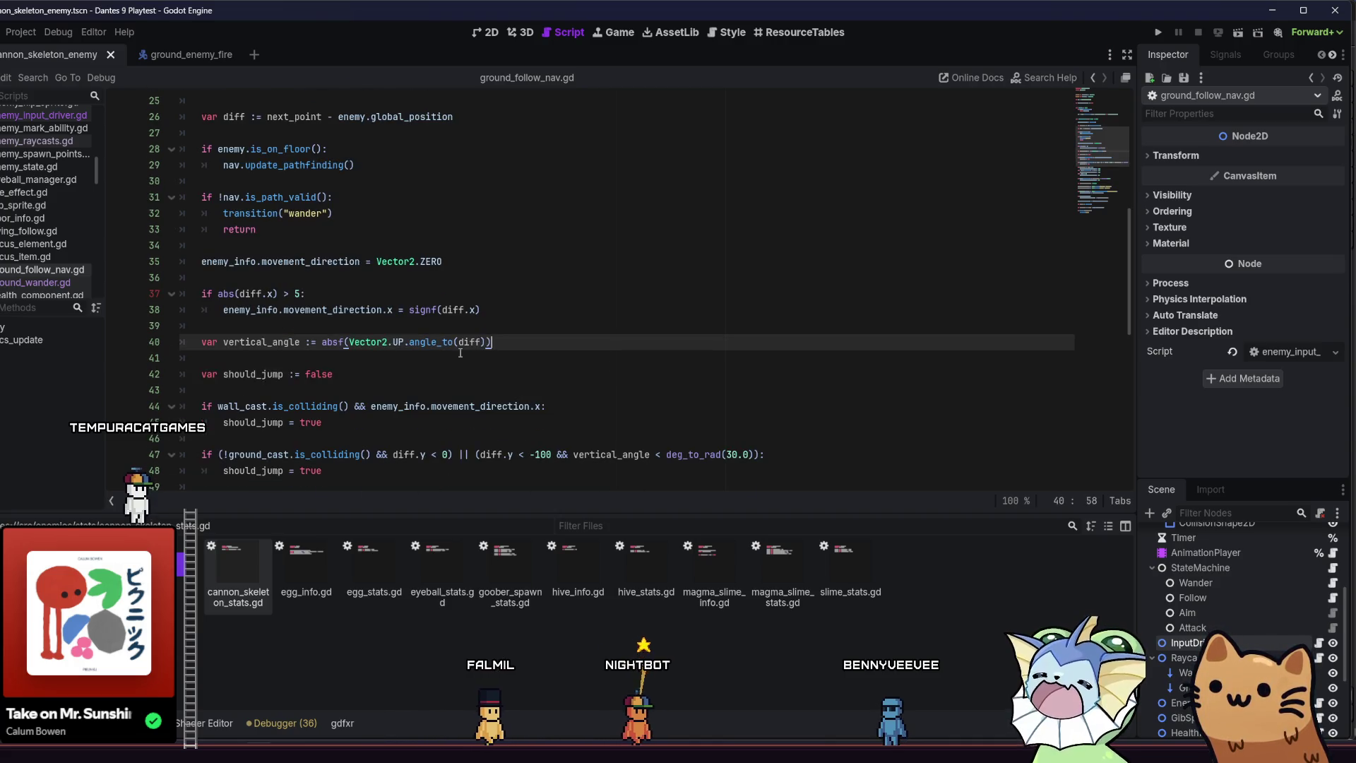
pyautogui.click(454, 311)
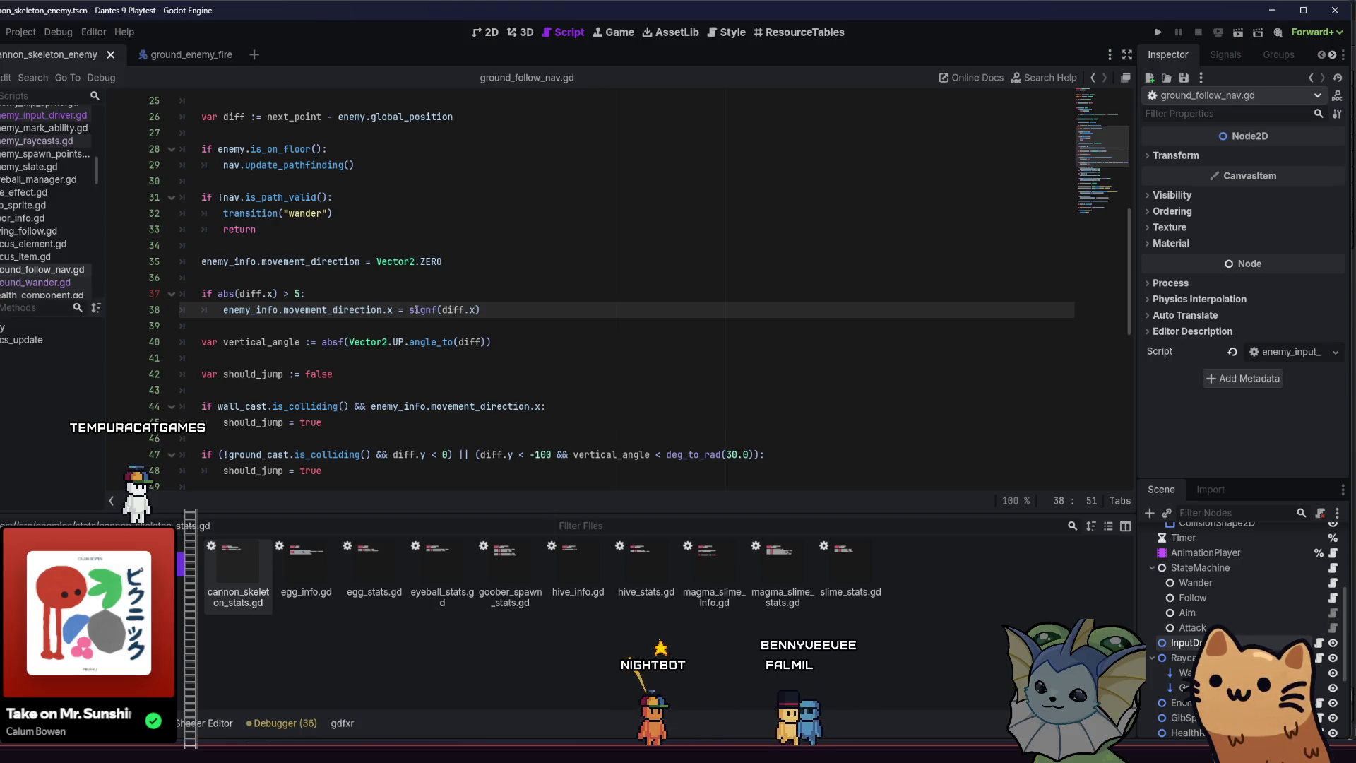
pyautogui.scroll(-1, 396, 335)
pyautogui.click(398, 337)
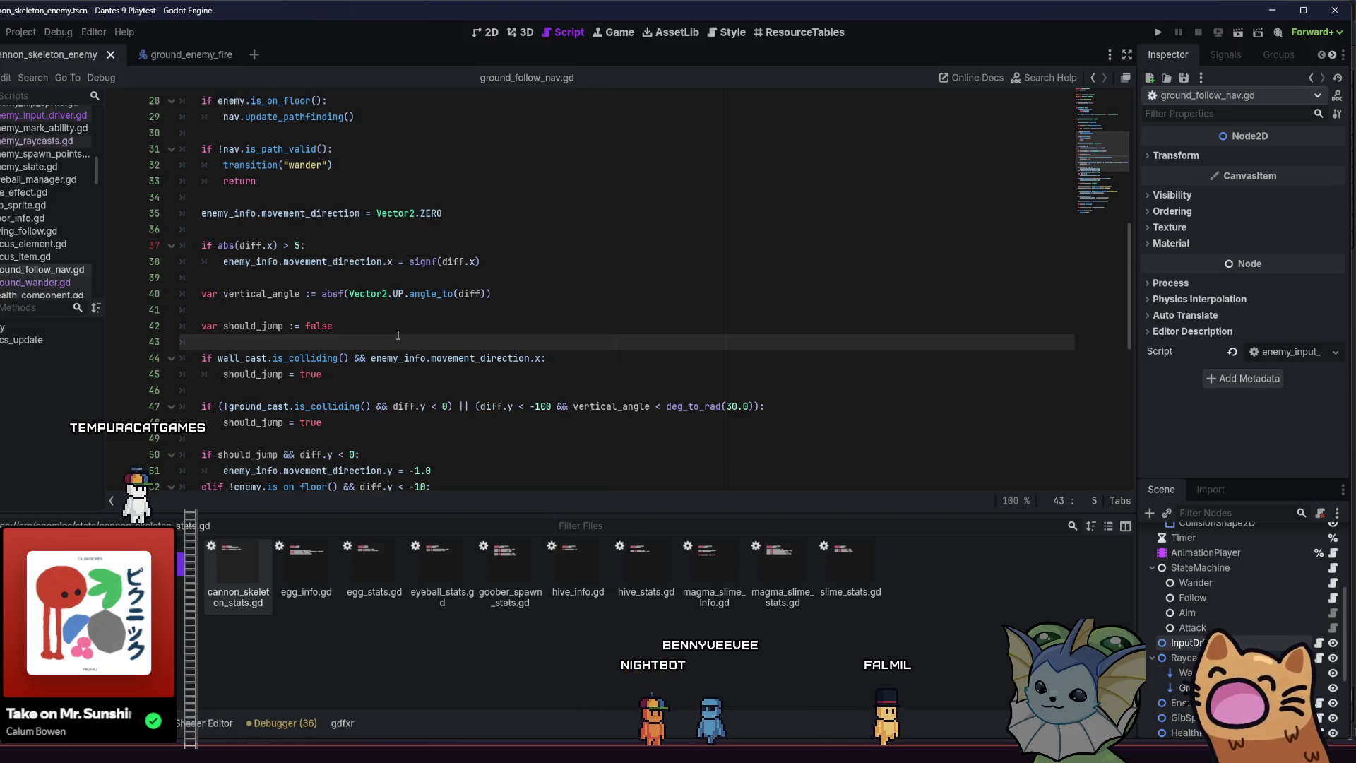
pyautogui.scroll(-2, 399, 337)
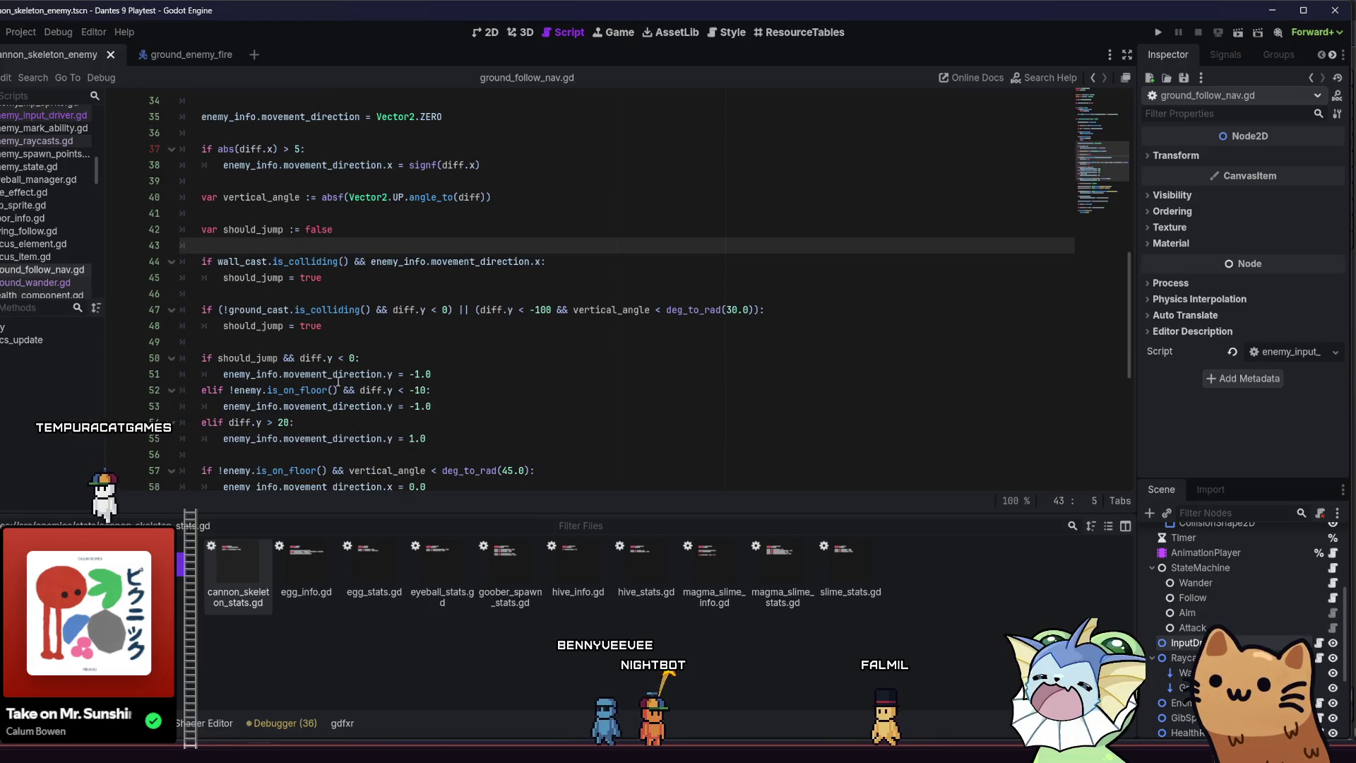
pyautogui.doubleClick(337, 379)
pyautogui.scroll(-2, 338, 380)
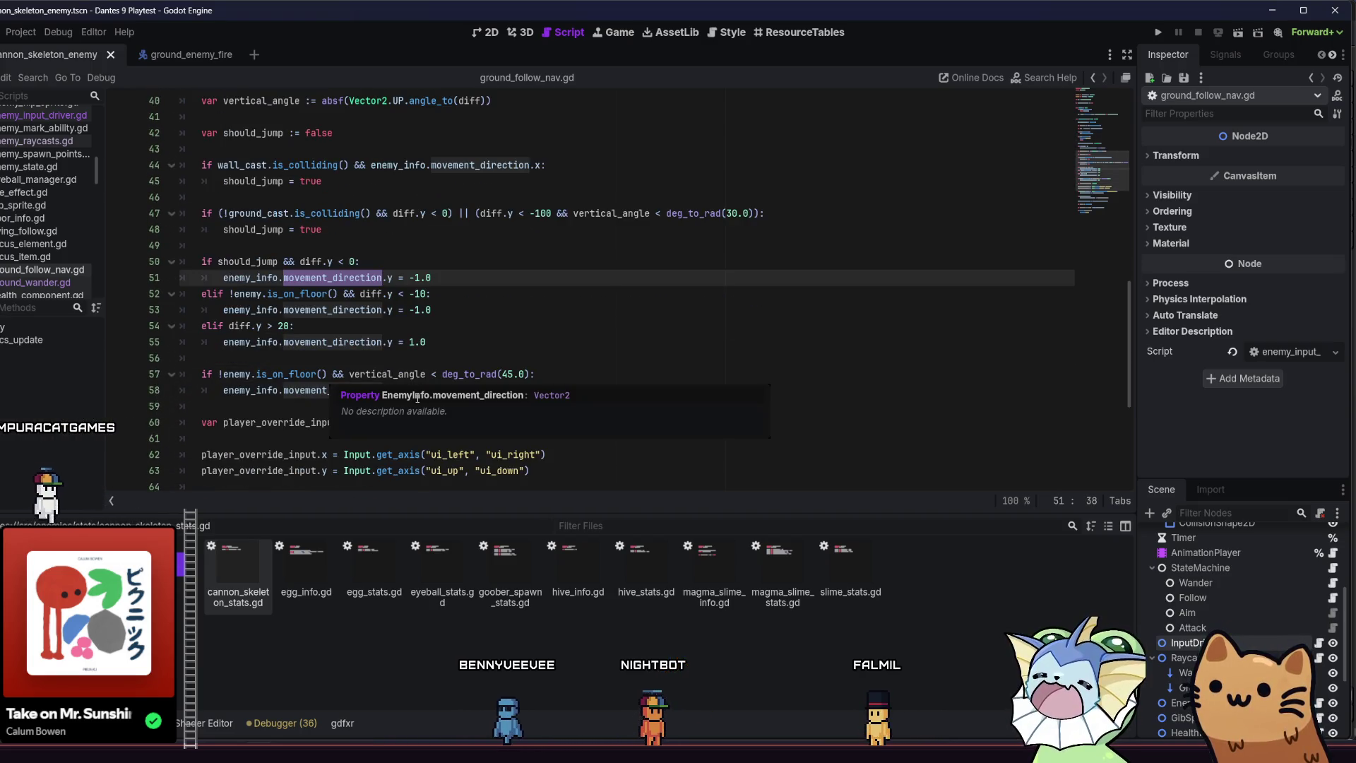
pyautogui.click(475, 374)
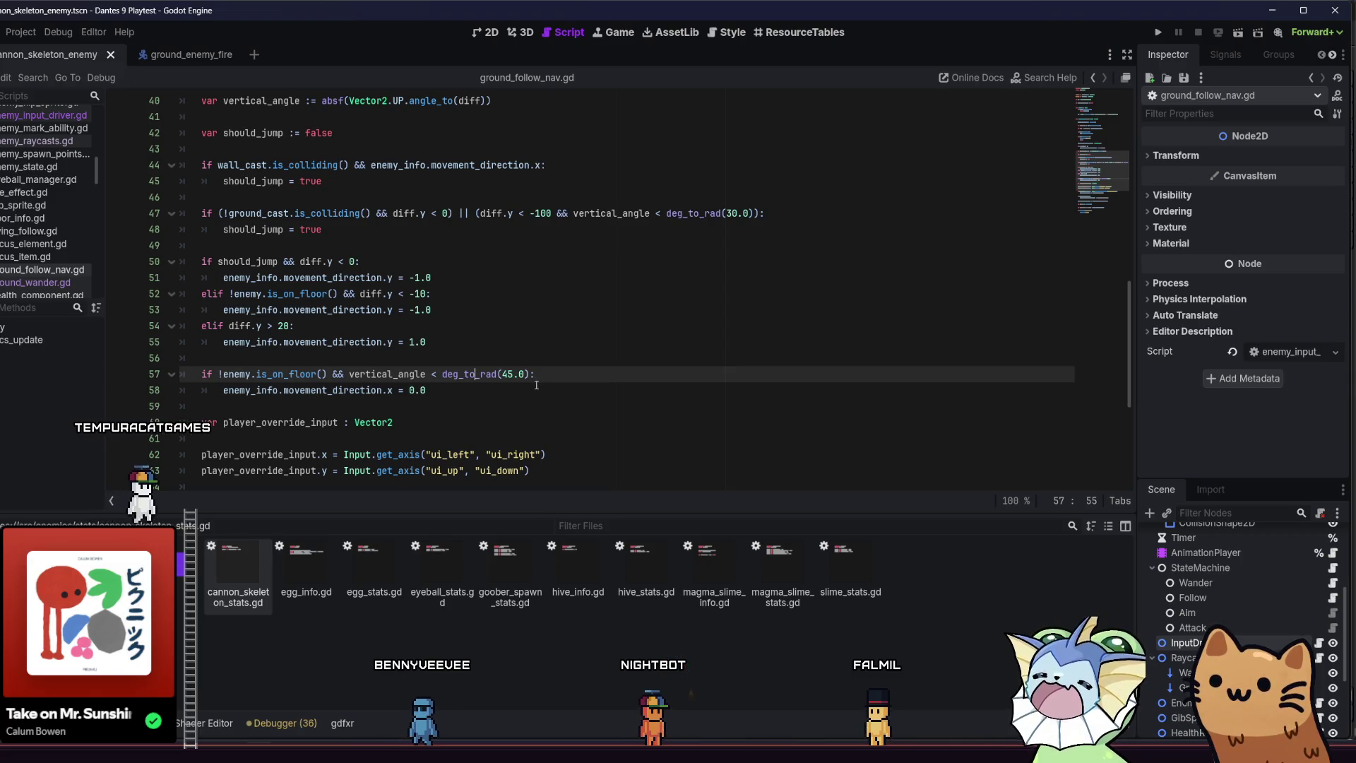
pyautogui.scroll(-4, 536, 385)
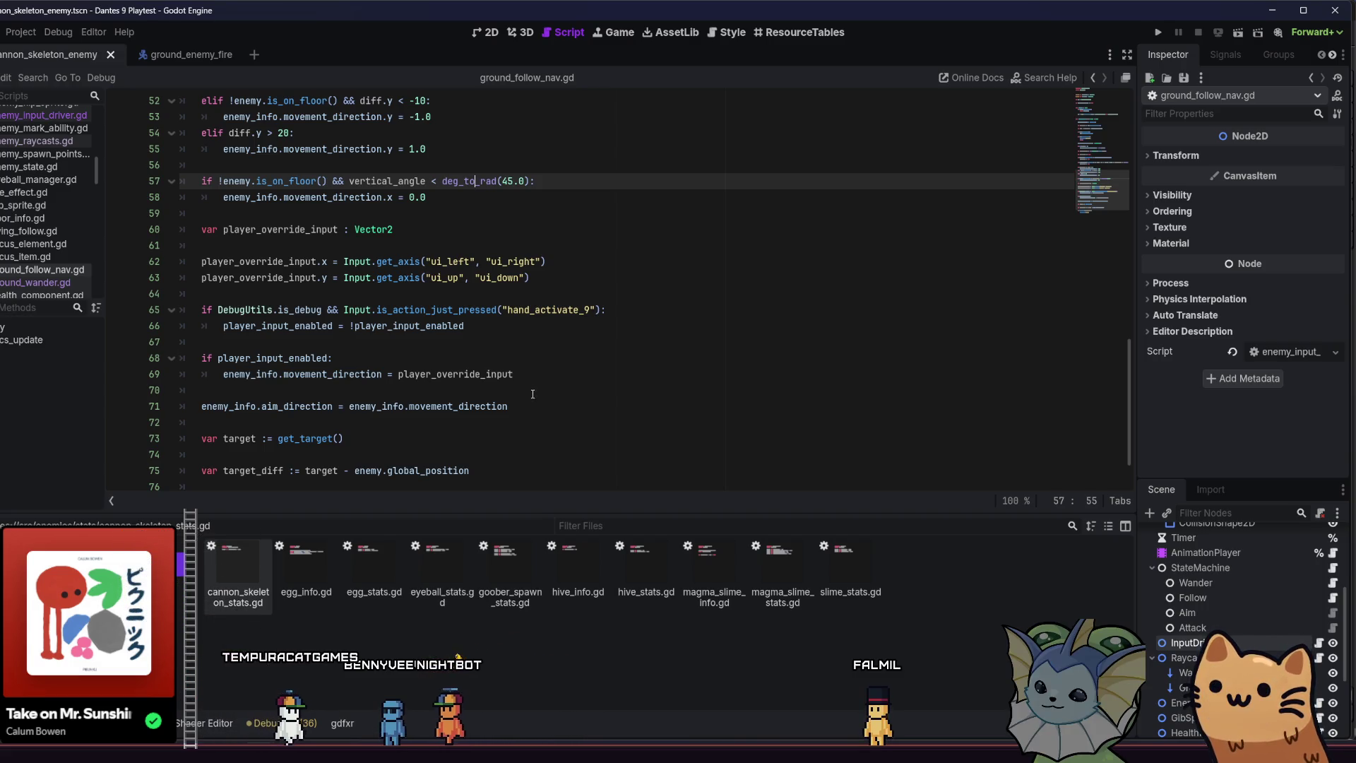
pyautogui.scroll(-1, 494, 395)
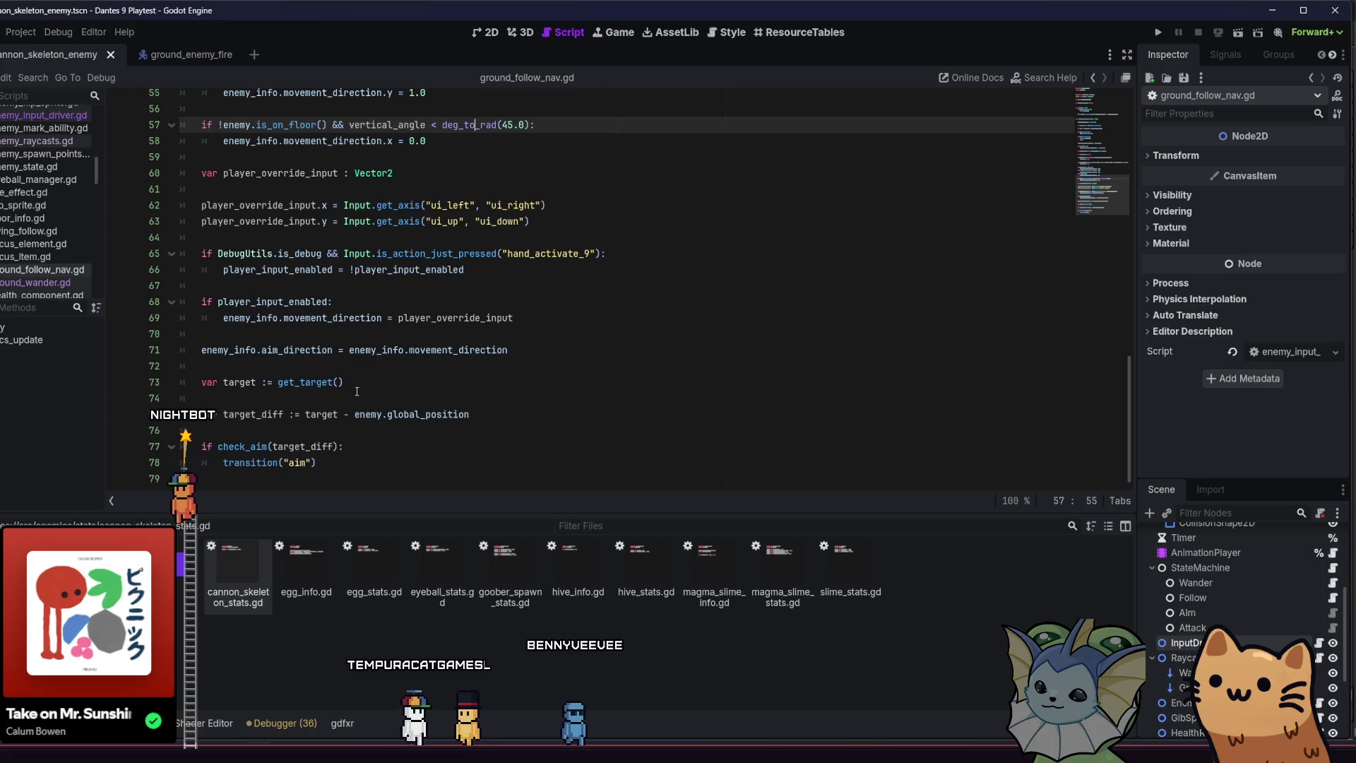
pyautogui.doubleClick(270, 220)
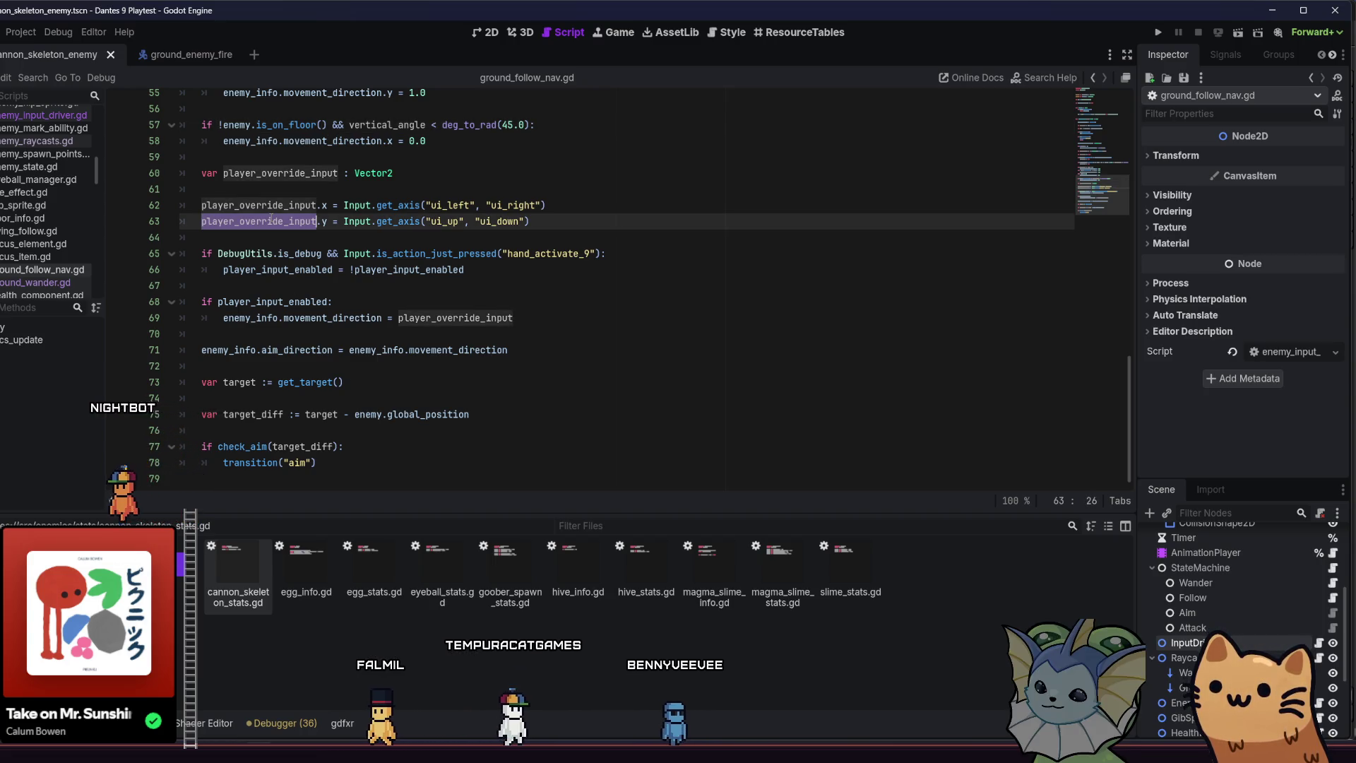
# Inspect movement_direction, enemy_info and the get_target call on lines 69–73 of ground_follow_nav.gd.
pyautogui.moveTo(270, 220)
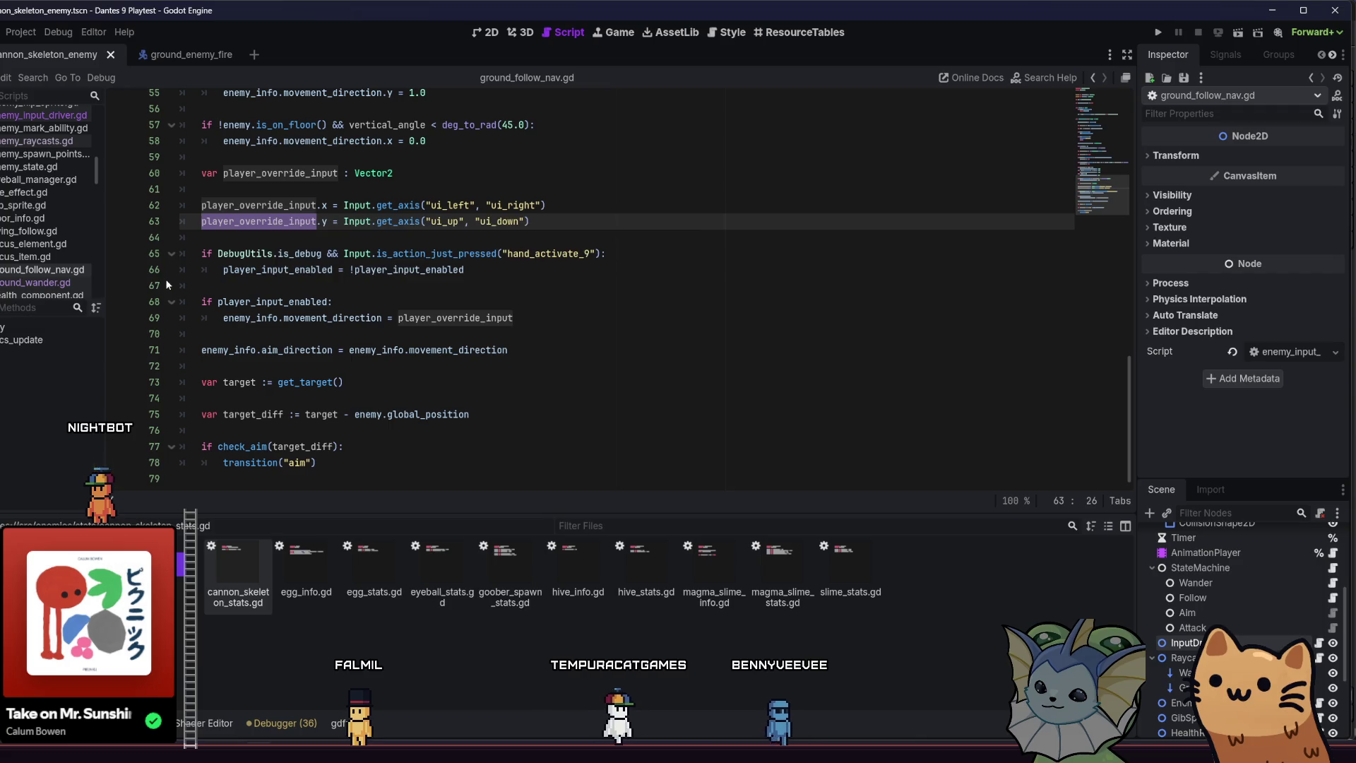
pyautogui.doubleClick(332, 318)
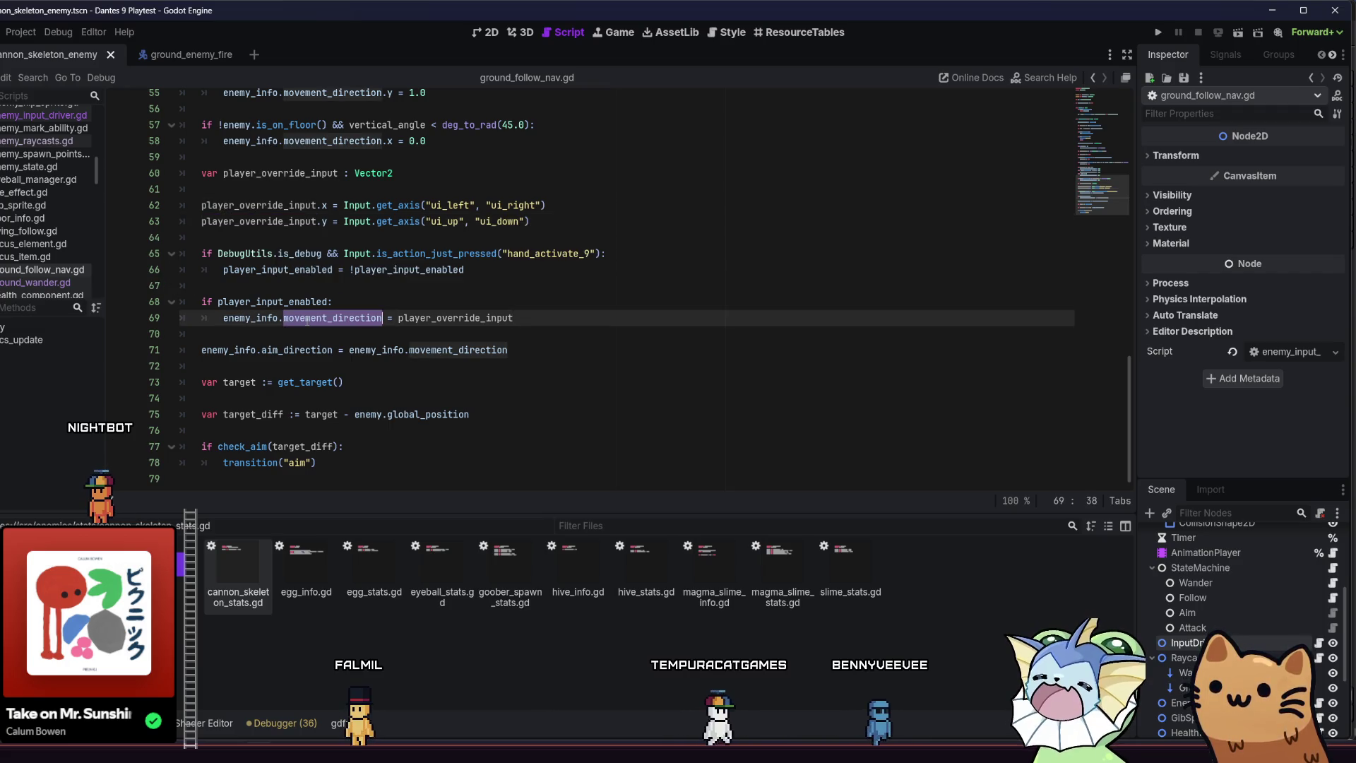
pyautogui.moveTo(332, 318)
pyautogui.click(262, 382)
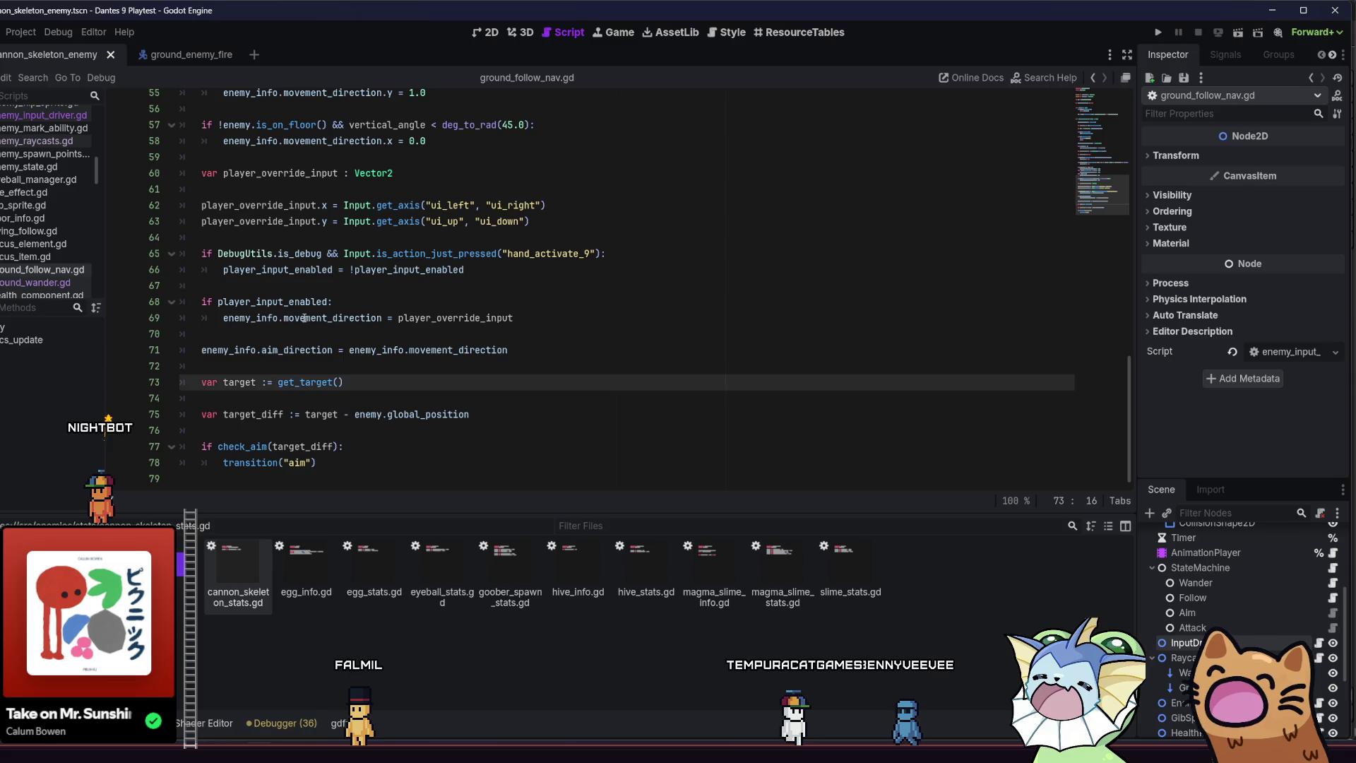
pyautogui.click(304, 318)
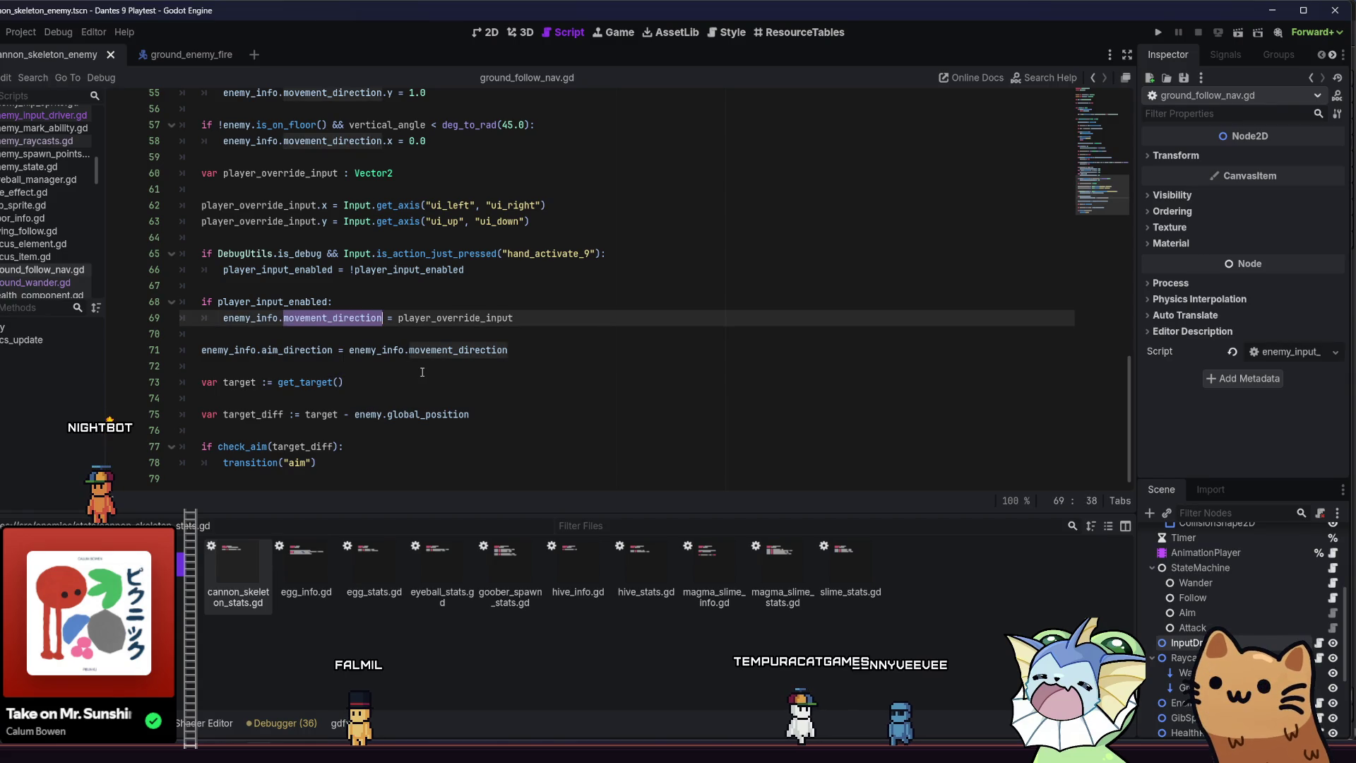
pyautogui.doubleClick(452, 350)
pyautogui.doubleClick(332, 317)
pyautogui.click(404, 349)
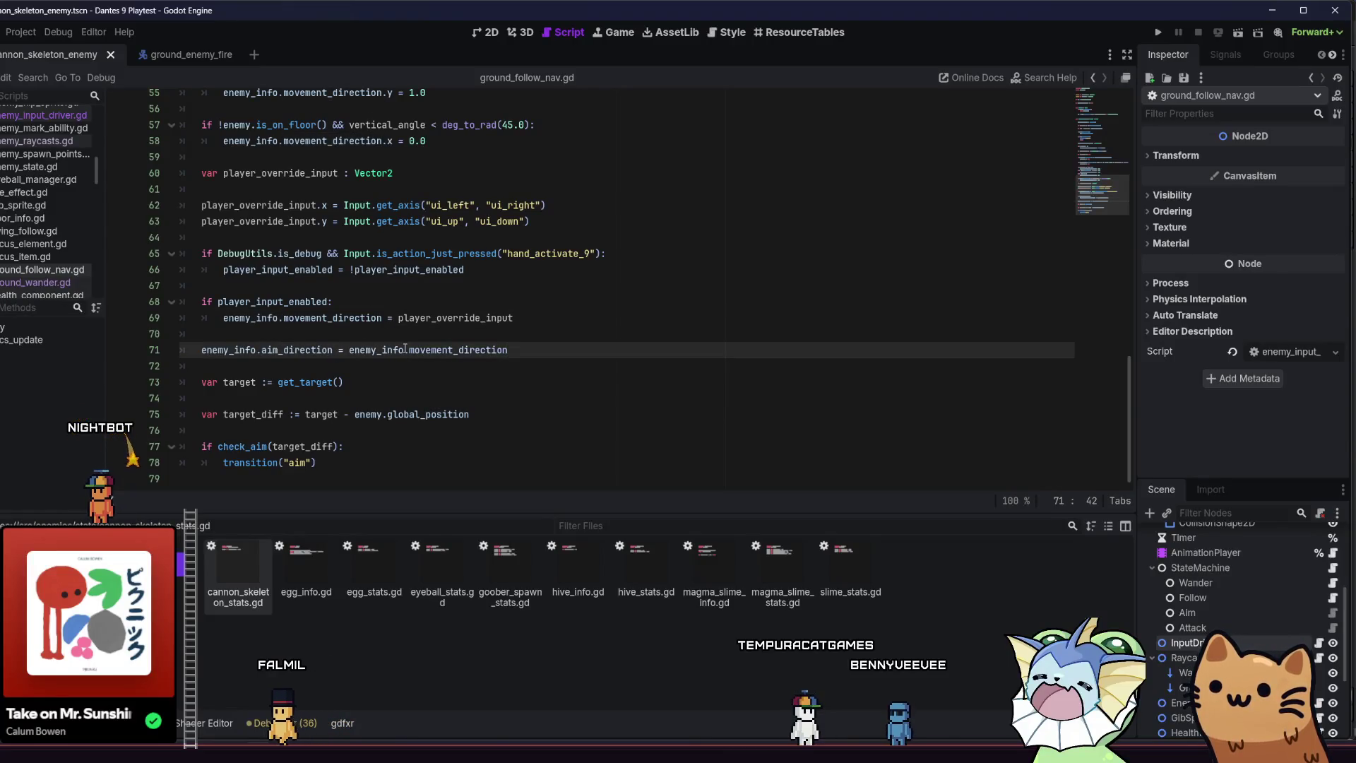
pyautogui.moveTo(405, 349)
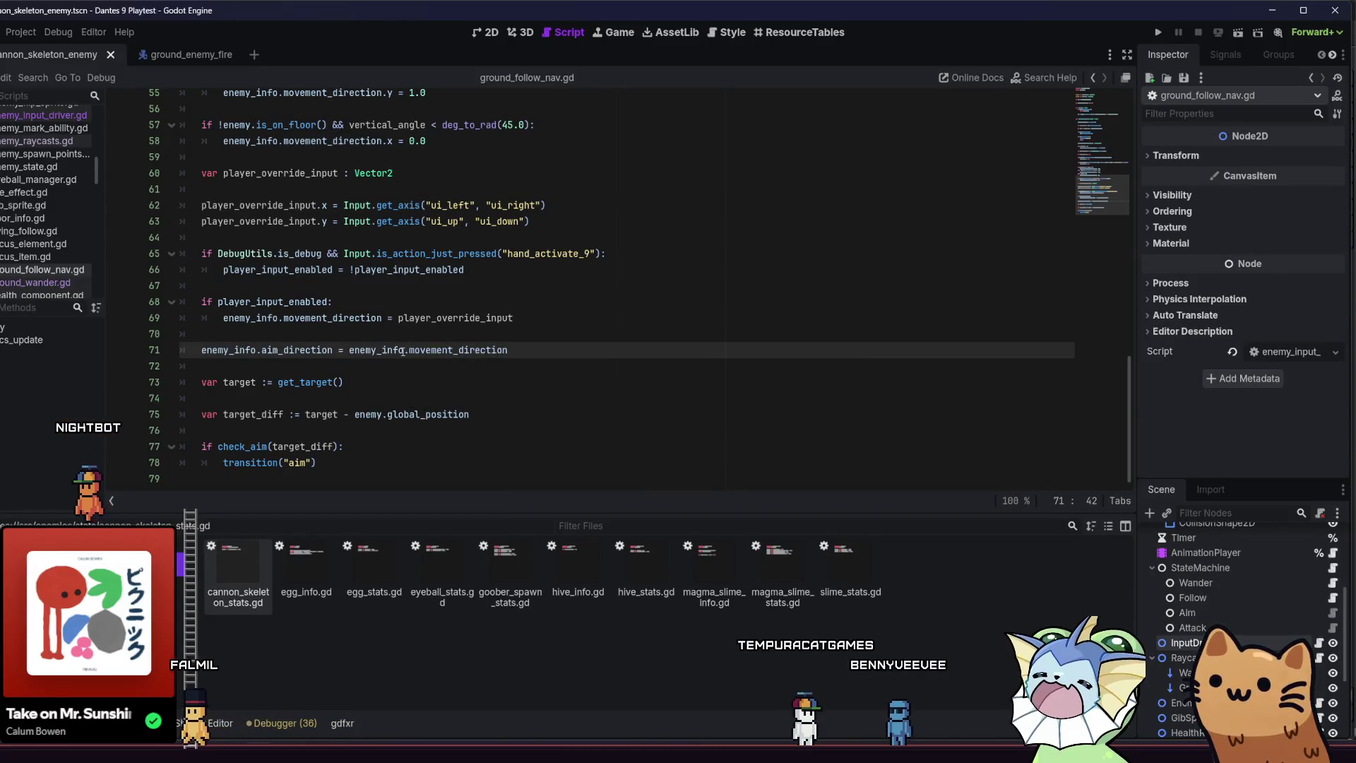
pyautogui.moveTo(438, 409)
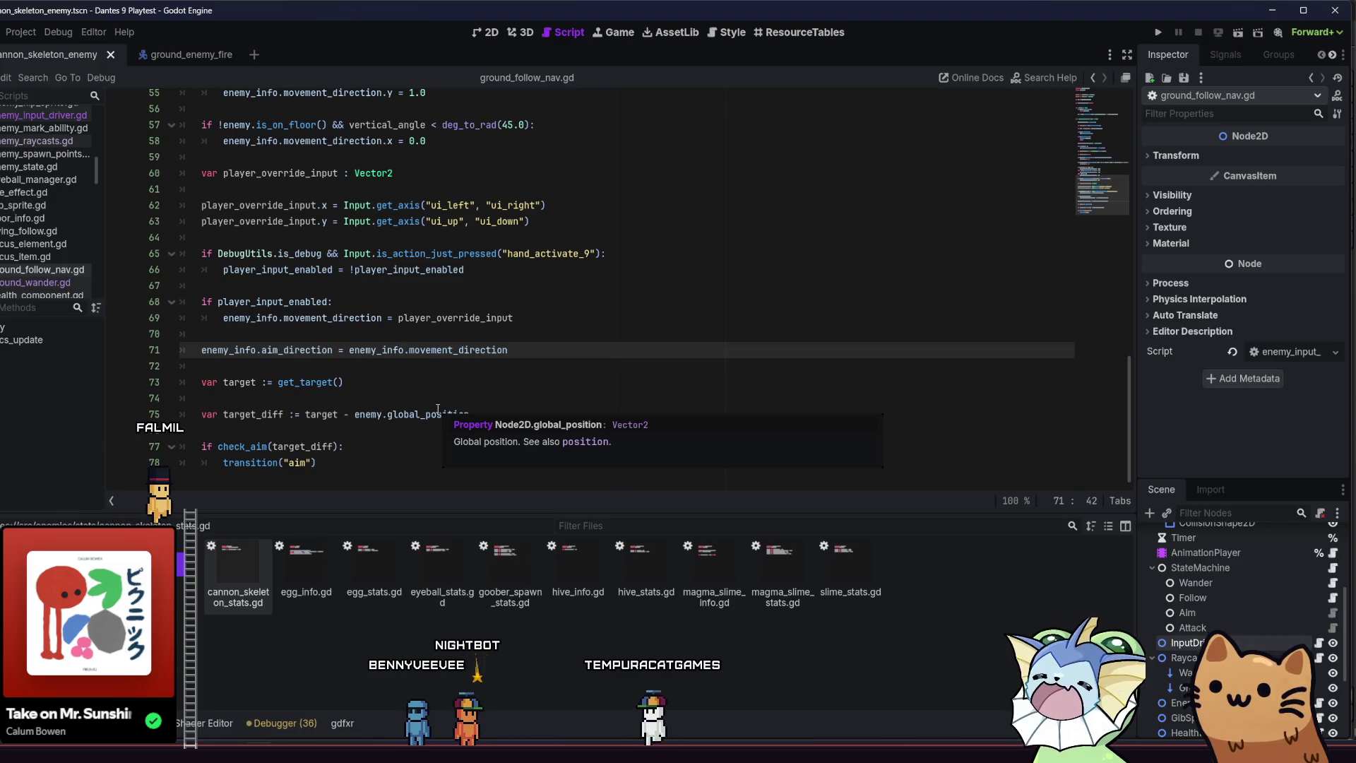
pyautogui.click(361, 382)
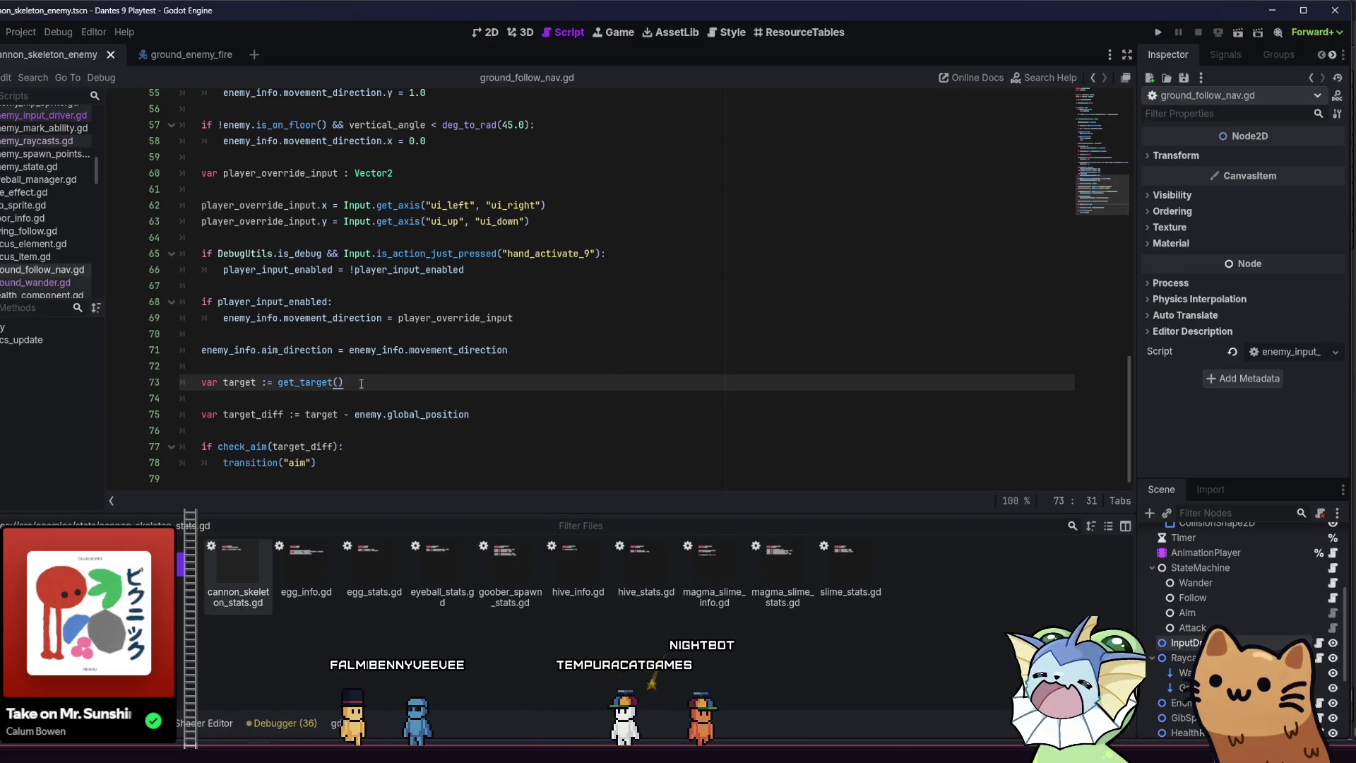
# Scroll back through ground_follow_nav.gd and open the InputDriver's enemy_input_driver.gd script.
pyautogui.scroll(2, 361, 382)
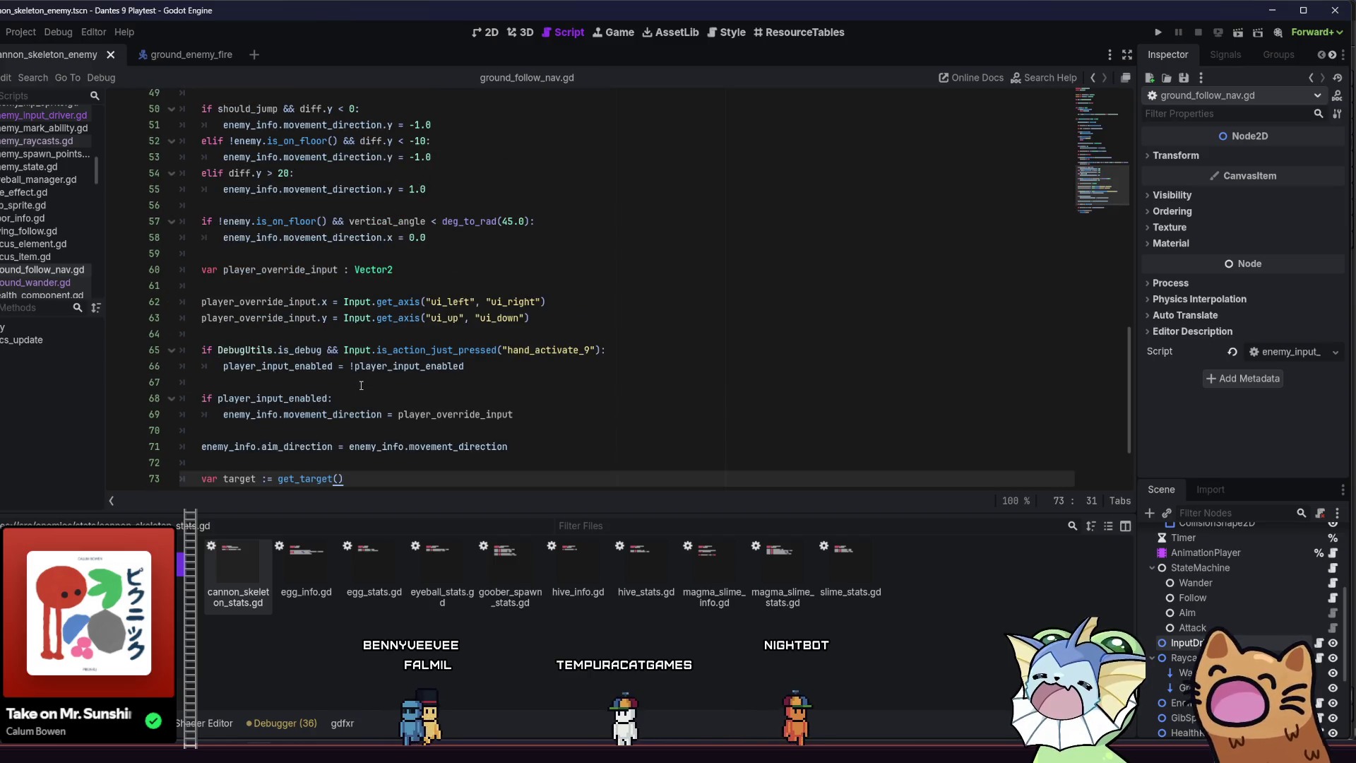
pyautogui.scroll(9, 361, 384)
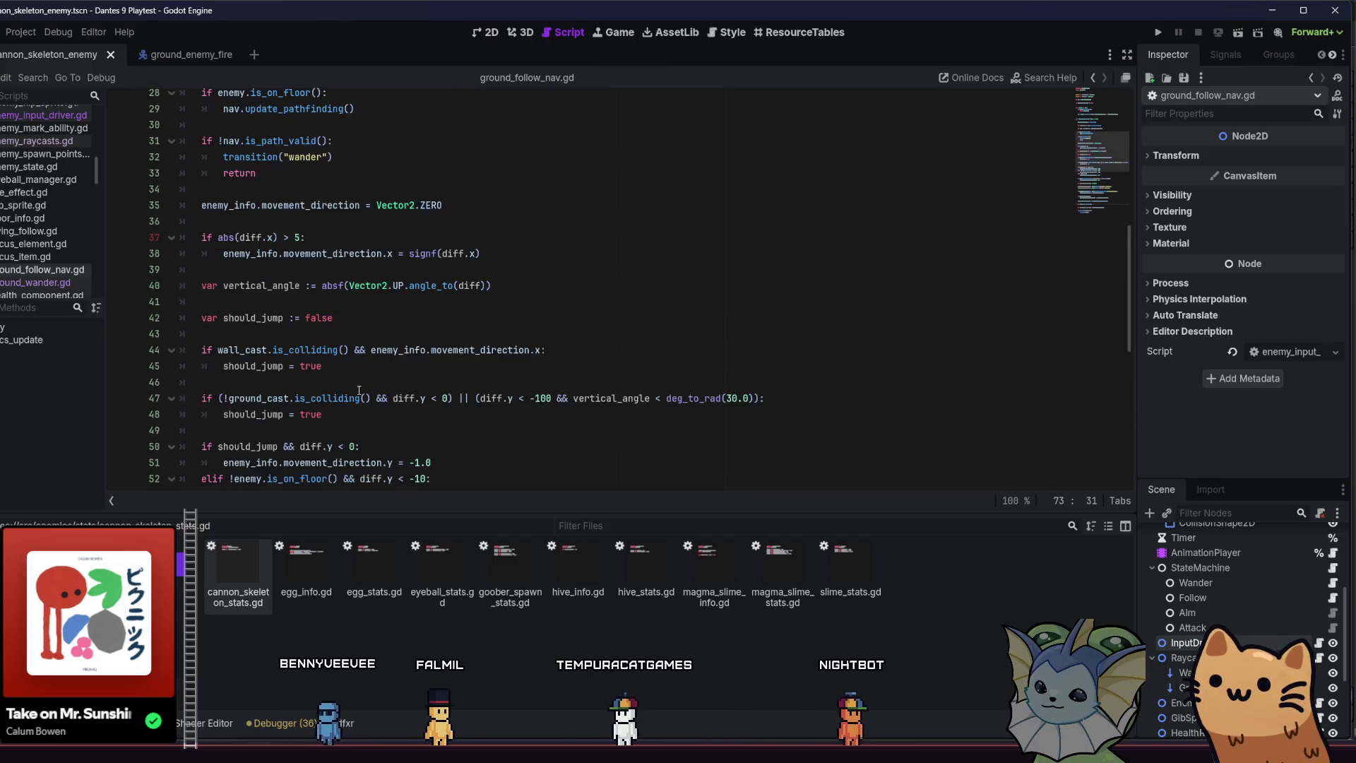
pyautogui.scroll(7, 359, 390)
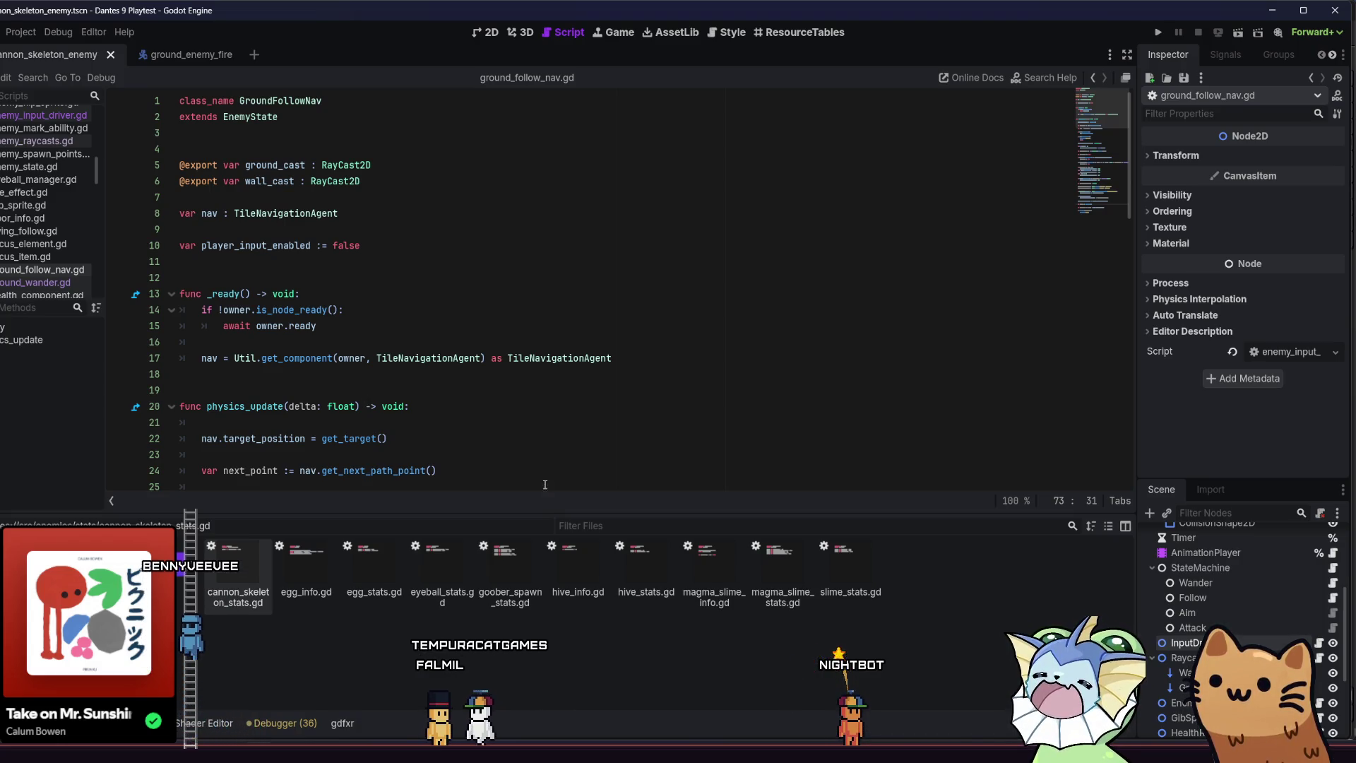
pyautogui.scroll(-4, 658, 358)
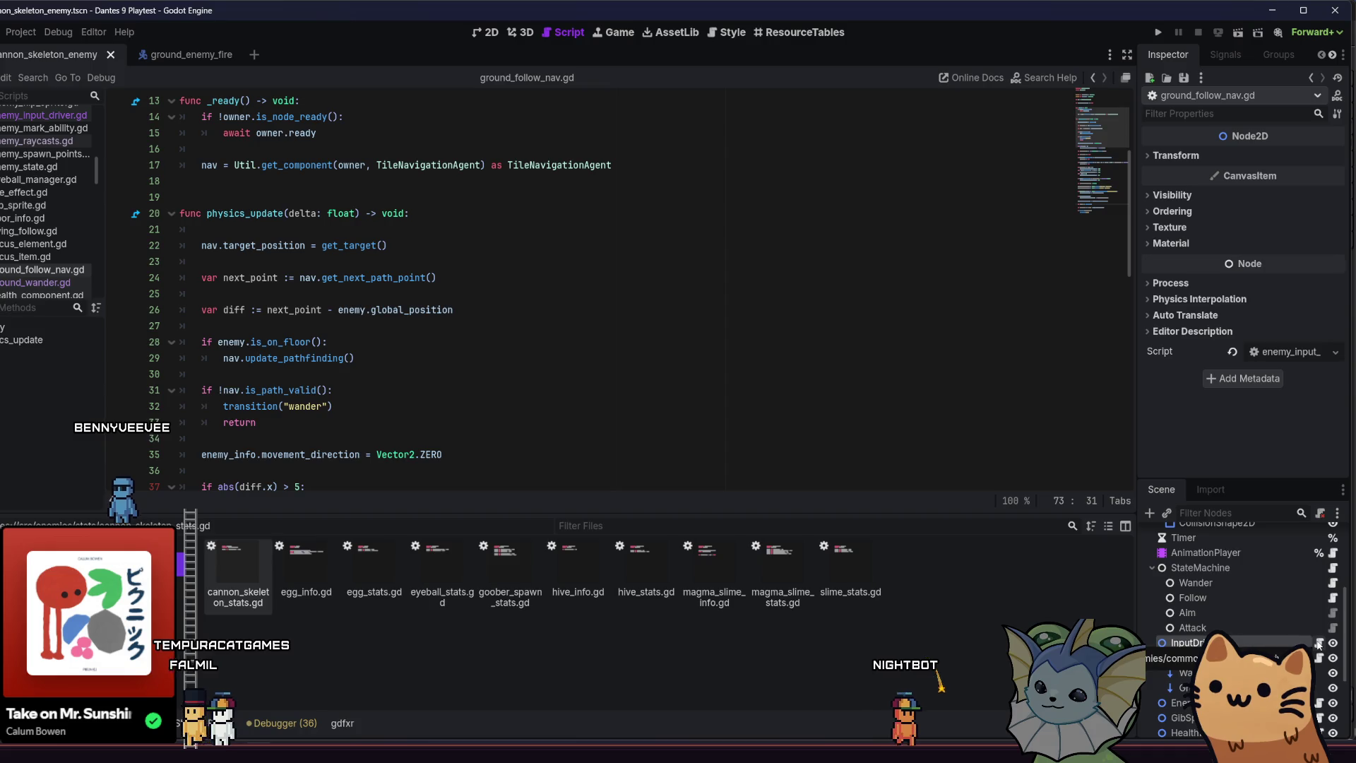
pyautogui.click(1317, 644)
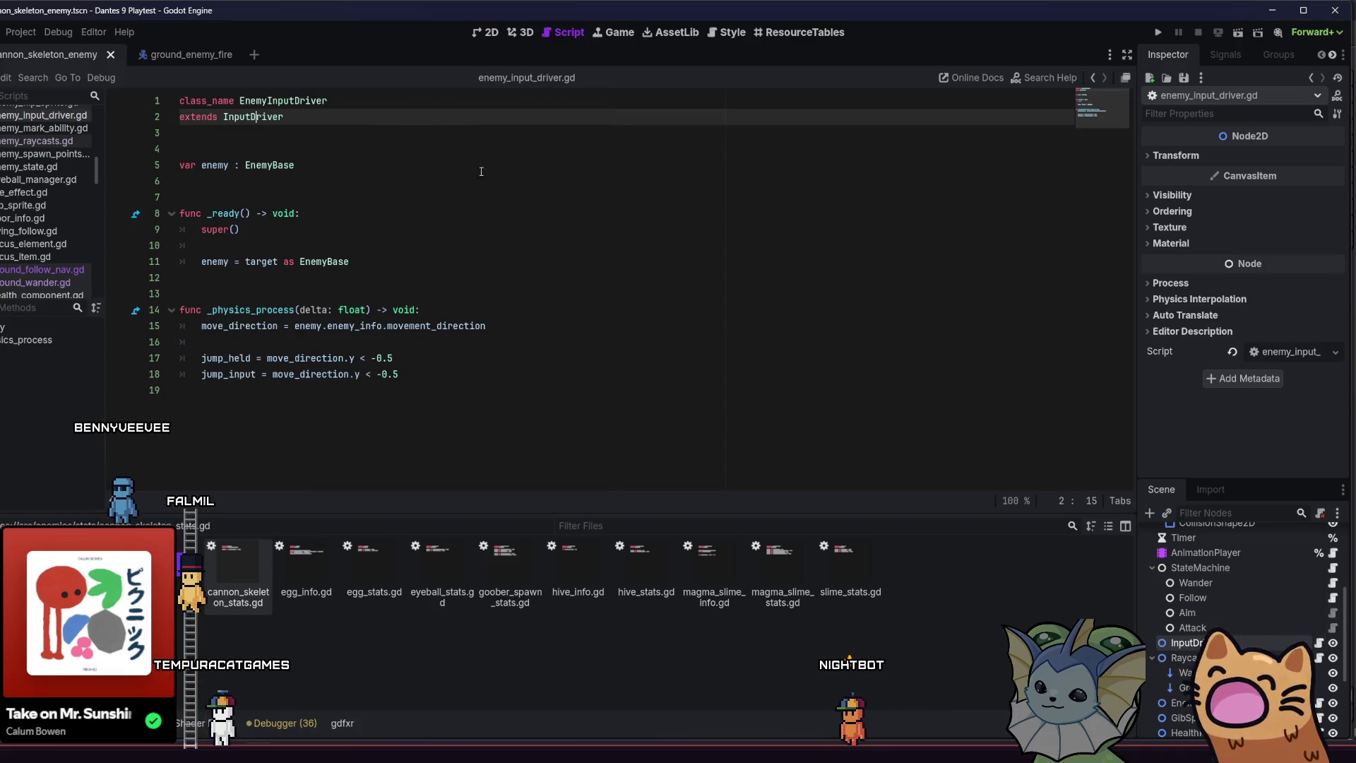
# Scroll the Scene dock to PlayerMovement, select it, and open its player_movement.gd script.
pyautogui.scroll(-3, 1270, 640)
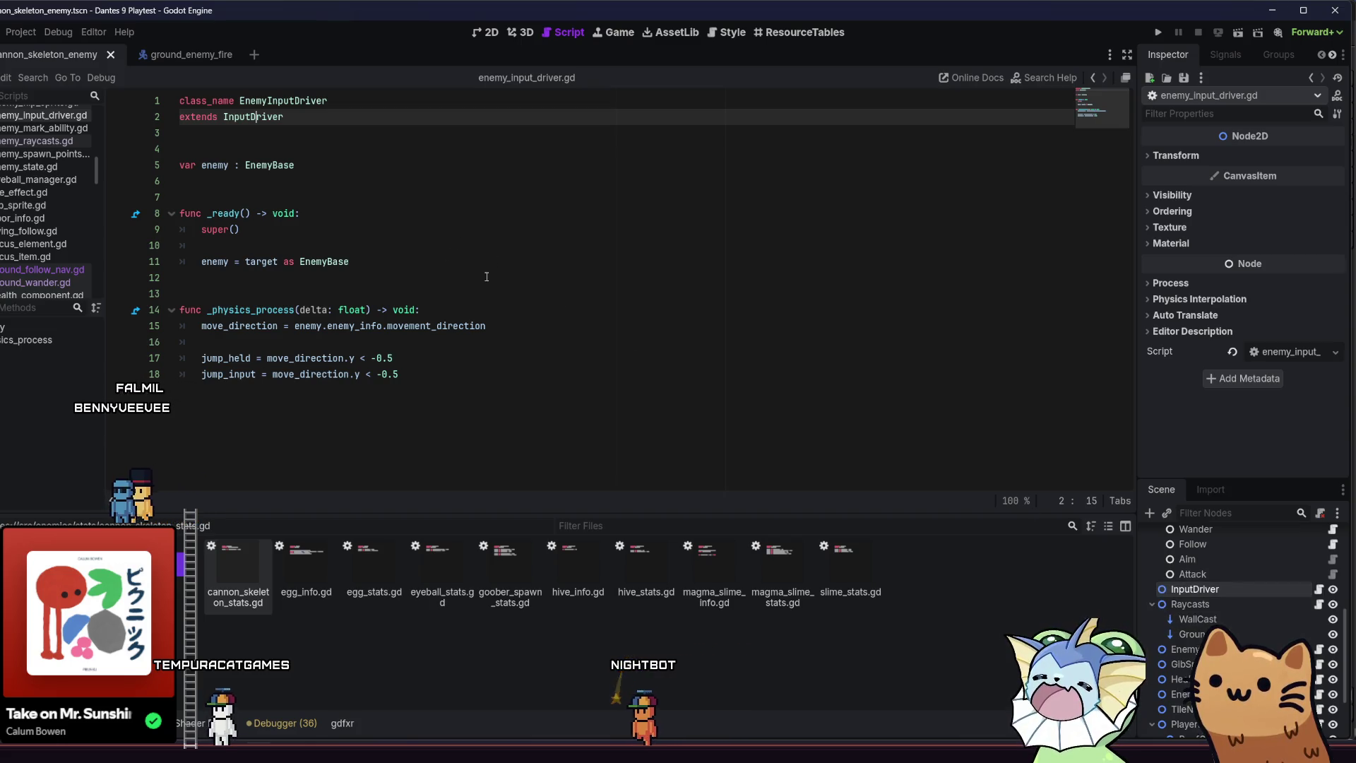
pyautogui.scroll(-5, 1243, 621)
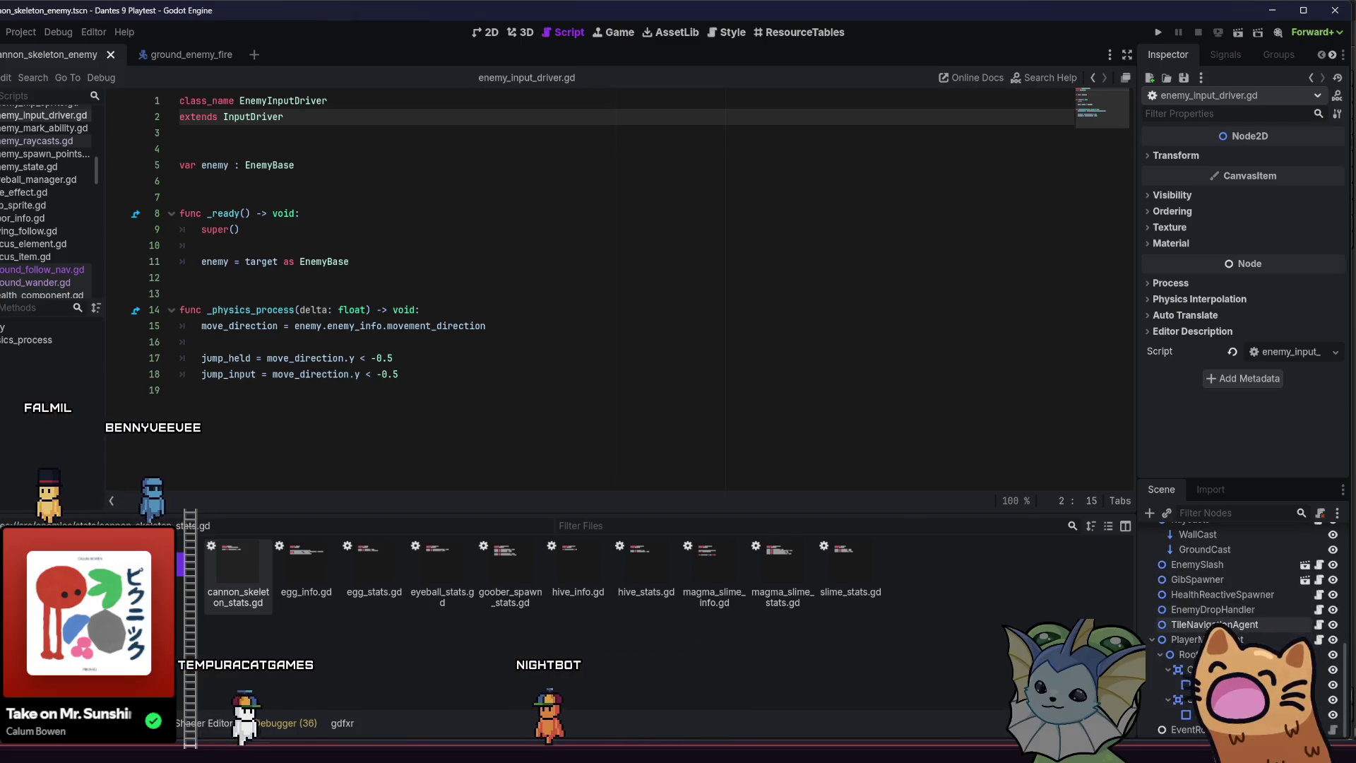
pyautogui.scroll(8, 1228, 608)
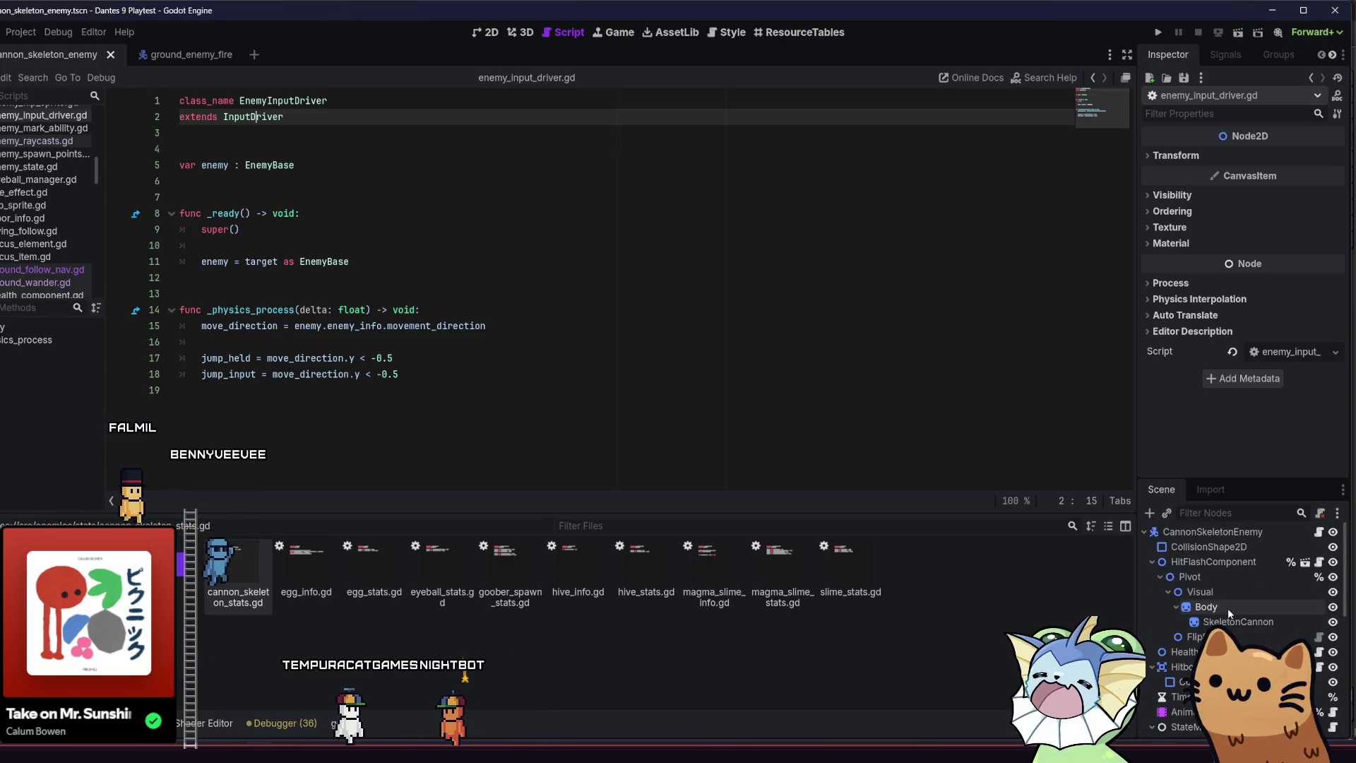
pyautogui.scroll(-5, 1243, 635)
pyautogui.scroll(-4, 1226, 574)
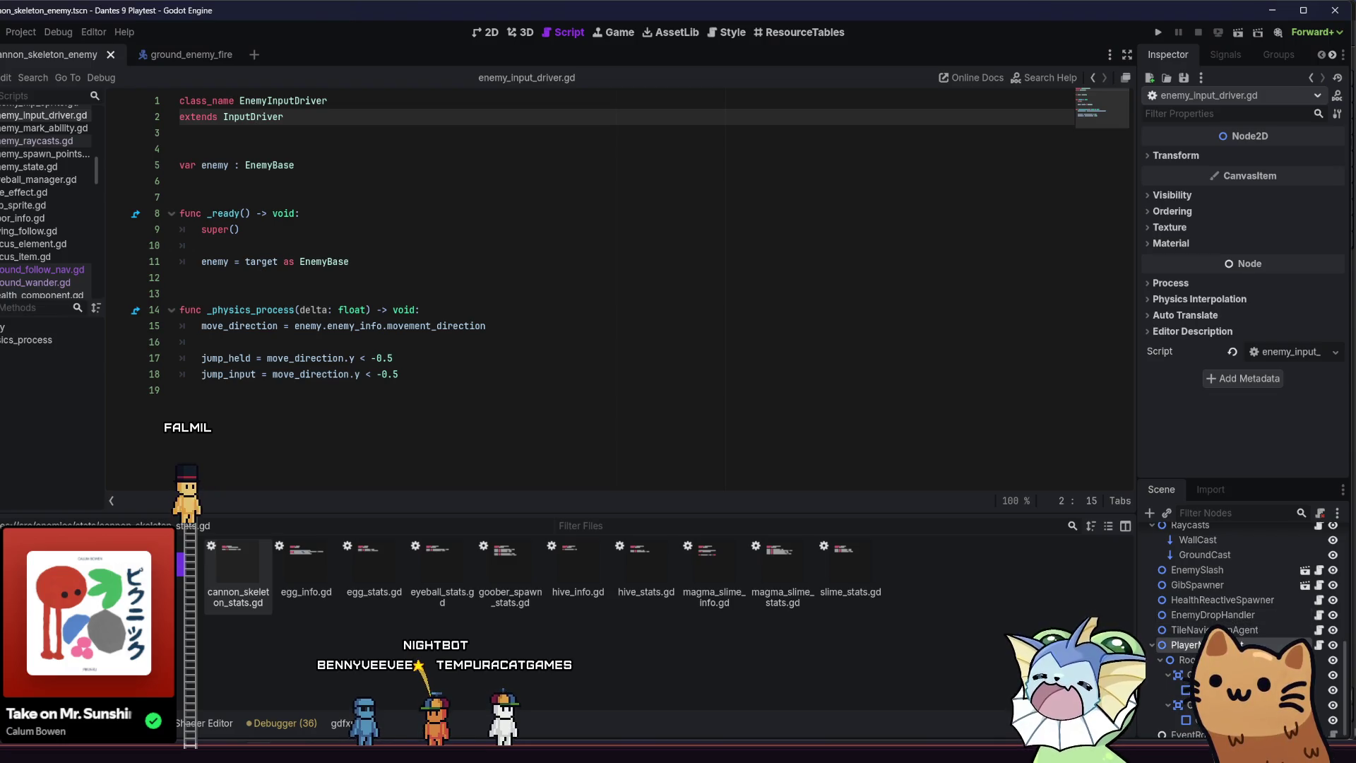
pyautogui.click(1187, 645)
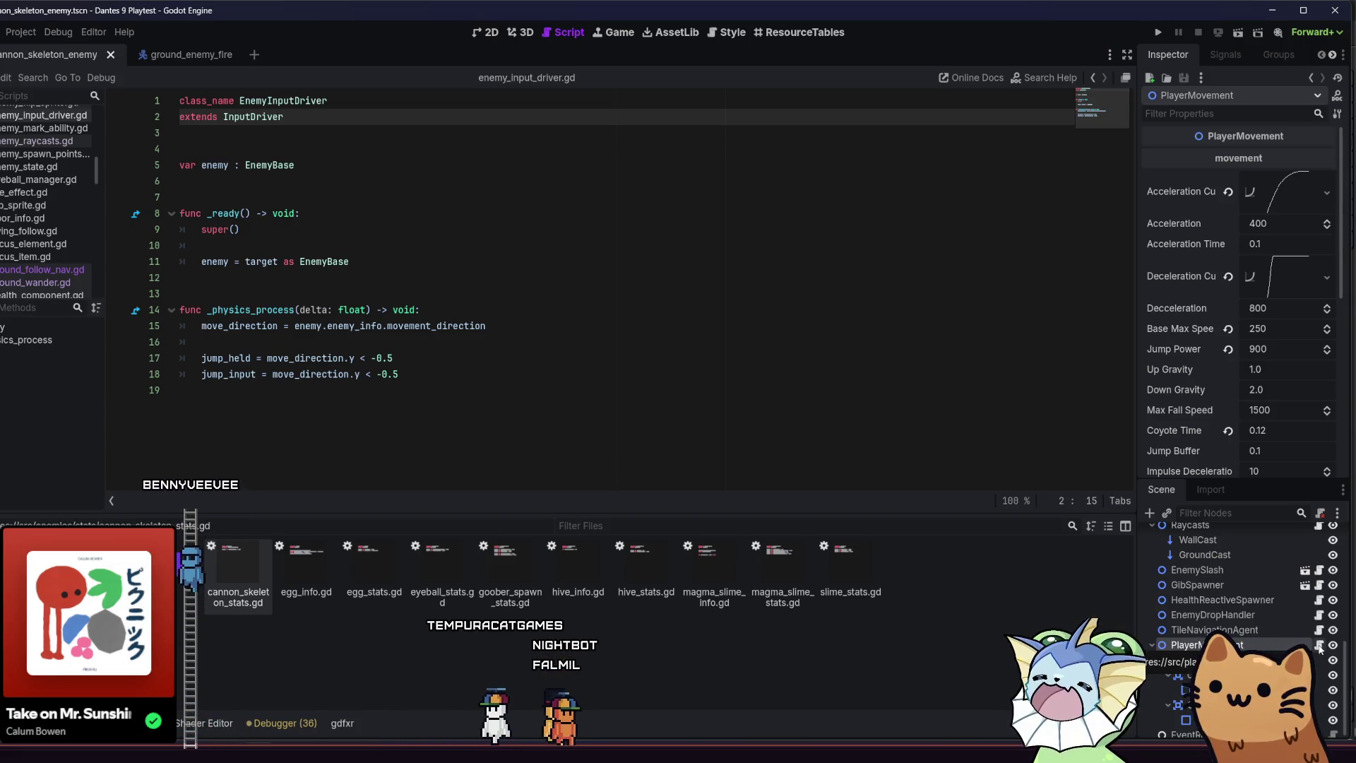
pyautogui.click(1318, 645)
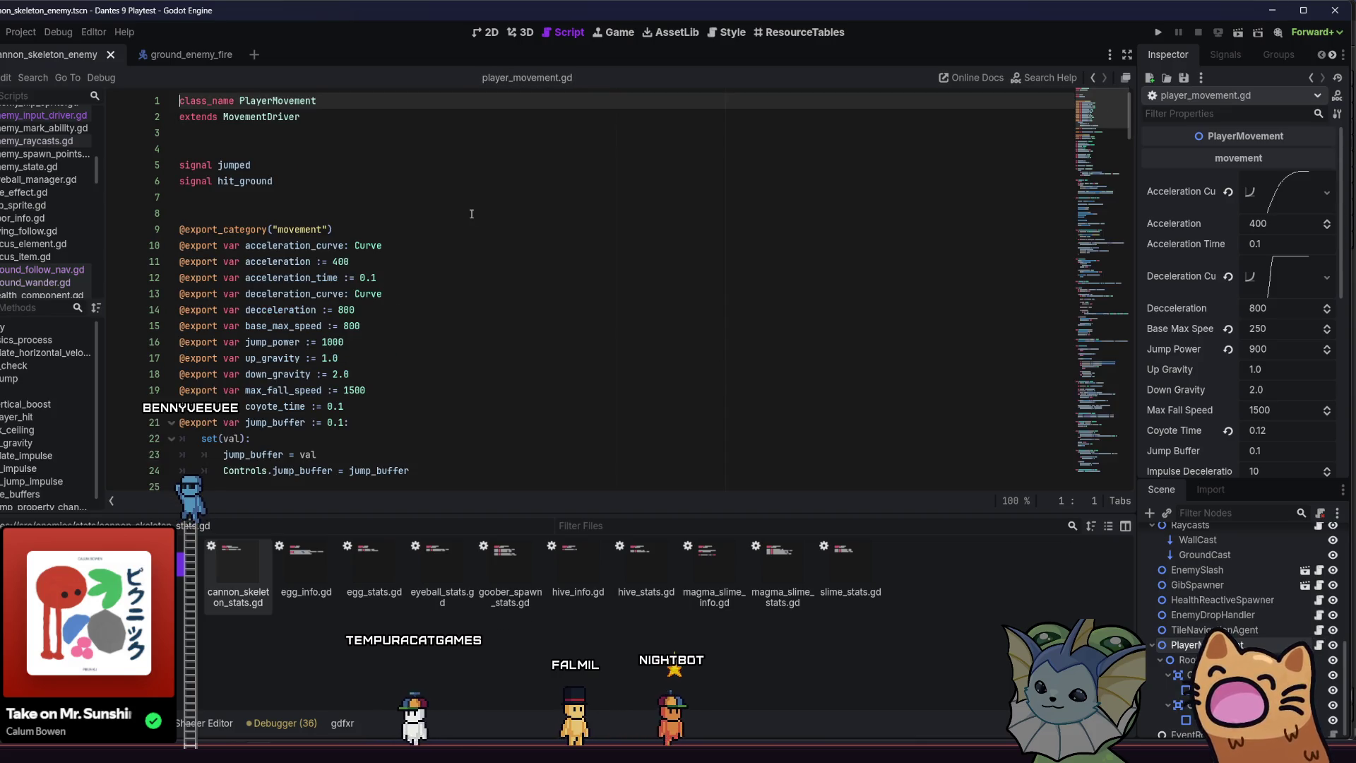
# Scroll through player_movement.gd and inspect the TileNavigationAgent and Follow state's GroundFollowNav properties.
pyautogui.scroll(-3, 574, 261)
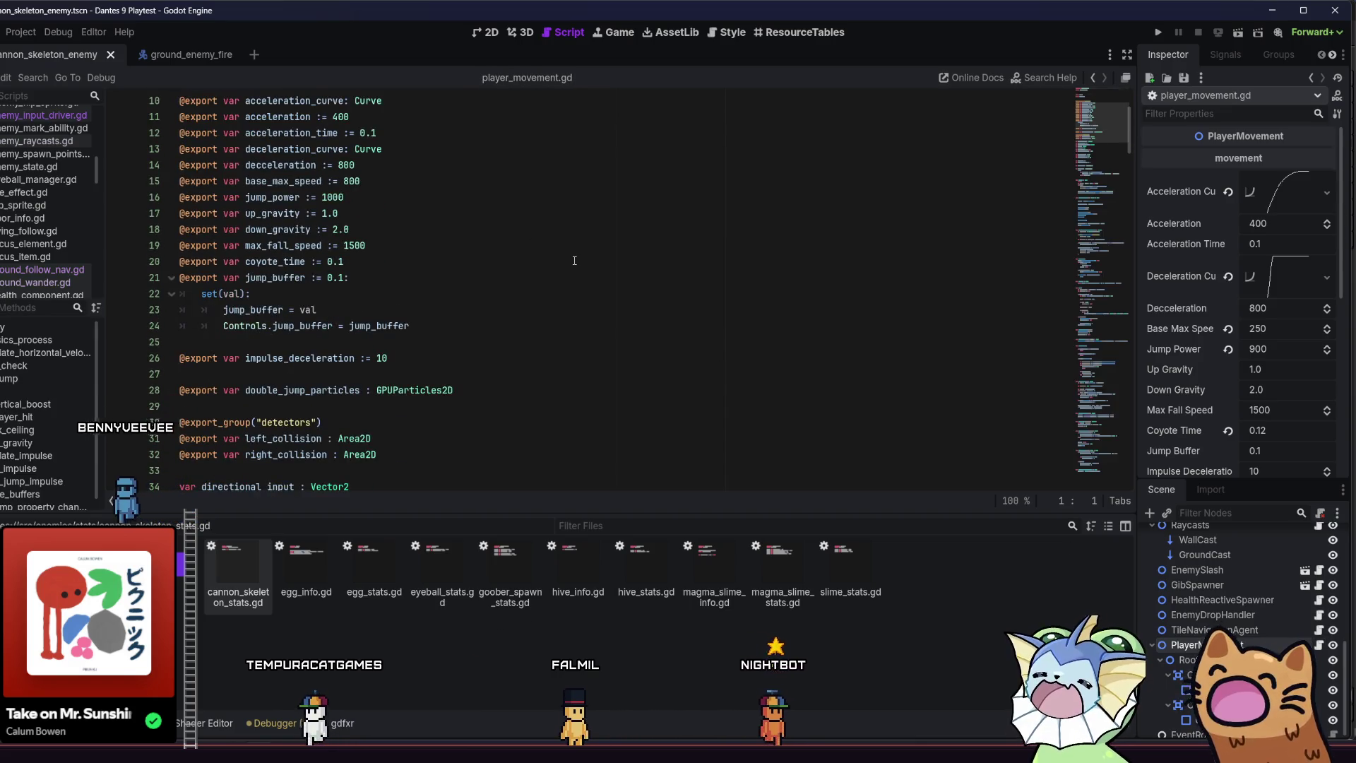
pyautogui.scroll(-4, 524, 180)
pyautogui.scroll(-7, 524, 179)
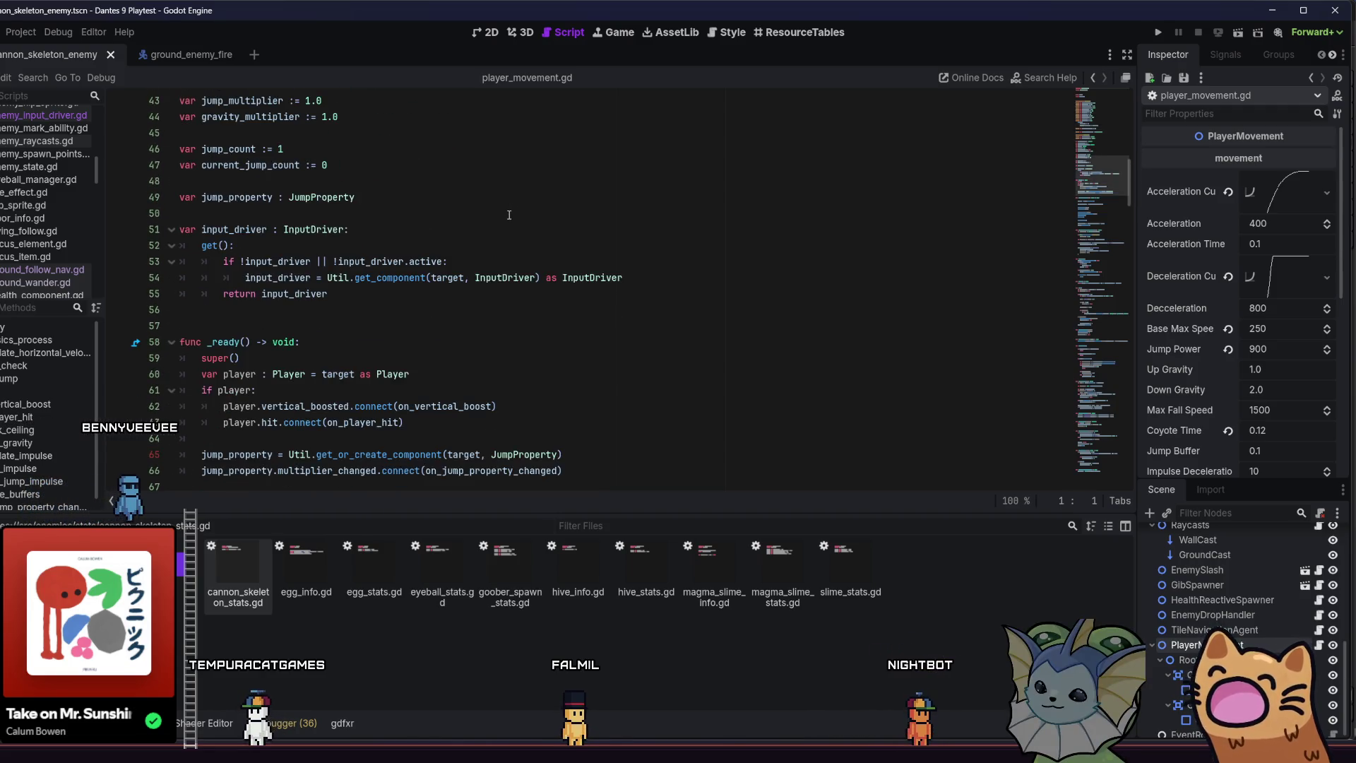
pyautogui.scroll(-1, 509, 216)
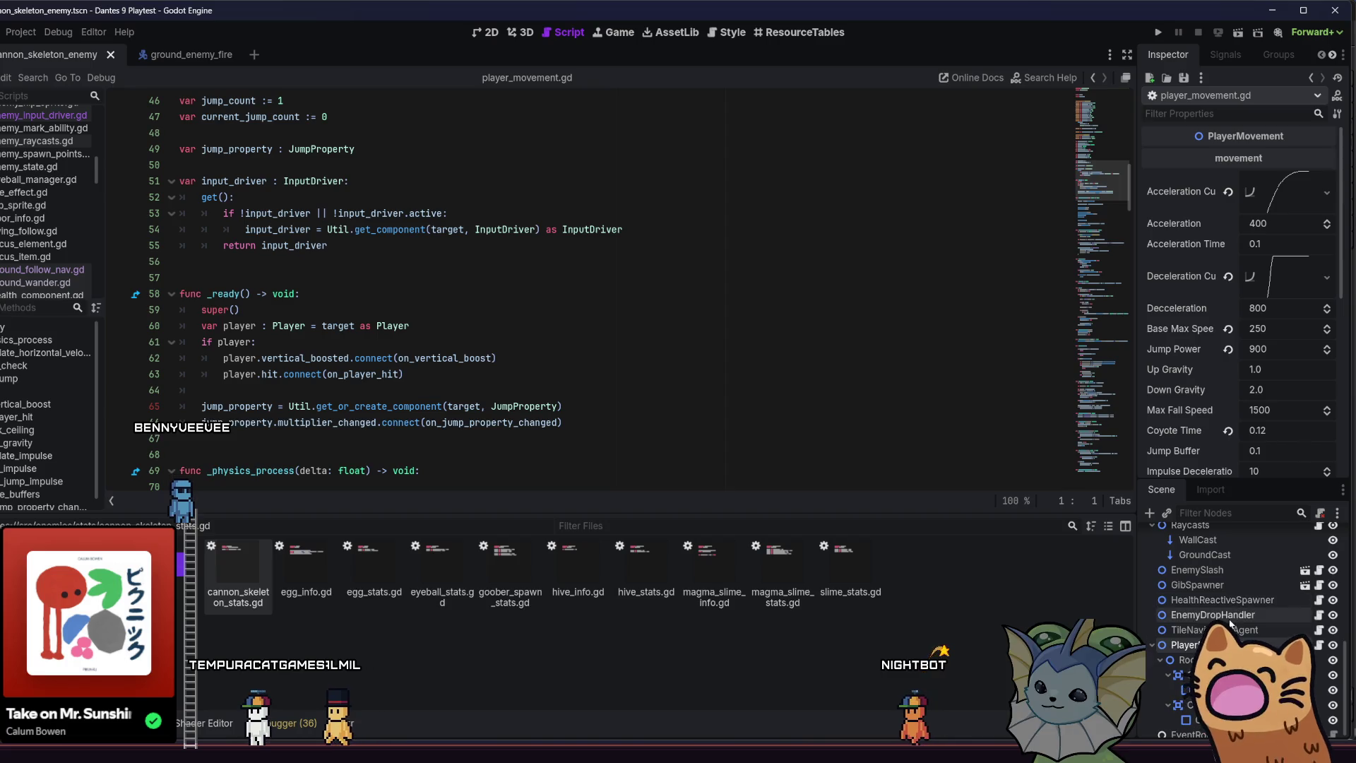
pyautogui.click(1201, 629)
pyautogui.scroll(3, 1191, 575)
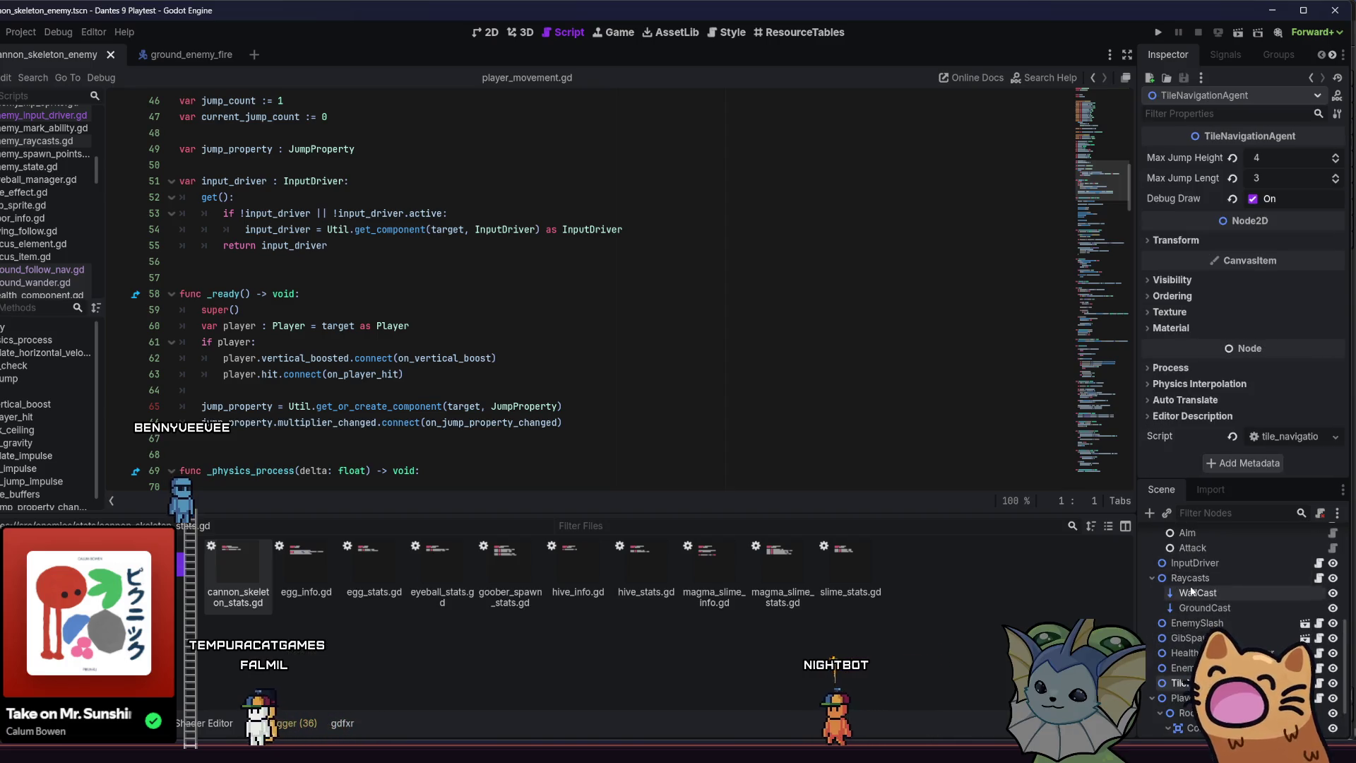
pyautogui.click(1191, 574)
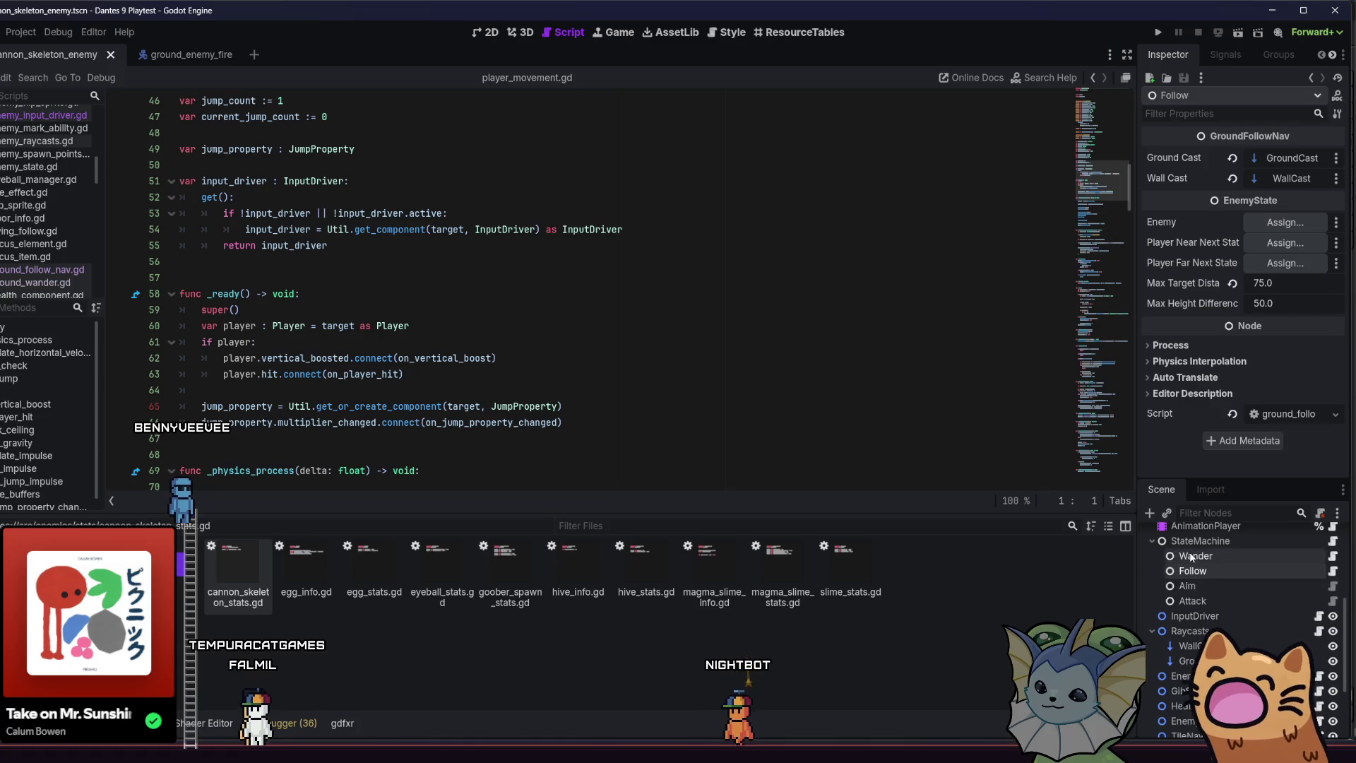
pyautogui.scroll(3, 1191, 565)
pyautogui.scroll(1, 1193, 558)
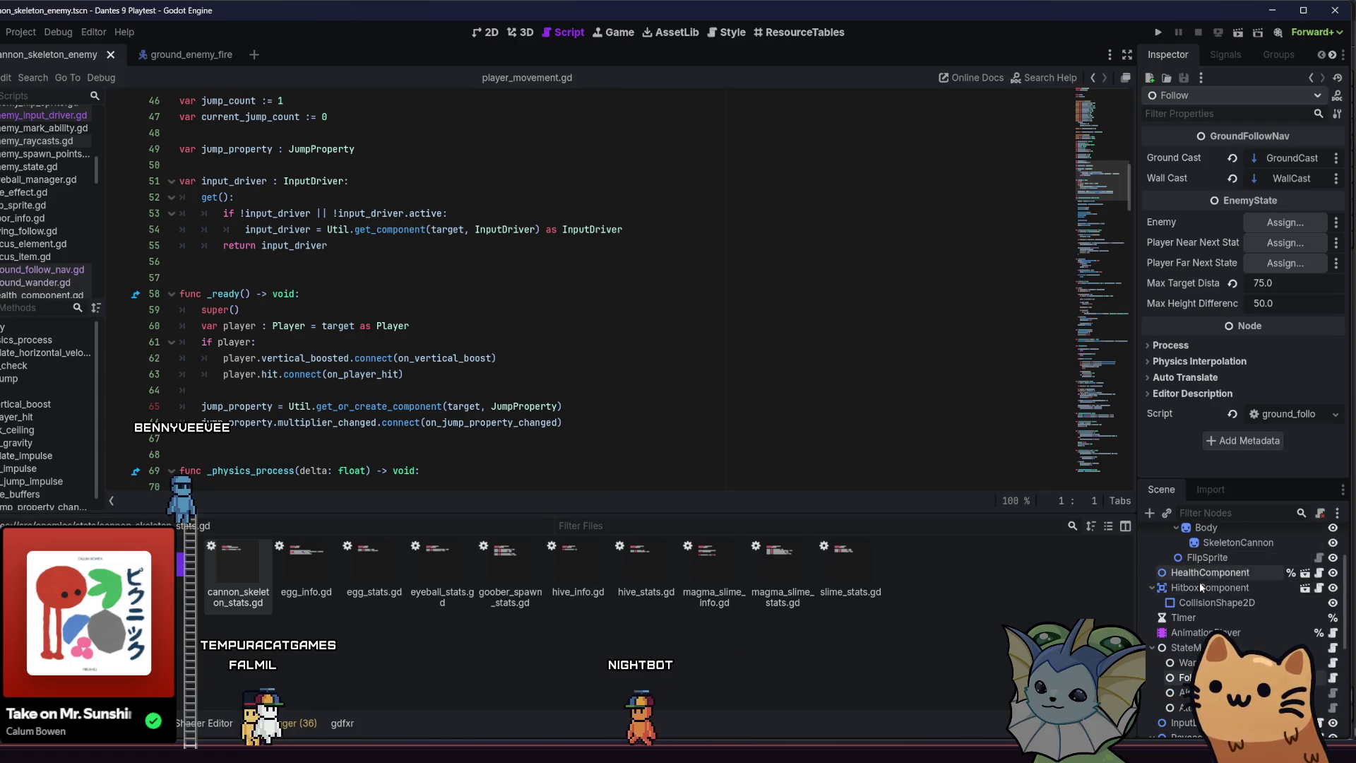
pyautogui.scroll(2, 1207, 558)
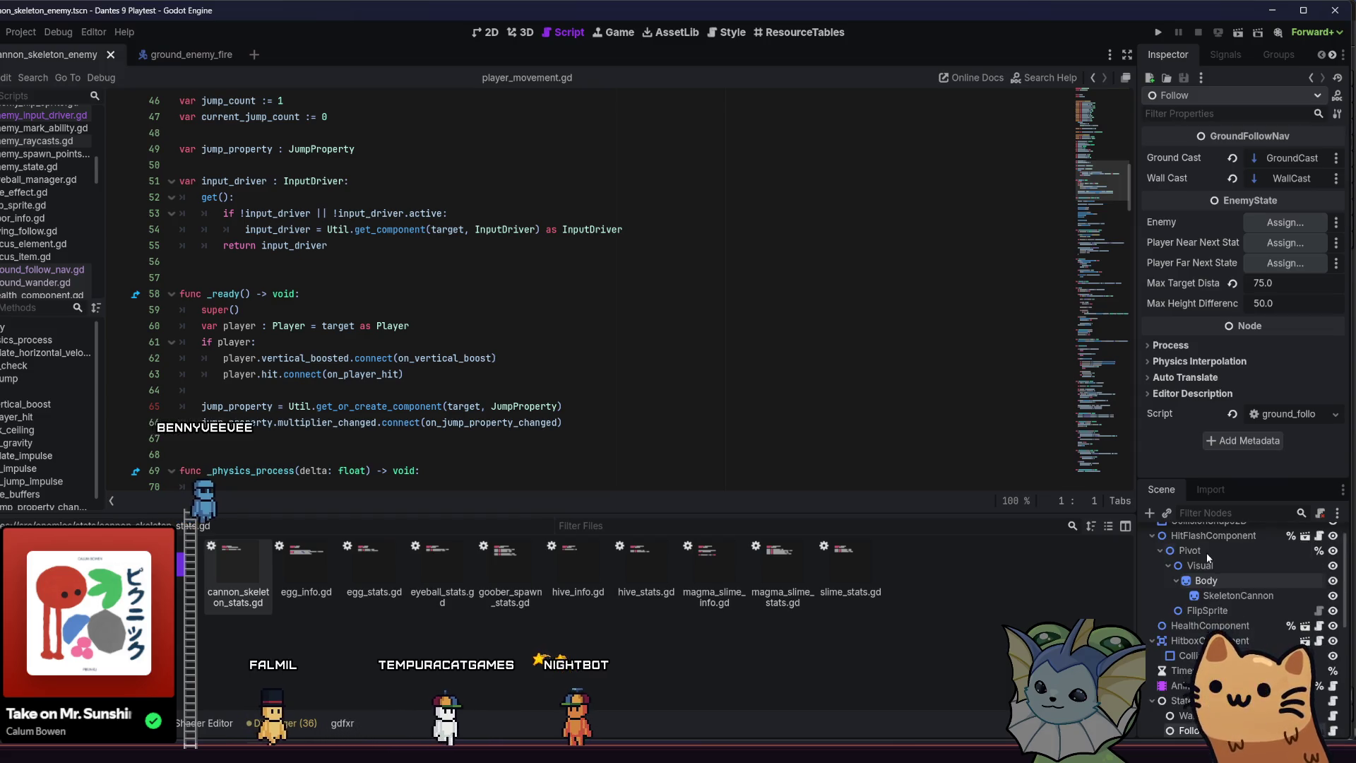
pyautogui.scroll(-5, 1200, 611)
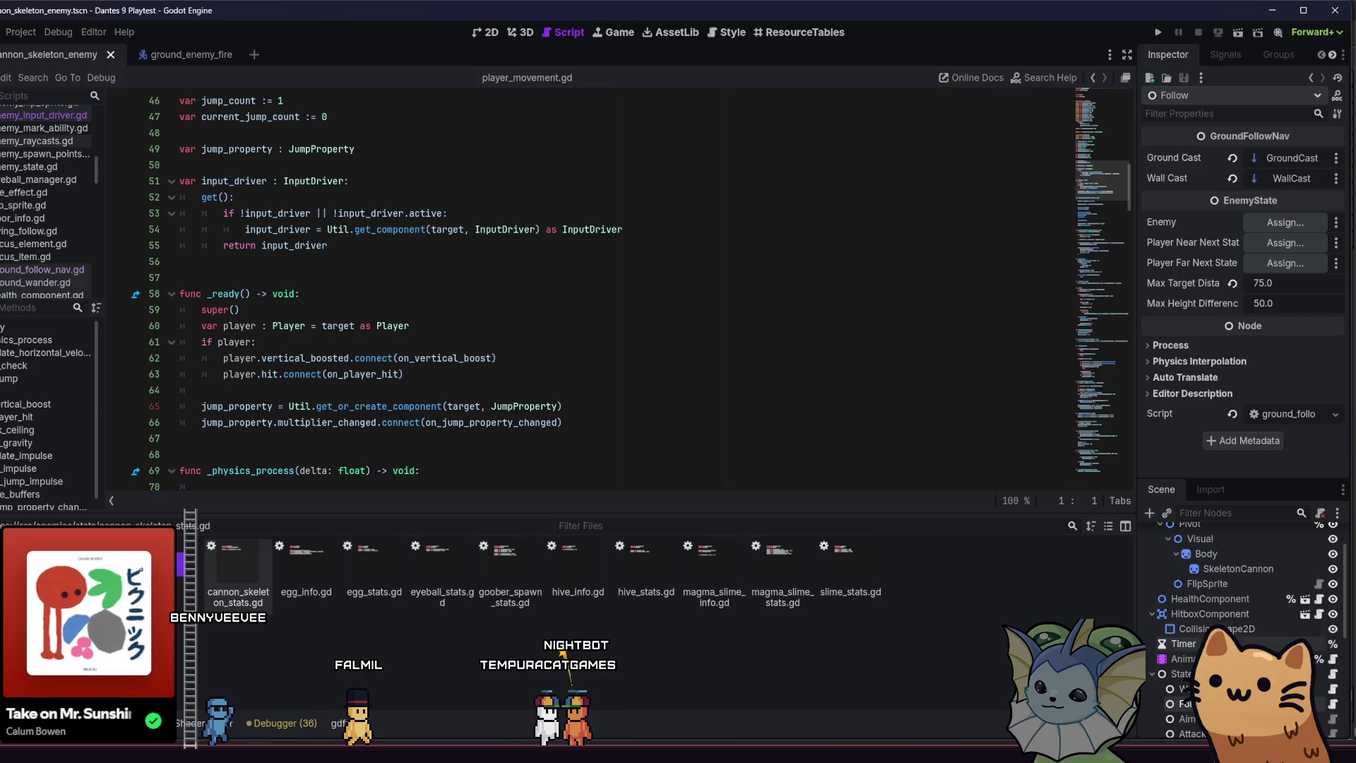
pyautogui.scroll(2, 1213, 525)
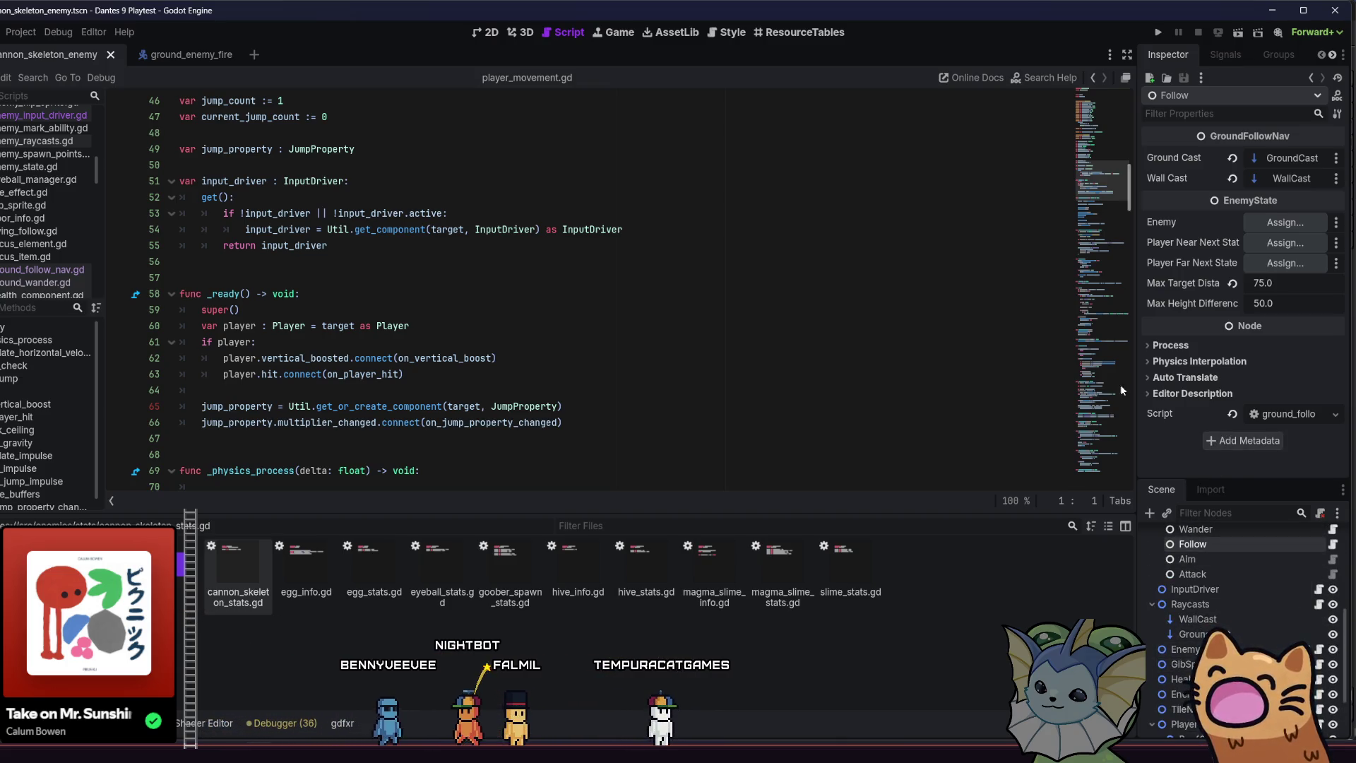
pyautogui.scroll(5, 1236, 607)
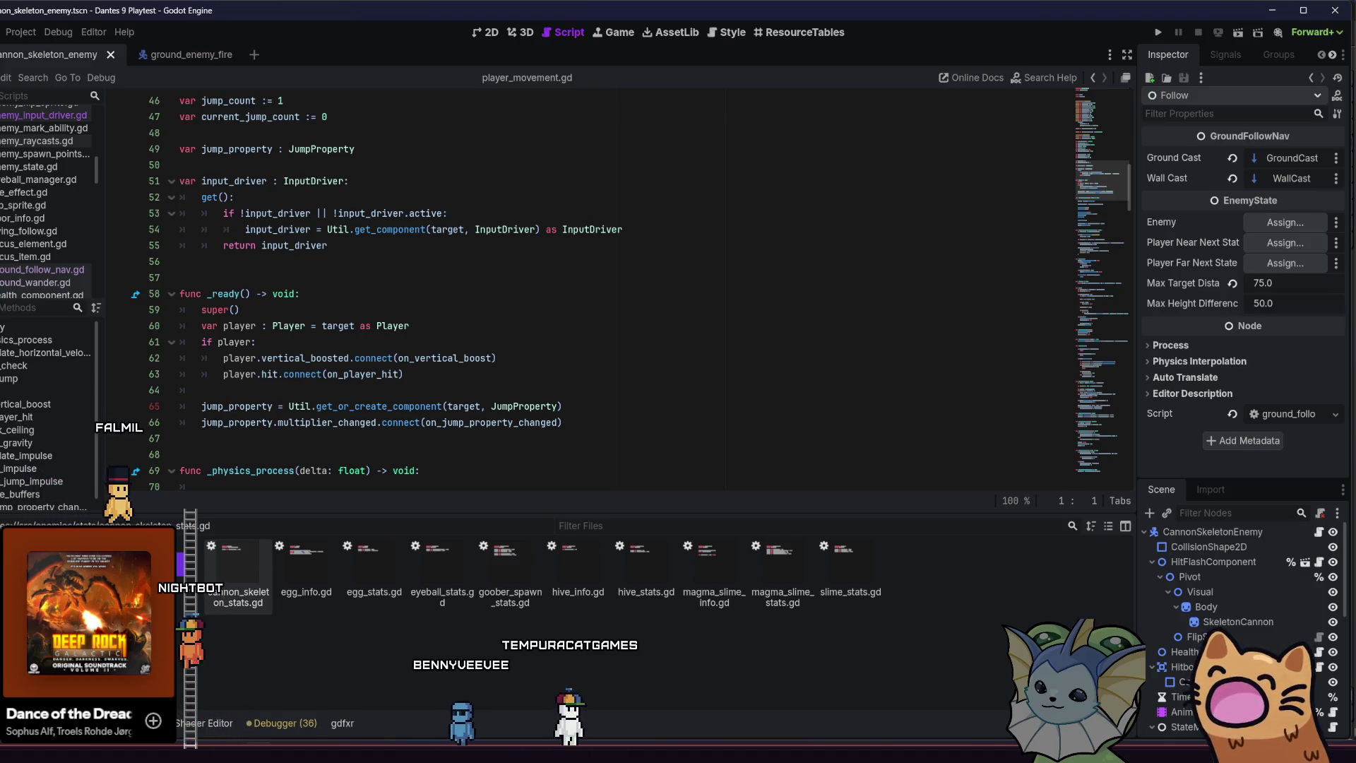
# Read the jump code: JumpProperty on line 65, jump_check() on line 81, move_toward on line 101.
pyautogui.doubleClick(534, 406)
pyautogui.scroll(-6, 534, 406)
pyautogui.click(522, 416)
pyautogui.press('Up')
pyautogui.press('Up')
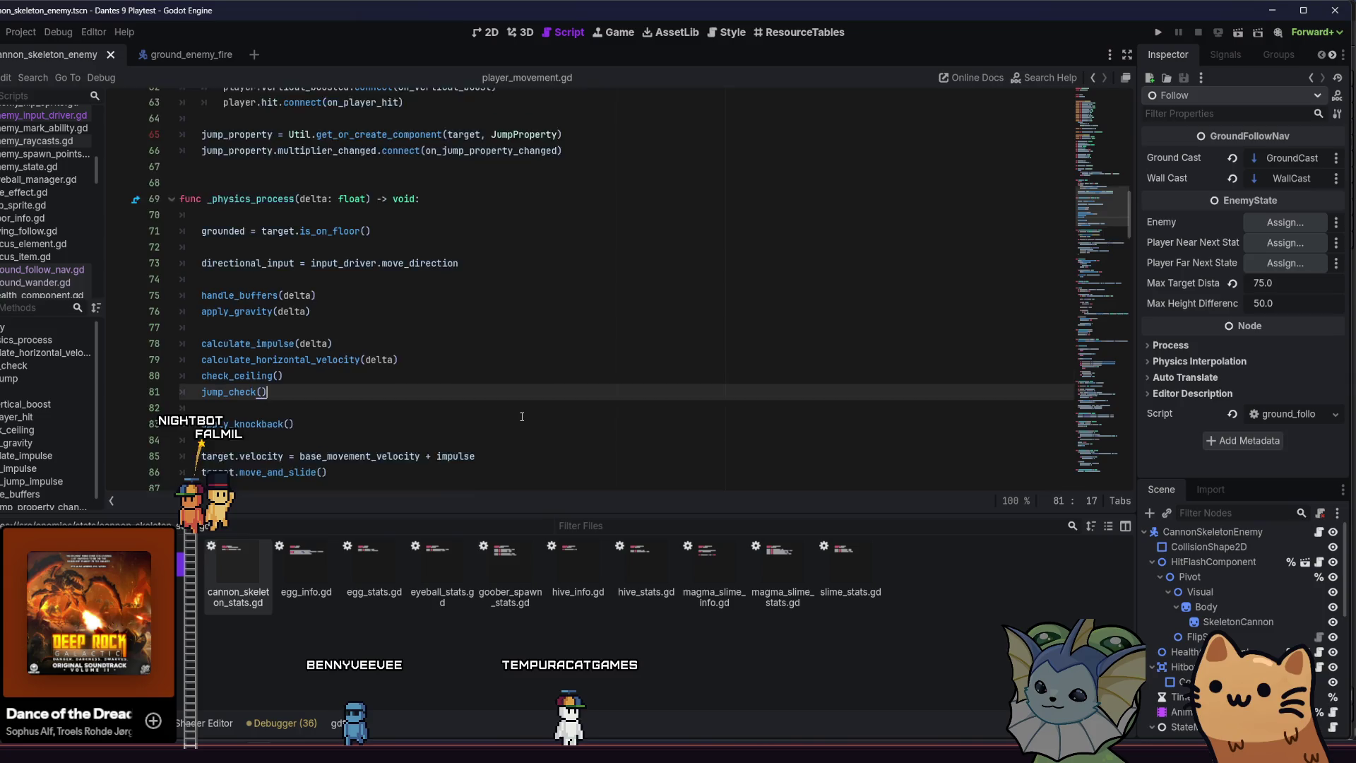
pyautogui.scroll(-5, 521, 417)
pyautogui.scroll(2, 516, 410)
pyautogui.scroll(-4, 512, 404)
pyautogui.click(512, 404)
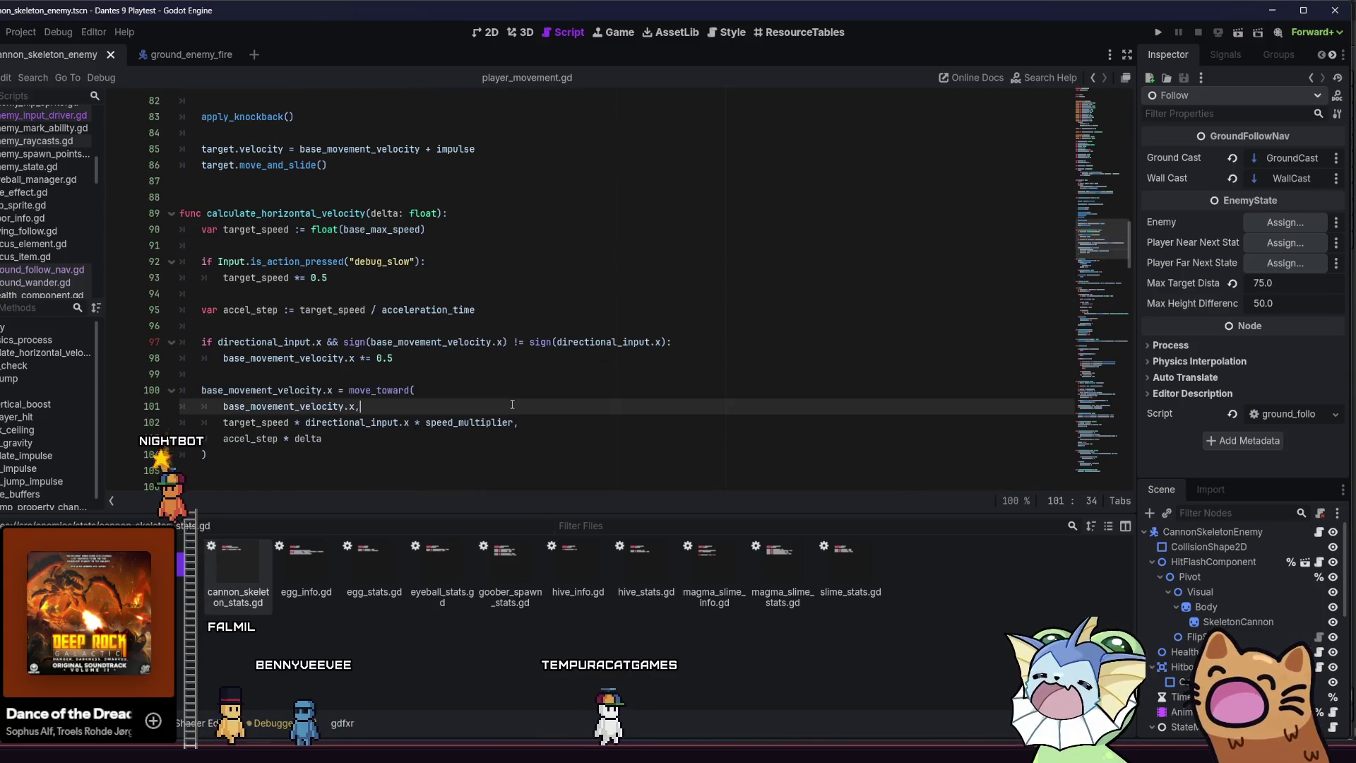
pyautogui.scroll(-20, 512, 404)
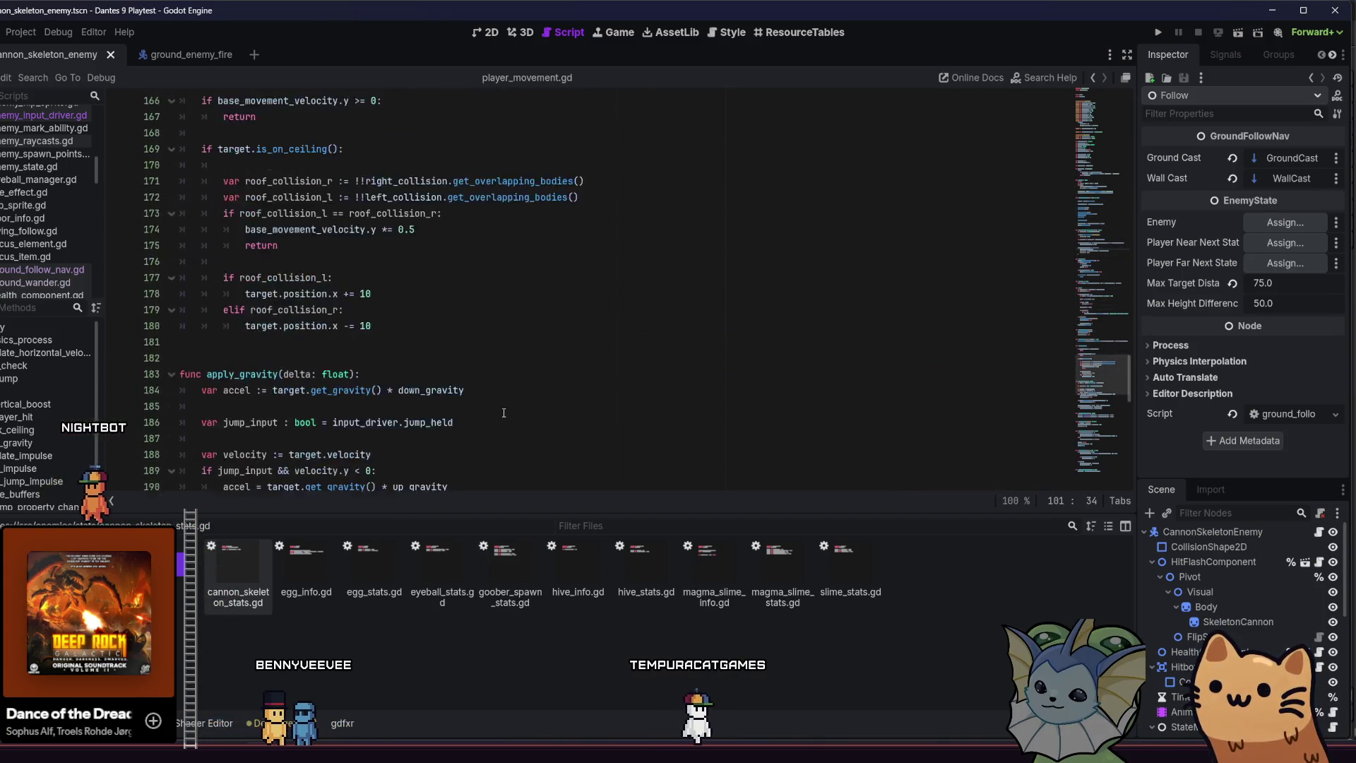
pyautogui.scroll(-11, 504, 413)
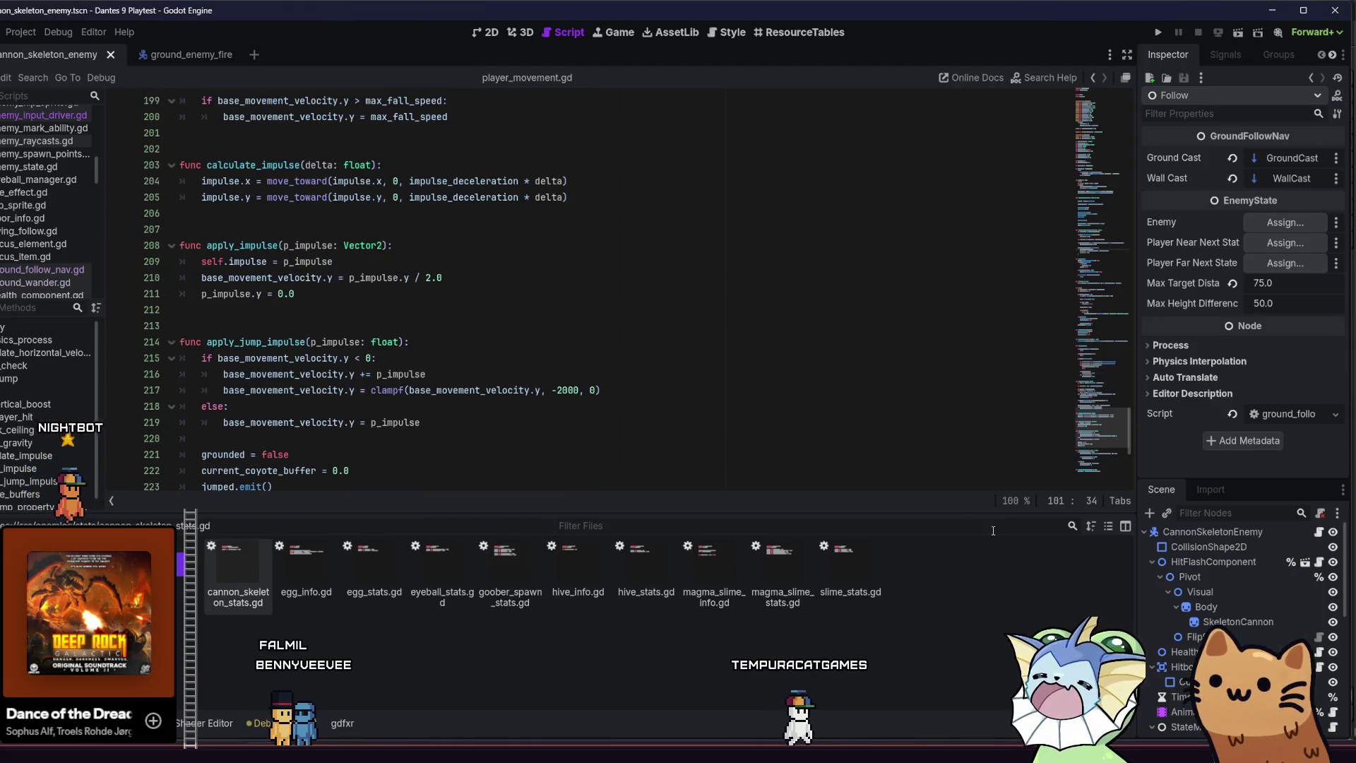
pyautogui.scroll(-2, 1237, 625)
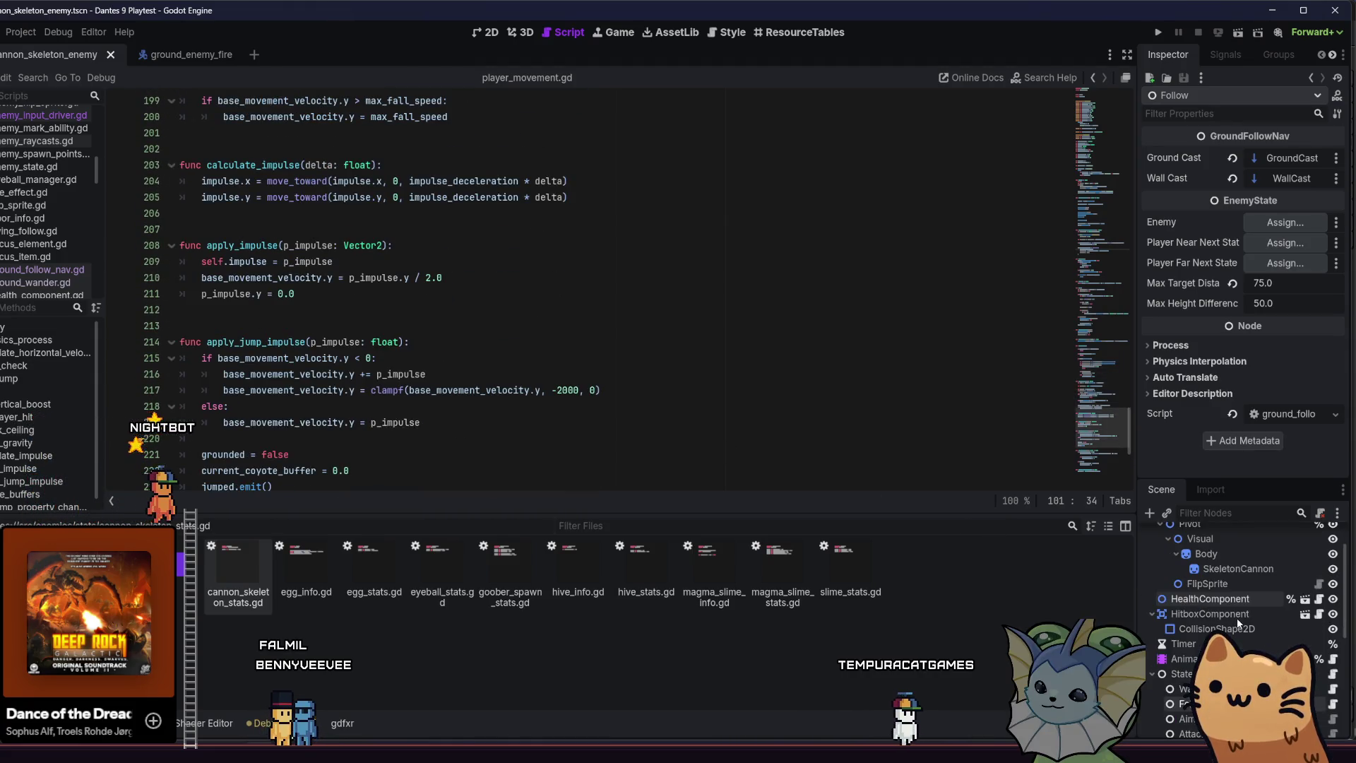
pyautogui.scroll(-2, 1251, 647)
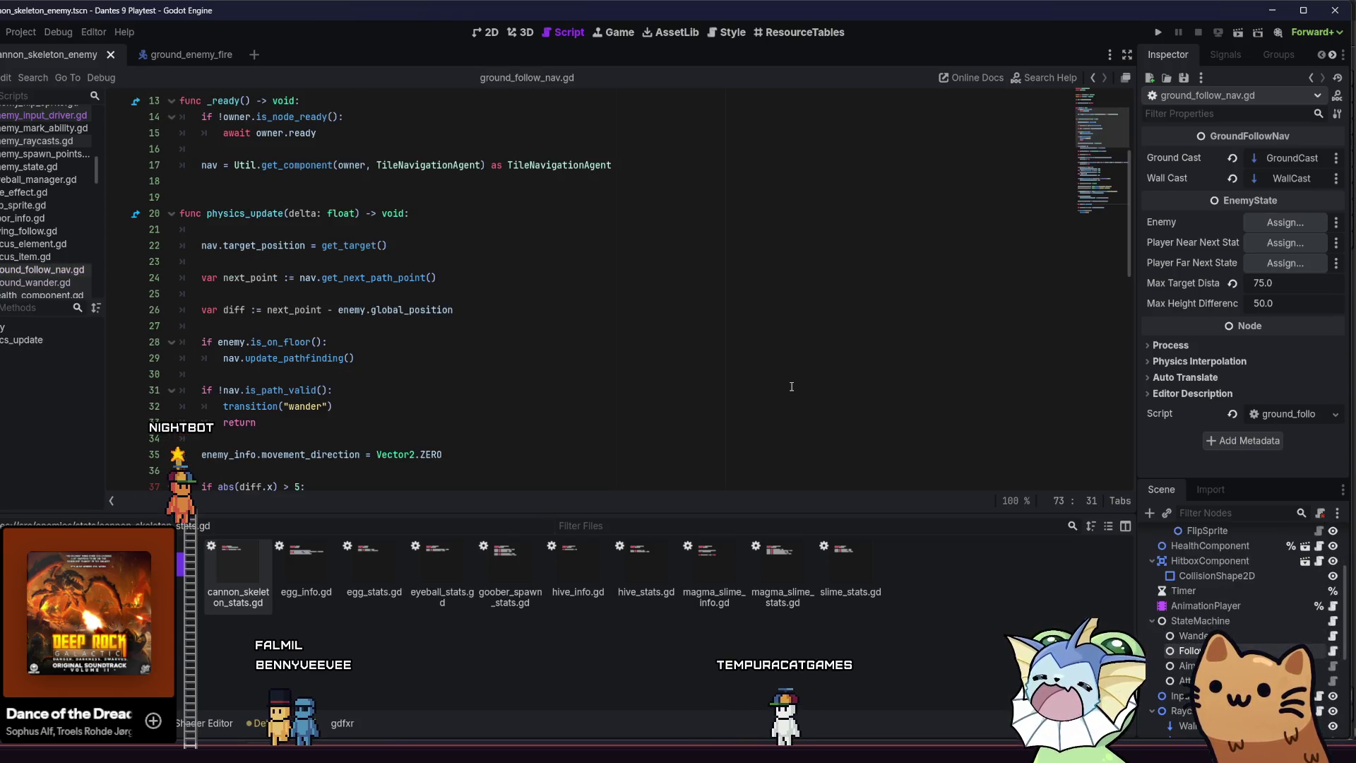
# Select the code block above line 76 in ground_follow_nav.gd, deselect it, and bring up GitHub Desktop.
pyautogui.scroll(-10, 792, 387)
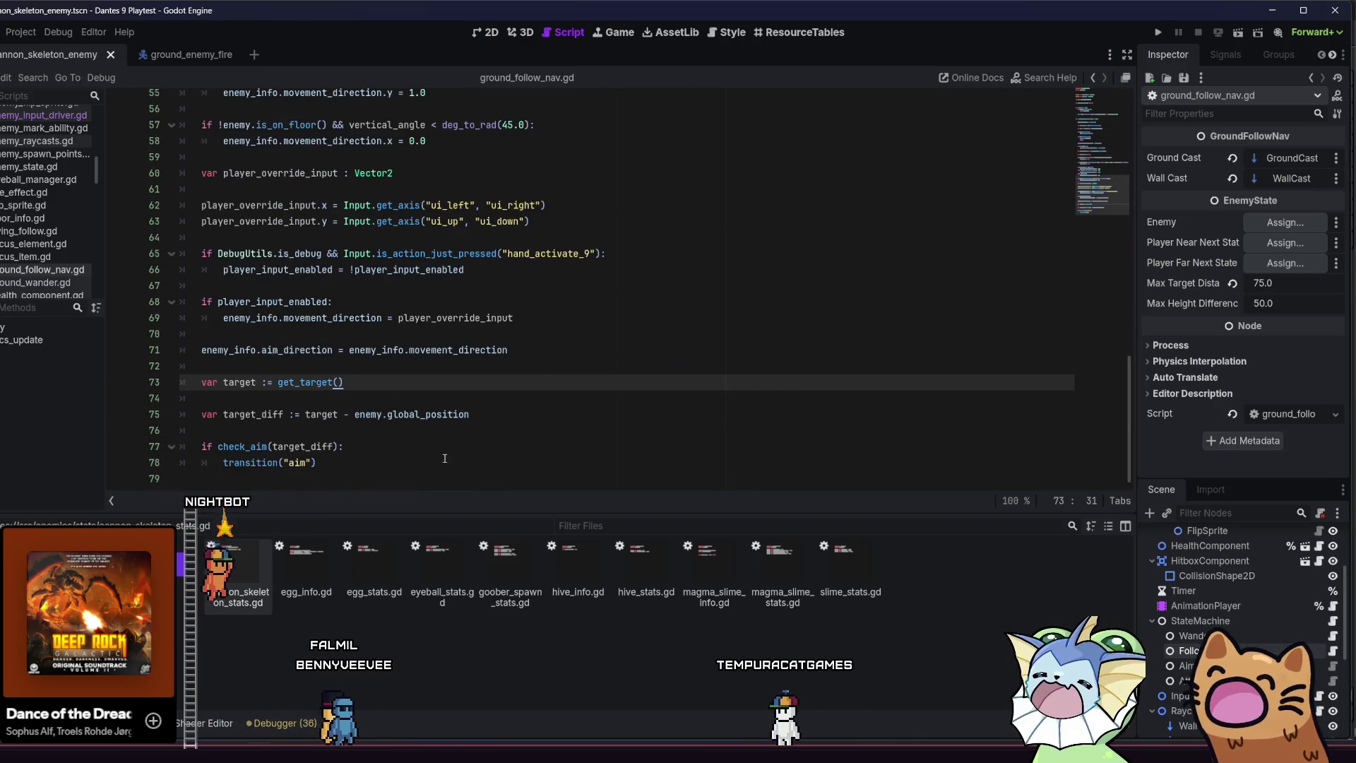
pyautogui.click(402, 429)
pyautogui.moveTo(402, 429)
pyautogui.mouseDown()
pyautogui.moveTo(233, 396)
pyautogui.moveTo(216, 408)
pyautogui.moveTo(271, 373)
pyautogui.moveTo(186, 395)
pyautogui.moveTo(180, 359)
pyautogui.mouseUp()
pyautogui.scroll(-9, 272, 373)
pyautogui.click(212, 430)
pyautogui.scroll(15, 206, 393)
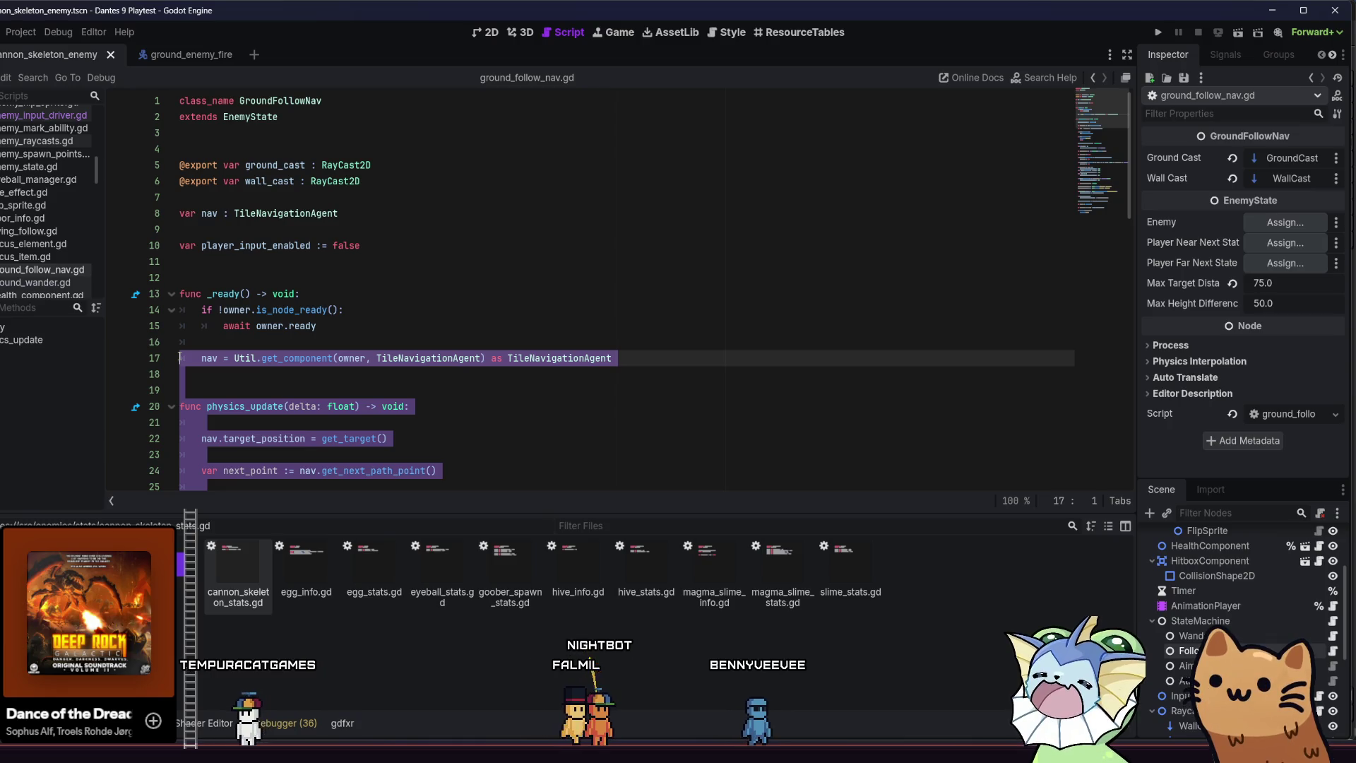
pyautogui.moveTo(180, 357); pyautogui.dragTo(178, 284)
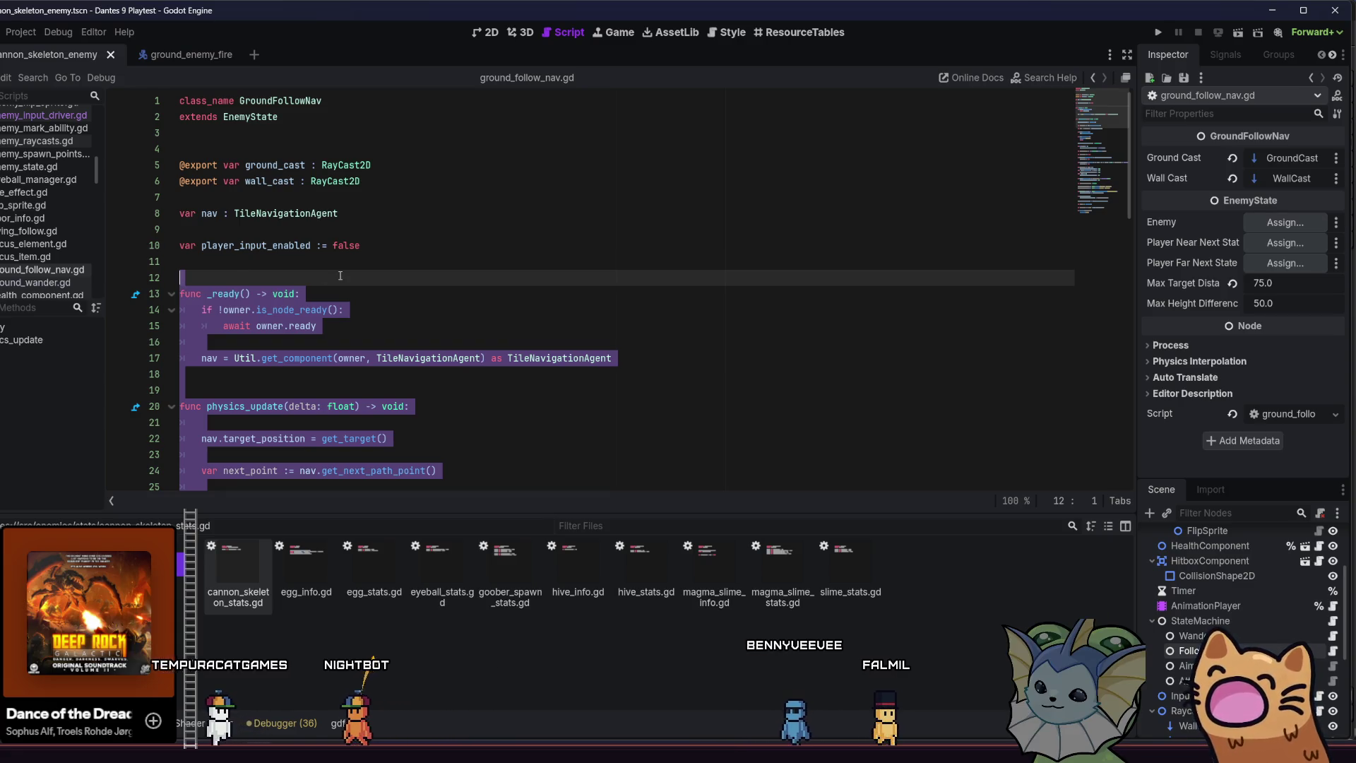
pyautogui.click(344, 277)
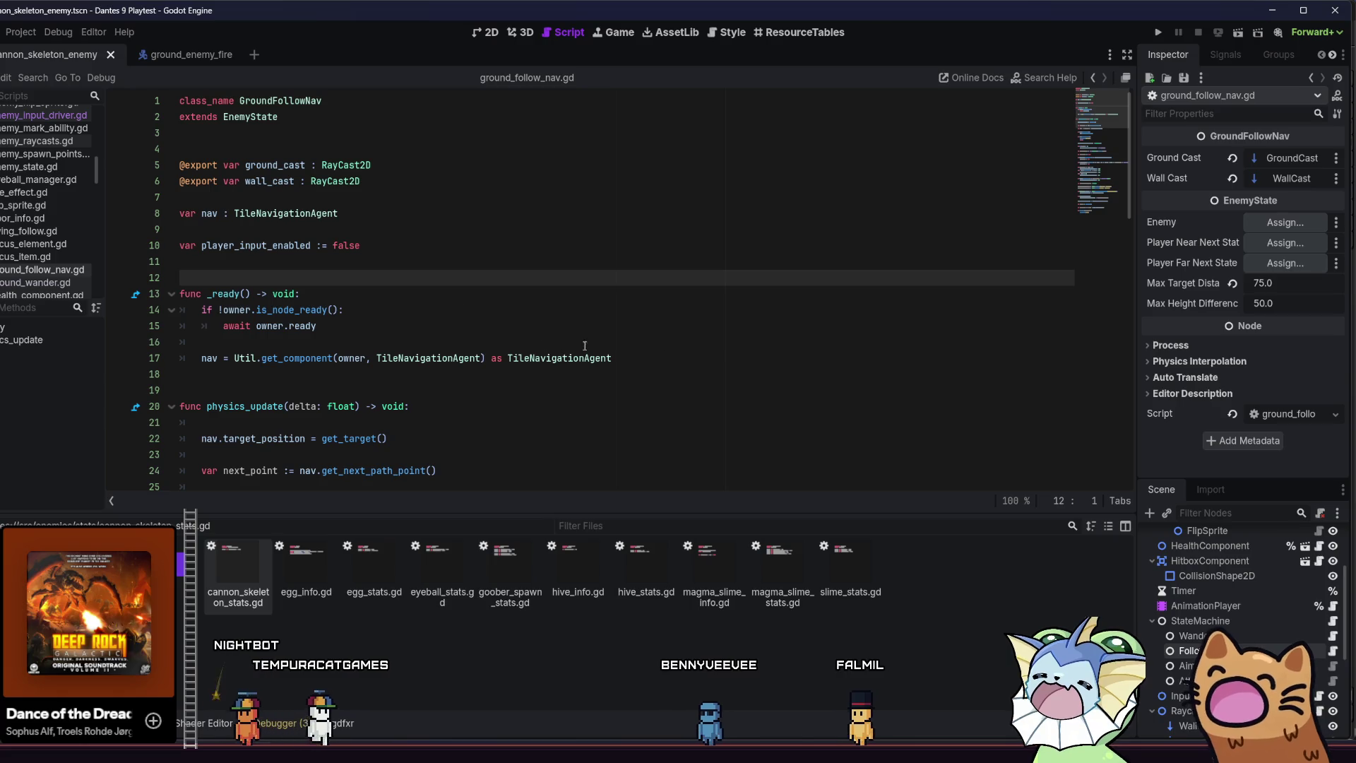
pyautogui.scroll(1, 1223, 592)
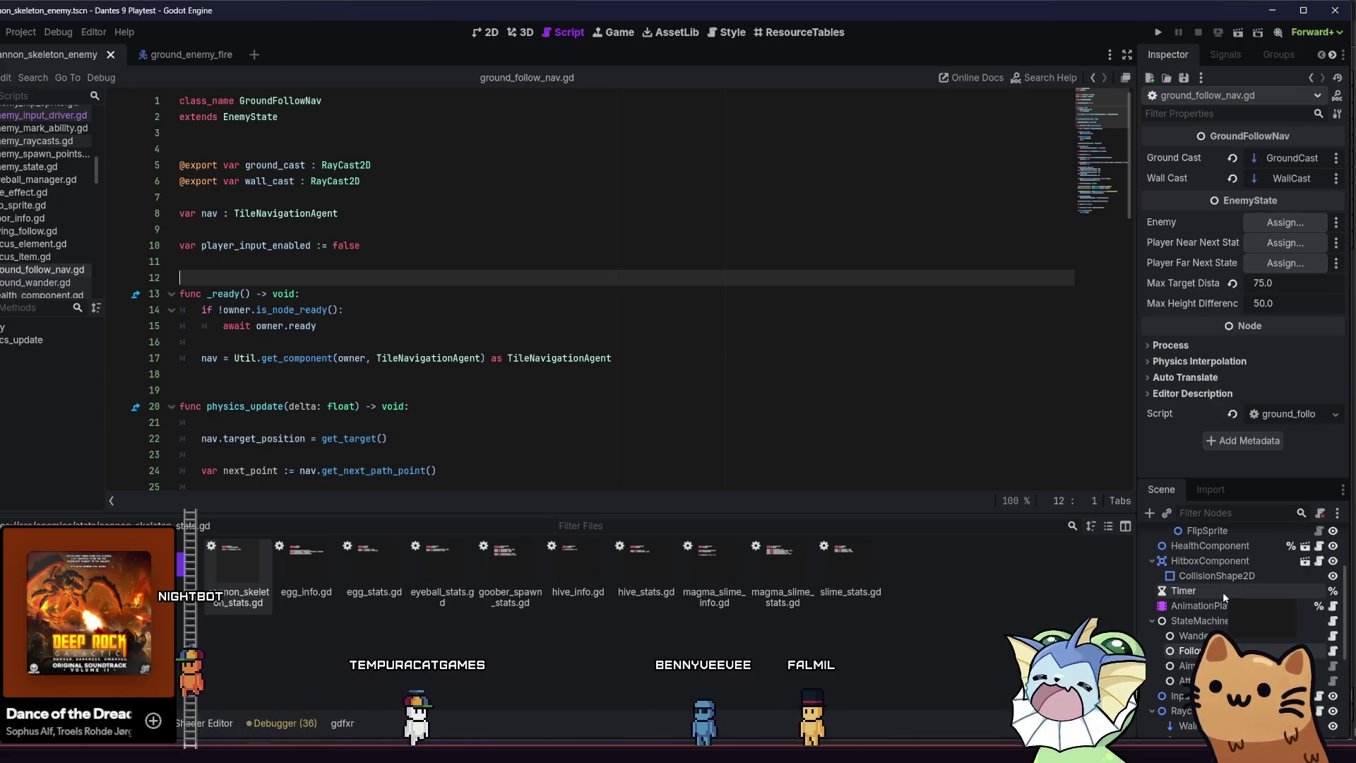
pyautogui.scroll(1, 1222, 597)
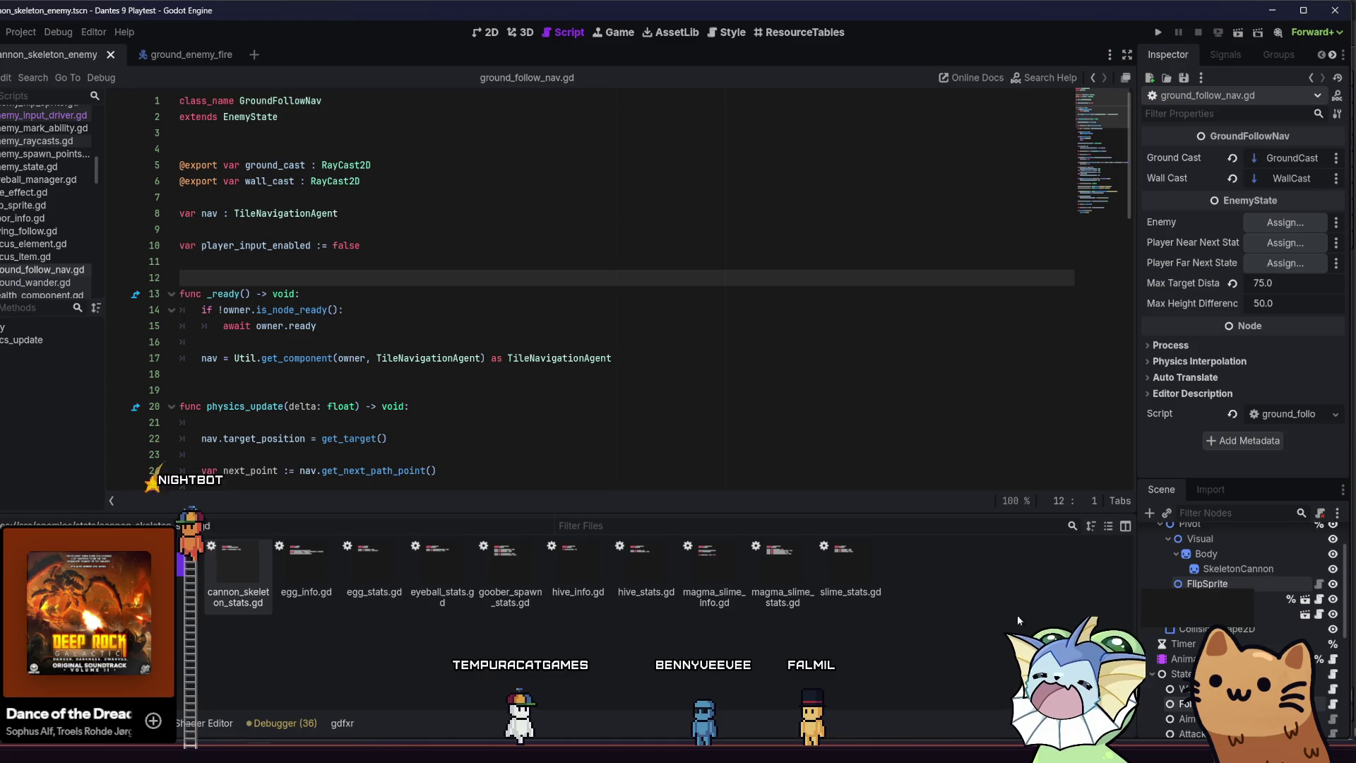
pyautogui.click(375, 738)
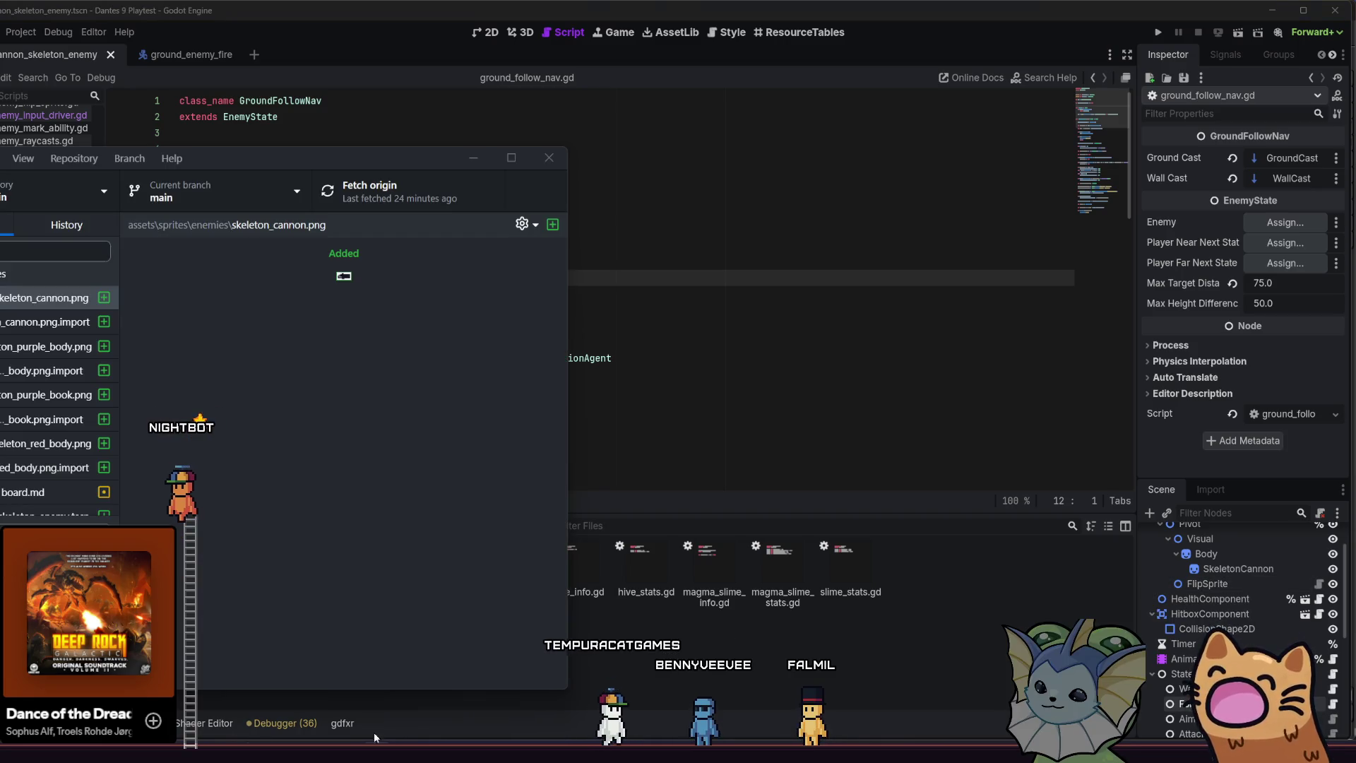
# Scroll GitHub Desktop's Changes list showing skeleton_cannon.png added, then close the window.
pyautogui.scroll(-2, 56, 395)
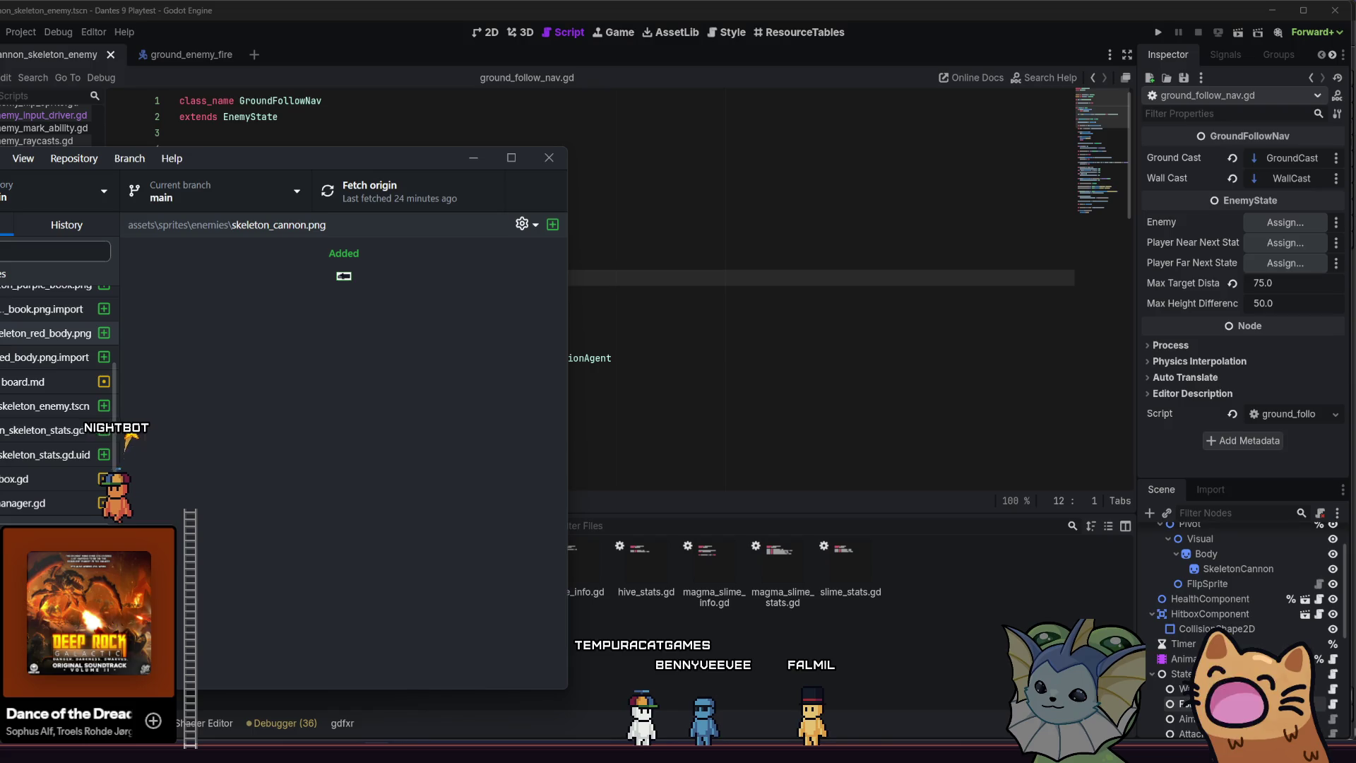
pyautogui.scroll(2, 99, 325)
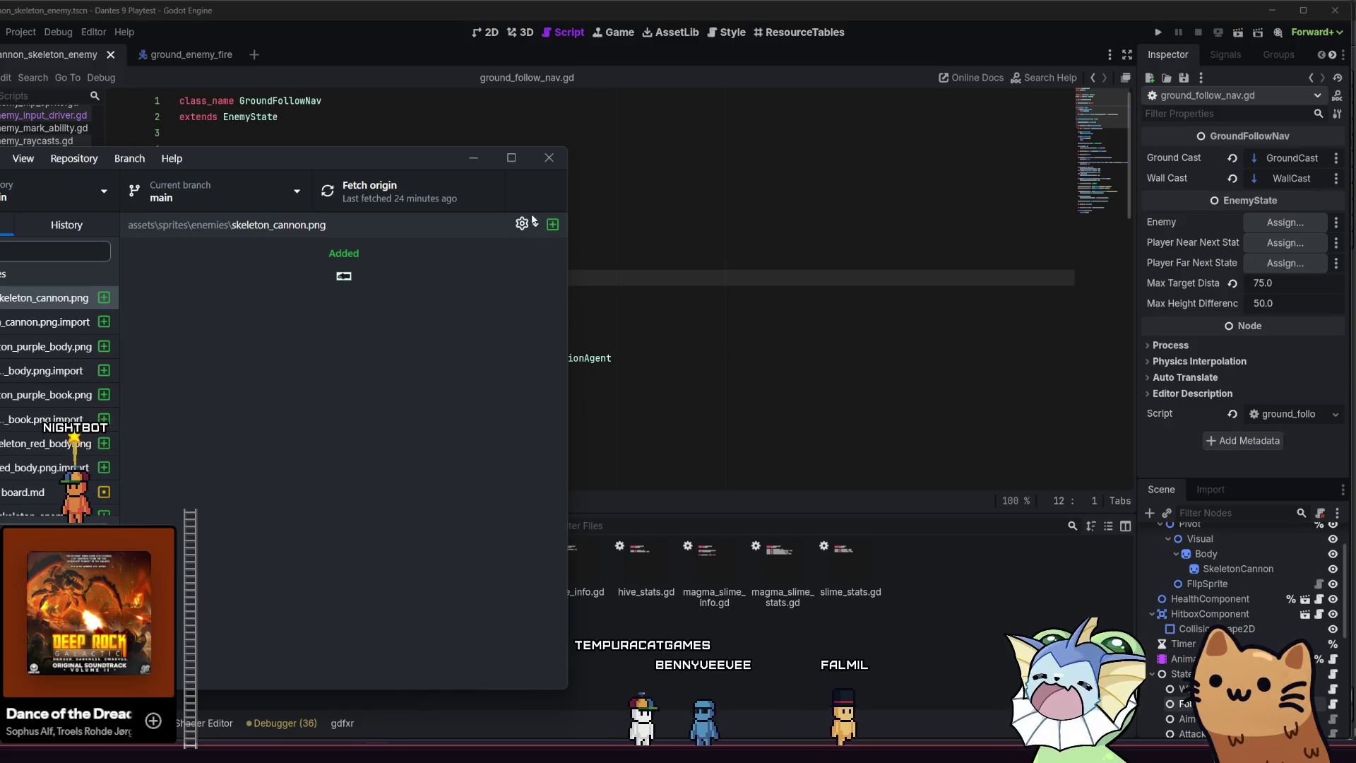
pyautogui.click(548, 157)
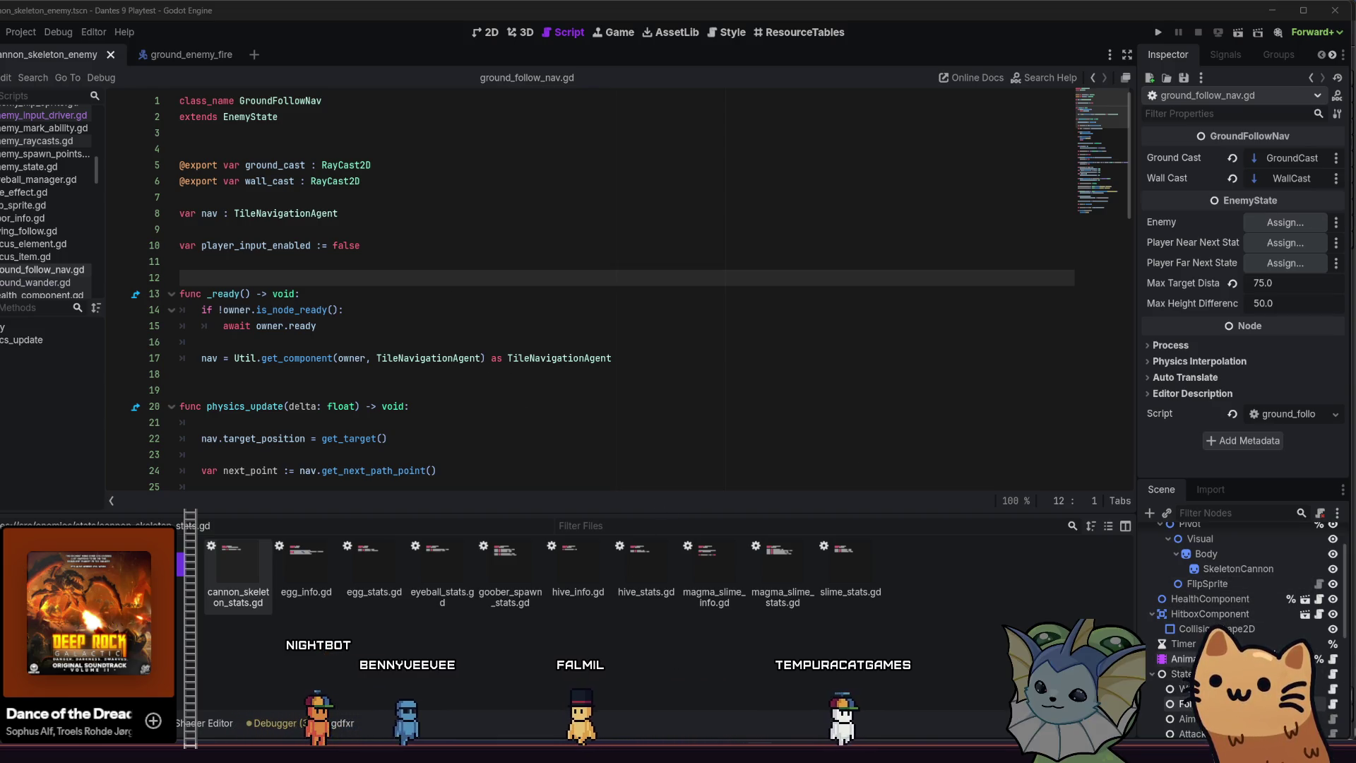
# Select the override and aim code on lines 62–79 of ground_follow_nav.gd, then clear the selection.
pyautogui.scroll(2, 1264, 630)
pyautogui.scroll(-3, 1257, 627)
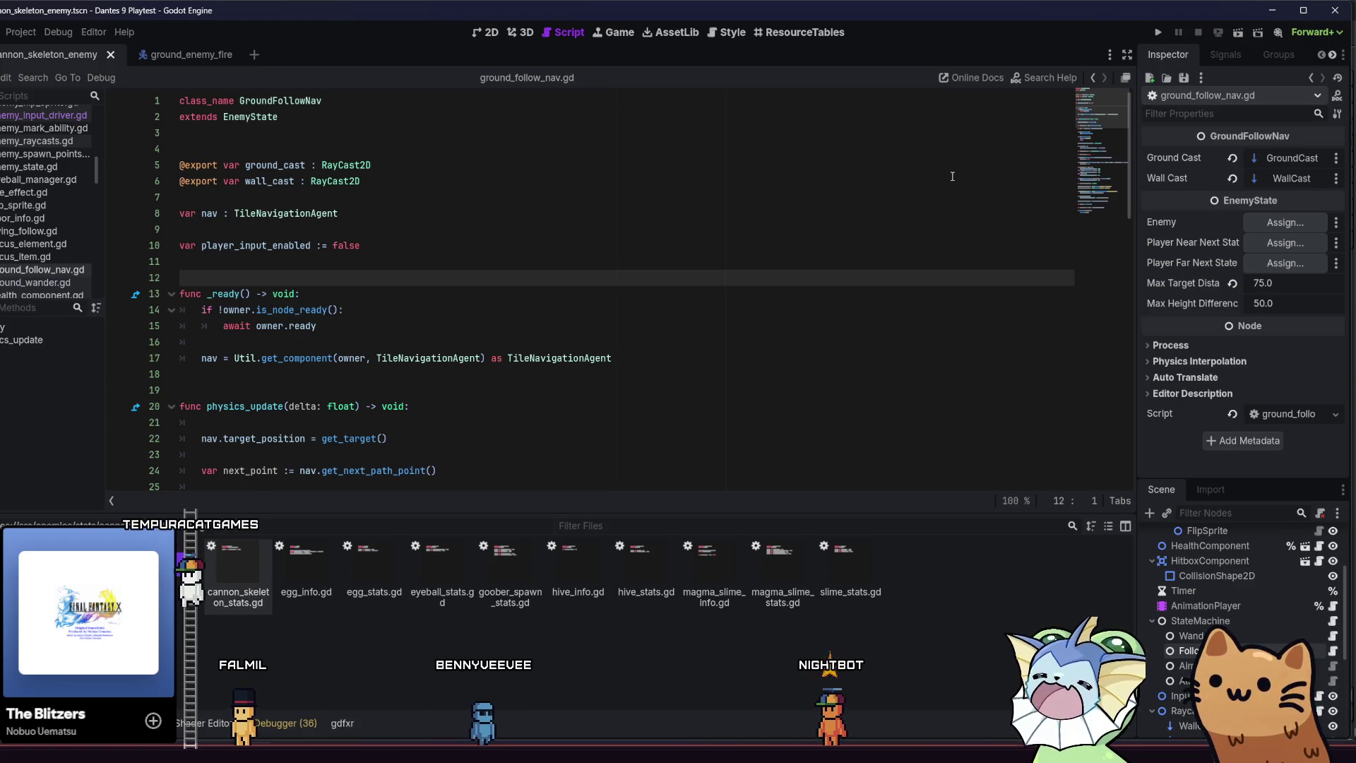
pyautogui.scroll(-4, 844, 333)
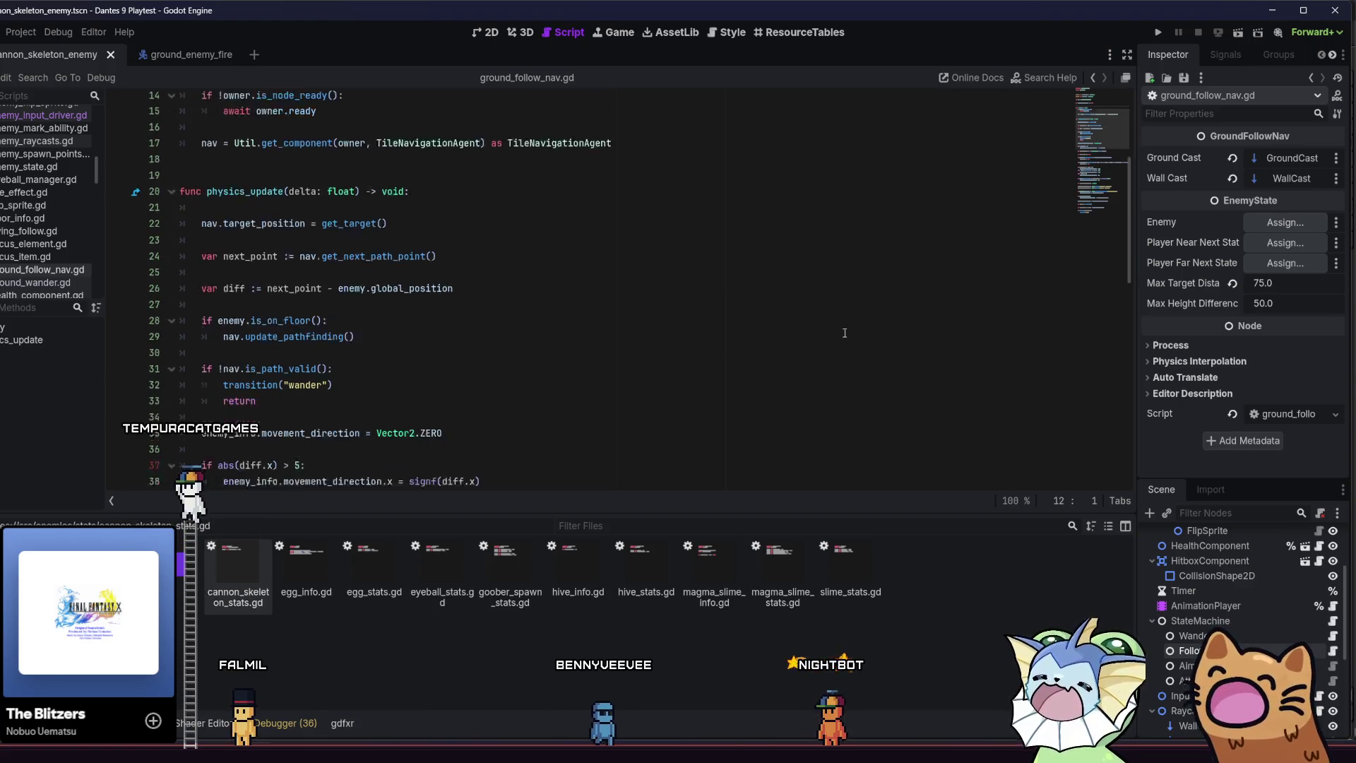
pyautogui.scroll(-14, 845, 333)
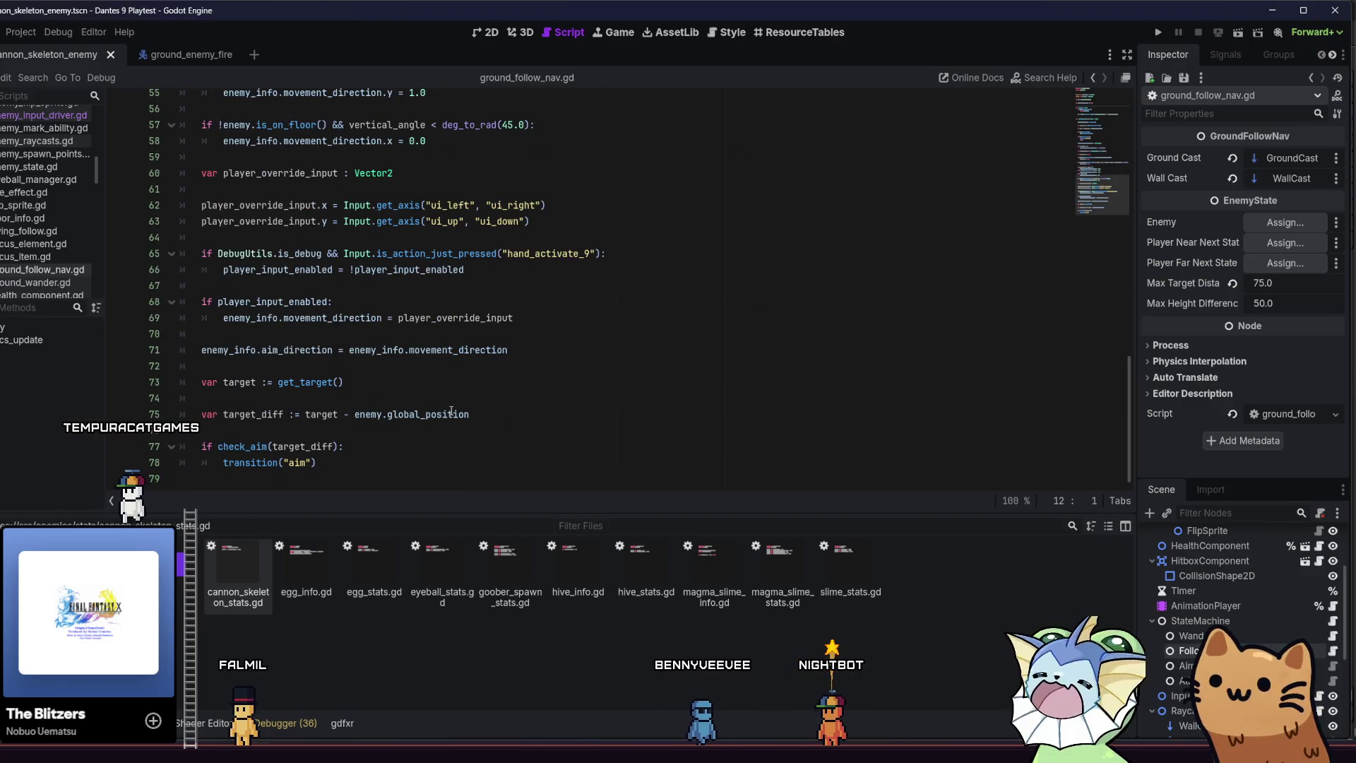
pyautogui.moveTo(452, 430)
pyautogui.mouseDown()
pyautogui.moveTo(325, 332)
pyautogui.moveTo(288, 248)
pyautogui.mouseUp()
pyautogui.moveTo(324, 489)
pyautogui.mouseDown()
pyautogui.moveTo(180, 219)
pyautogui.moveTo(173, 99)
pyautogui.moveTo(182, 279)
pyautogui.moveTo(183, 150)
pyautogui.mouseUp()
pyautogui.click(182, 197)
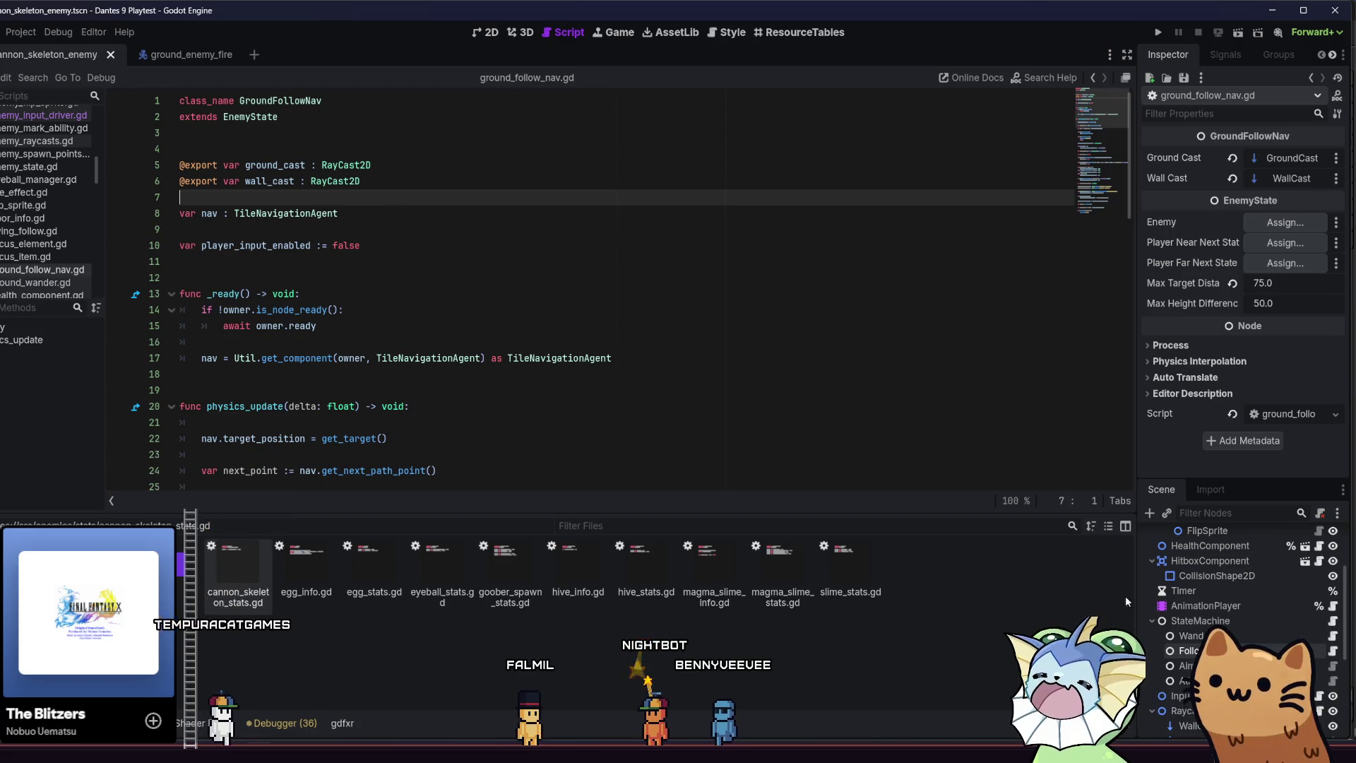
# Scroll the Scene dock and select the cannon skeleton's InputDriver node.
pyautogui.scroll(3, 1203, 607)
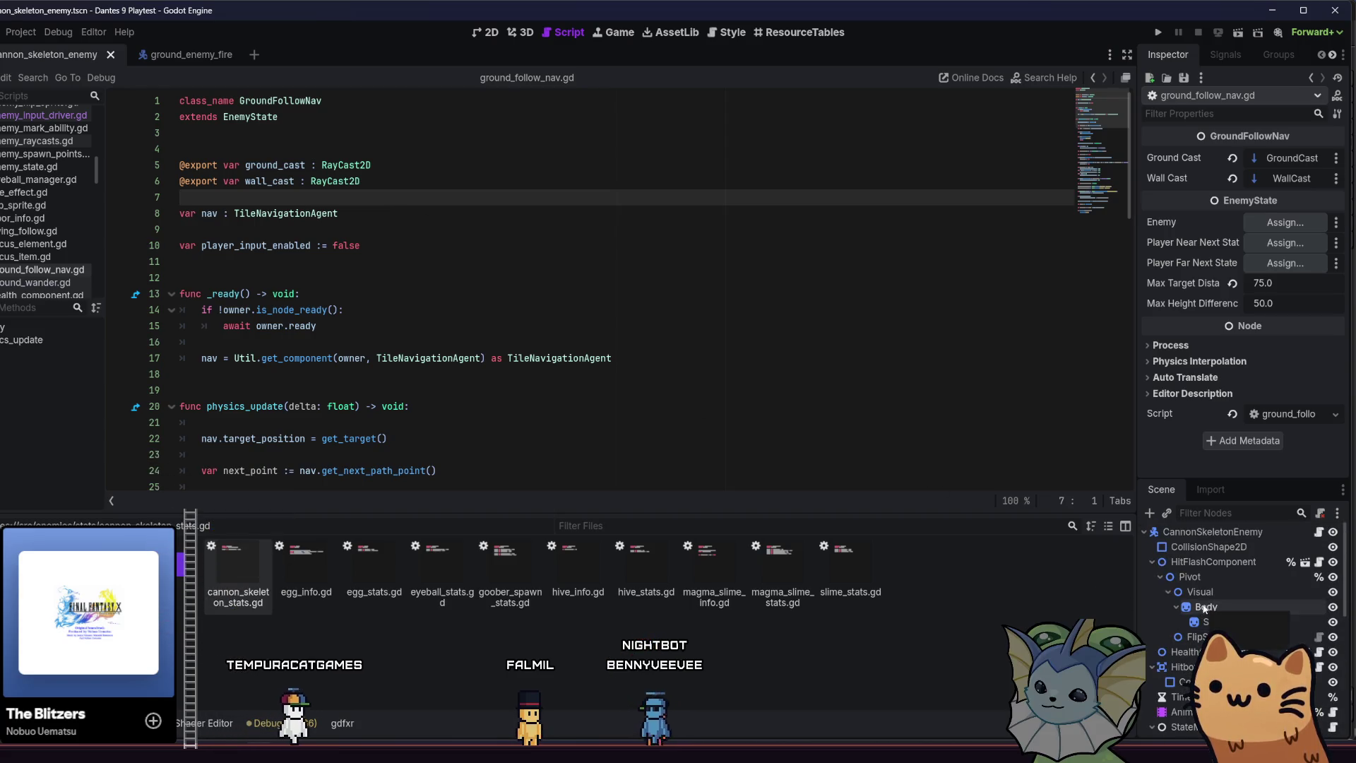
pyautogui.scroll(-1, 1204, 608)
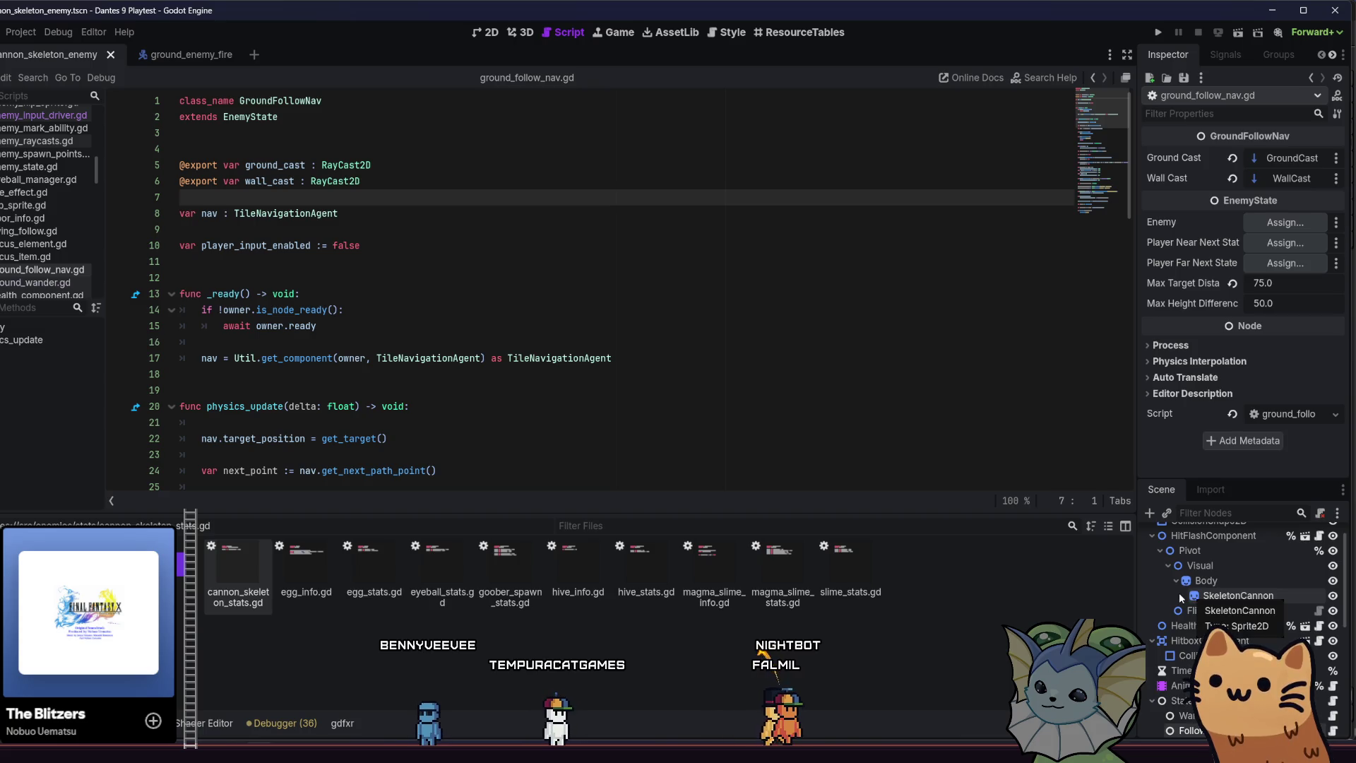
pyautogui.scroll(-5, 1222, 599)
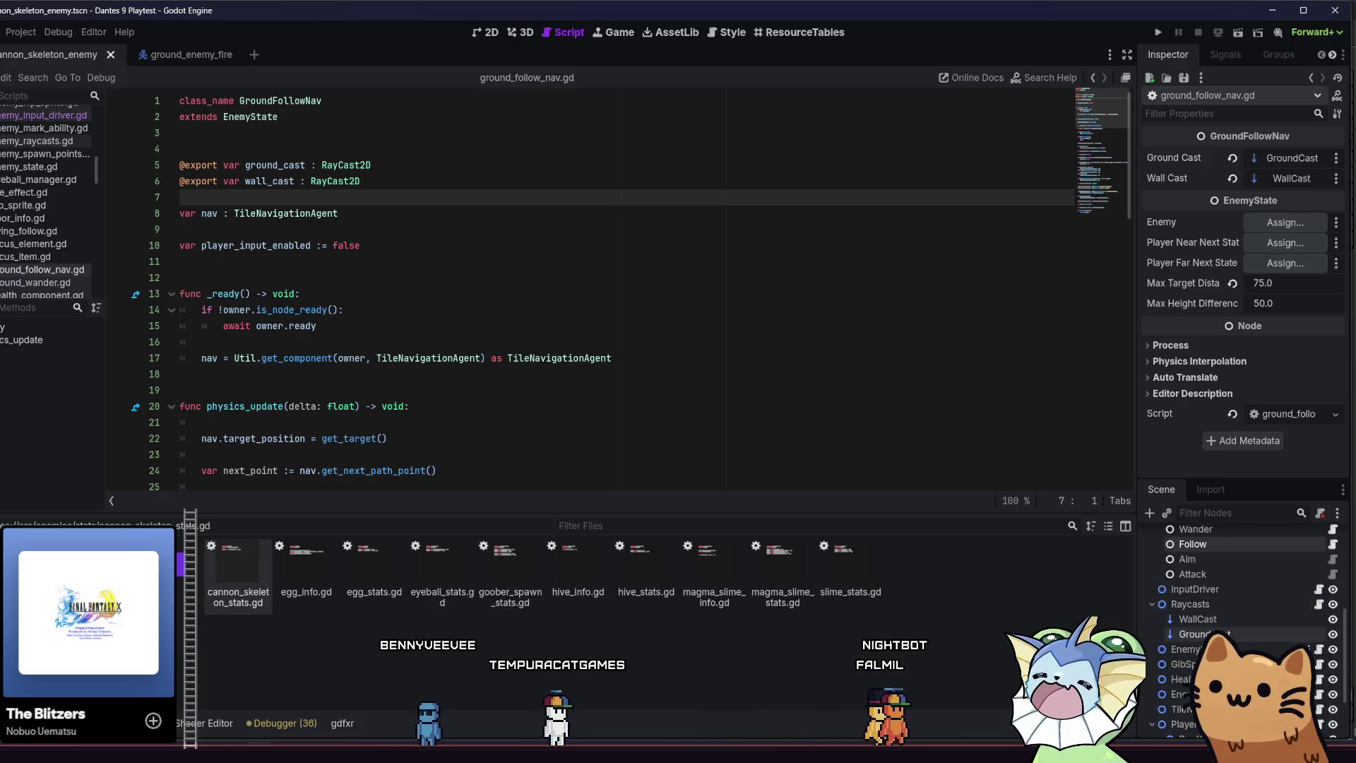
pyautogui.click(1197, 591)
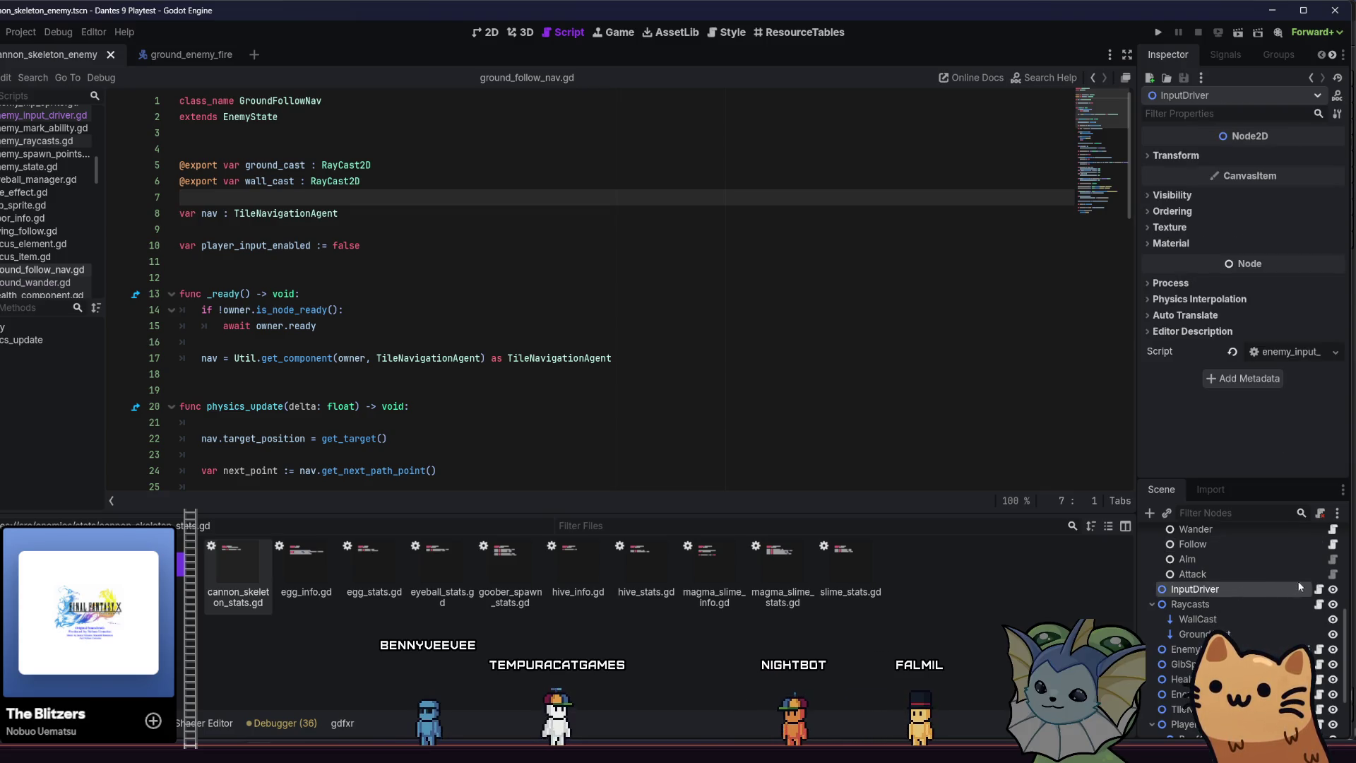
# Open InputDriver's enemy_input_driver.gd, then switch to enemy_raycasts.gd with Alt+Left.
pyautogui.click(1319, 589)
pyautogui.click(498, 282)
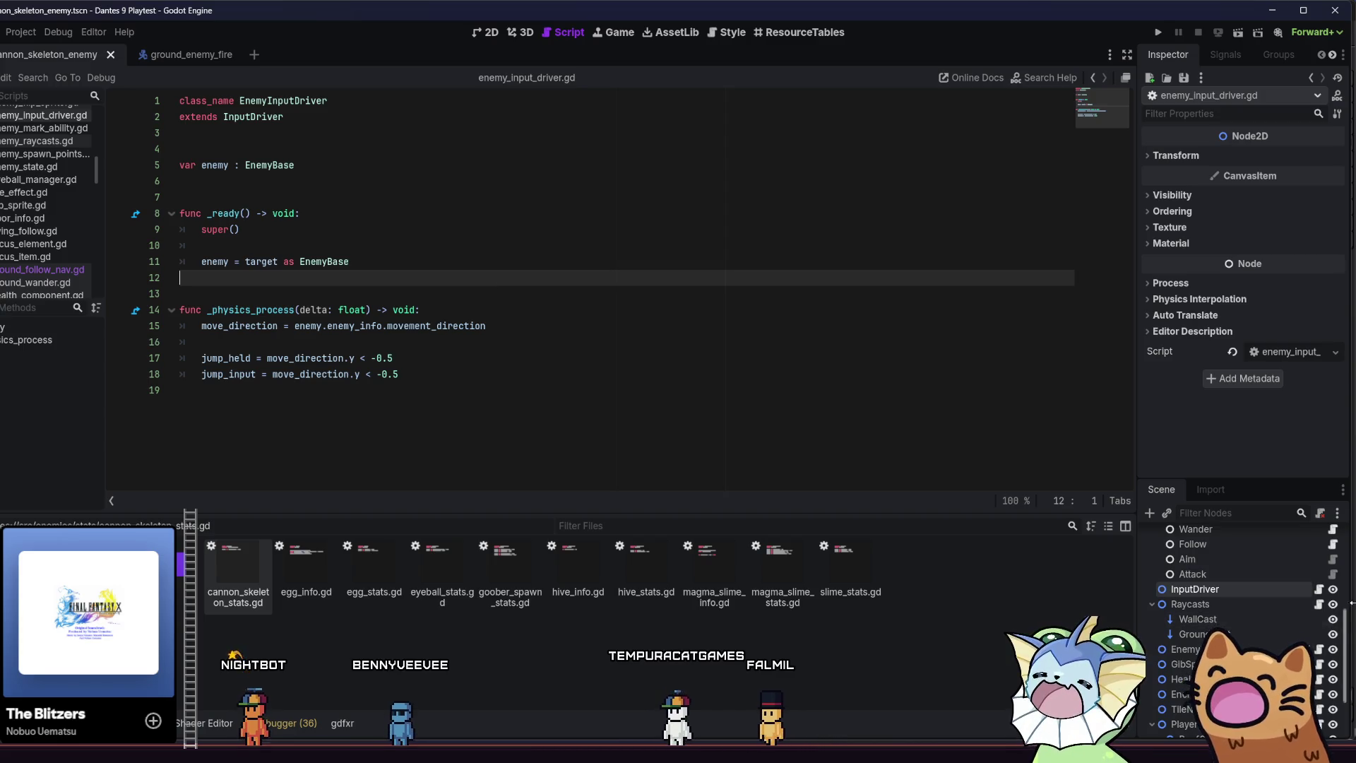
pyautogui.hotkey('alt', 'Left')
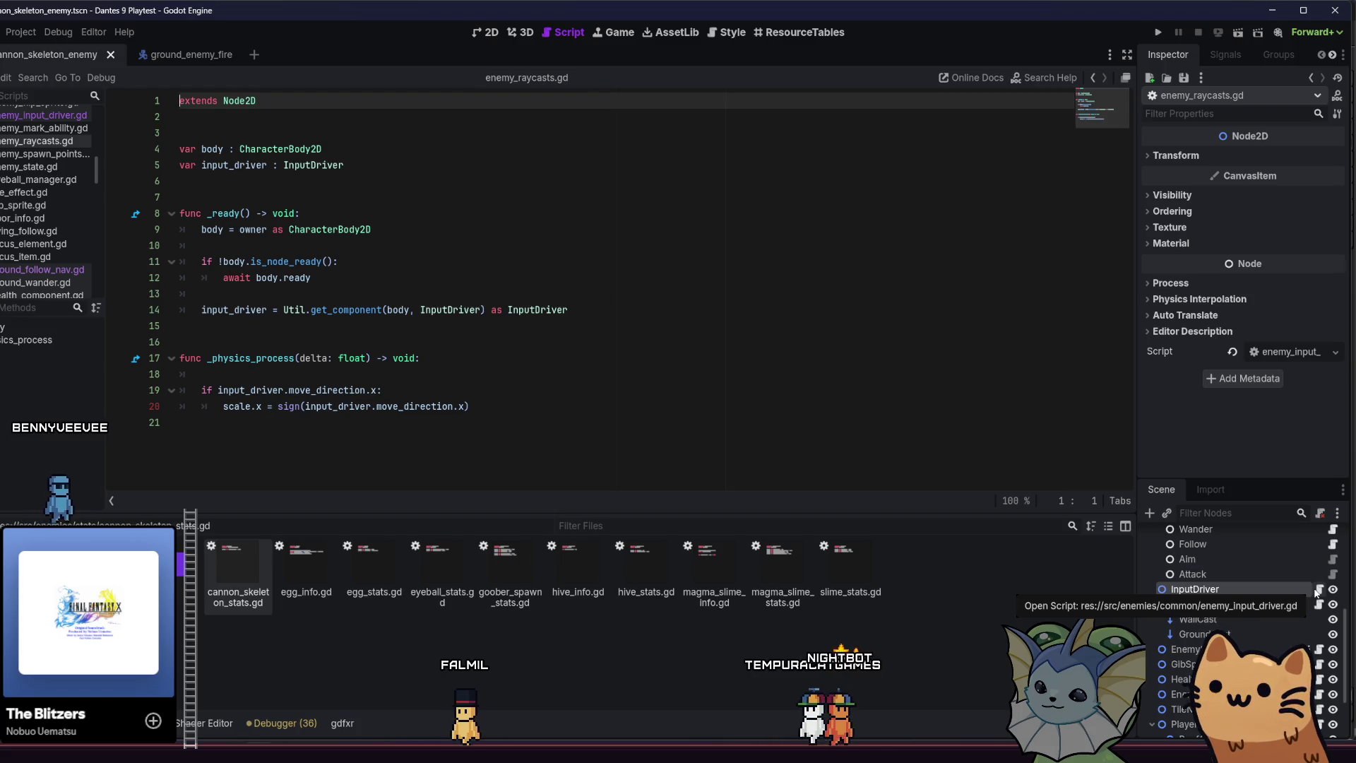
# Reopen enemy_input_driver.gd, delete the trailing empty line 19, and reselect the InputDriver node.
pyautogui.click(1317, 591)
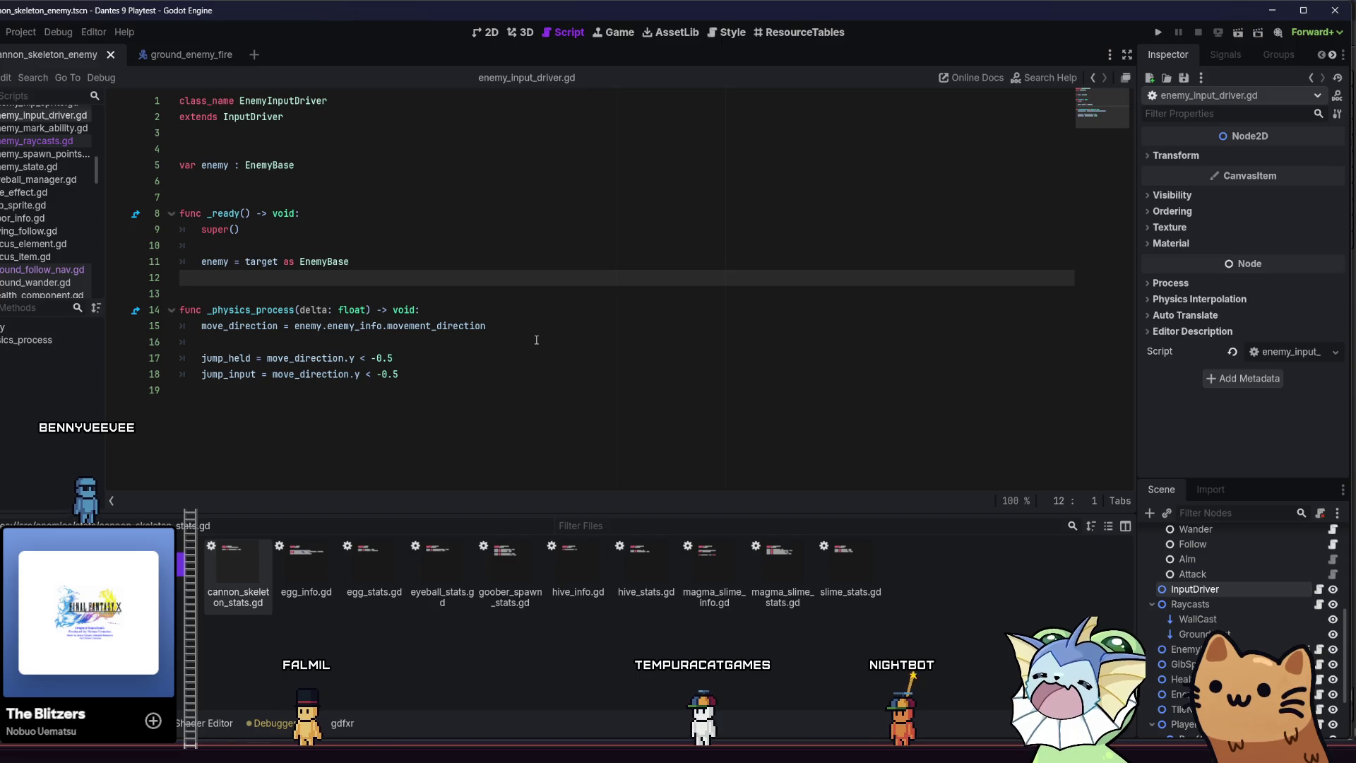
pyautogui.click(522, 358)
pyautogui.click(496, 387)
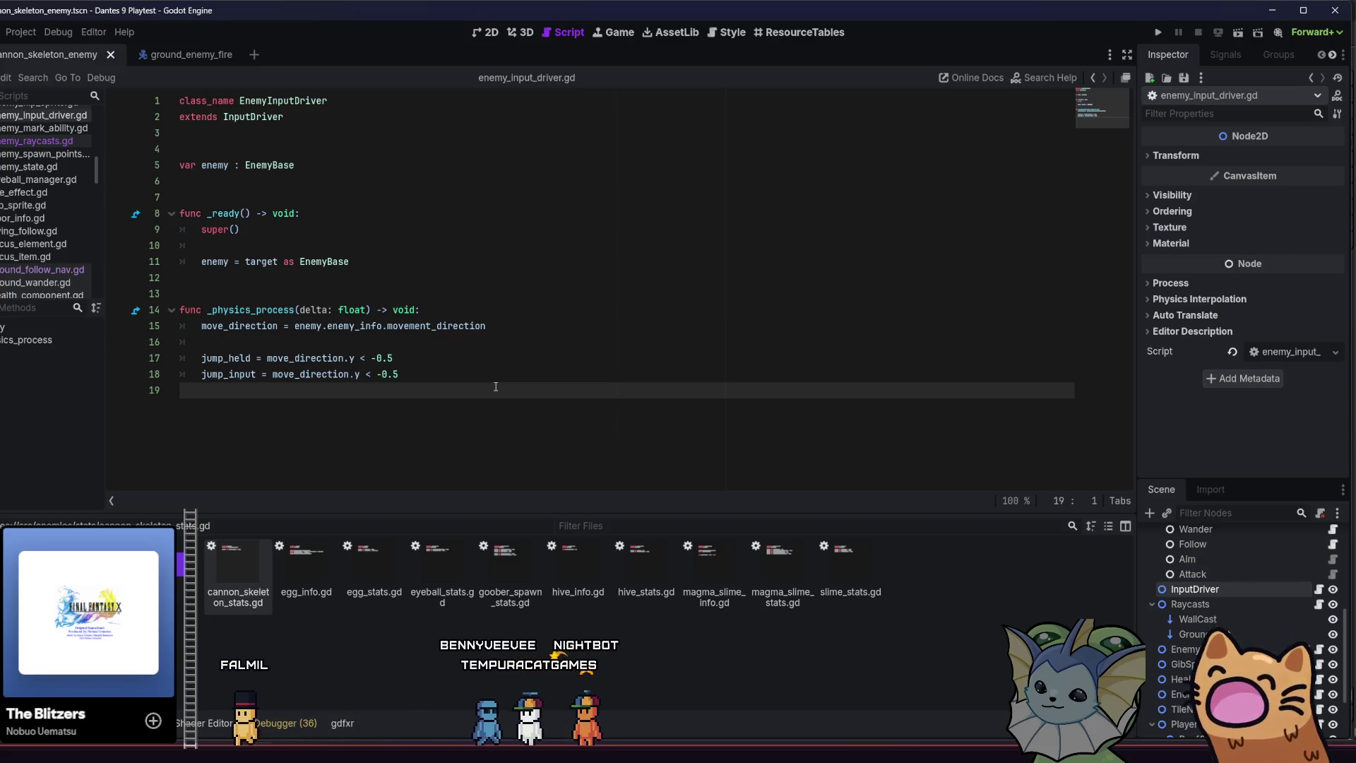
pyautogui.press('BackSpace')
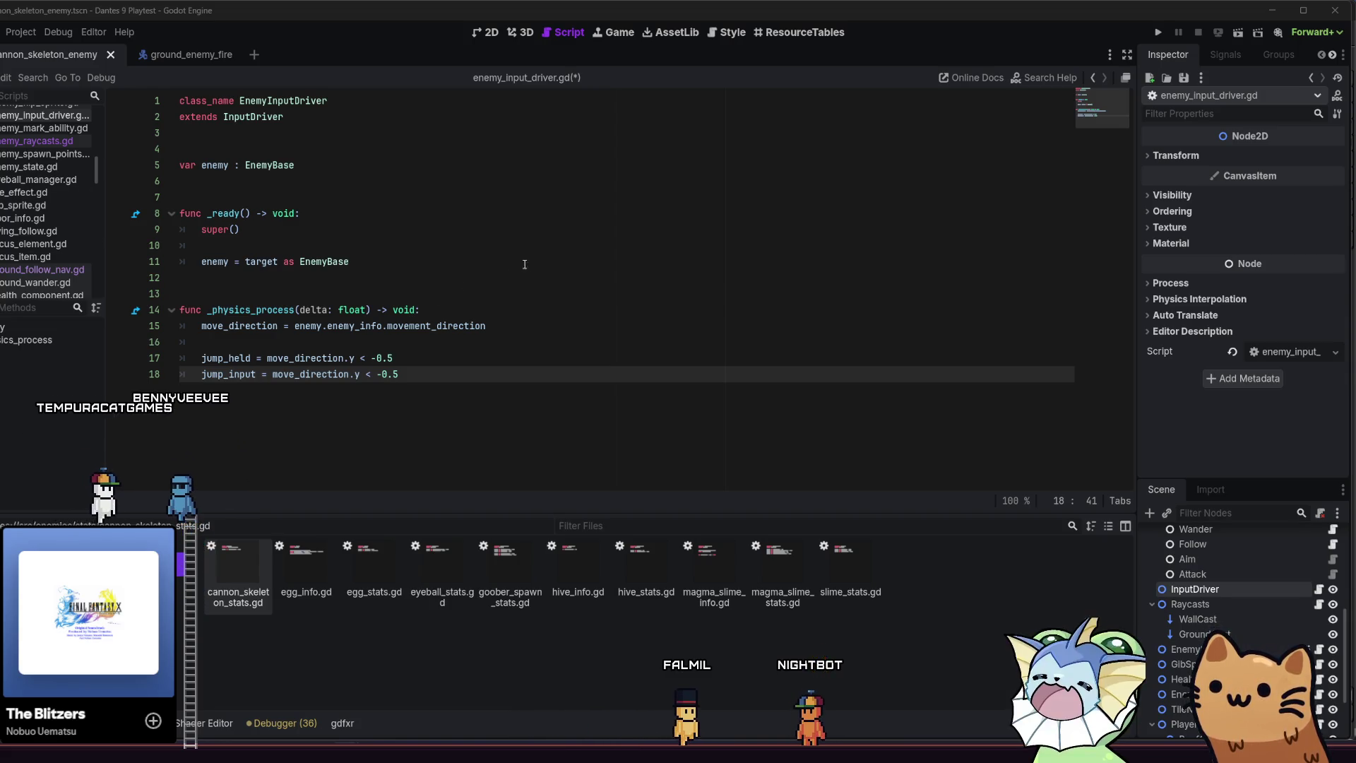
pyautogui.click(461, 281)
pyautogui.click(1186, 588)
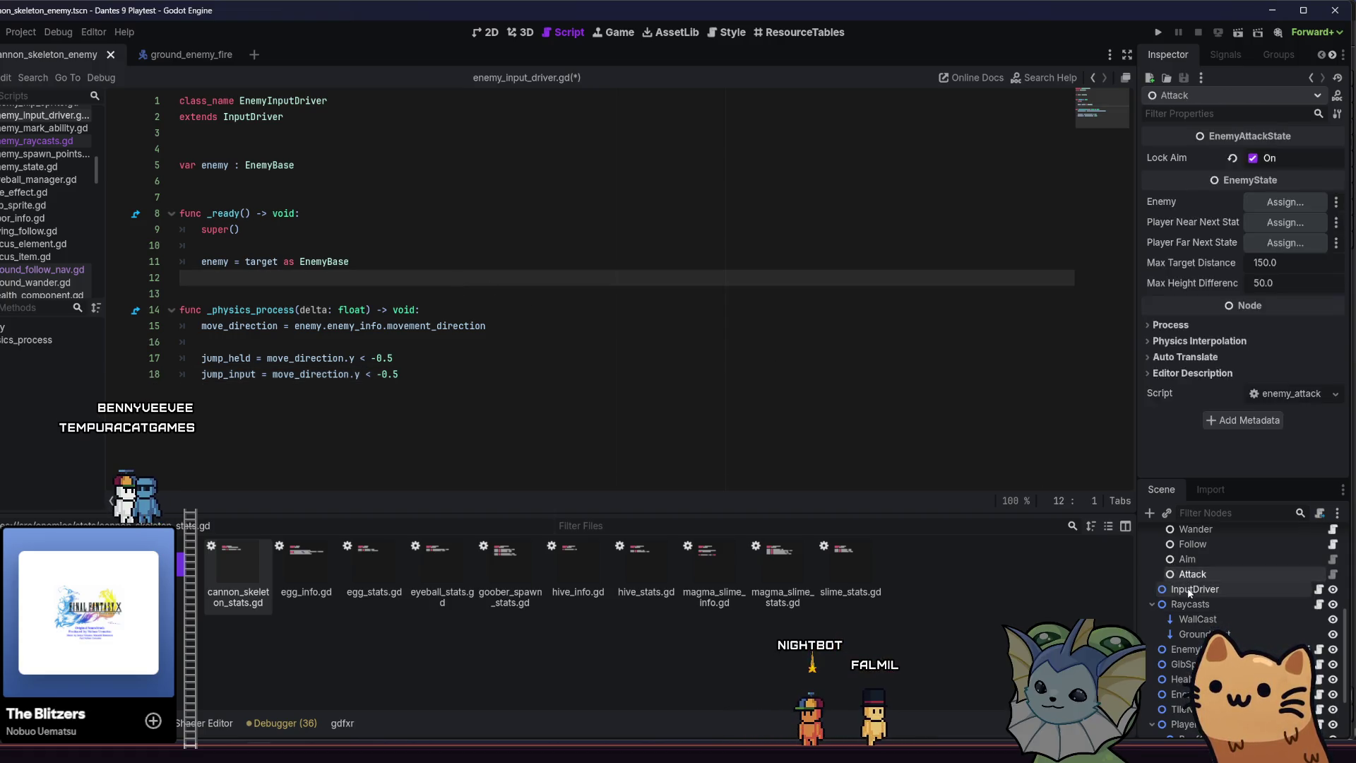
# Start a new extending script for the InputDriver node and browse toward the enemies folder.
pyautogui.rightClick(1188, 588)
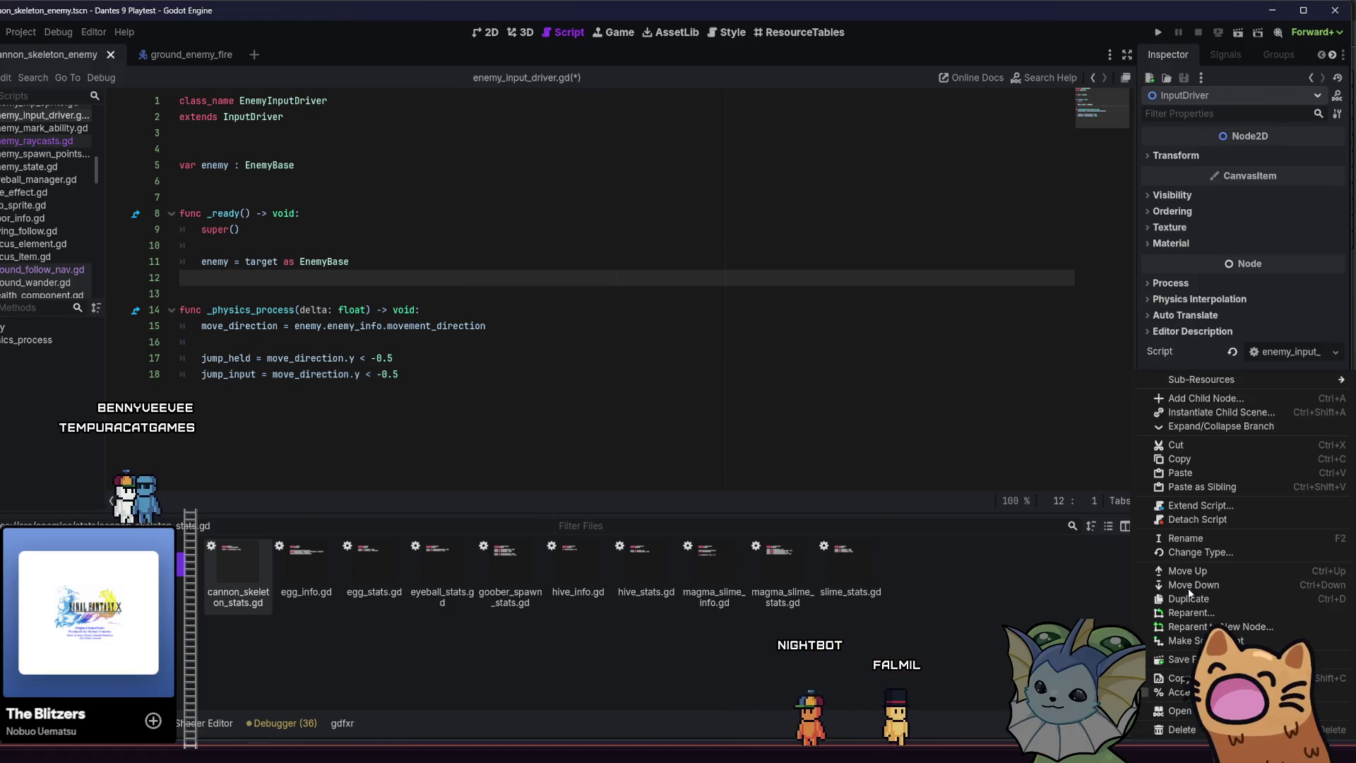
pyautogui.click(1218, 507)
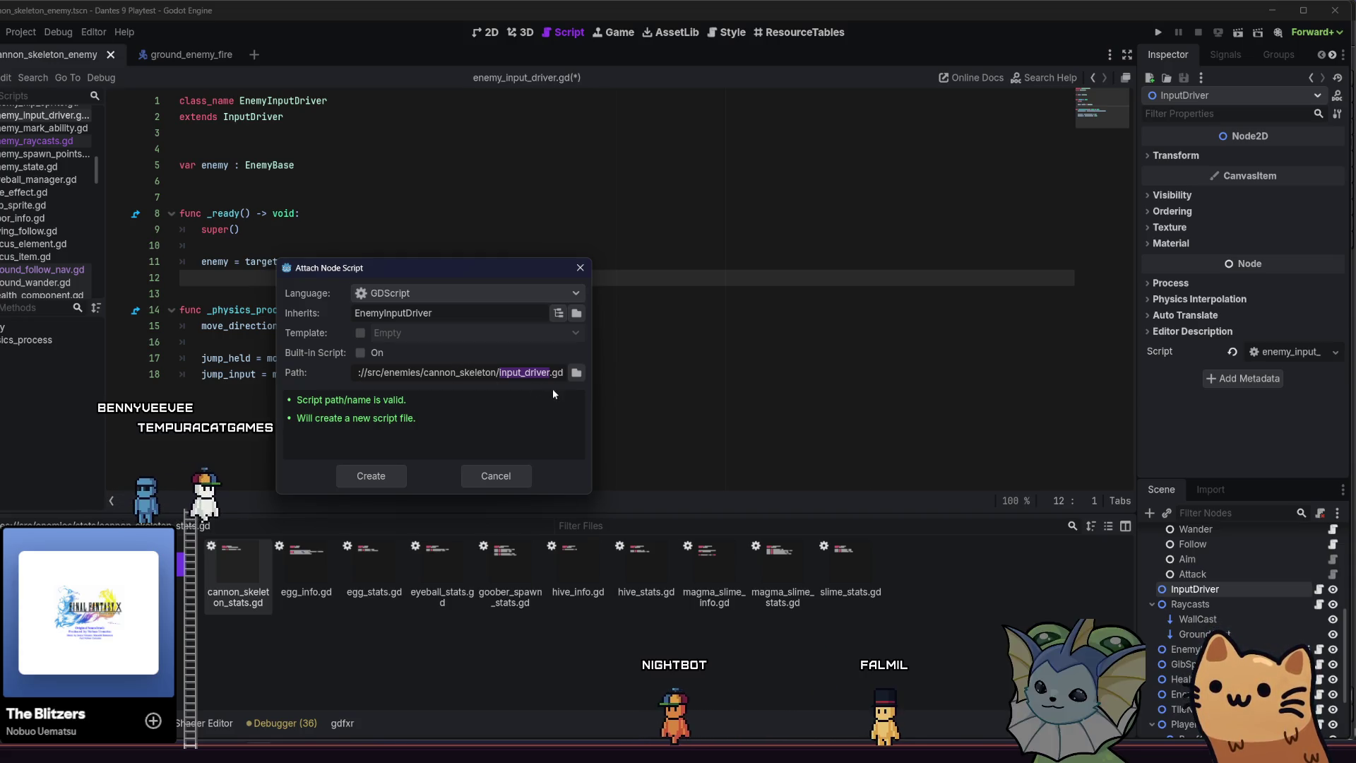
pyautogui.click(576, 372)
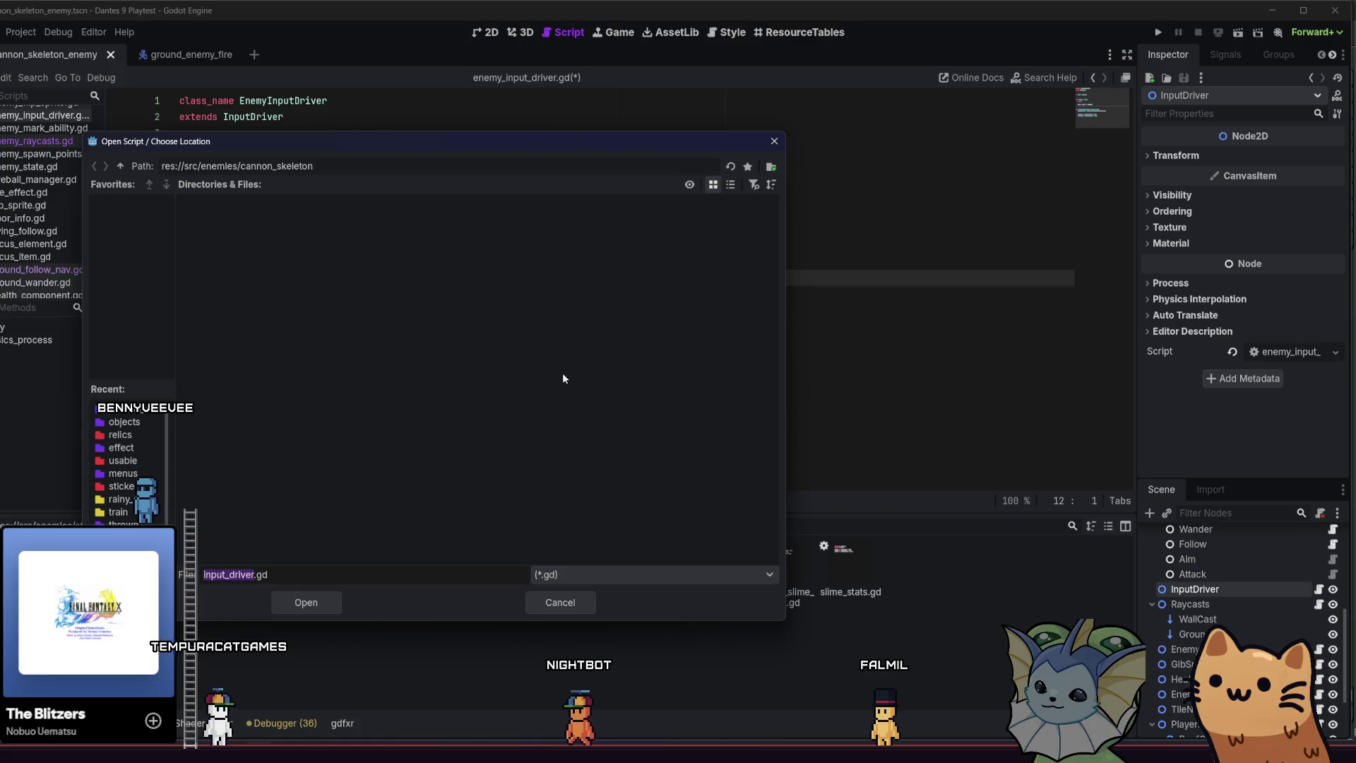
pyautogui.click(121, 166)
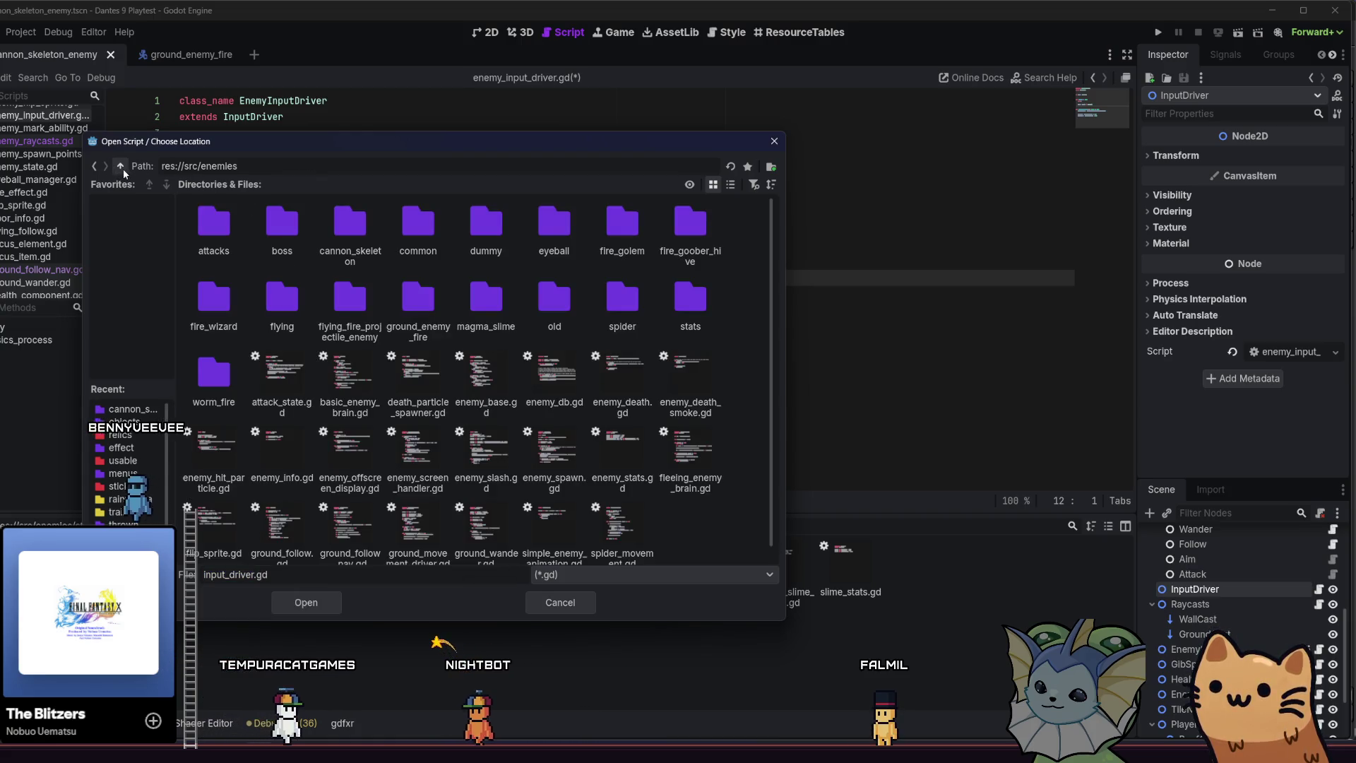
pyautogui.scroll(-1, 311, 549)
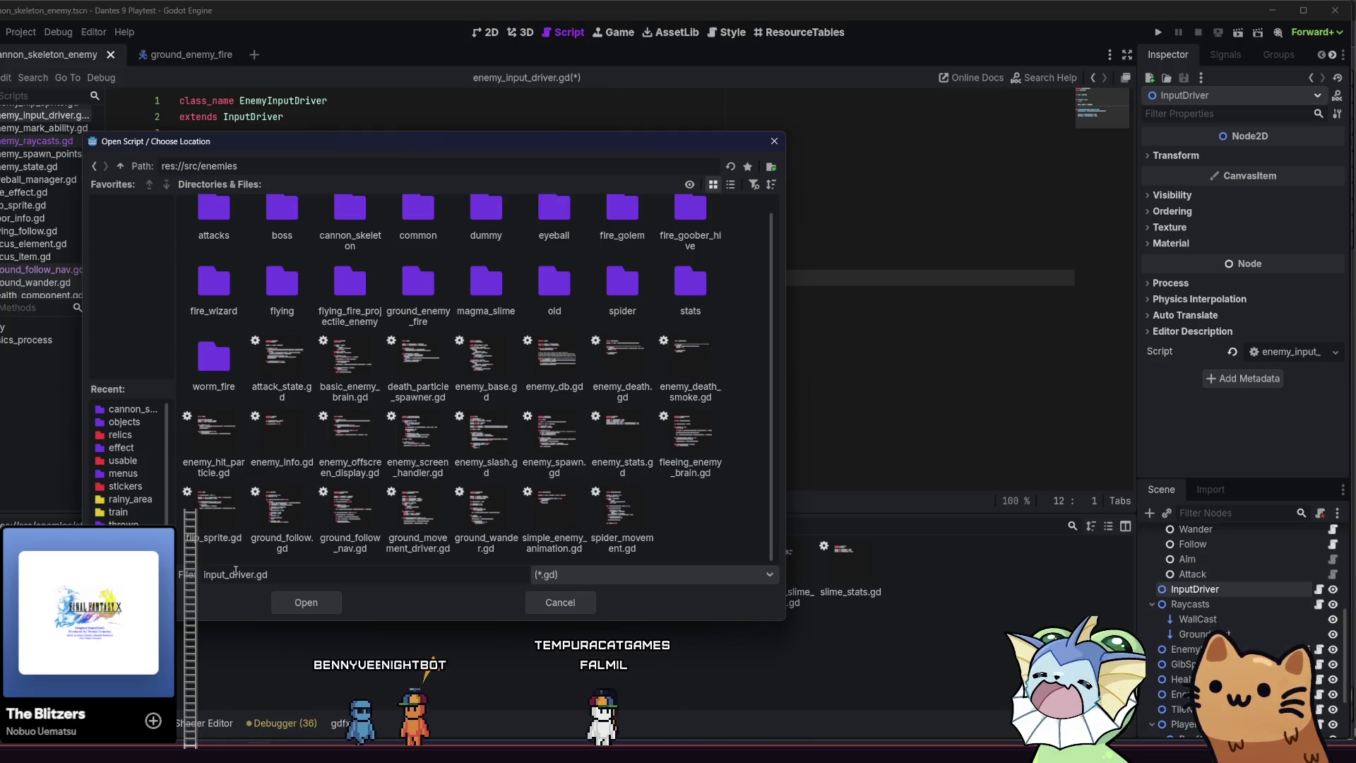
pyautogui.doubleClick(235, 574)
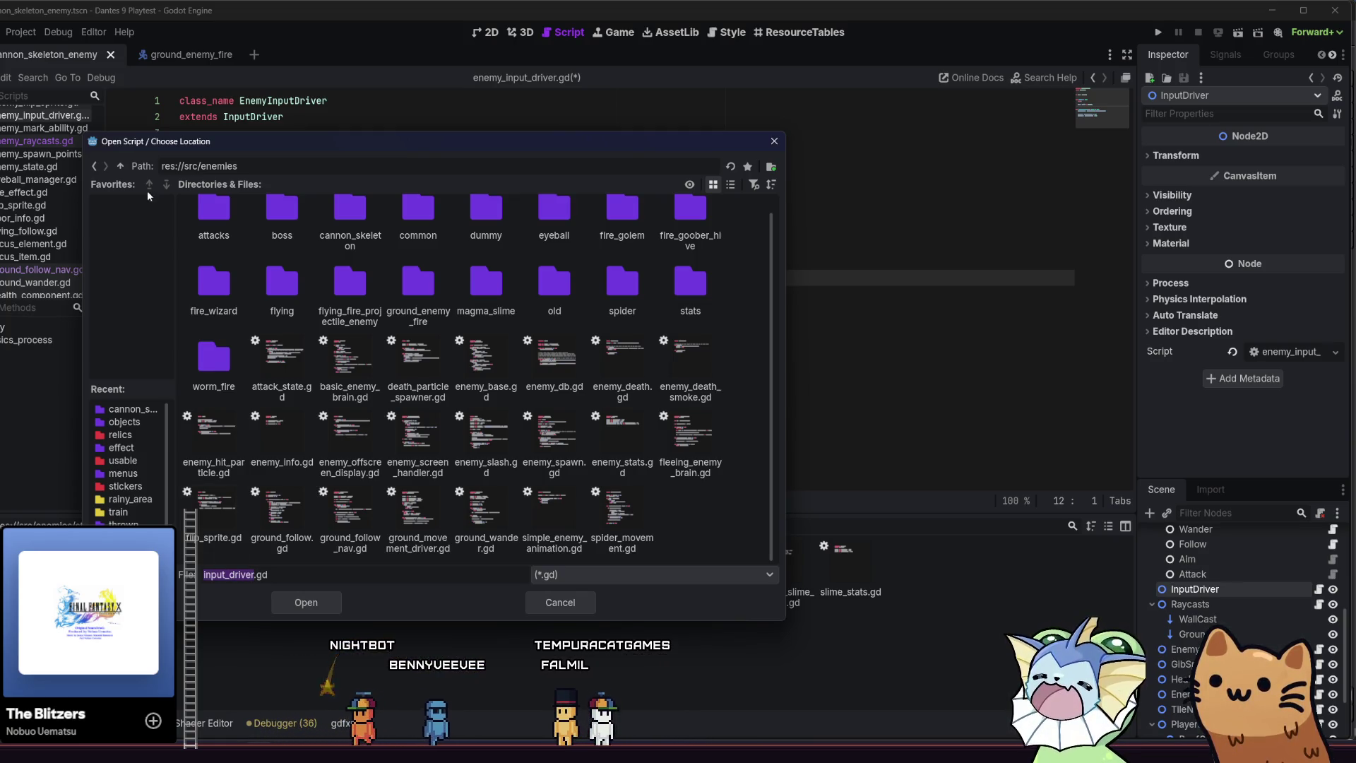
# Look through src/components/drivers, then return to the res://src/enemies folder.
pyautogui.click(119, 167)
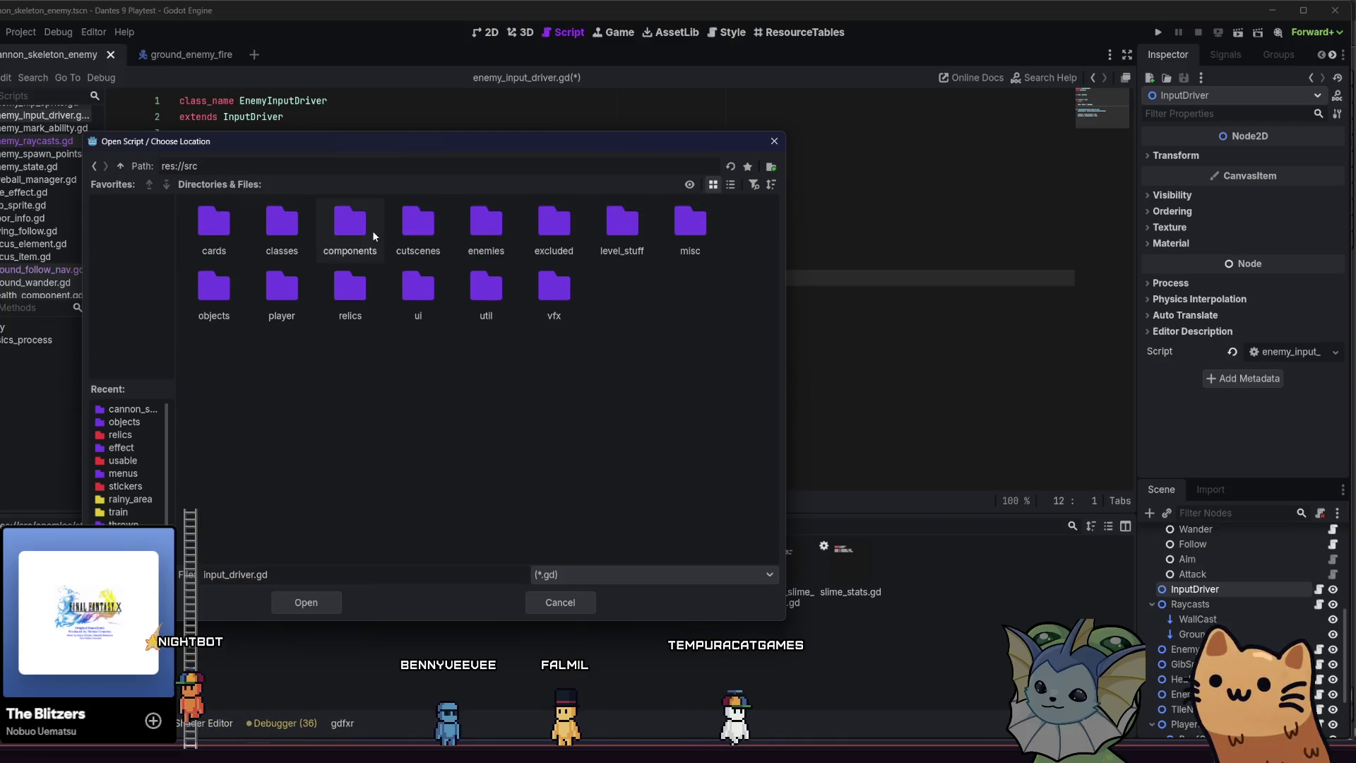
pyautogui.doubleClick(354, 232)
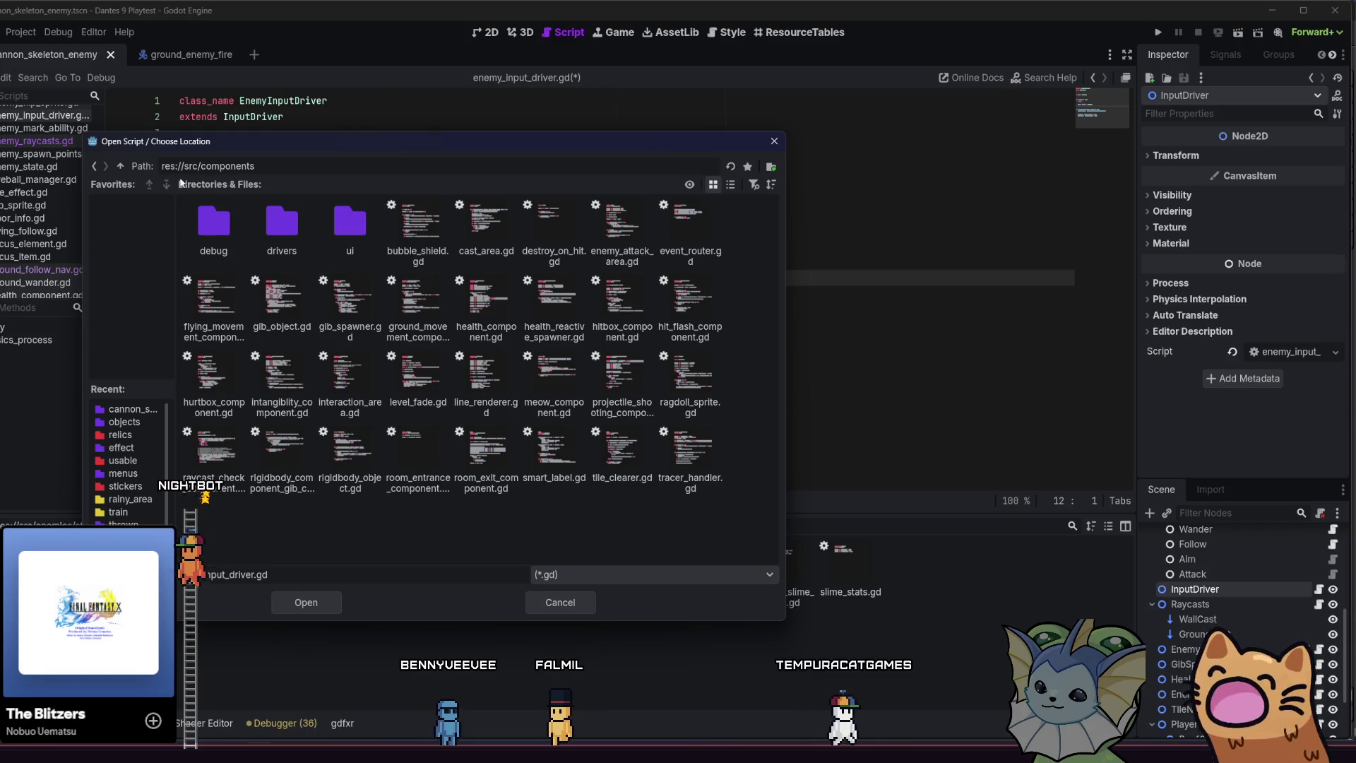
pyautogui.doubleClick(277, 227)
pyautogui.doubleClick(222, 577)
pyautogui.write('En')
pyautogui.press('BackSpace')
pyautogui.press('BackSpace')
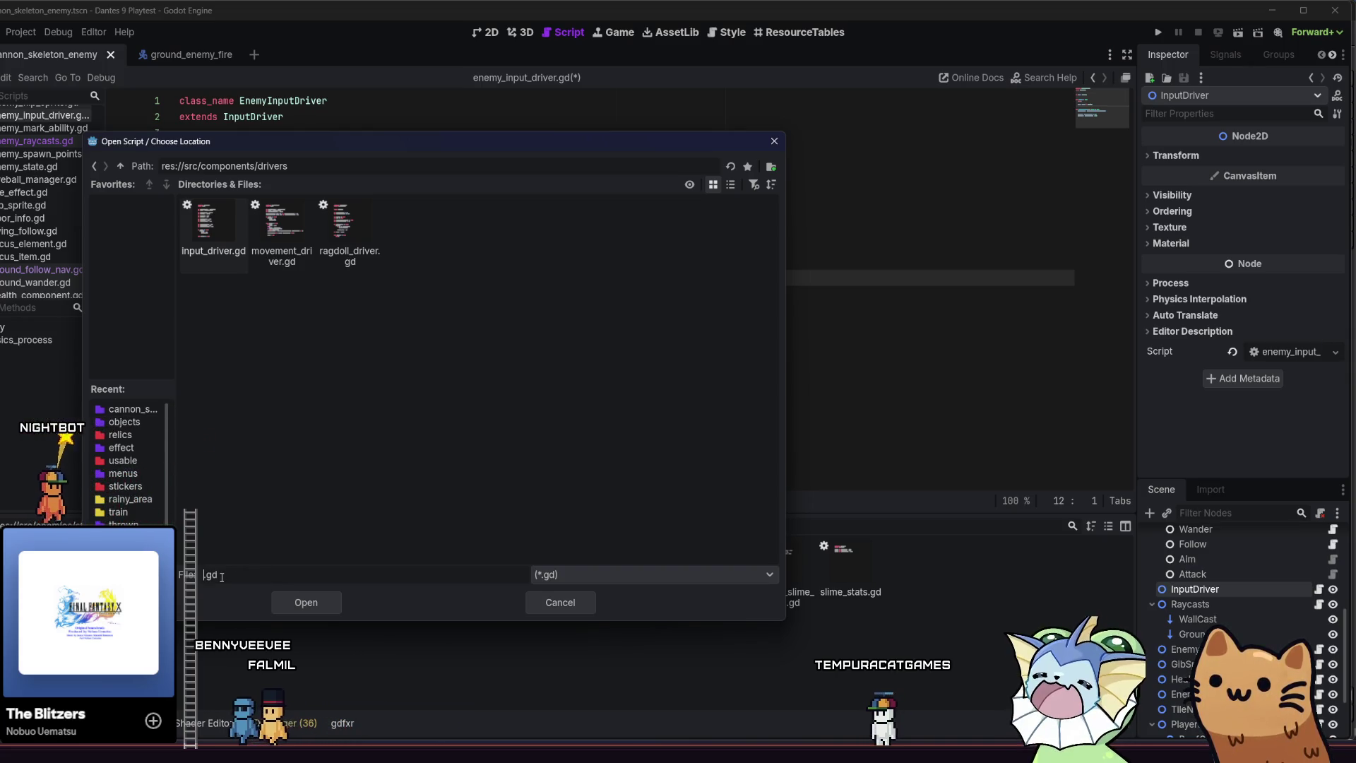
pyautogui.click(122, 166)
pyautogui.click(122, 166)
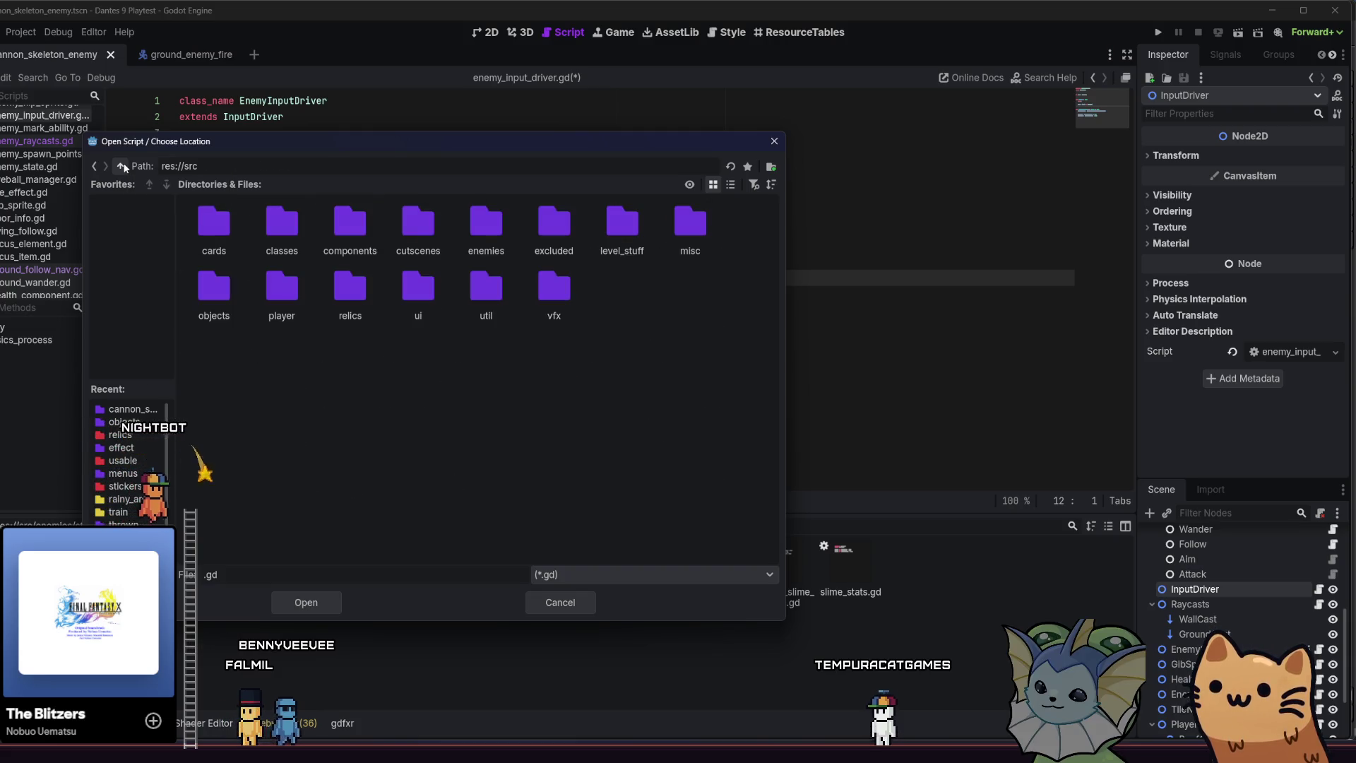
pyautogui.doubleClick(473, 236)
pyautogui.scroll(-1, 410, 361)
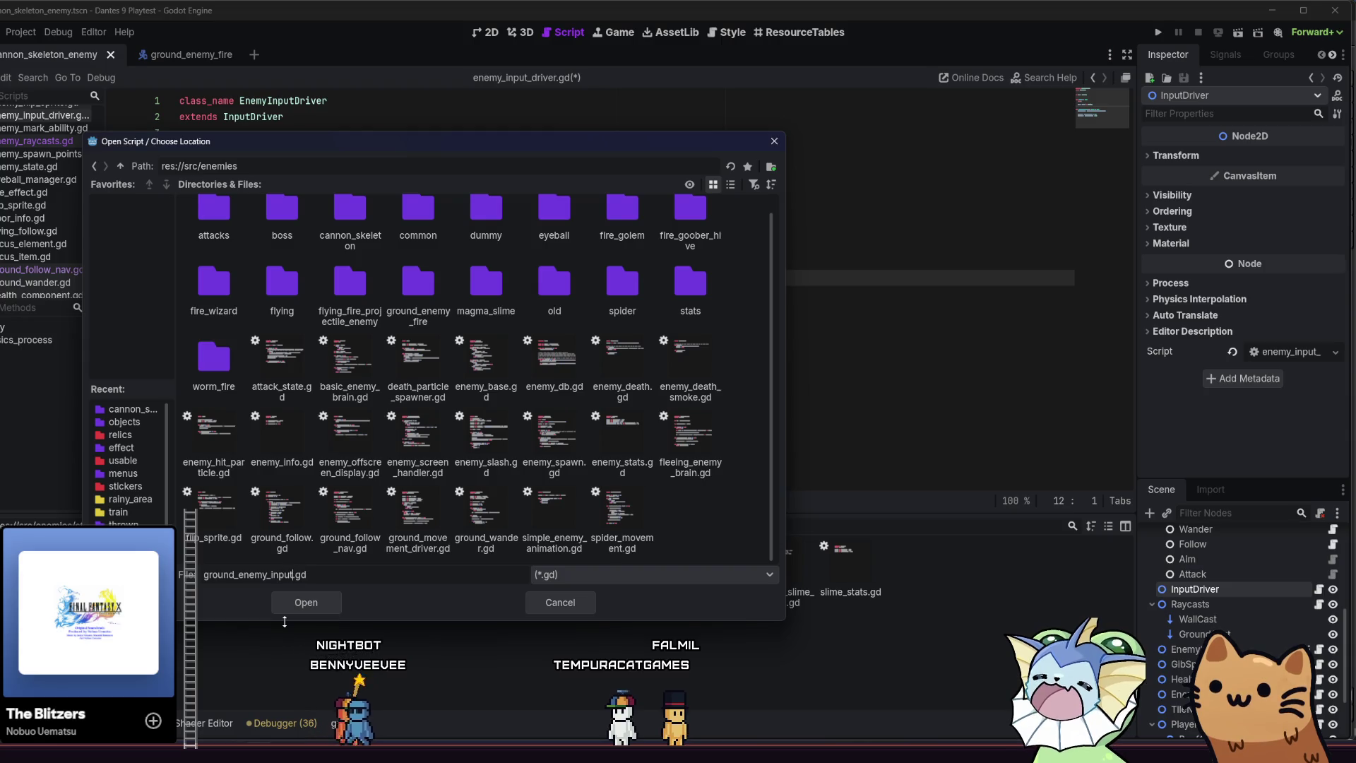
# Name the script ground_enemy_input_driver.gd in res://src/enemies and create it on InputDriver.
pyautogui.press('BackSpace')
pyautogui.write('ver')
pyautogui.press('Return')
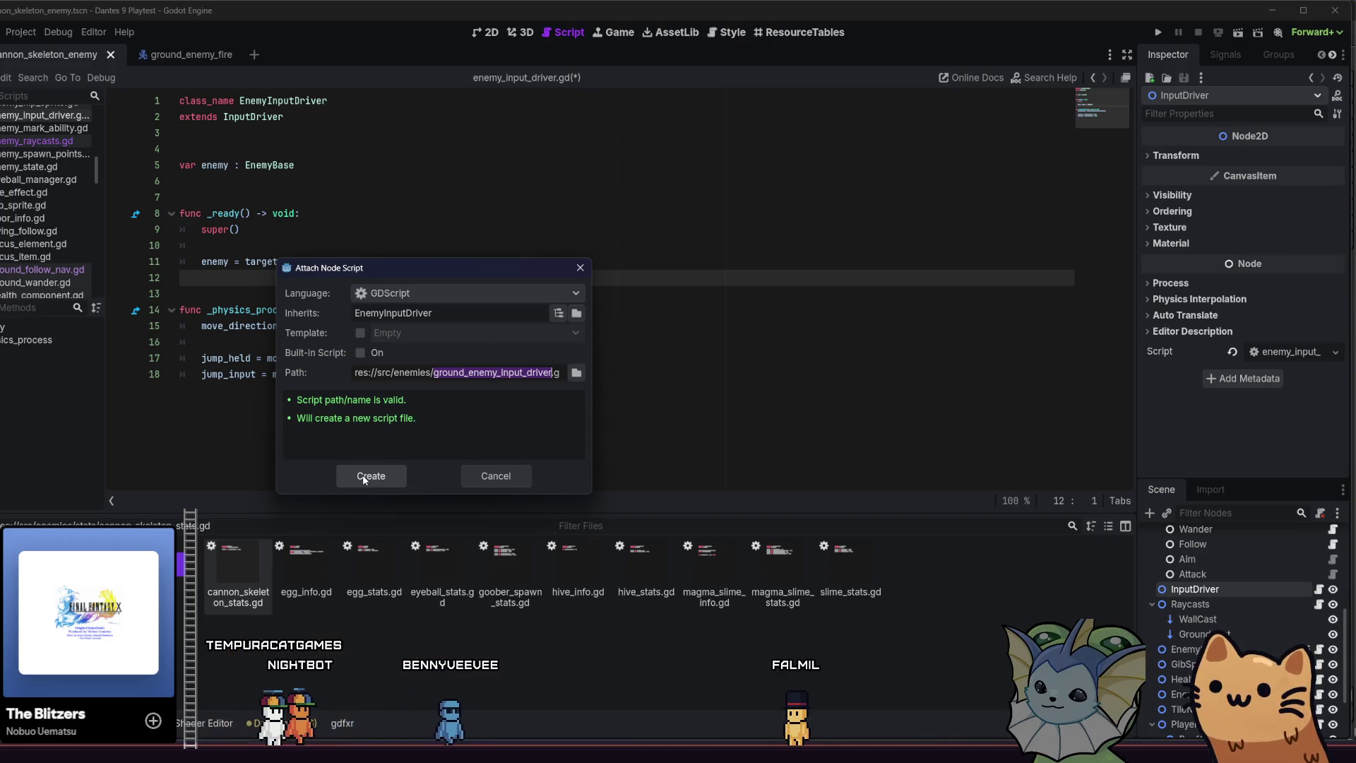
pyautogui.press('Right')
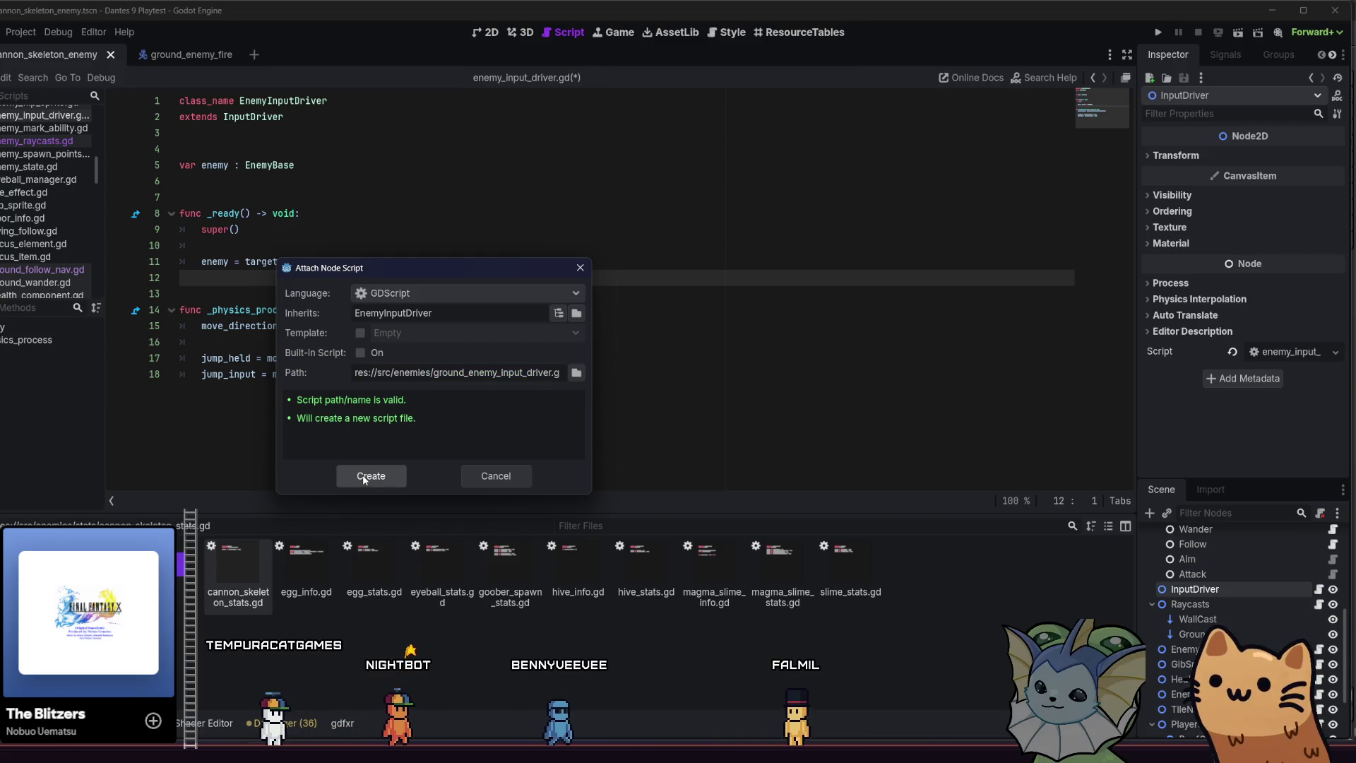
pyautogui.click(362, 475)
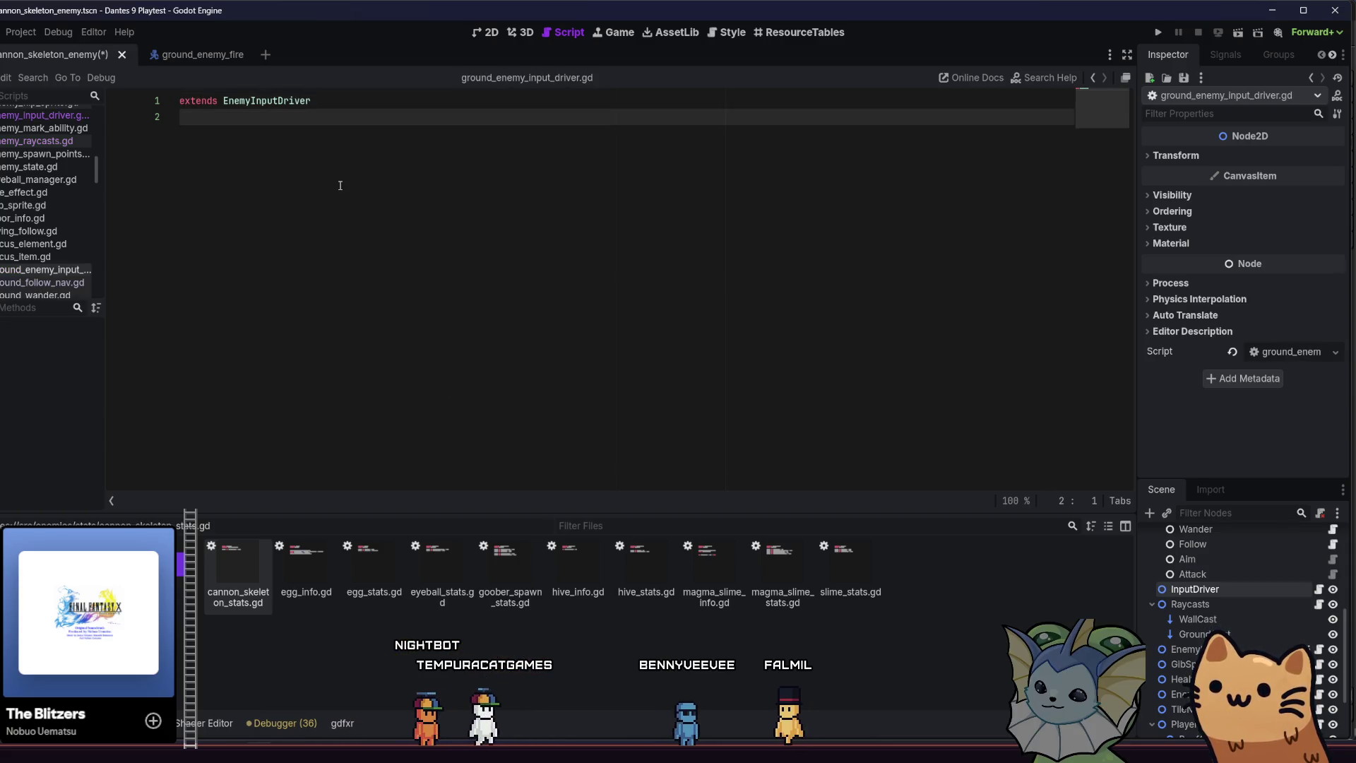
# Declare class_name GroundEnemyInputDriver and paste the ground follow navigation code beneath it.
pyautogui.write('class_name ')
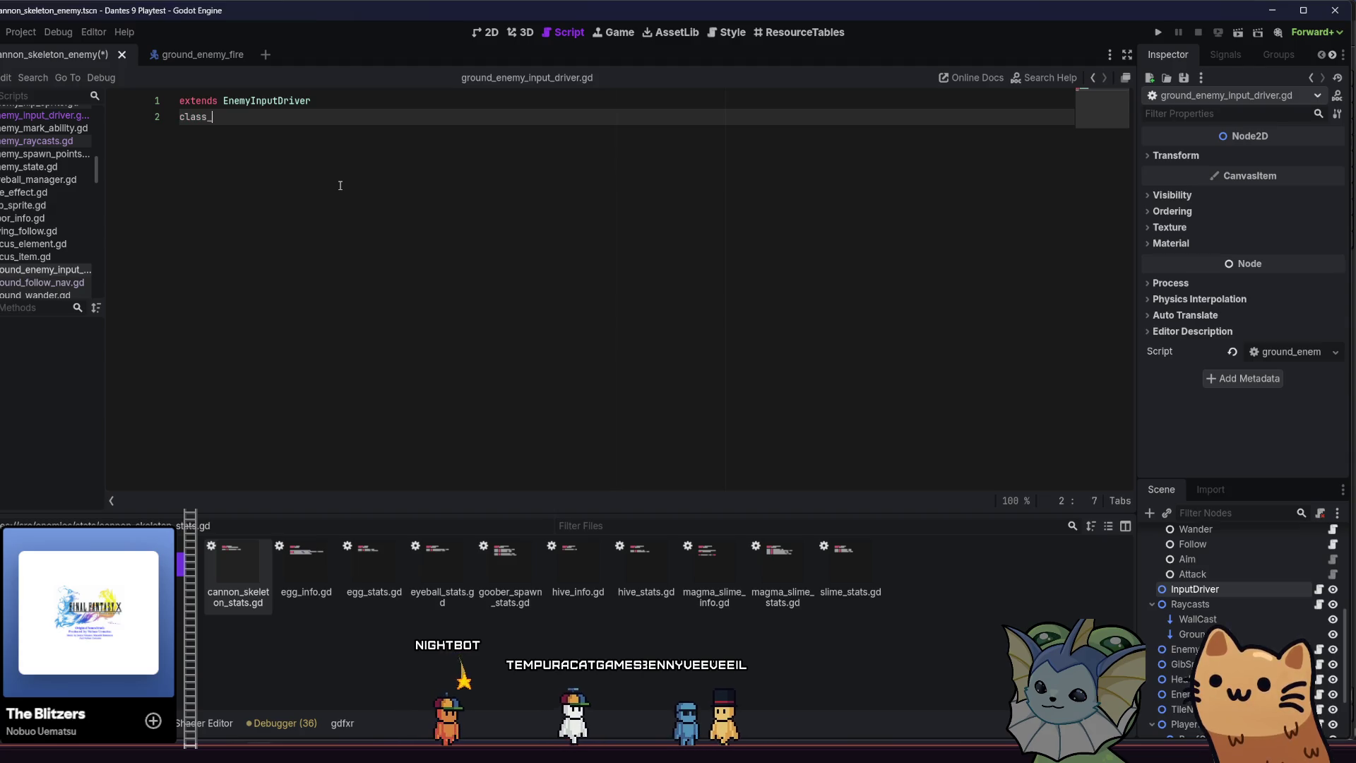
pyautogui.write('Ground')
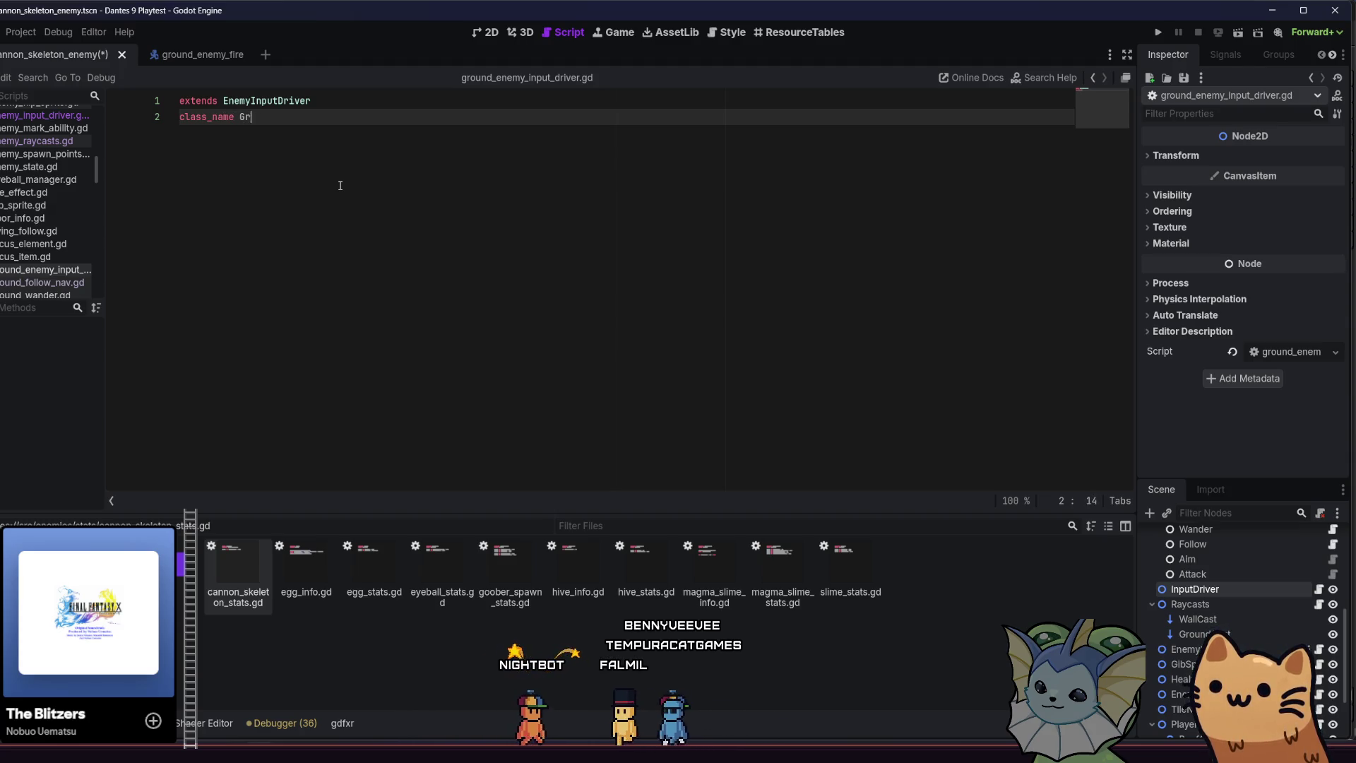
pyautogui.write('EnemyE')
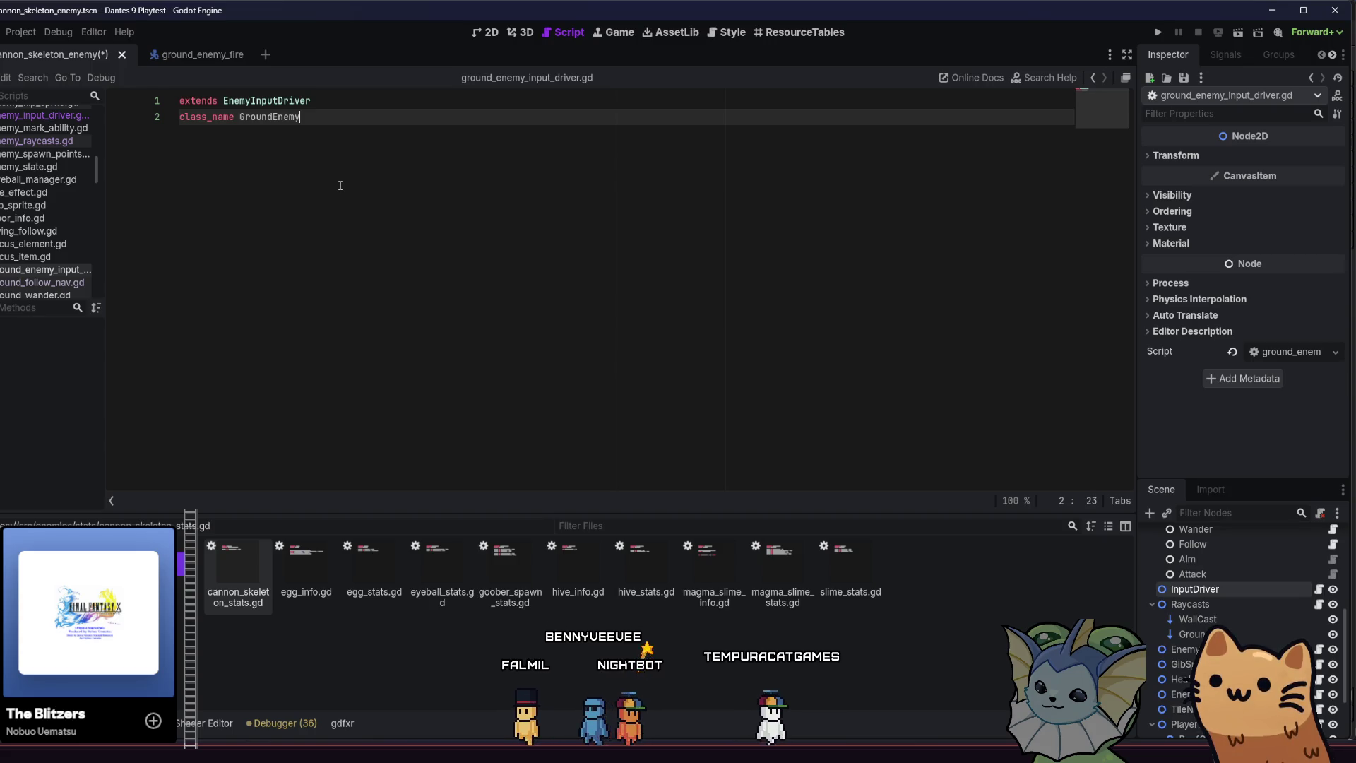
pyautogui.press('BackSpace')
pyautogui.write('Input')
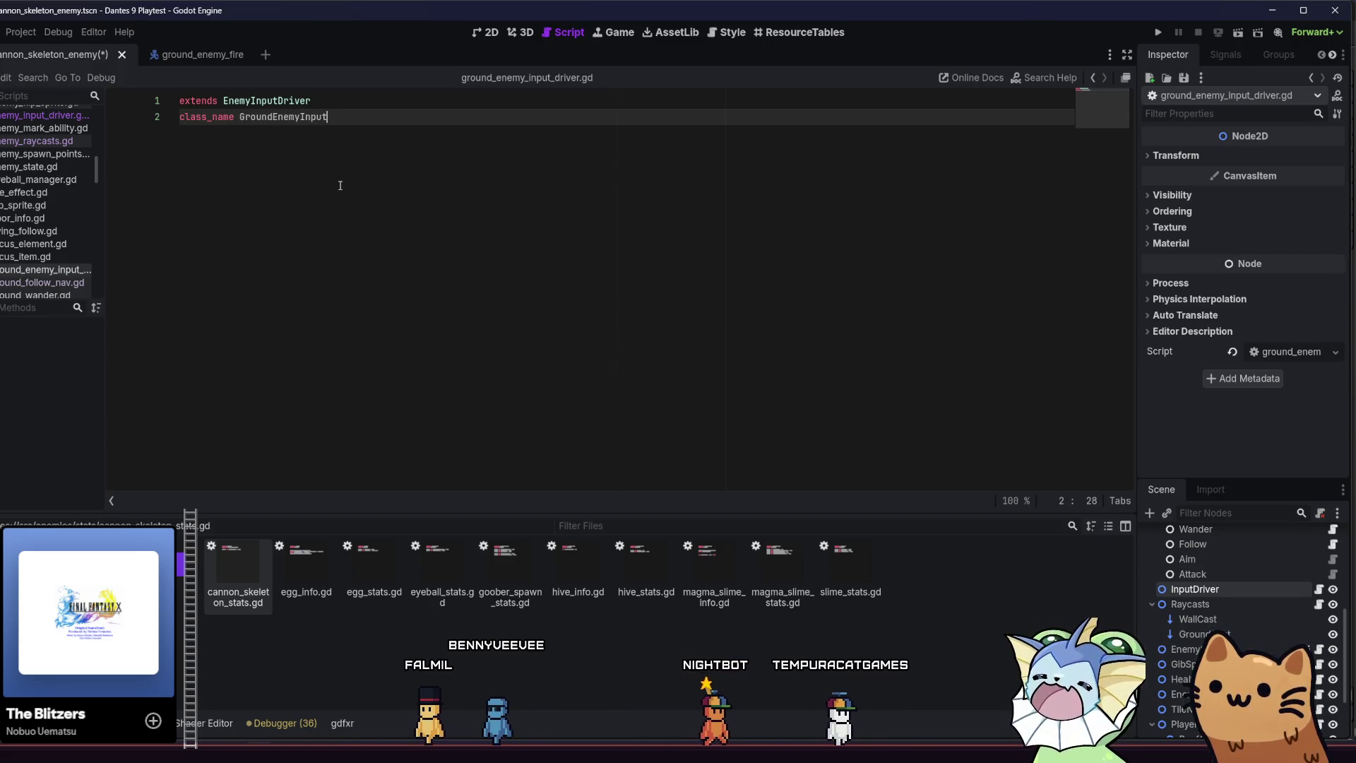
pyautogui.write('Driver')
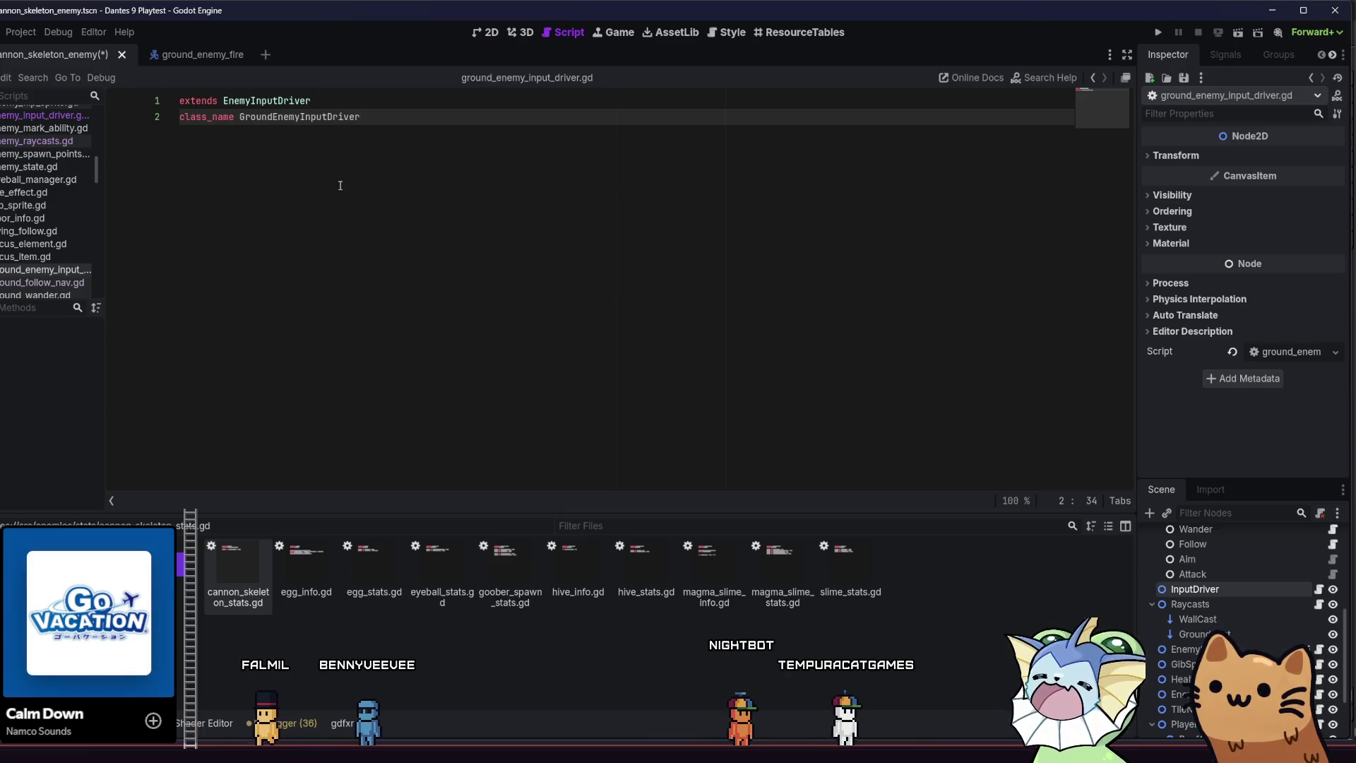
pyautogui.press('Return')
pyautogui.press('Return')
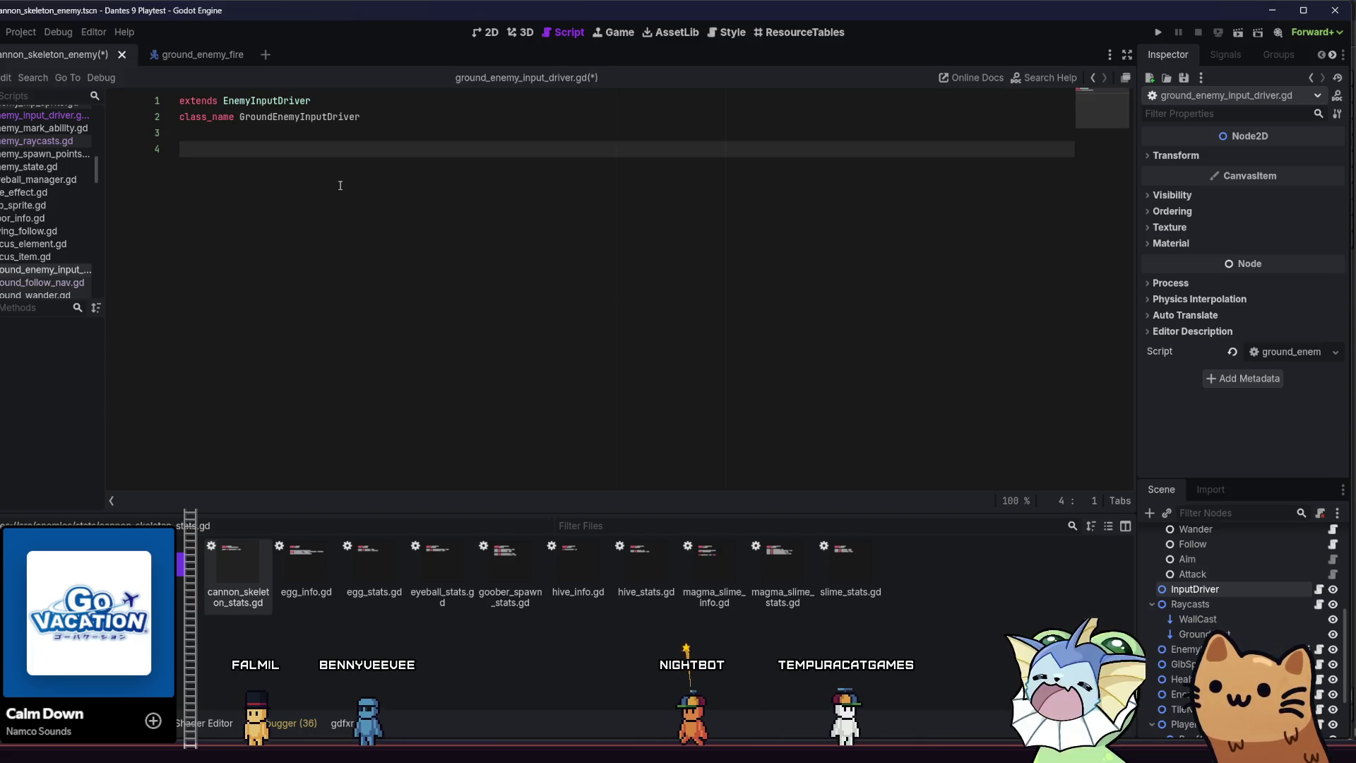
pyautogui.hotkey('ctrl', 'v')
pyautogui.scroll(15, 340, 186)
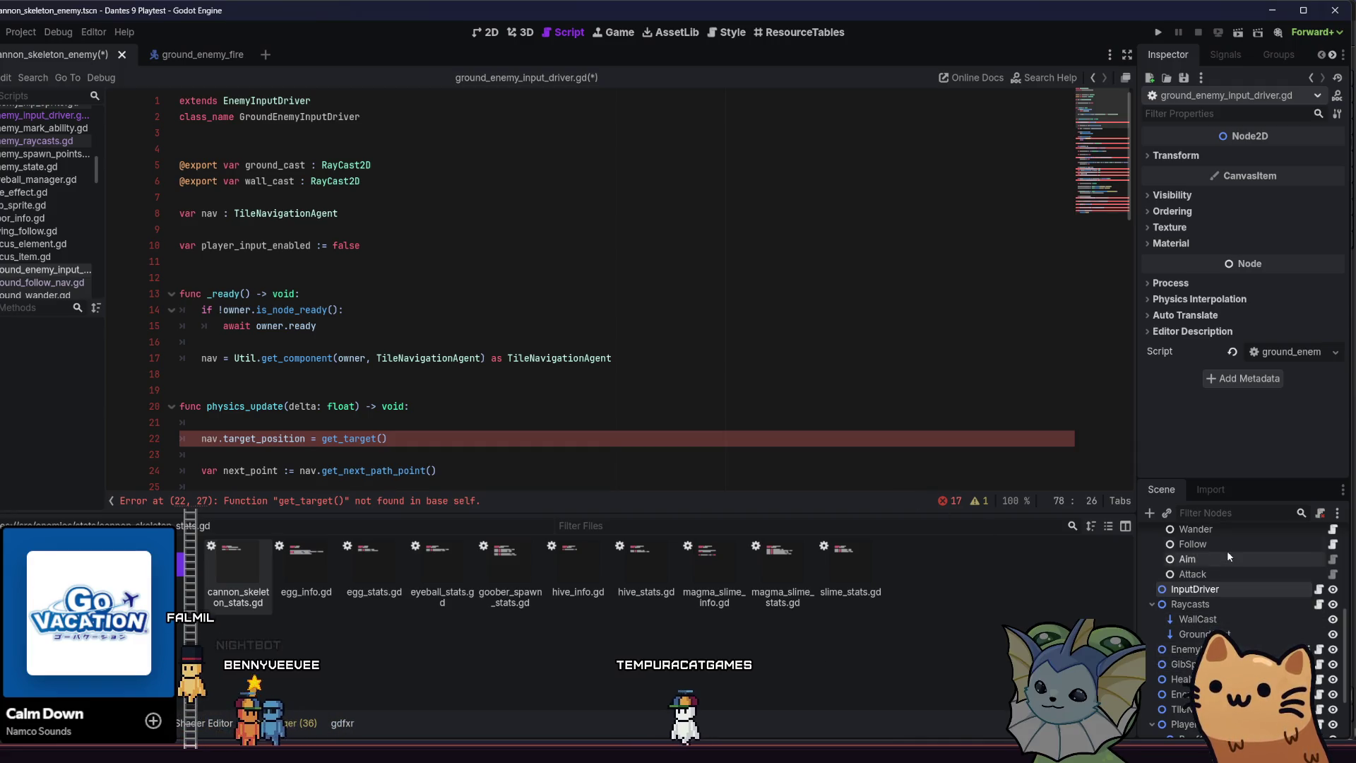
pyautogui.click(1255, 544)
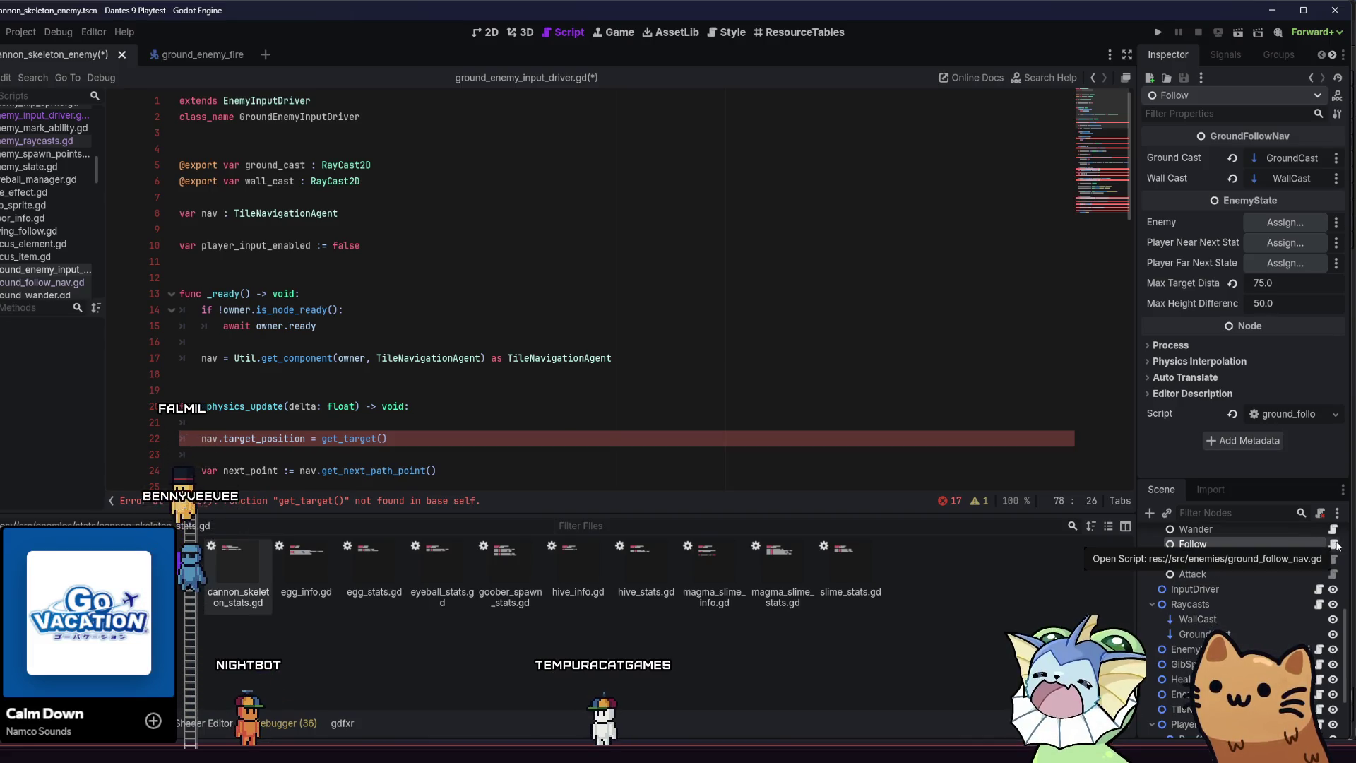
pyautogui.click(1334, 543)
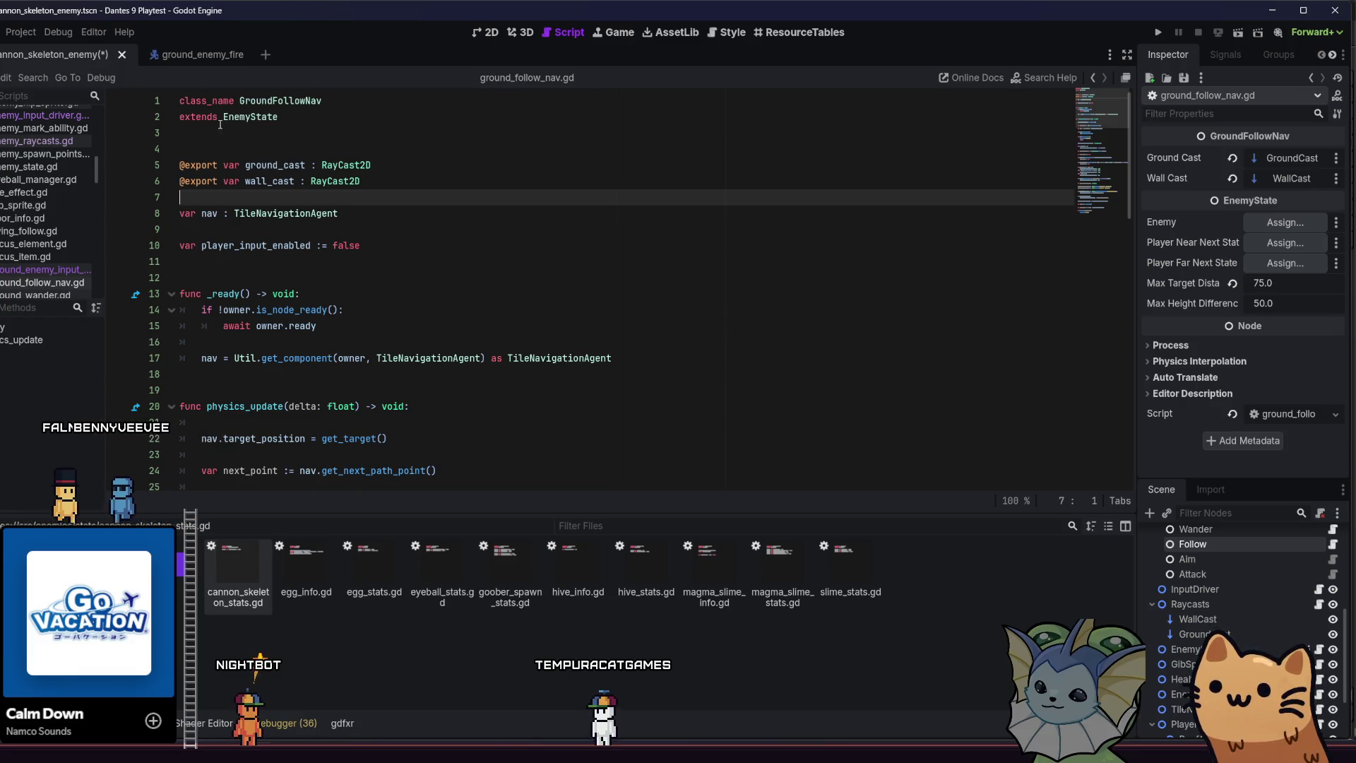
pyautogui.click(241, 117)
pyautogui.keyDown('ctrl'); pyautogui.click(242, 117); pyautogui.keyUp('ctrl')
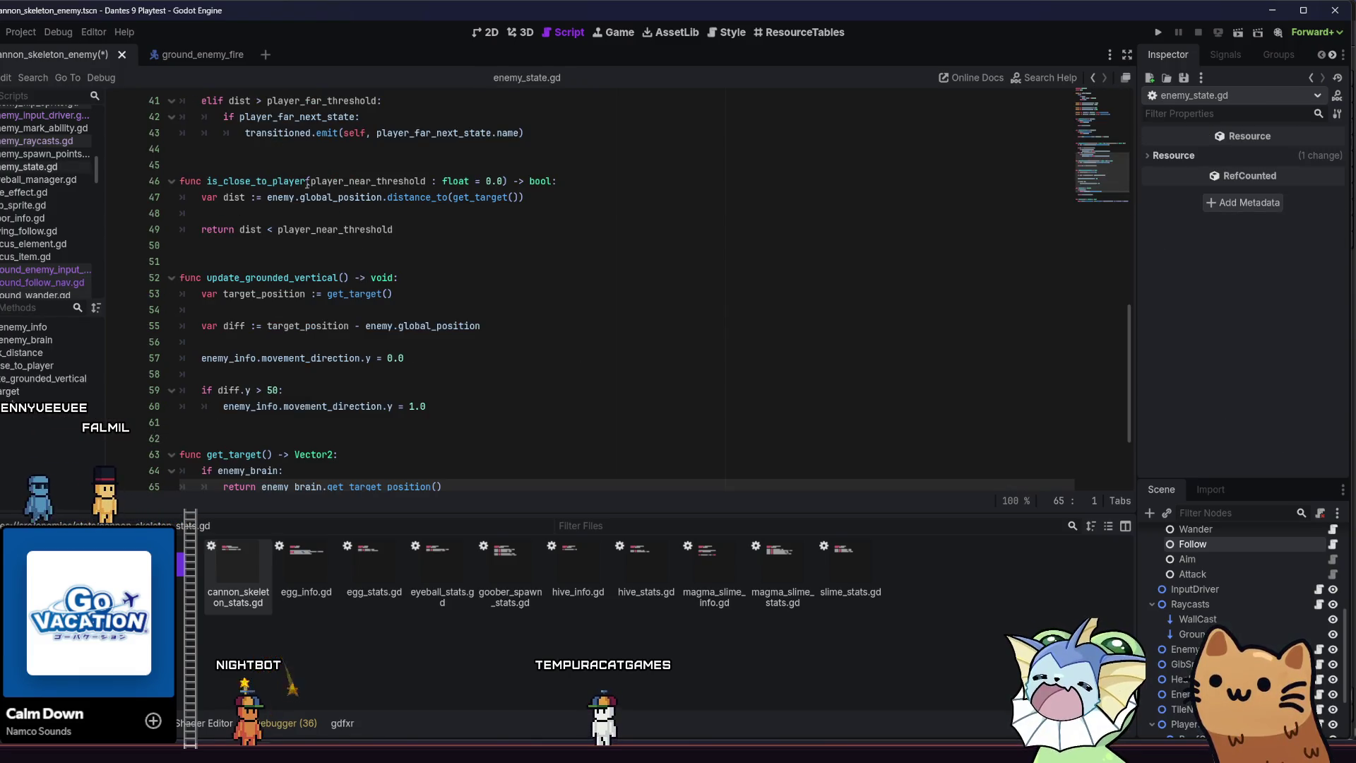
pyautogui.scroll(-2, 354, 241)
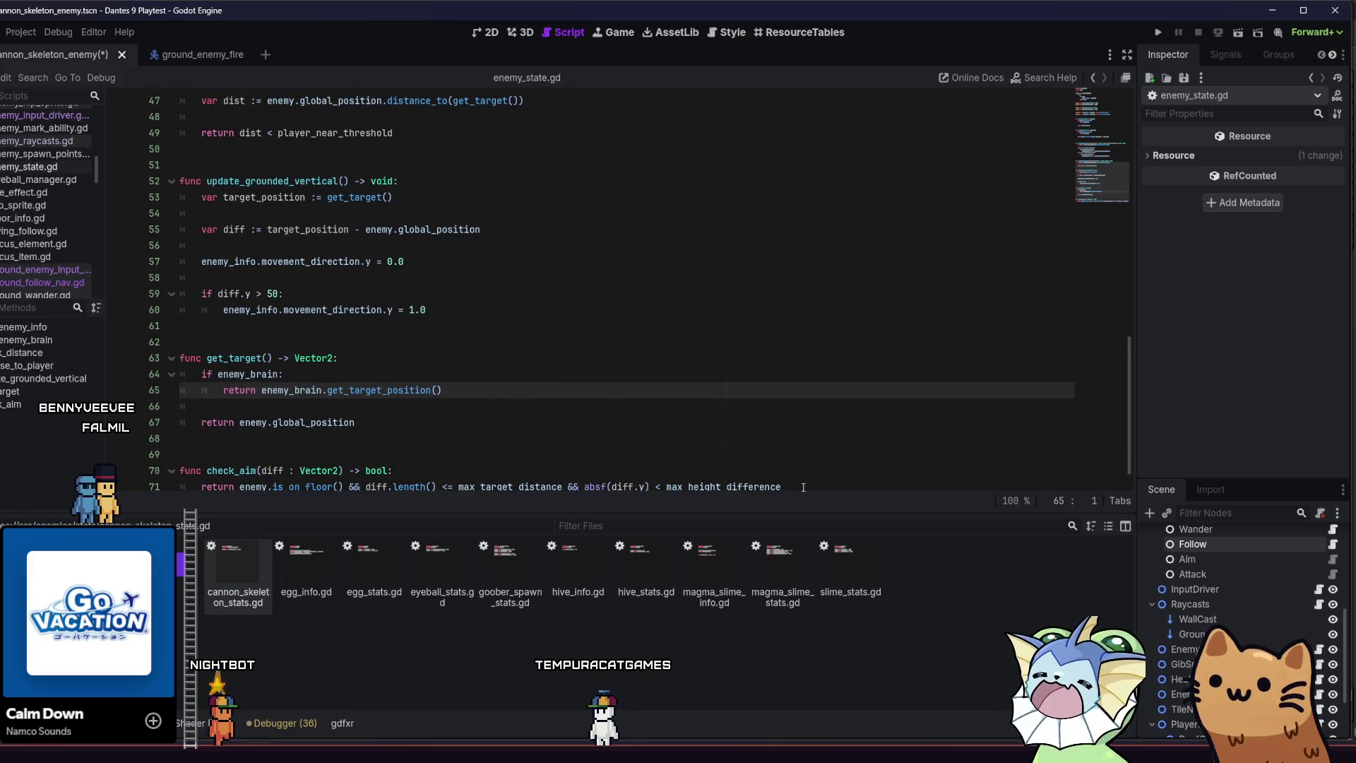
pyautogui.click(1208, 618)
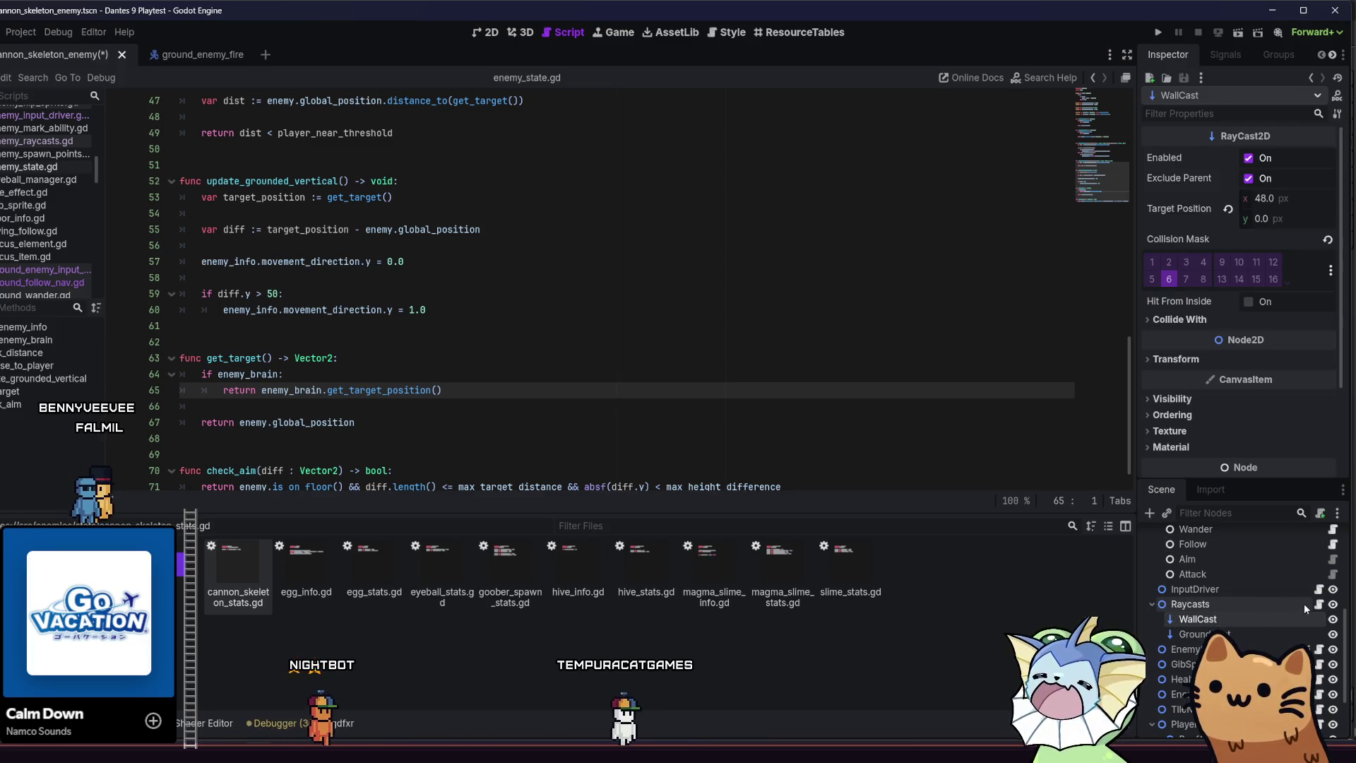
pyautogui.click(1318, 589)
pyautogui.click(362, 219)
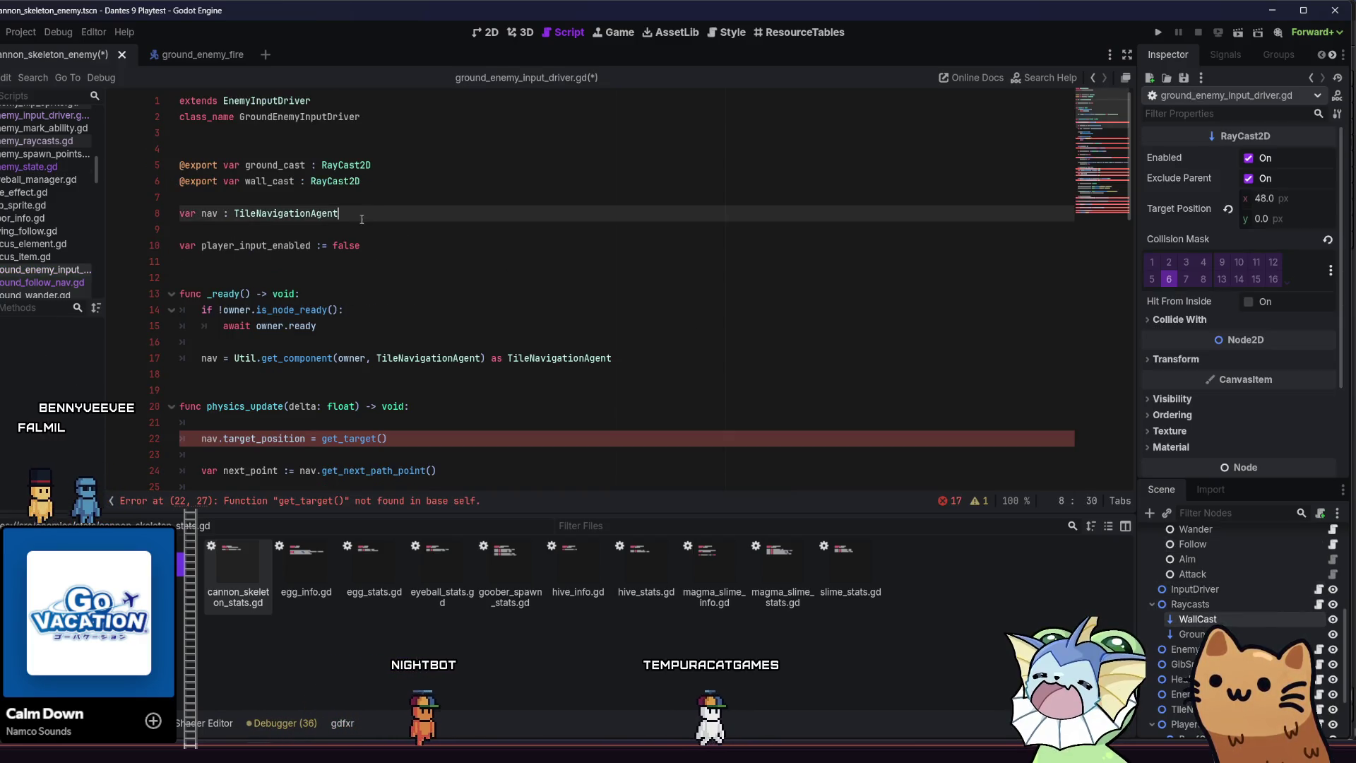
pyautogui.click(435, 254)
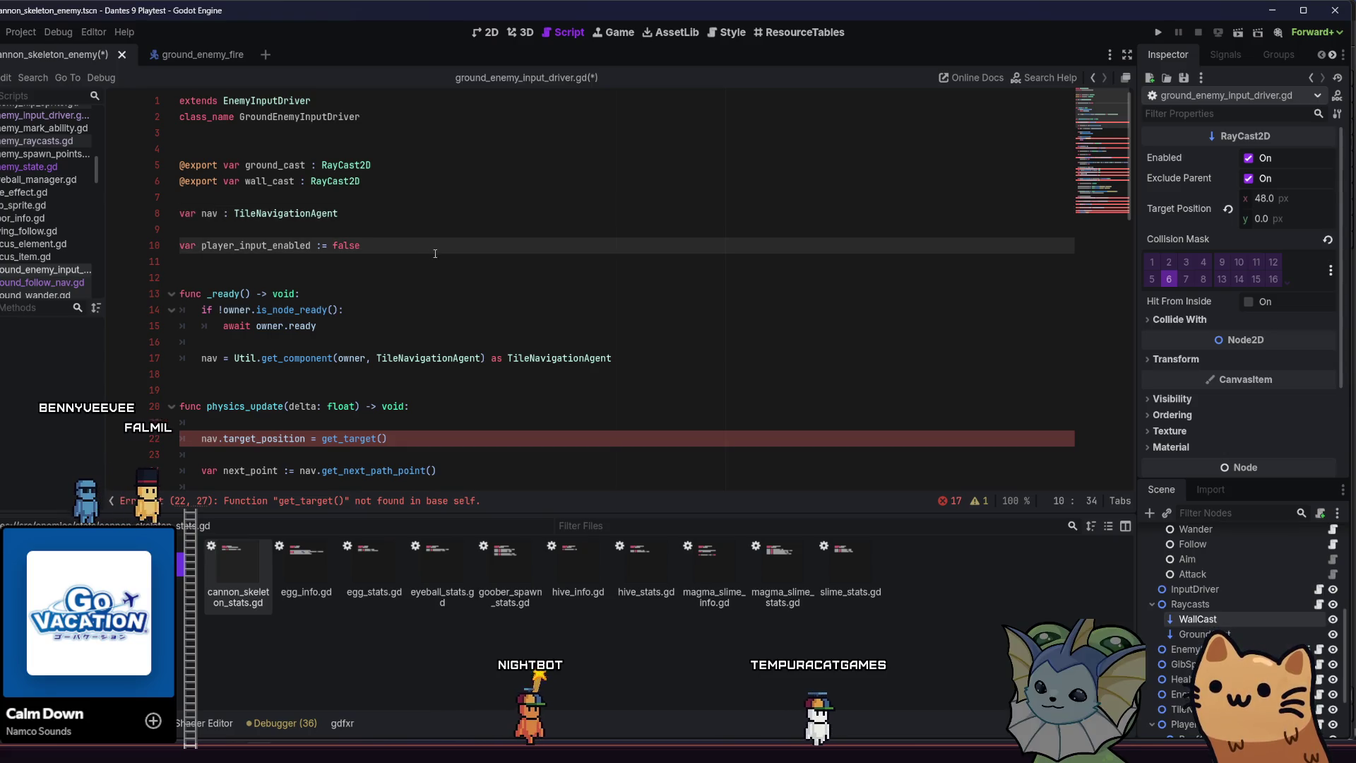
# Add 'var target_position : Vector2' and replace get_target() on line 24 with target_position.
pyautogui.press('Return')
pyautogui.press('Return')
pyautogui.write('var target_position : Vect')
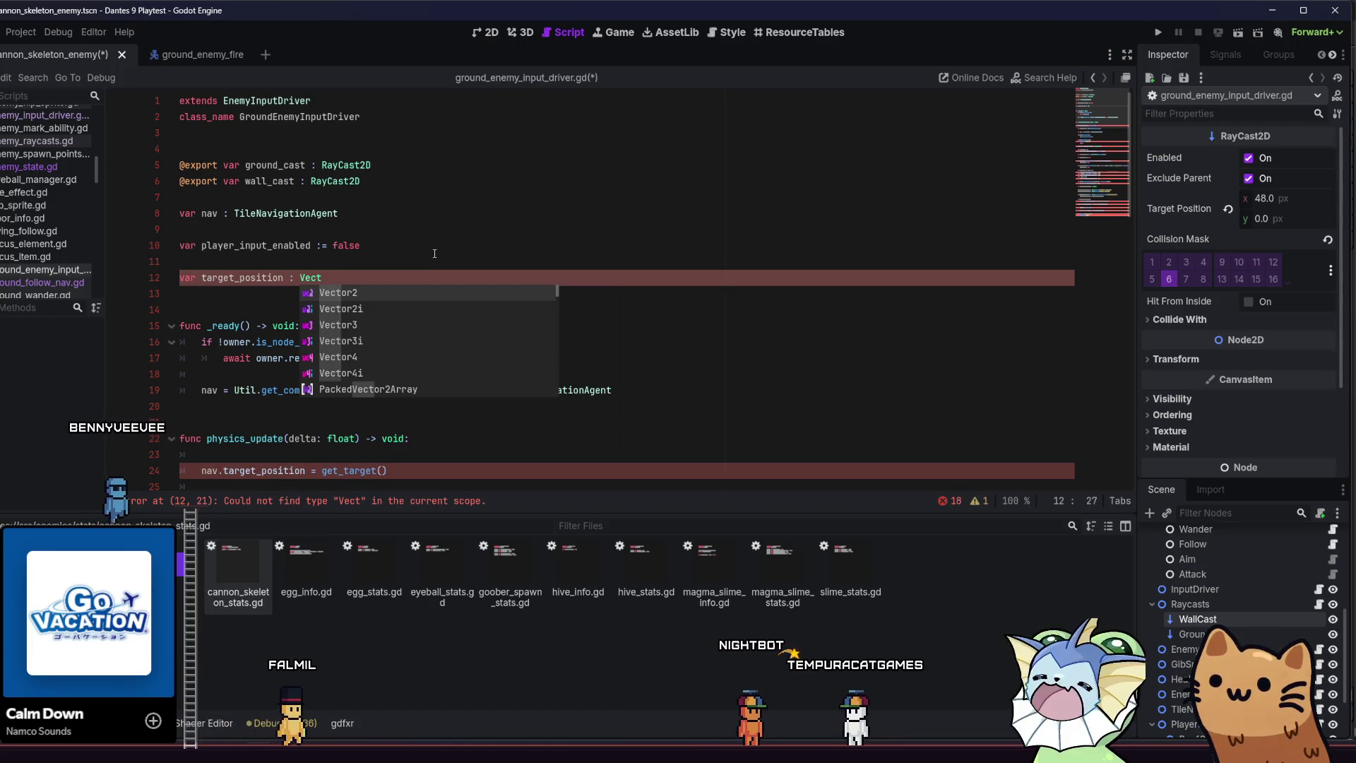
pyautogui.press('Return')
pyautogui.scroll(-2, 435, 283)
pyautogui.click(372, 373)
pyautogui.moveTo(387, 374); pyautogui.dragTo(321, 373)
pyautogui.scroll(-10, 441, 372)
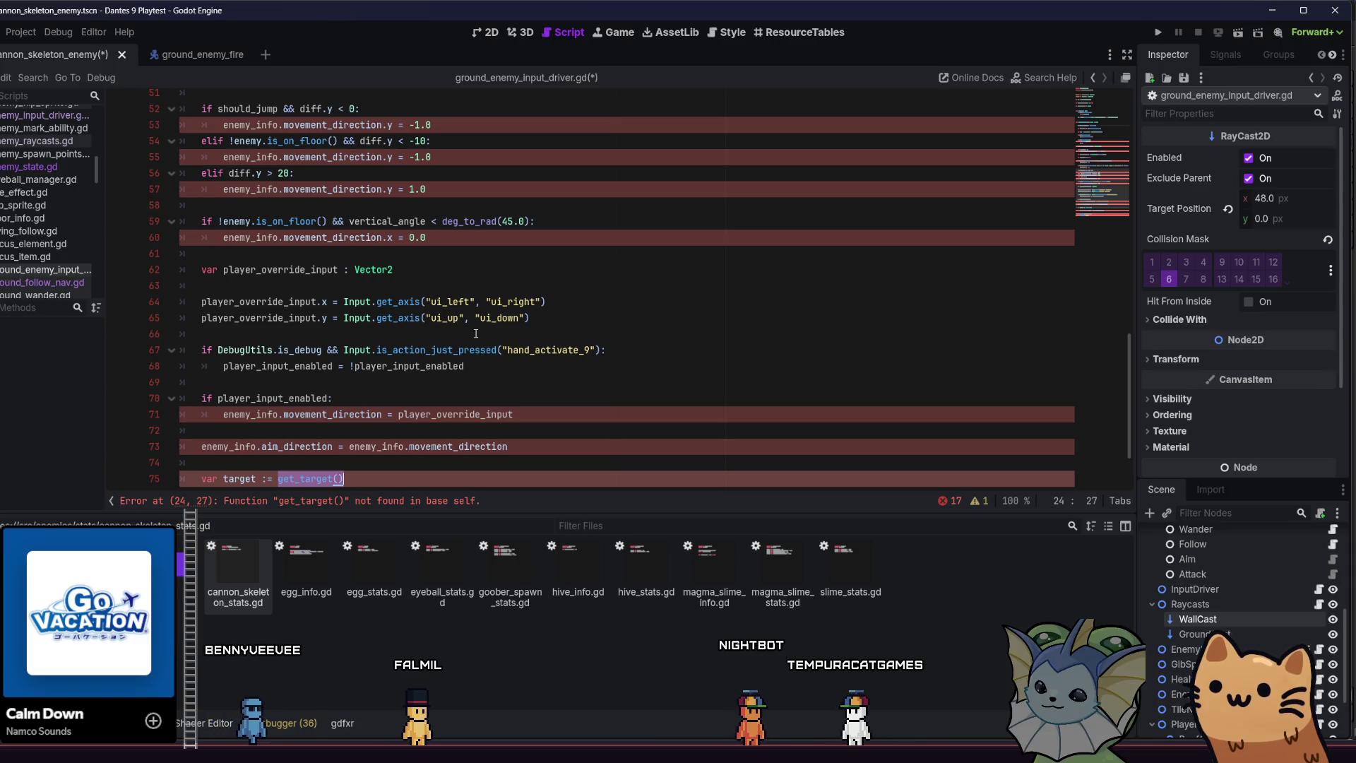
pyautogui.scroll(-2, 476, 333)
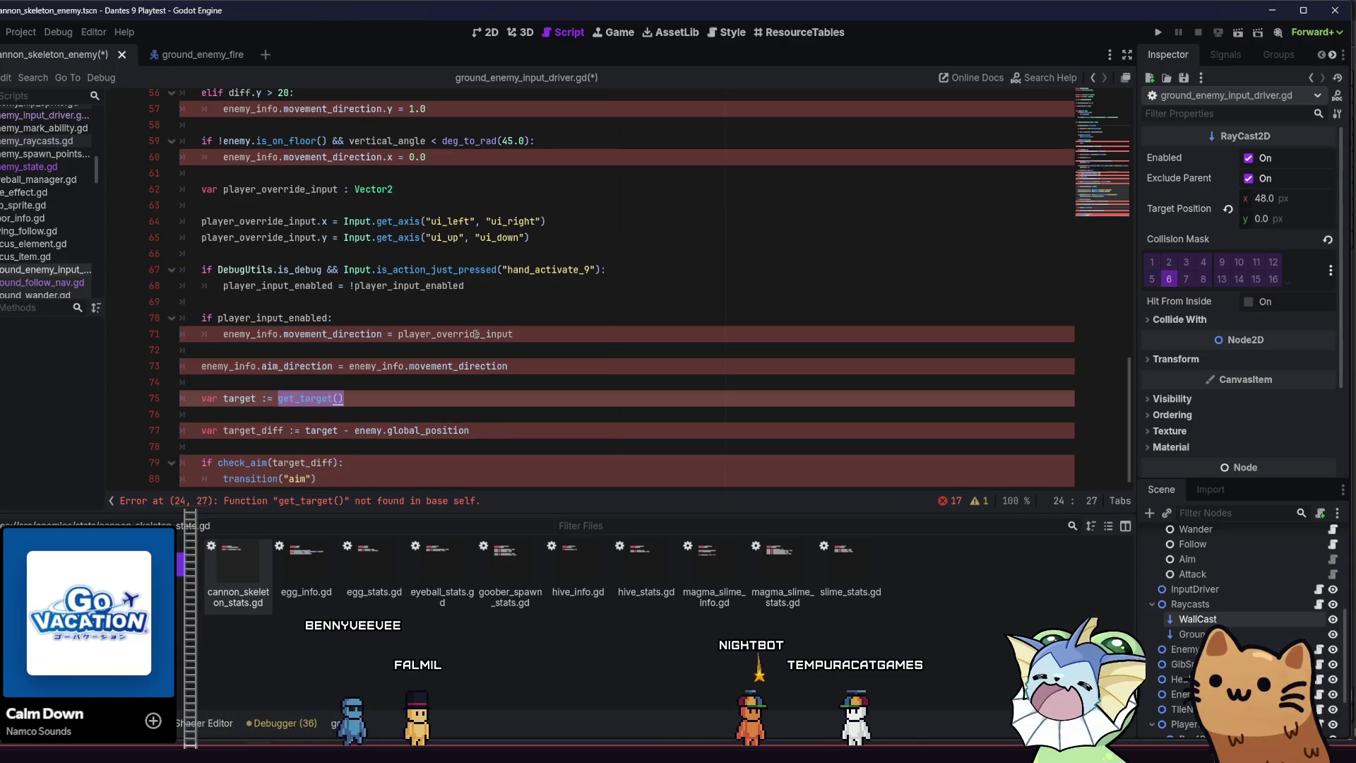
pyautogui.write('target')
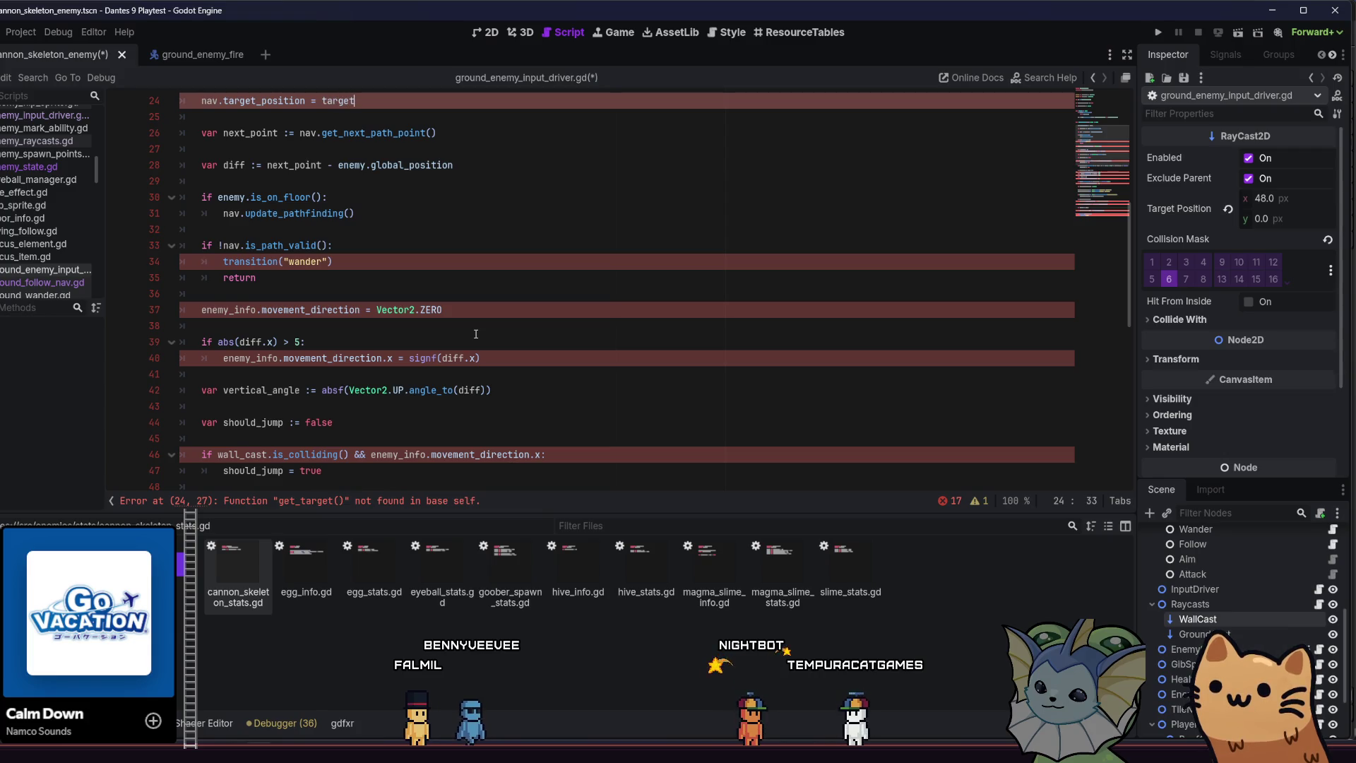
pyautogui.write('_position')
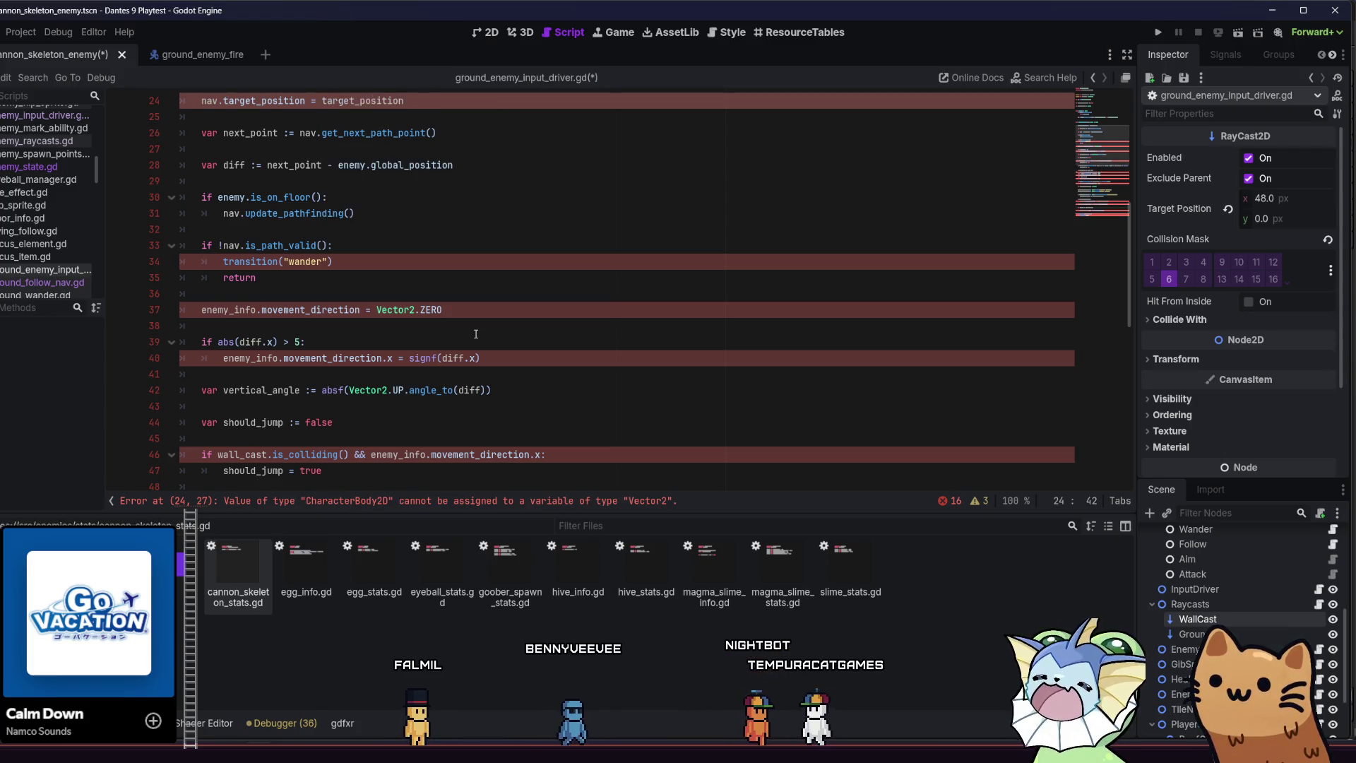
# Delete the is_path_valid wander block on lines 33–35.
pyautogui.click(456, 332)
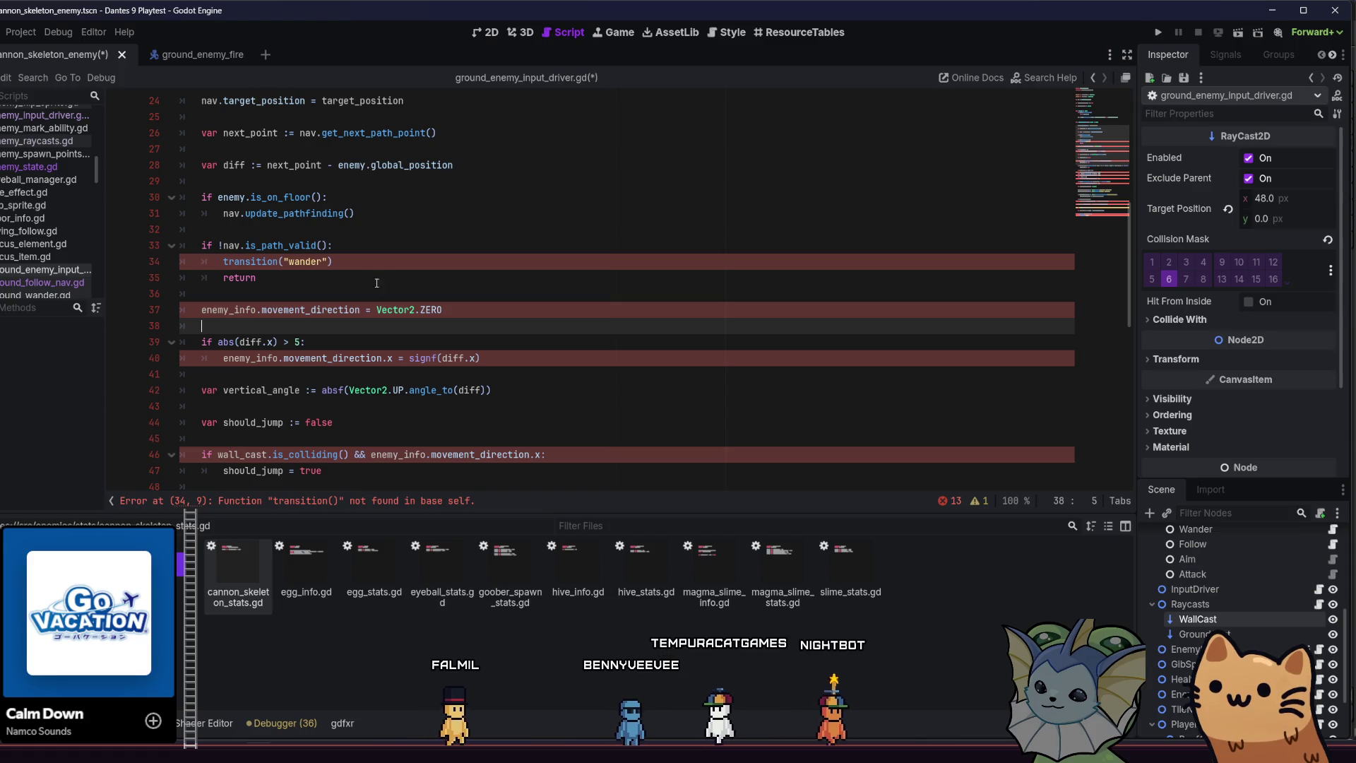
pyautogui.scroll(8, 389, 281)
pyautogui.scroll(-8, 343, 288)
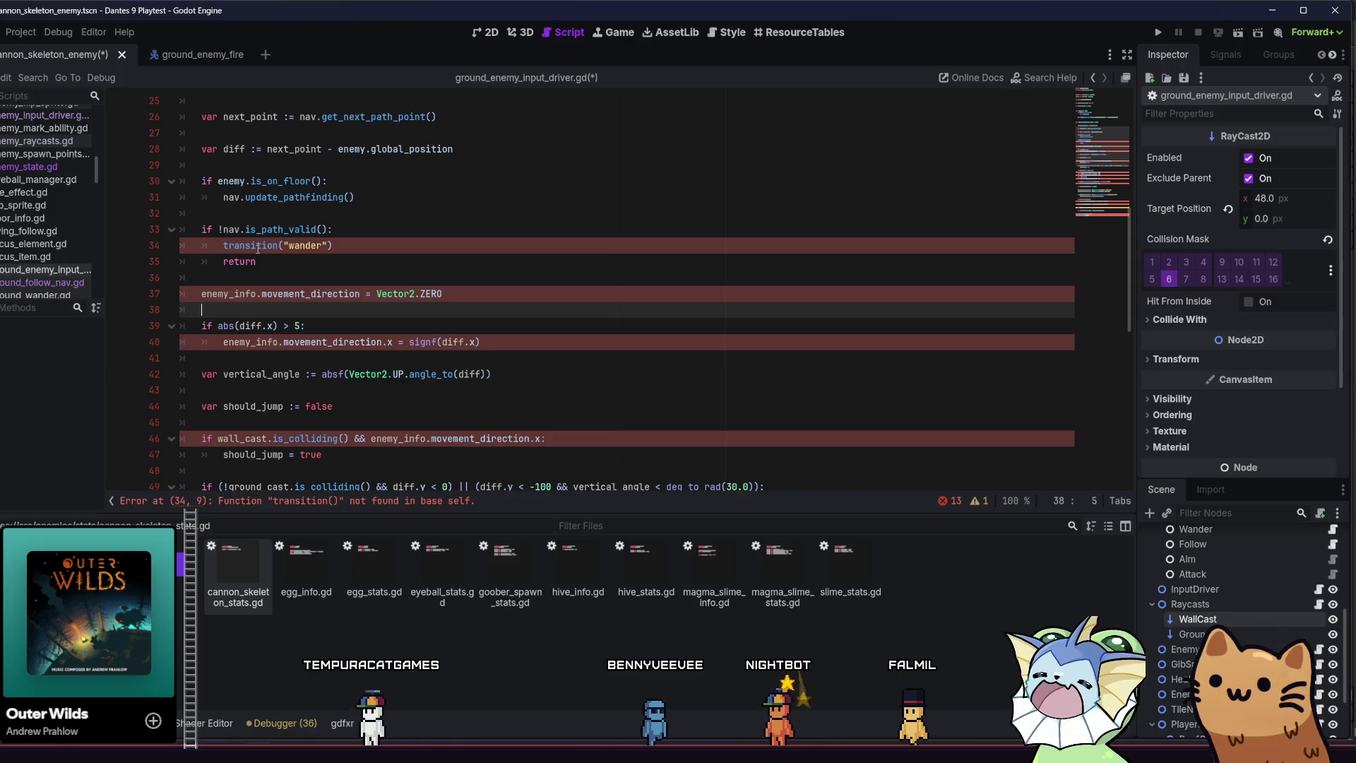
pyautogui.moveTo(271, 261); pyautogui.dragTo(190, 233)
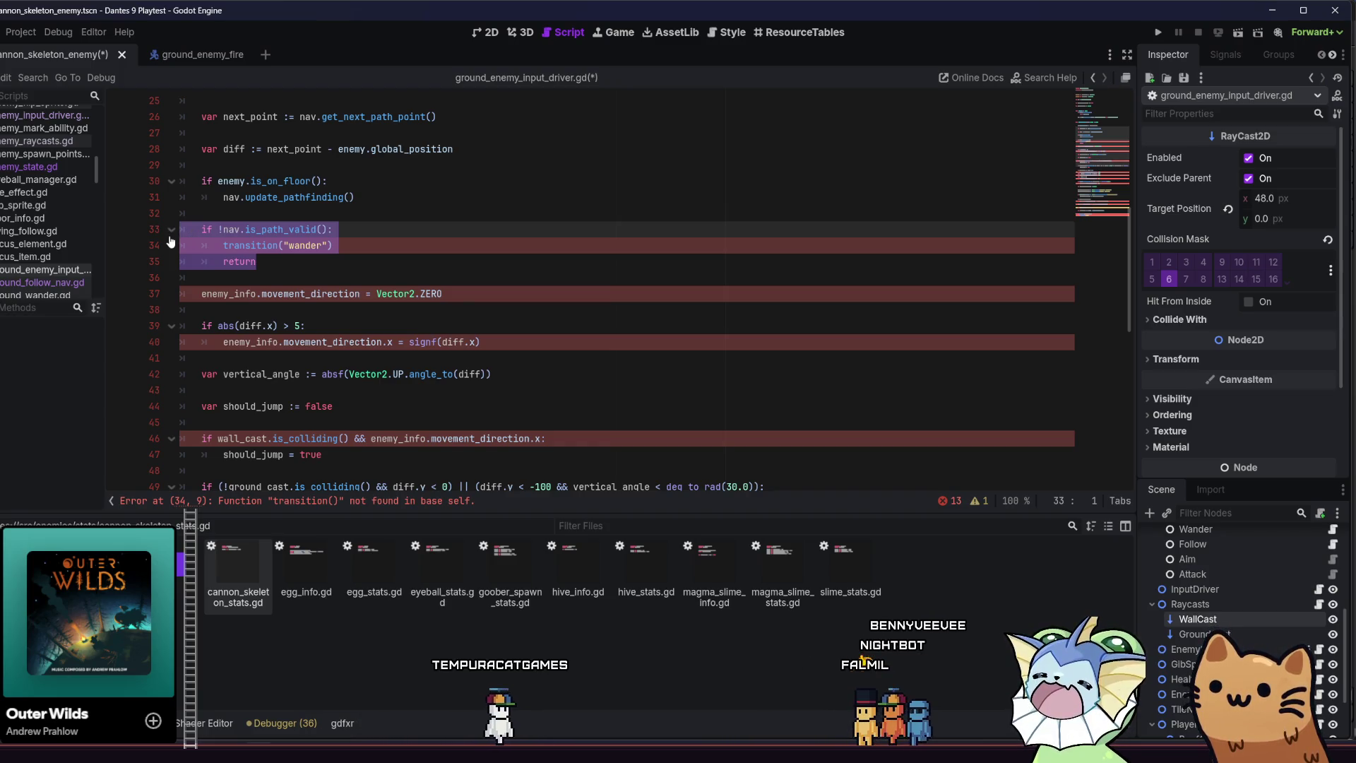
pyautogui.press('BackSpace')
pyautogui.press('BackSpace')
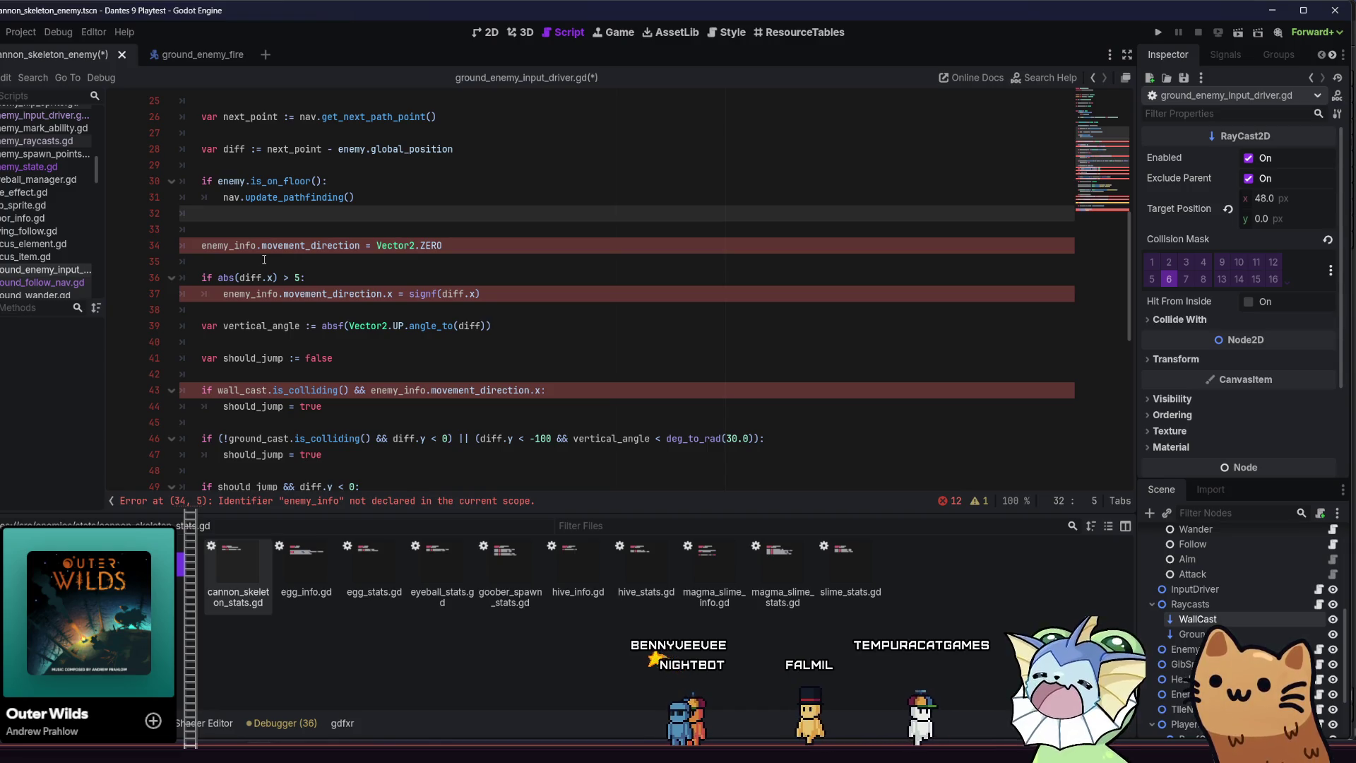
pyautogui.scroll(8, 264, 259)
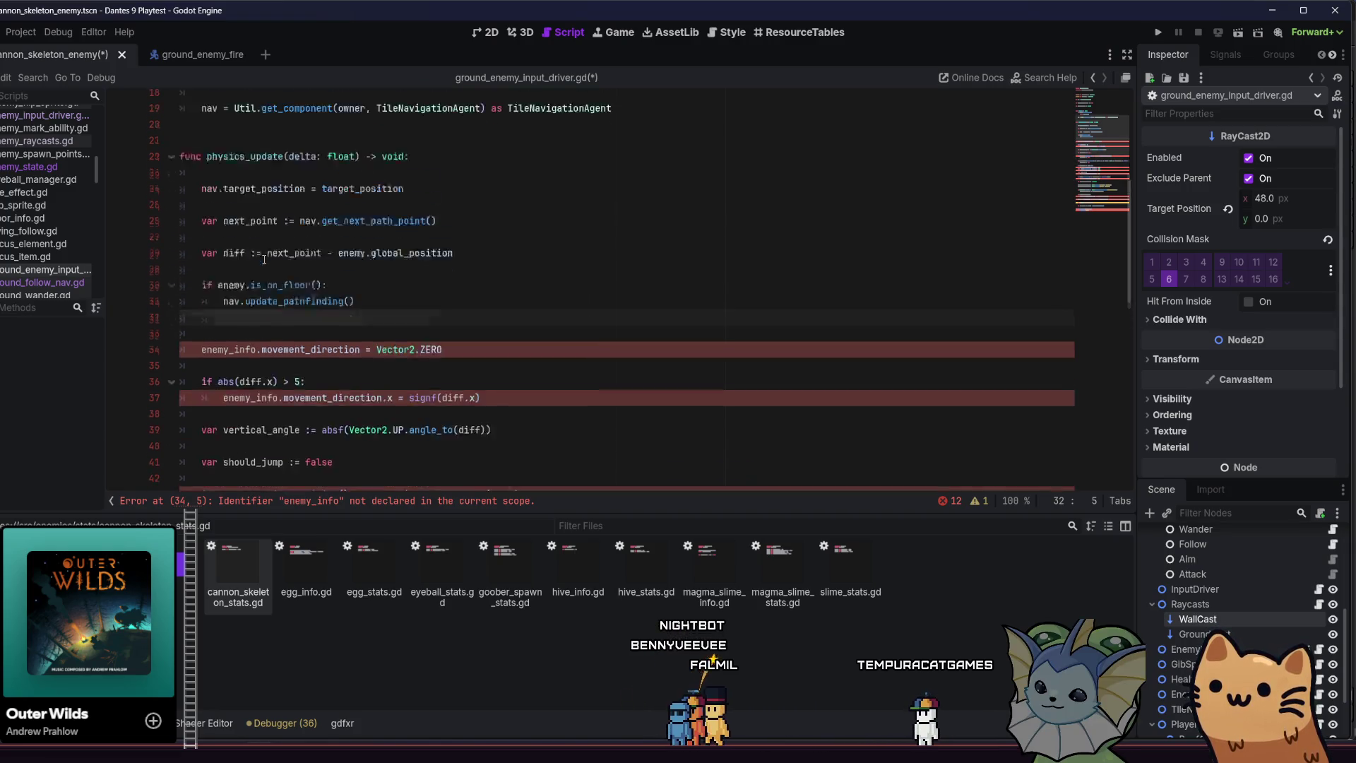
# Add and then remove a blank line after the target_position declaration.
pyautogui.click(407, 246)
pyautogui.click(409, 276)
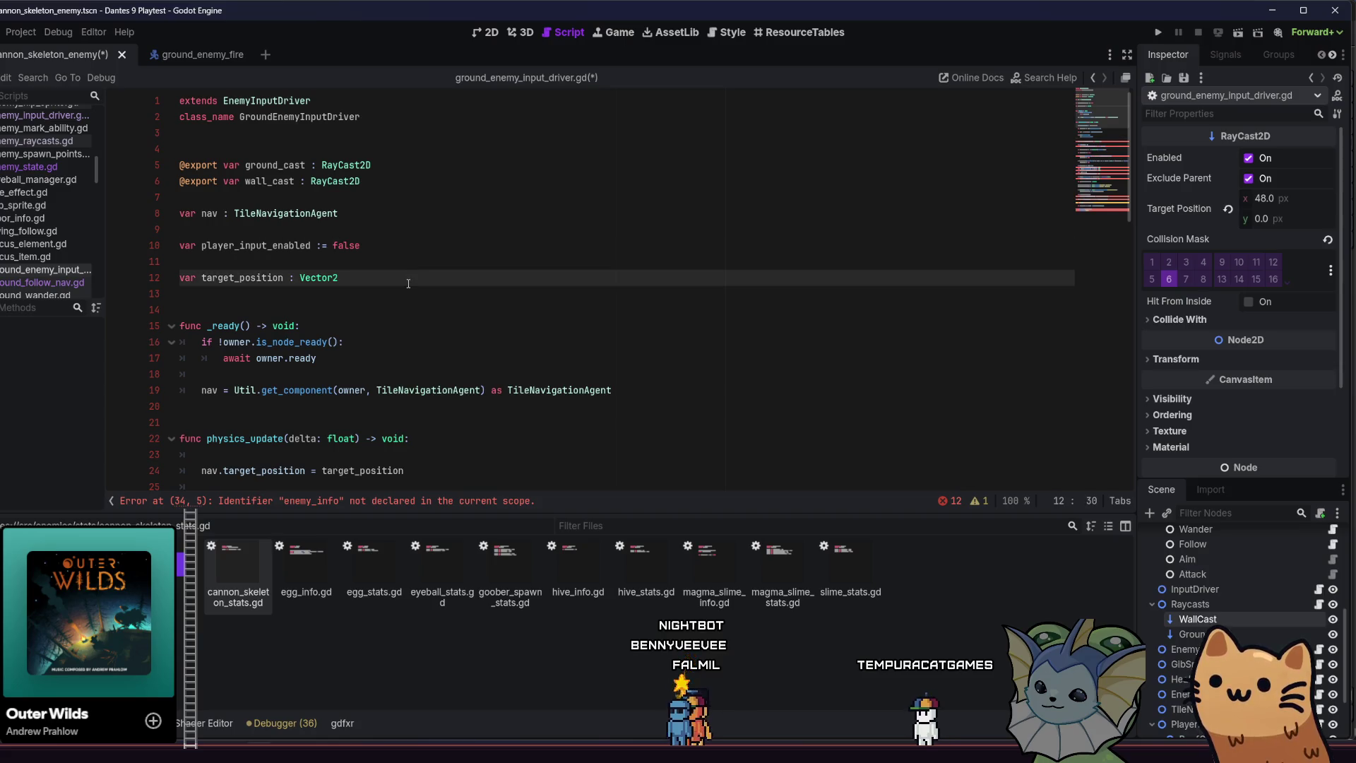
pyautogui.press('Return')
pyautogui.press('Return')
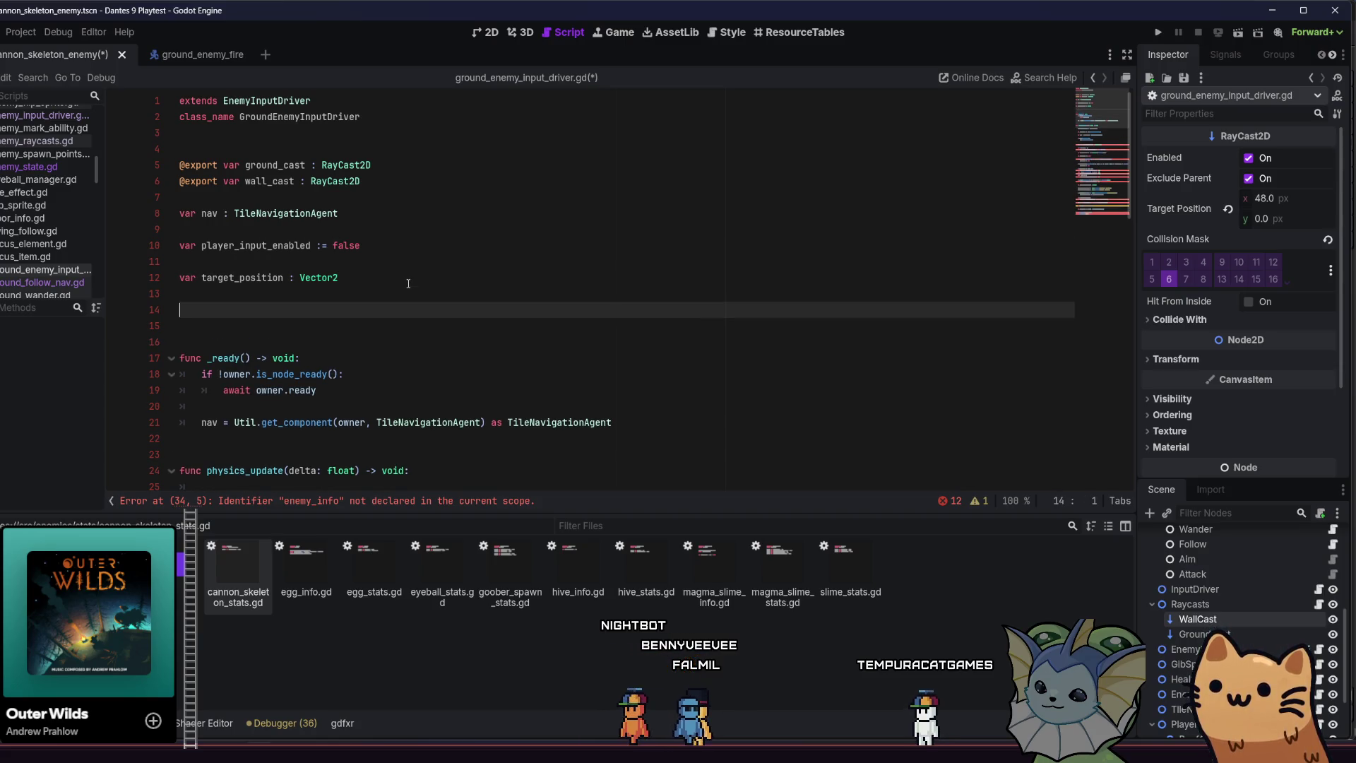
pyautogui.press('BackSpace')
pyautogui.press('BackSpace')
pyautogui.scroll(-6, 408, 283)
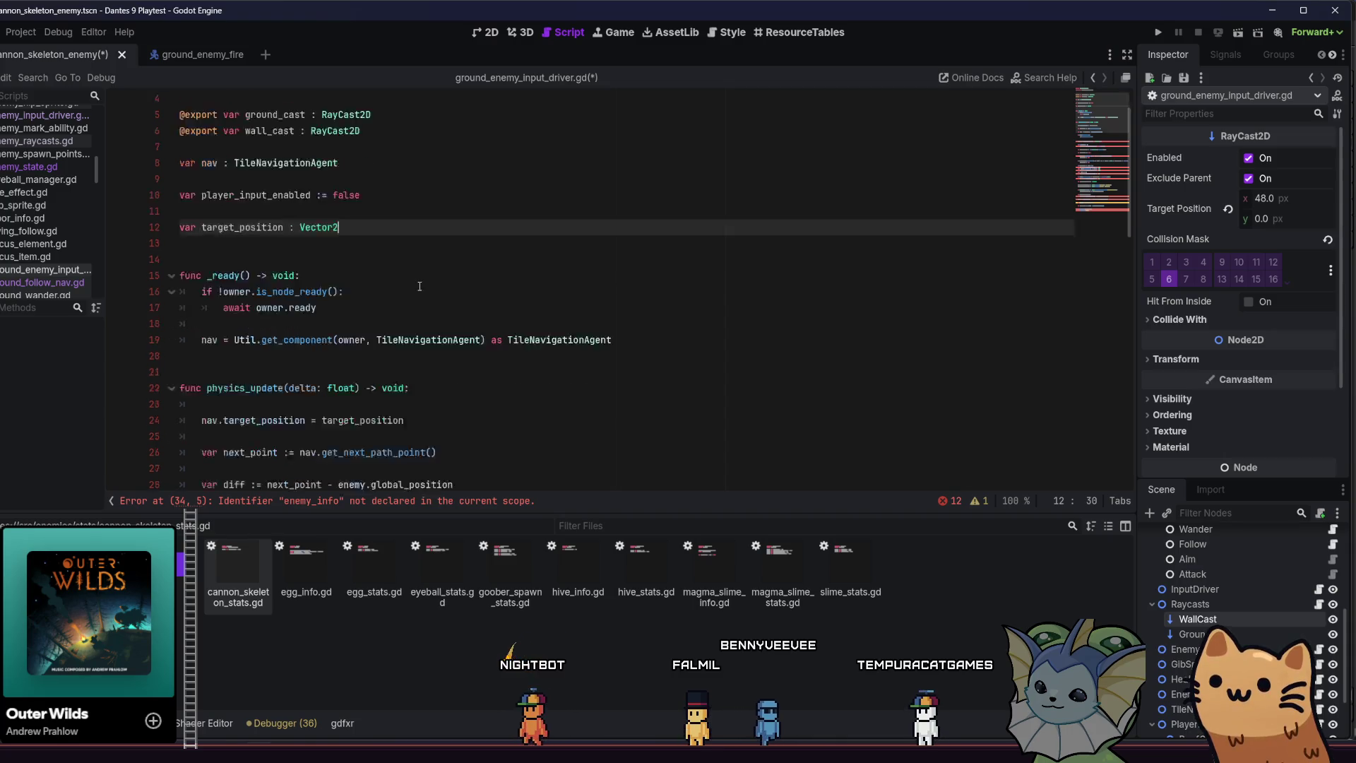
# Replace enemy_info.movement_direction on line 34 with move_direction and jump to its declaration.
pyautogui.click(326, 342)
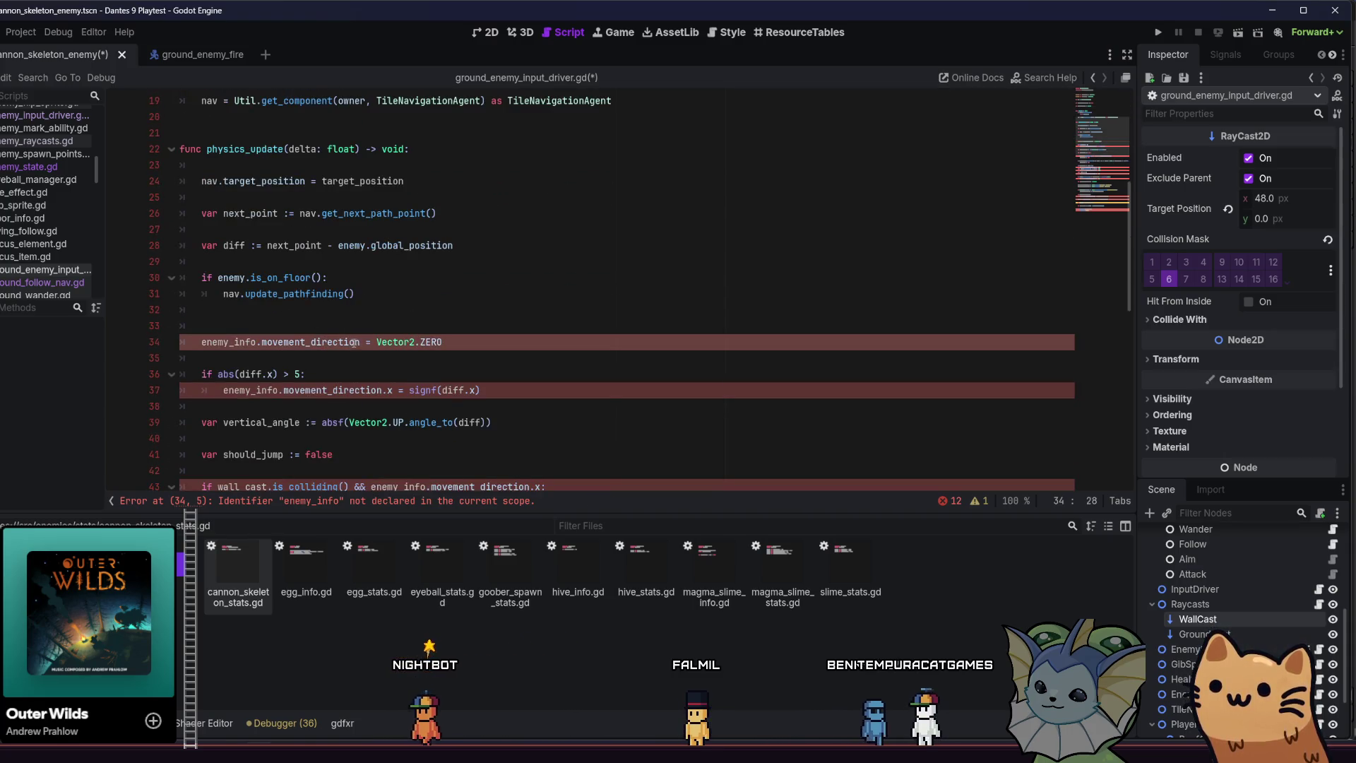
pyautogui.moveTo(360, 342); pyautogui.dragTo(196, 348)
pyautogui.write('moe')
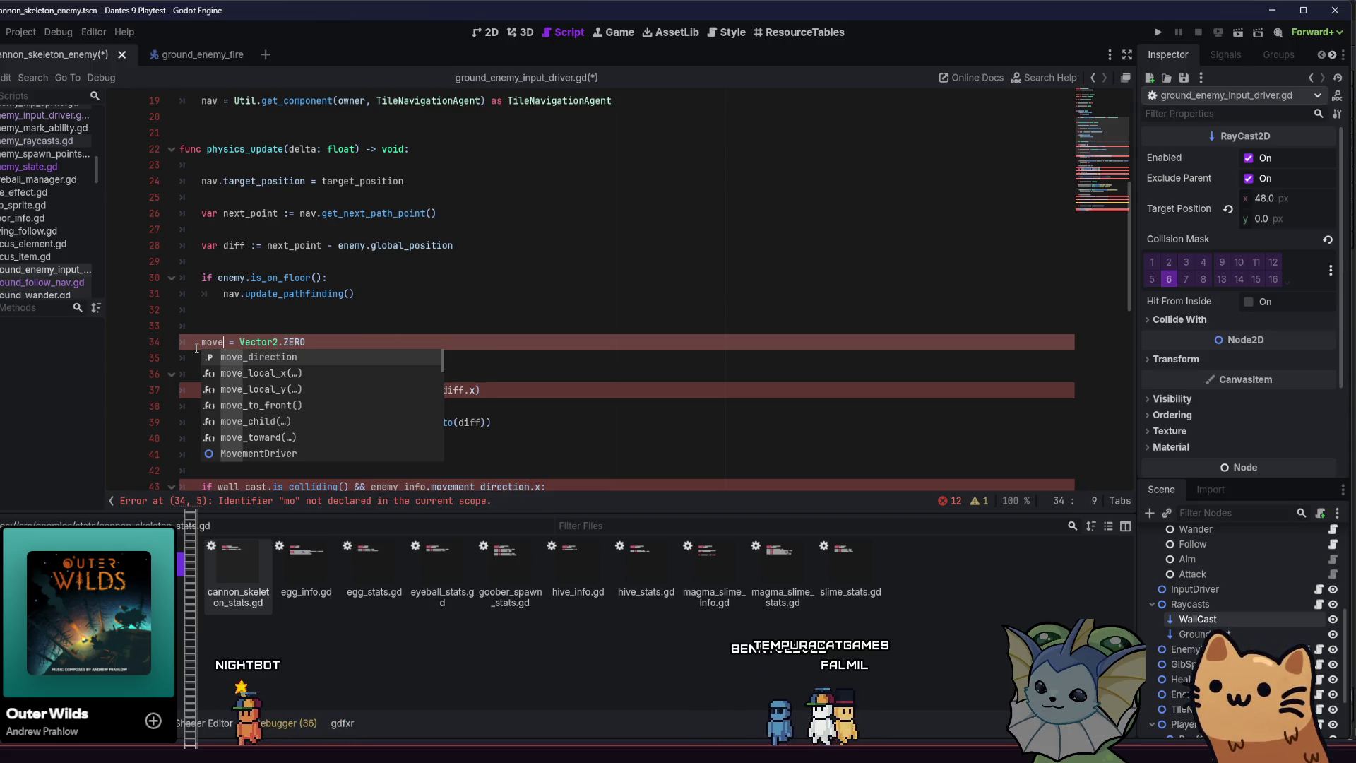
pyautogui.press('Return')
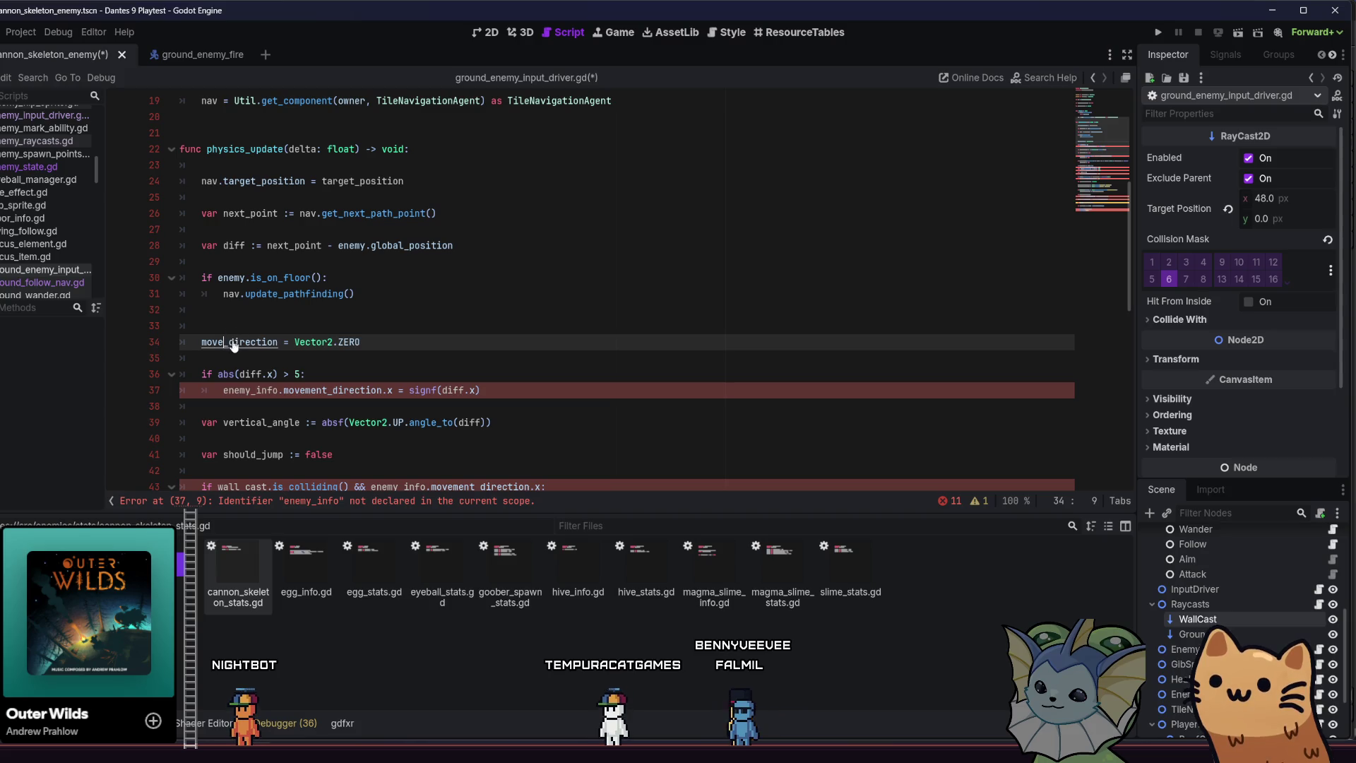
pyautogui.keyDown('ctrl'); pyautogui.click(234, 342); pyautogui.keyUp('ctrl')
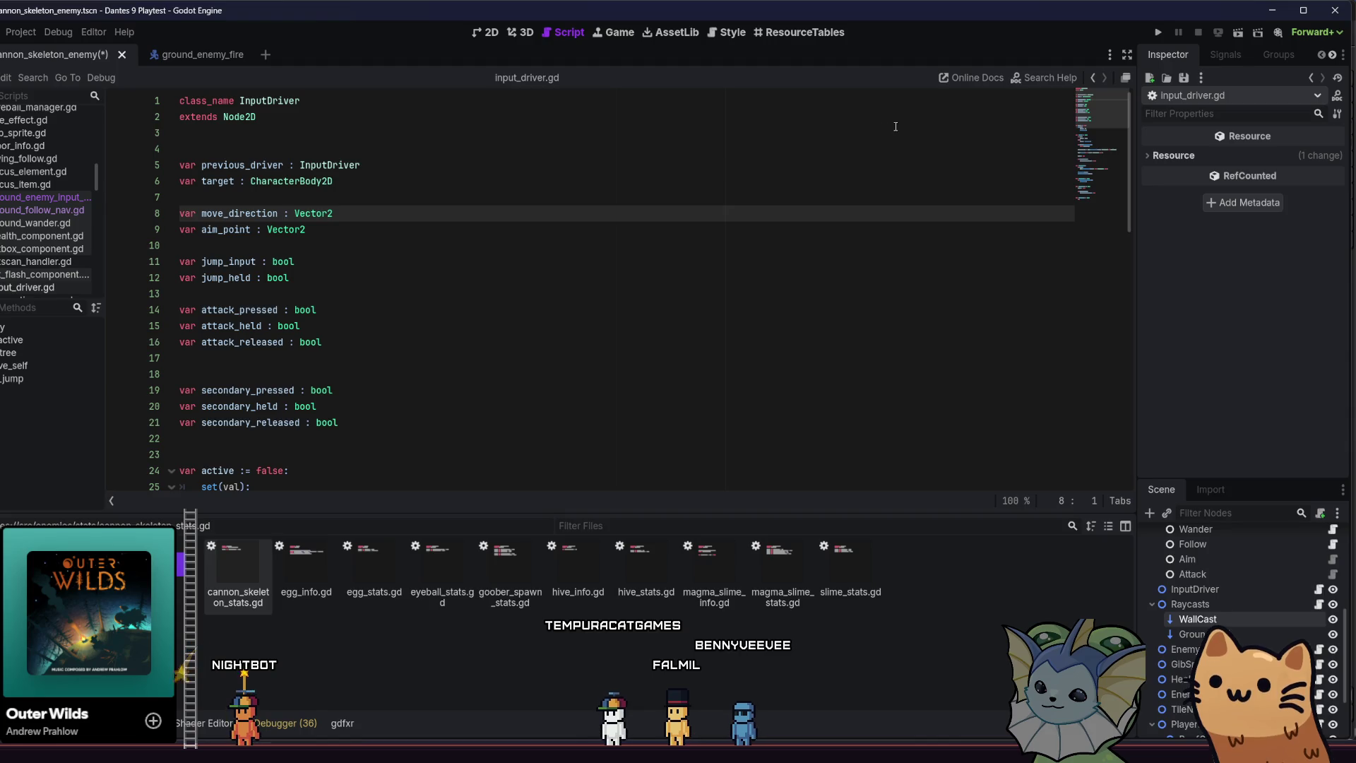
# Step back and forward through history, then reopen ground_enemy_input_driver.gd from the scripts list.
pyautogui.click(1093, 79)
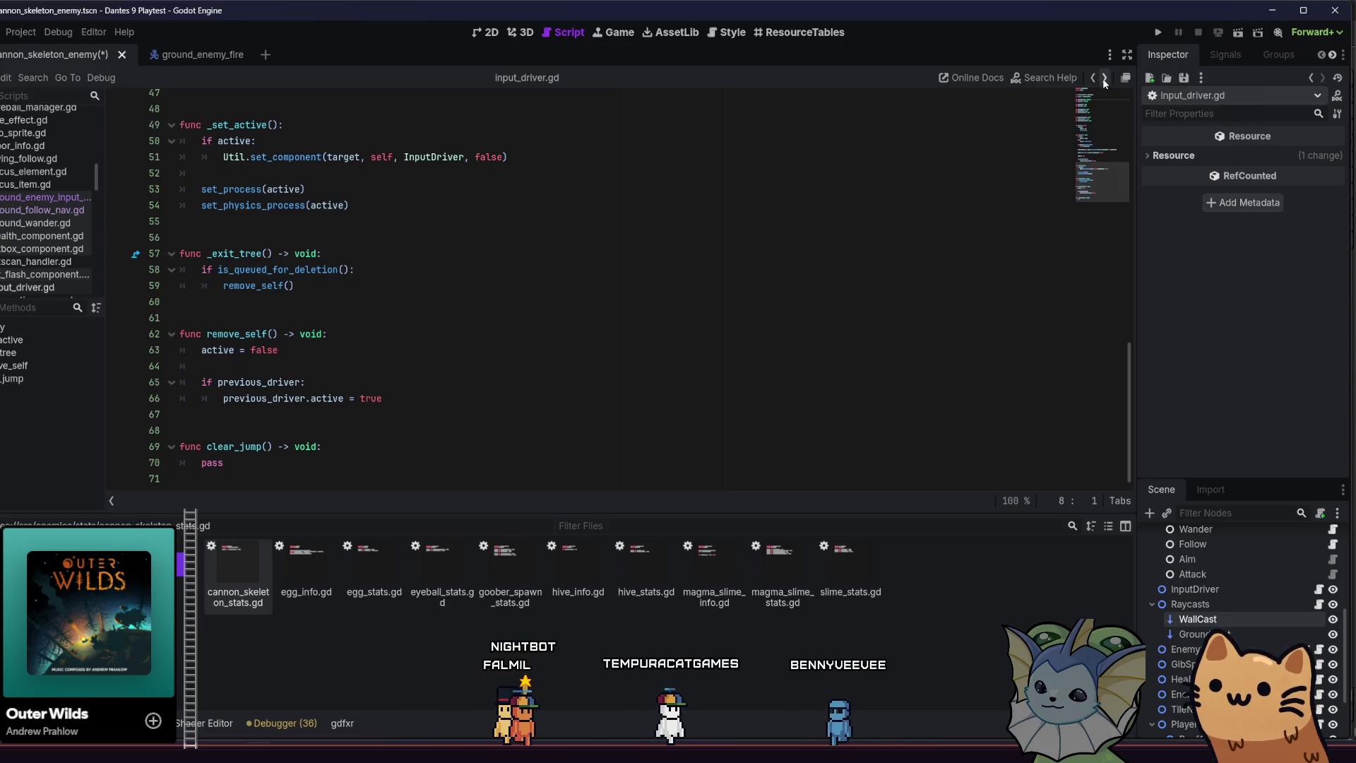
pyautogui.click(1105, 79)
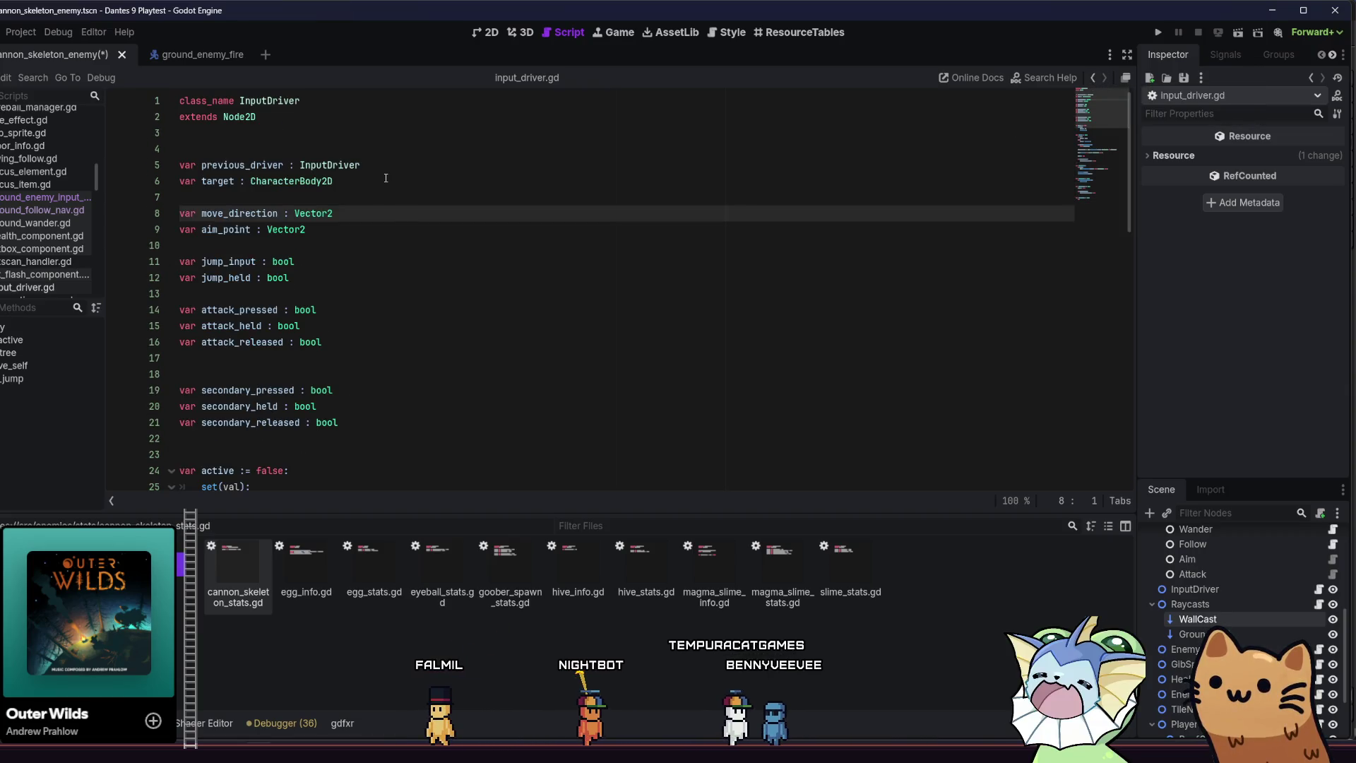
pyautogui.click(48, 198)
pyautogui.scroll(-2, 219, 349)
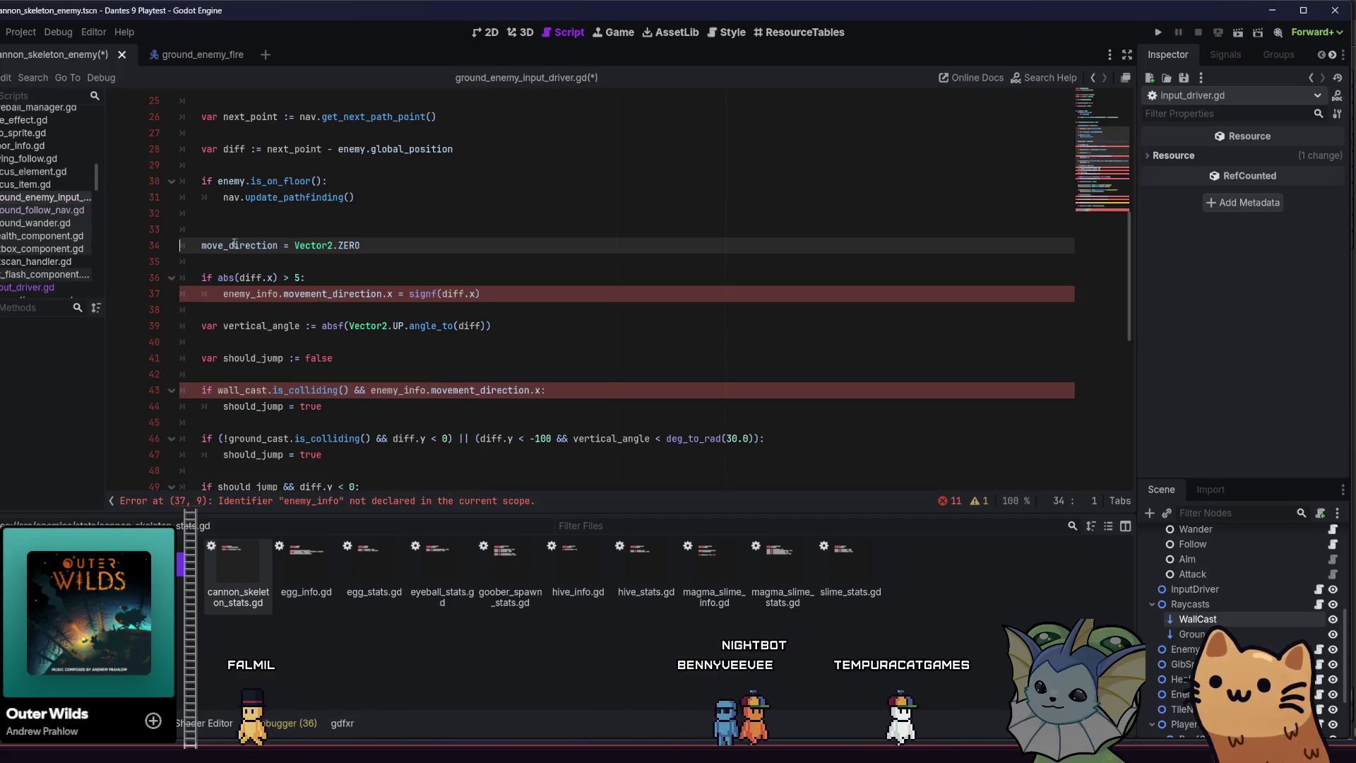
# Replace every enemy_info.movement_direction with move_direction, starting at line 37.
pyautogui.moveTo(381, 293); pyautogui.dragTo(223, 293)
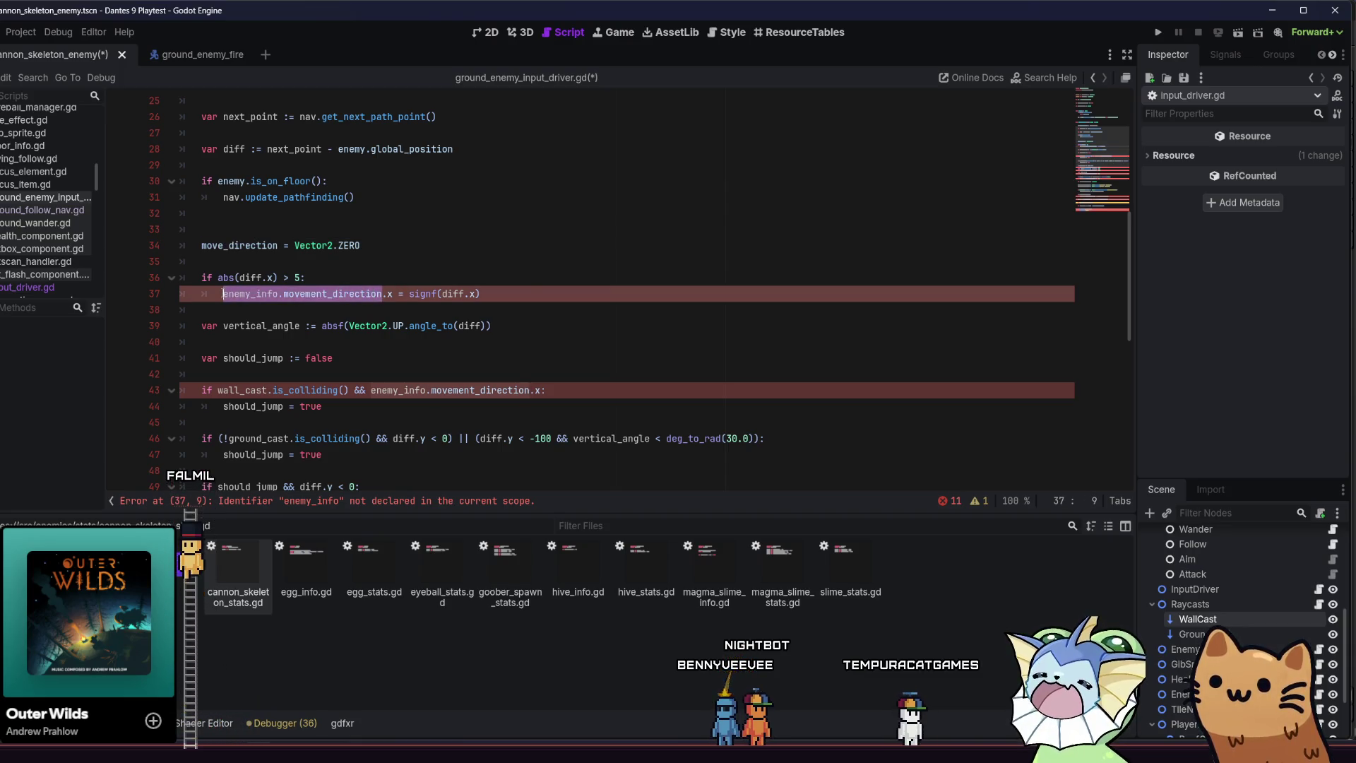
pyautogui.scroll(-3, 369, 365)
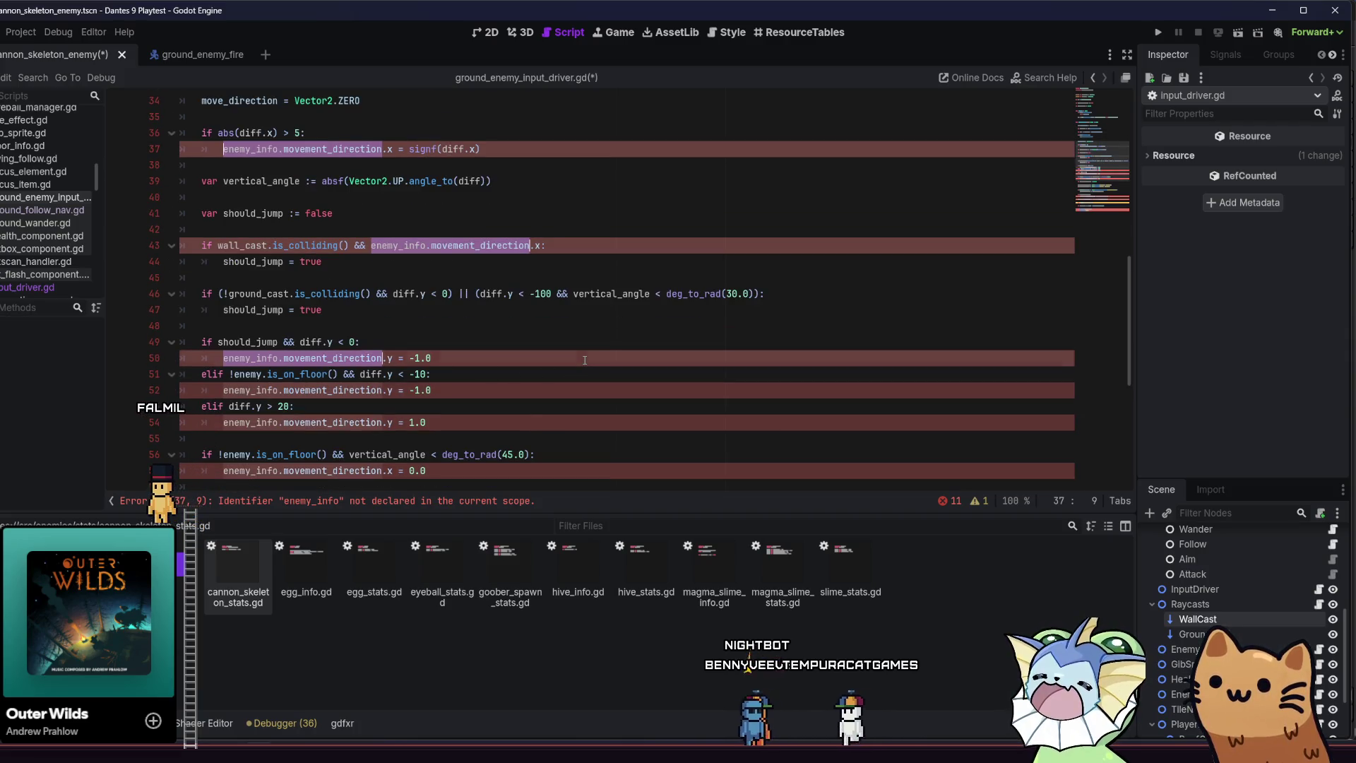
pyautogui.scroll(-1, 584, 360)
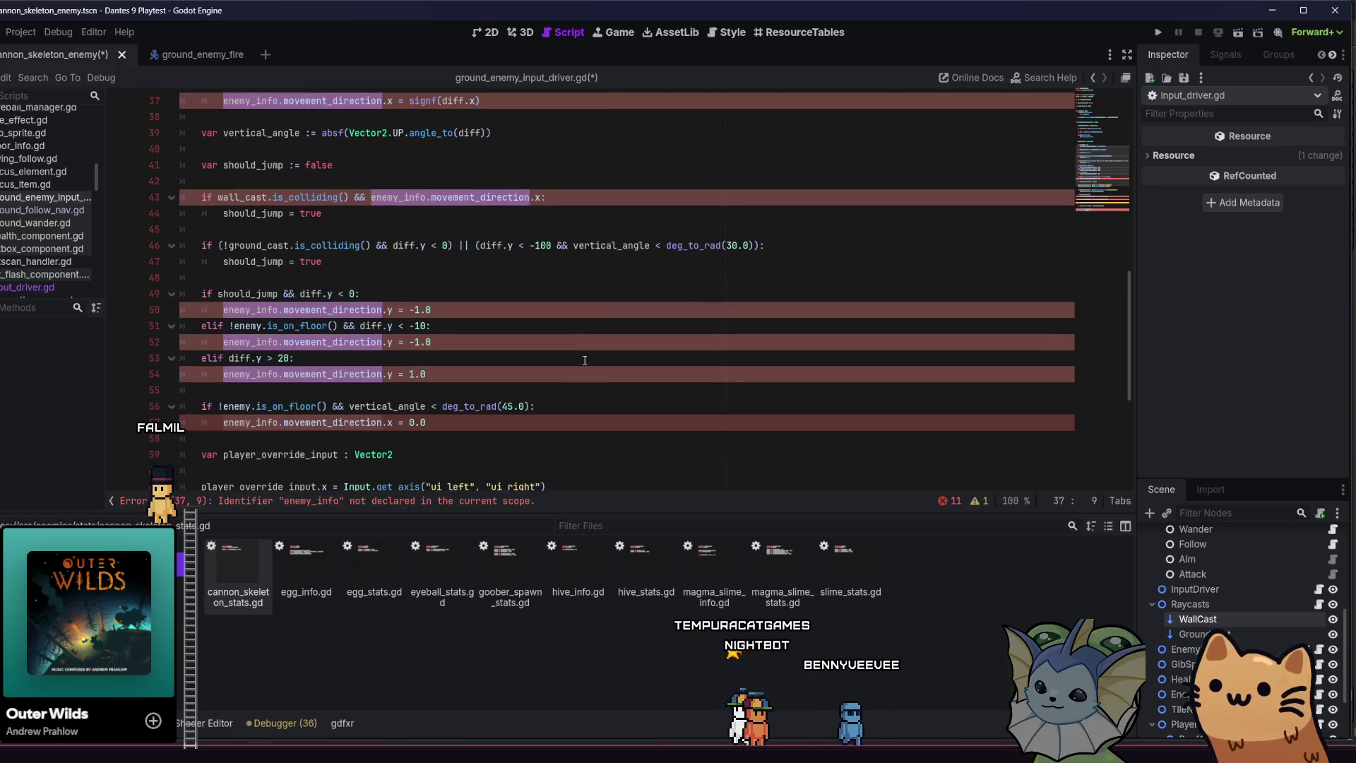
pyautogui.scroll(-4, 585, 360)
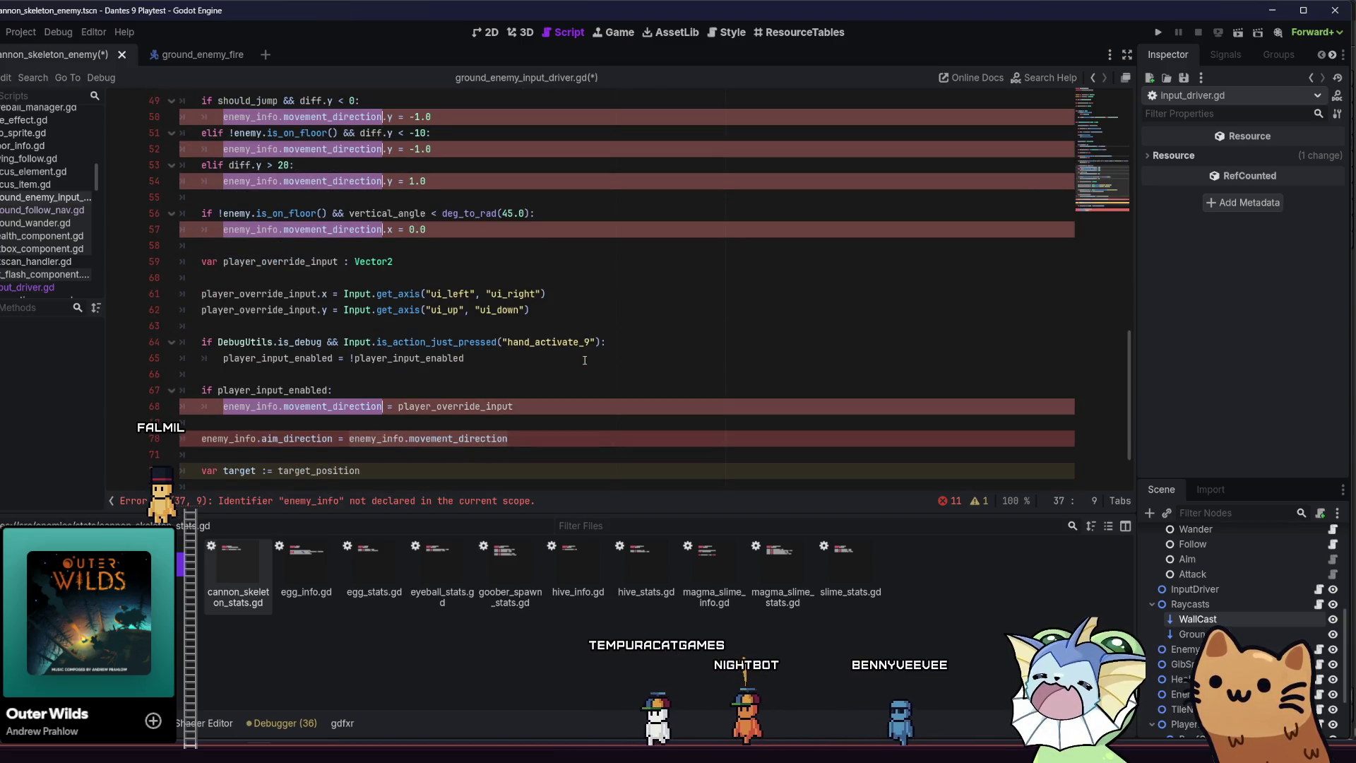
pyautogui.write('move_direction')
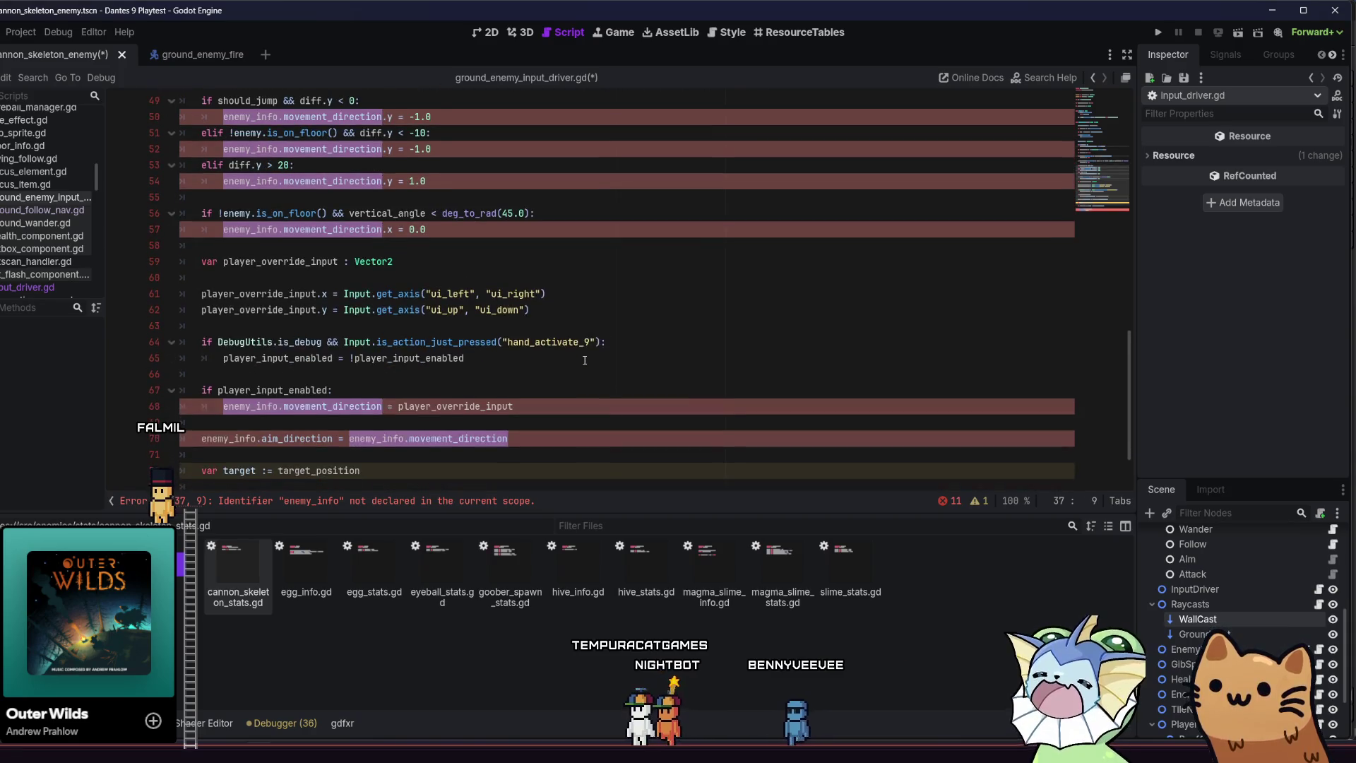
pyautogui.scroll(-5, 584, 360)
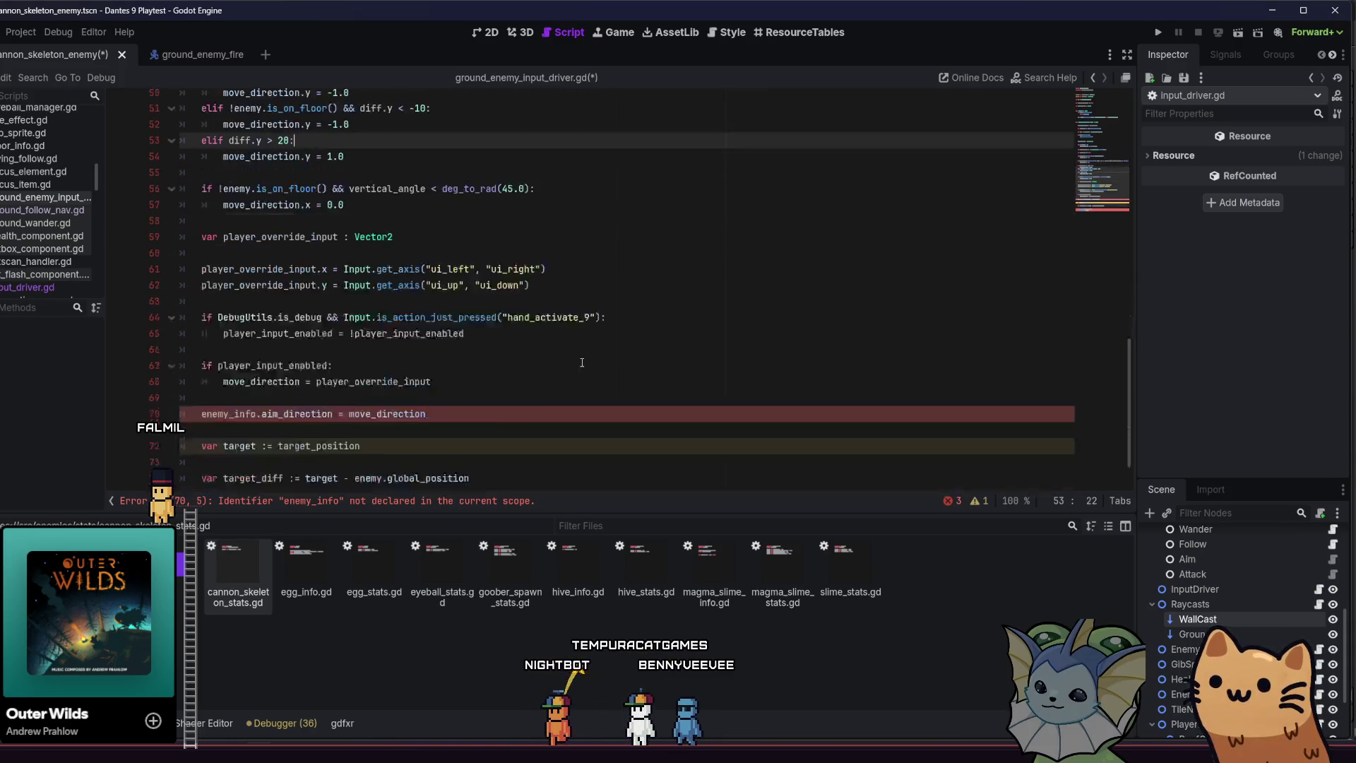
# Delete the enemy_info.aim_direction line and the trailing target/check_aim code.
pyautogui.click(456, 367)
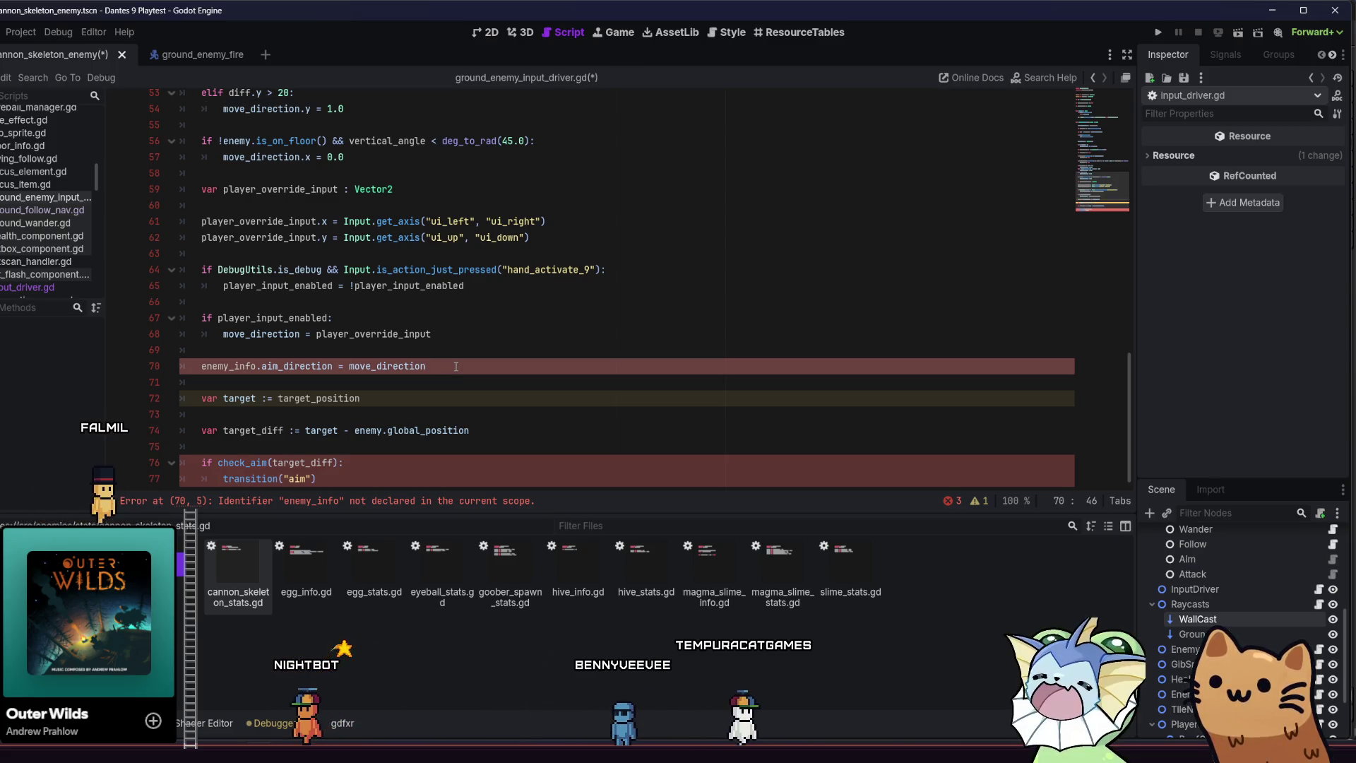
pyautogui.moveTo(456, 366); pyautogui.dragTo(163, 367)
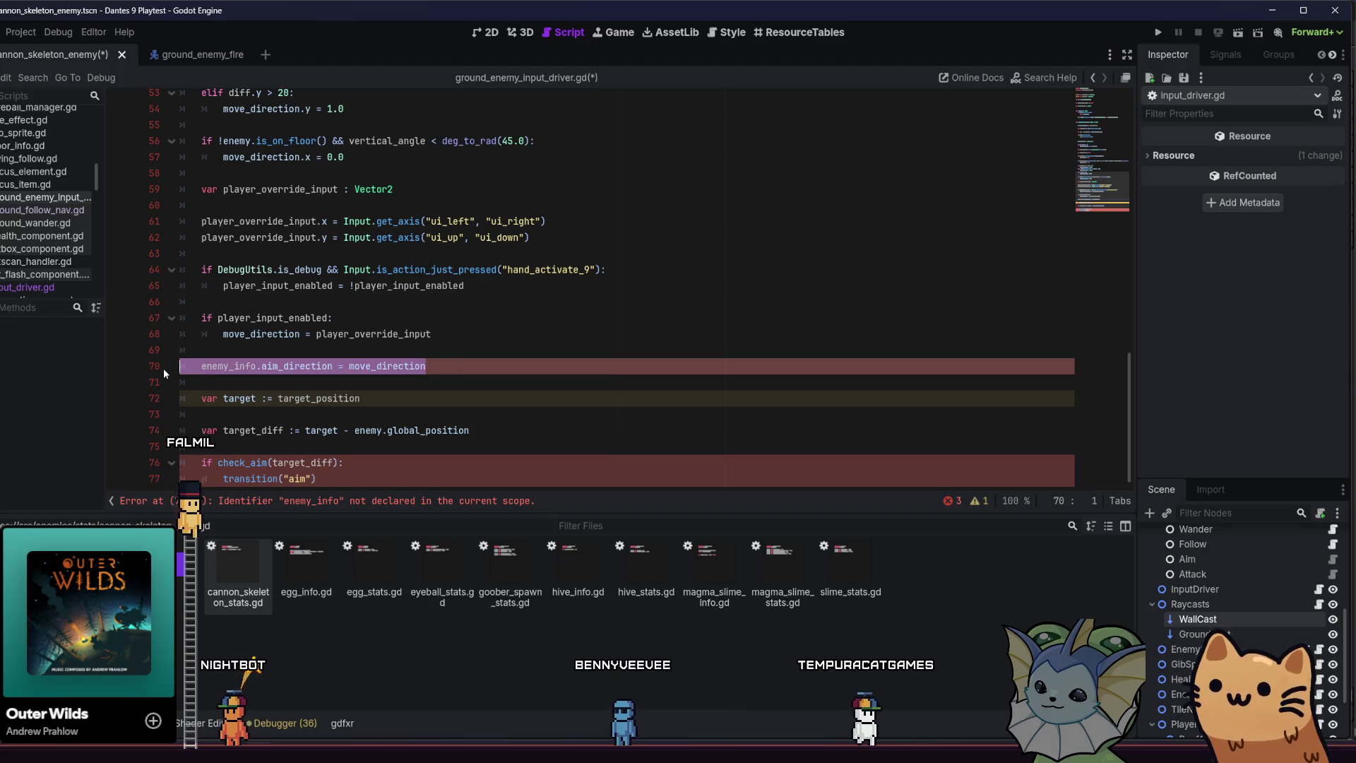
pyautogui.press('BackSpace')
pyautogui.press('BackSpace')
pyautogui.press('BackSpace')
pyautogui.press('BackSpace')
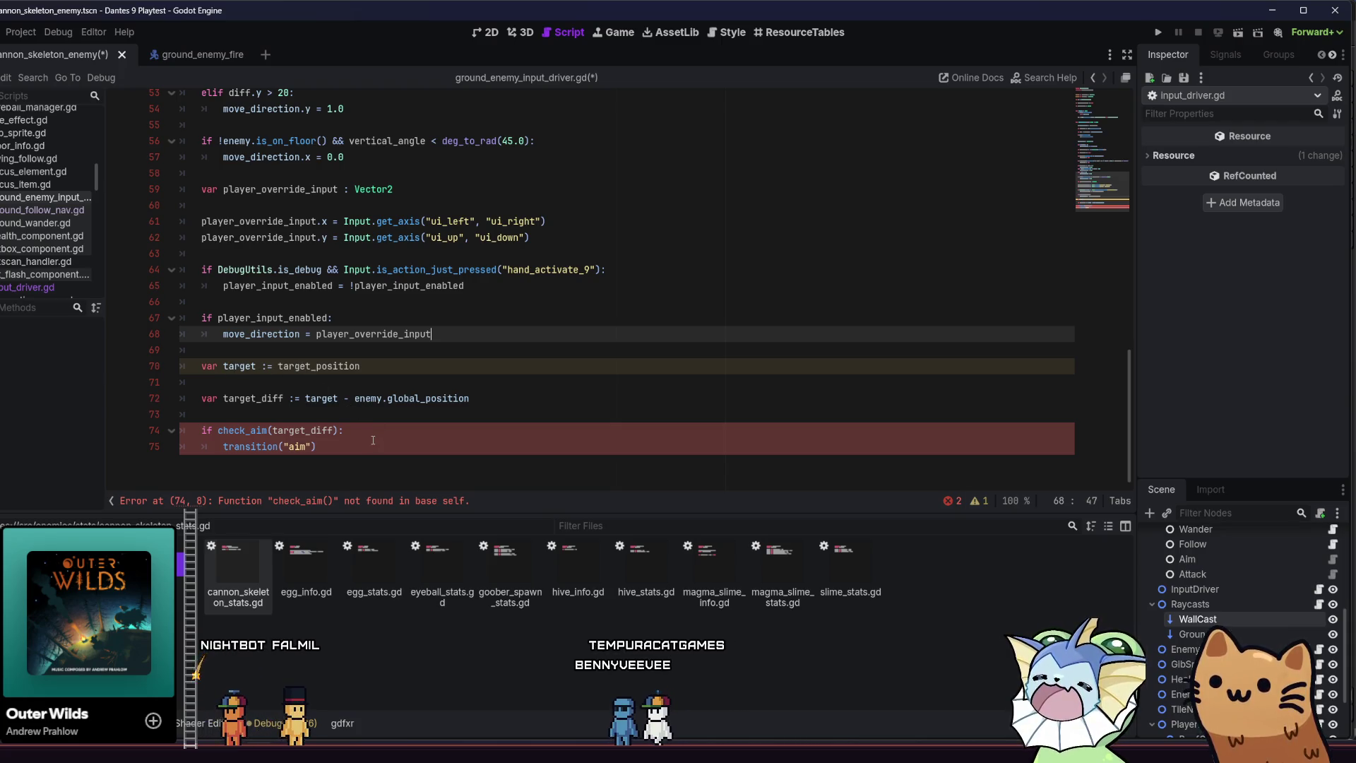
pyautogui.moveTo(331, 447)
pyautogui.mouseDown()
pyautogui.moveTo(233, 420)
pyautogui.moveTo(122, 343)
pyautogui.mouseUp()
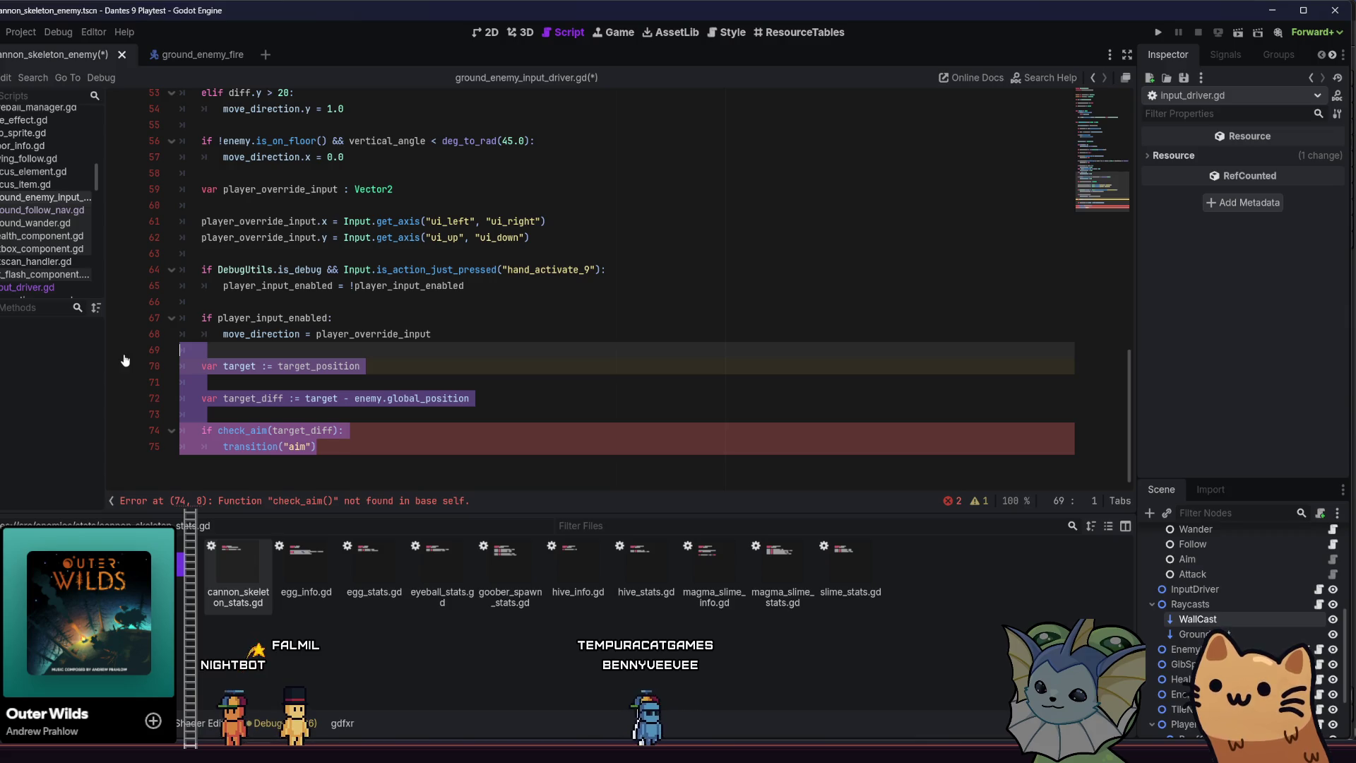
pyautogui.press('BackSpace')
pyautogui.press('BackSpace')
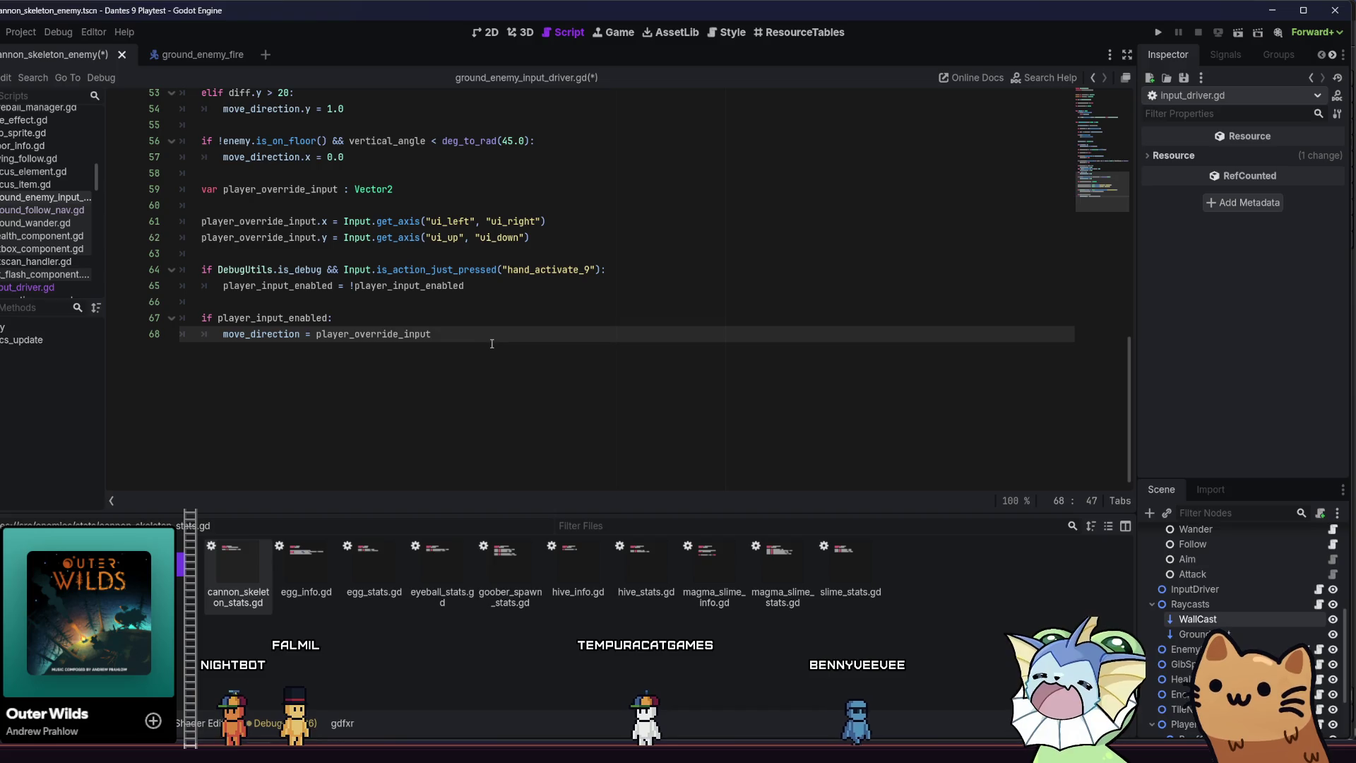
# Jump from the EnemyInputDriver parent name to its definition in enemy_input_driver.gd.
pyautogui.scroll(9, 492, 343)
pyautogui.scroll(8, 492, 344)
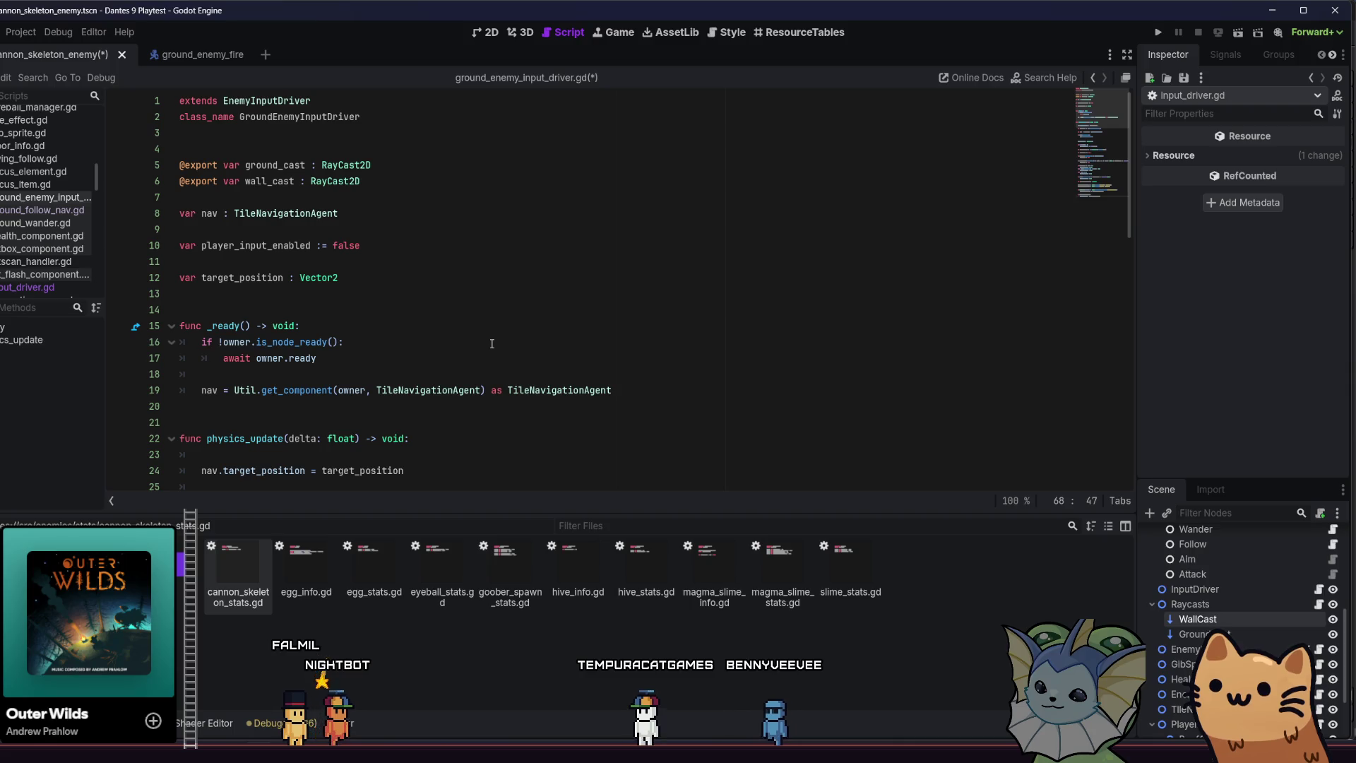
pyautogui.scroll(-14, 513, 339)
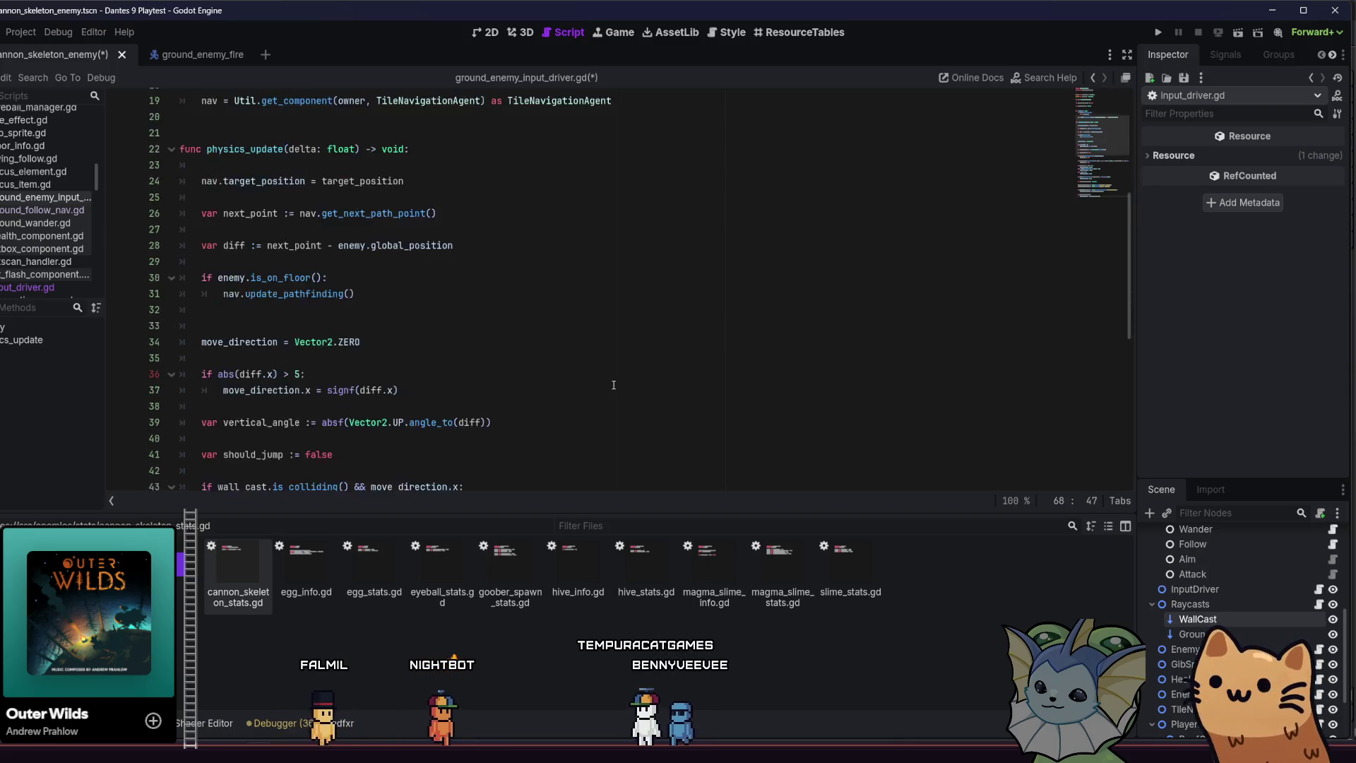
pyautogui.click(335, 286)
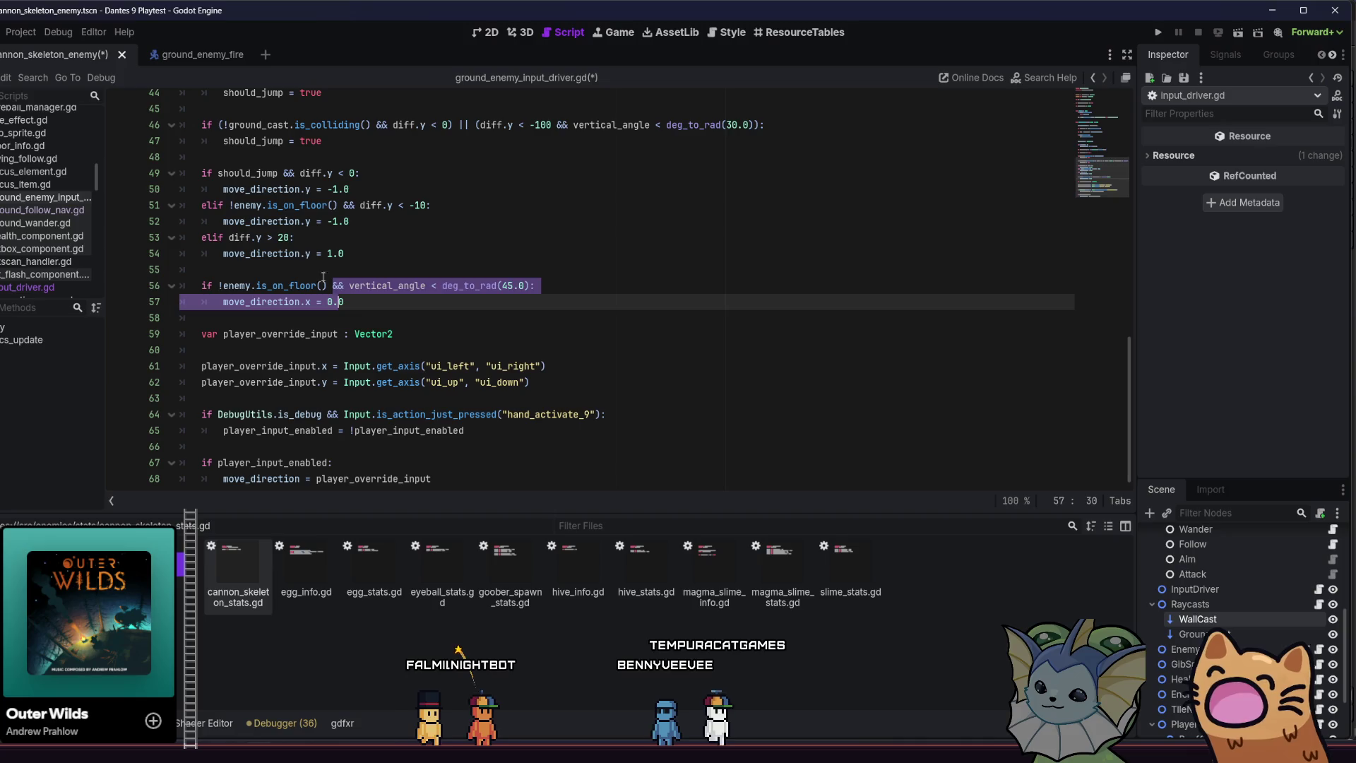
pyautogui.click(291, 206)
pyautogui.scroll(10, 293, 212)
pyautogui.scroll(4, 293, 215)
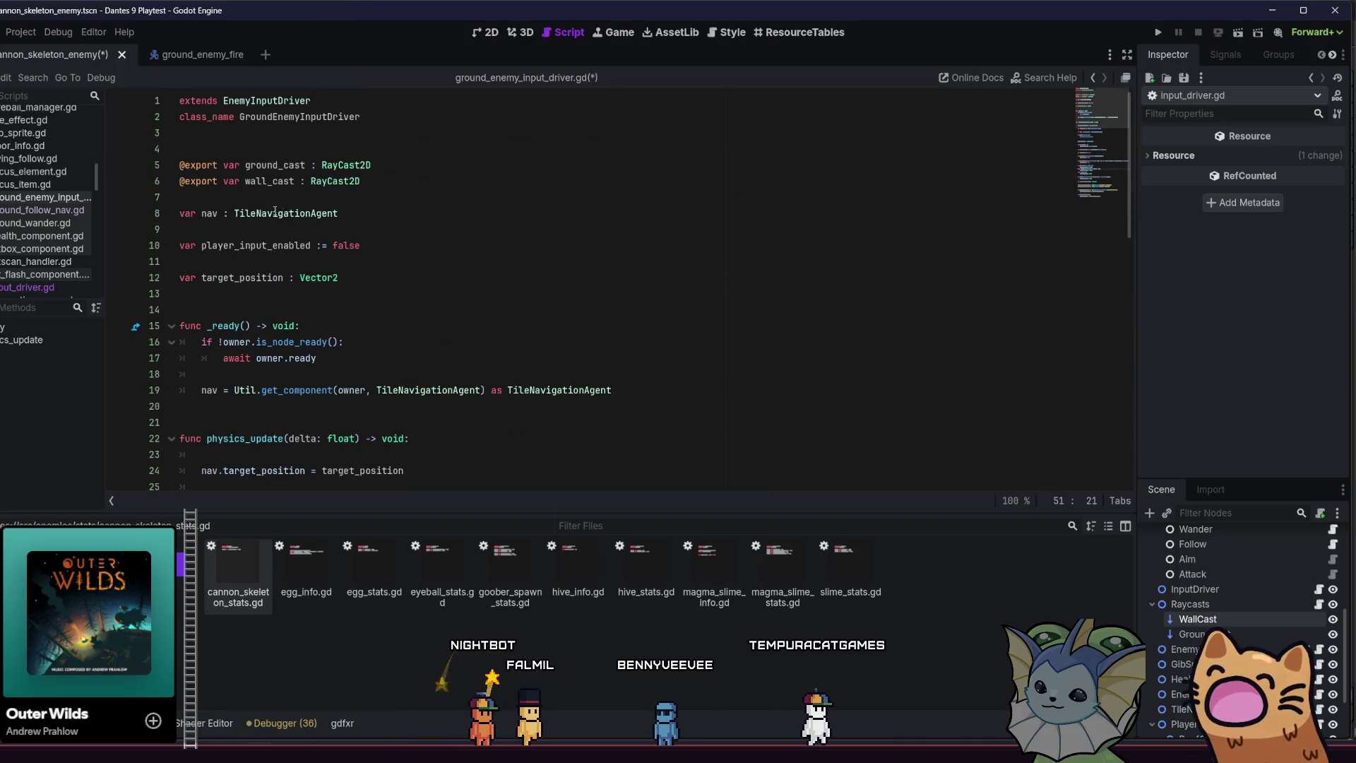
pyautogui.click(259, 100)
pyautogui.keyDown('ctrl'); pyautogui.click(258, 101); pyautogui.keyUp('ctrl')
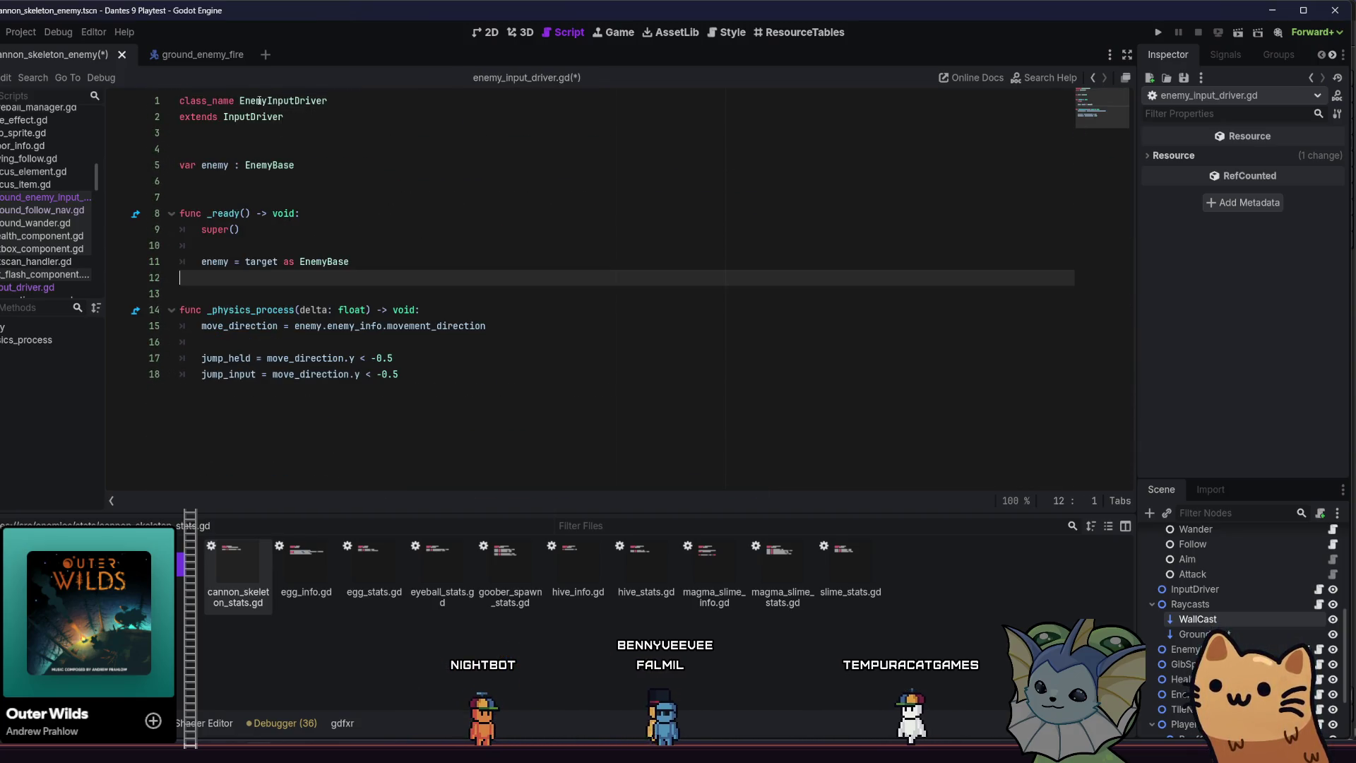
# Inspect the _ready function's lines and the uses of the enemy variable.
pyautogui.click(296, 248)
pyautogui.click(293, 233)
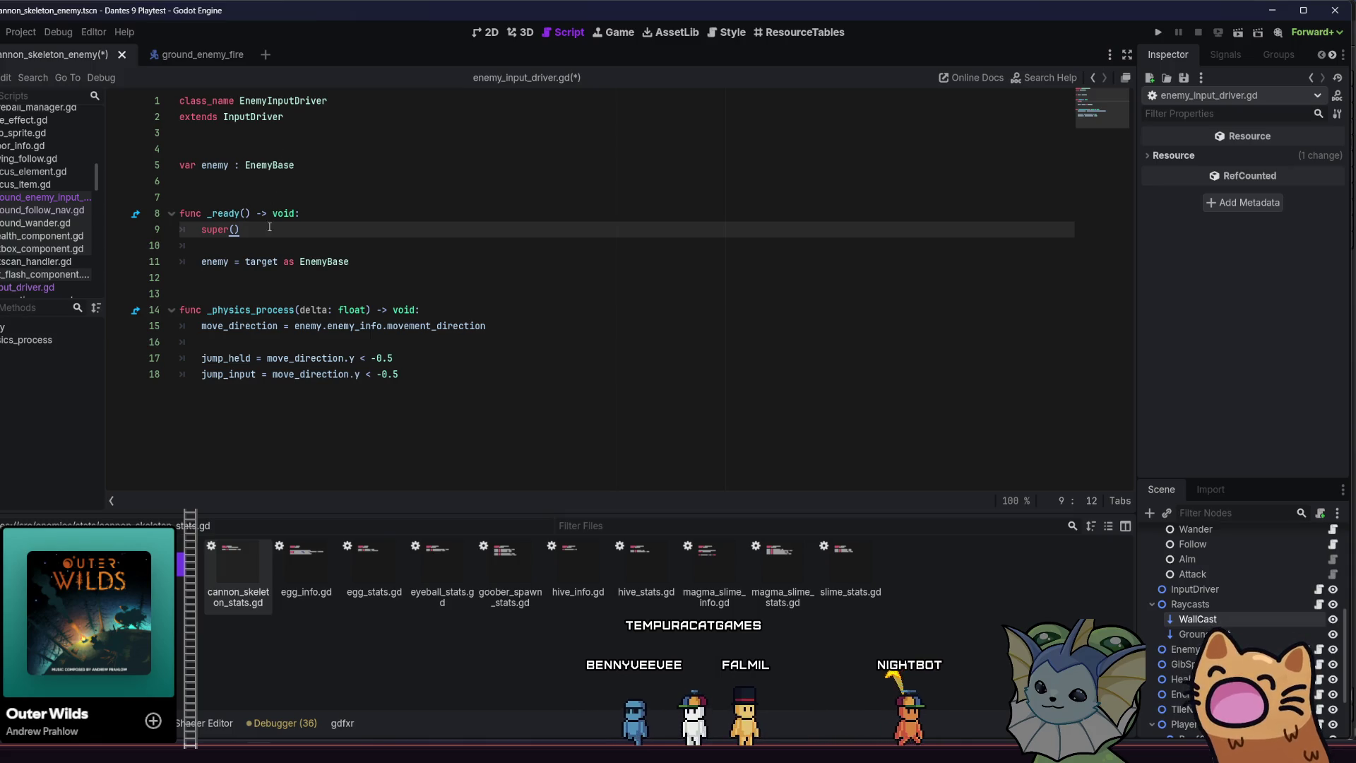
pyautogui.click(258, 262)
pyautogui.click(393, 266)
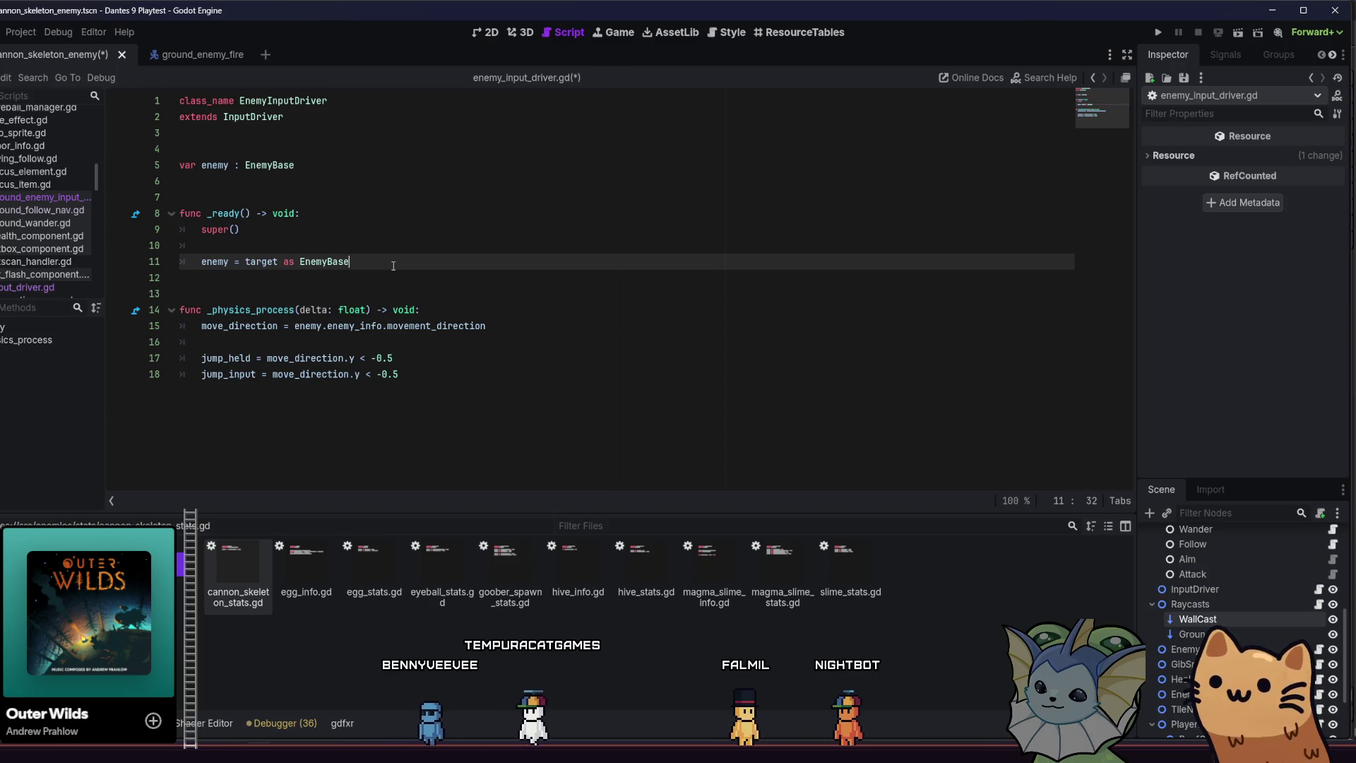
pyautogui.doubleClick(321, 328)
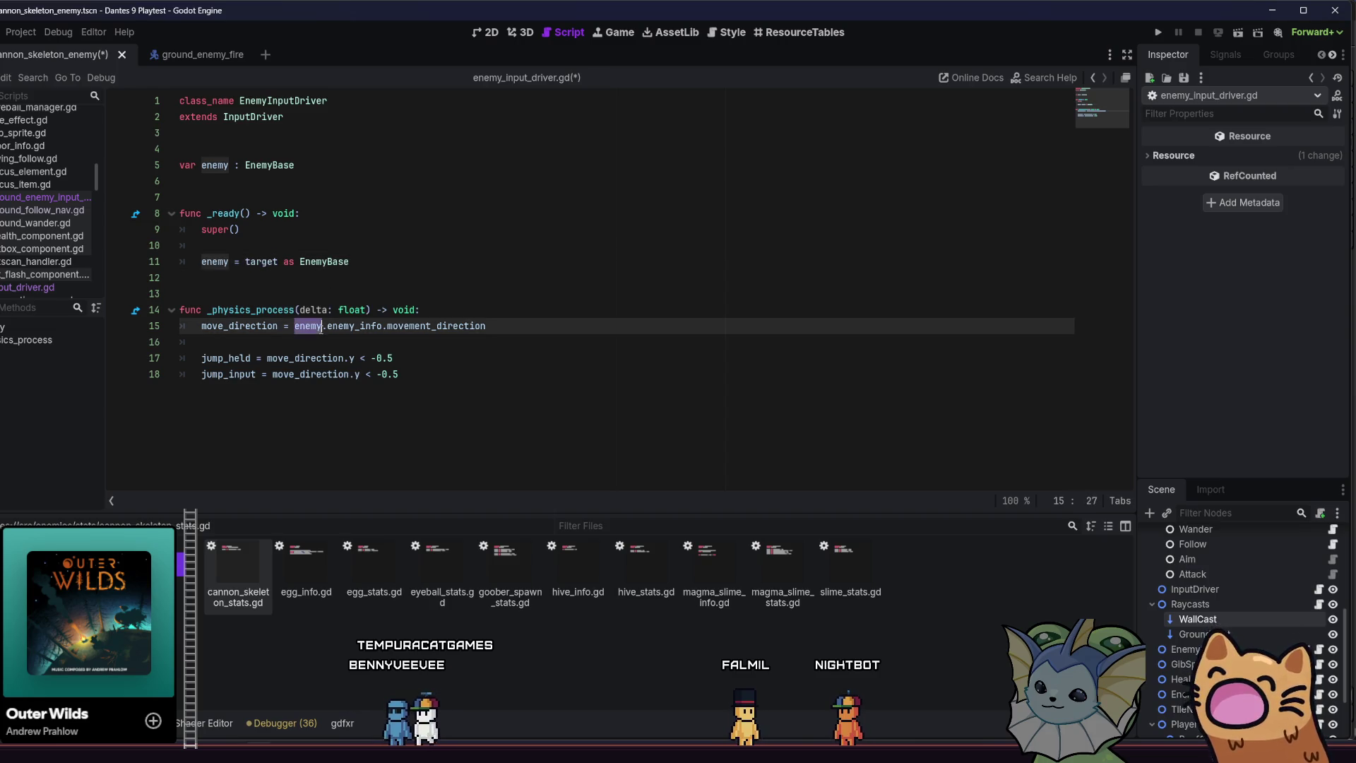
# Delete the _physics_process function with its move_direction and jump lines (14–18).
pyautogui.moveTo(486, 325); pyautogui.dragTo(174, 325)
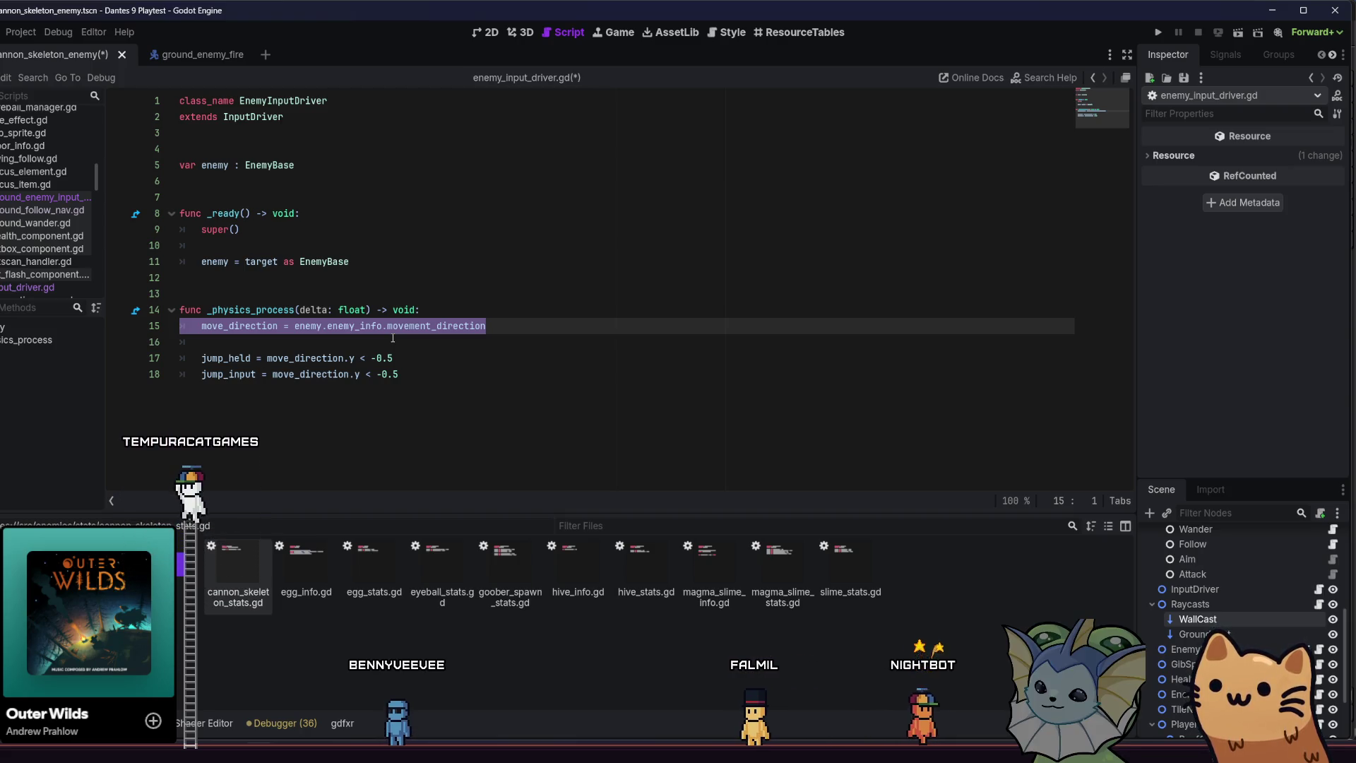
pyautogui.moveTo(432, 370); pyautogui.dragTo(201, 358)
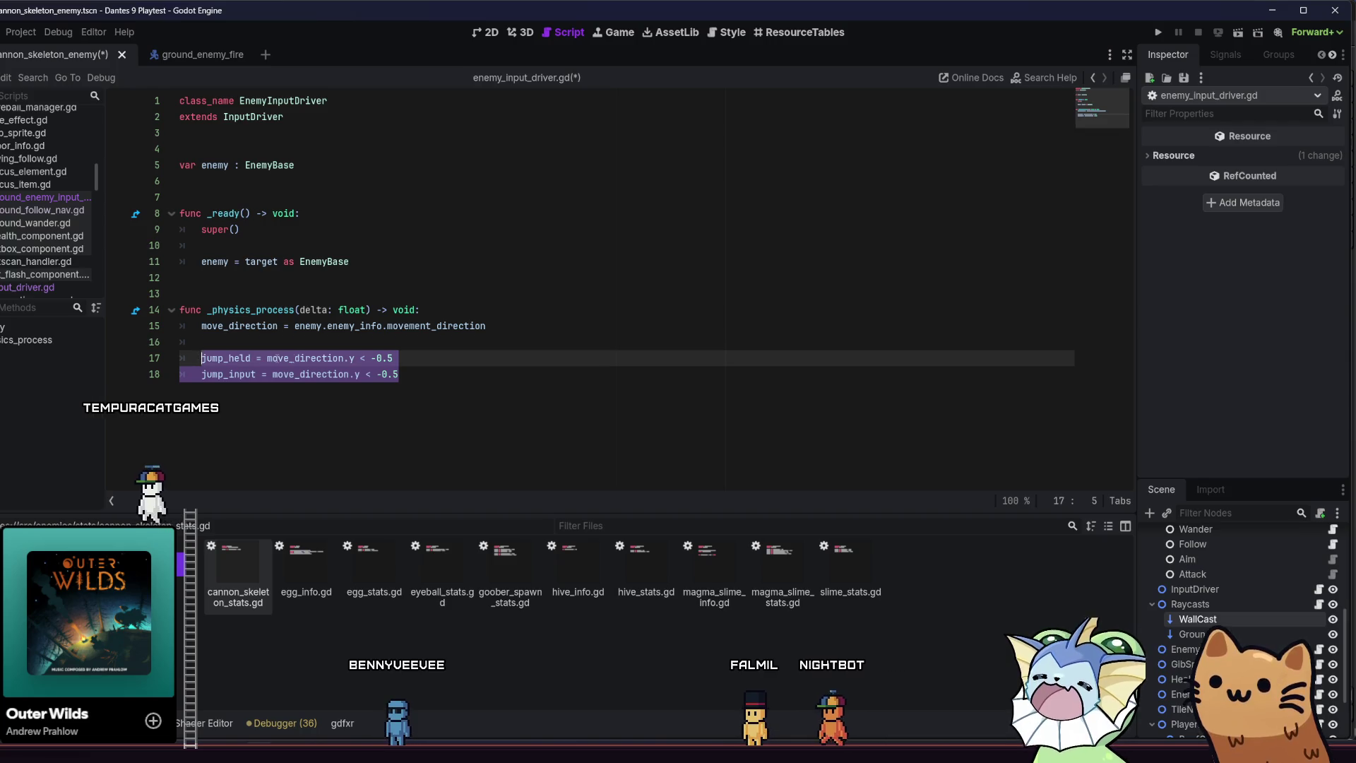
pyautogui.click(465, 377)
pyautogui.moveTo(438, 362); pyautogui.dragTo(180, 310)
pyautogui.click(452, 374)
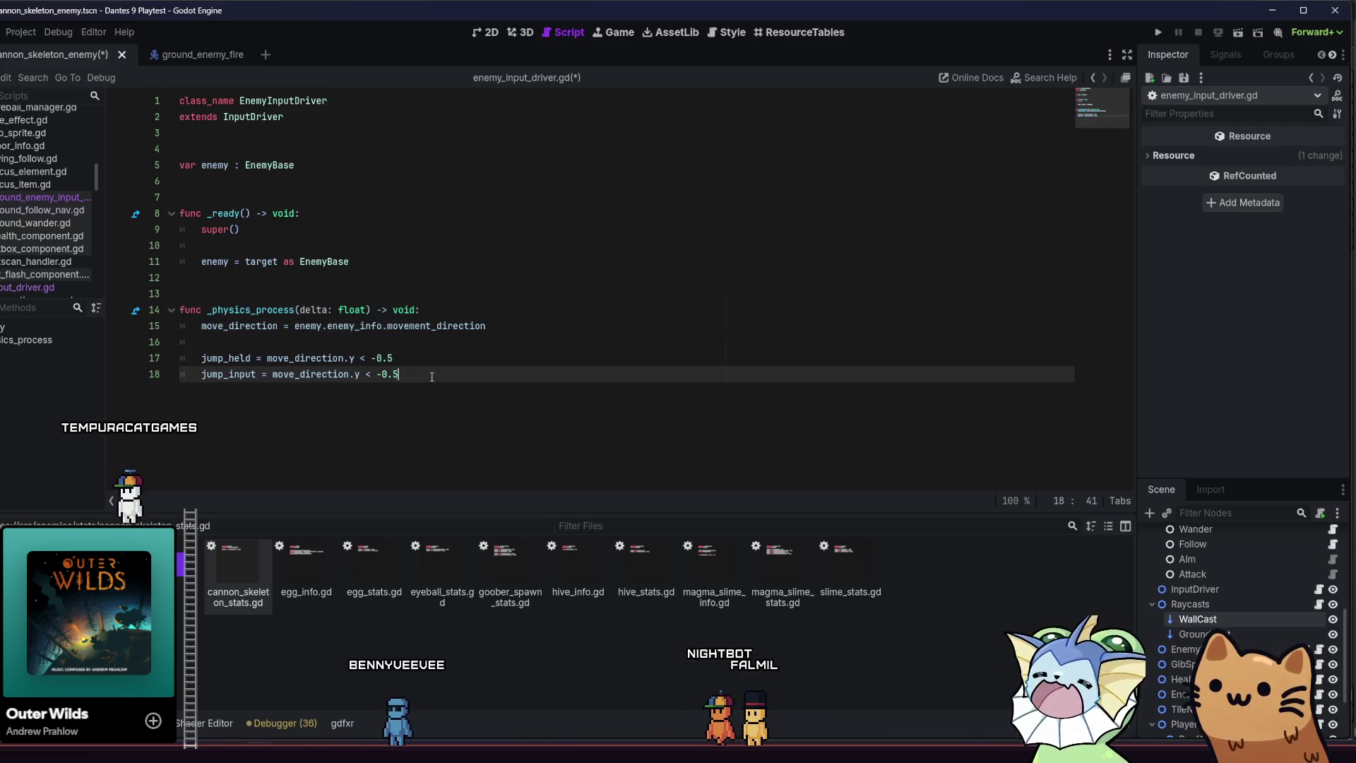
pyautogui.moveTo(423, 374); pyautogui.dragTo(180, 309)
pyautogui.press('BackSpace')
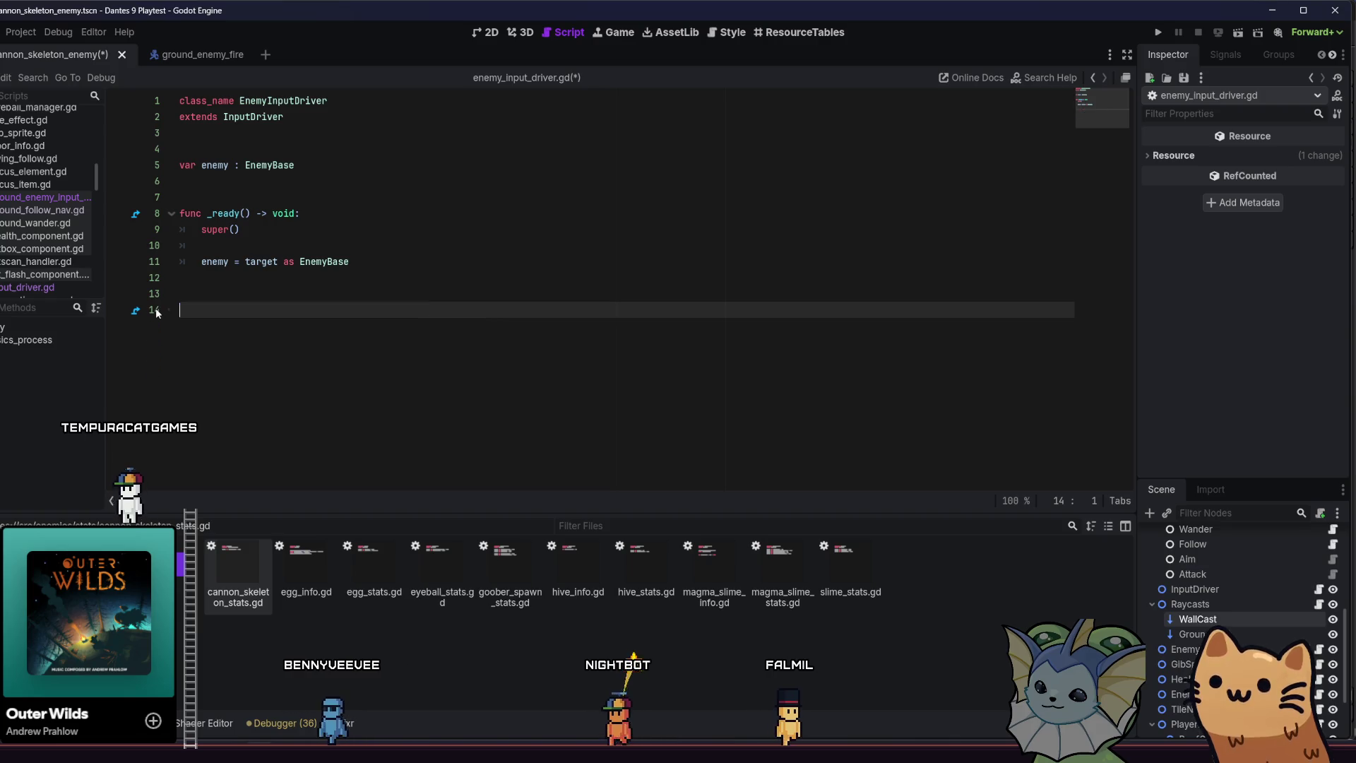
# Undo the deletion to restore the _physics_process function in enemy_input_driver.gd.
pyautogui.press('BackSpace')
pyautogui.press('BackSpace')
pyautogui.hotkey('ctrl', 'z')
pyautogui.click(419, 375)
pyautogui.moveTo(419, 374); pyautogui.dragTo(289, 326)
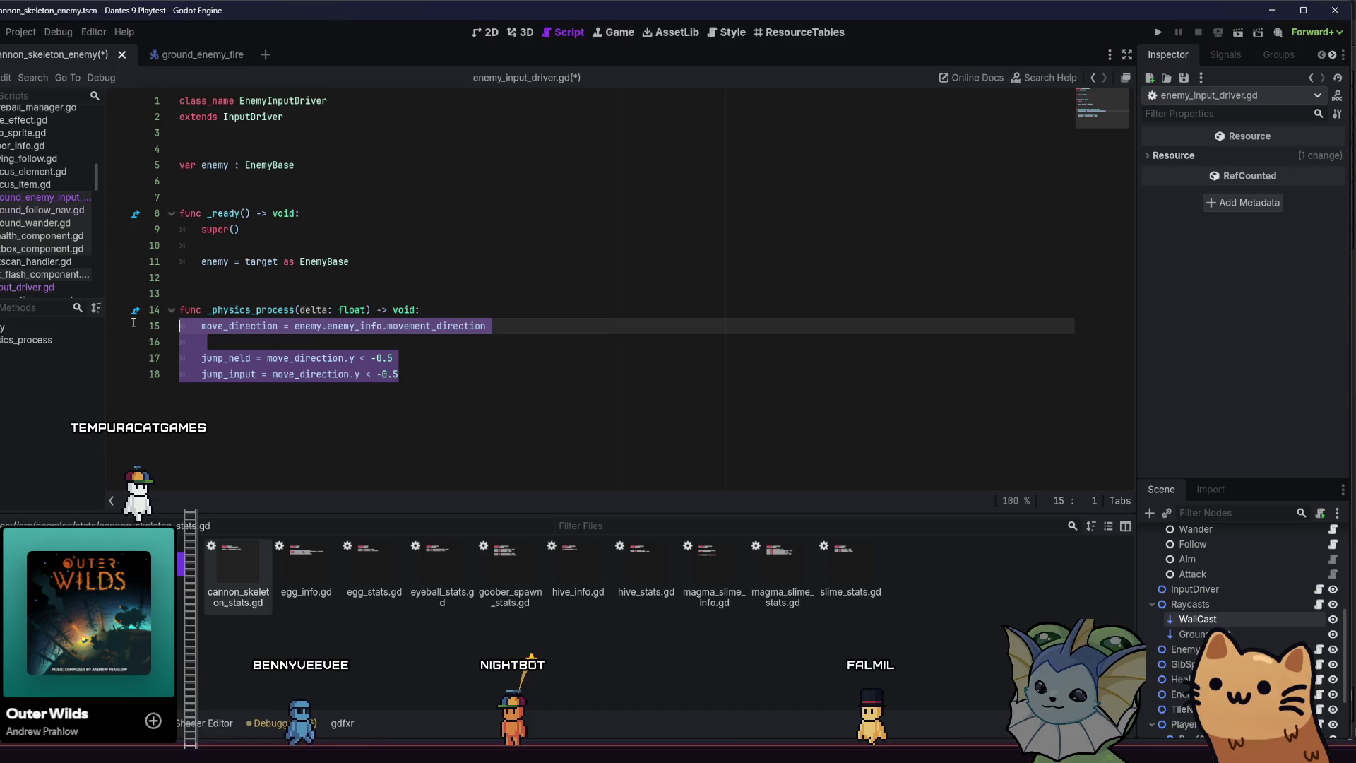
pyautogui.click(289, 326)
# Copy the jump_held and jump_input lines 17–18, then return to ground_enemy_input_driver.gd.
pyautogui.moveTo(468, 327)
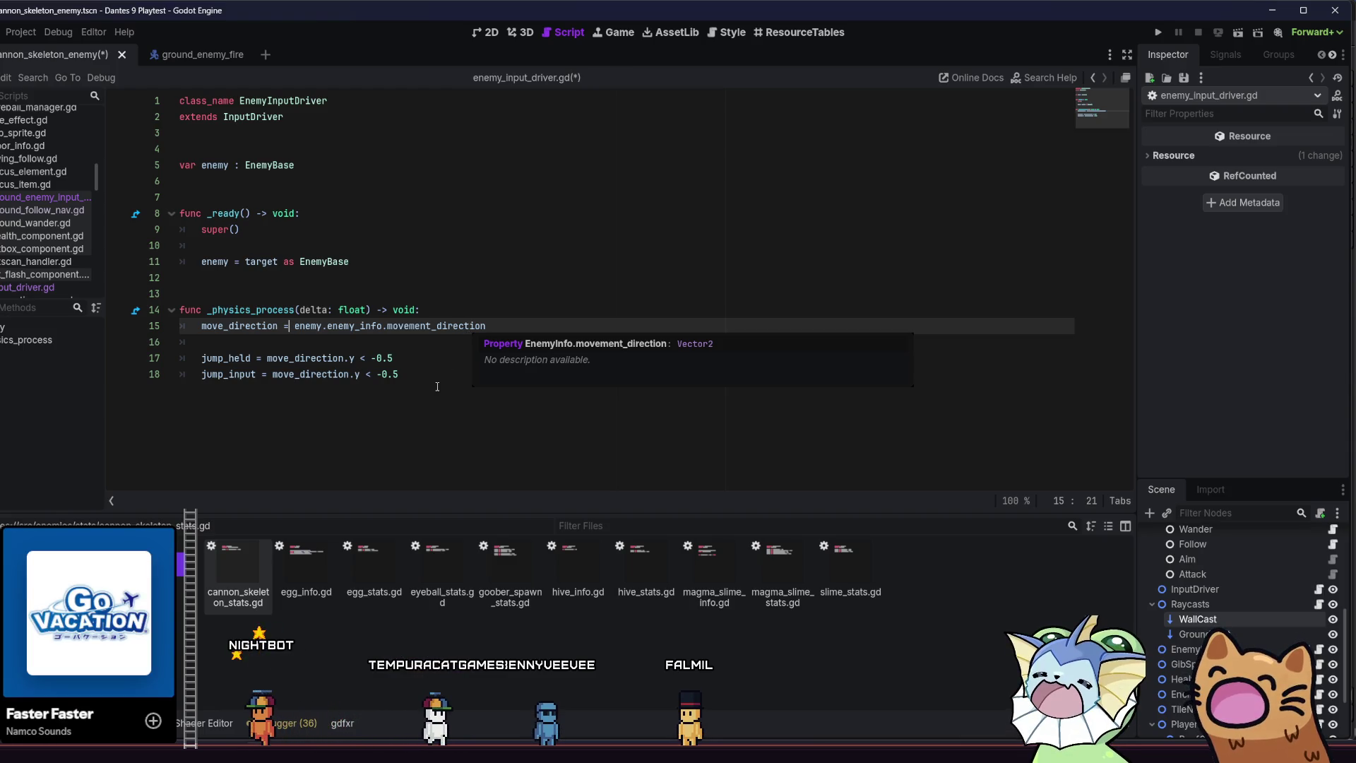
pyautogui.click(409, 373)
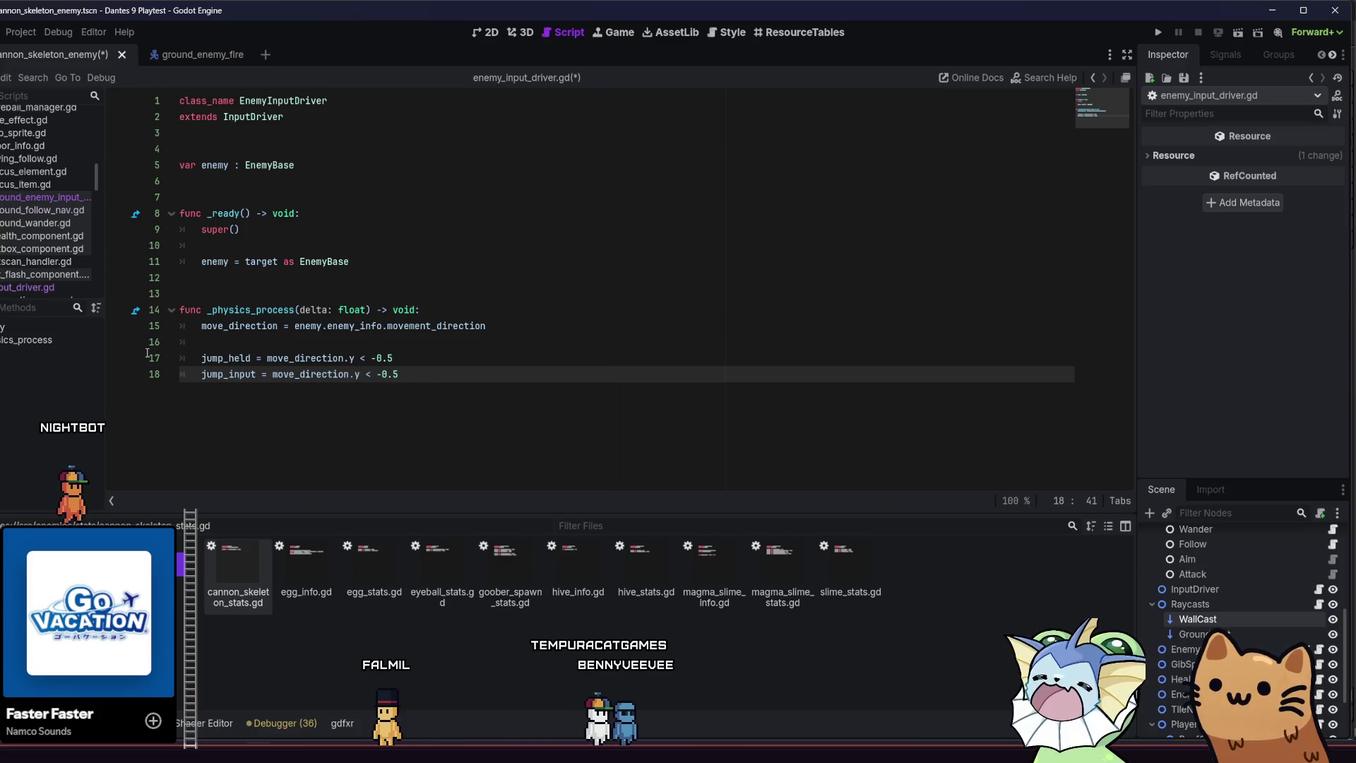
pyautogui.hotkey('shift', 'Up')
pyautogui.hotkey('shift', 'Home')
pyautogui.hotkey('shift', 'Home')
pyautogui.click(433, 370)
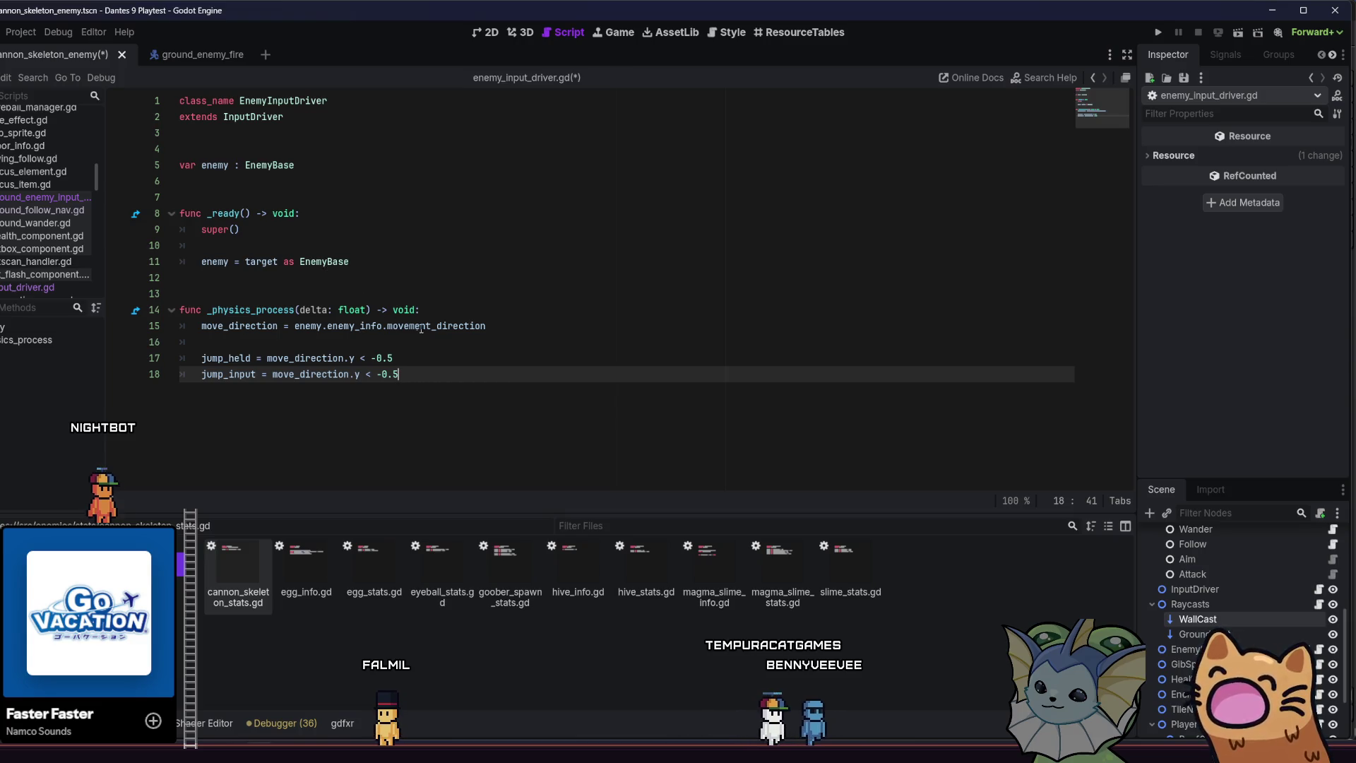
pyautogui.moveTo(457, 372); pyautogui.dragTo(315, 338)
pyautogui.moveTo(210, 359)
pyautogui.mouseDown()
pyautogui.moveTo(195, 371)
pyautogui.moveTo(199, 357)
pyautogui.mouseUp()
pyautogui.press('Right')
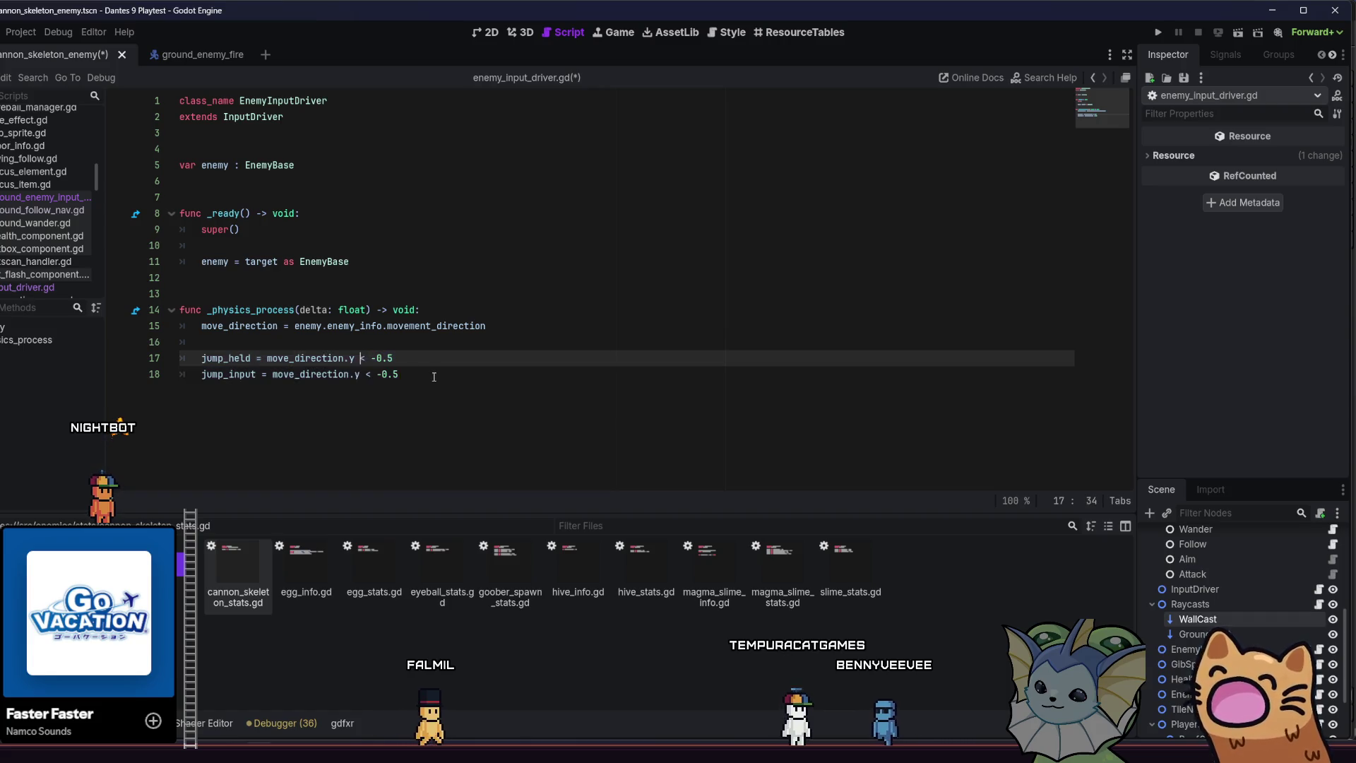
pyautogui.click(40, 198)
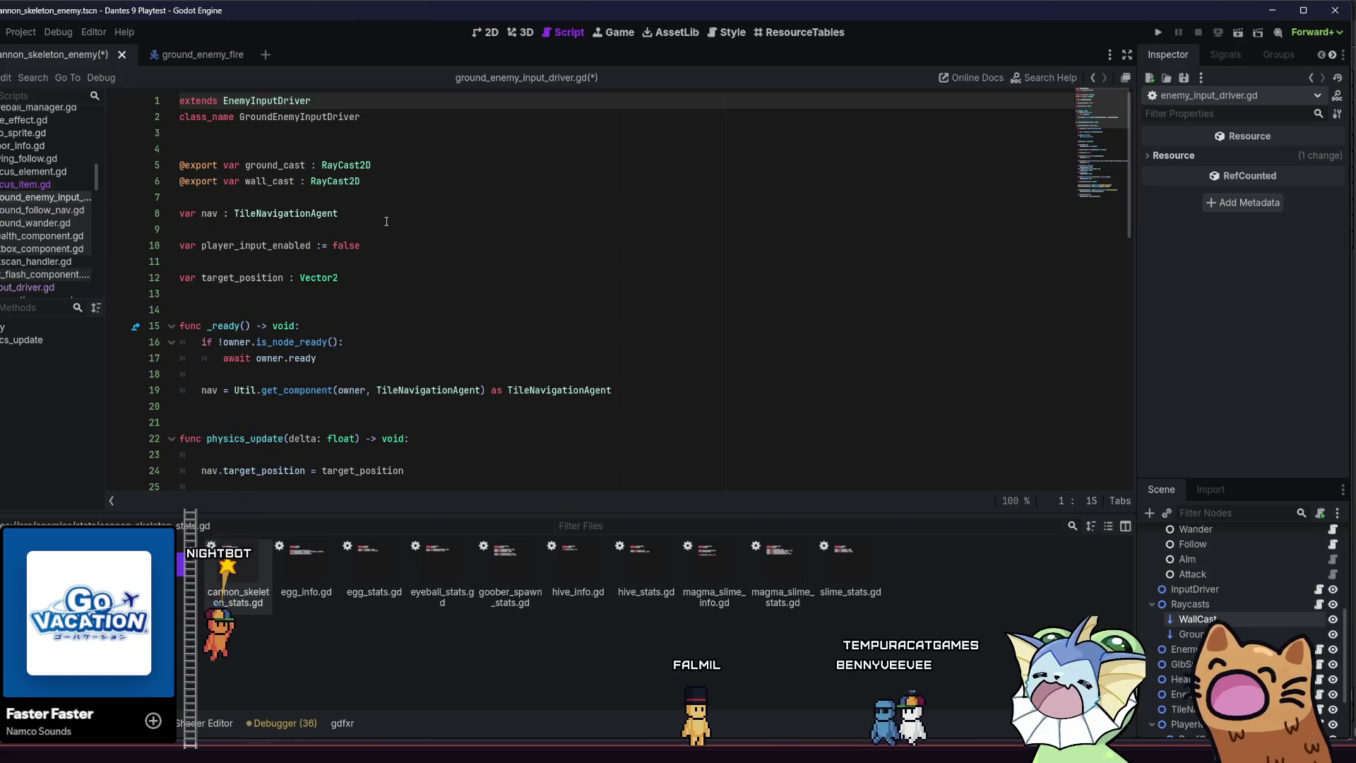
# Save ground_enemy_input_driver.gd with Ctrl+S and scroll to its end.
pyautogui.click(420, 174)
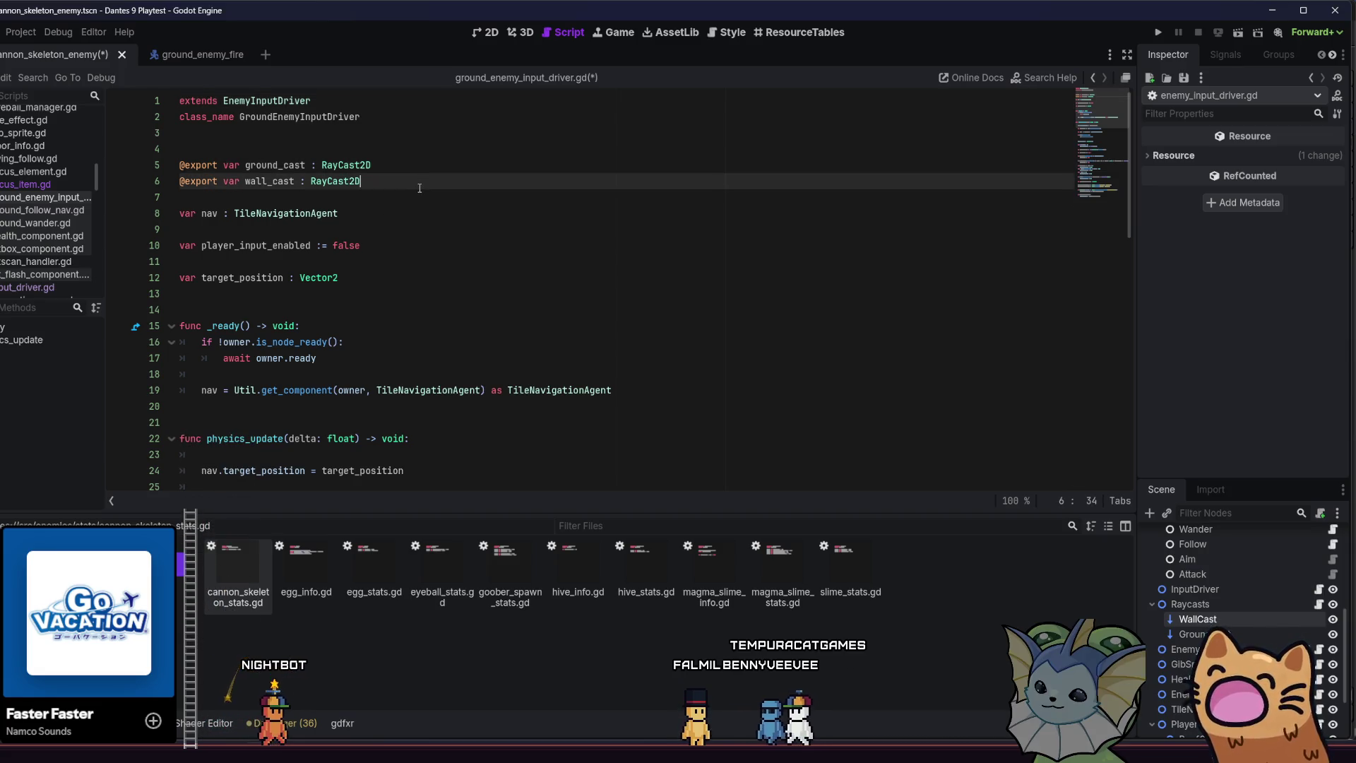
pyautogui.hotkey('ctrl', 's')
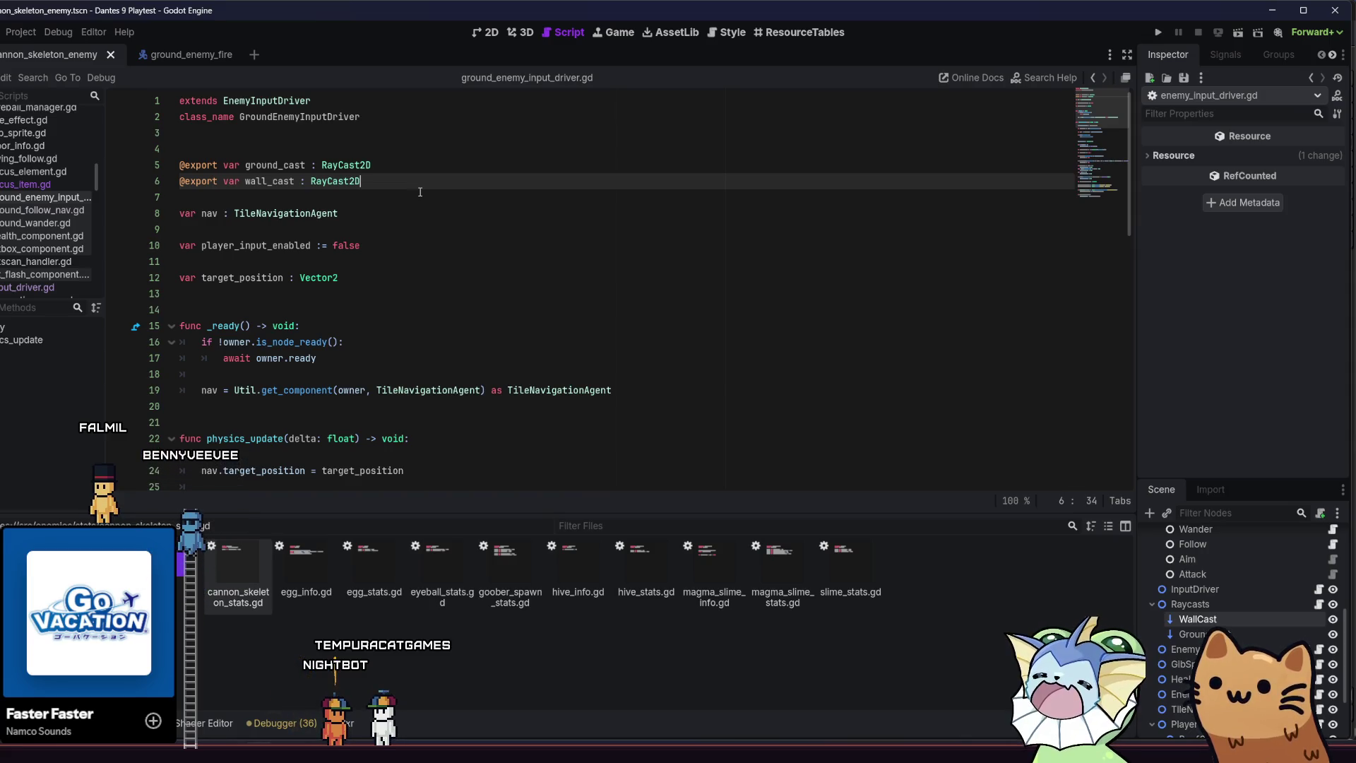
pyautogui.scroll(-5, 479, 238)
# Try pasting the jump_input line after line 68, then undo the paste.
pyautogui.scroll(-1, 482, 245)
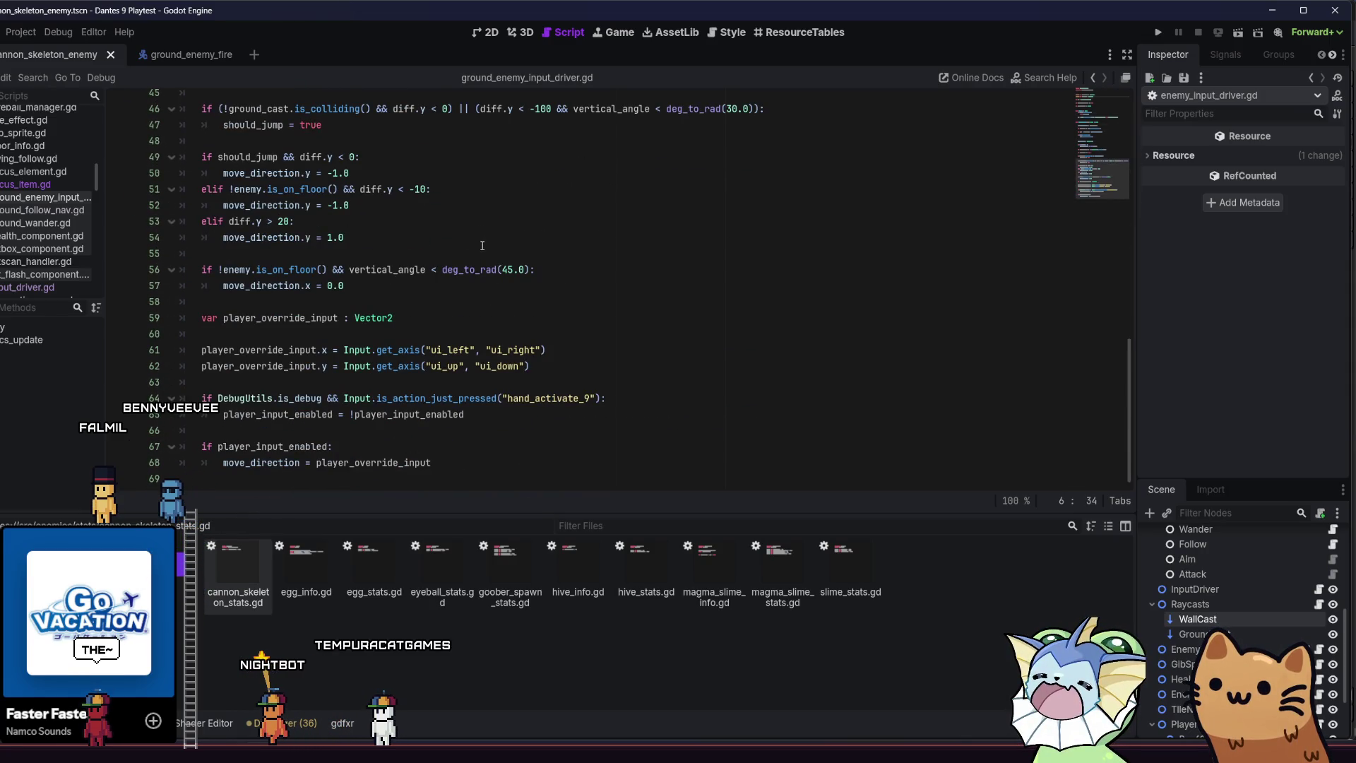
pyautogui.write('ad(45.0):')
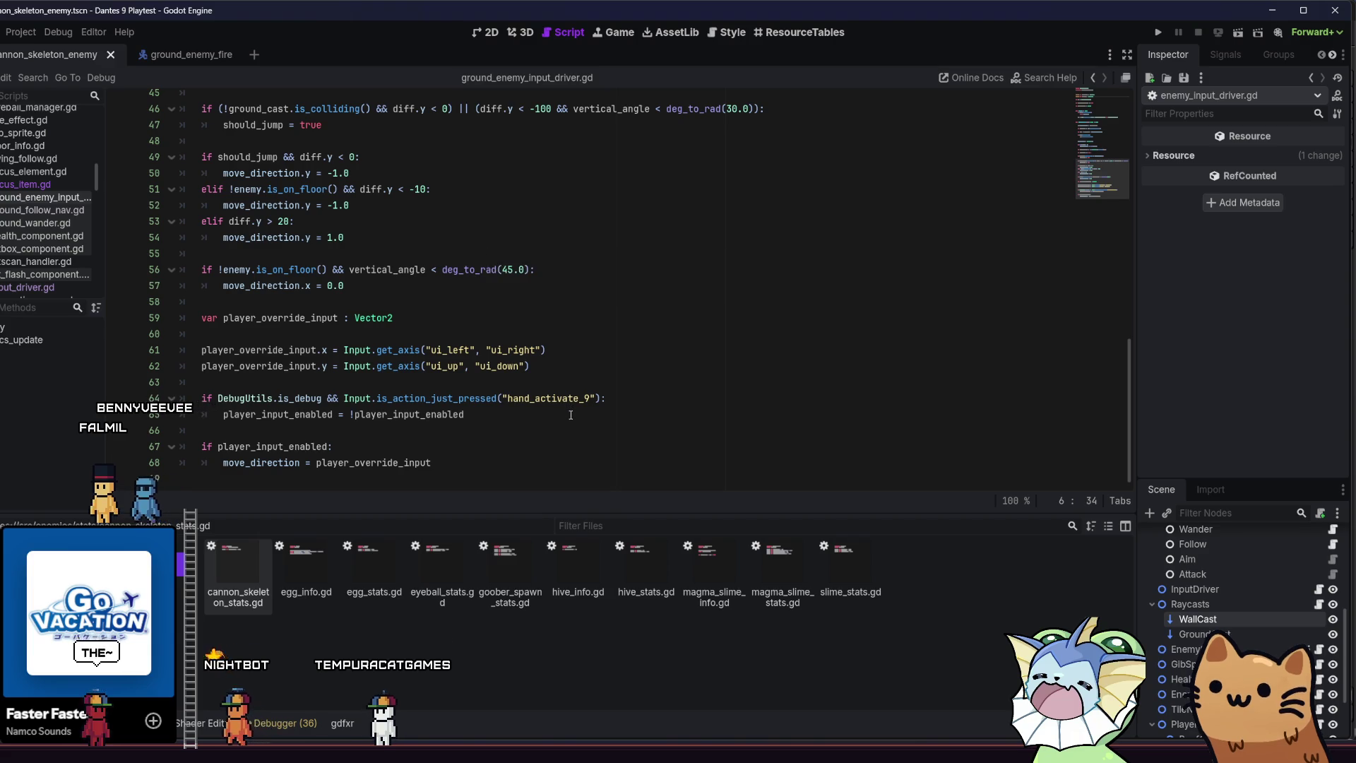
pyautogui.click(487, 452)
pyautogui.click(480, 463)
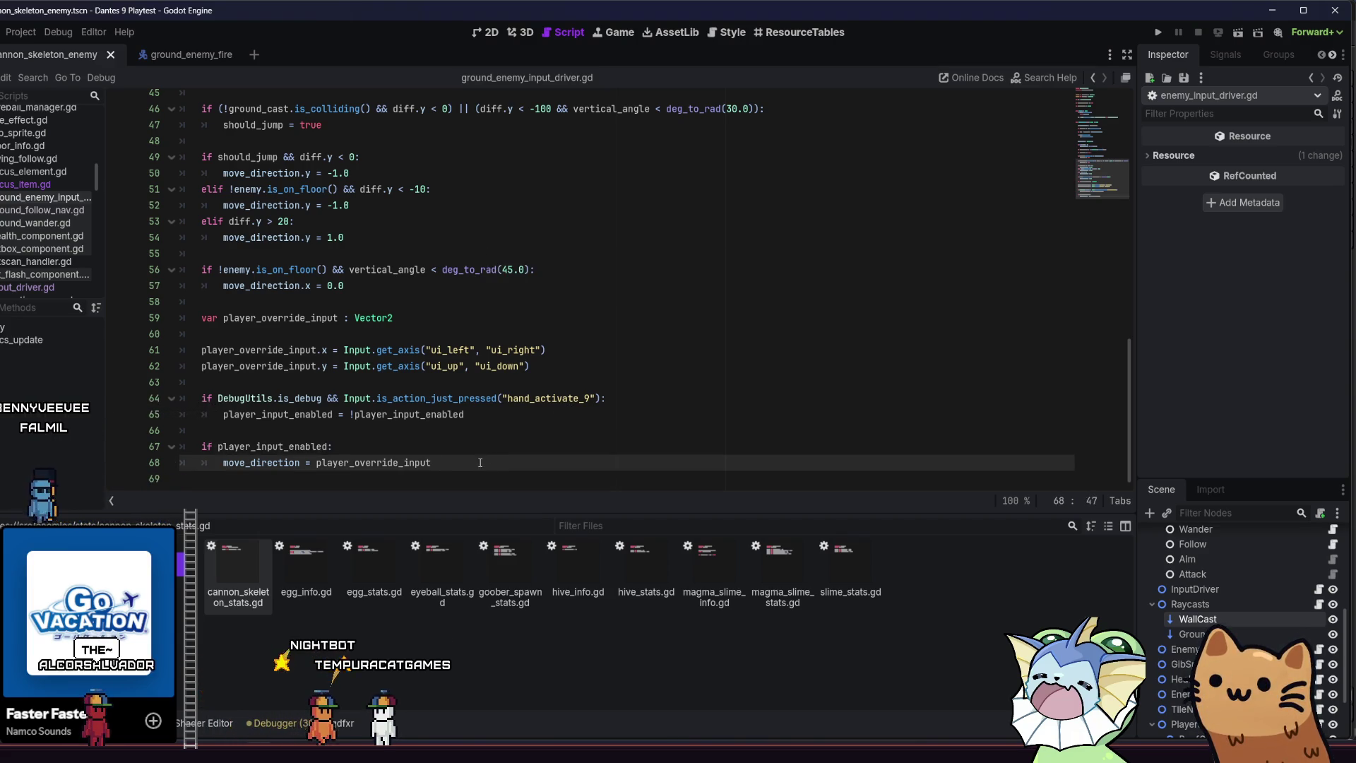
pyautogui.press('Return')
pyautogui.press('Return')
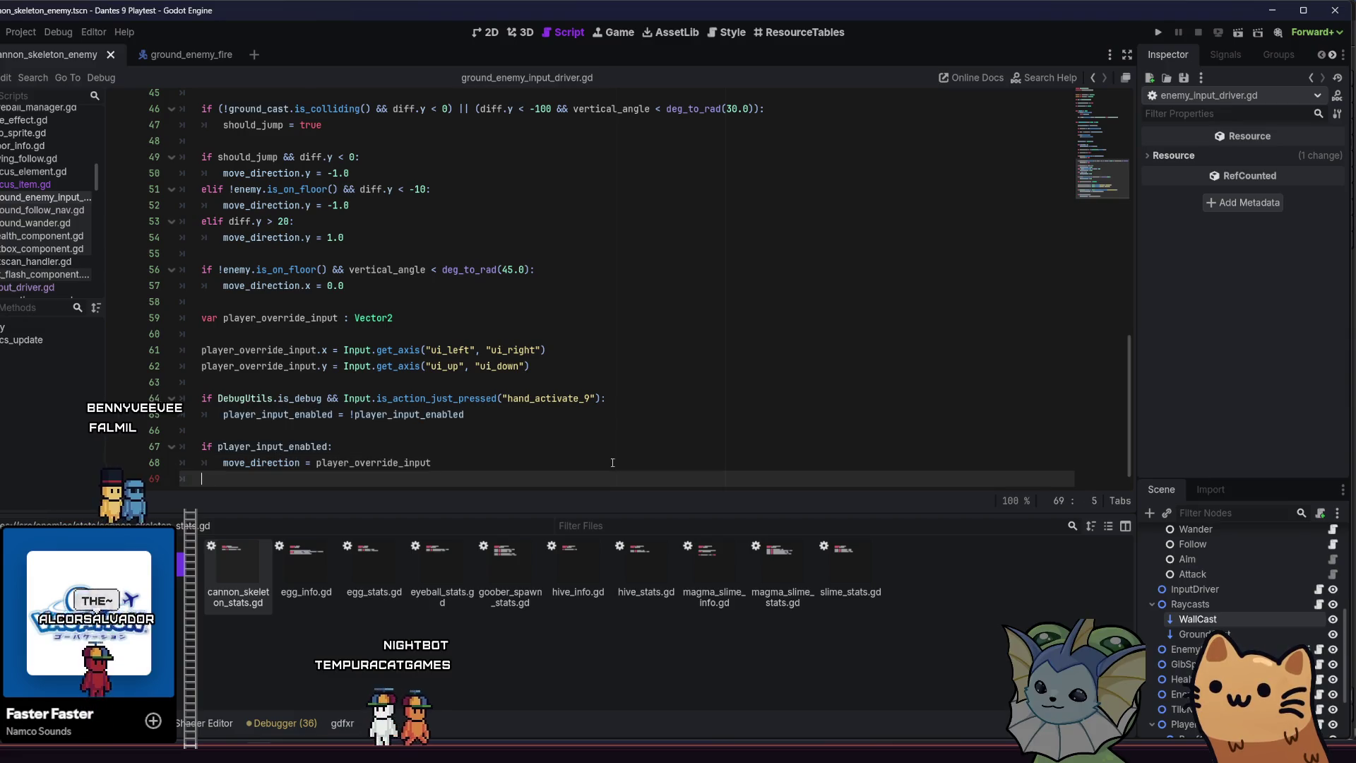
pyautogui.write('jump_input = move_direction.y < -0.5')
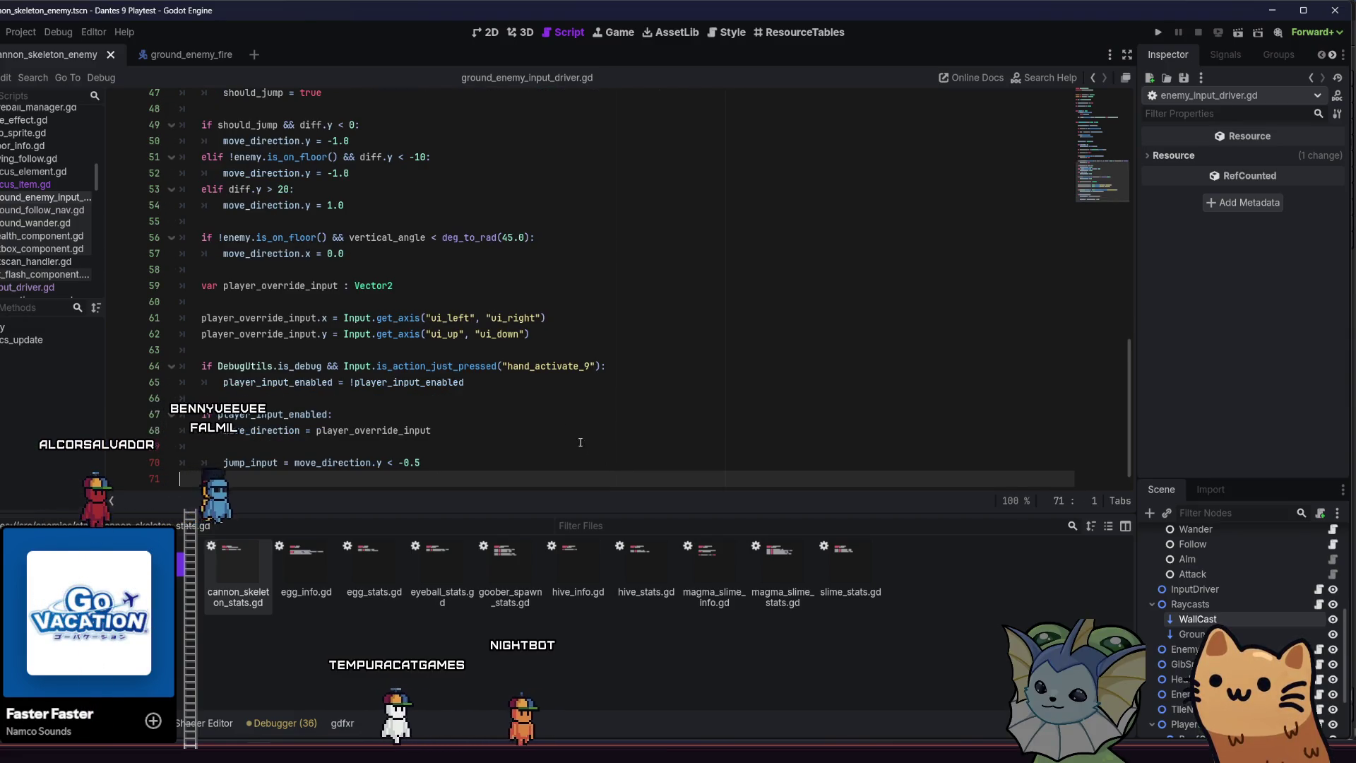
pyautogui.hotkey('ctrl', 'z')
pyautogui.hotkey('ctrl', 'z')
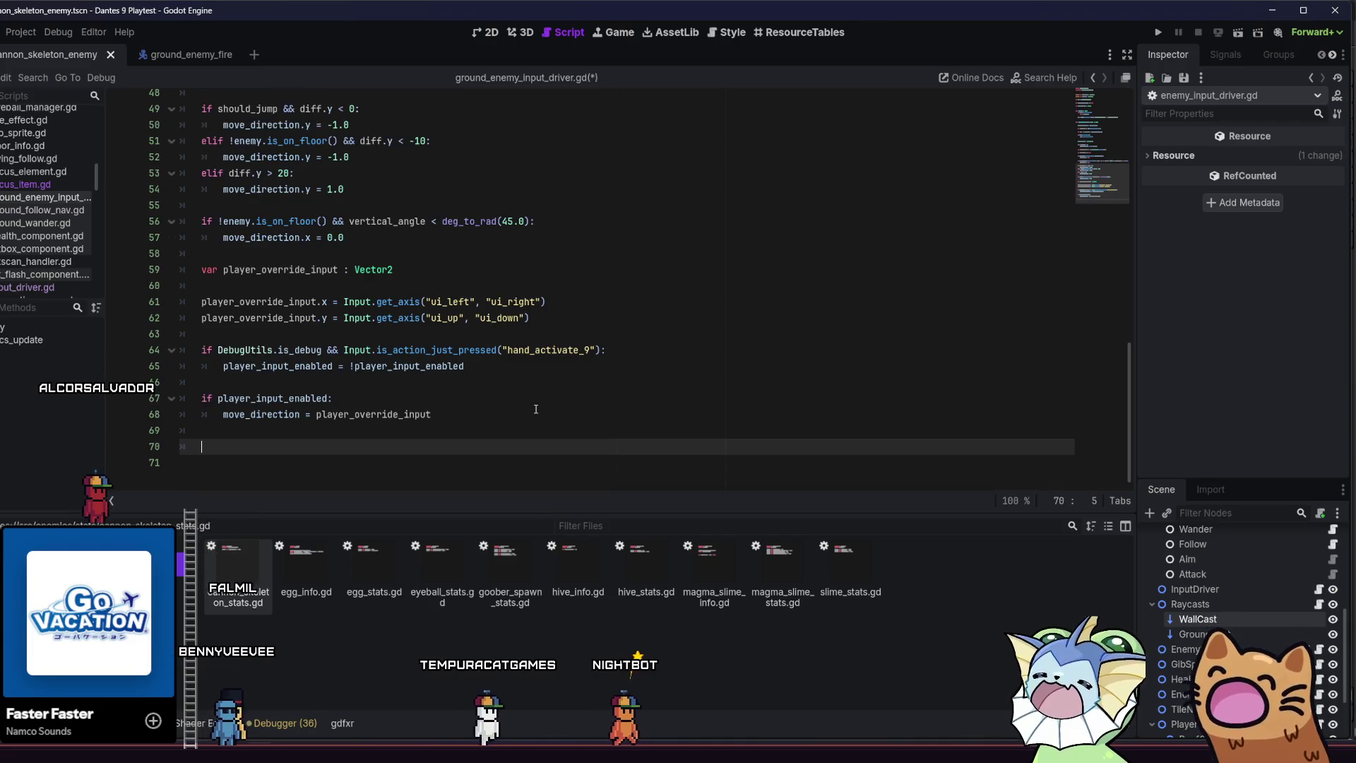
pyautogui.hotkey('ctrl', 'y')
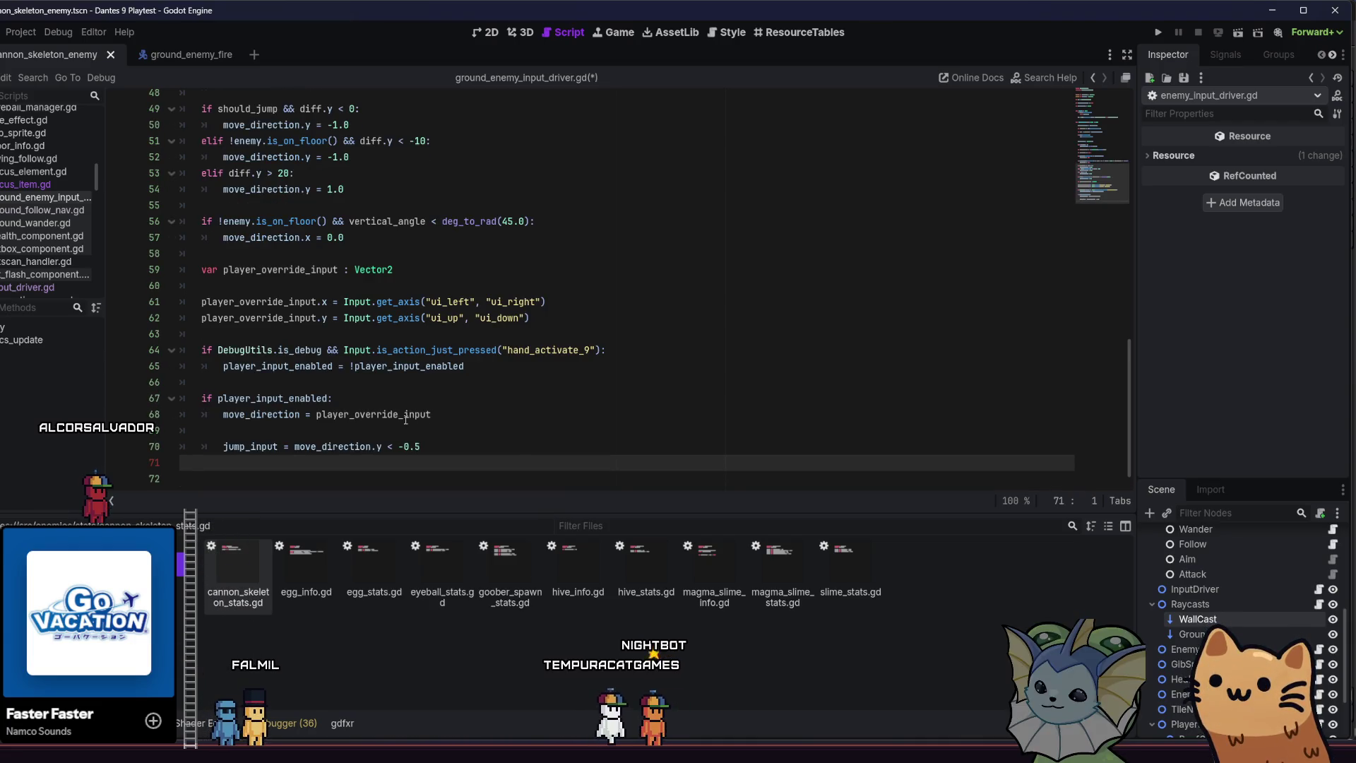
pyautogui.hotkey('ctrl', 'z')
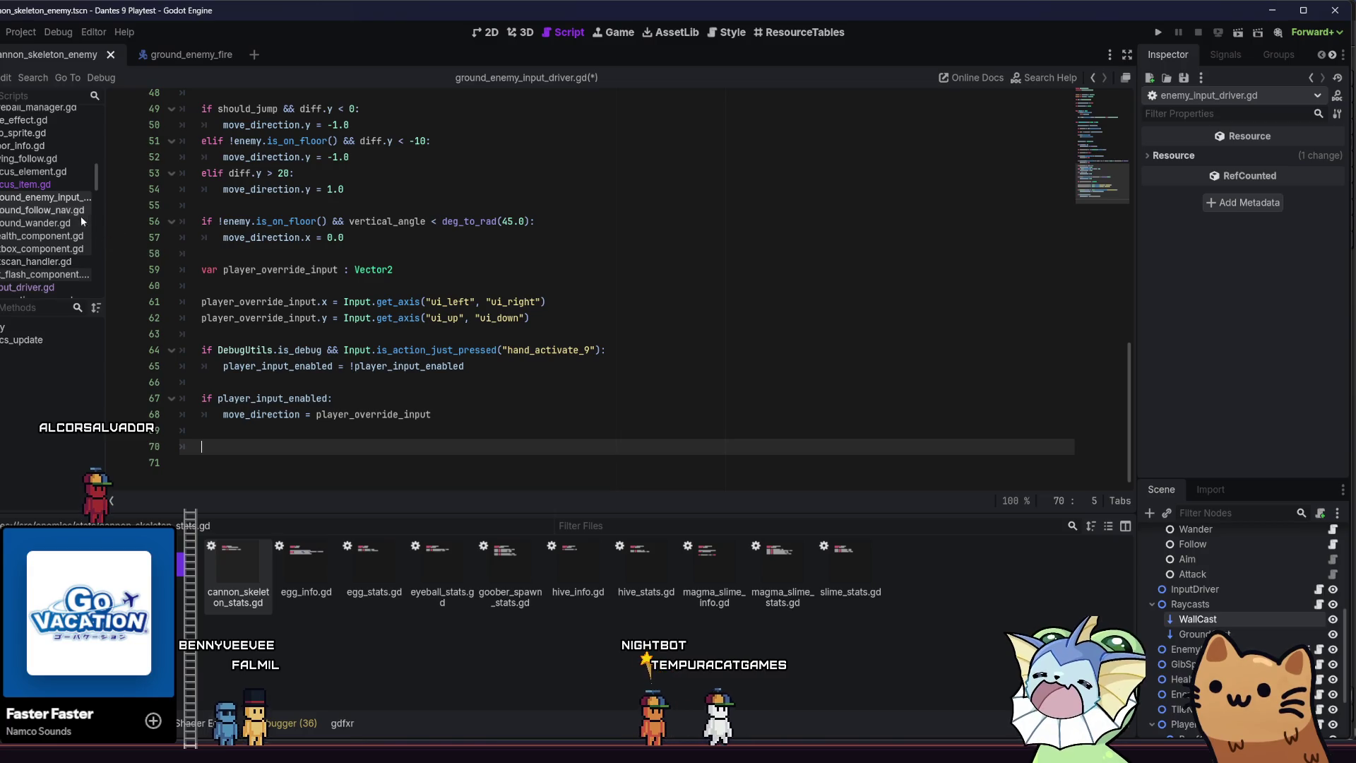
# Undo once more and go back to focus_item.gd in the script editor.
pyautogui.hotkey('ctrl', 'z')
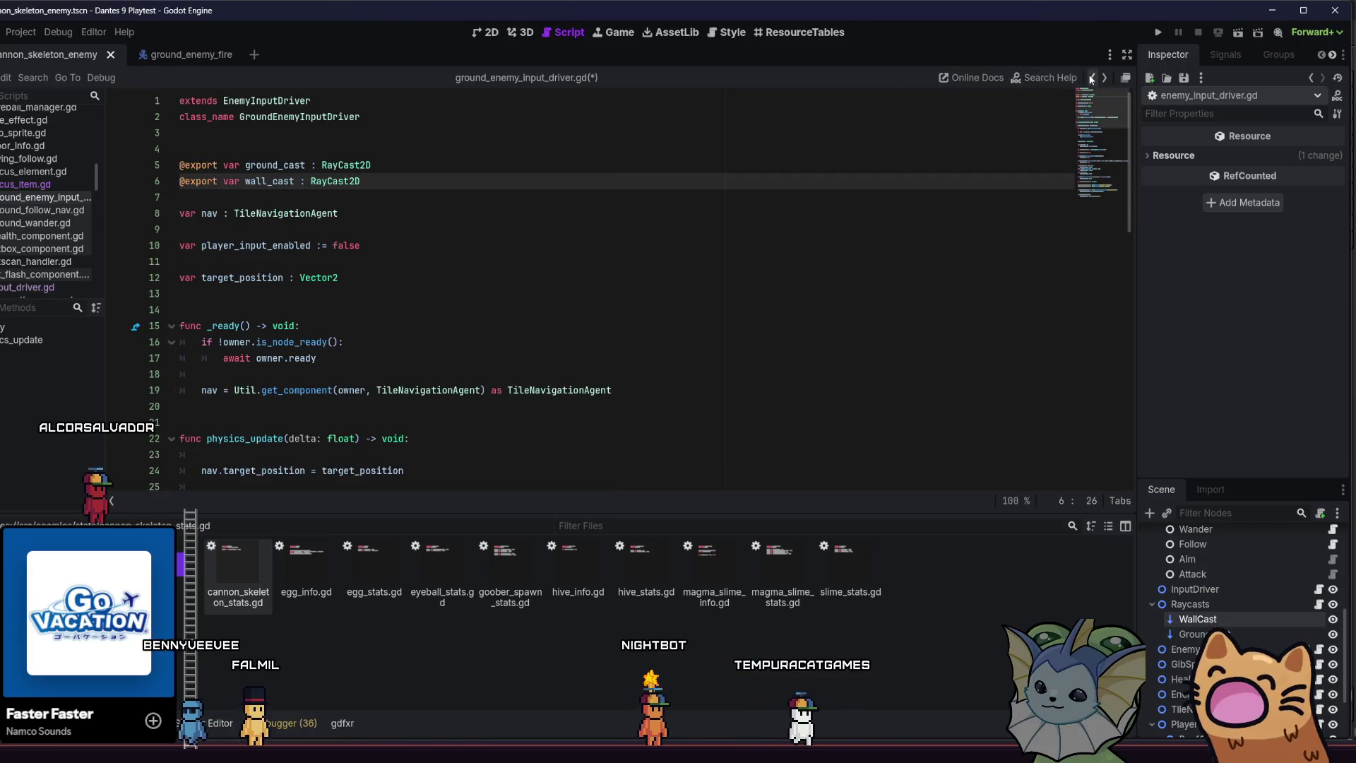
pyautogui.scroll(-3, 709, 187)
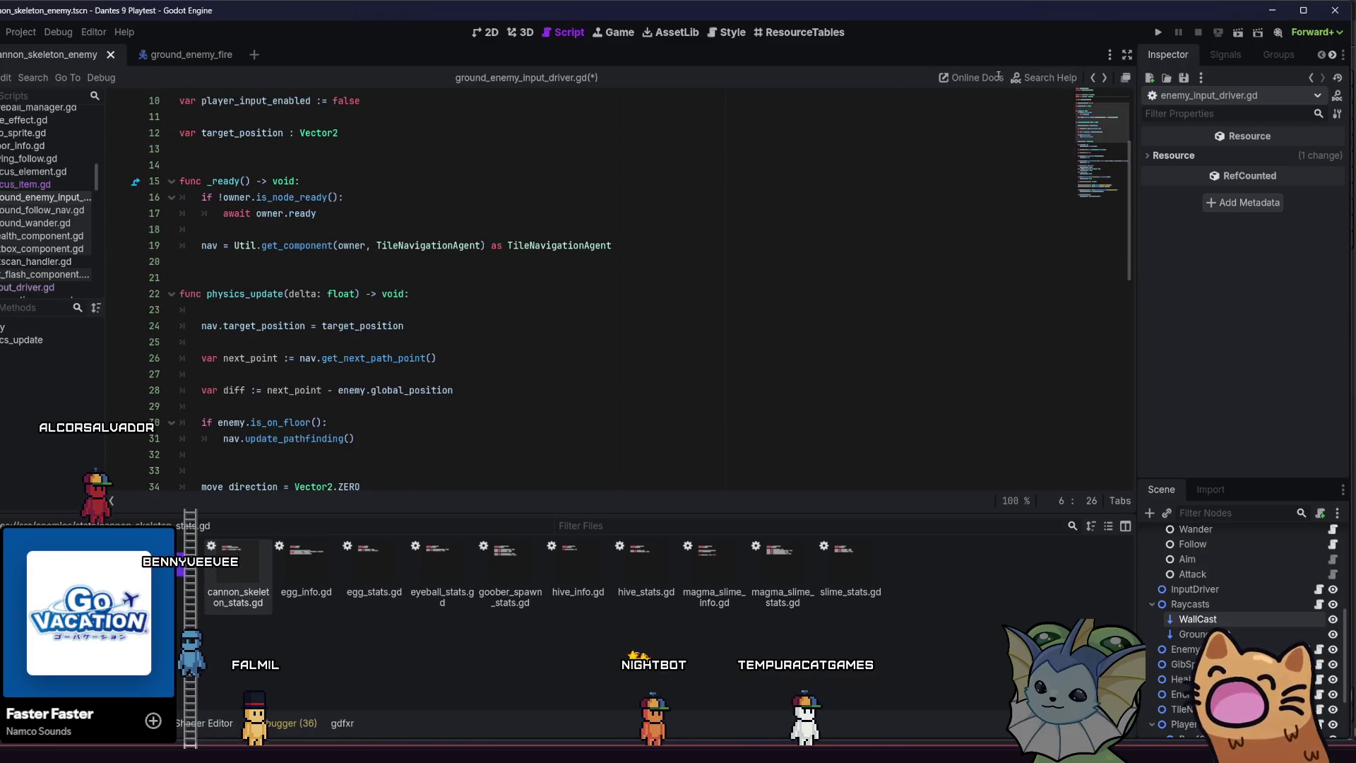
pyautogui.click(1092, 78)
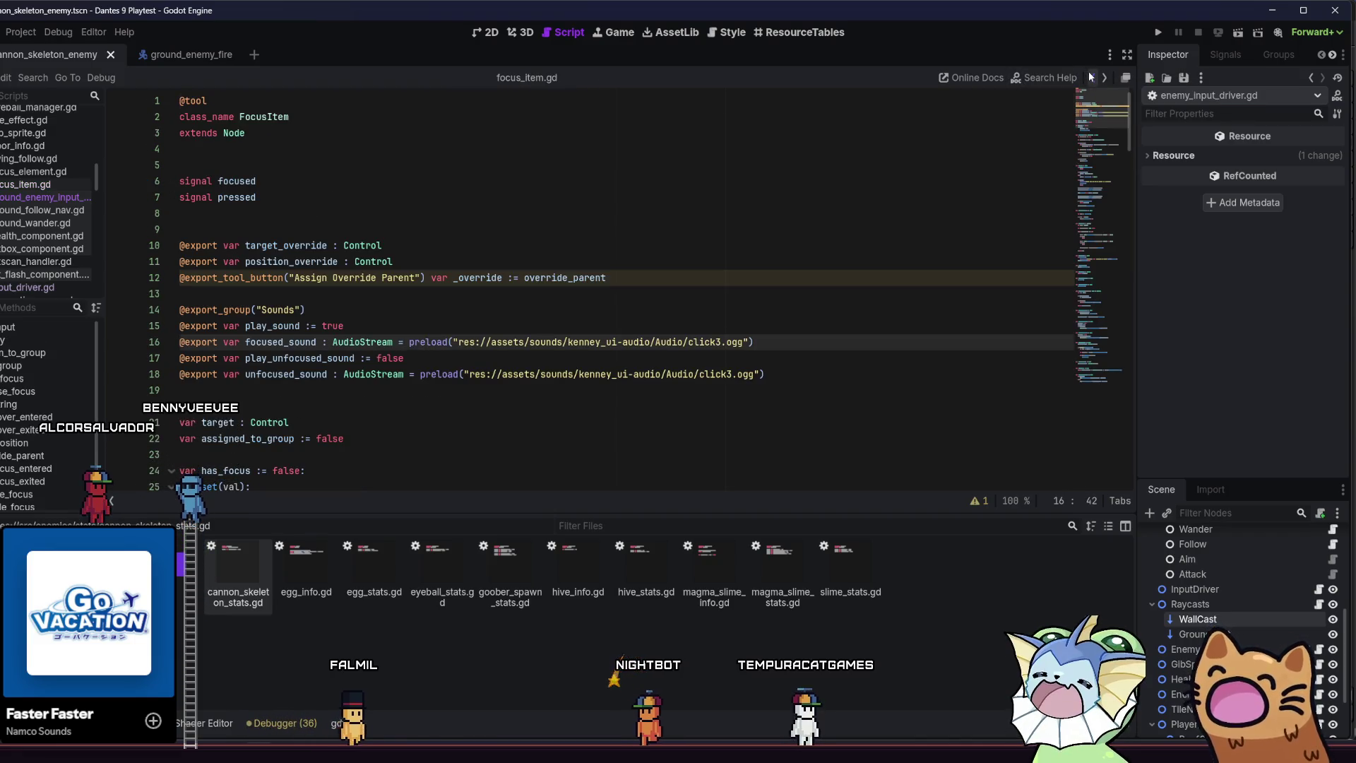
# Copy the jump_held and jump_input lines 17–18 from enemy_input_driver.gd, then return to ground_enemy_input_driver.gd.
pyautogui.click(1090, 77)
pyautogui.moveTo(400, 374)
pyautogui.mouseDown()
pyautogui.moveTo(228, 374)
pyautogui.moveTo(181, 358)
pyautogui.mouseUp()
pyautogui.hotkey('ctrl', 'c')
pyautogui.click(459, 343)
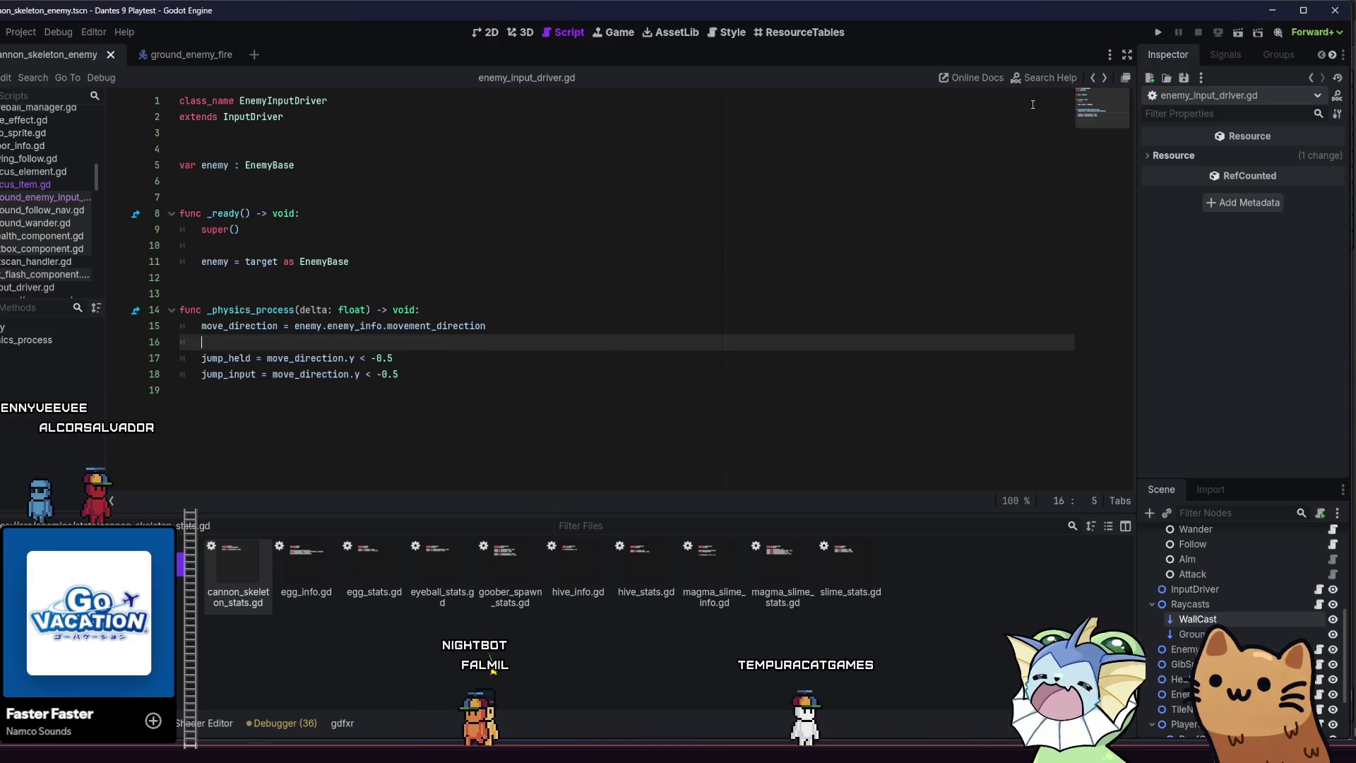
pyautogui.click(1104, 78)
pyautogui.click(1104, 76)
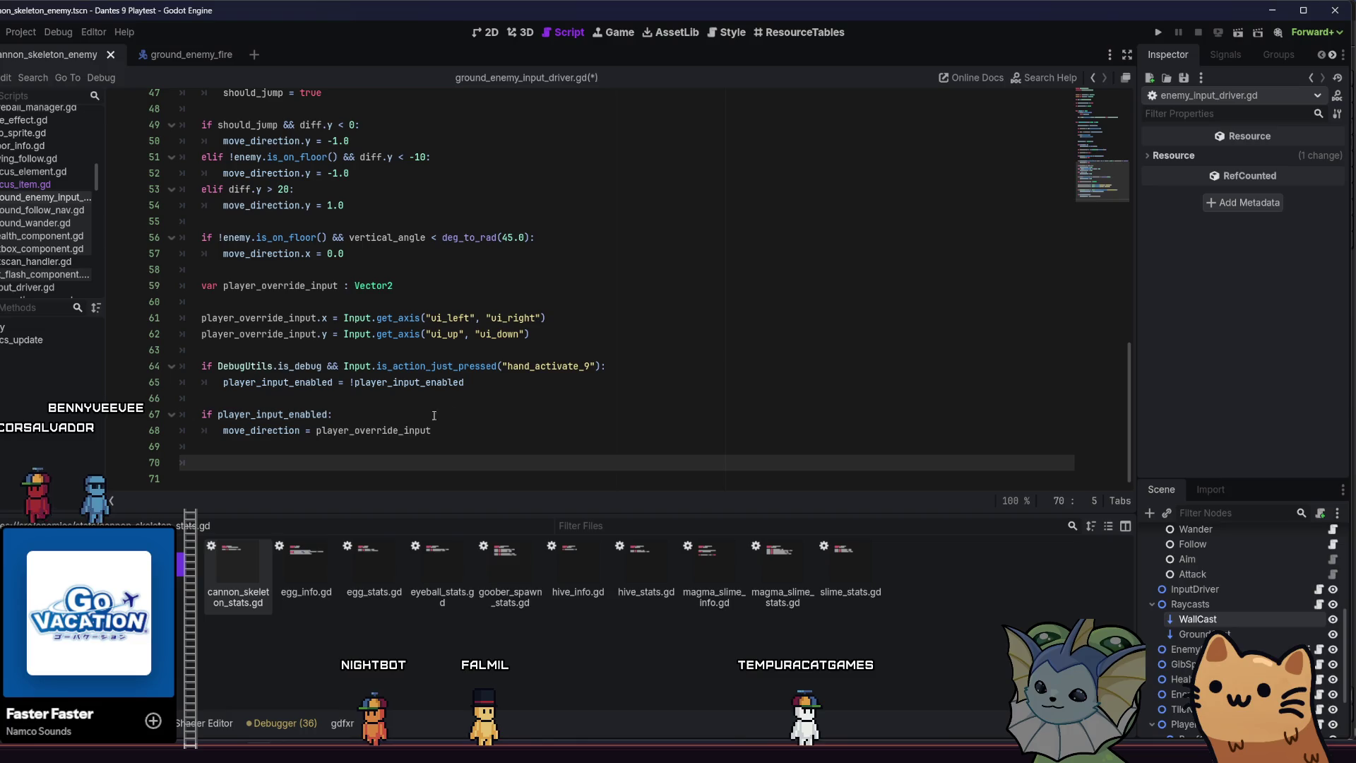
# Paste the jump_held and jump_input lines after line 68 and remove their extra indentation.
pyautogui.click(415, 431)
pyautogui.press('Return')
pyautogui.press('Return')
pyautogui.hotkey('ctrl', 'v')
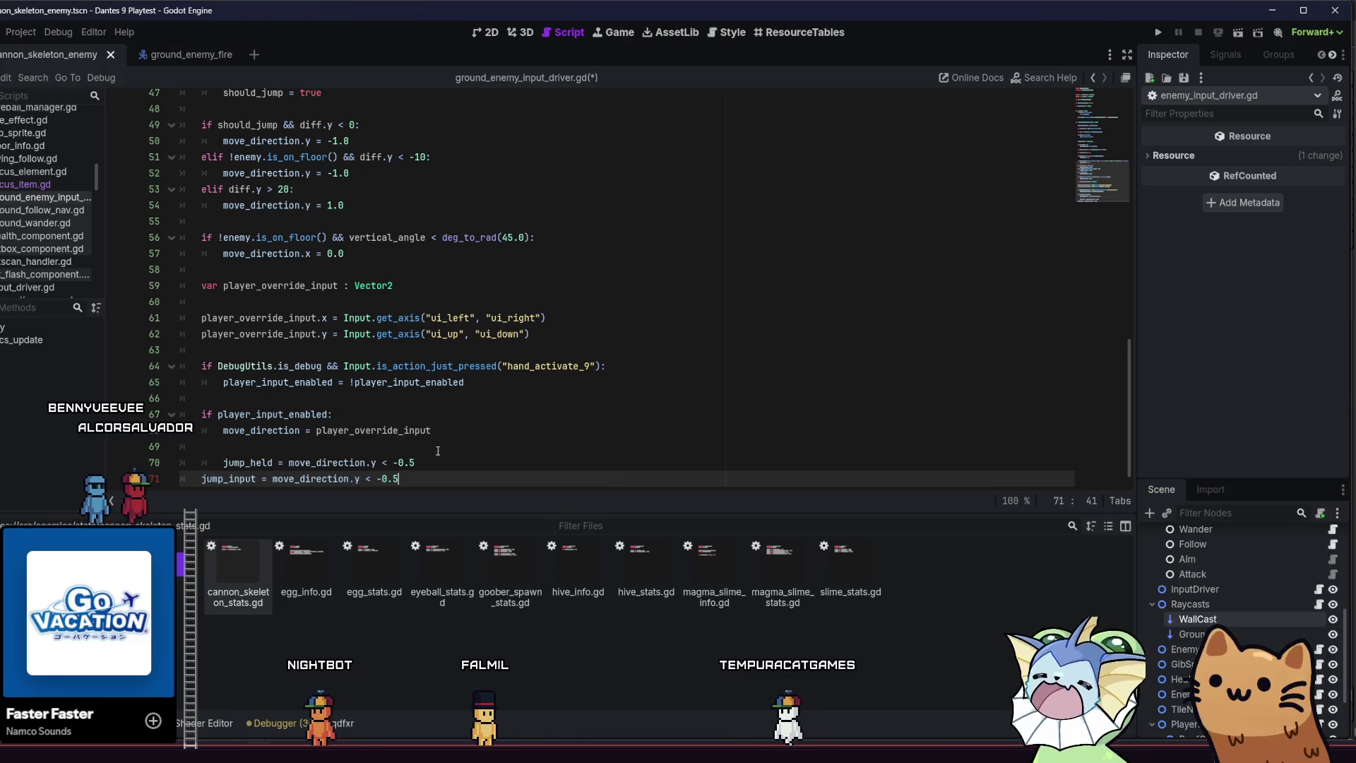
pyautogui.press('Home')
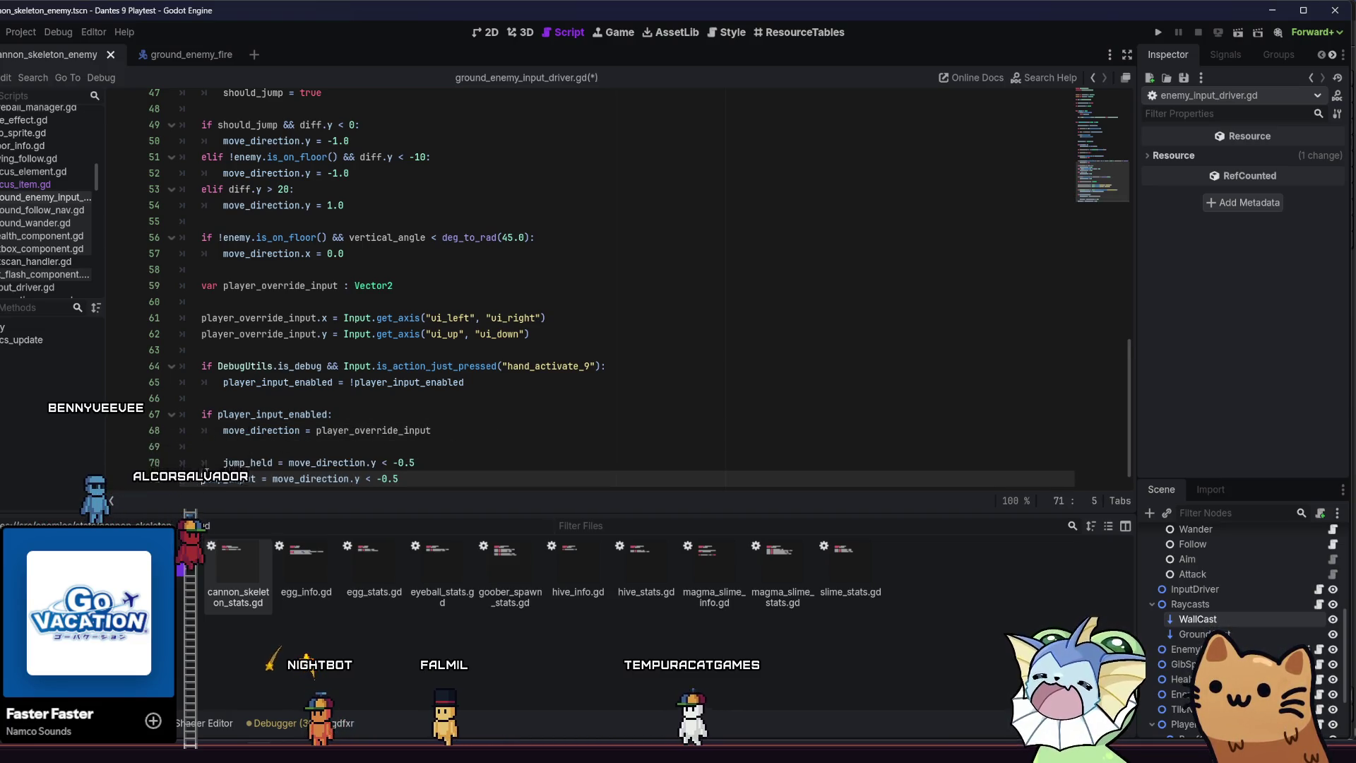
pyautogui.click(219, 464)
pyautogui.press('BackSpace')
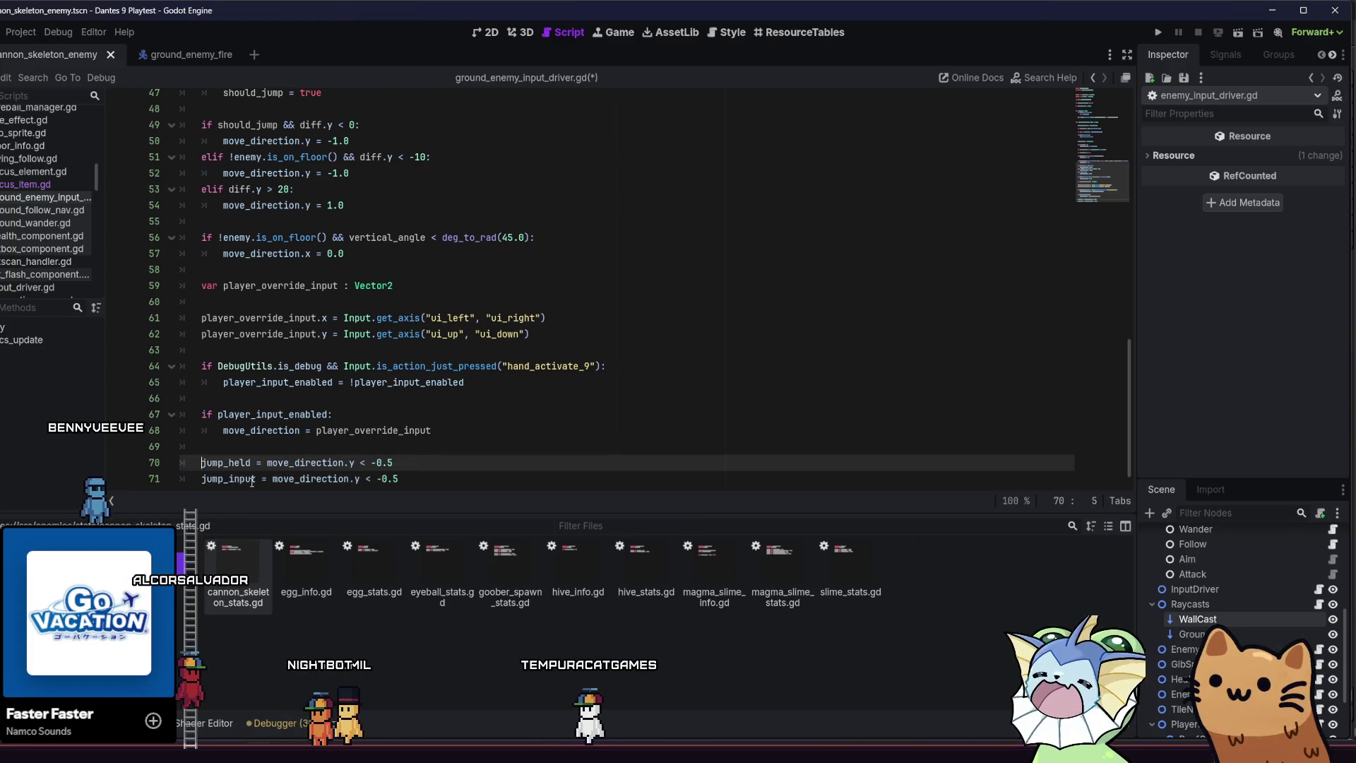
# Save ground_enemy_input_driver.gd with the appended jump lines.
pyautogui.click(450, 431)
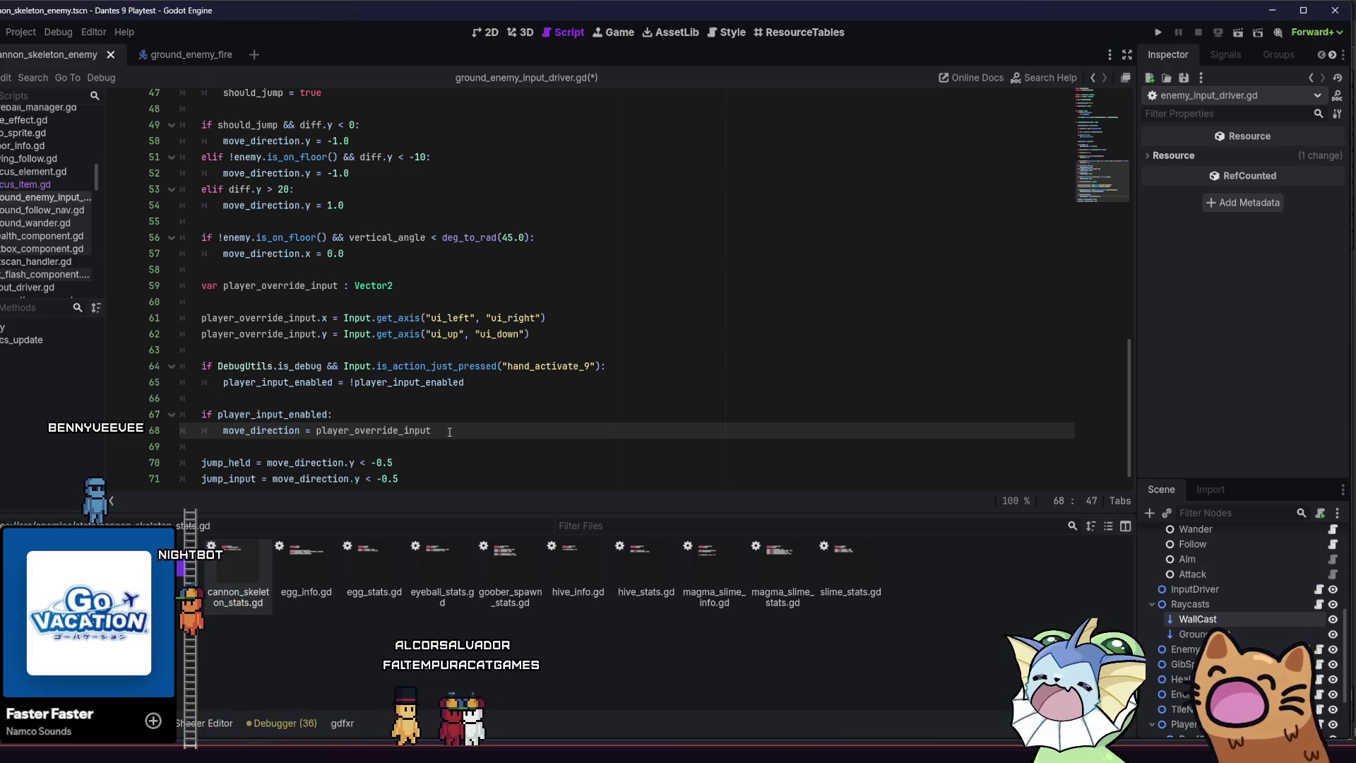
pyautogui.hotkey('ctrl', 's')
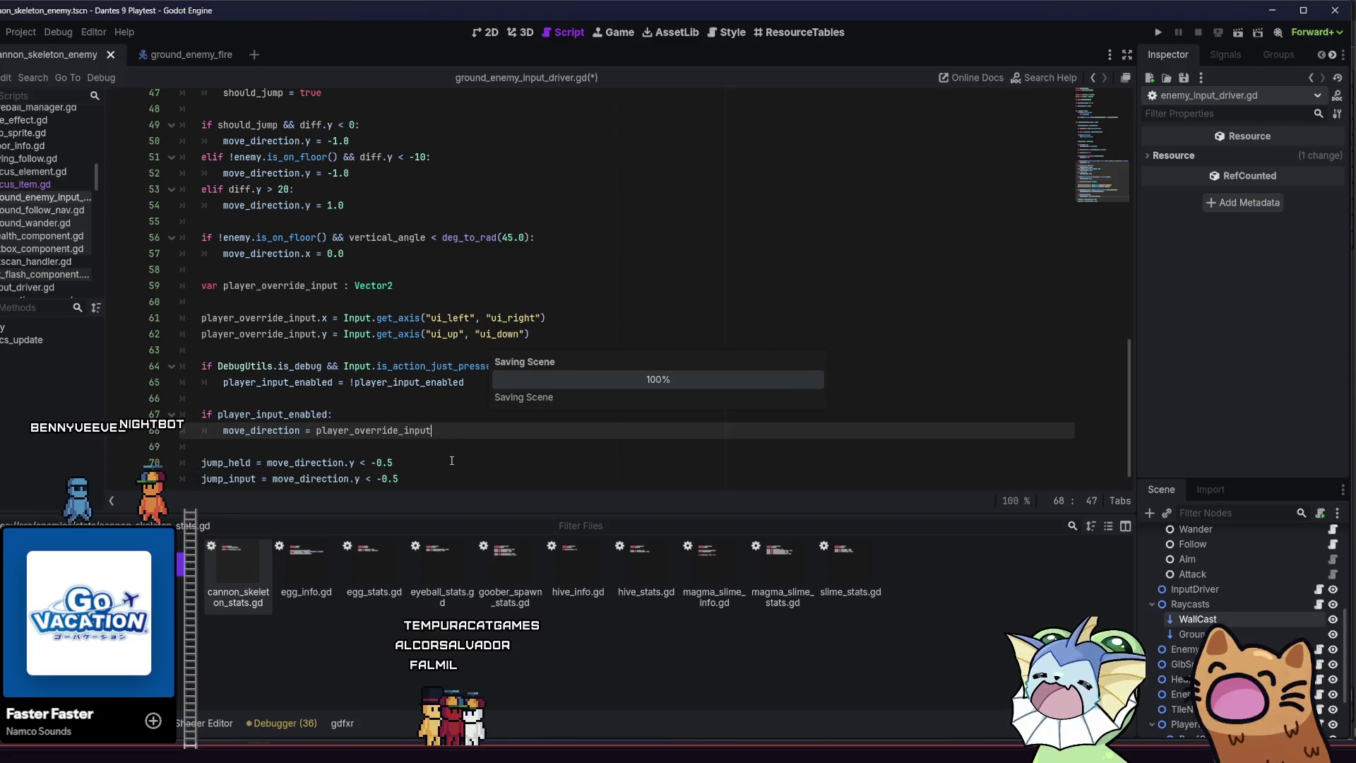
pyautogui.press('Down')
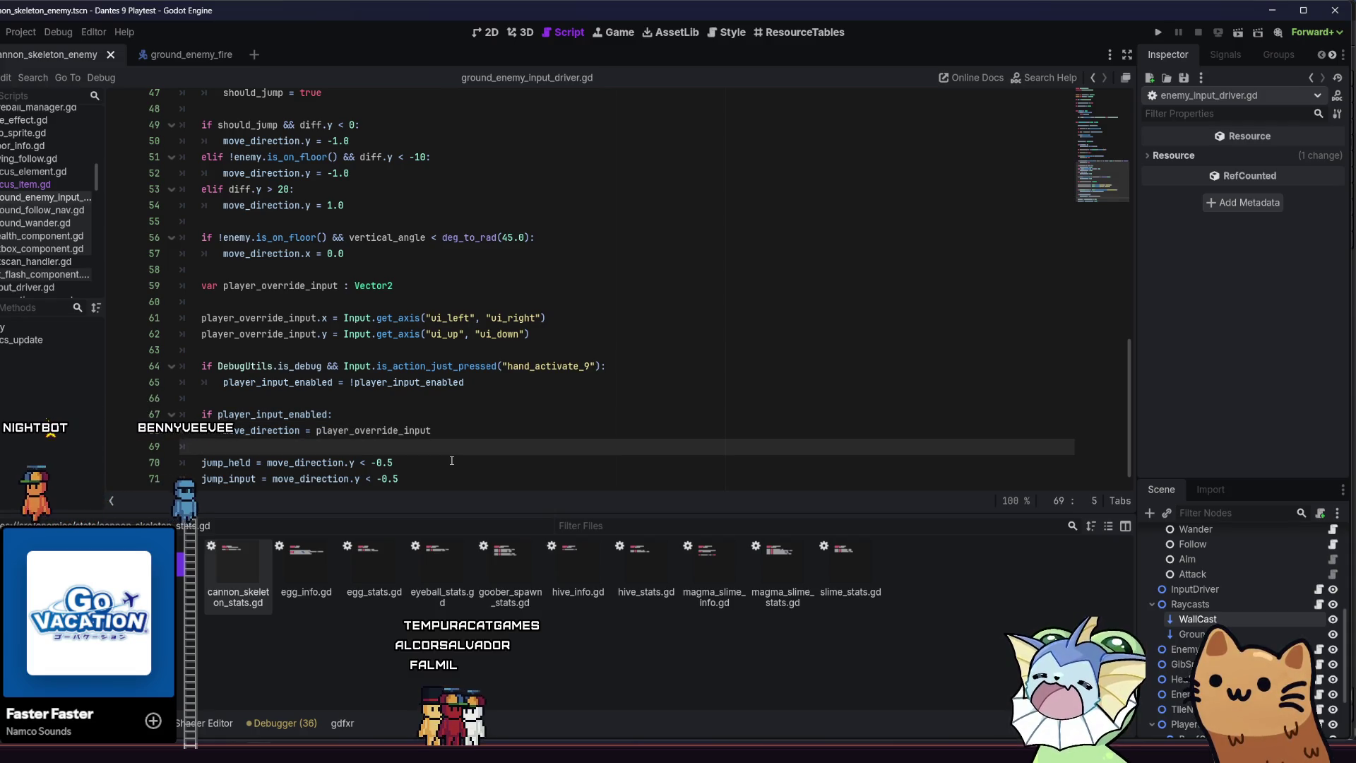
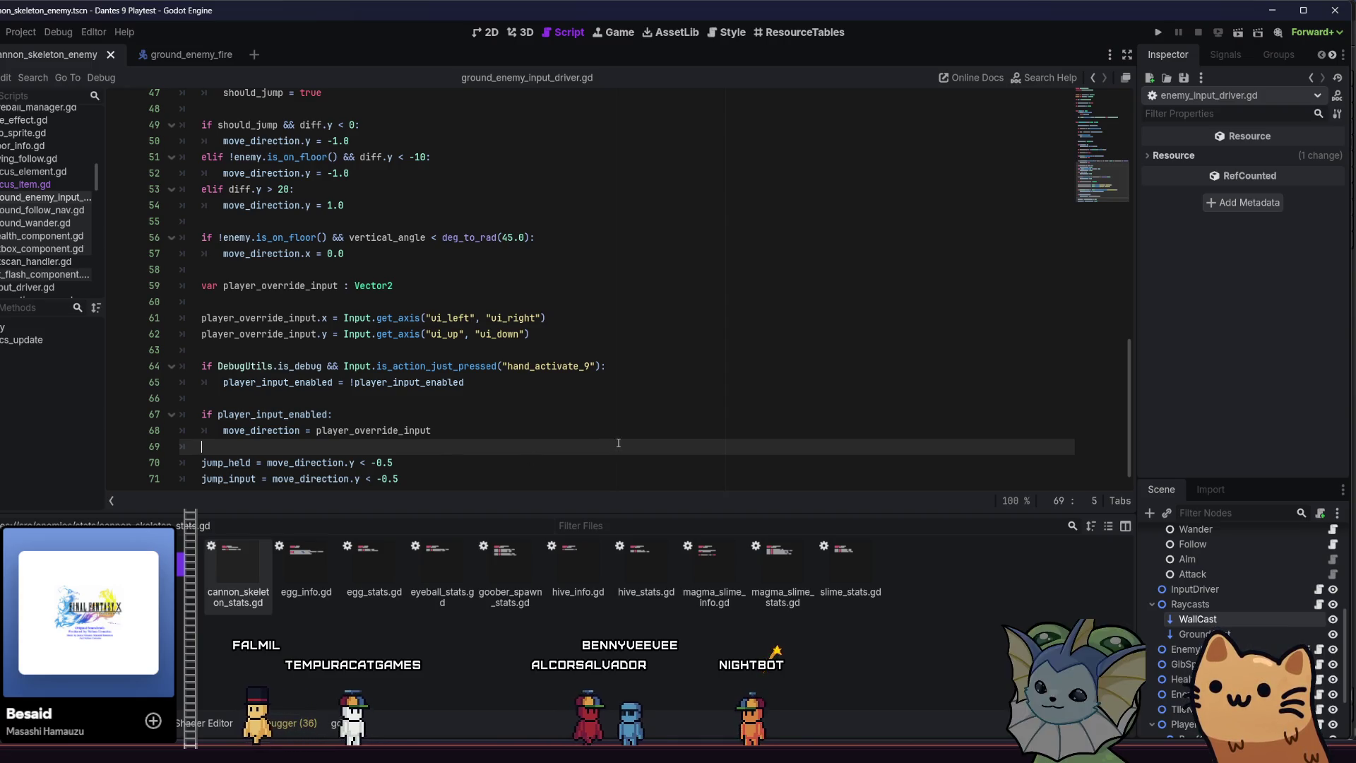
# Restore the GroundEnemyInputDriver class name on line 2 and save the script.
pyautogui.scroll(15, 618, 443)
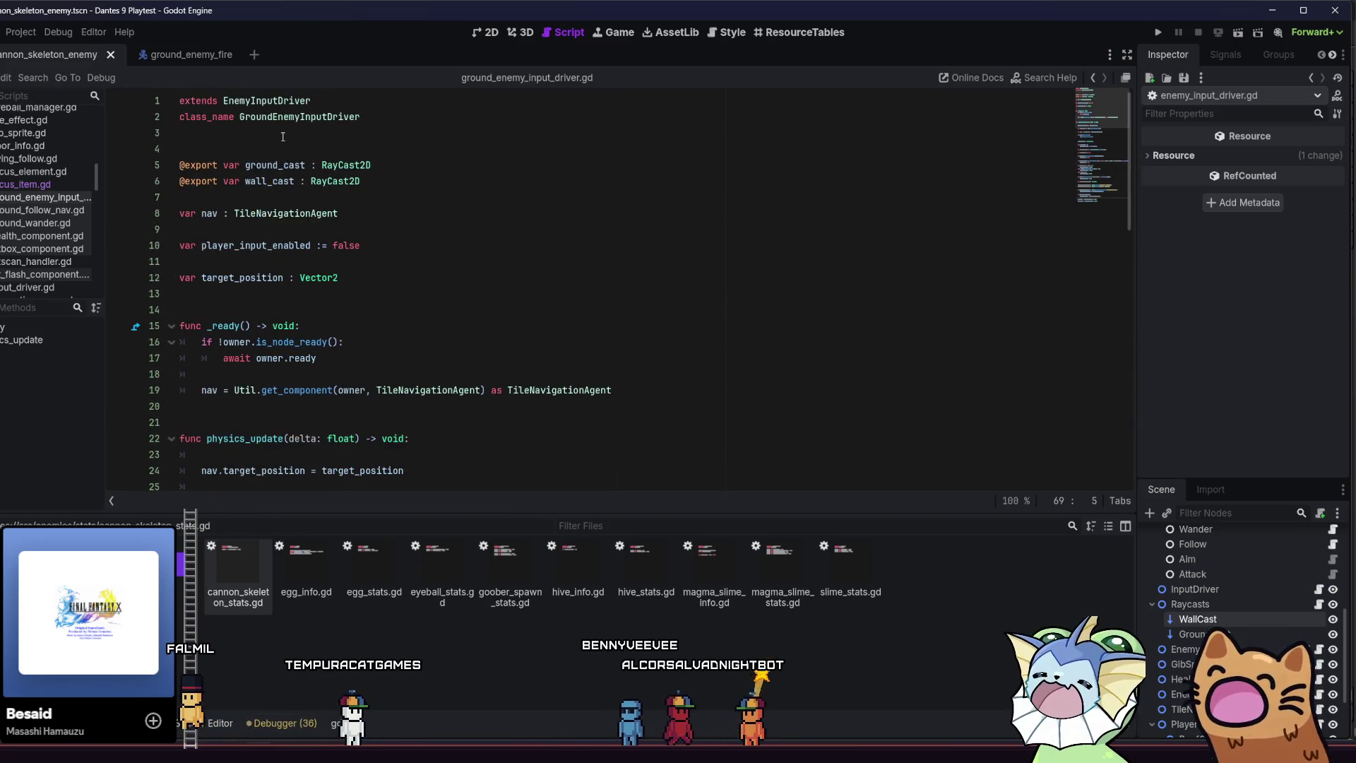
pyautogui.click(295, 118)
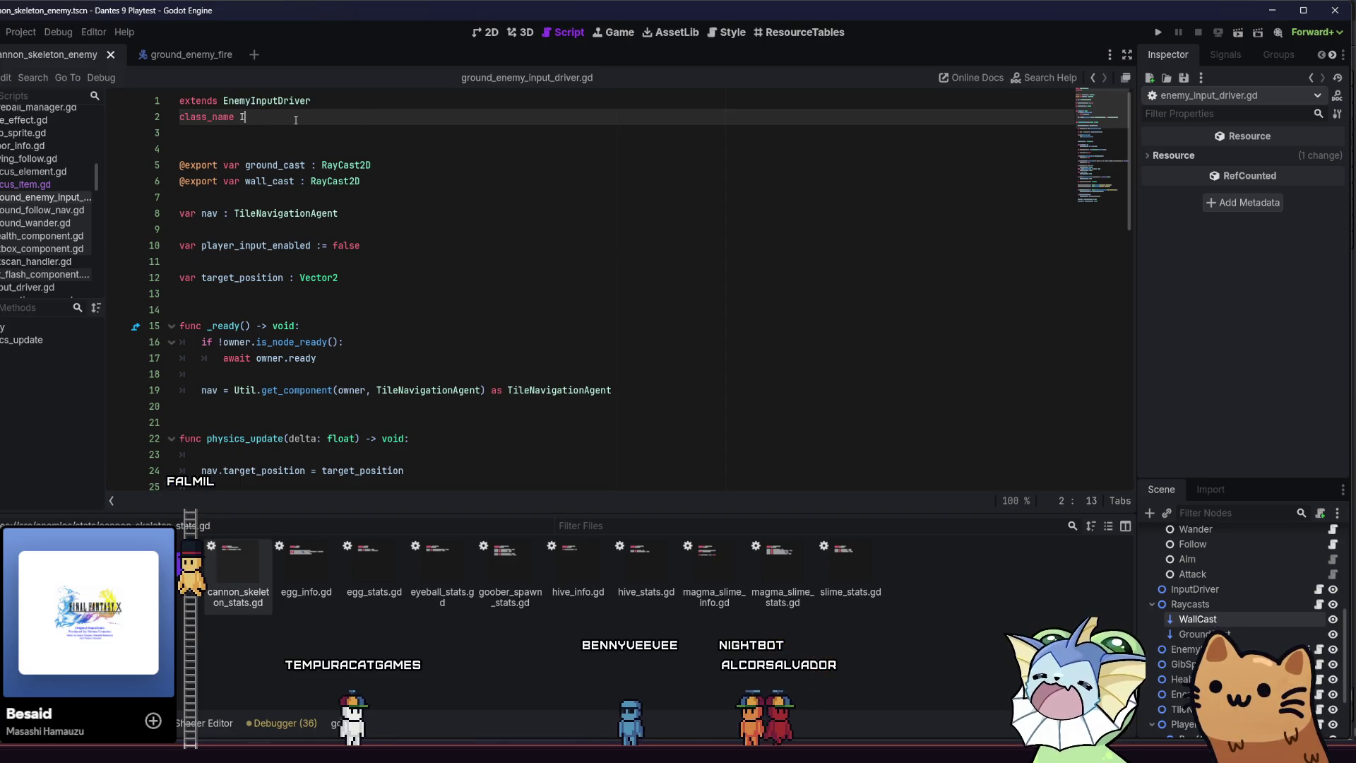
pyautogui.write('tDriver')
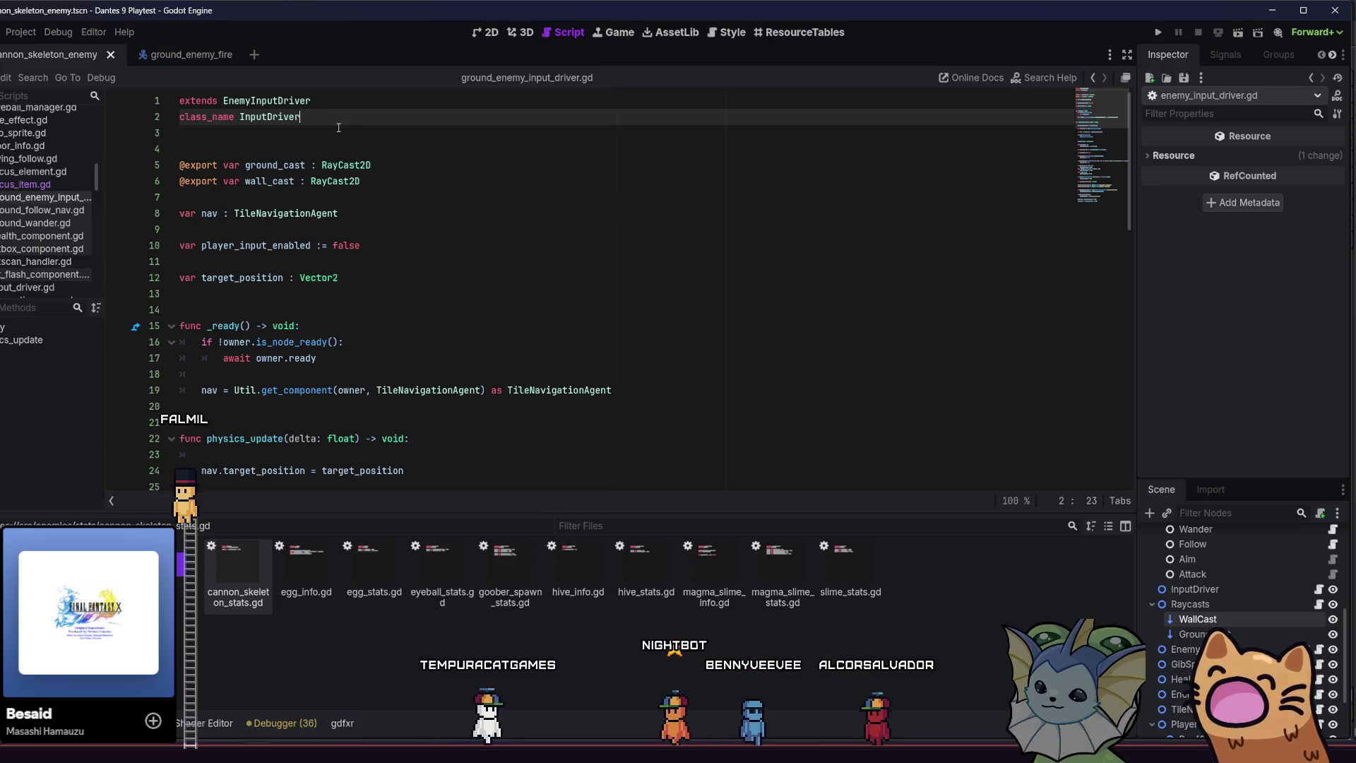
pyautogui.click(341, 141)
pyautogui.click(280, 117)
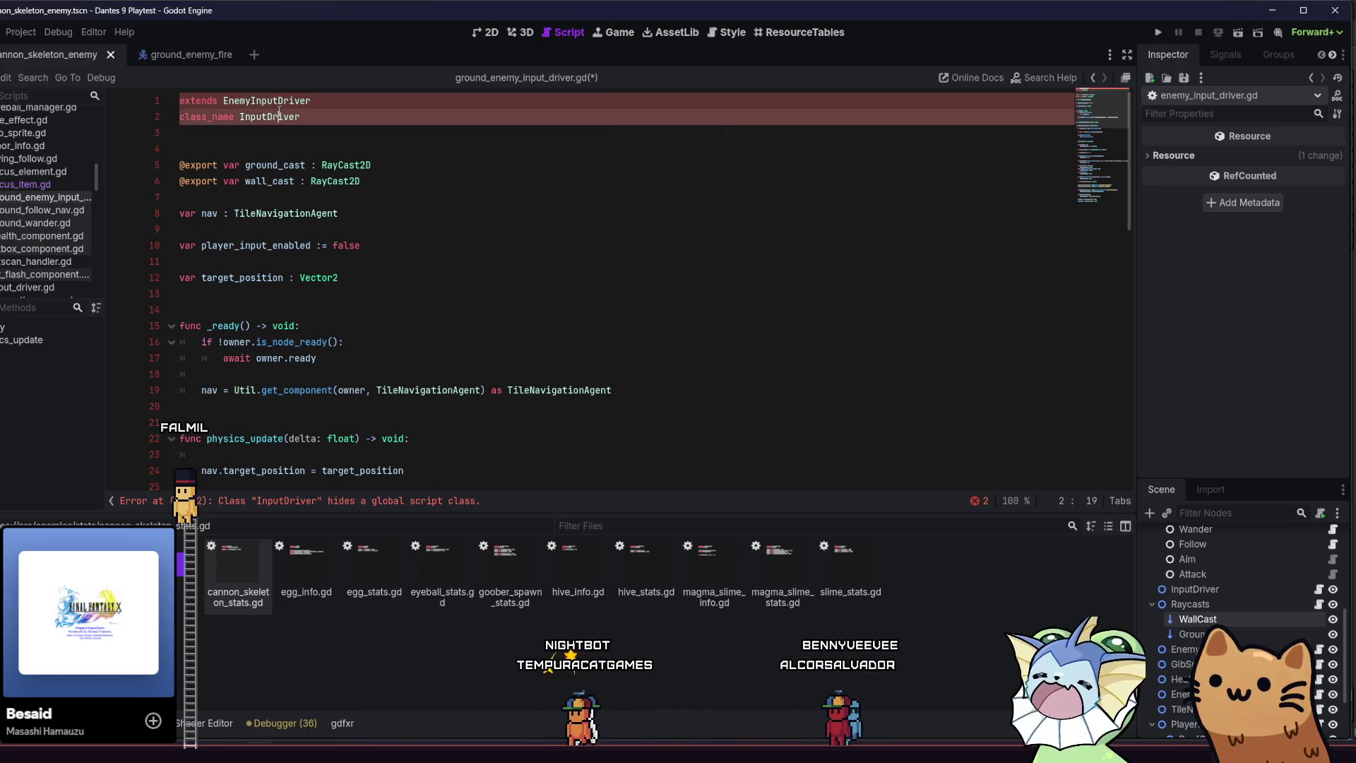
pyautogui.hotkey('ctrl', 'Left')
pyautogui.write('GroundEnemy')
pyautogui.hotkey('ctrl', 's')
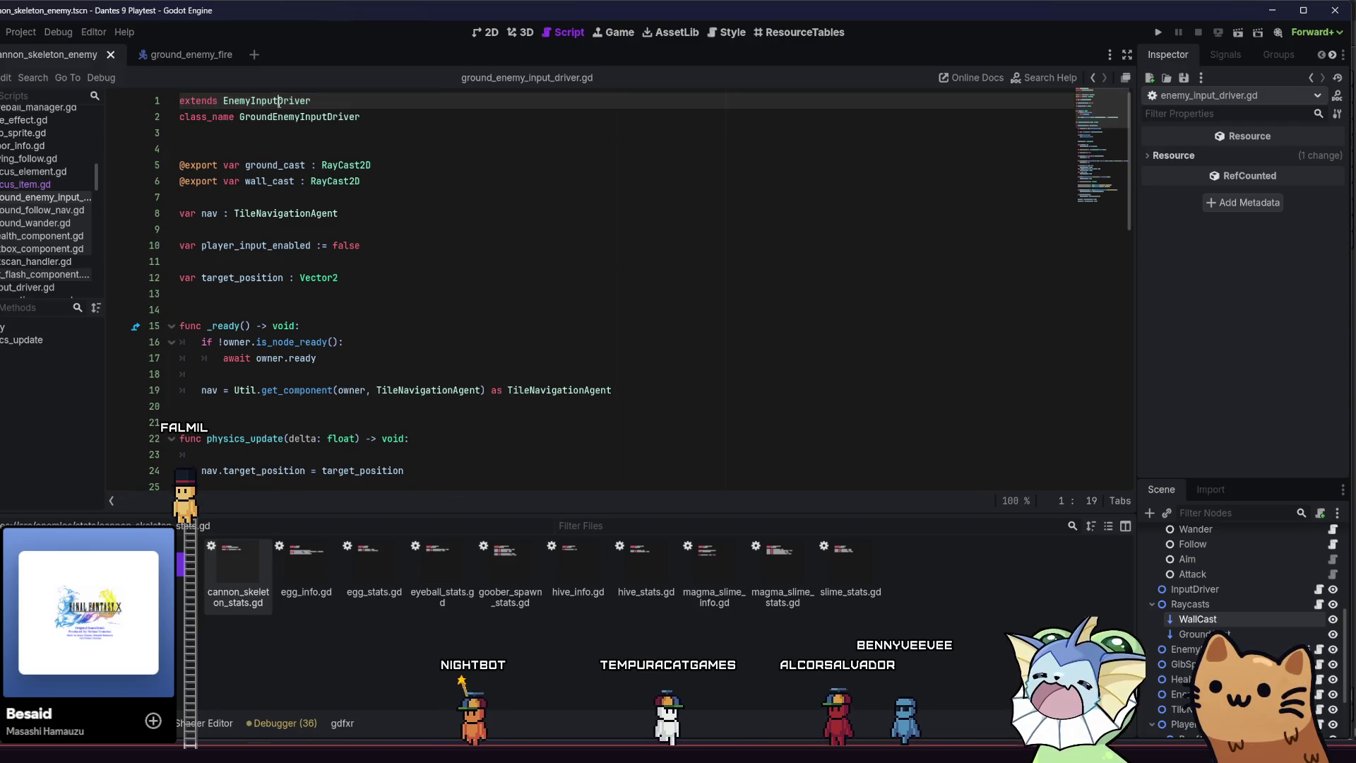
# Change the line 1 base class from EnemyInputDriver to InputDriver using autocomplete.
pyautogui.doubleClick(279, 101)
pyautogui.write('in')
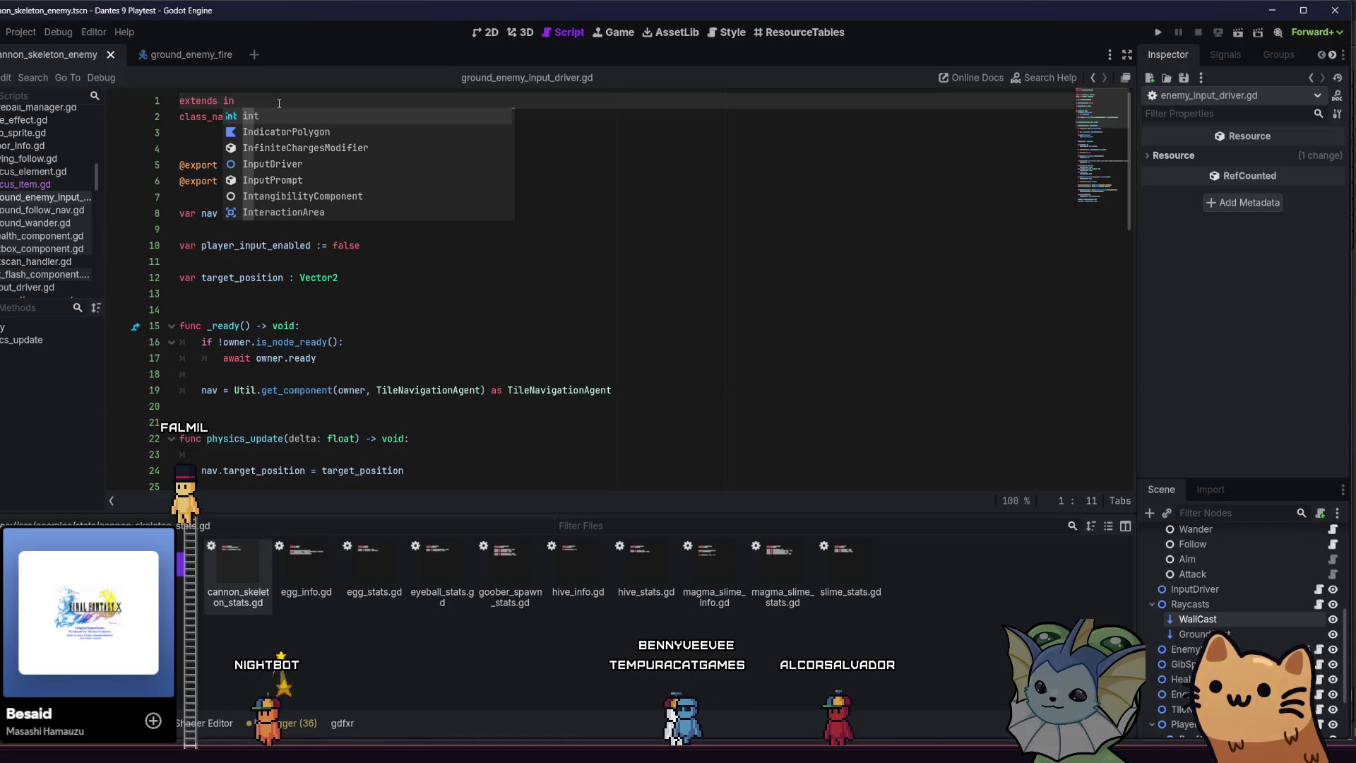
pyautogui.press('BackSpace')
pyautogui.press('BackSpace')
pyautogui.write('Inp')
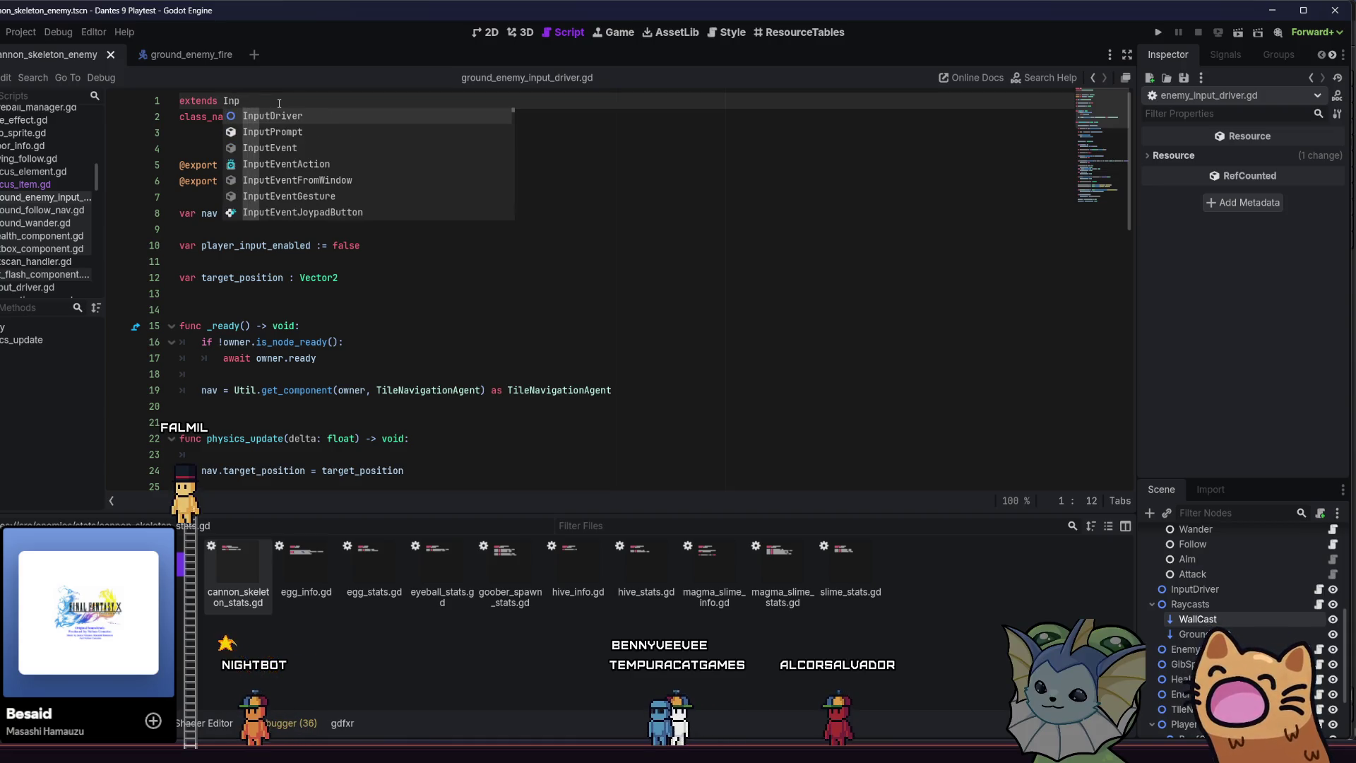
pyautogui.press('Return')
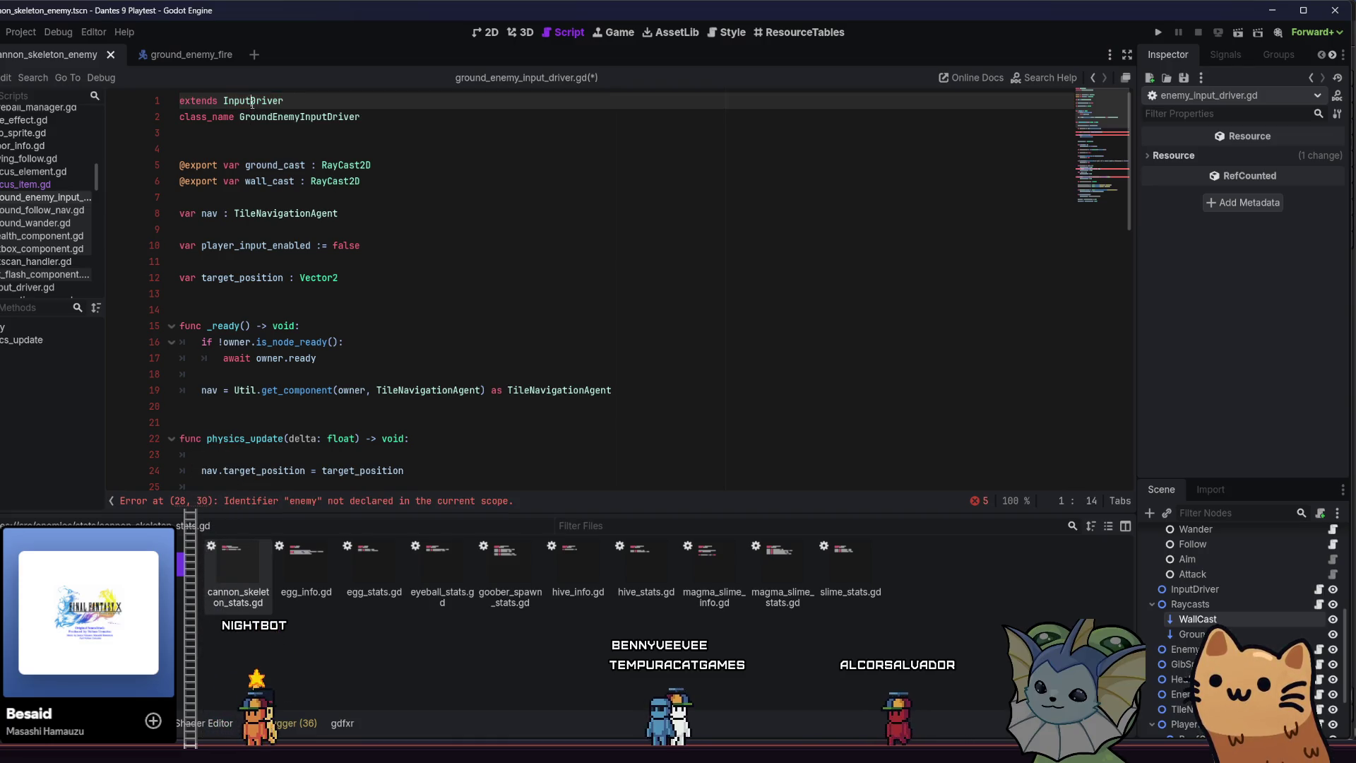
pyautogui.scroll(-3, 268, 141)
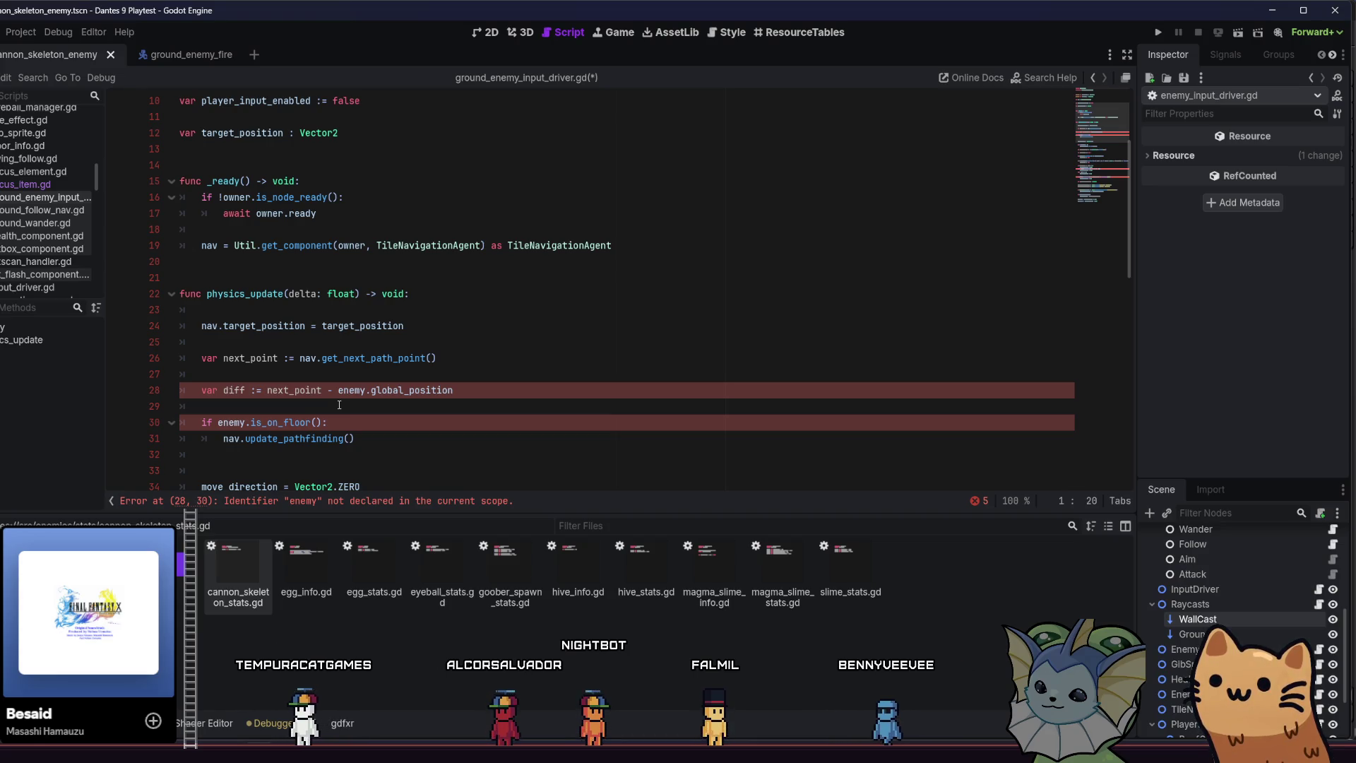
pyautogui.scroll(3, 339, 404)
# Declare 'var enemy : EnemyBase' below the ground_cast and wall_cast exports.
pyautogui.click(353, 168)
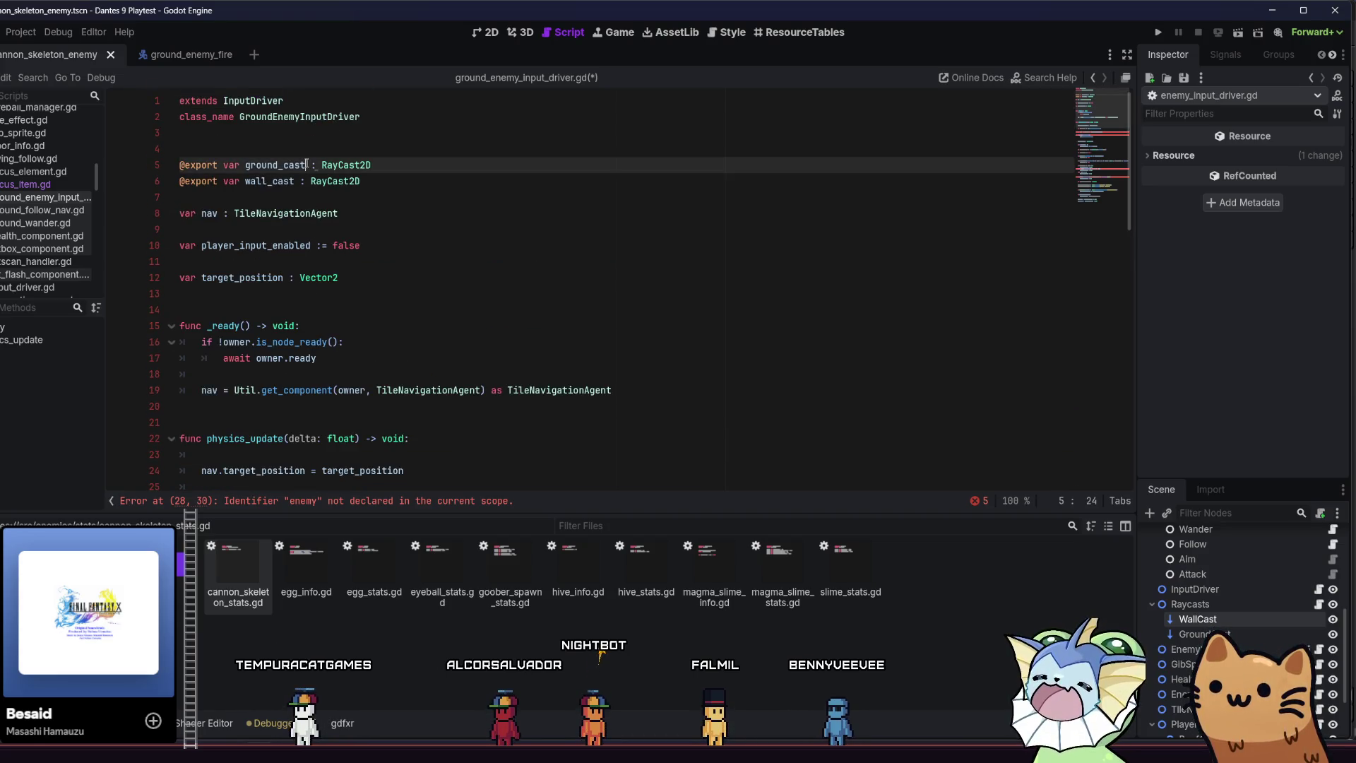
pyautogui.click(382, 188)
pyautogui.press('Return')
pyautogui.press('Return')
pyautogui.write('v')
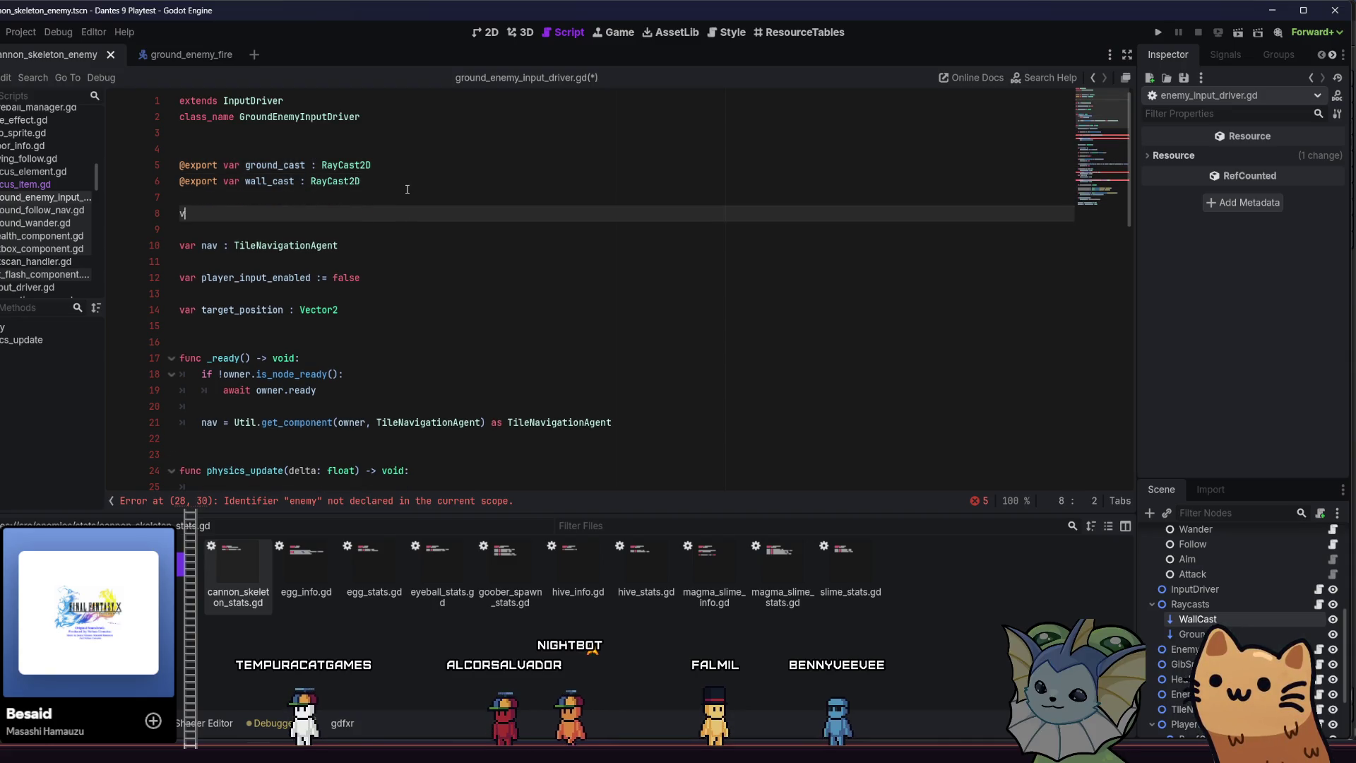
pyautogui.write('Enemy')
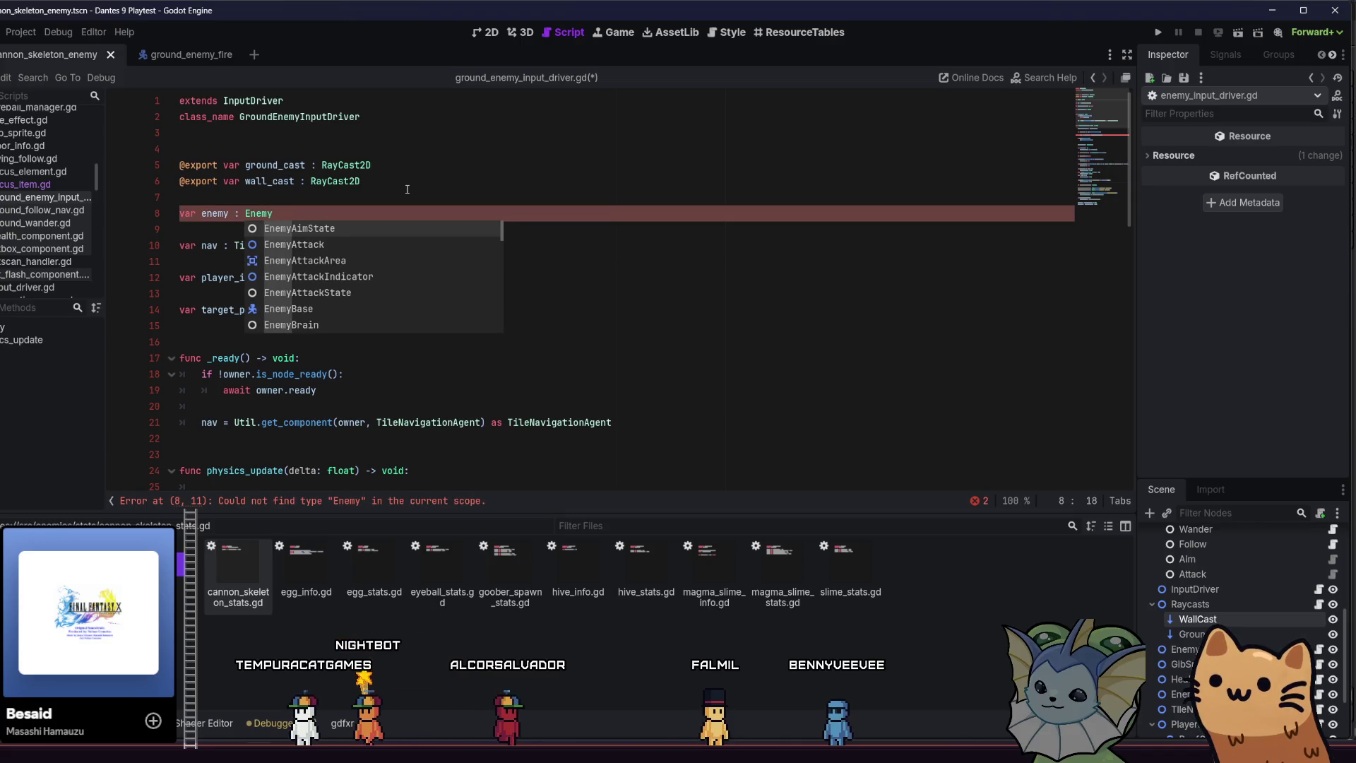
pyautogui.write('Ba')
pyautogui.press('Return')
# Add an 'if !enemy' check after the owner ready wait in _ready.
pyautogui.scroll(-2, 464, 281)
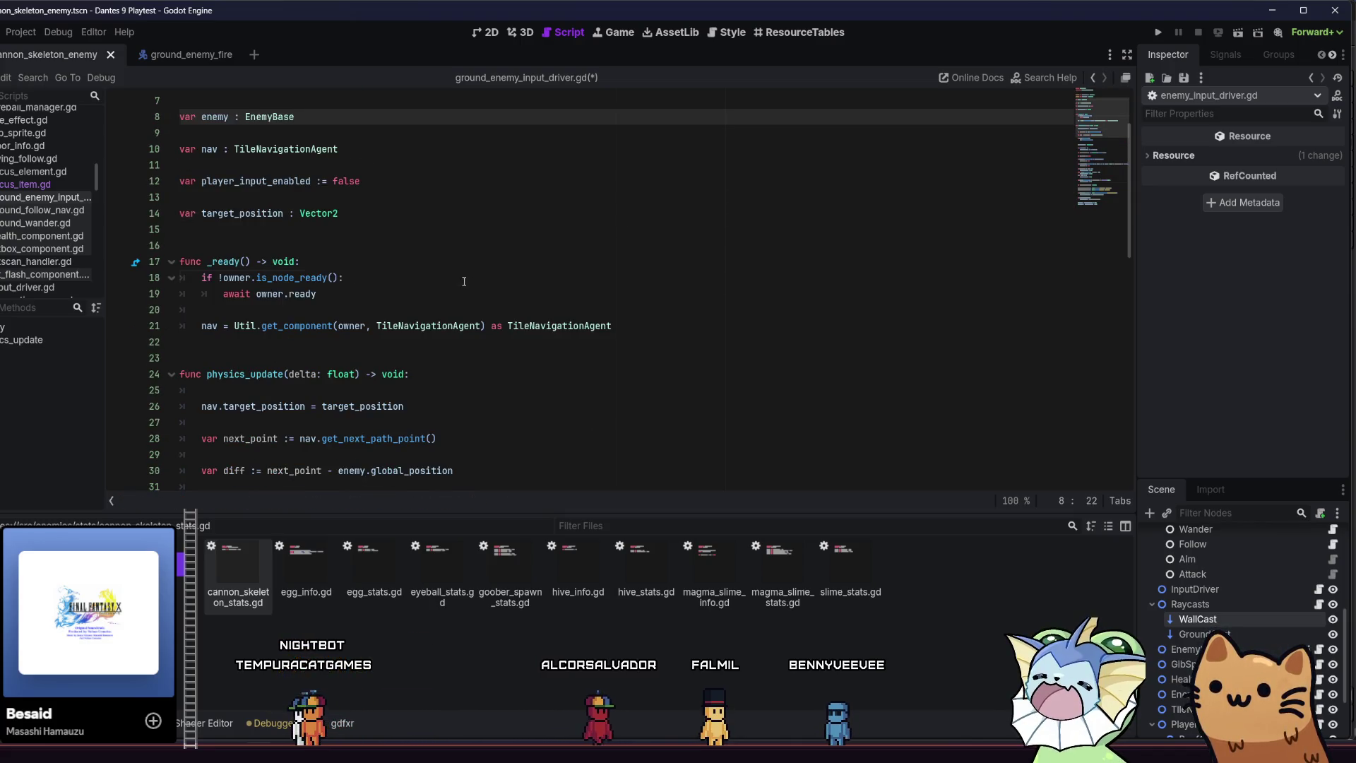
pyautogui.click(464, 281)
pyautogui.click(470, 294)
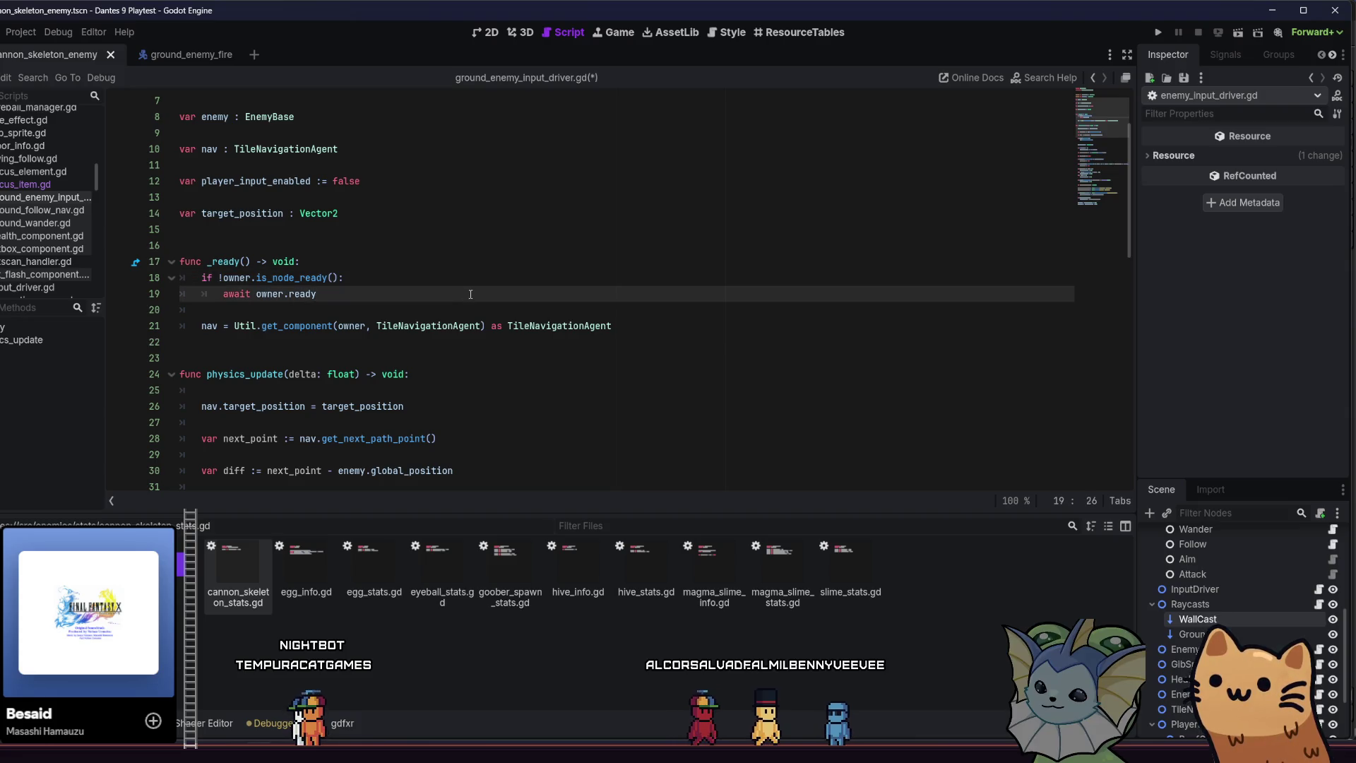
pyautogui.press('Return')
pyautogui.press('BackSpace')
pyautogui.press('Return')
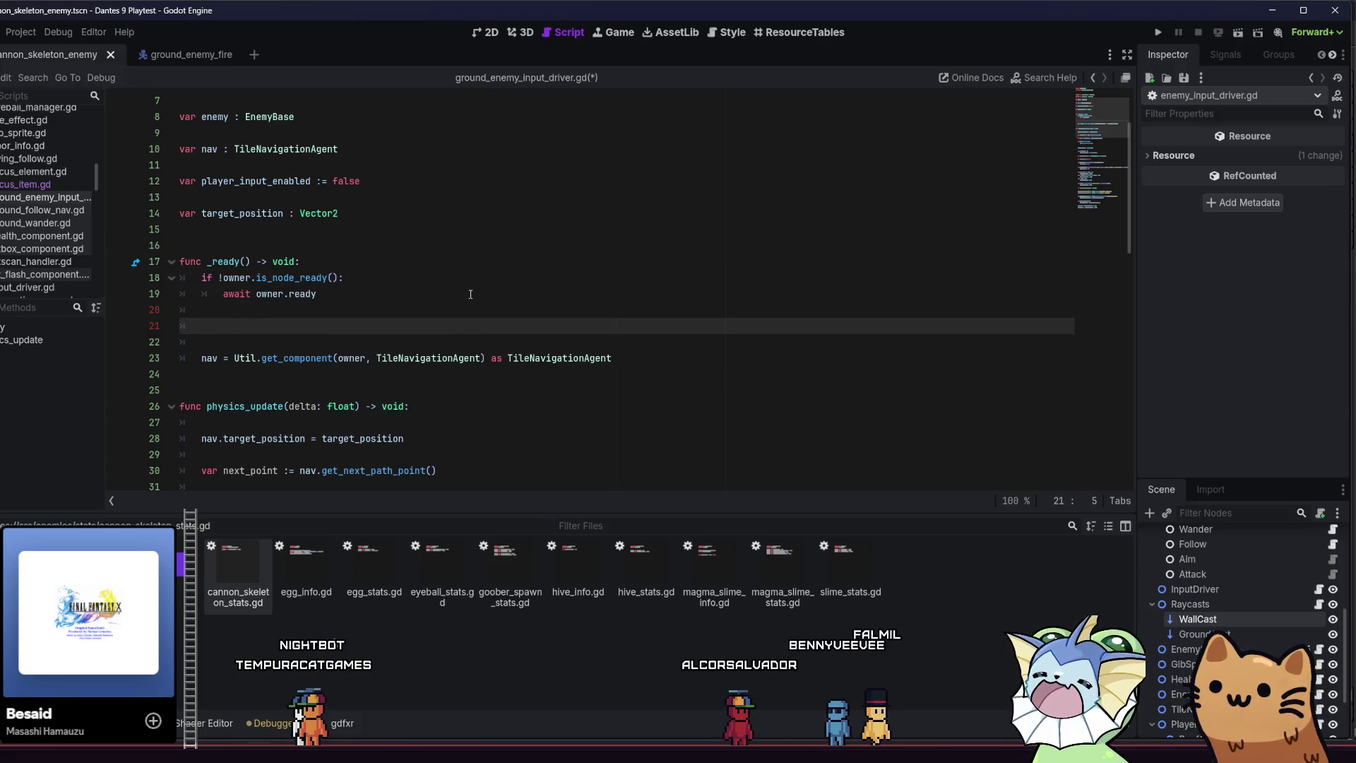
pyautogui.write('enemy = owner.')
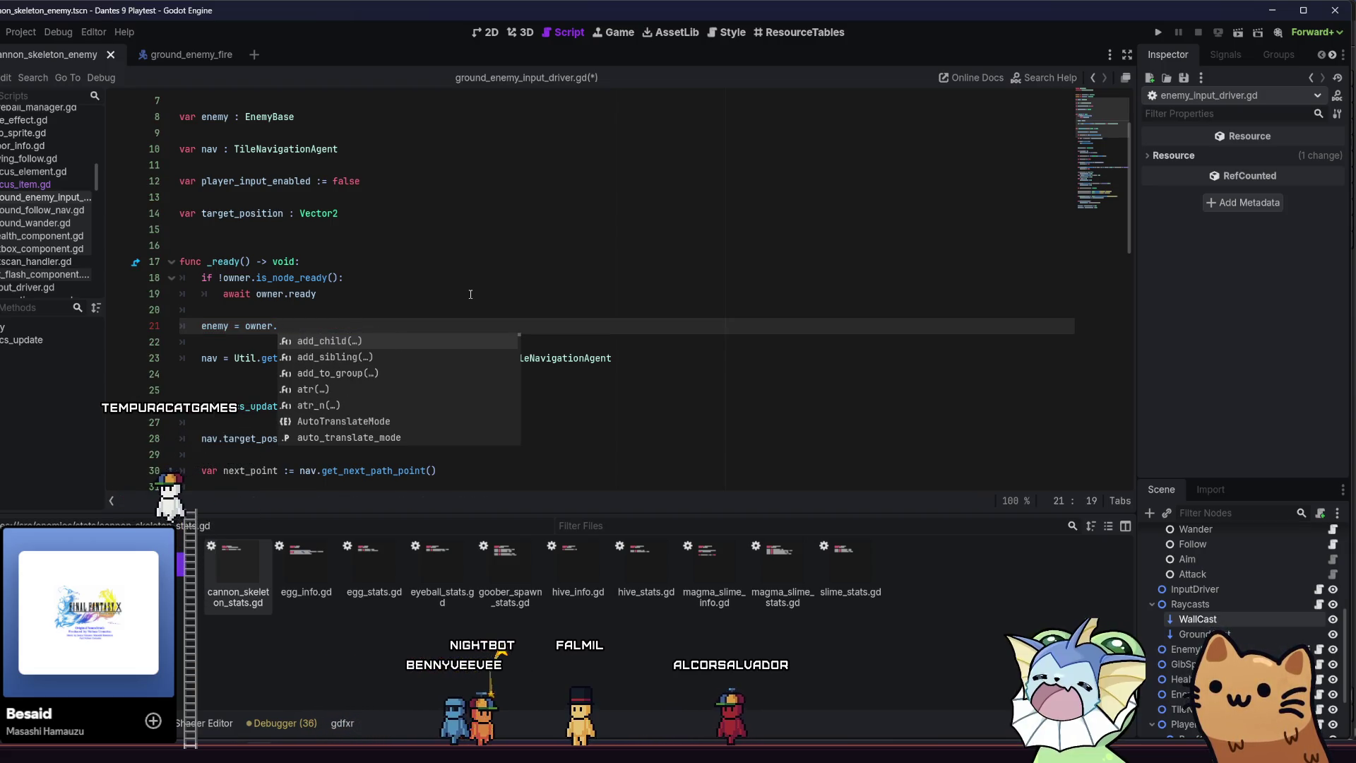
pyautogui.press('BackSpace')
pyautogui.hotkey('ctrl', 'BackSpace')
pyautogui.hotkey('ctrl', 'BackSpace')
pyautogui.hotkey('ctrl', 'BackSpace')
pyautogui.write('if !en')
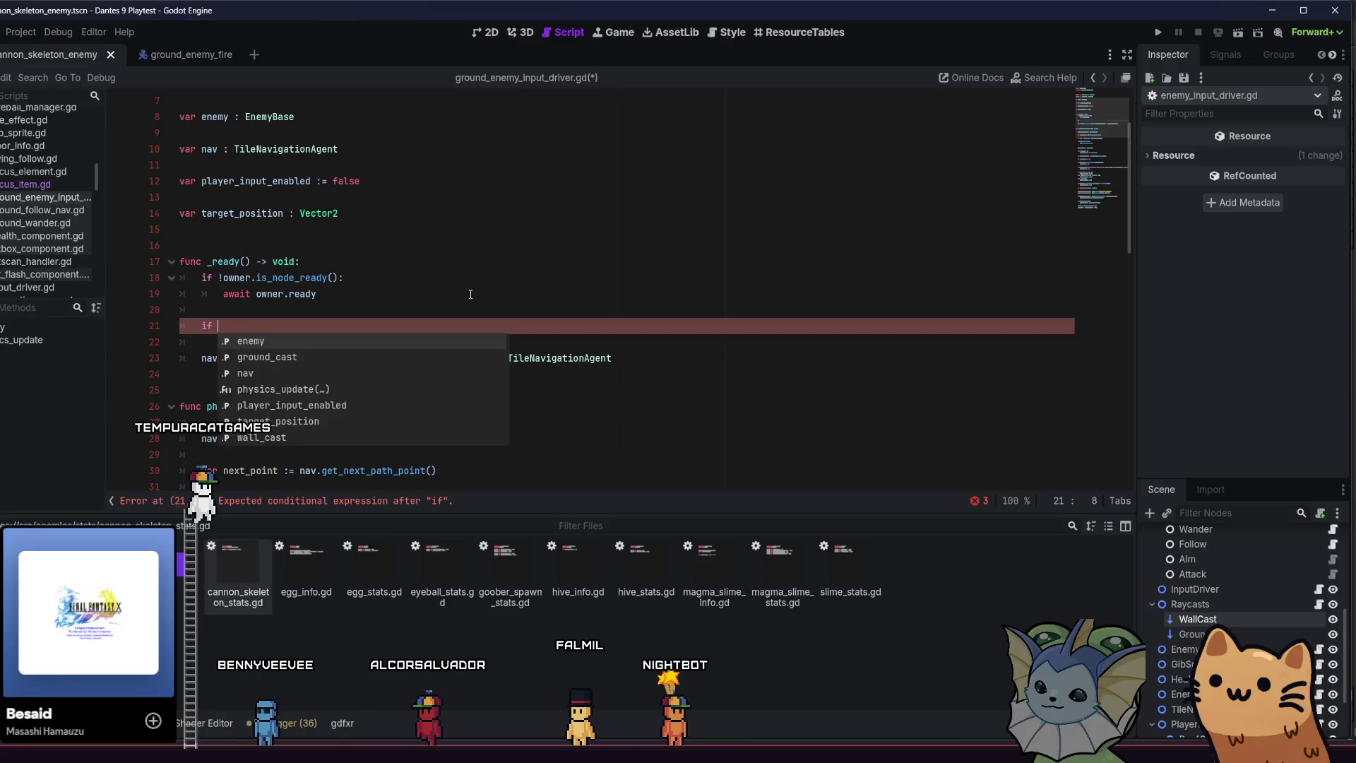
pyautogui.press('Return')
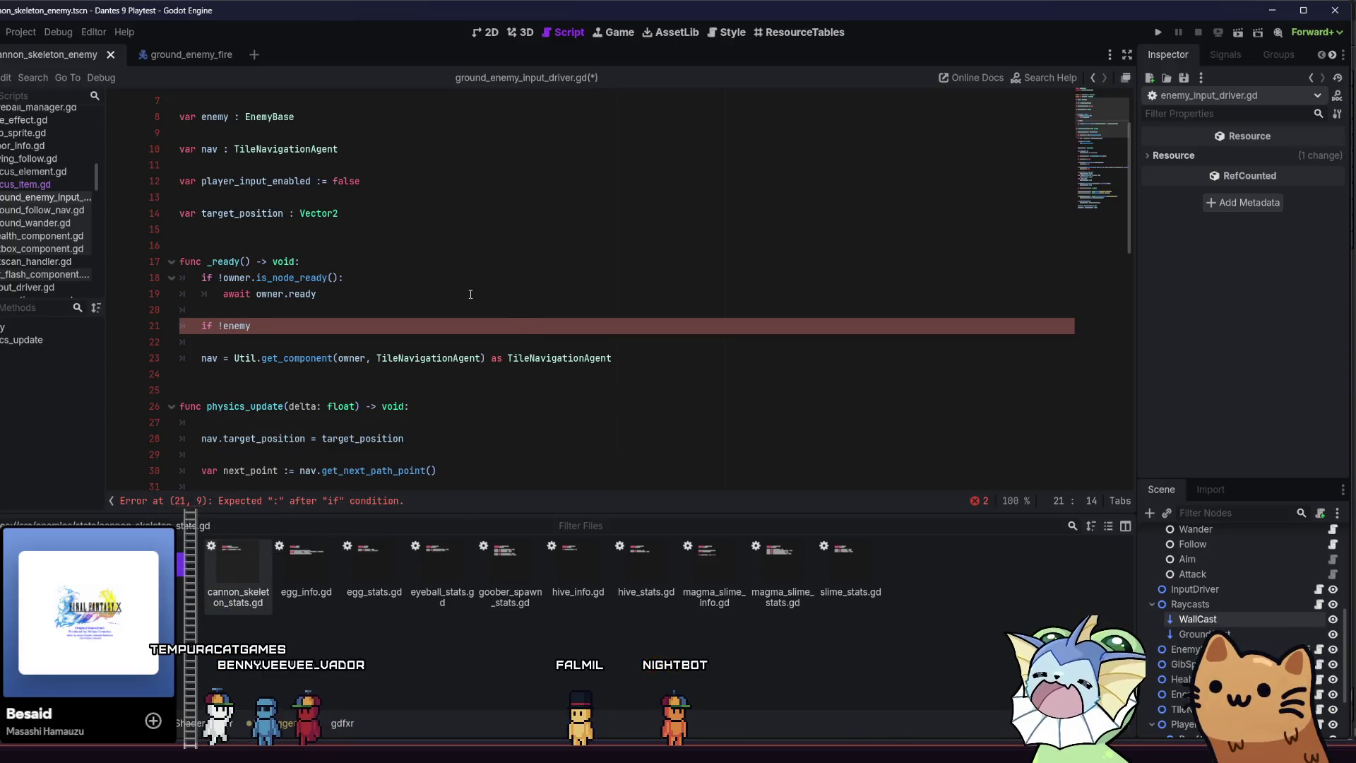
# Assign 'enemy = owner as EnemyBase' under the check and save.
pyautogui.press('Return')
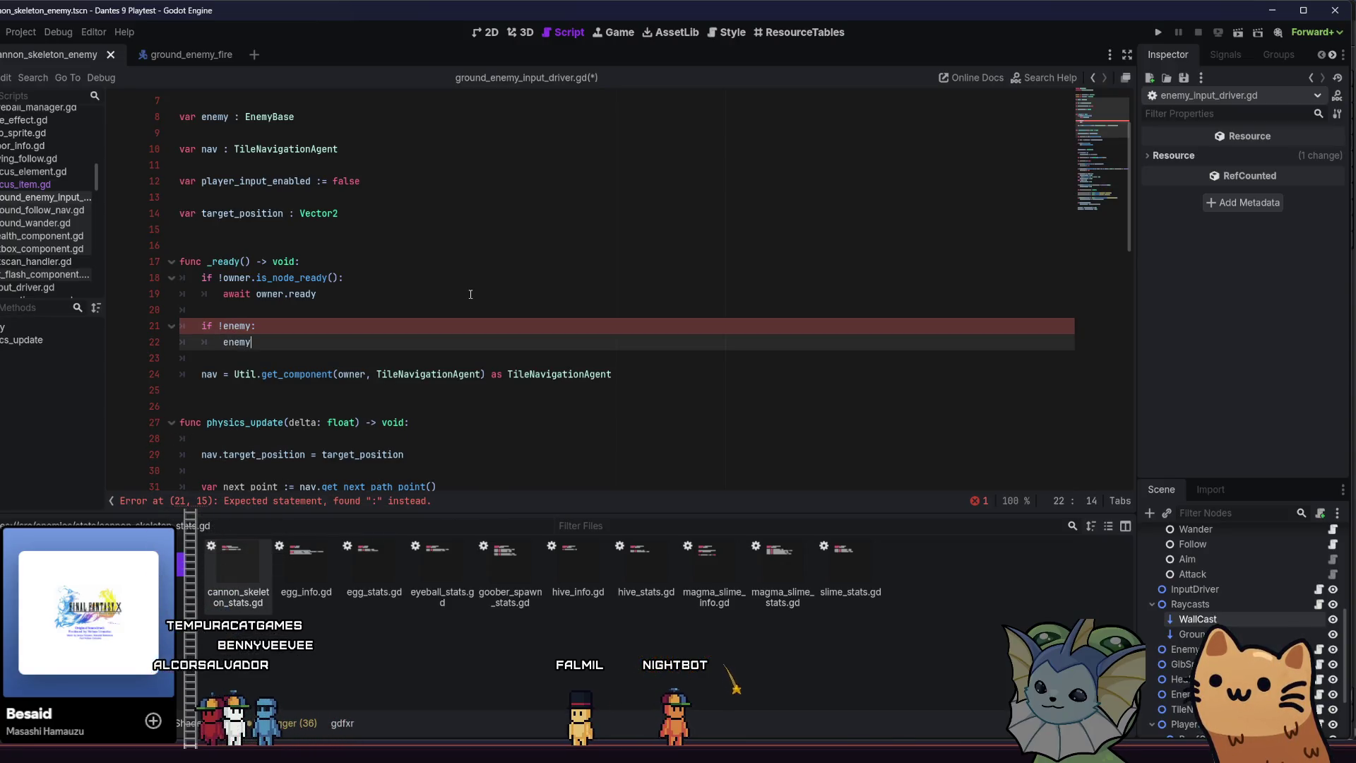
pyautogui.write('owner a')
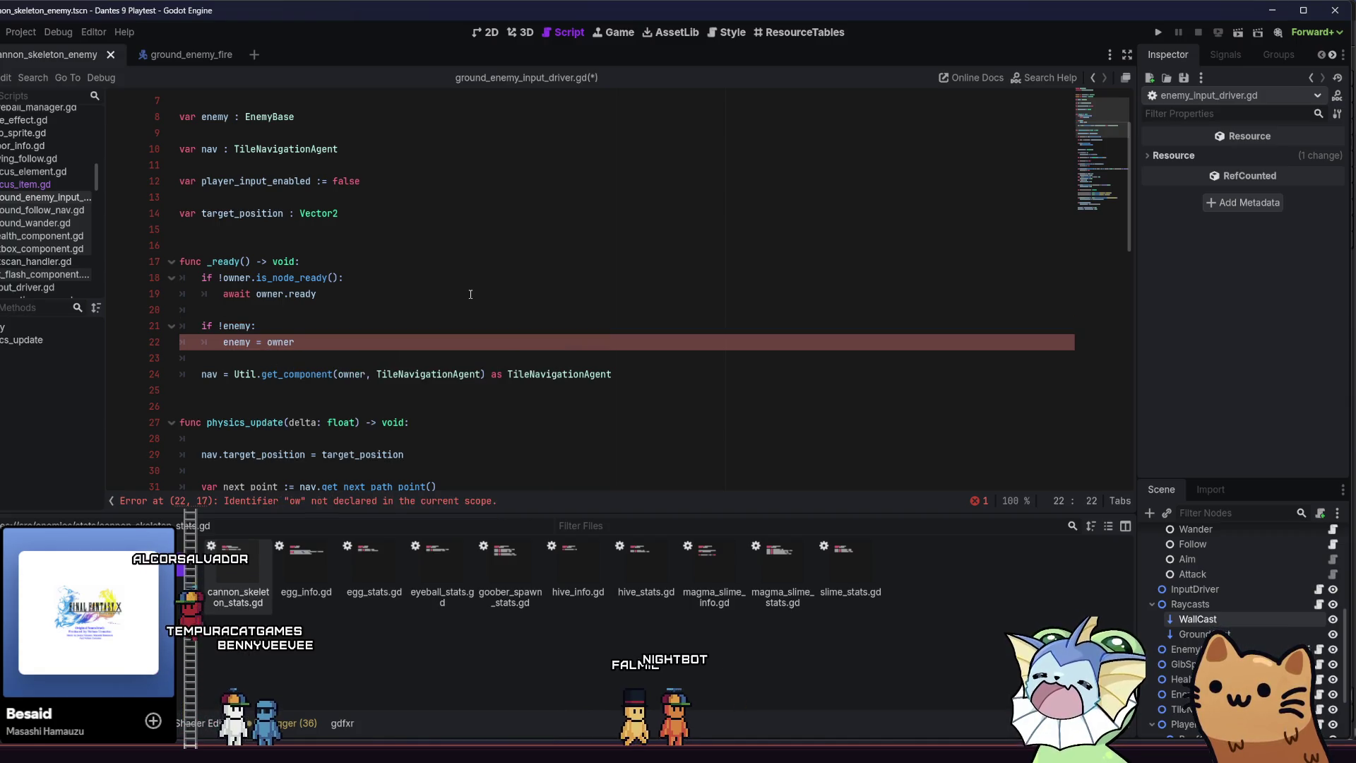
pyautogui.write('Base')
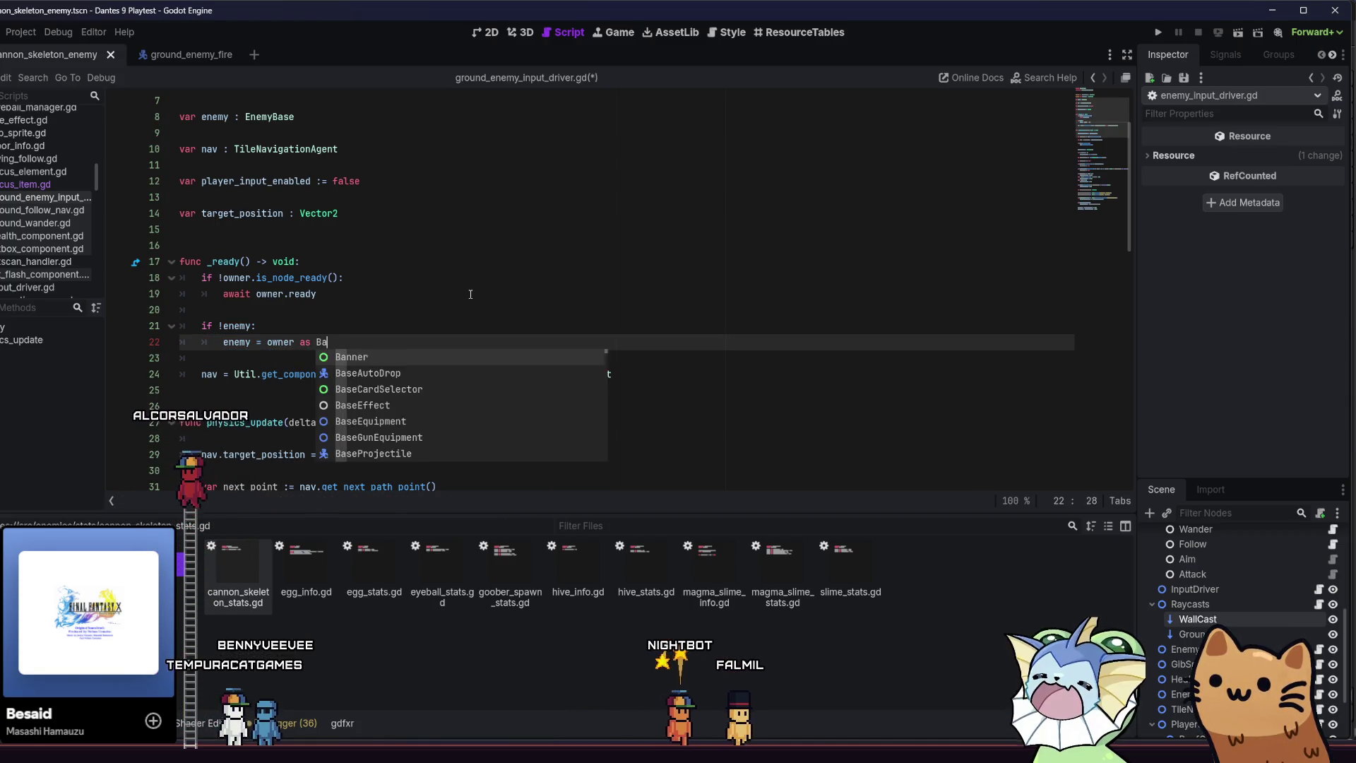
pyautogui.write('E')
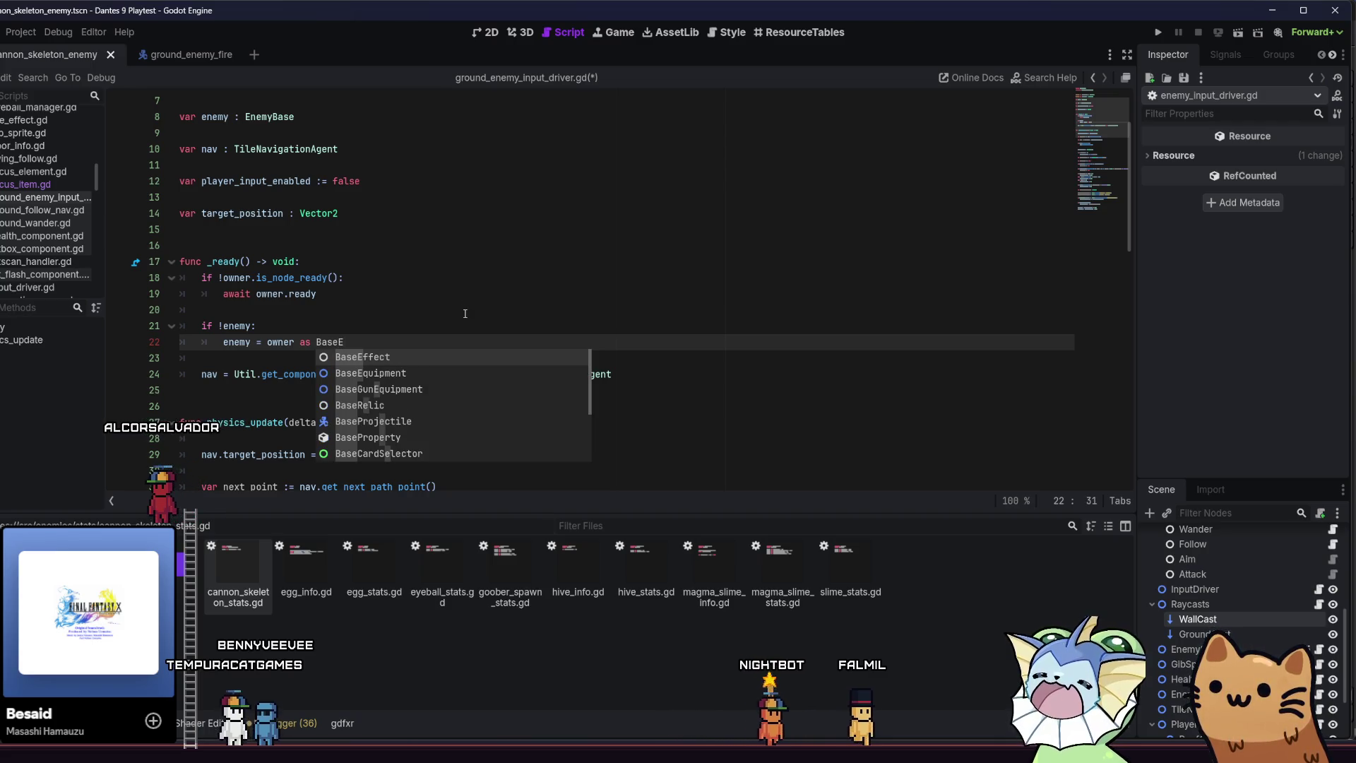
pyautogui.write('ne')
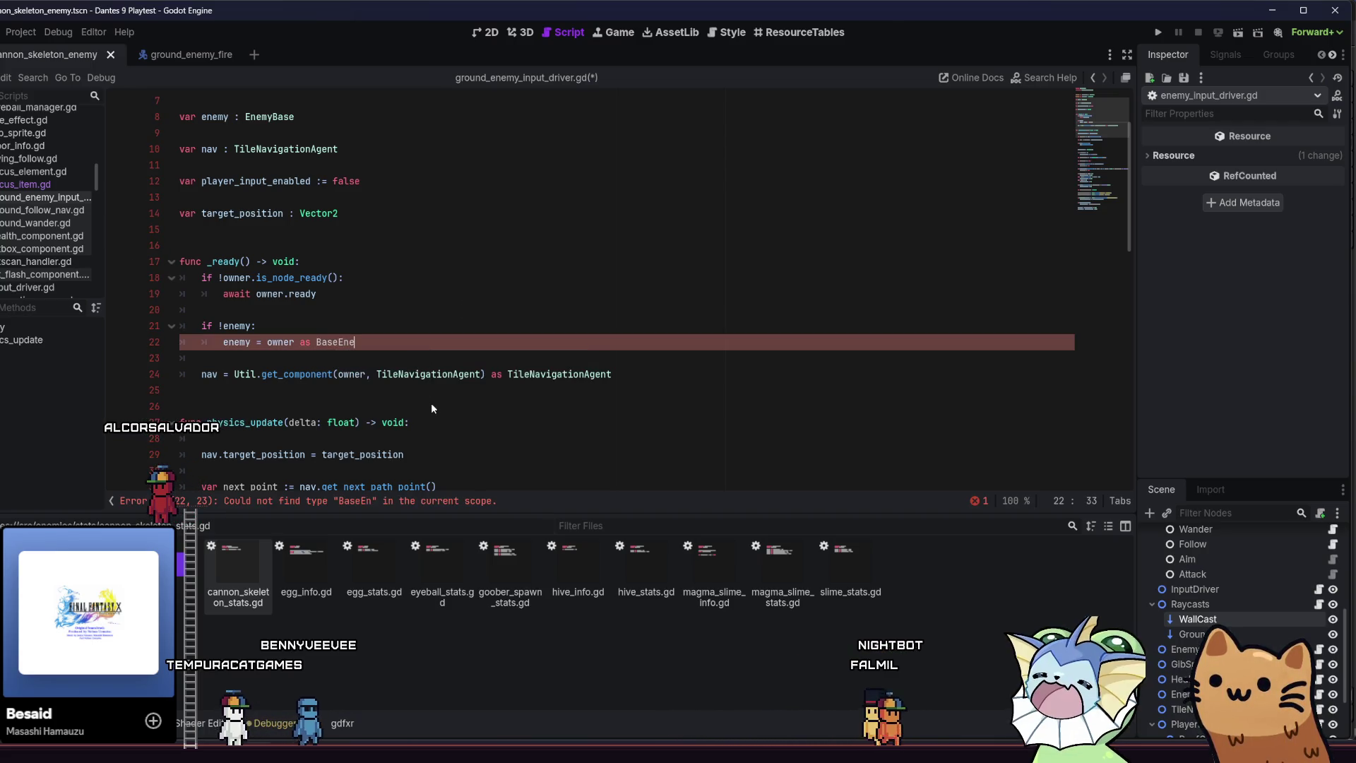
pyautogui.write('EnemyBase')
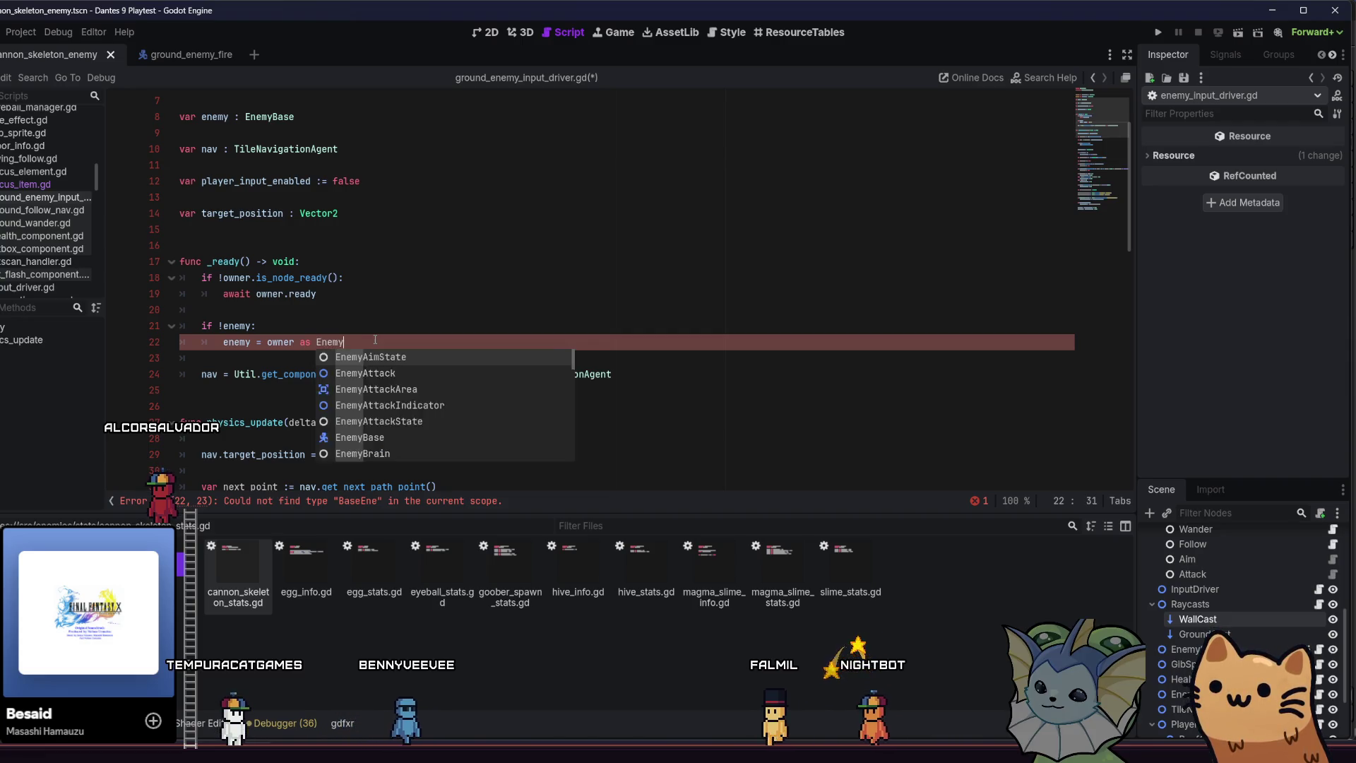
pyautogui.press('Escape')
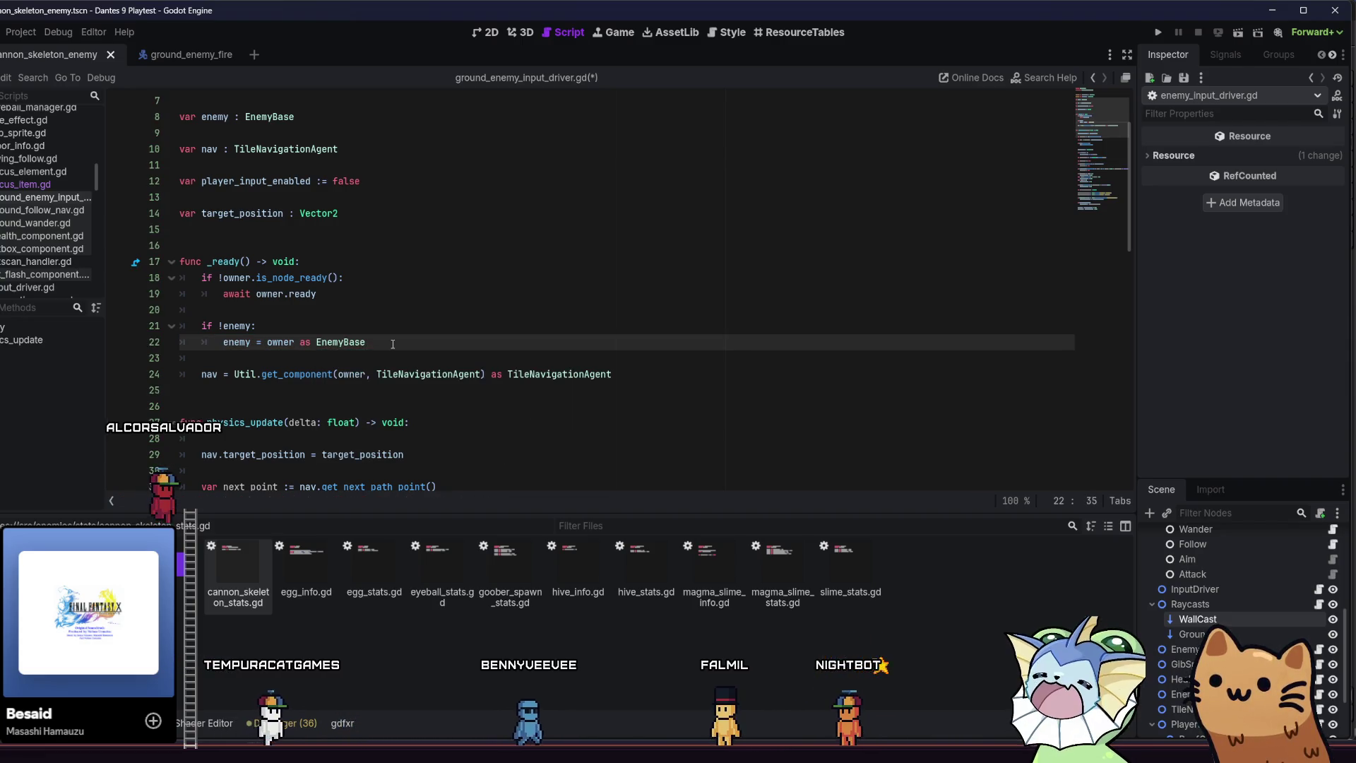
pyautogui.hotkey('ctrl', 's')
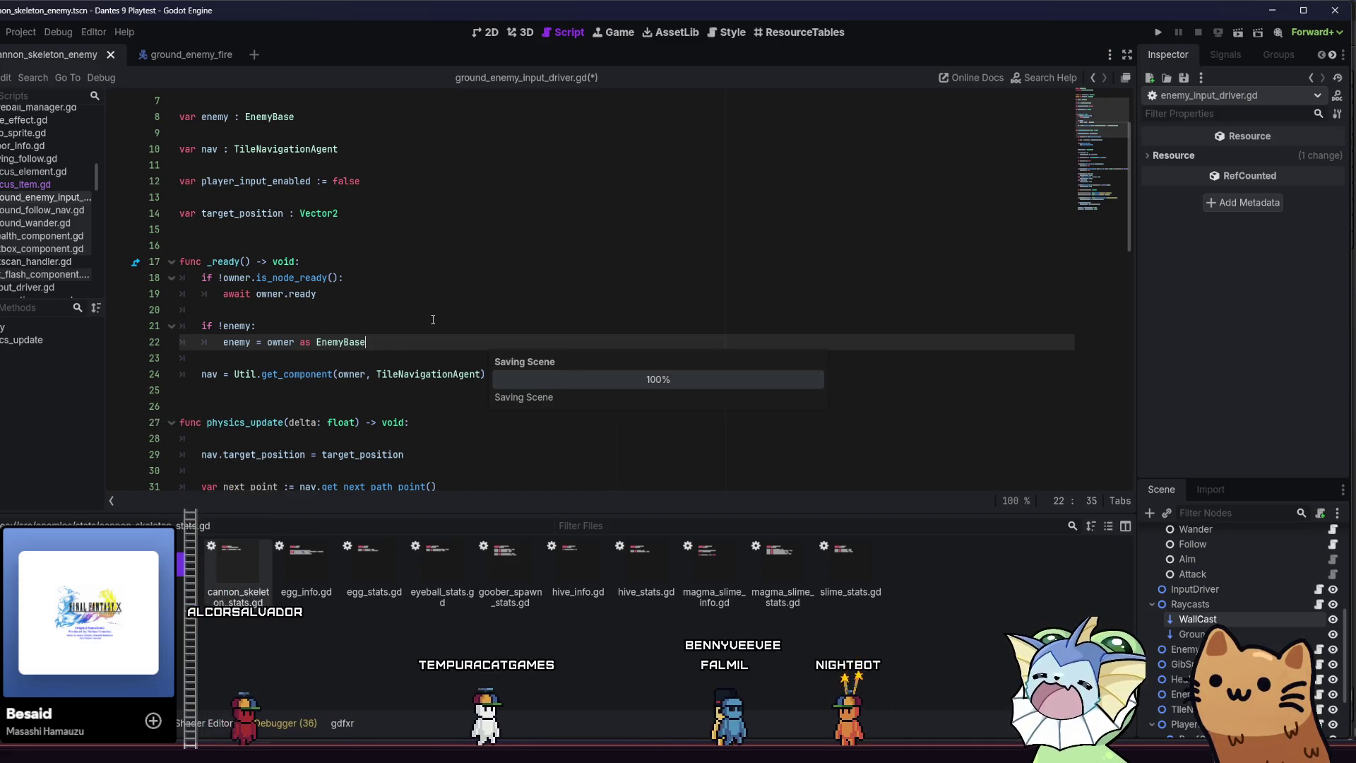
pyautogui.scroll(-6, 438, 317)
pyautogui.click(472, 325)
pyautogui.scroll(3, 459, 304)
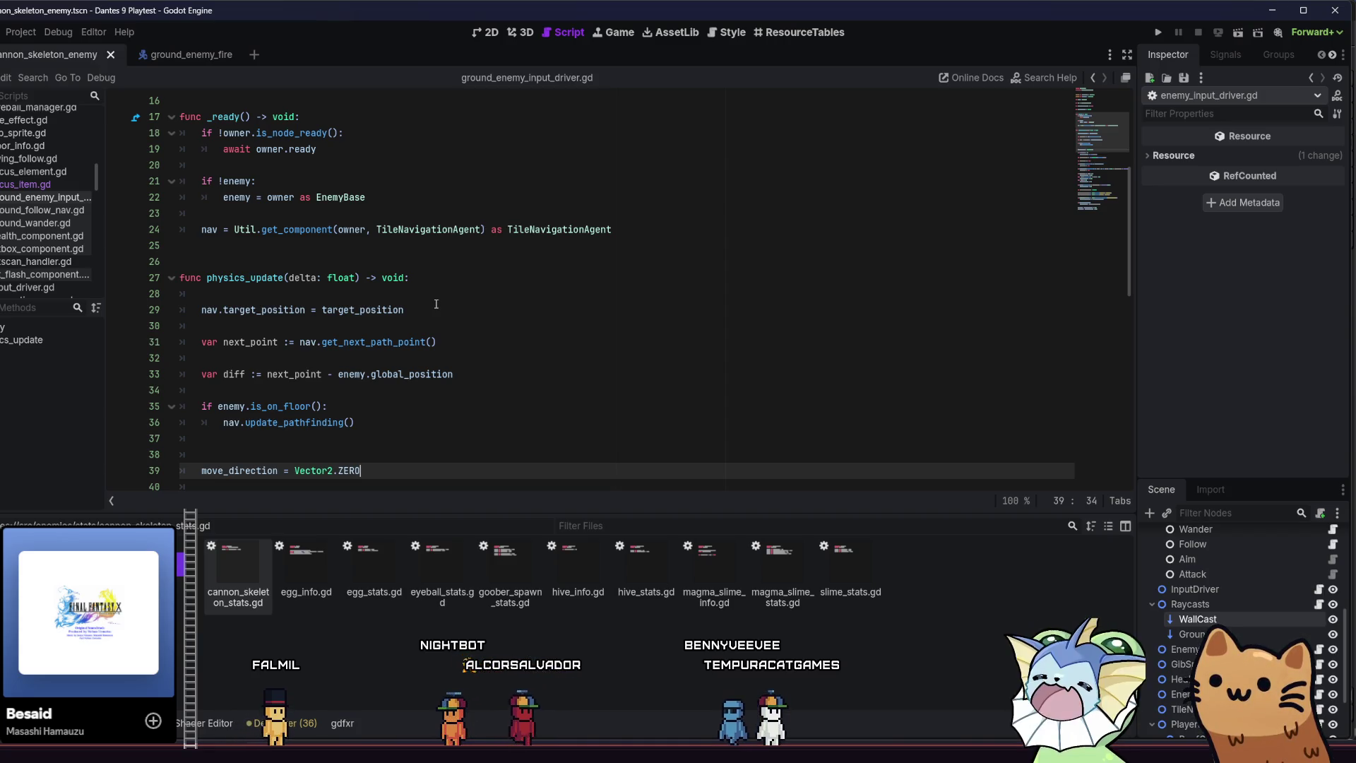
pyautogui.doubleClick(1236, 558)
pyautogui.press('Escape')
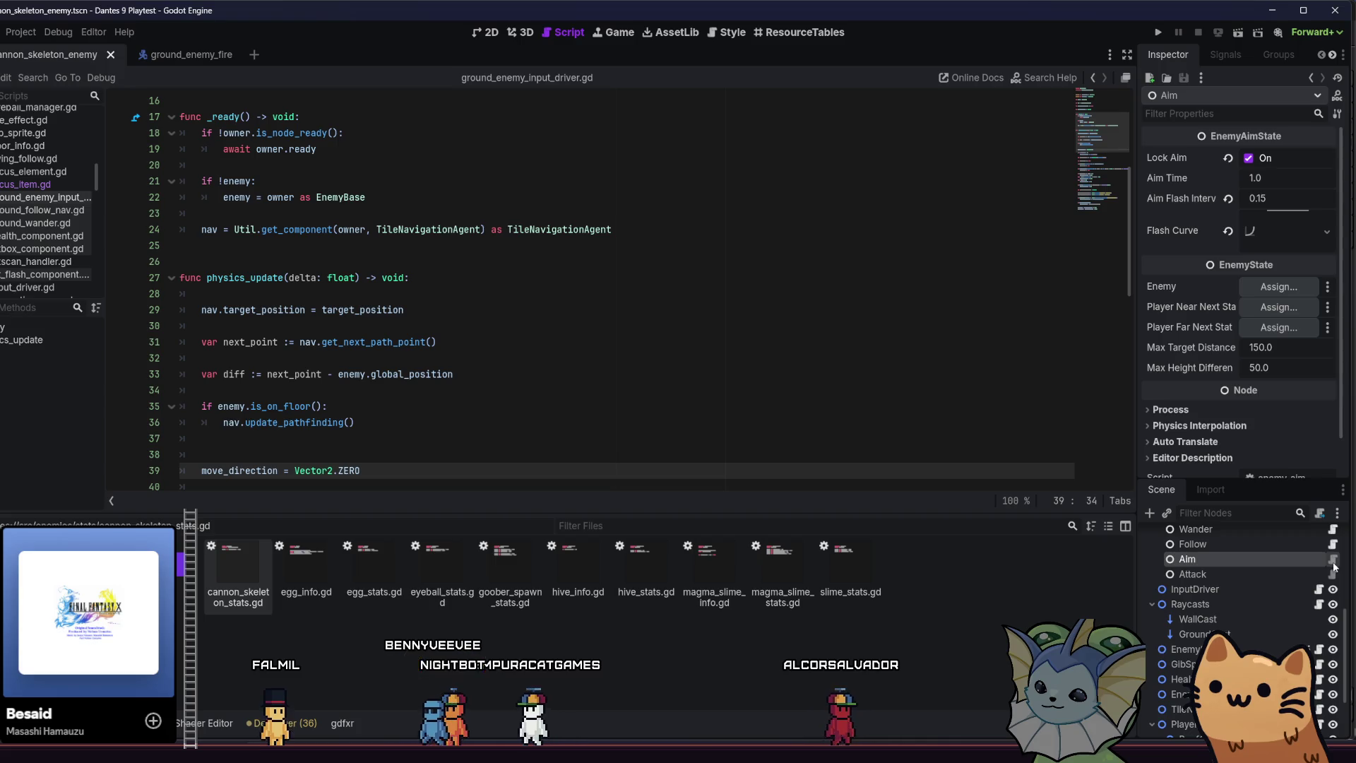
pyautogui.click(1333, 564)
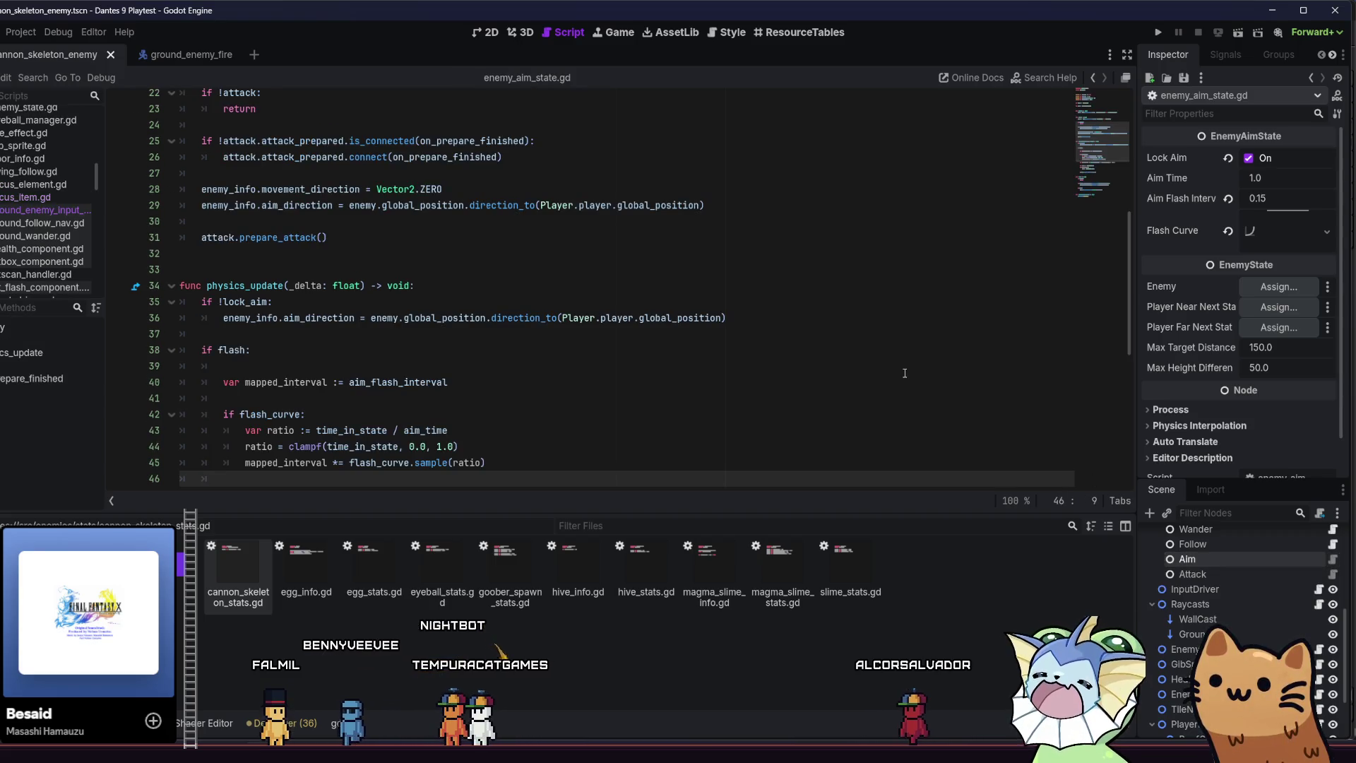
pyautogui.scroll(7, 907, 373)
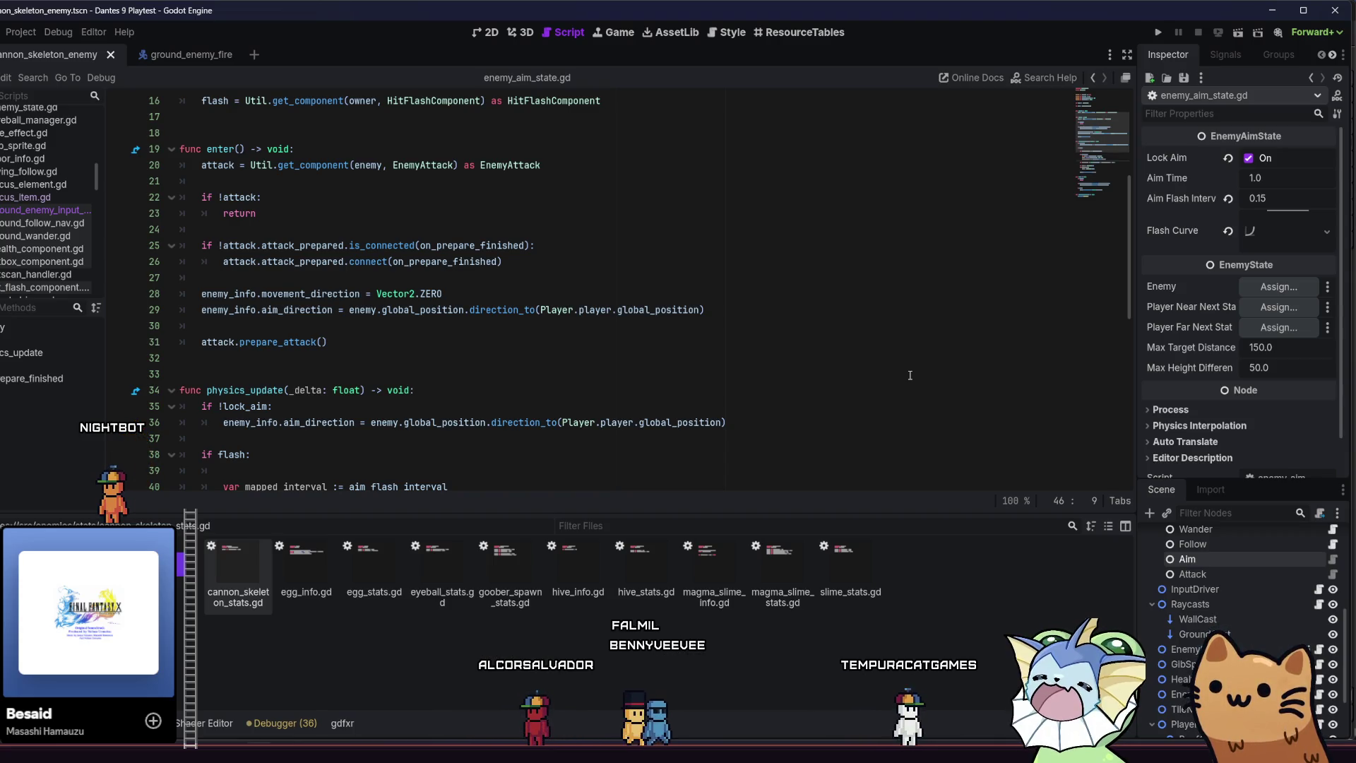
pyautogui.scroll(-10, 909, 375)
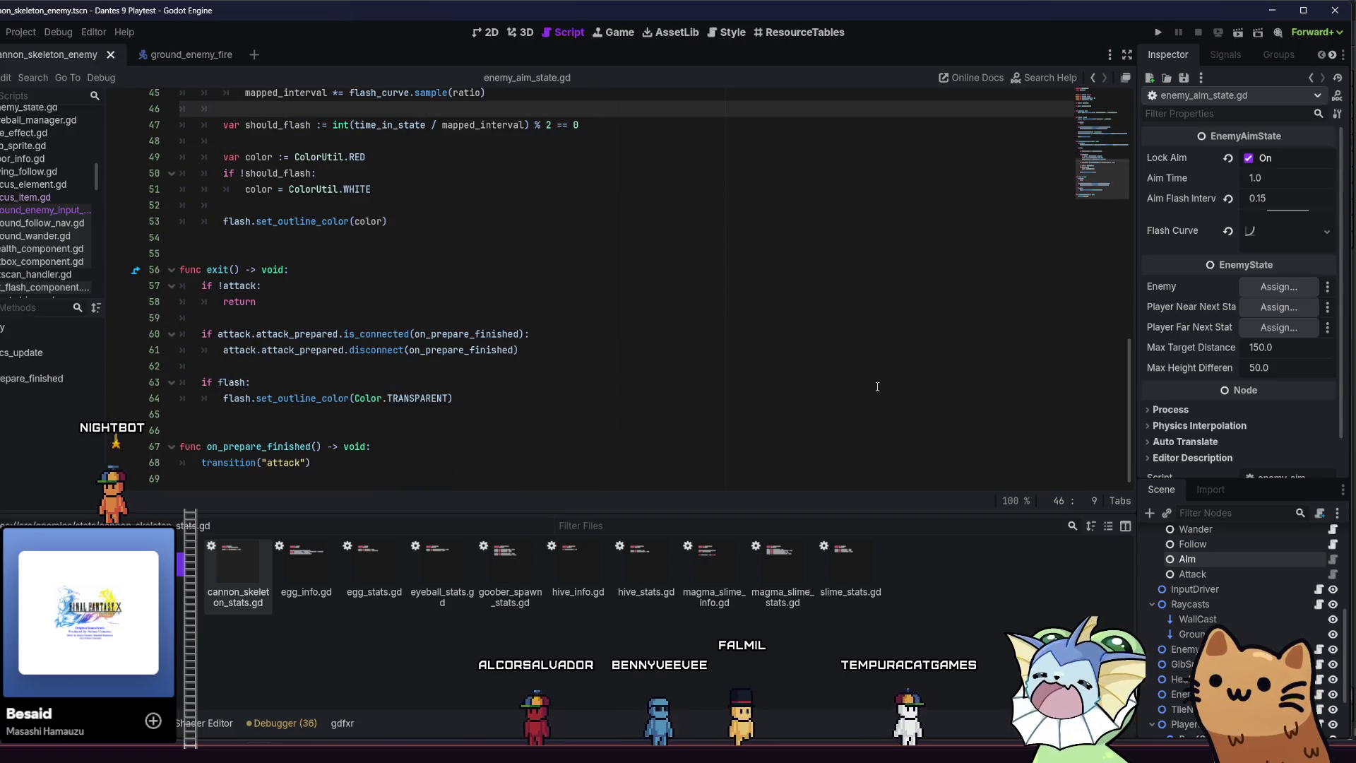
pyautogui.scroll(10, 874, 386)
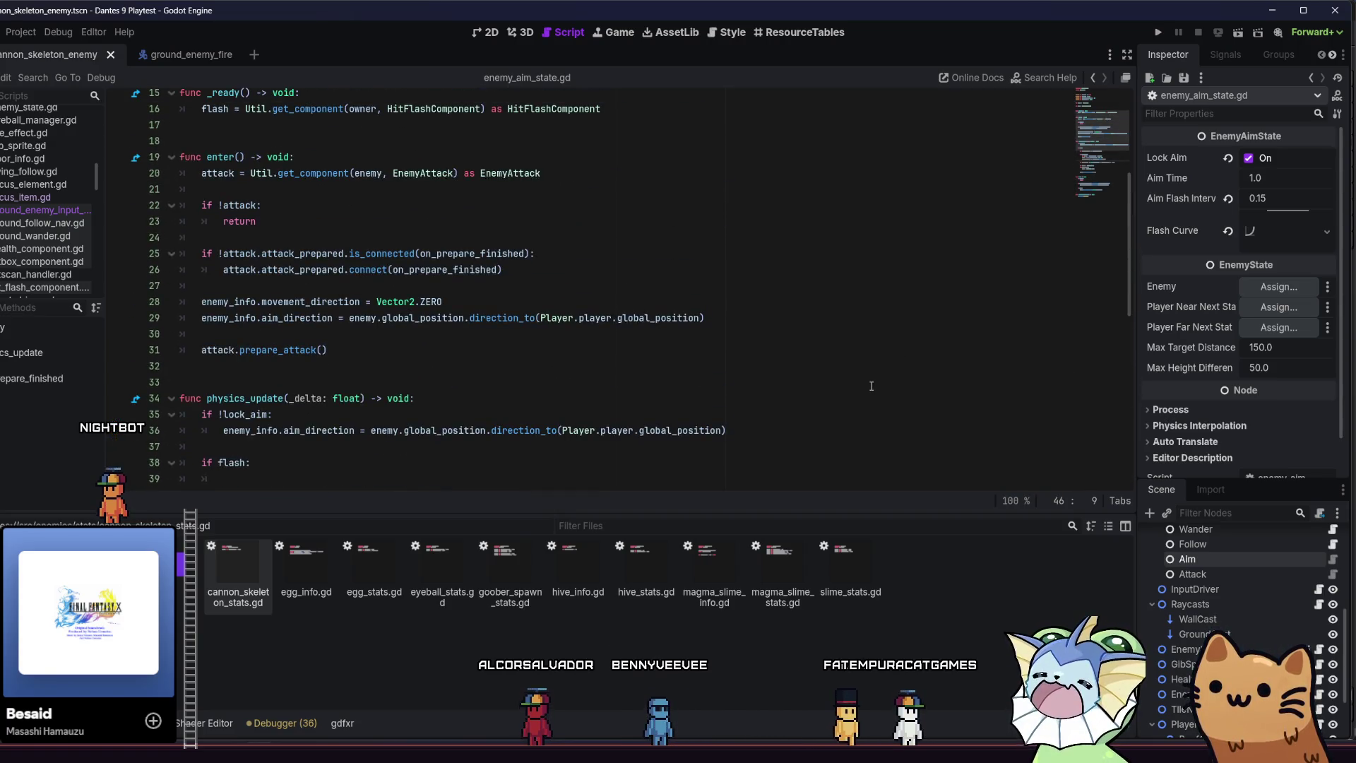
pyautogui.scroll(2, 870, 387)
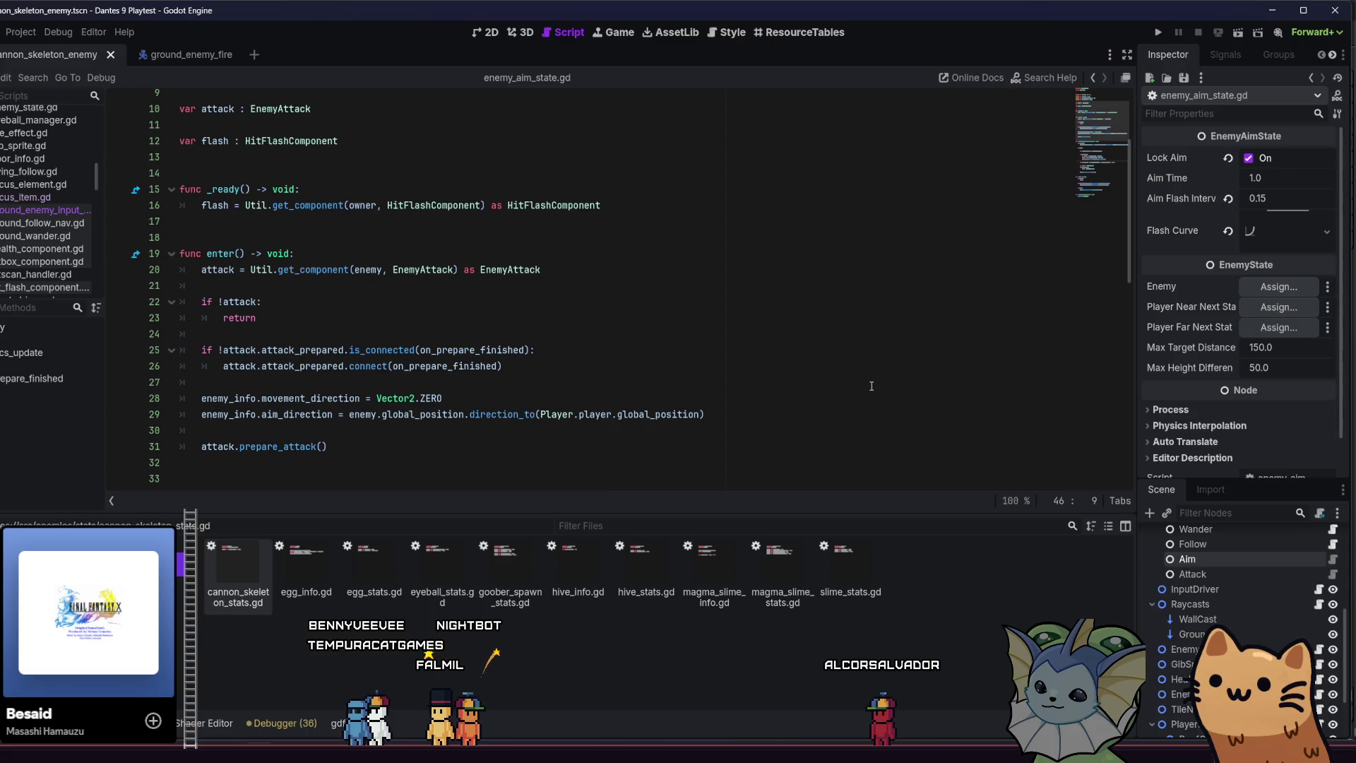
pyautogui.scroll(-1, 625, 268)
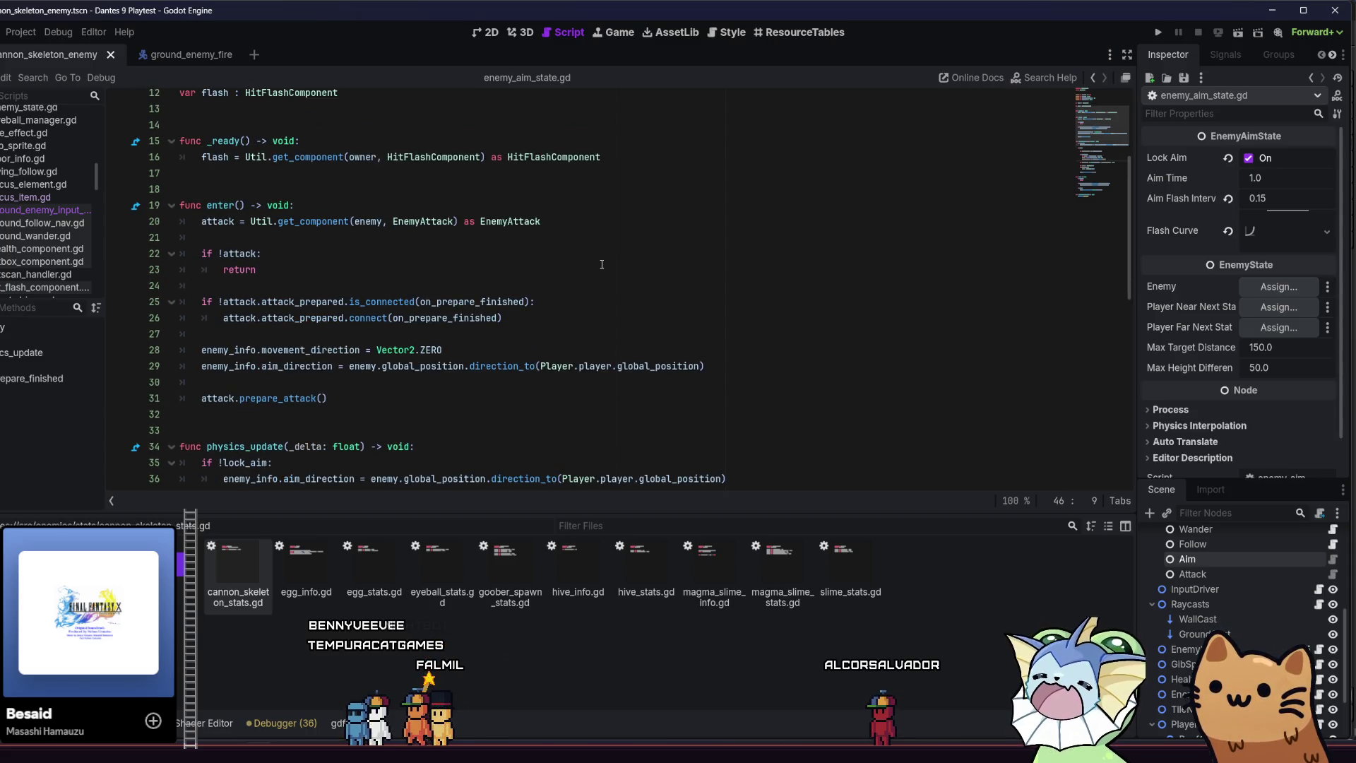
pyautogui.scroll(-9, 602, 264)
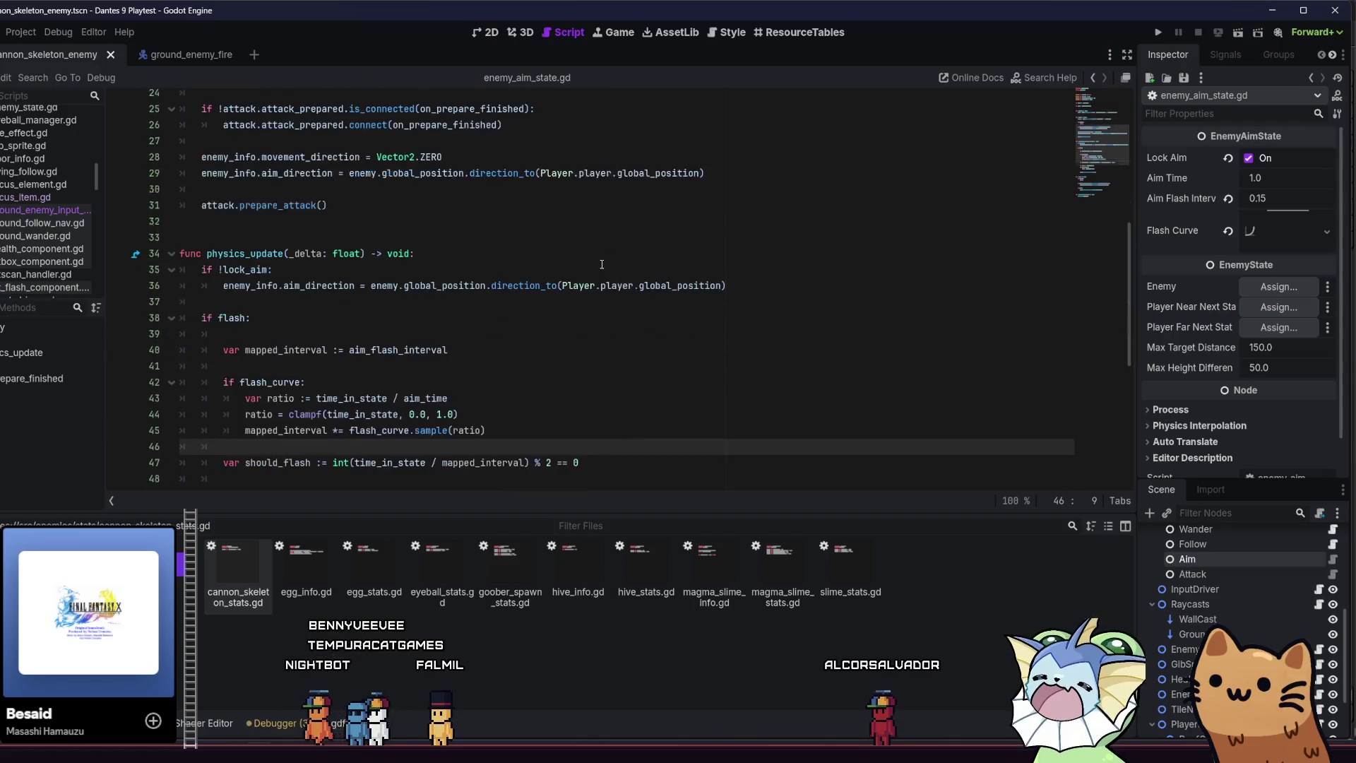
pyautogui.scroll(1, 606, 291)
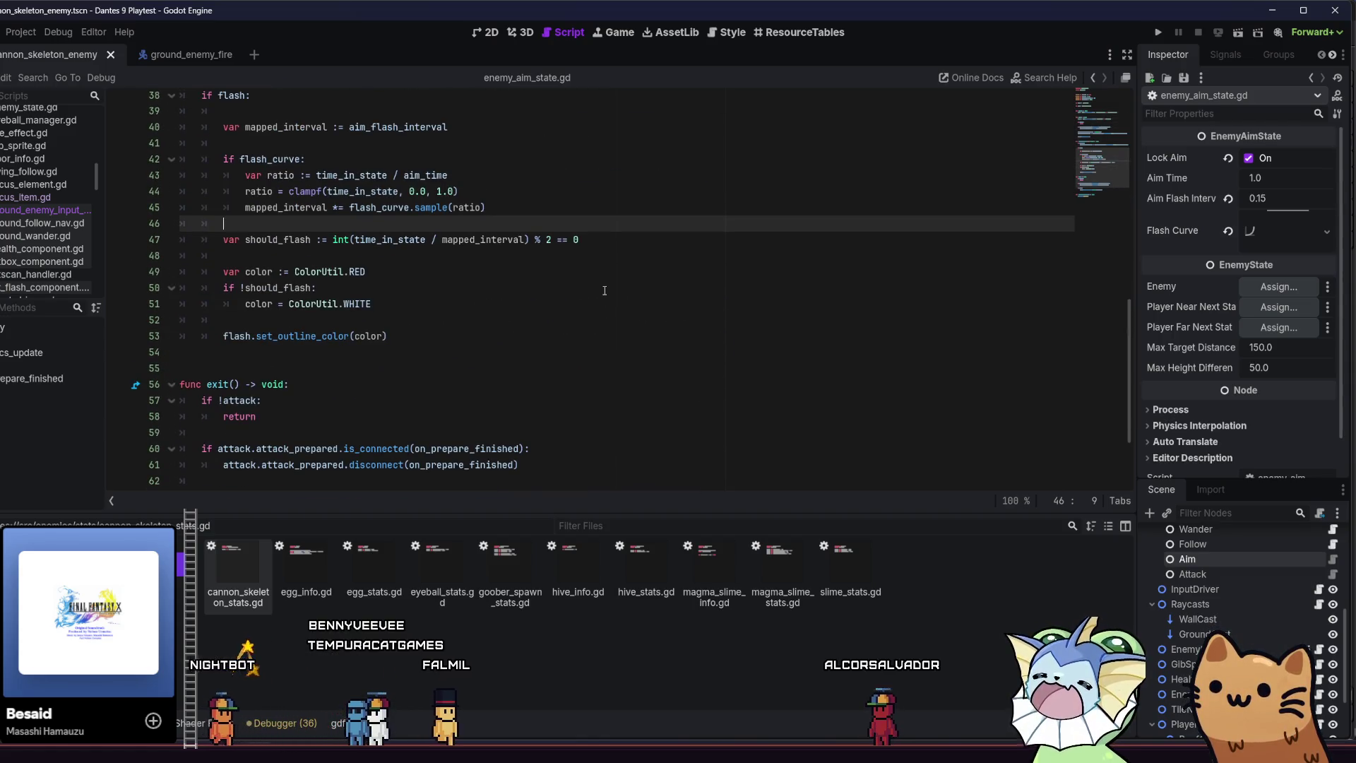
pyautogui.scroll(-2, 612, 268)
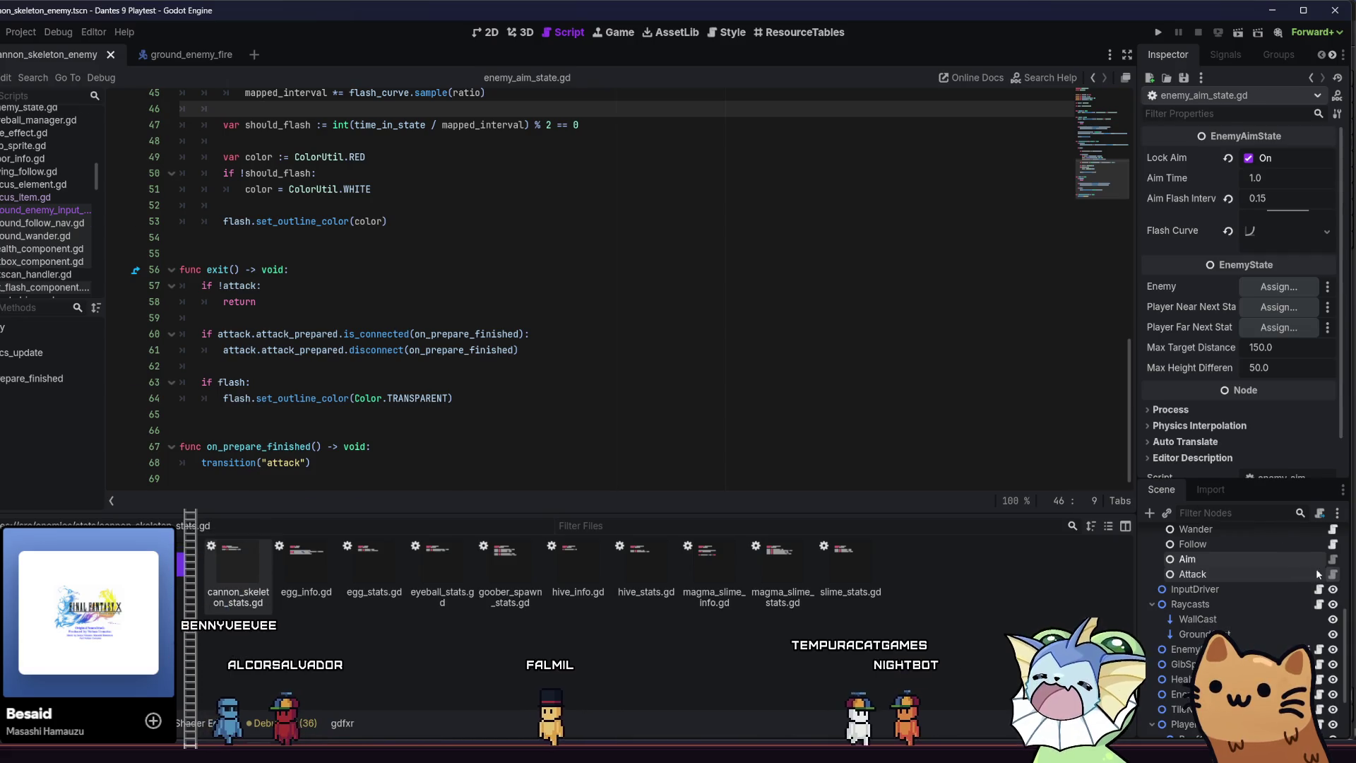
# Open enemy_attack_state.gd from the Attack node and review its enter, physics_update and exit functions.
pyautogui.click(1331, 573)
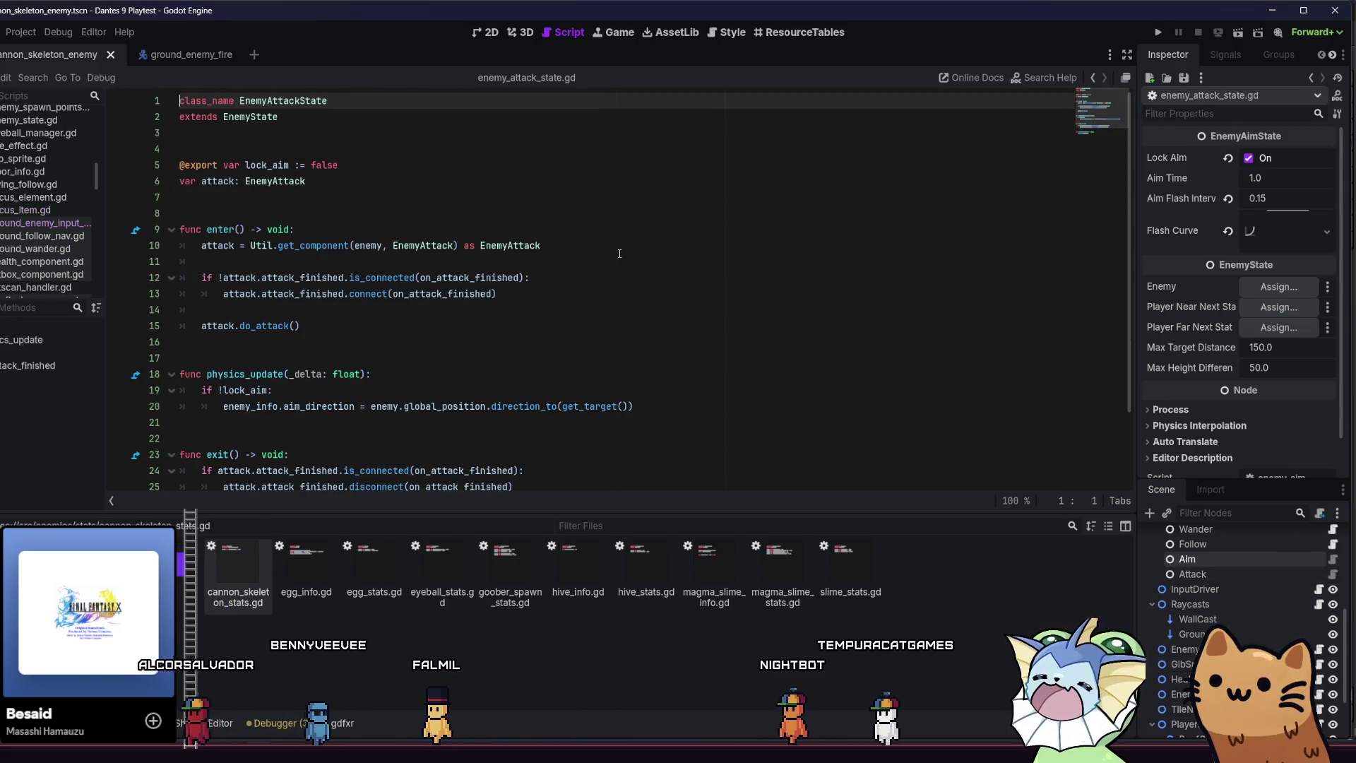
pyautogui.scroll(-2, 620, 255)
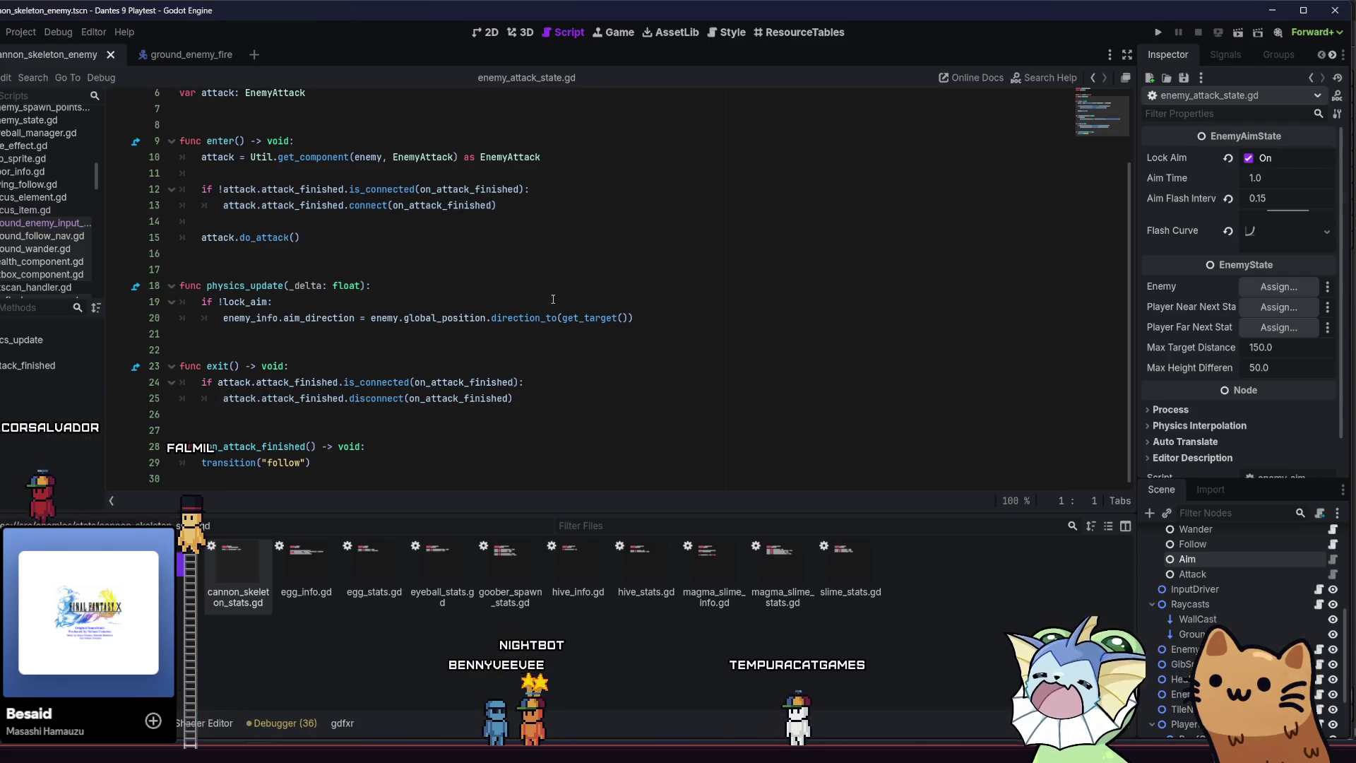
pyautogui.scroll(3, 553, 299)
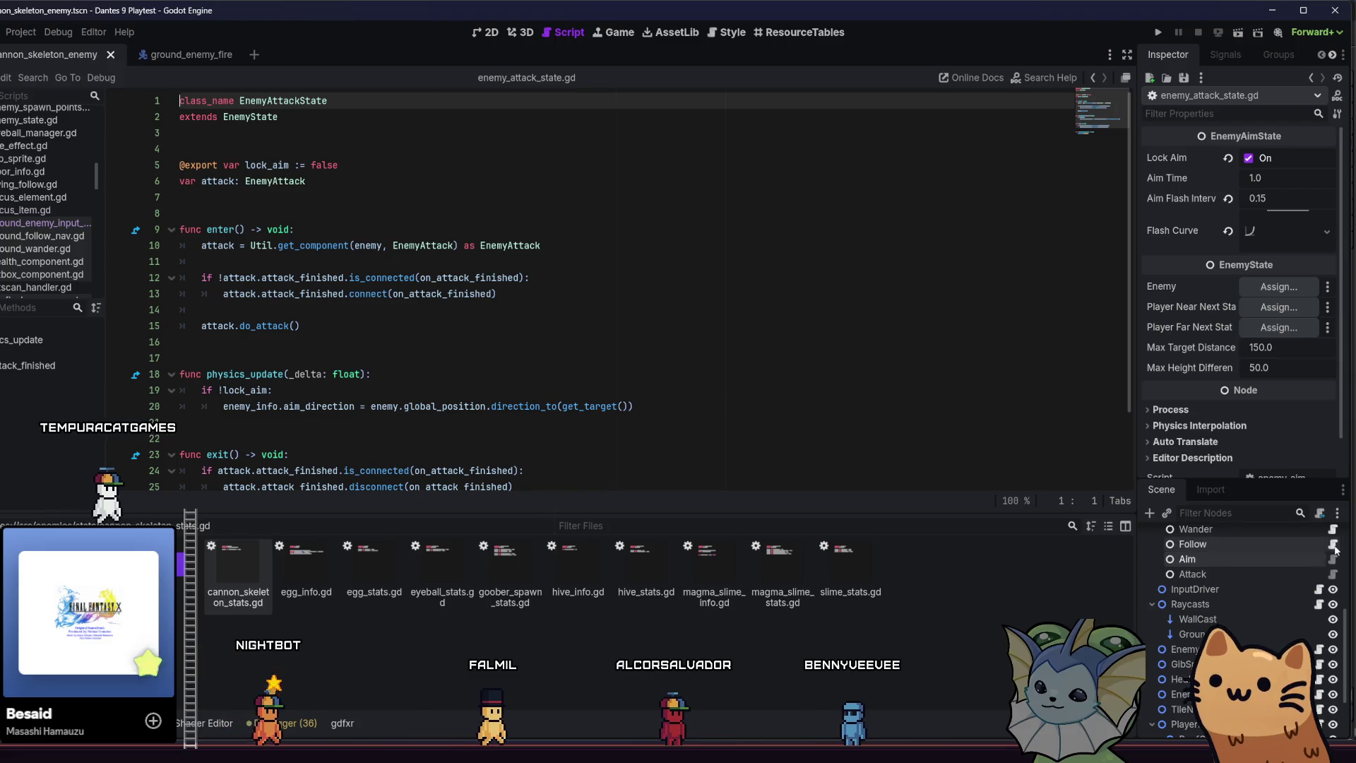
# Return to ground_follow_nav.gd and run the project with F5.
pyautogui.hotkey('alt', 'Left')
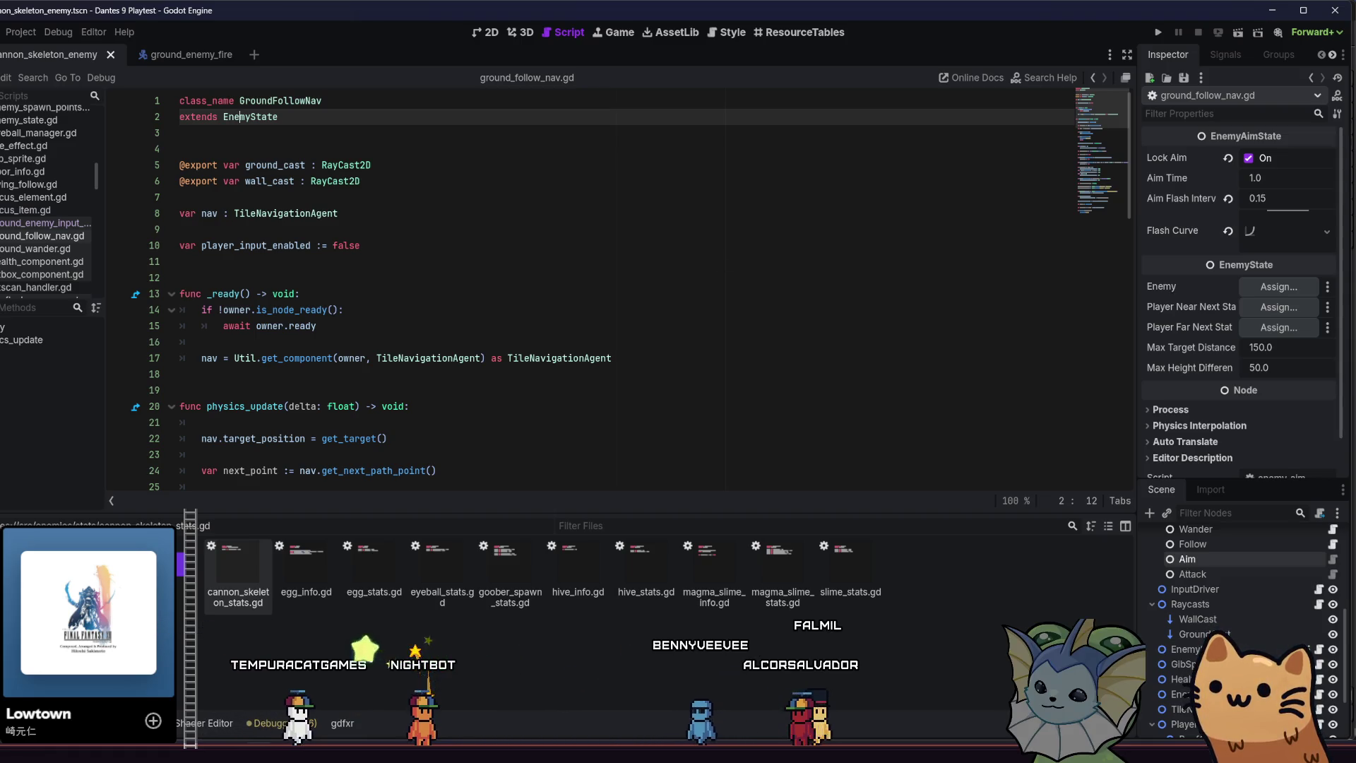
pyautogui.press('F5')
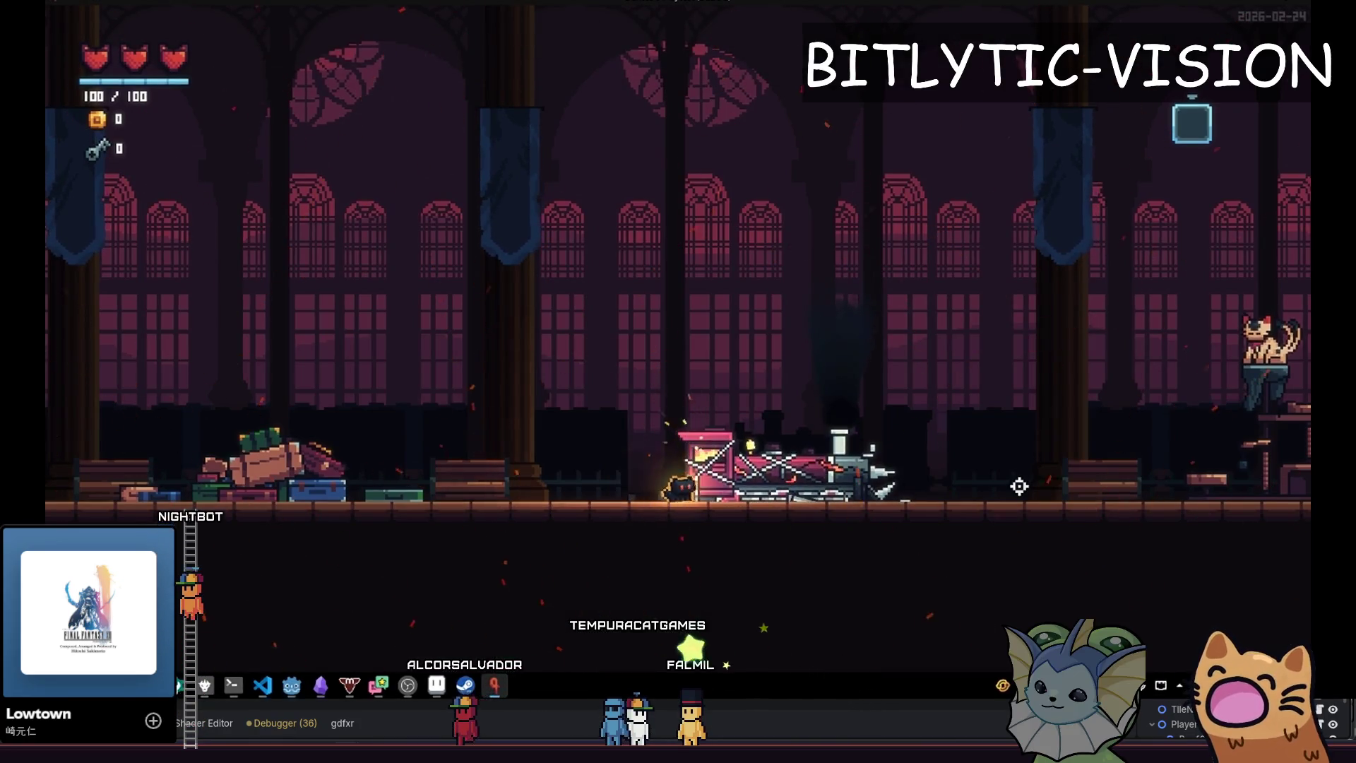
# Rebind the game's Interact action to Q in Settings > Keyboard.
pyautogui.press('d')
pyautogui.press('a')
pyautogui.press('d')
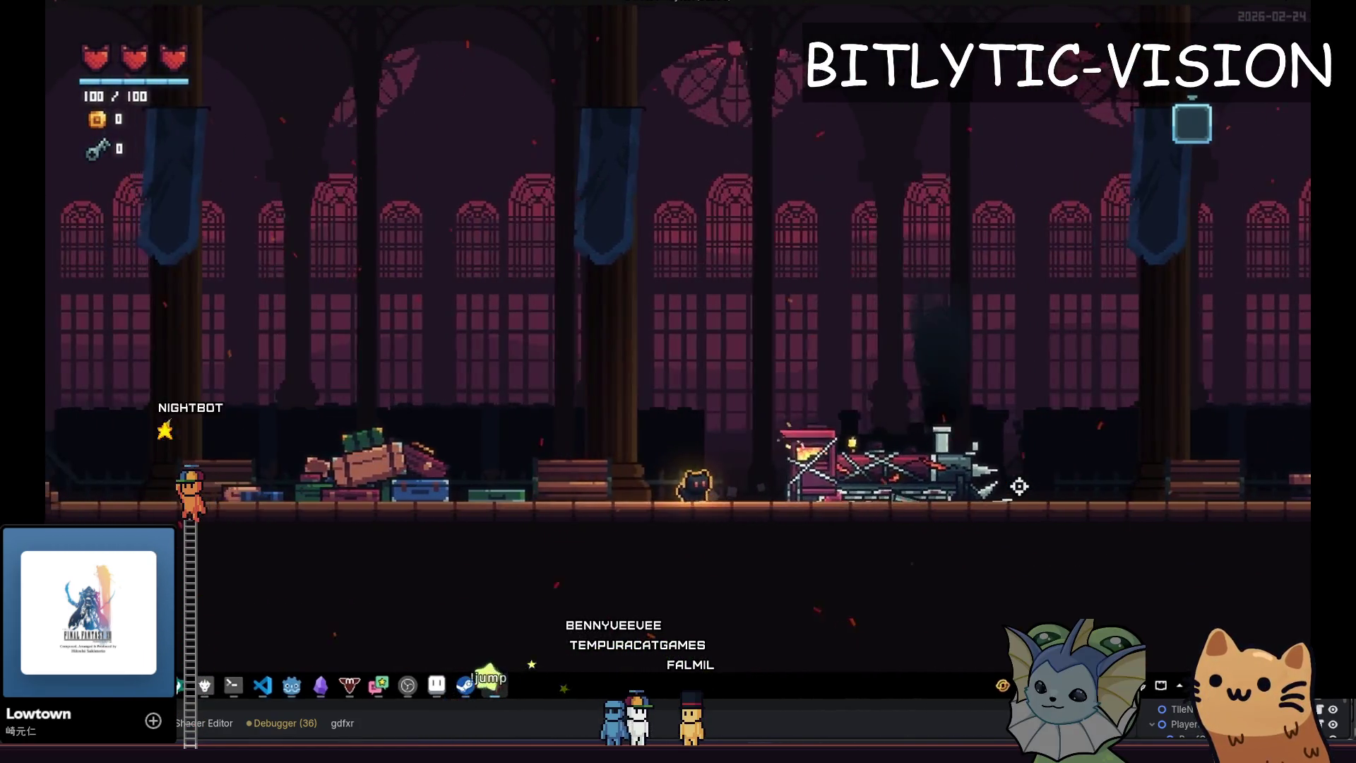
pyautogui.press('Tab')
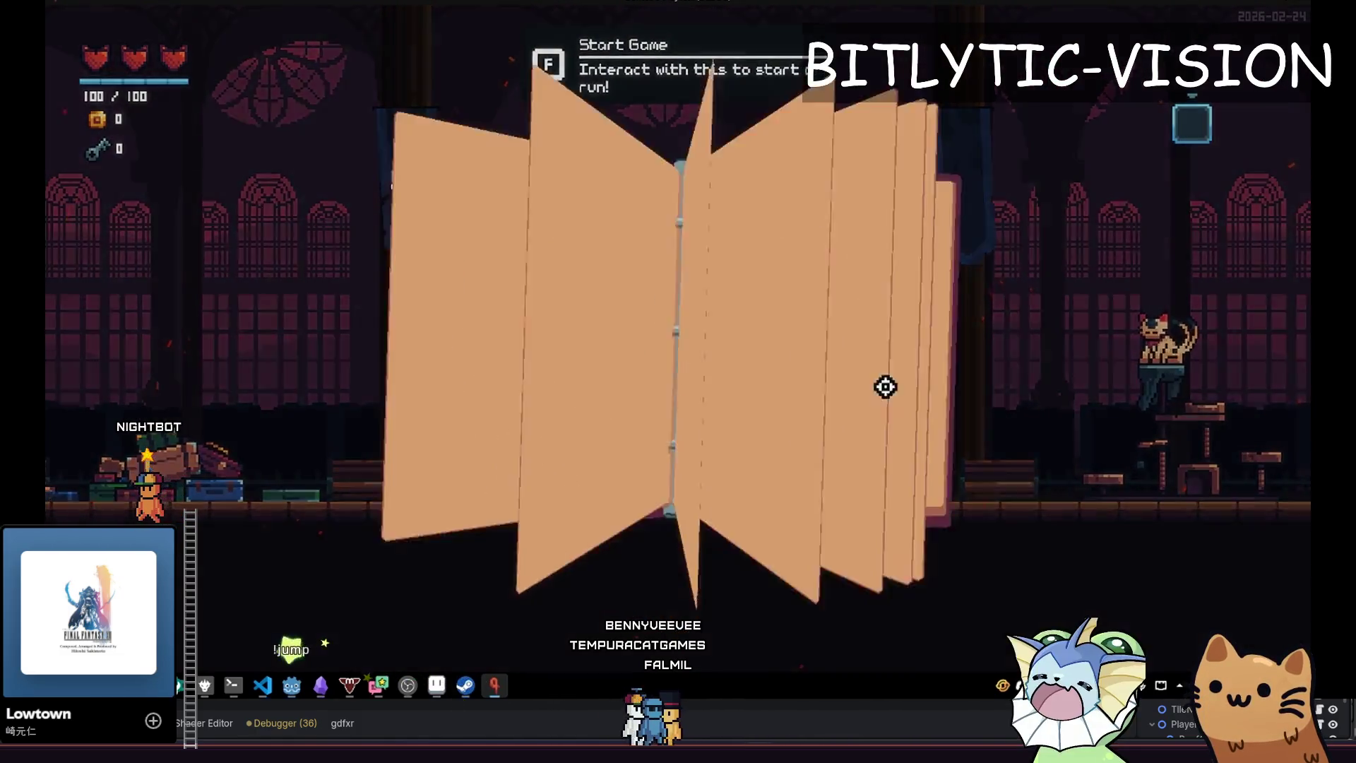
pyautogui.press('Escape')
pyautogui.press('e')
pyautogui.press('e')
pyautogui.press('e')
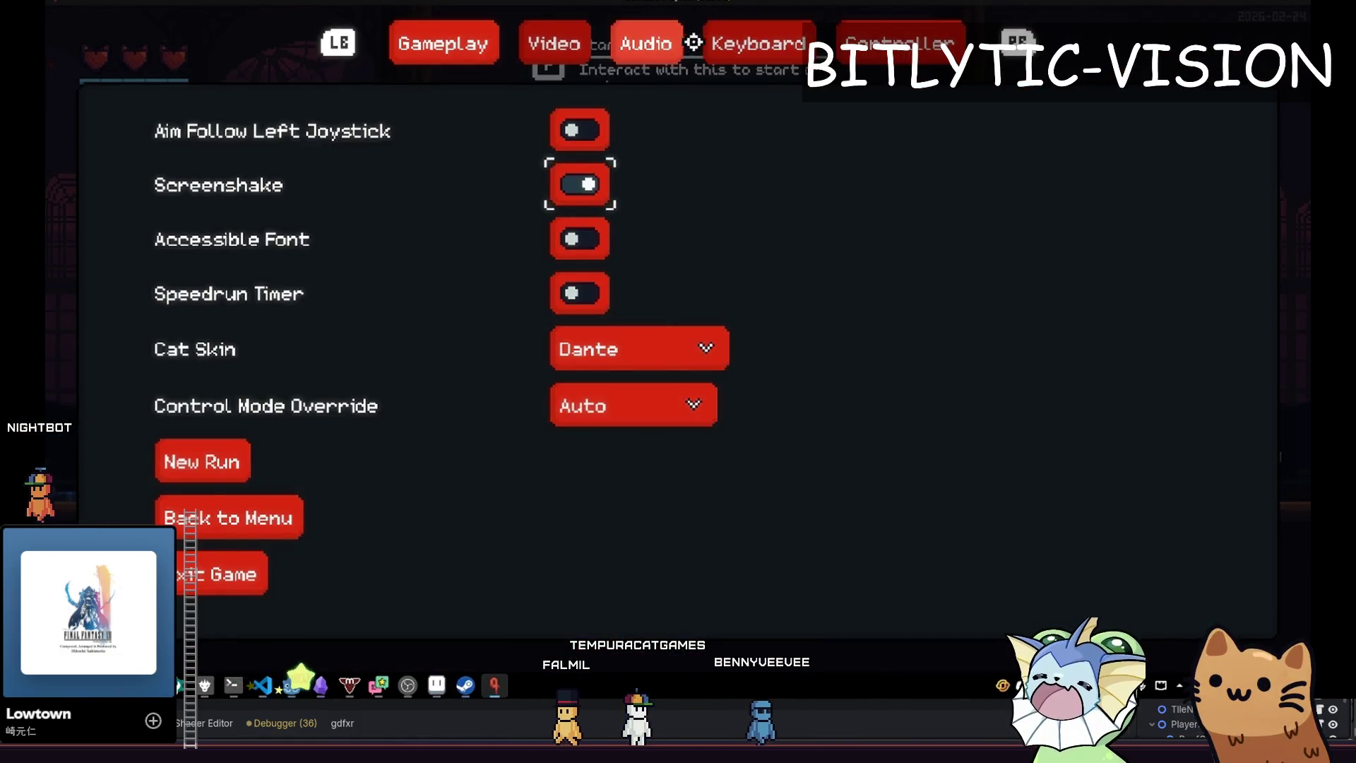
pyautogui.scroll(-2, 684, 346)
pyautogui.click(653, 430)
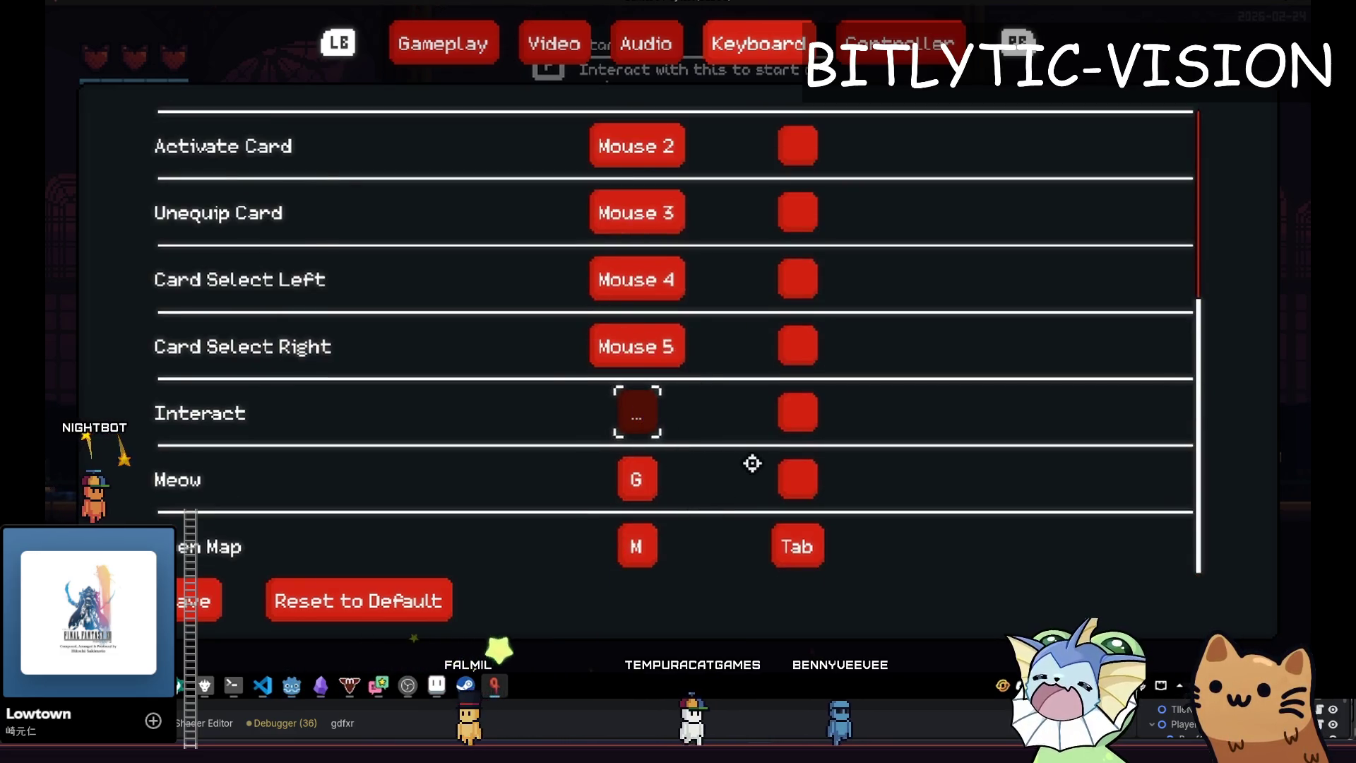
pyautogui.press('q')
pyautogui.press('e')
pyautogui.press('Escape')
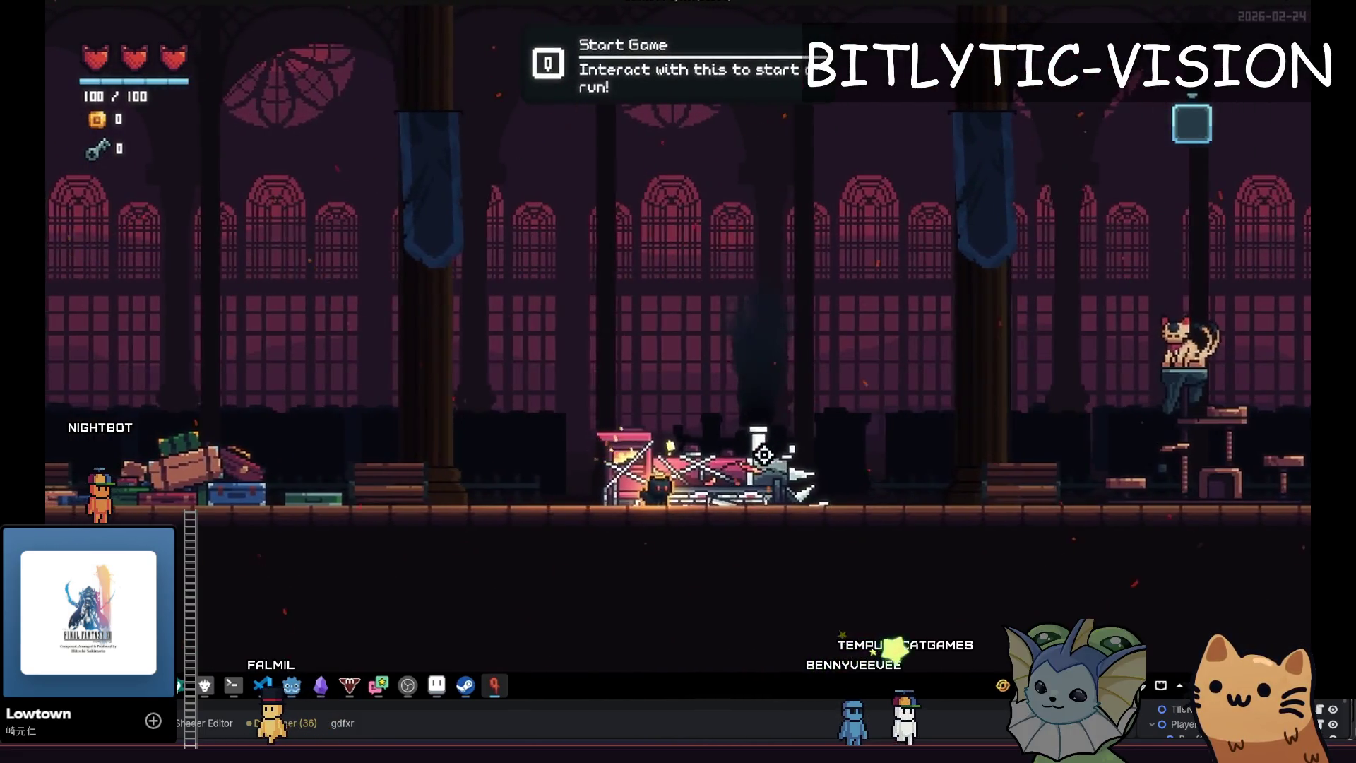
# Walk the cat back to the train to check the Start Game prompt, then stop the game.
pyautogui.press('d')
pyautogui.press('a')
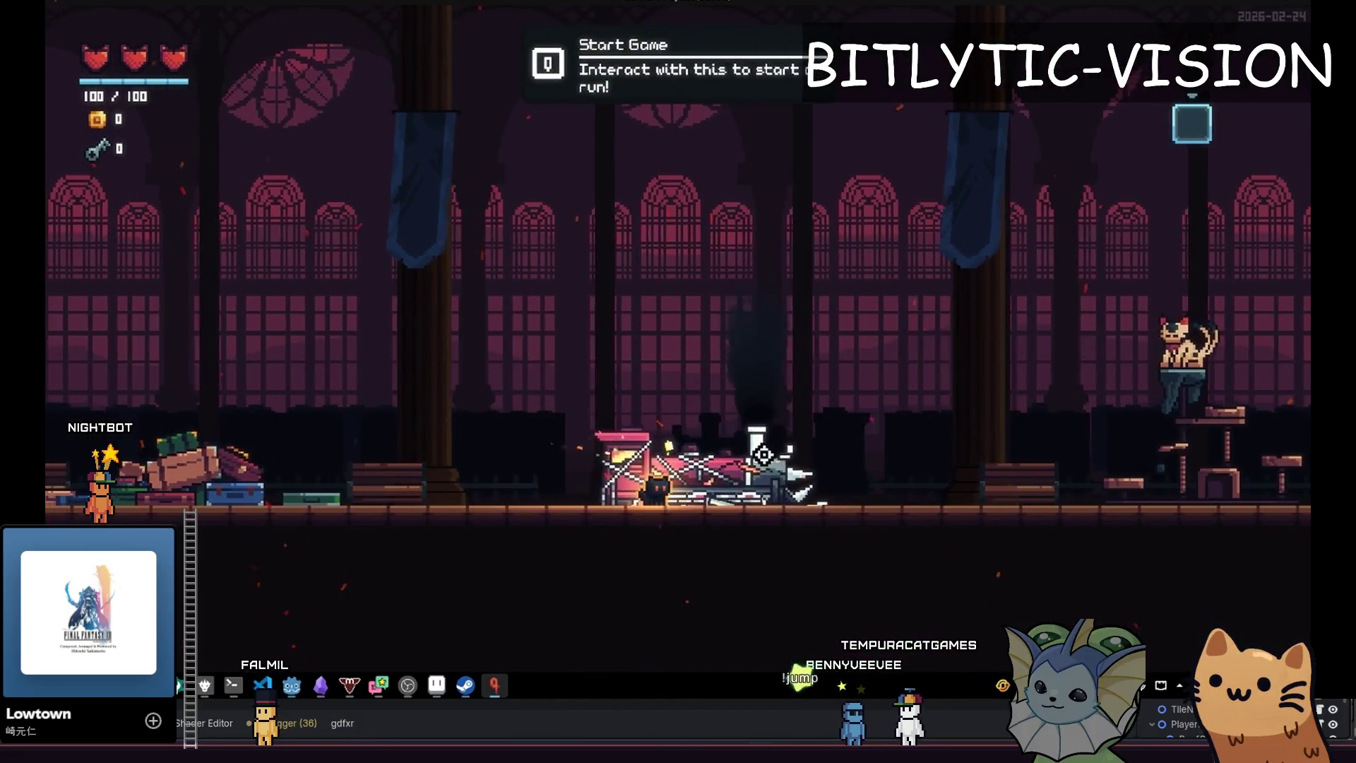
pyautogui.press('a')
pyautogui.press('d')
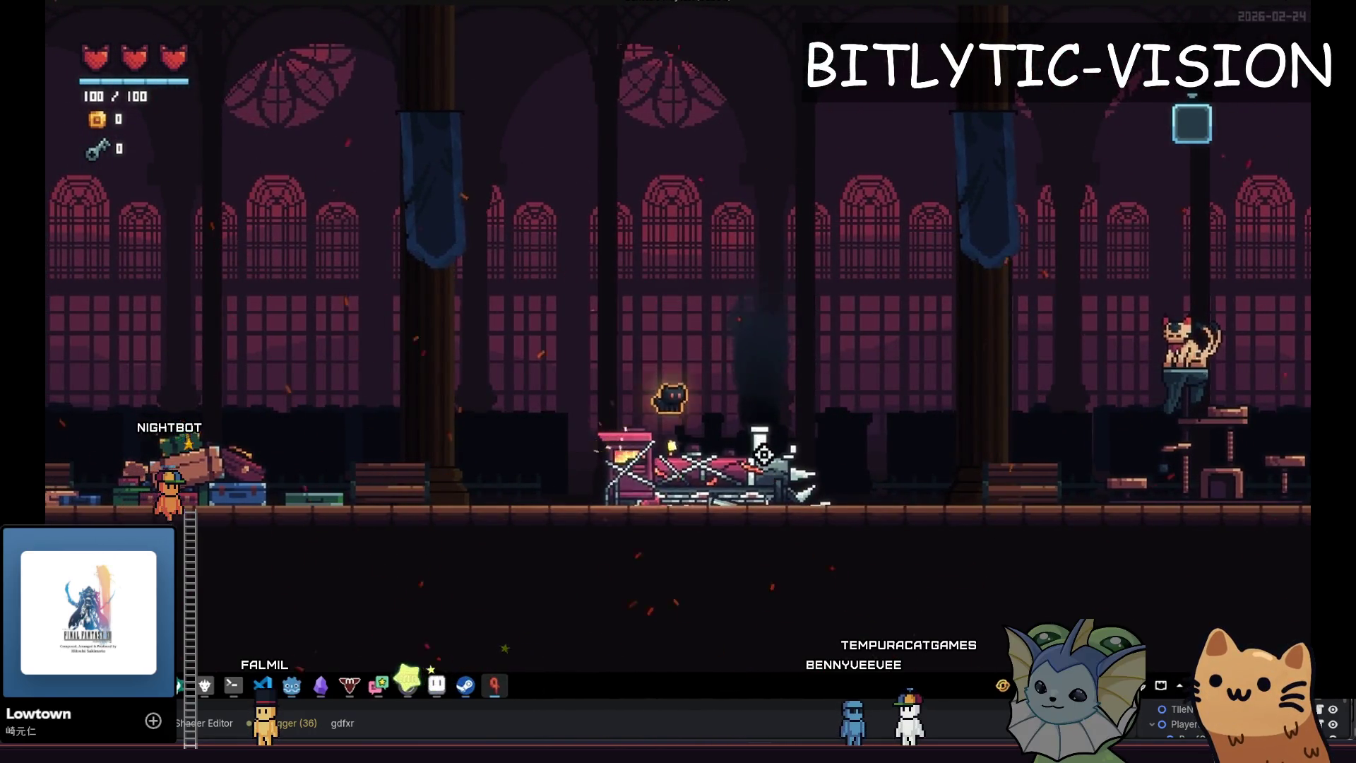
pyautogui.press('a')
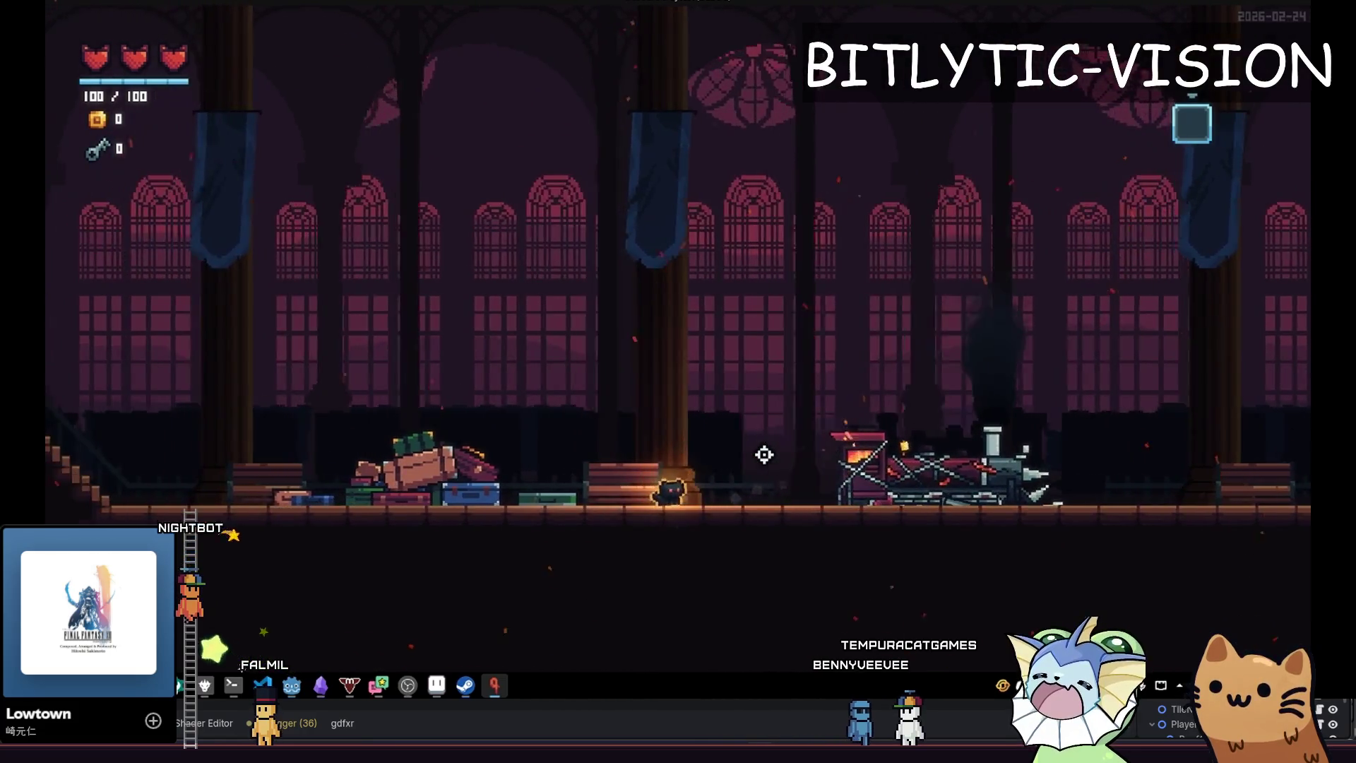
pyautogui.press('d')
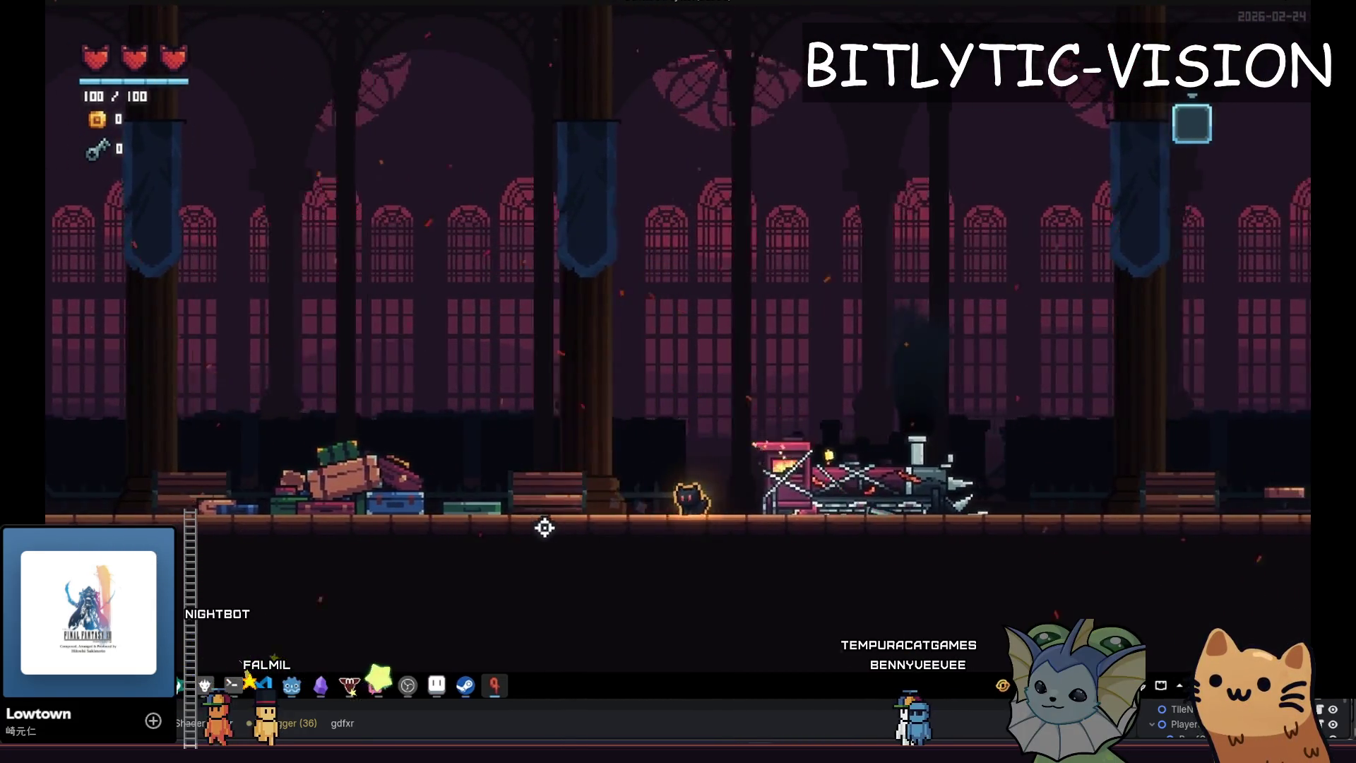
pyautogui.press('a')
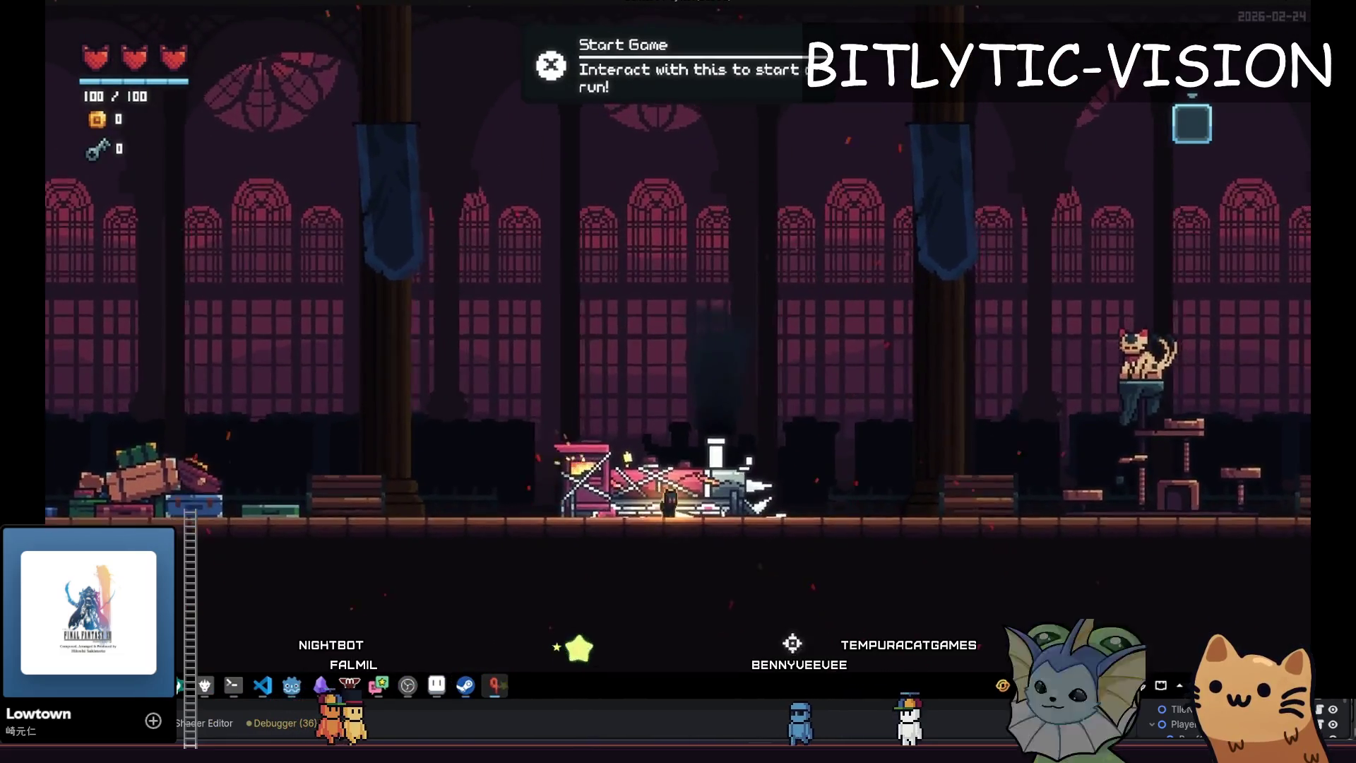
pyautogui.press('a')
pyautogui.press('space')
pyautogui.press('d')
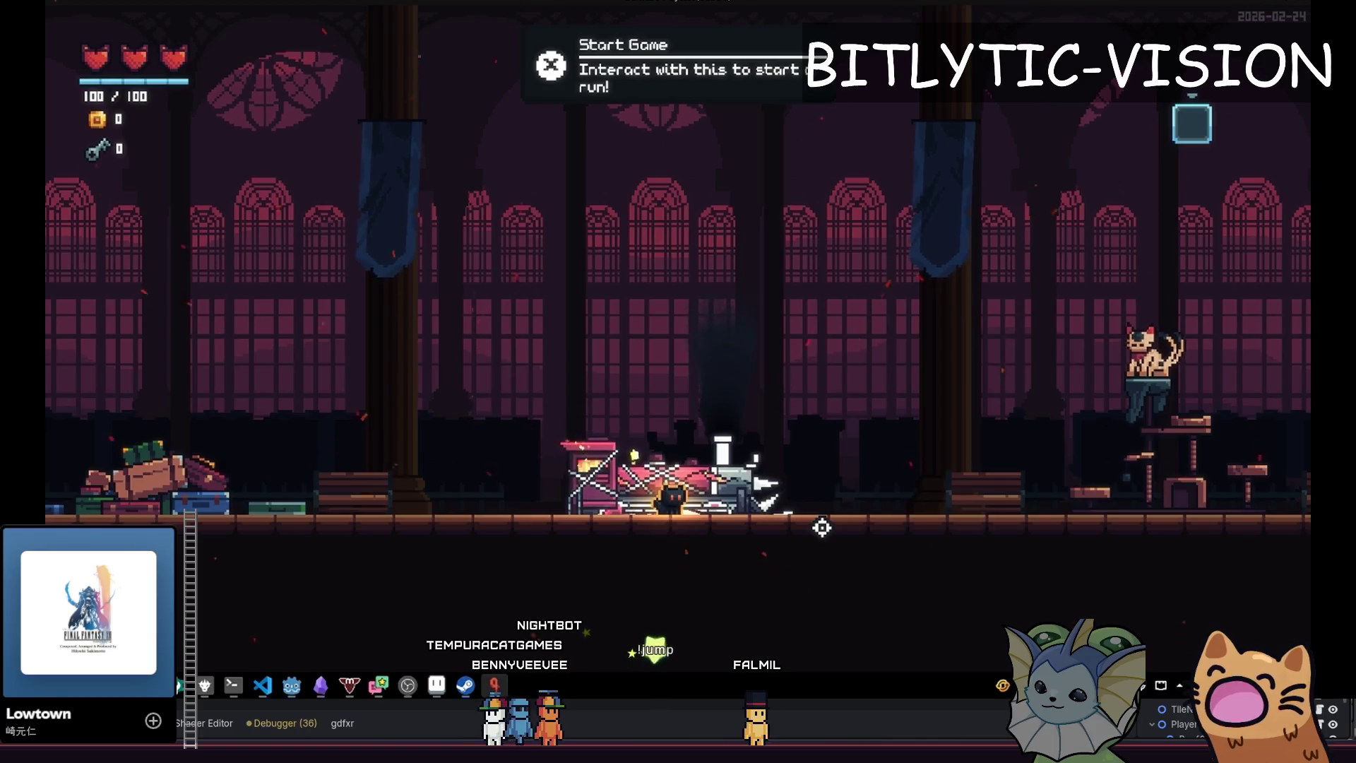
pyautogui.press('space')
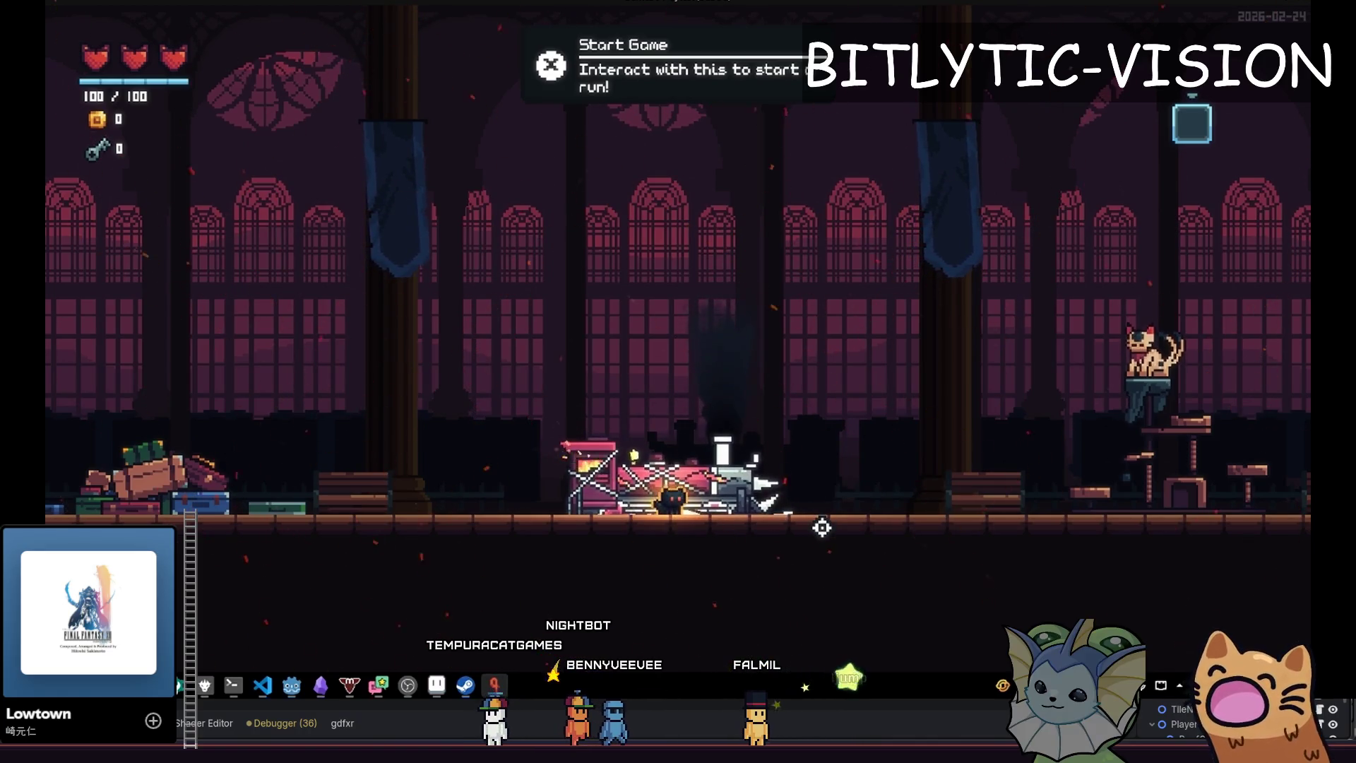
pyautogui.press('F8')
pyautogui.click(654, 416)
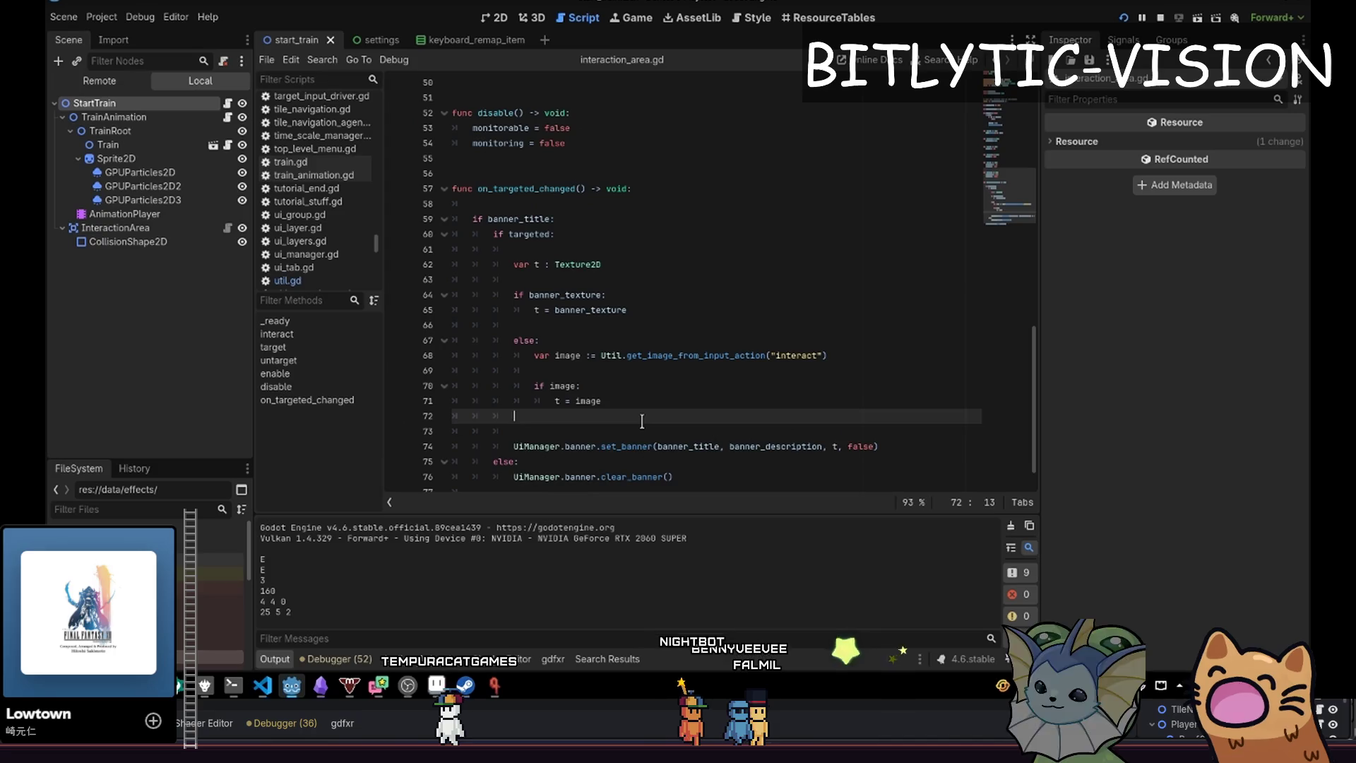
# Delete the blank line after 't = image' and save the script.
pyautogui.press('BackSpace')
pyautogui.press('Up')
pyautogui.press('Up')
pyautogui.press('Up')
pyautogui.hotkey('ctrl', 's')
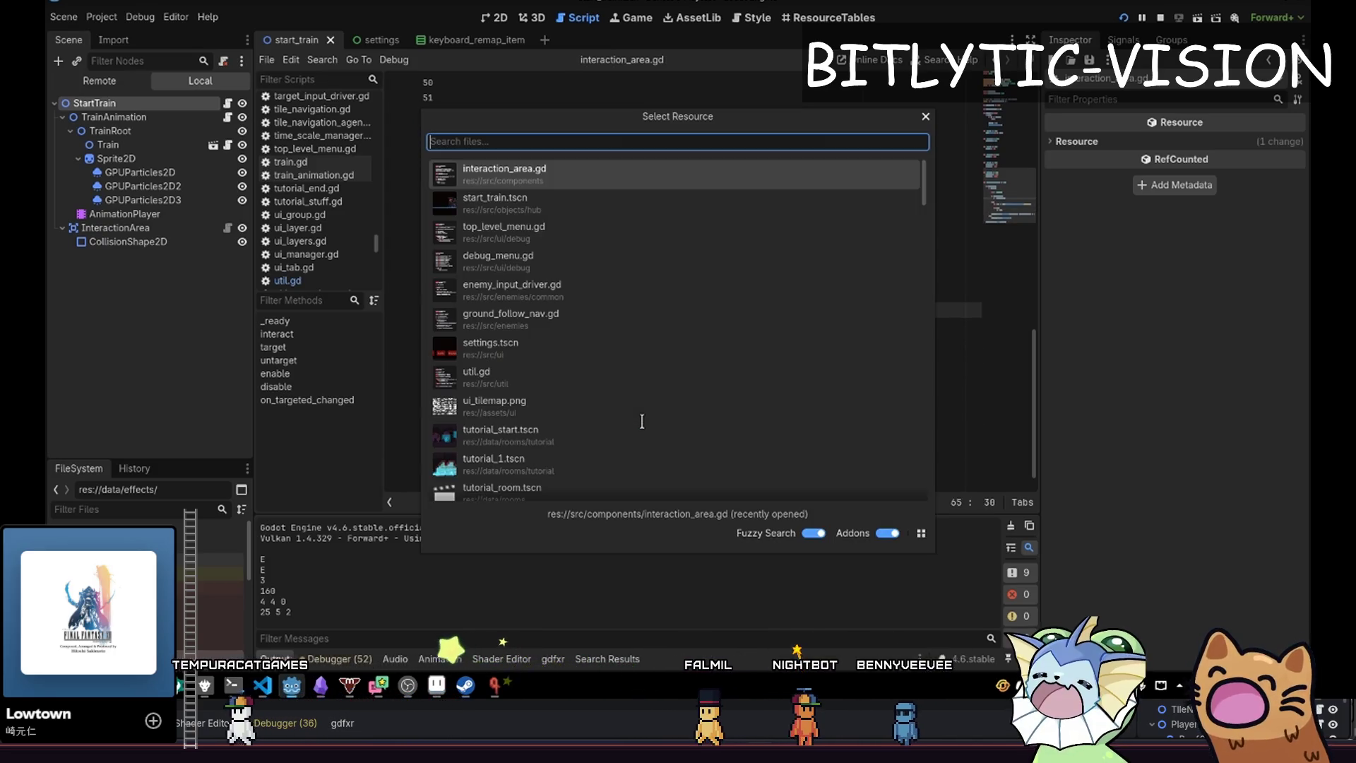
# Open util.gd through the quick file finder.
pyautogui.hotkey('shift', 'alt', 'o')
pyautogui.press('Down')
pyautogui.press('Down')
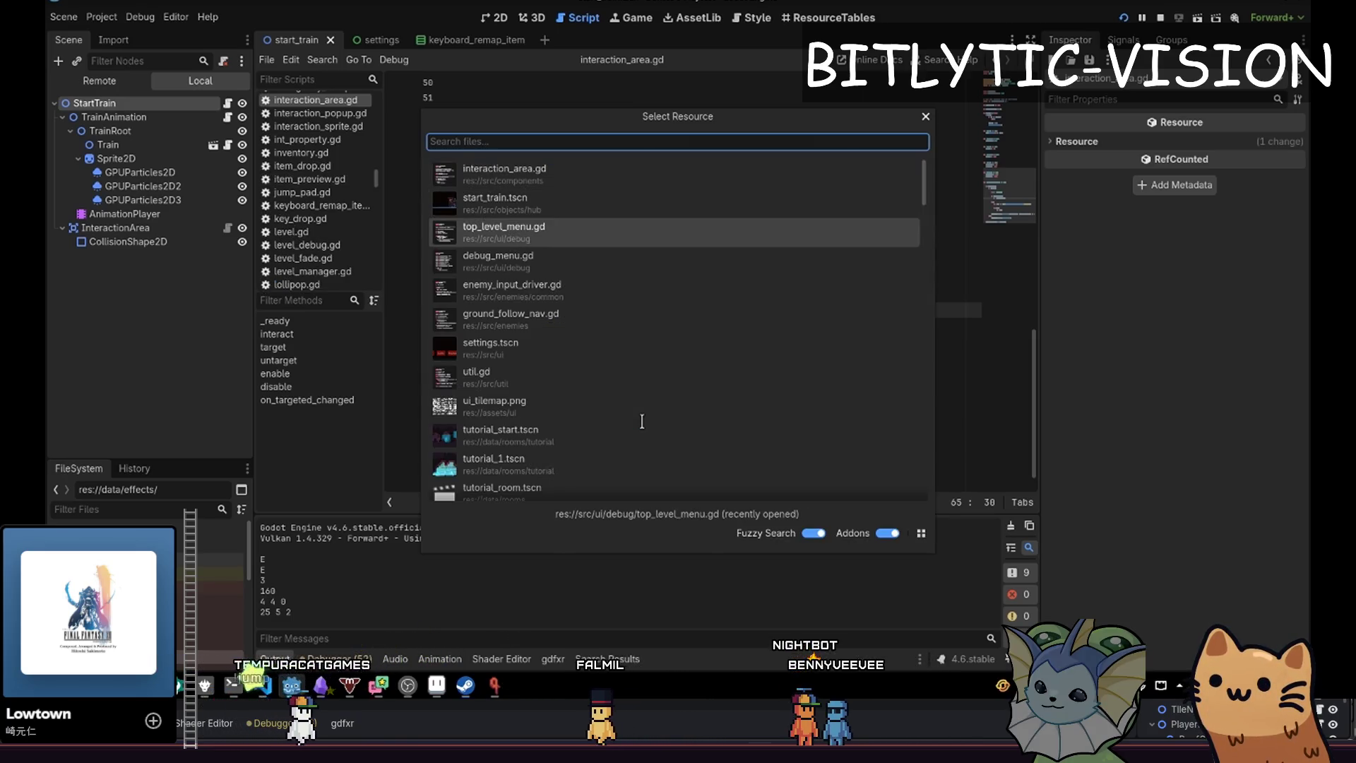
pyautogui.press('Return')
pyautogui.hotkey('shift', 'alt', 'o')
pyautogui.write('util')
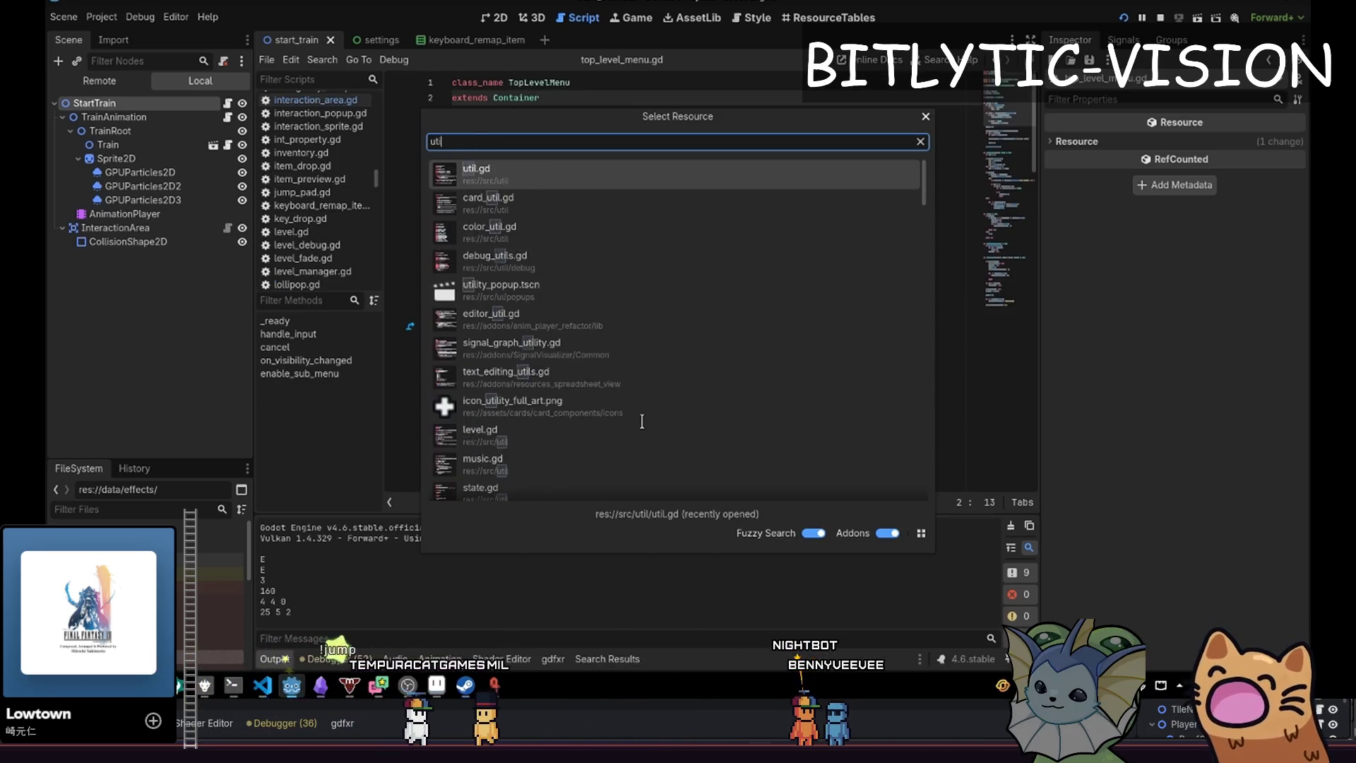
pyautogui.press('Return')
# On line 341, define prompt_size as Vector2i(16, 16).
pyautogui.press('Up')
pyautogui.press('Up')
pyautogui.press('Up')
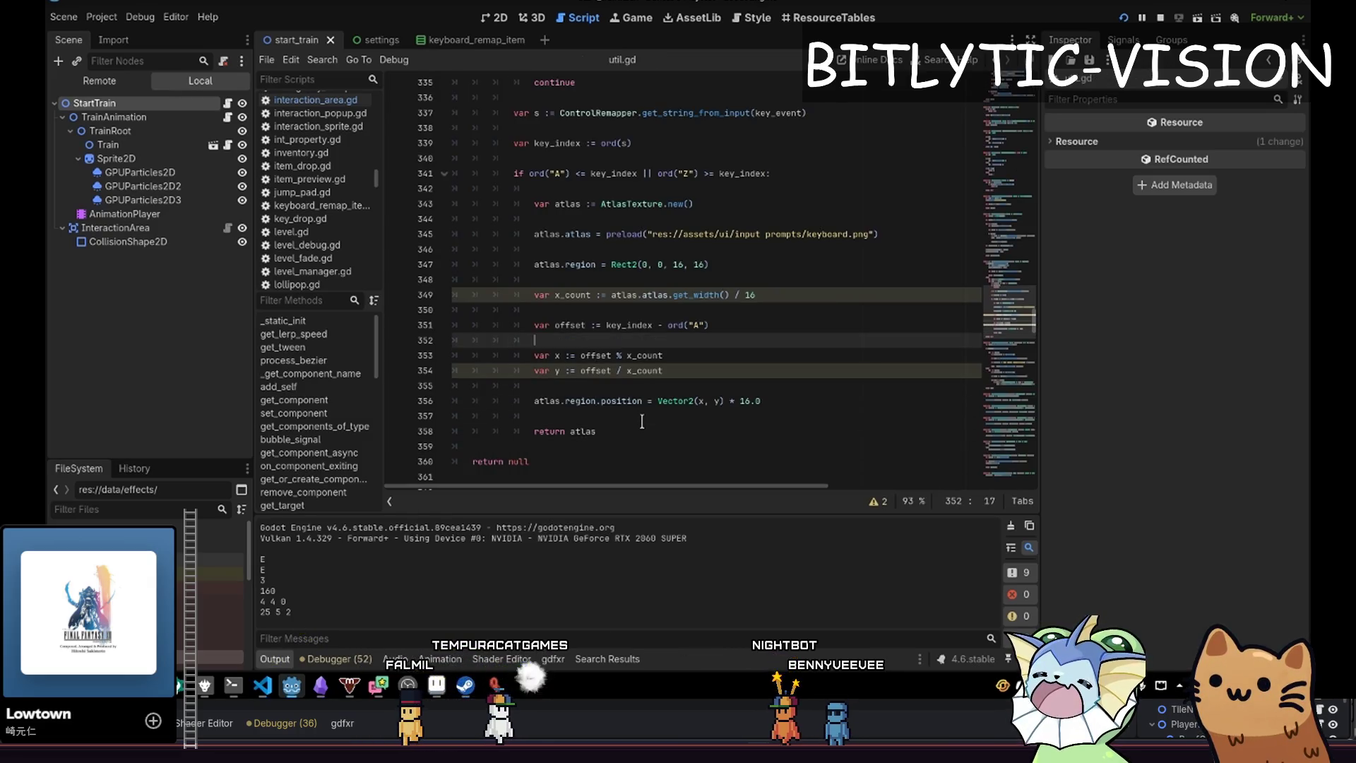
pyautogui.press('Up')
pyautogui.press('Up')
pyautogui.press('Up')
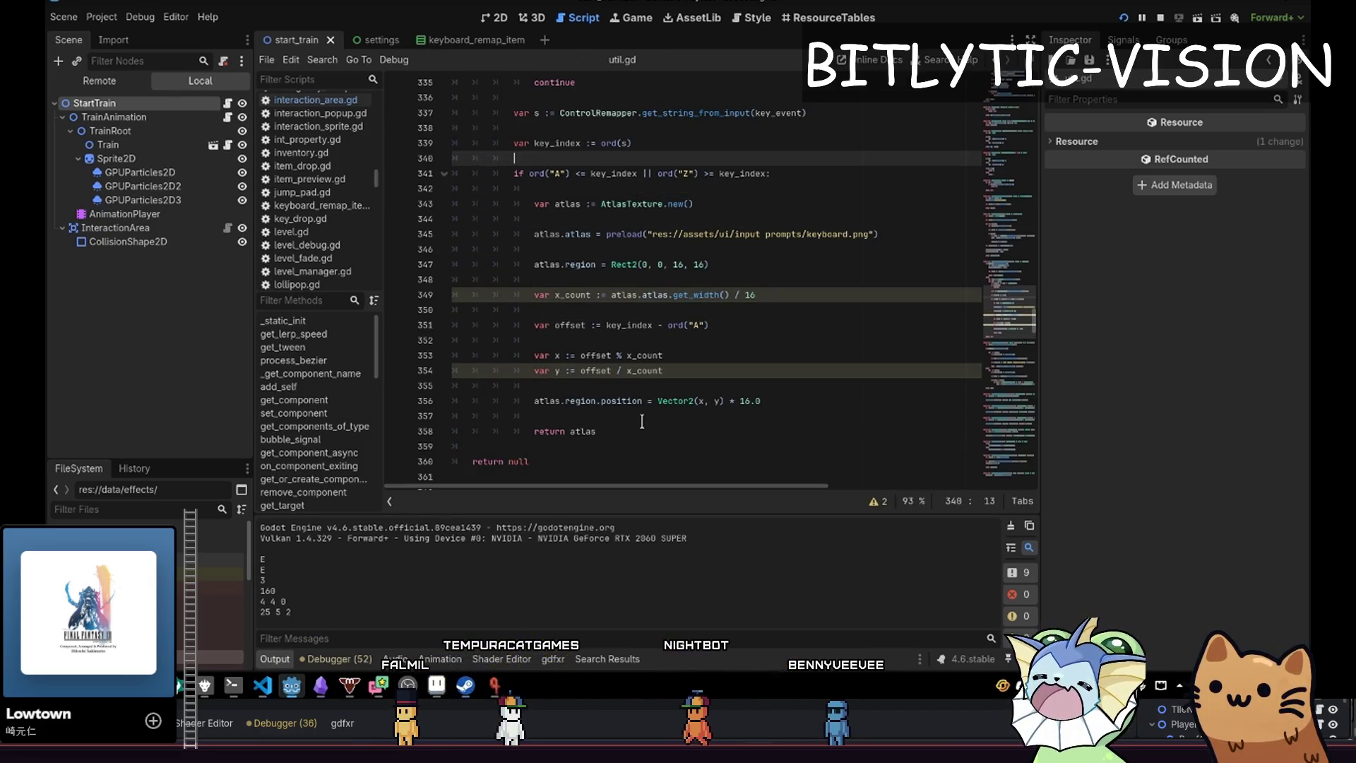
pyautogui.hotkey('ctrl', 'shift', 'Return')
pyautogui.hotkey('ctrl', 'shift', 'Return')
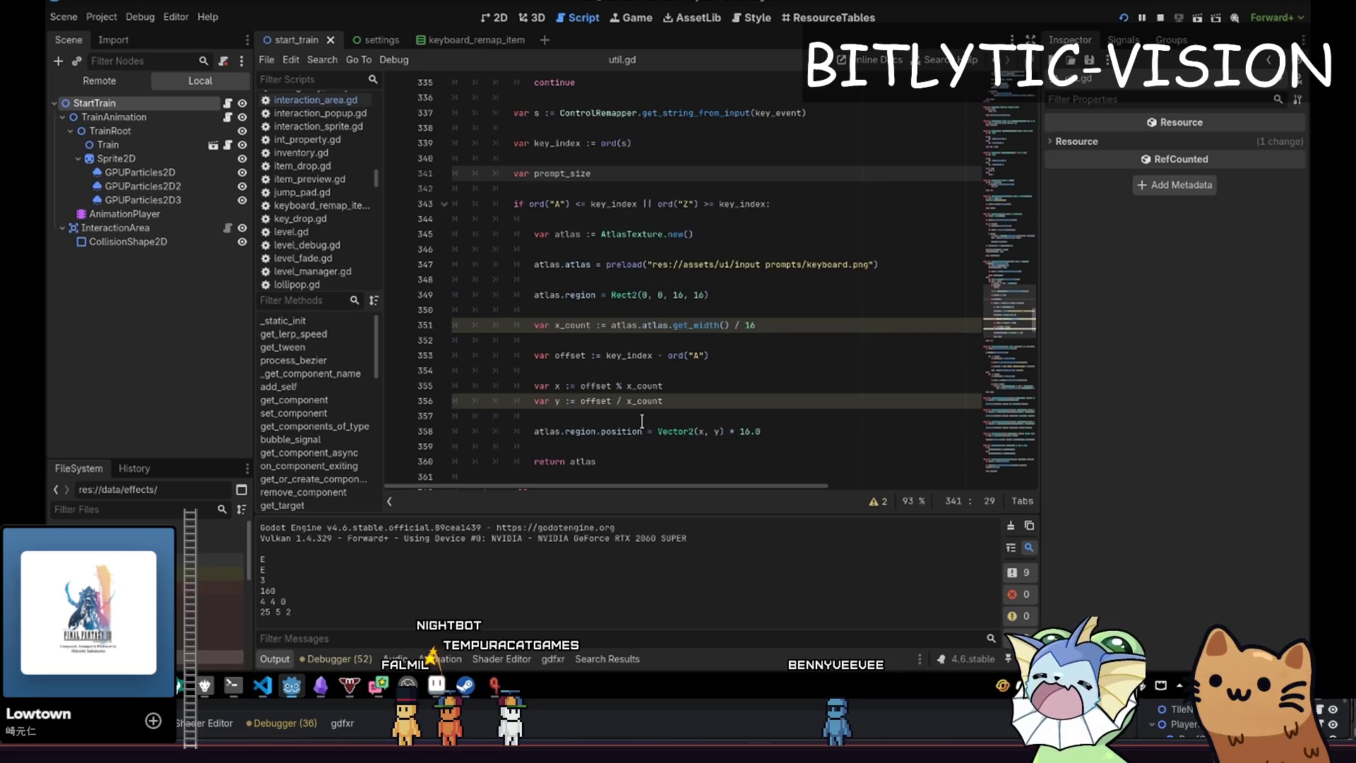
pyautogui.press('Left')
pyautogui.press('Left')
pyautogui.hotkey('ctrl', 'shift', 'Left')
pyautogui.write('Vector2')
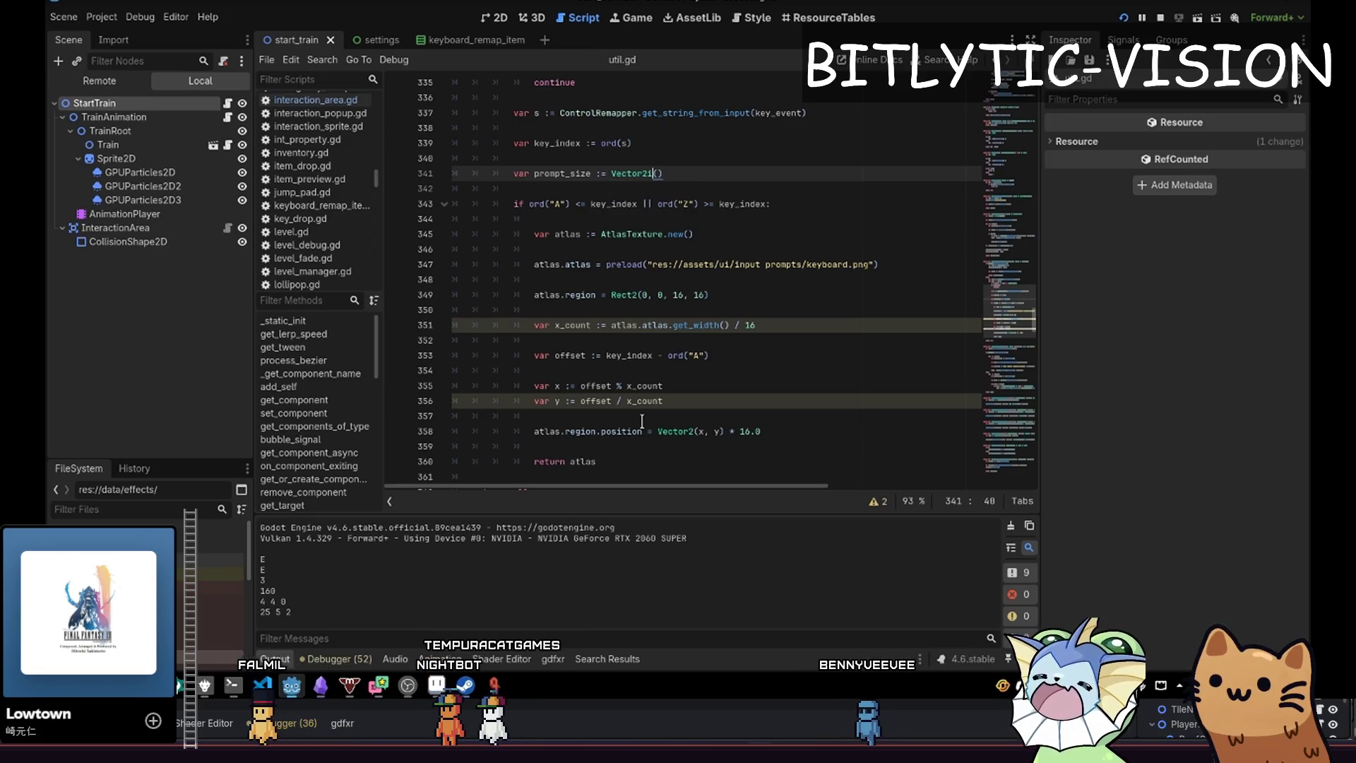
pyautogui.write('i')
pyautogui.press('Right')
pyautogui.write('16, 16')
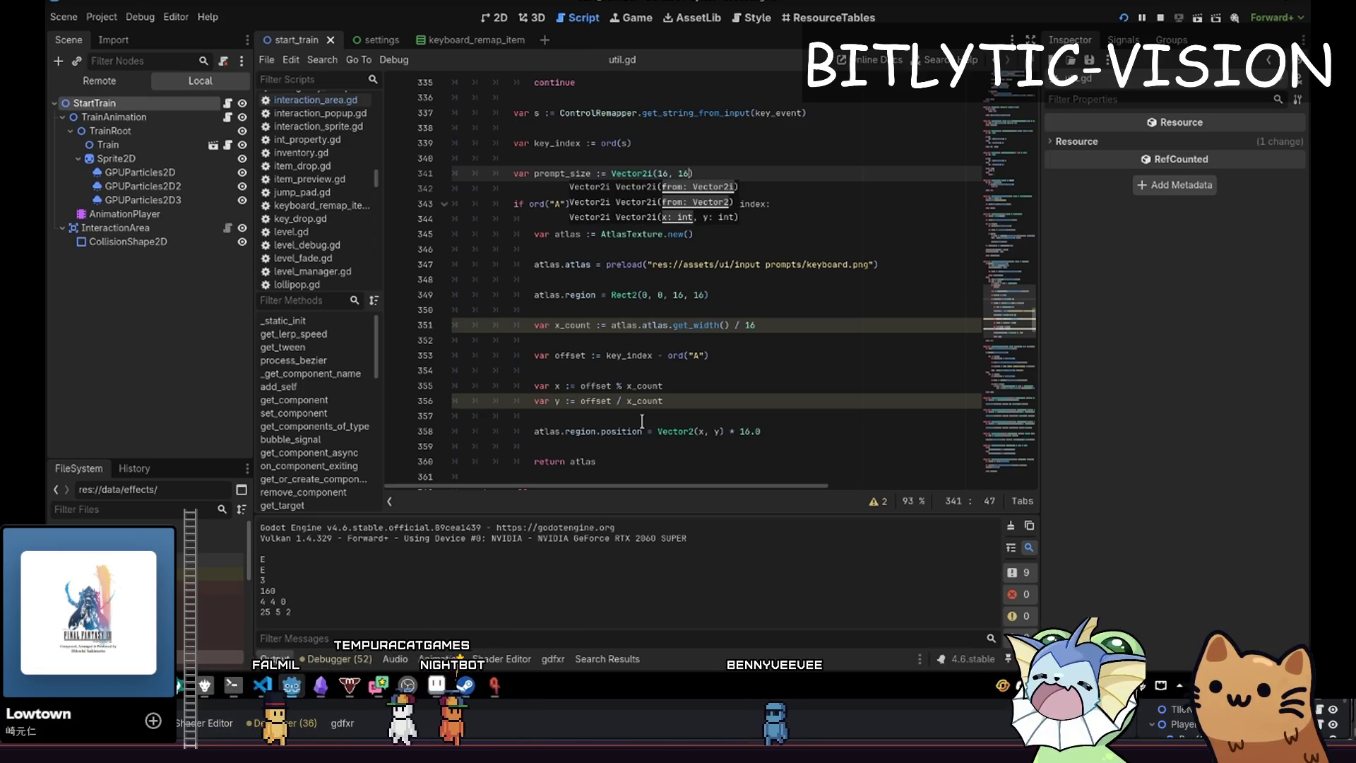
# Replace the hard-coded 16, 16 atlas region size with prompt_size.
pyautogui.press('Down')
pyautogui.press('Down')
pyautogui.press('Down')
pyautogui.press('Right')
pyautogui.press('Right')
pyautogui.hotkey('ctrl', 'shift', 'Left')
pyautogui.hotkey('ctrl', 'shift', 'Left')
pyautogui.press('BackSpace')
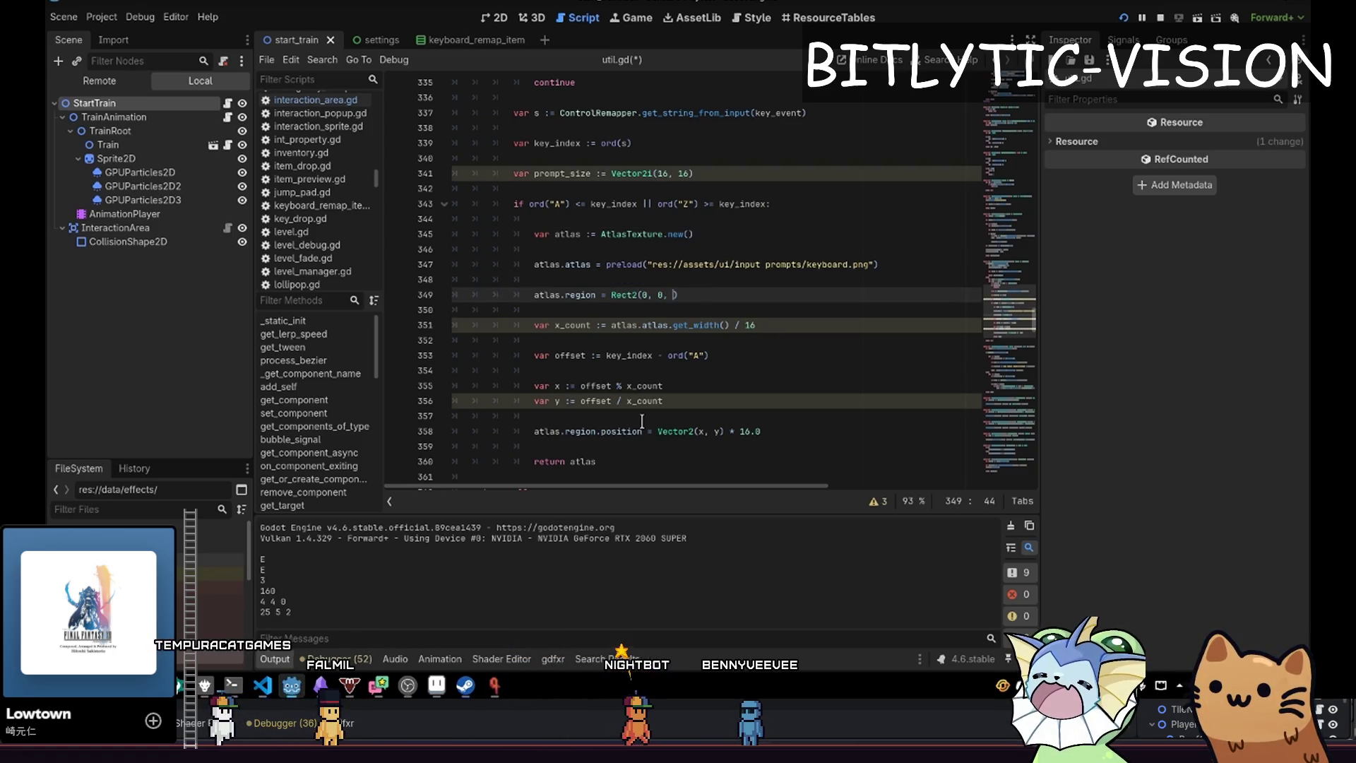
pyautogui.write('t_size.x, prompt_size.y')
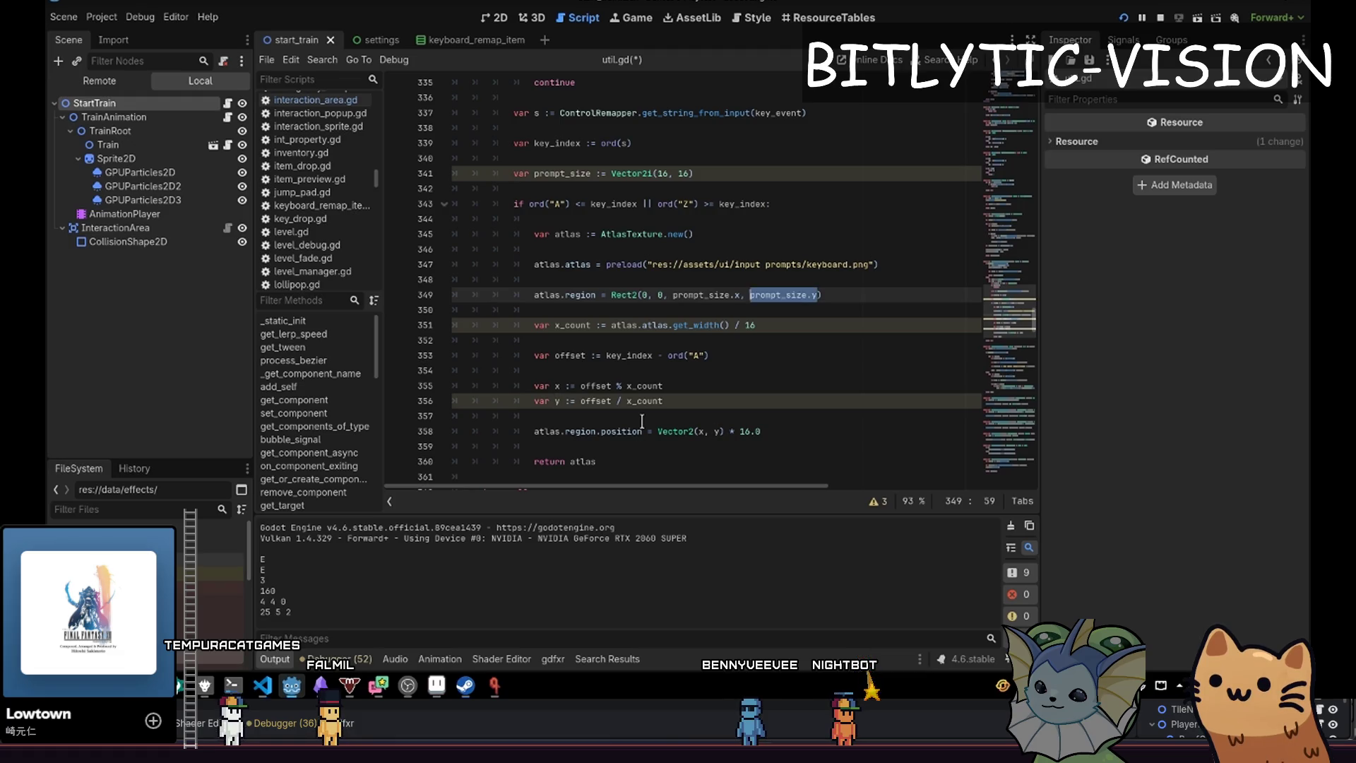
# Use prompt_size.x in the x_count calculation and save util.gd.
pyautogui.press('Down')
pyautogui.press('Down')
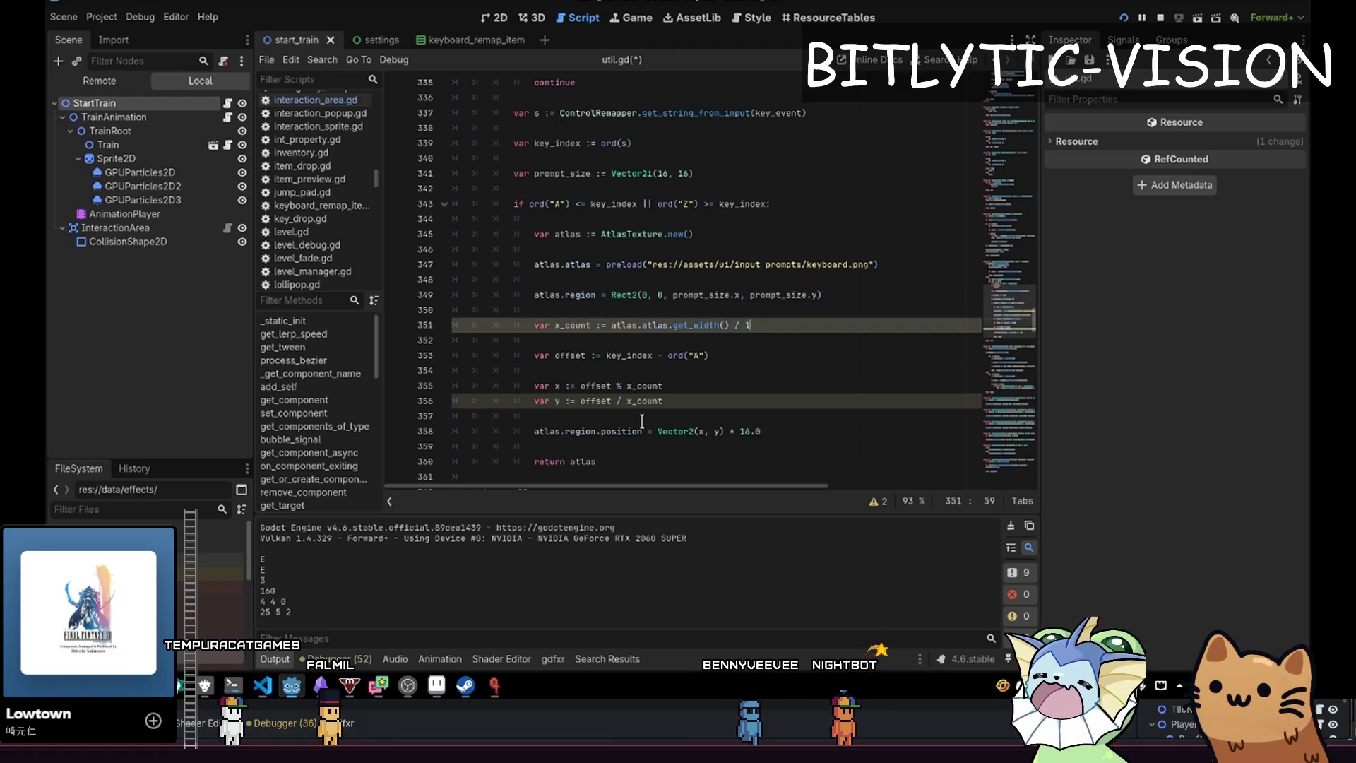
pyautogui.write('x')
pyautogui.press('Down')
pyautogui.press('Down')
pyautogui.press('Down')
pyautogui.hotkey('ctrl', 's')
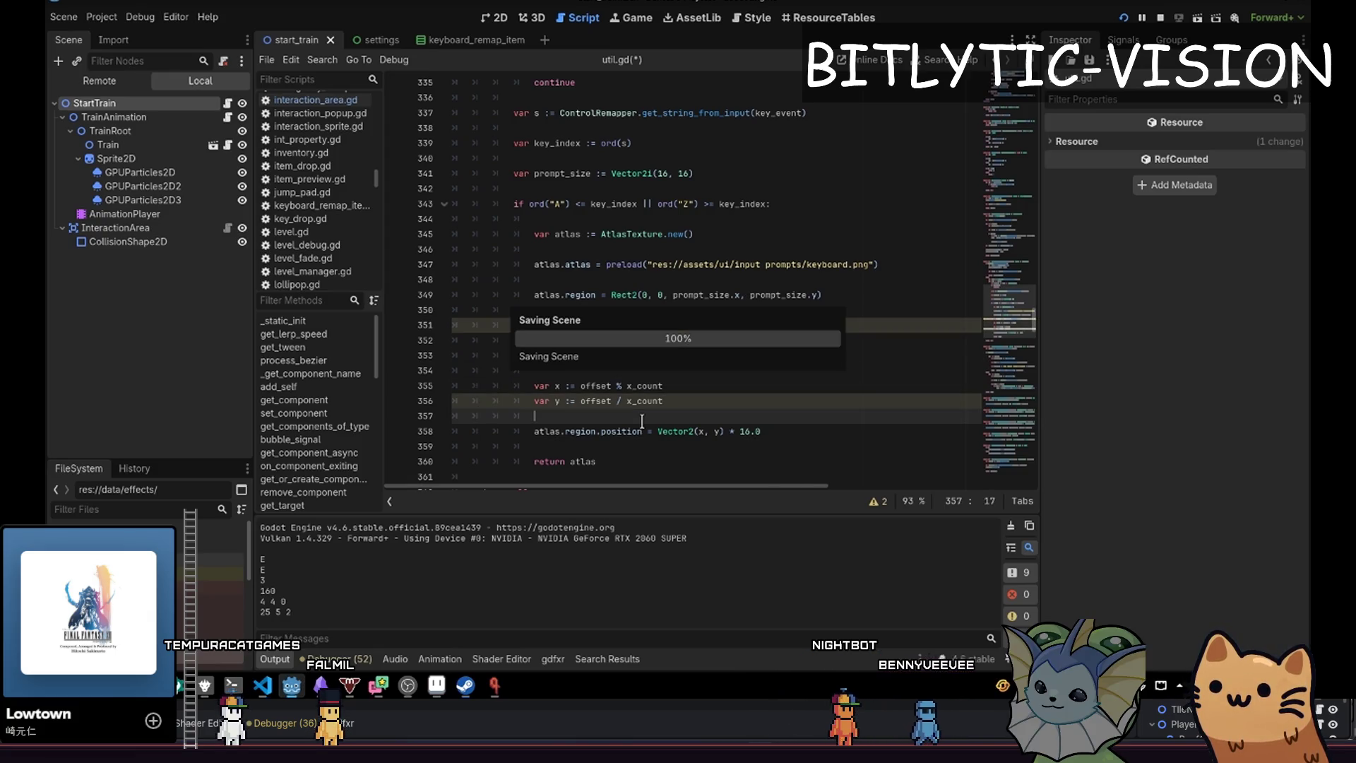
pyautogui.press('Up')
pyautogui.press('Up')
pyautogui.press('Up')
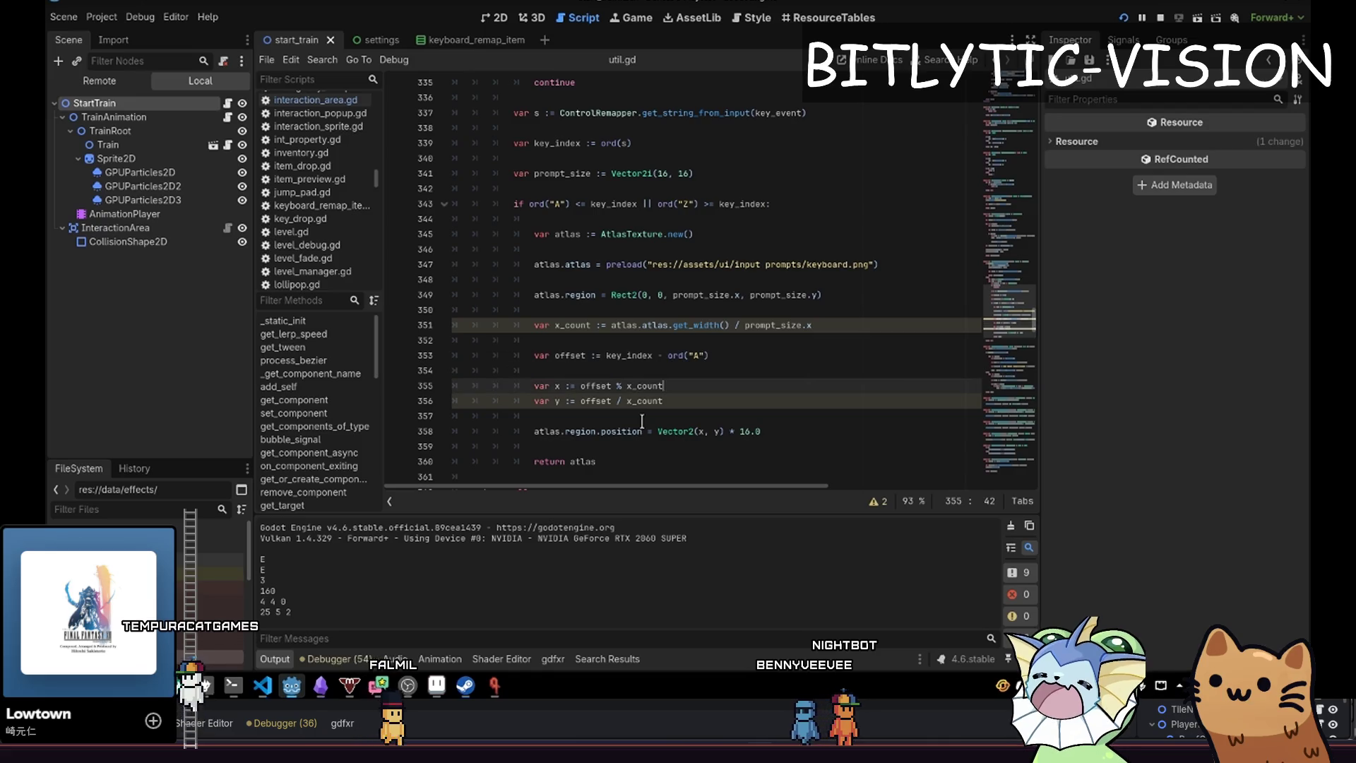
pyautogui.press('Up')
pyautogui.press('Up')
pyautogui.press('Down')
pyautogui.press('Down')
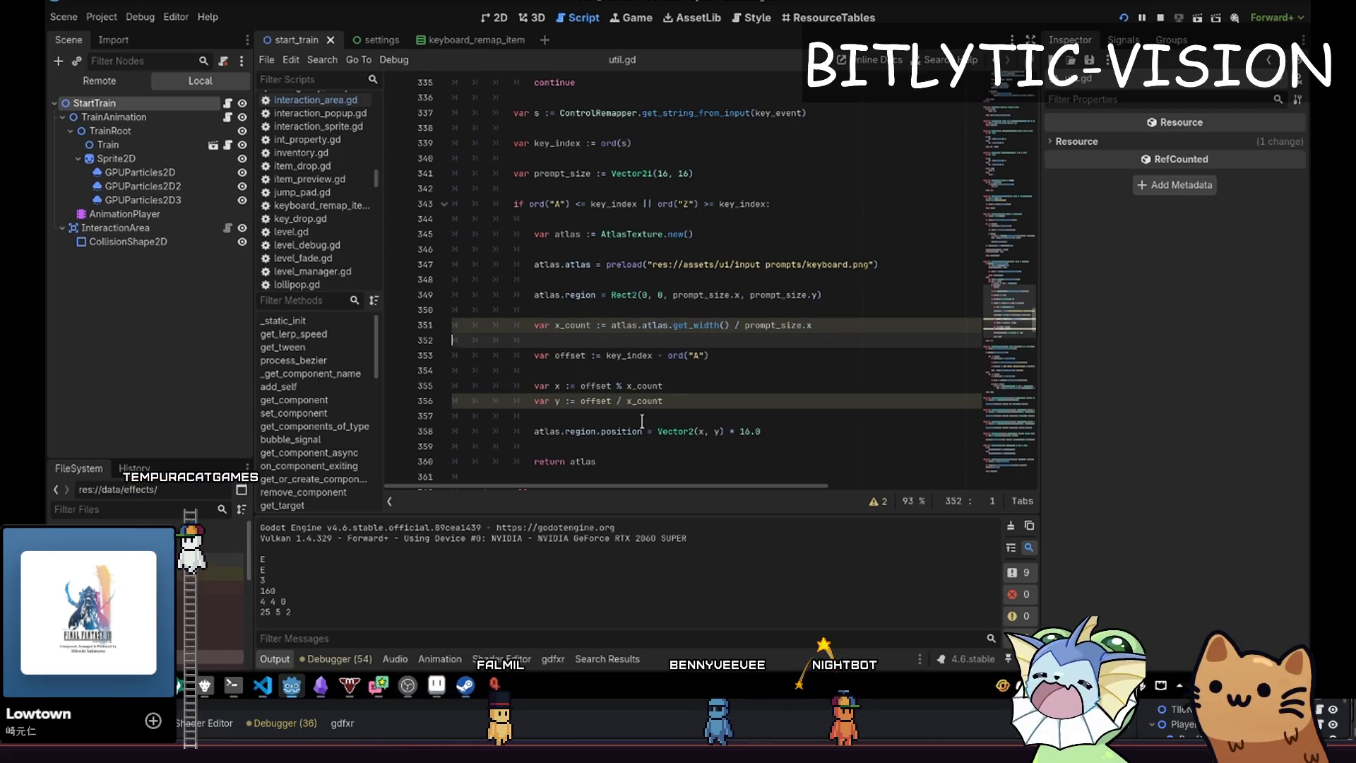
pyautogui.press('Up')
pyautogui.hotkey('ctrl', 'Right')
pyautogui.hotkey('ctrl', 'Right')
pyautogui.hotkey('ctrl', 's')
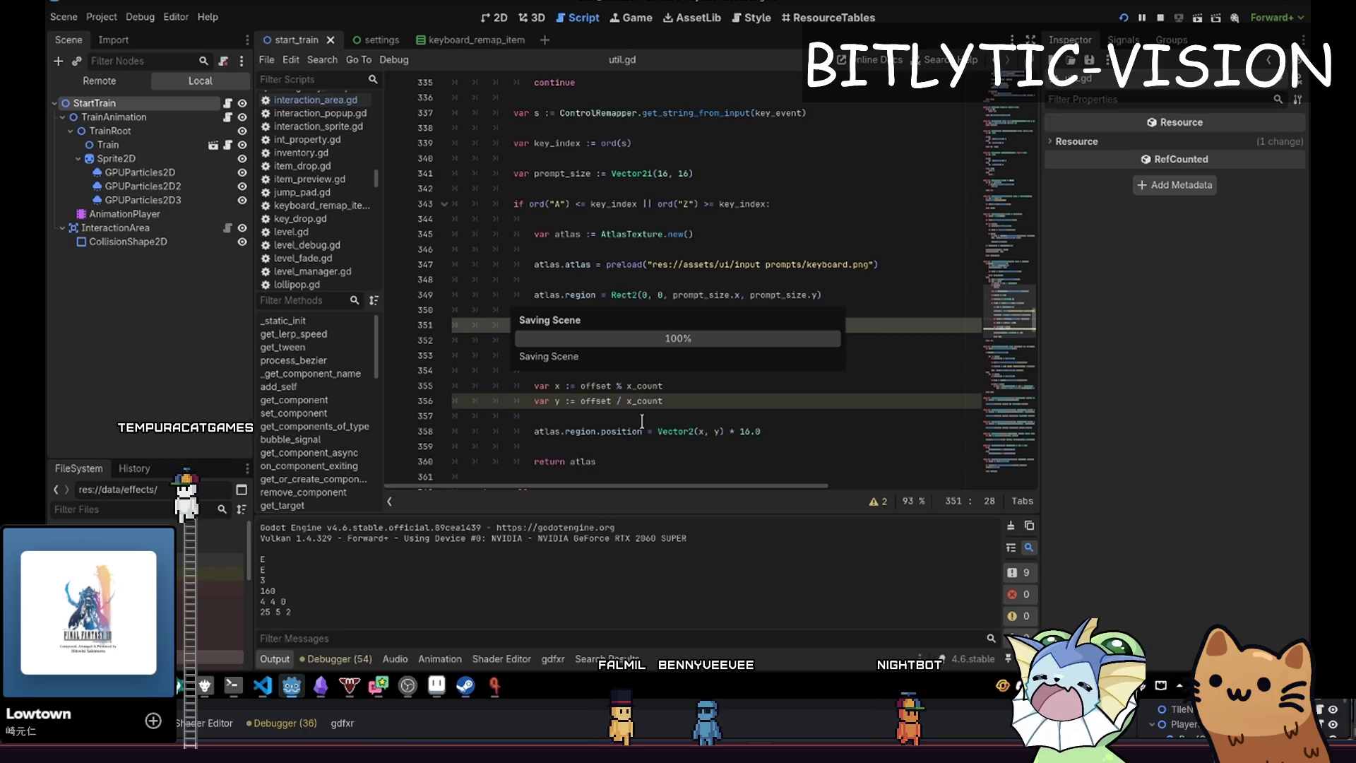
pyautogui.press('Down')
pyautogui.press('Down')
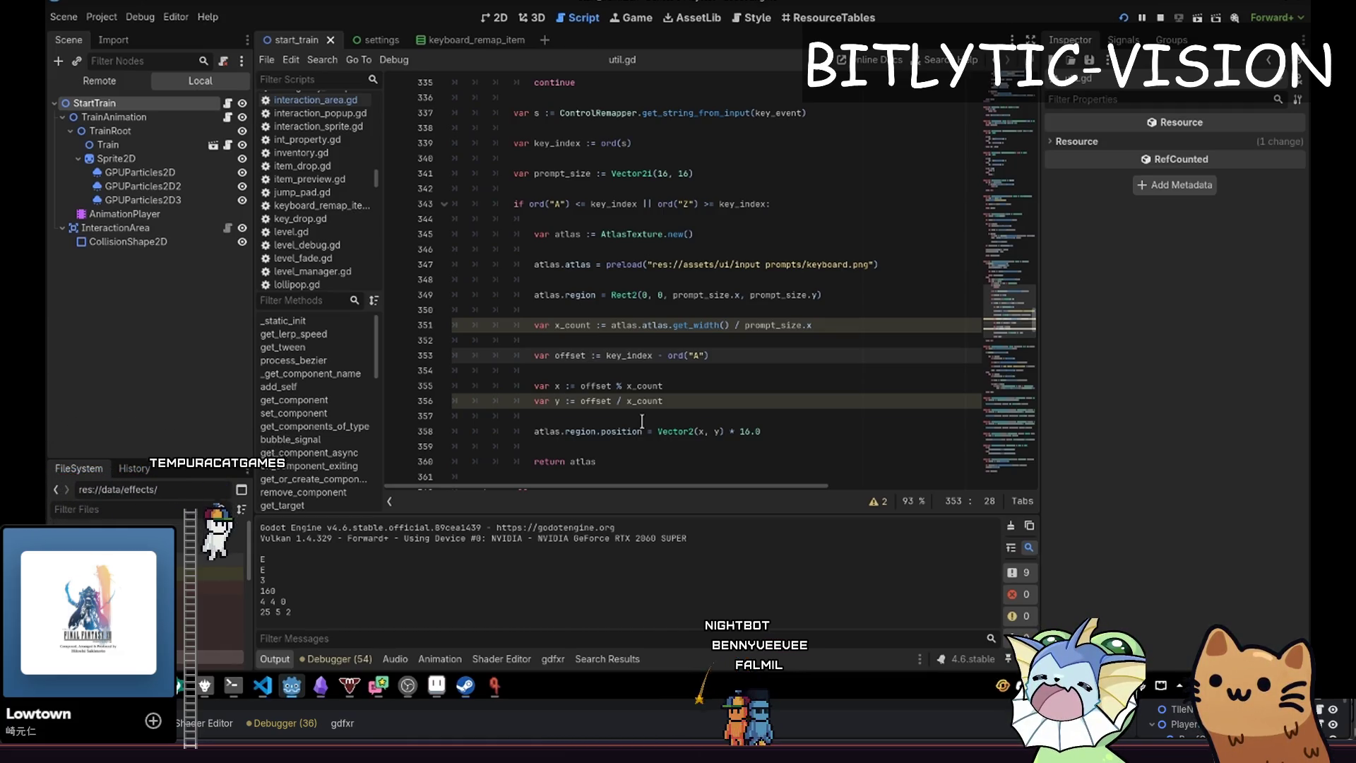
# Run the game, add a Box card via the debug menu's Cards > Add Cards, run right, then stop.
pyautogui.press('F5')
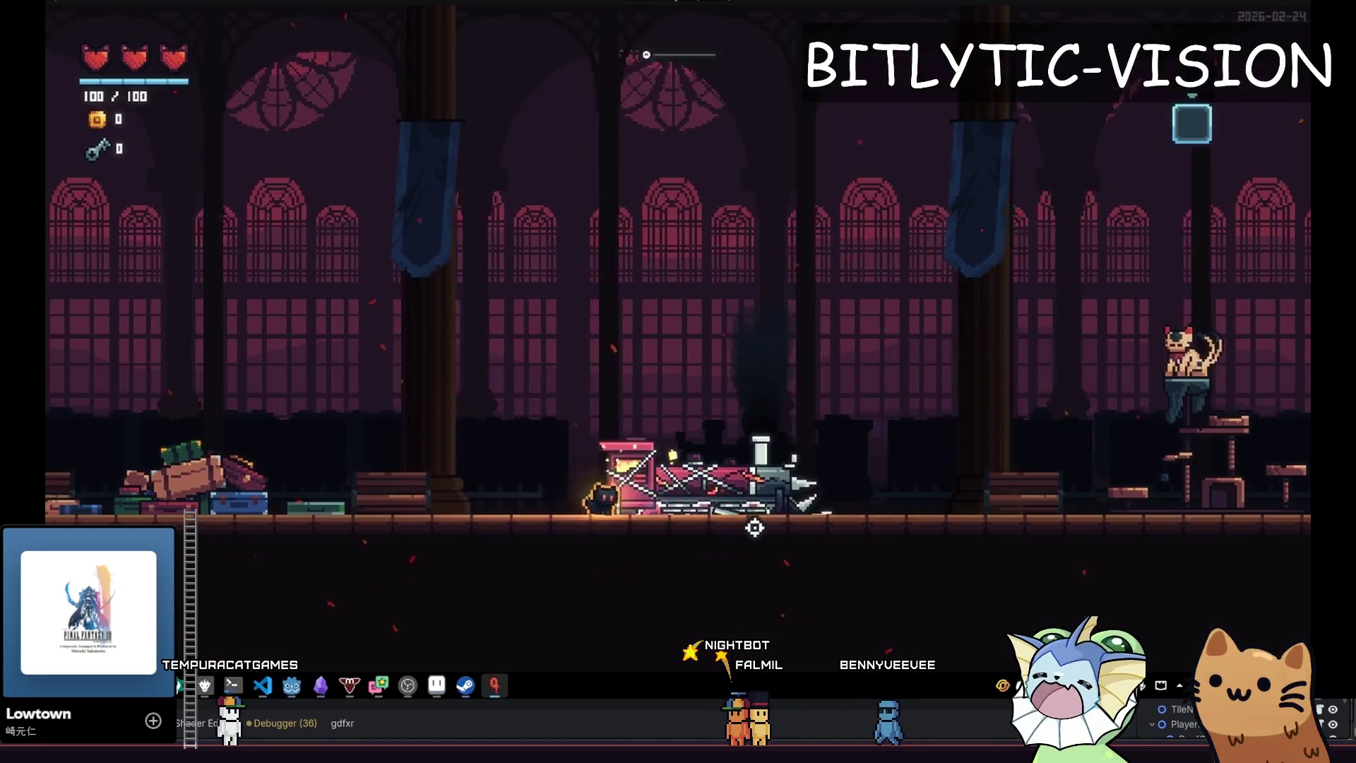
pyautogui.press('`')
pyautogui.click(159, 155)
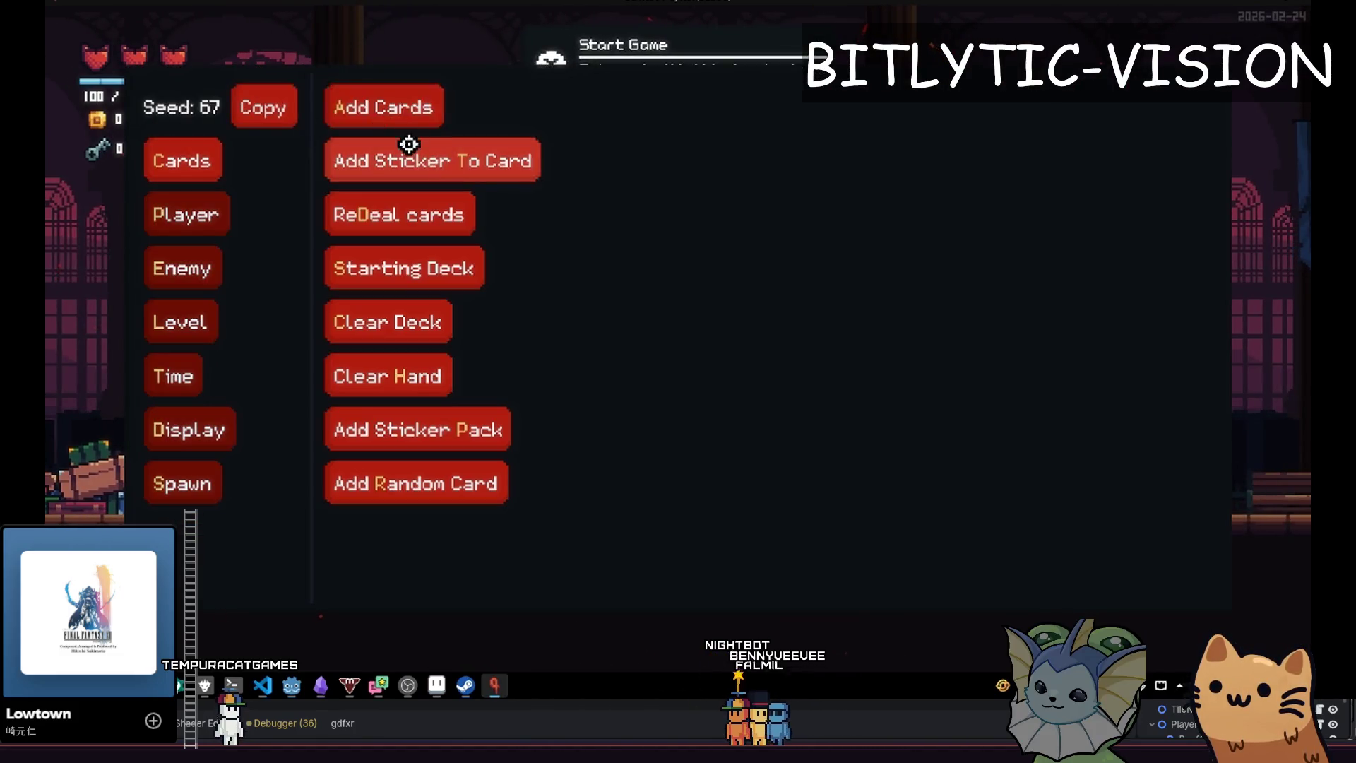
pyautogui.click(395, 113)
pyautogui.click(643, 410)
pyautogui.press('`')
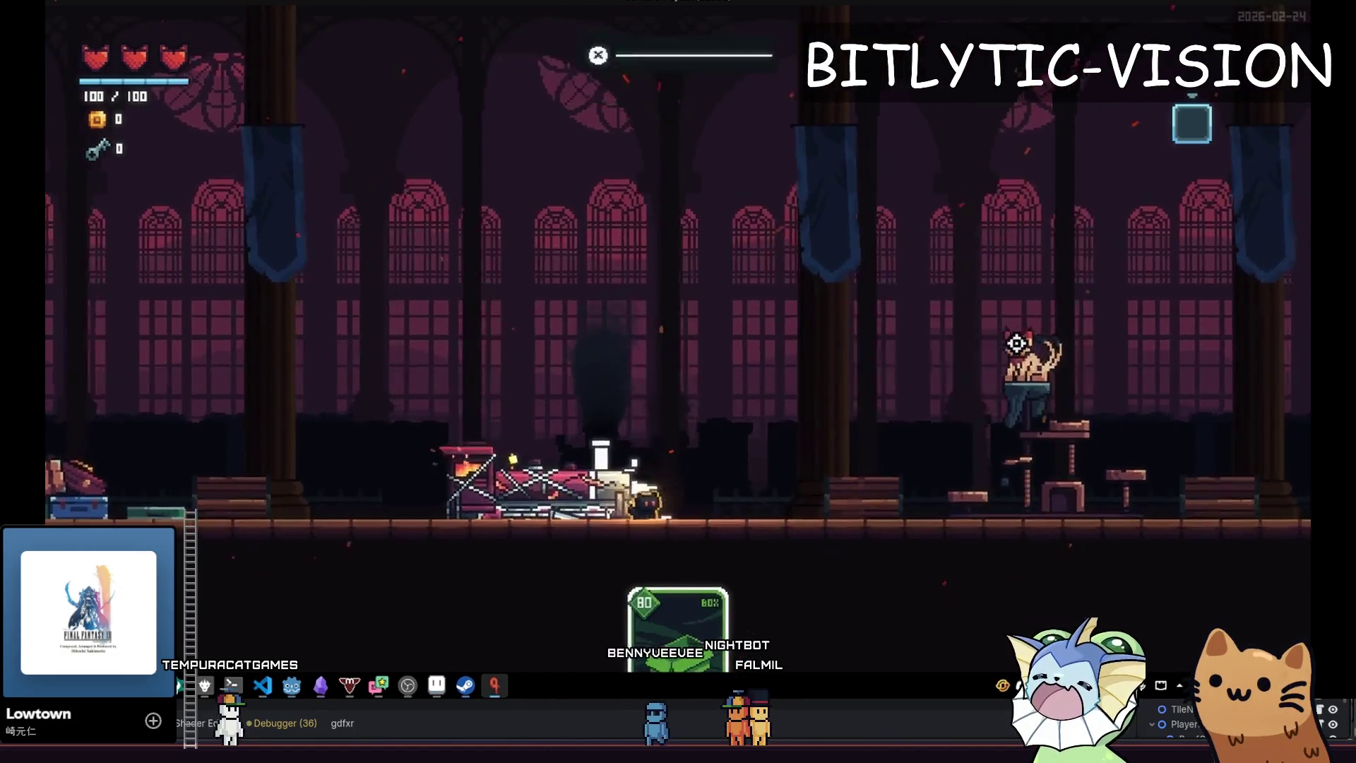
pyautogui.press('d')
pyautogui.press('`')
pyautogui.press('`')
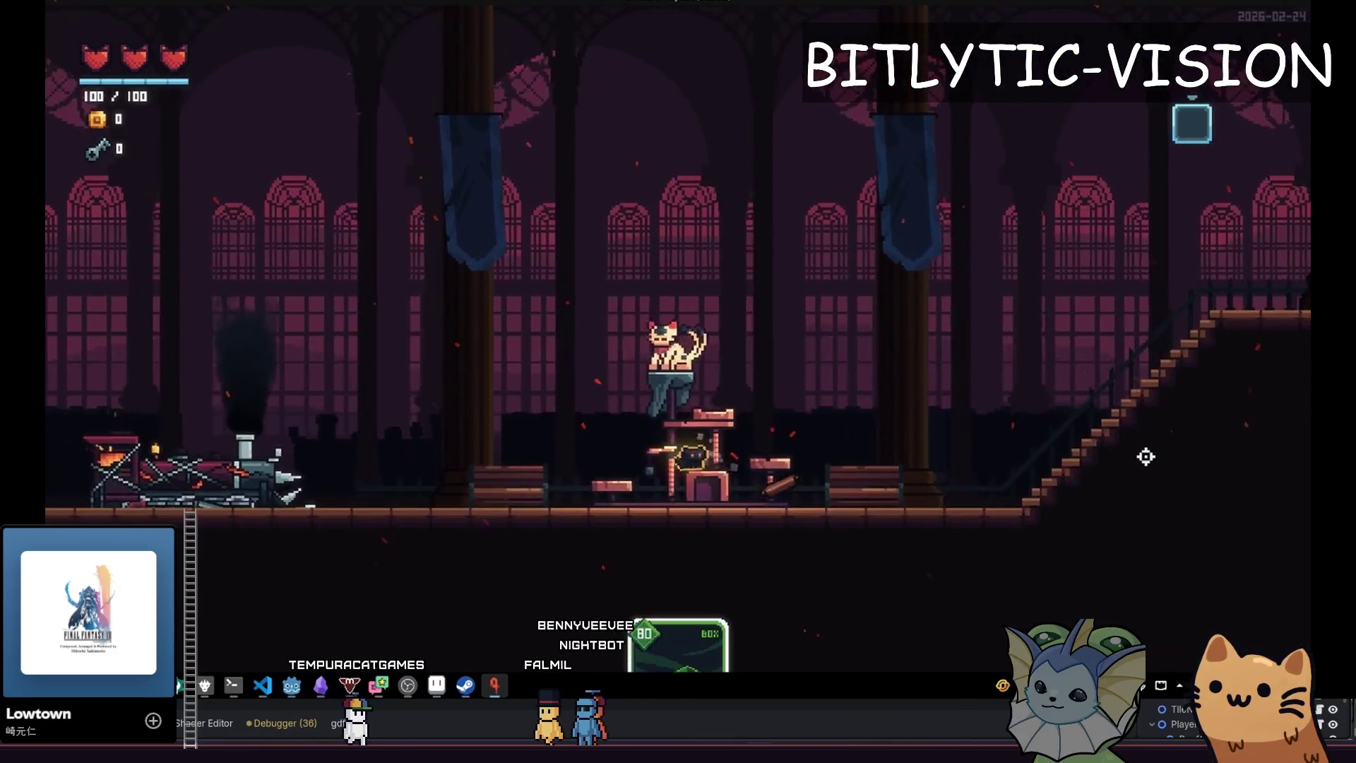
pyautogui.press('F8')
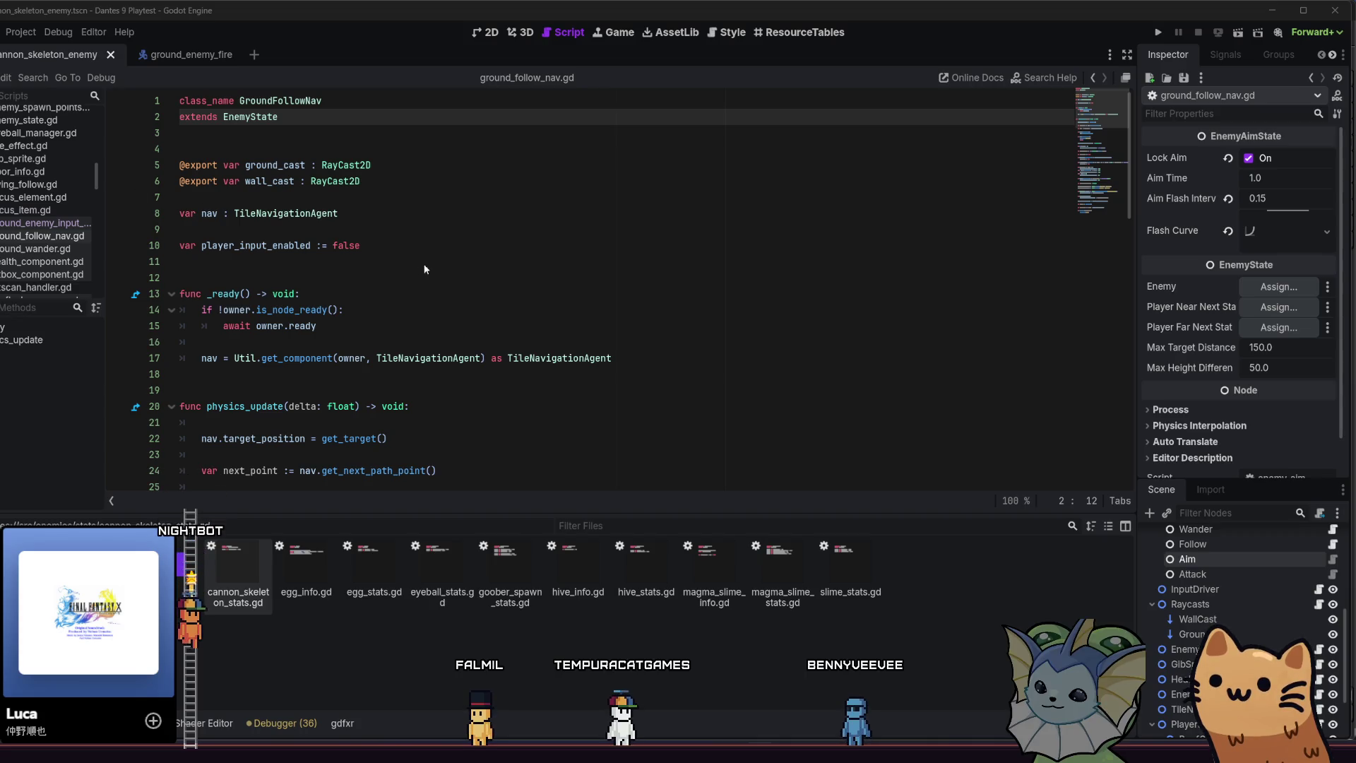
# Put the caret at the end of line 8 in ground_follow_nav.gd and select the Follow state node.
pyautogui.click(462, 214)
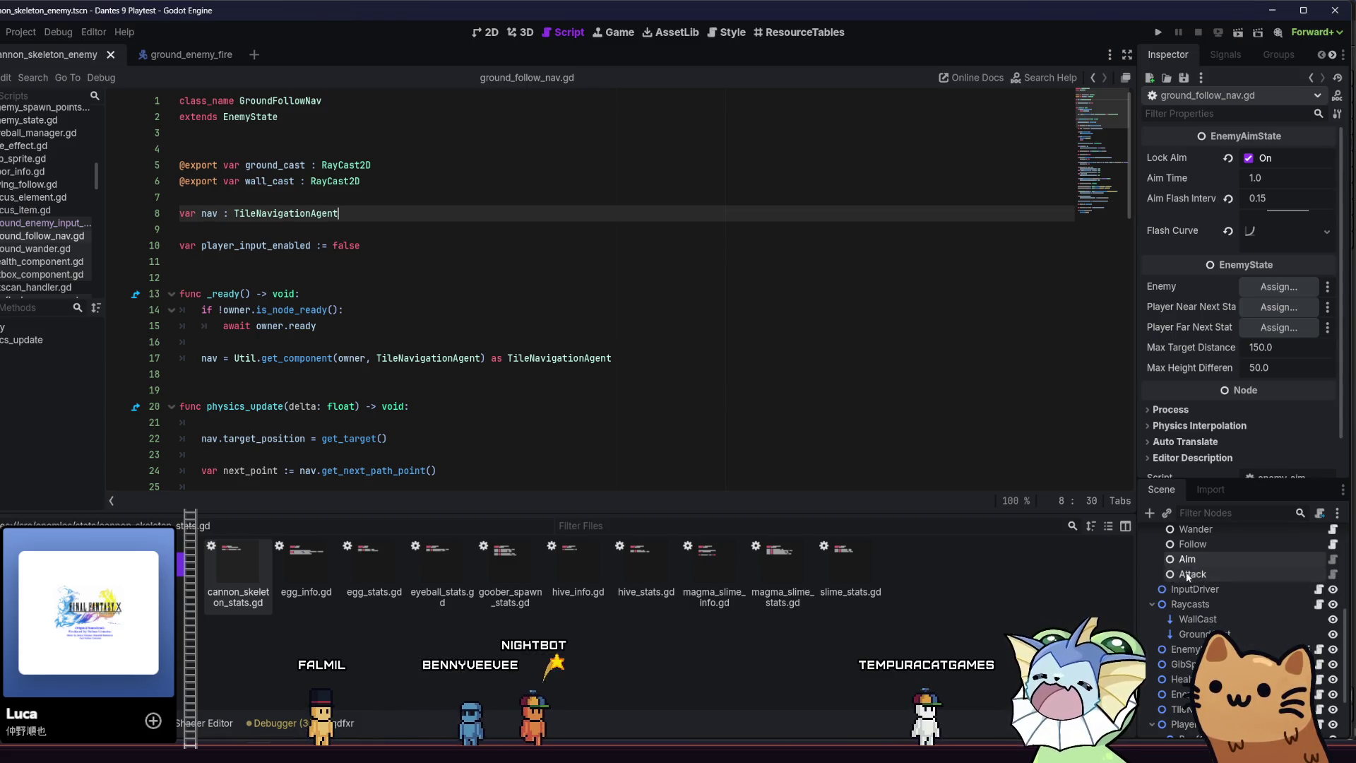
pyautogui.click(1199, 545)
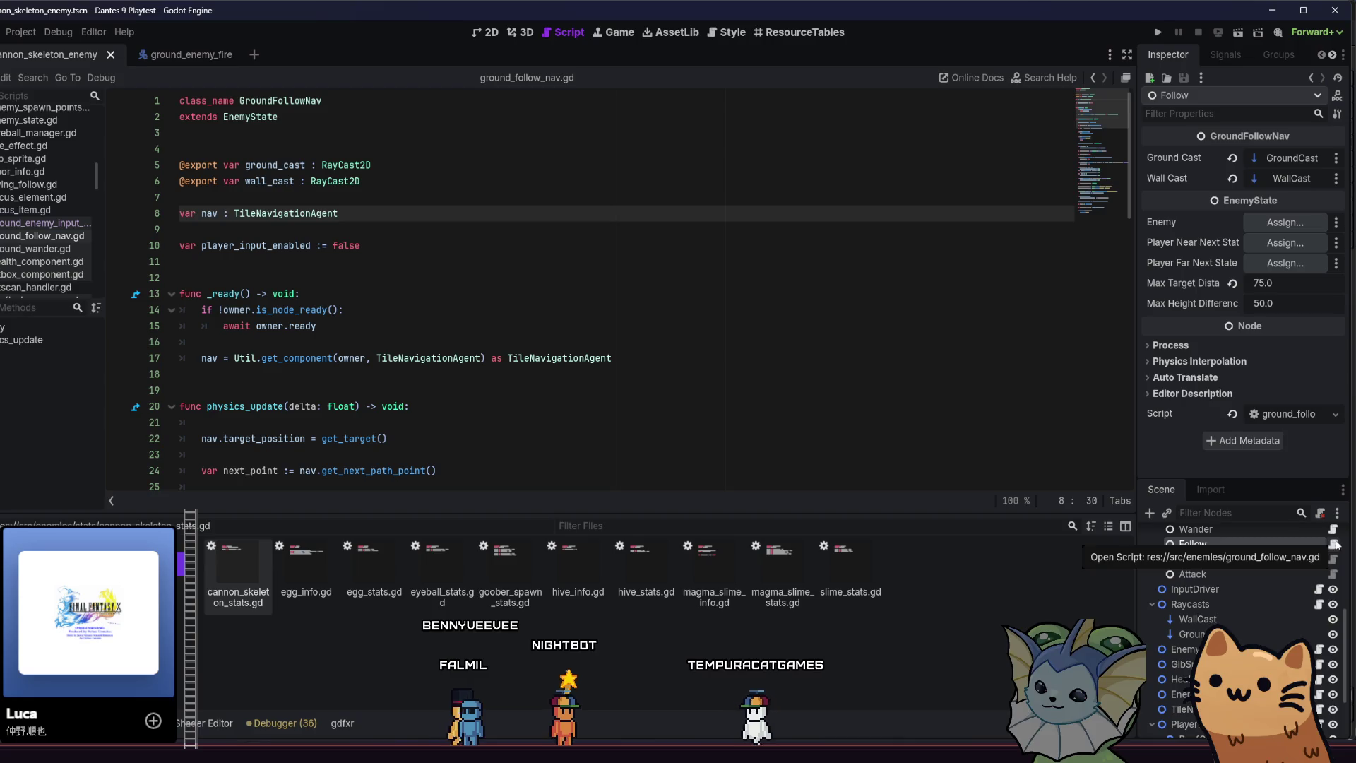
pyautogui.click(1265, 559)
pyautogui.click(1254, 573)
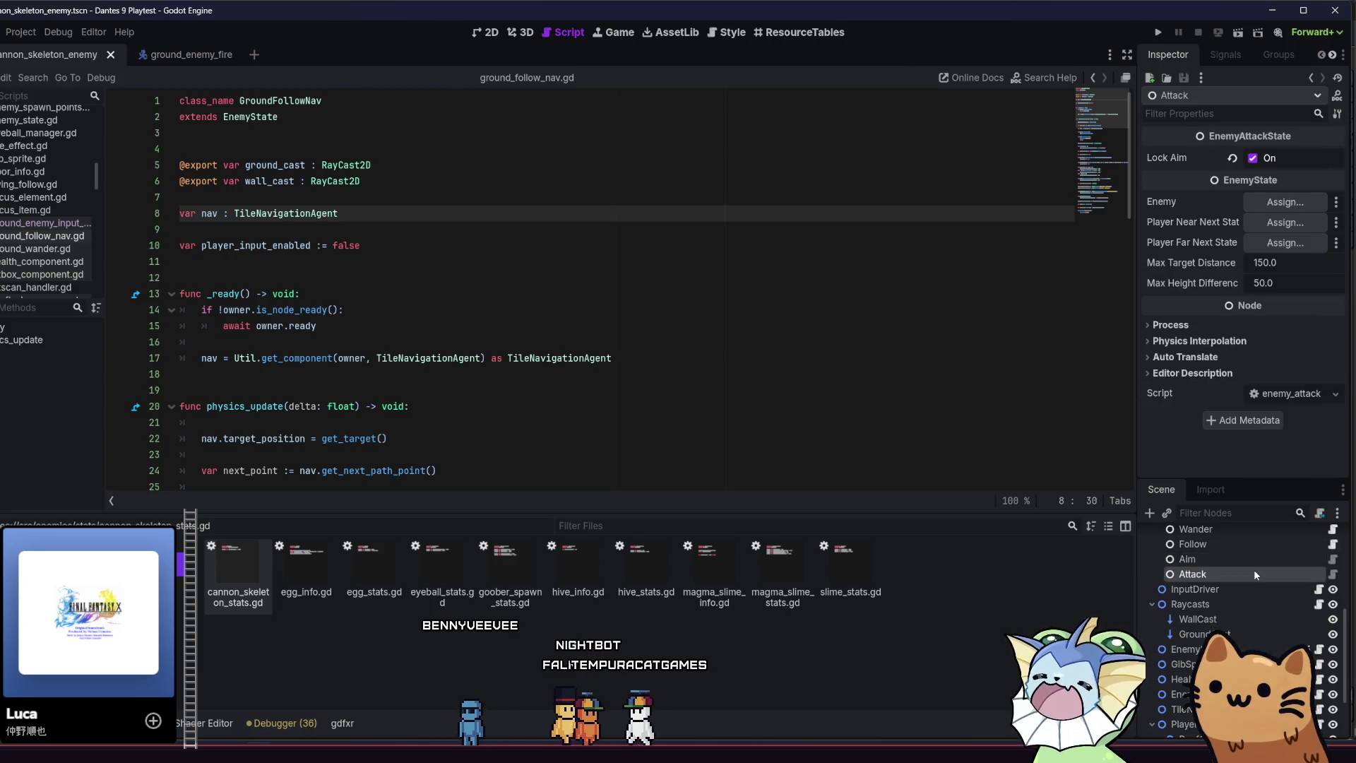
pyautogui.scroll(3, 1253, 565)
pyautogui.click(1234, 606)
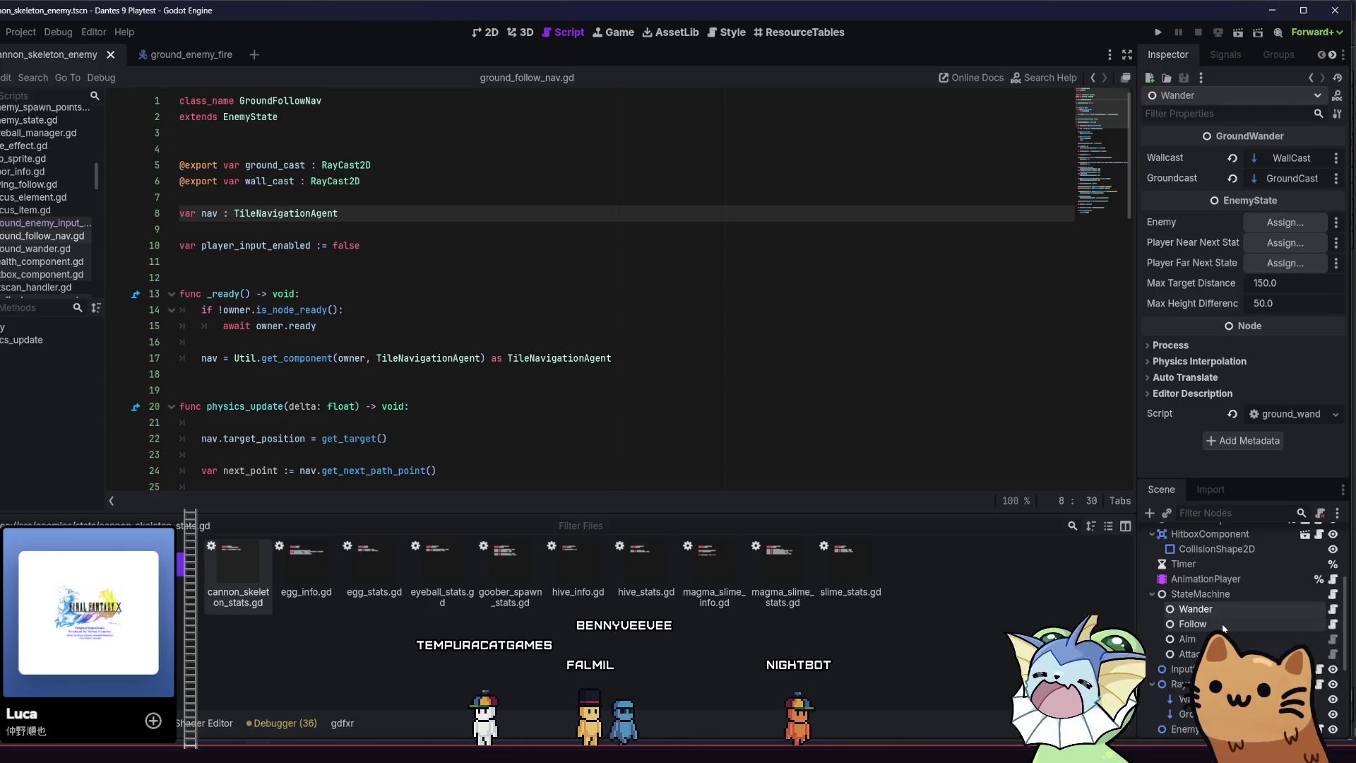
pyautogui.click(1223, 625)
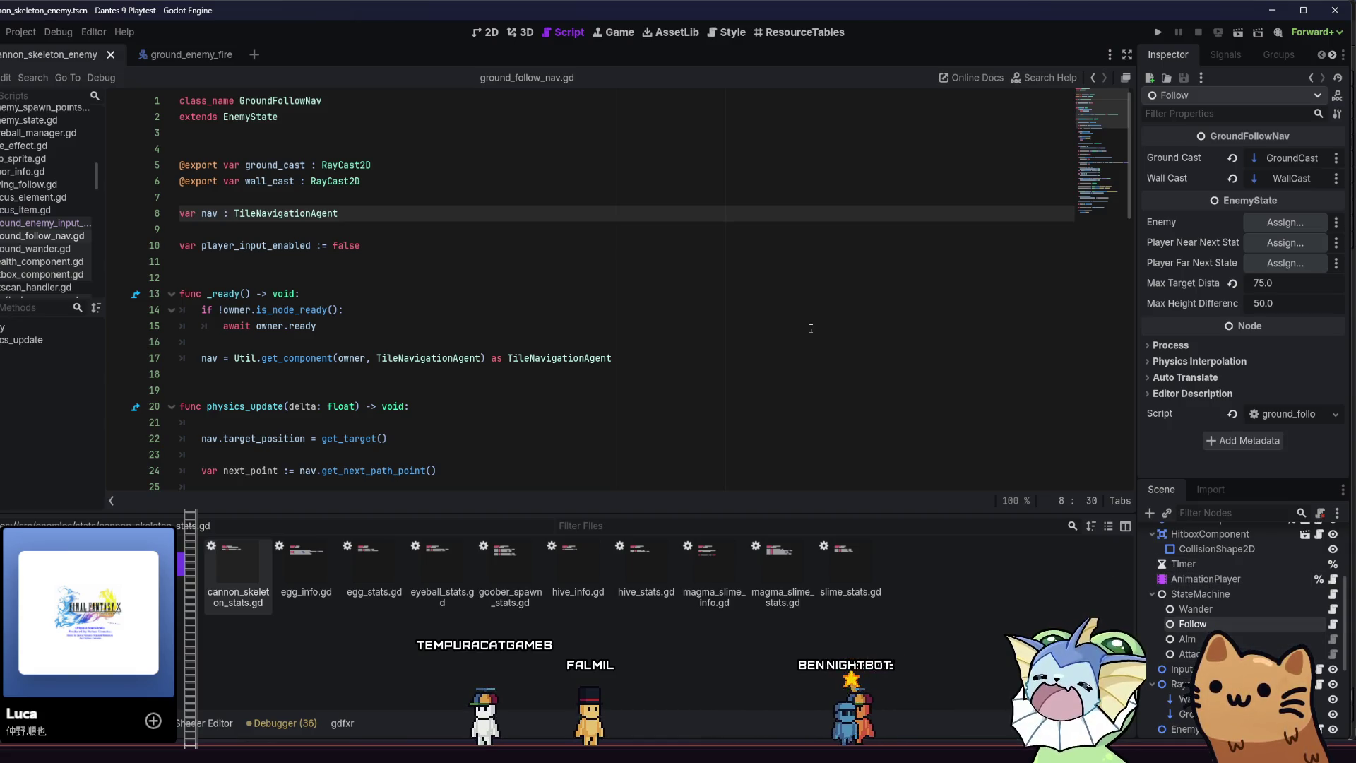
pyautogui.scroll(-18, 811, 328)
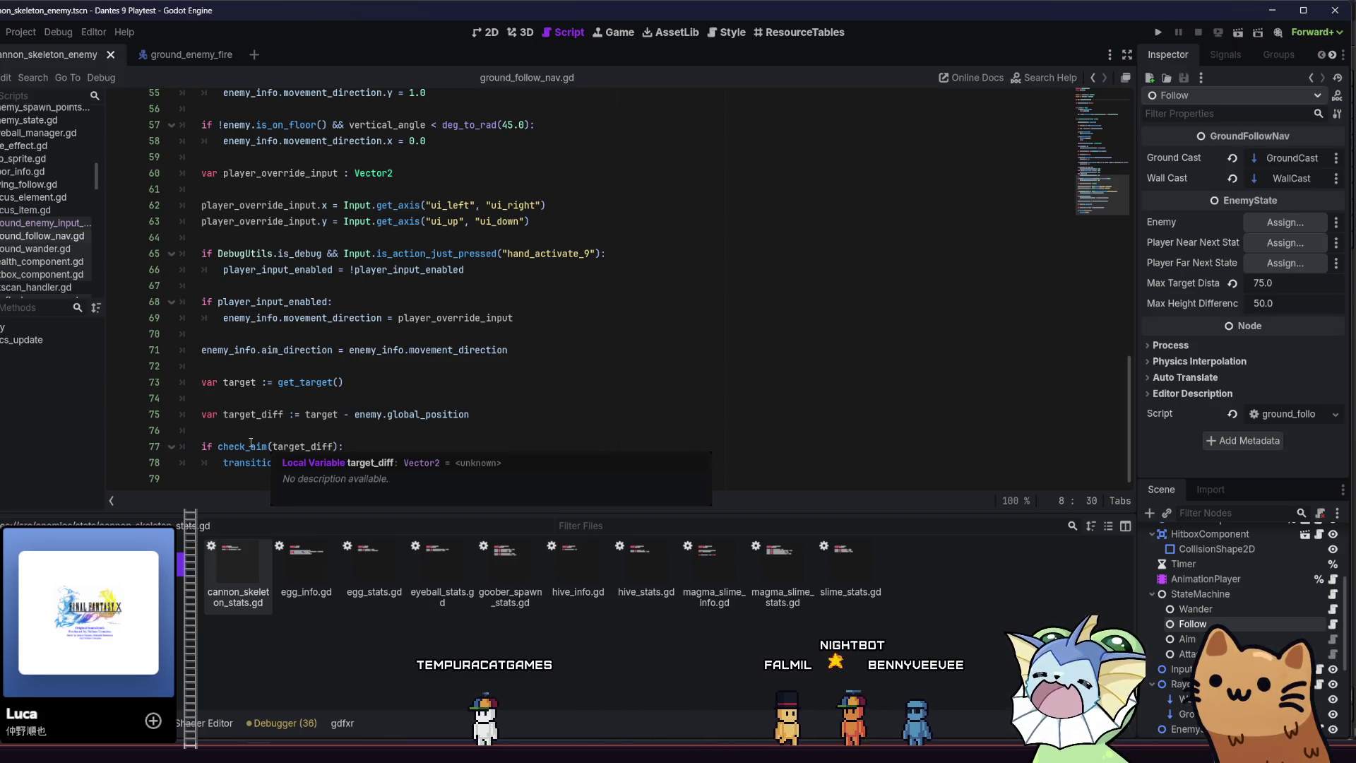
pyautogui.keyDown('ctrl'); pyautogui.click(240, 447); pyautogui.keyUp('ctrl')
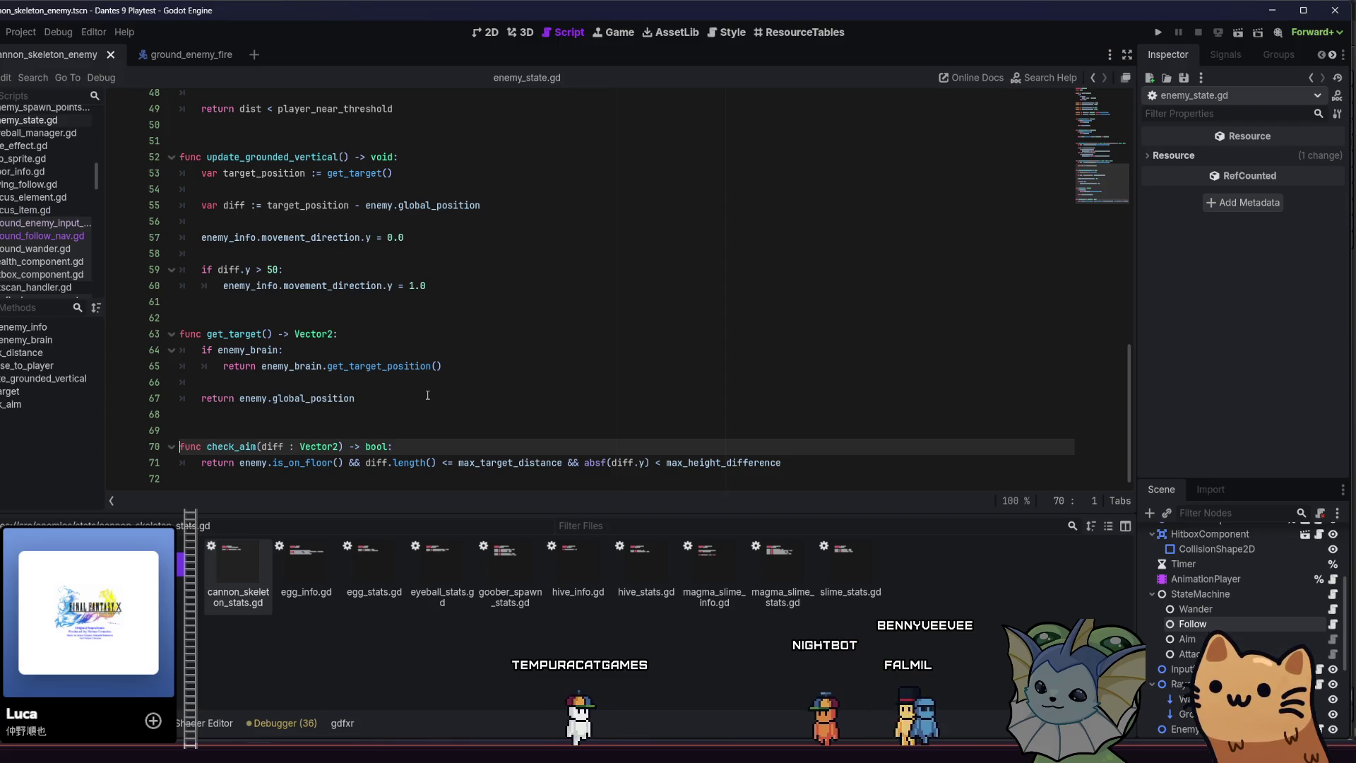
pyautogui.scroll(10, 430, 397)
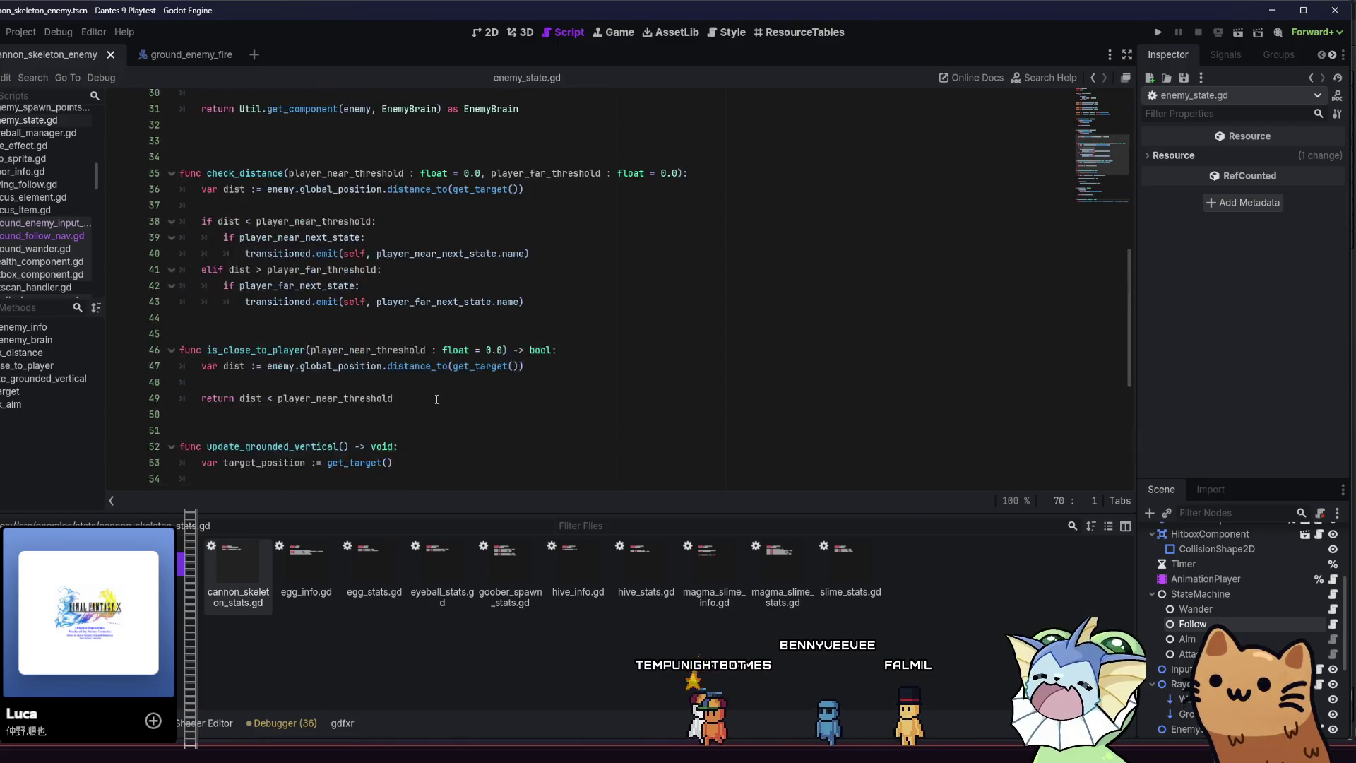
pyautogui.scroll(4, 436, 400)
pyautogui.scroll(-5, 445, 401)
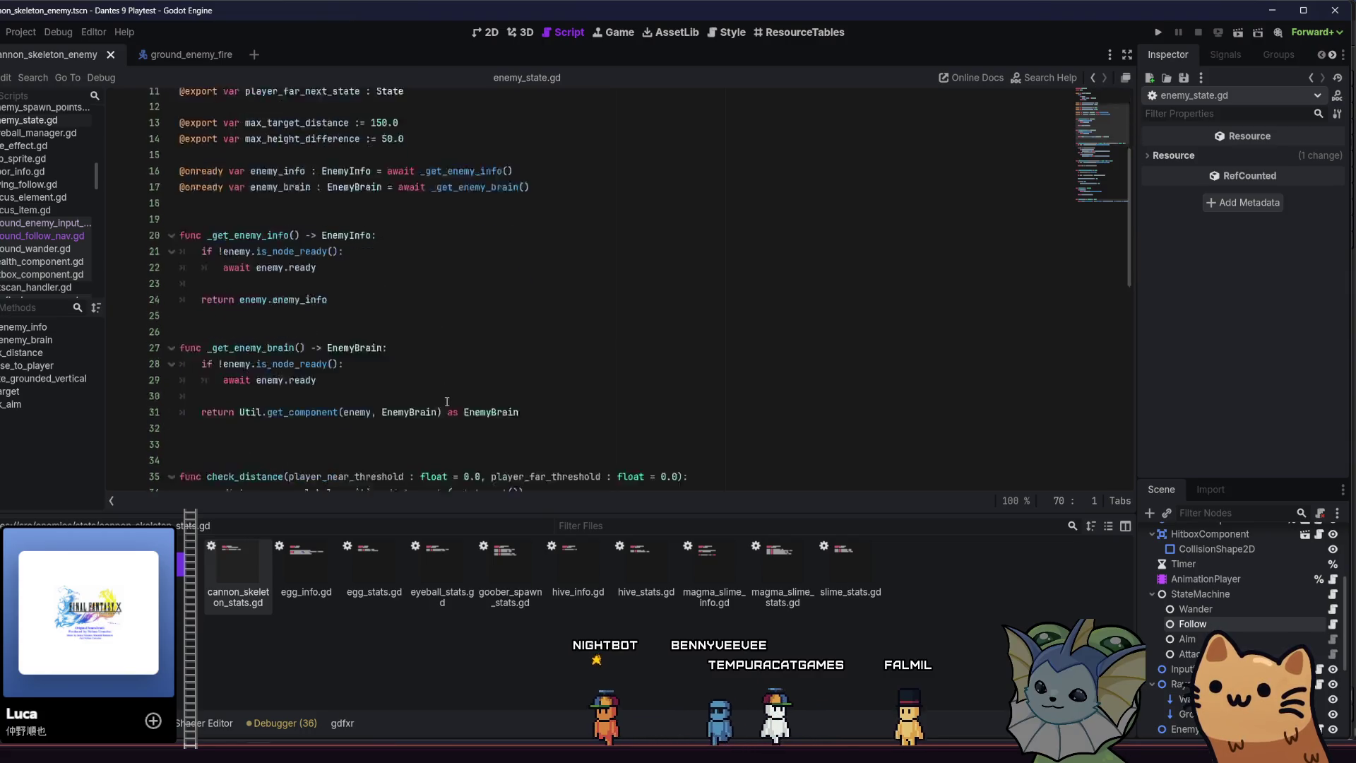
pyautogui.scroll(-10, 448, 403)
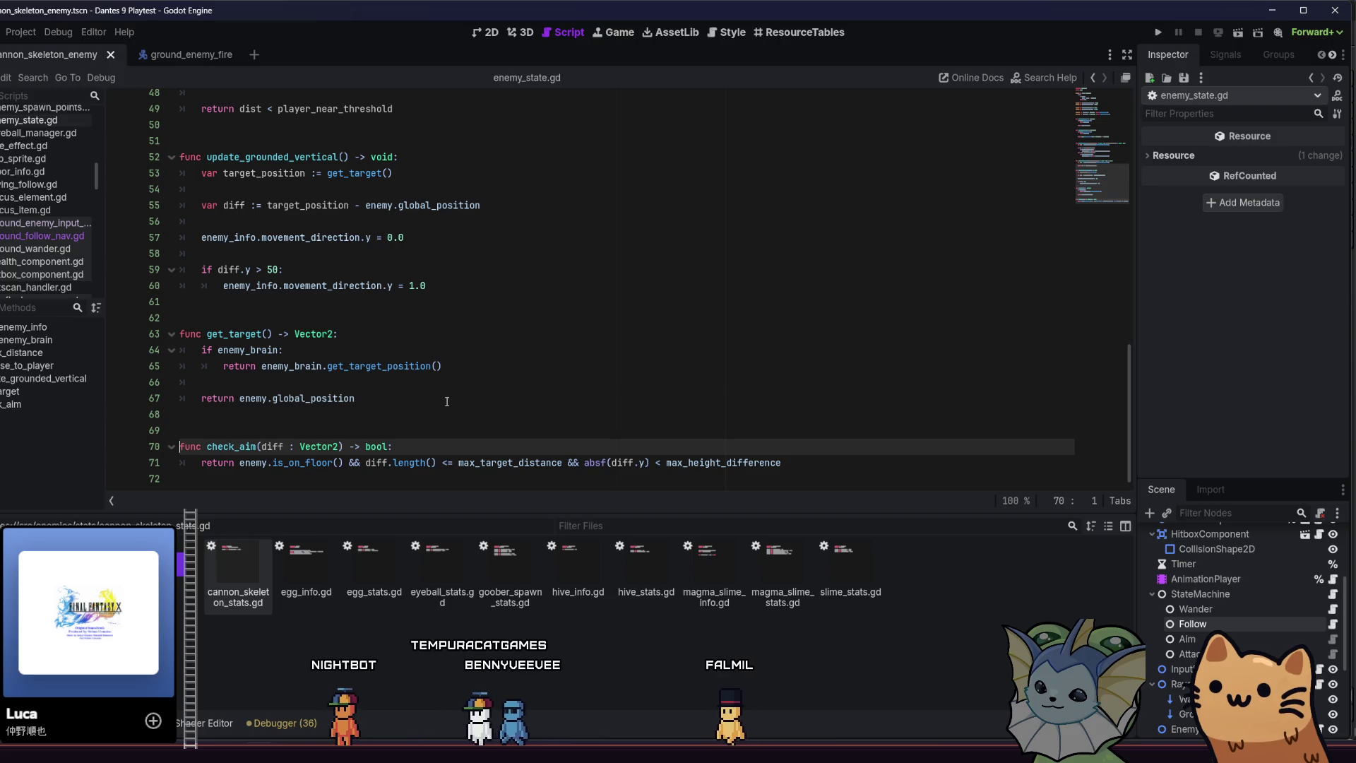
pyautogui.scroll(4, 446, 401)
pyautogui.scroll(10, 446, 401)
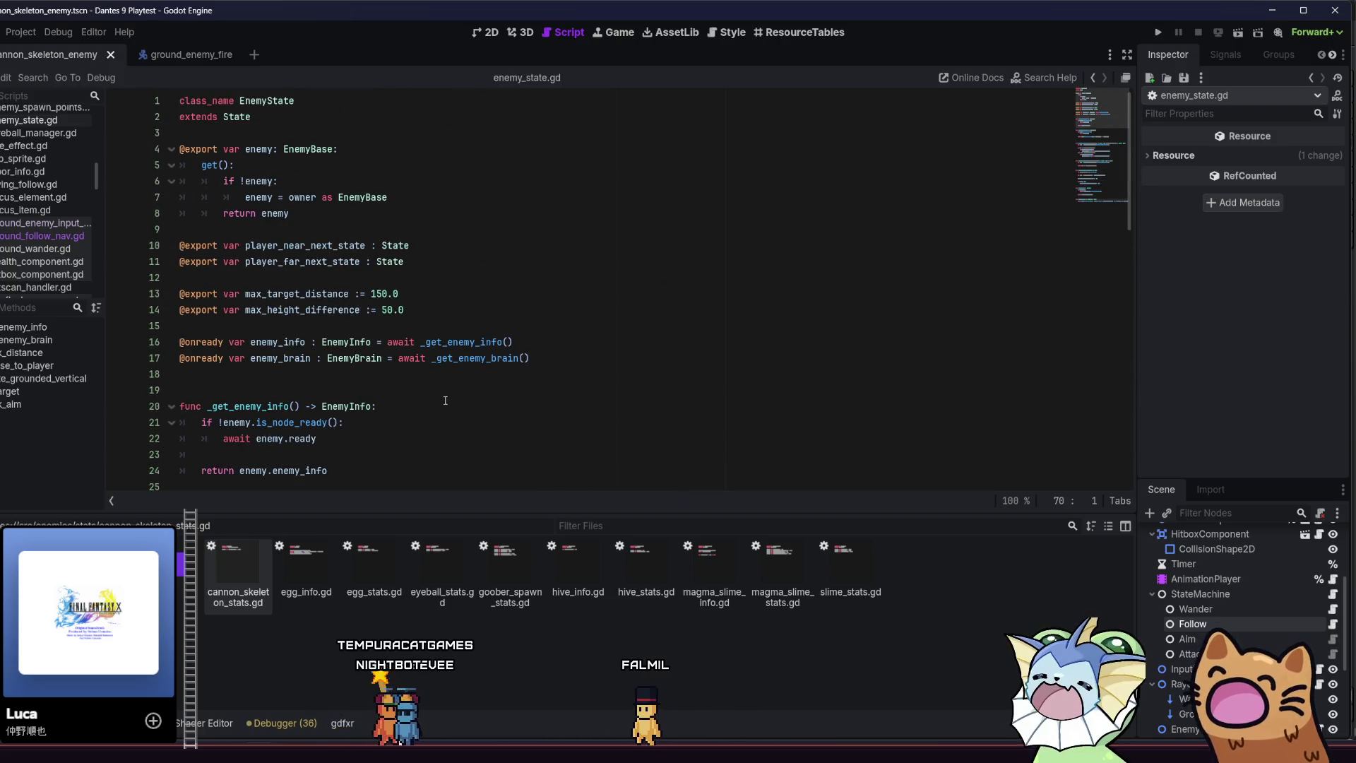
pyautogui.scroll(-7, 435, 401)
pyautogui.scroll(-8, 436, 401)
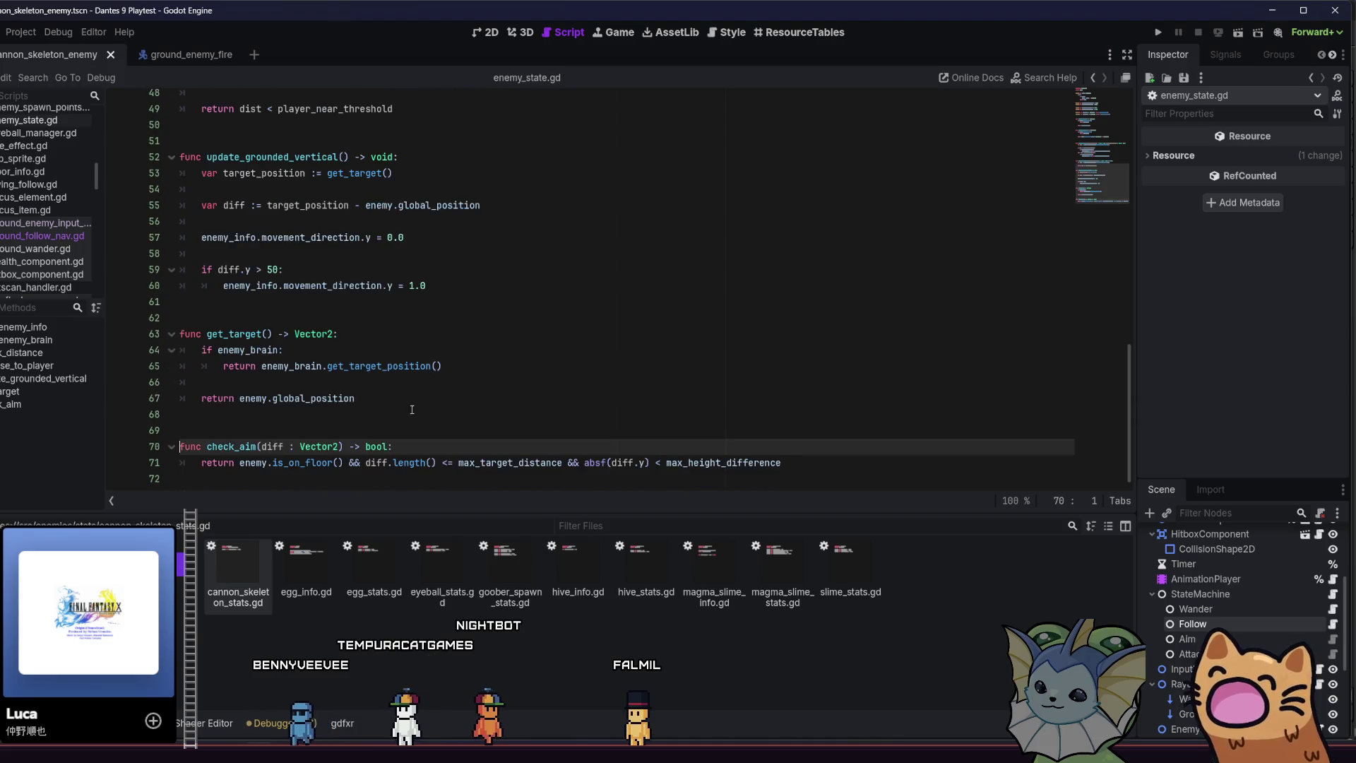
pyautogui.click(394, 463)
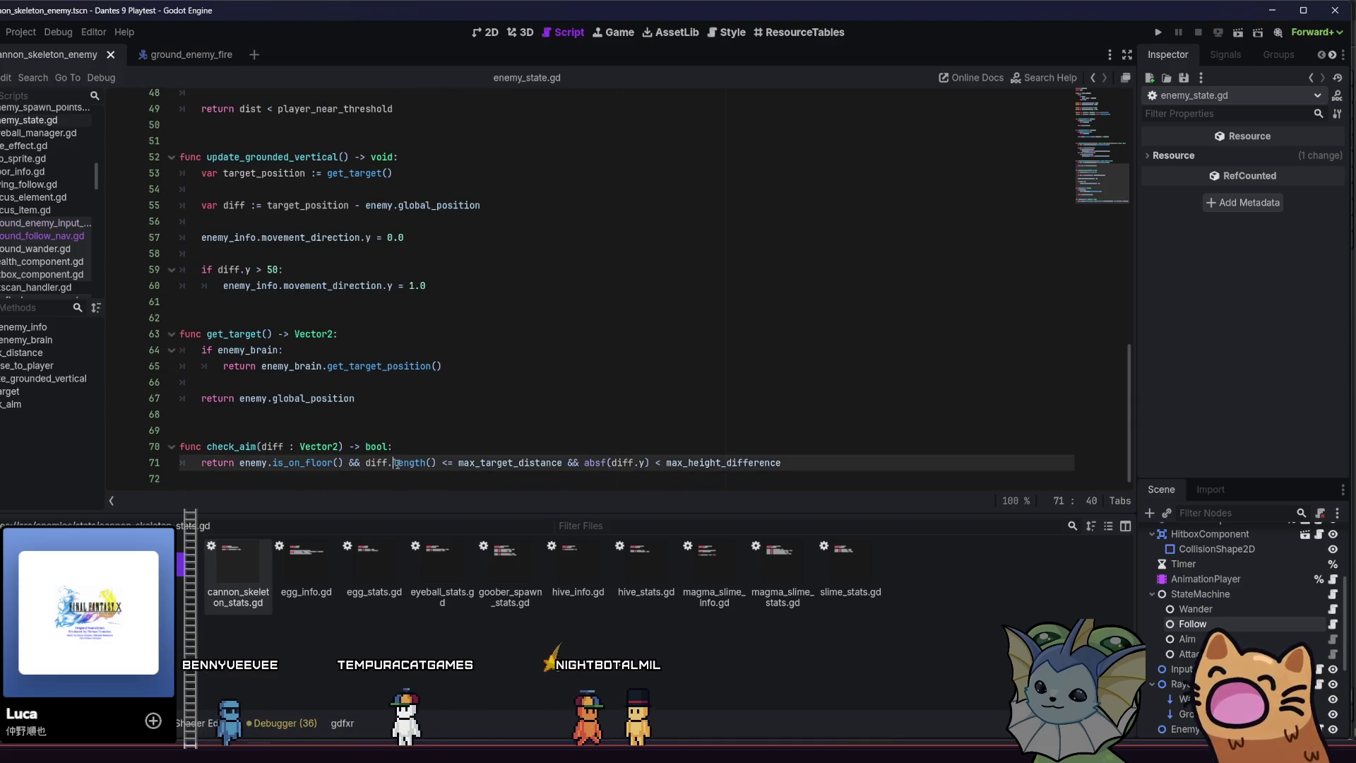
pyautogui.click(510, 452)
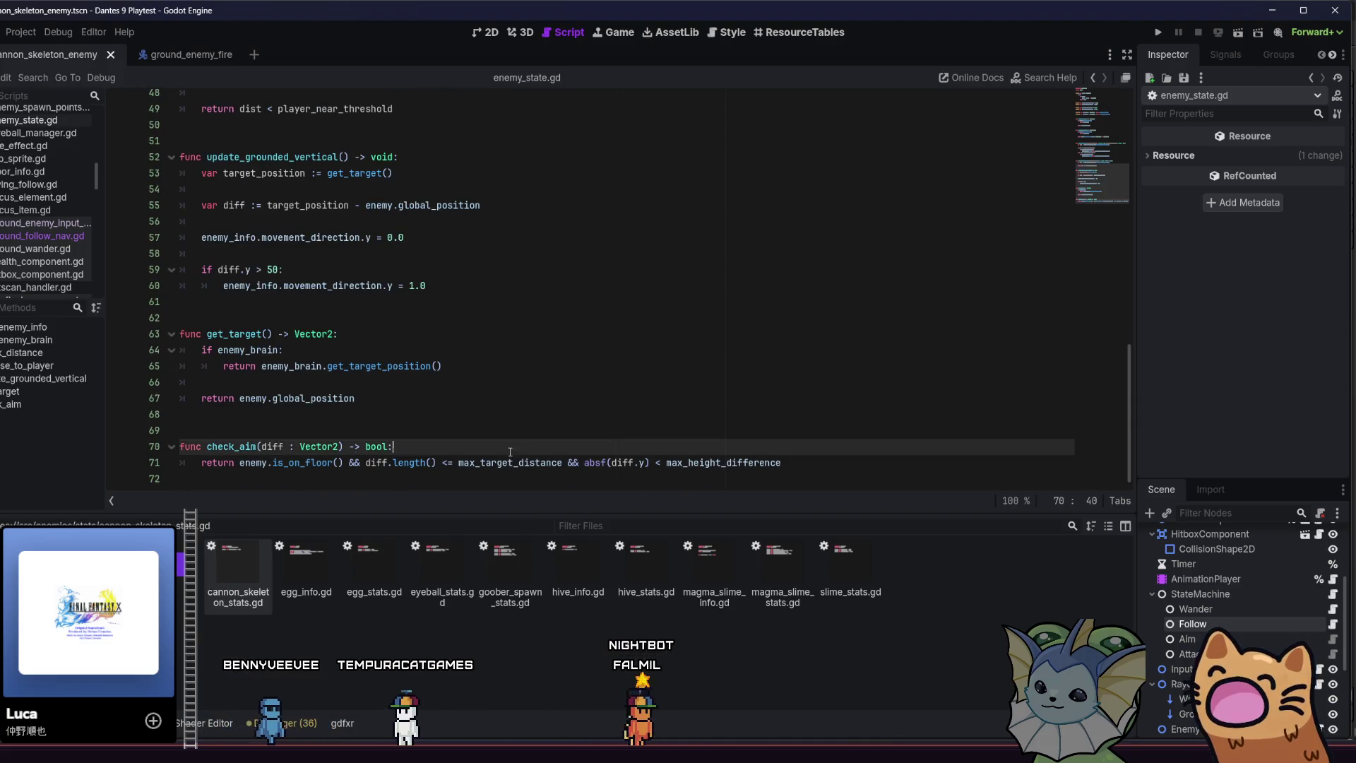
pyautogui.click(682, 463)
pyautogui.click(439, 441)
pyautogui.click(412, 461)
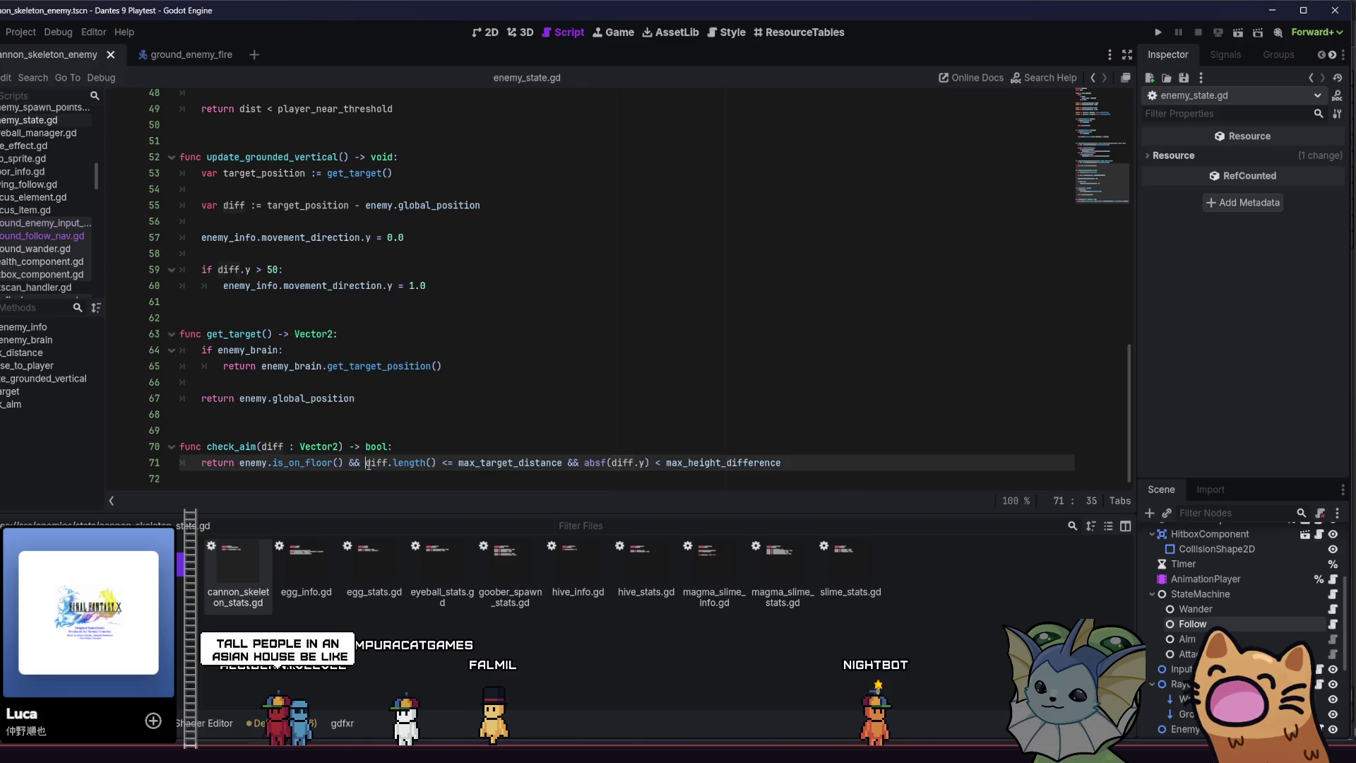
pyautogui.click(502, 447)
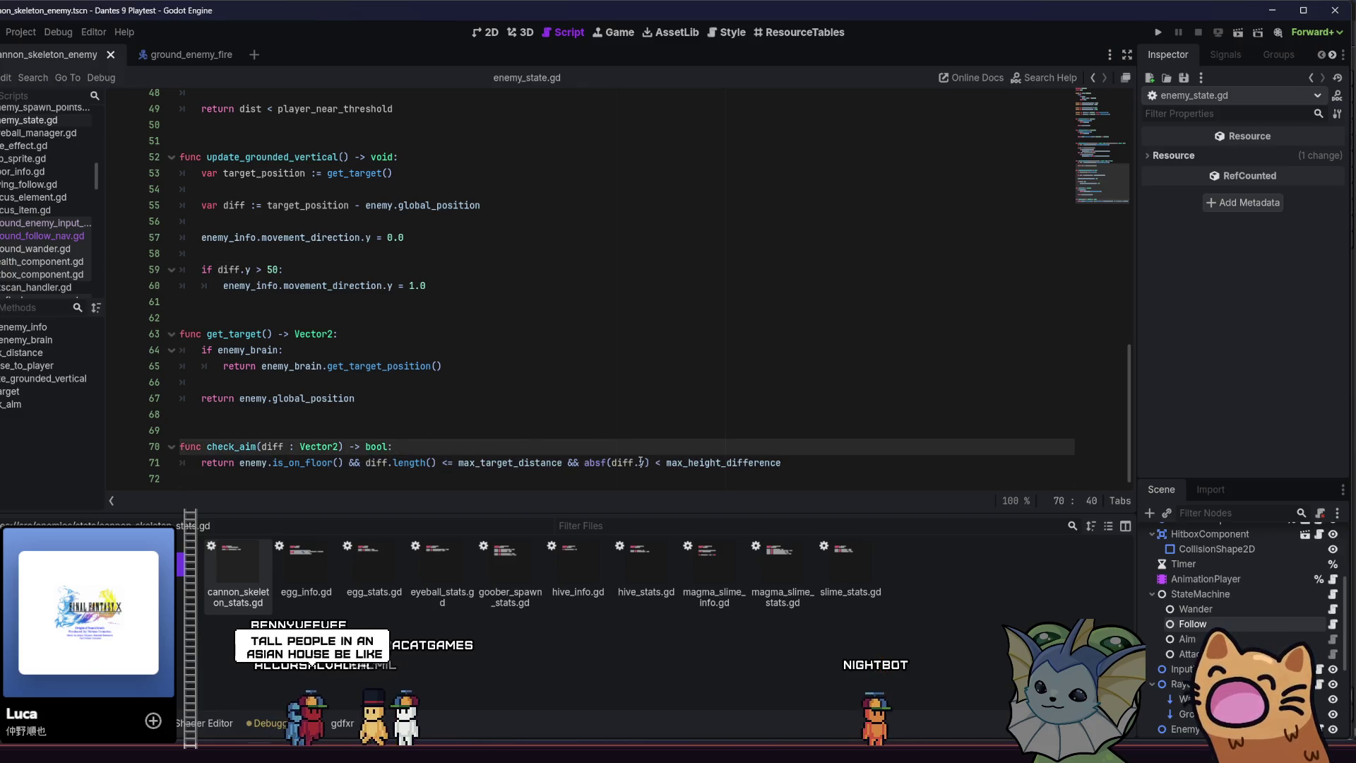
pyautogui.doubleClick(297, 462)
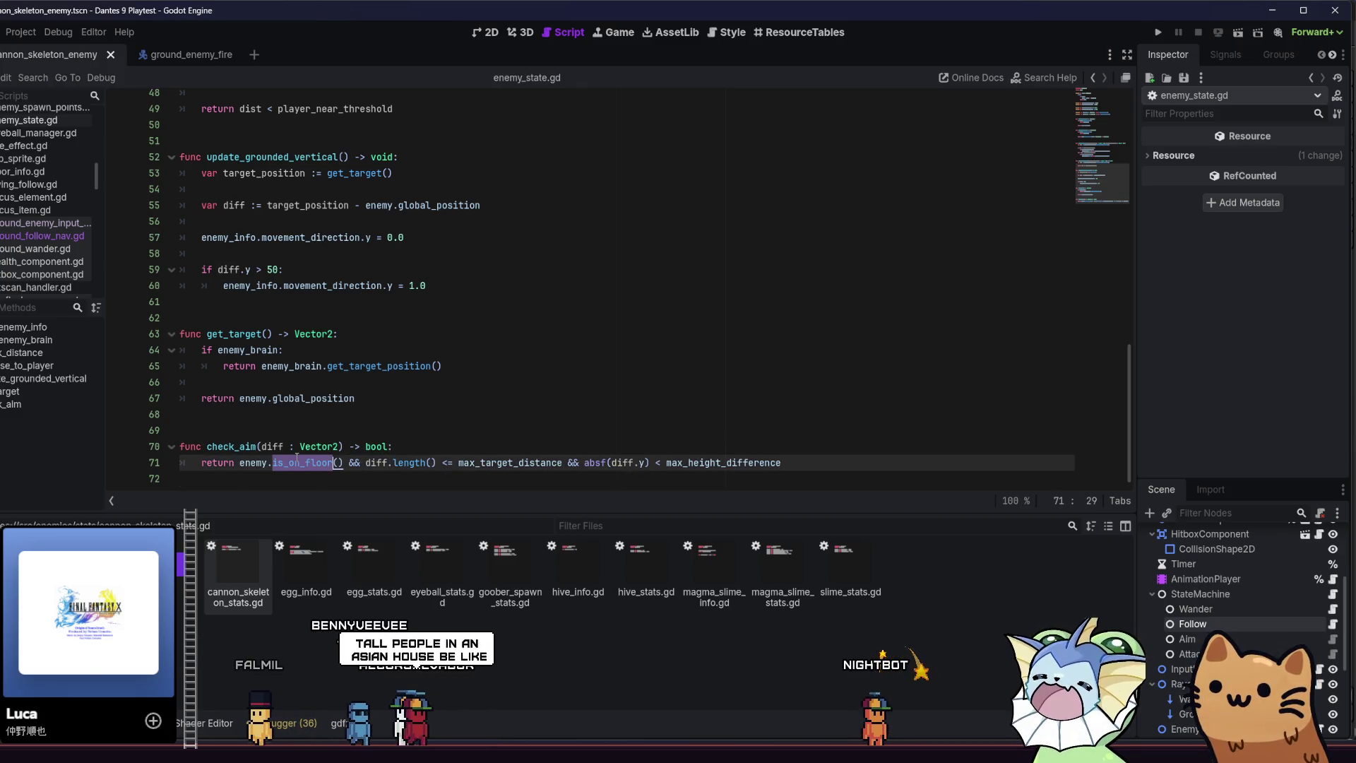
pyautogui.press('Up')
pyautogui.press('Up')
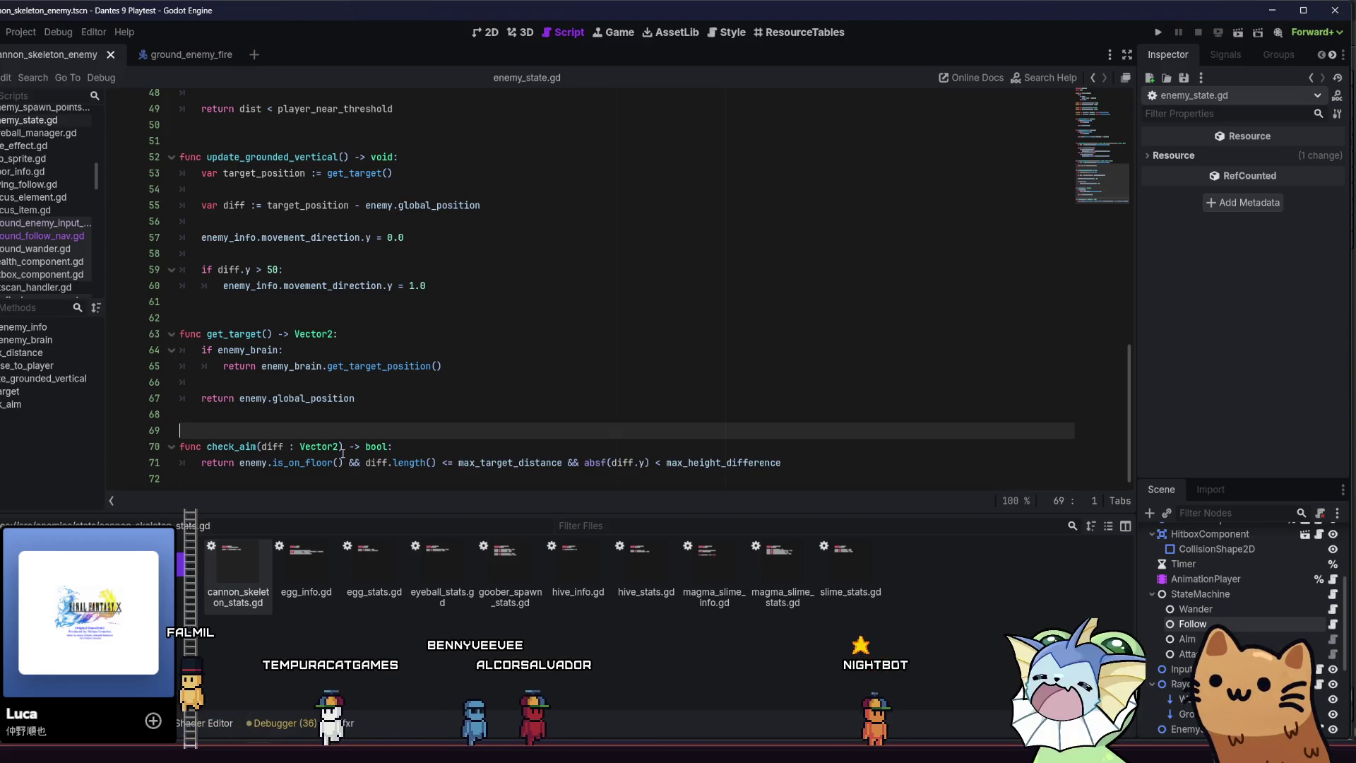
pyautogui.click(366, 447)
pyautogui.scroll(2, 746, 304)
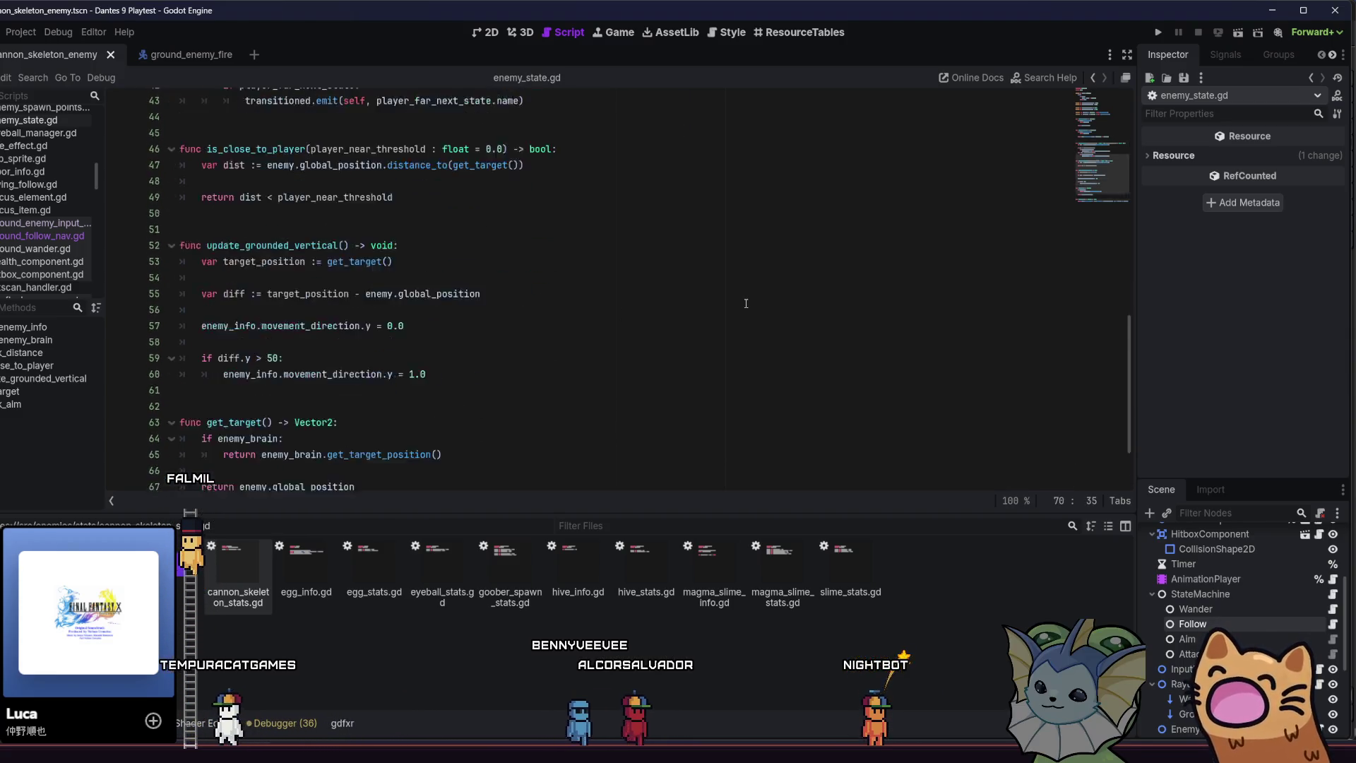
pyautogui.scroll(-2, 746, 304)
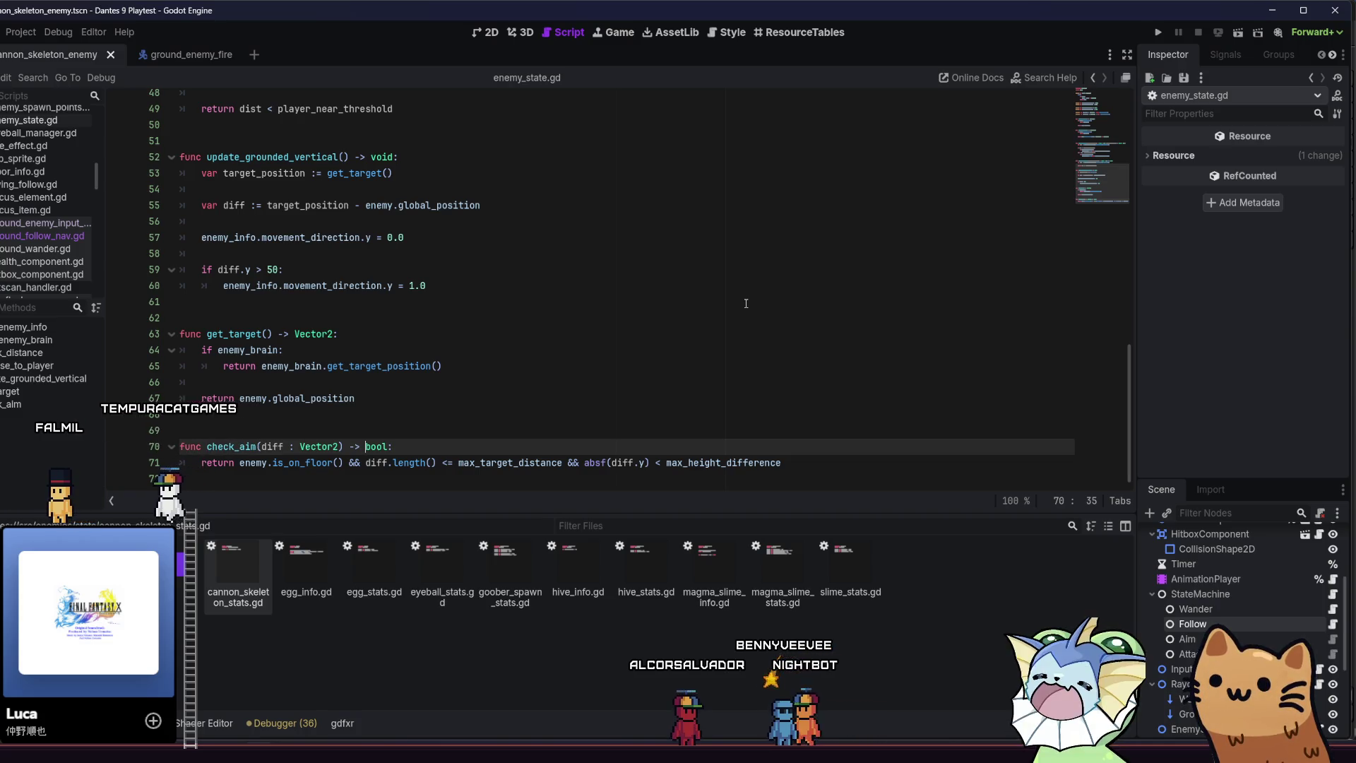
pyautogui.scroll(15, 745, 304)
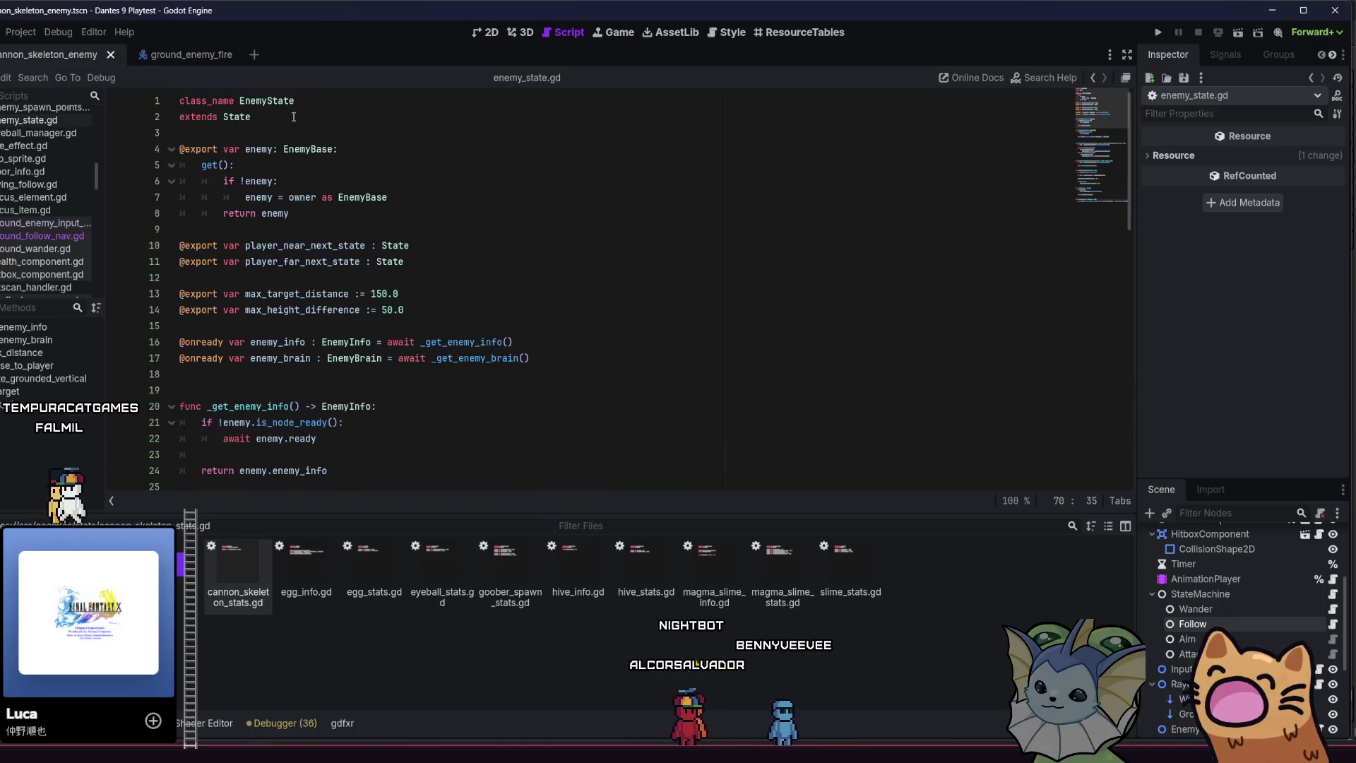
pyautogui.click(286, 102)
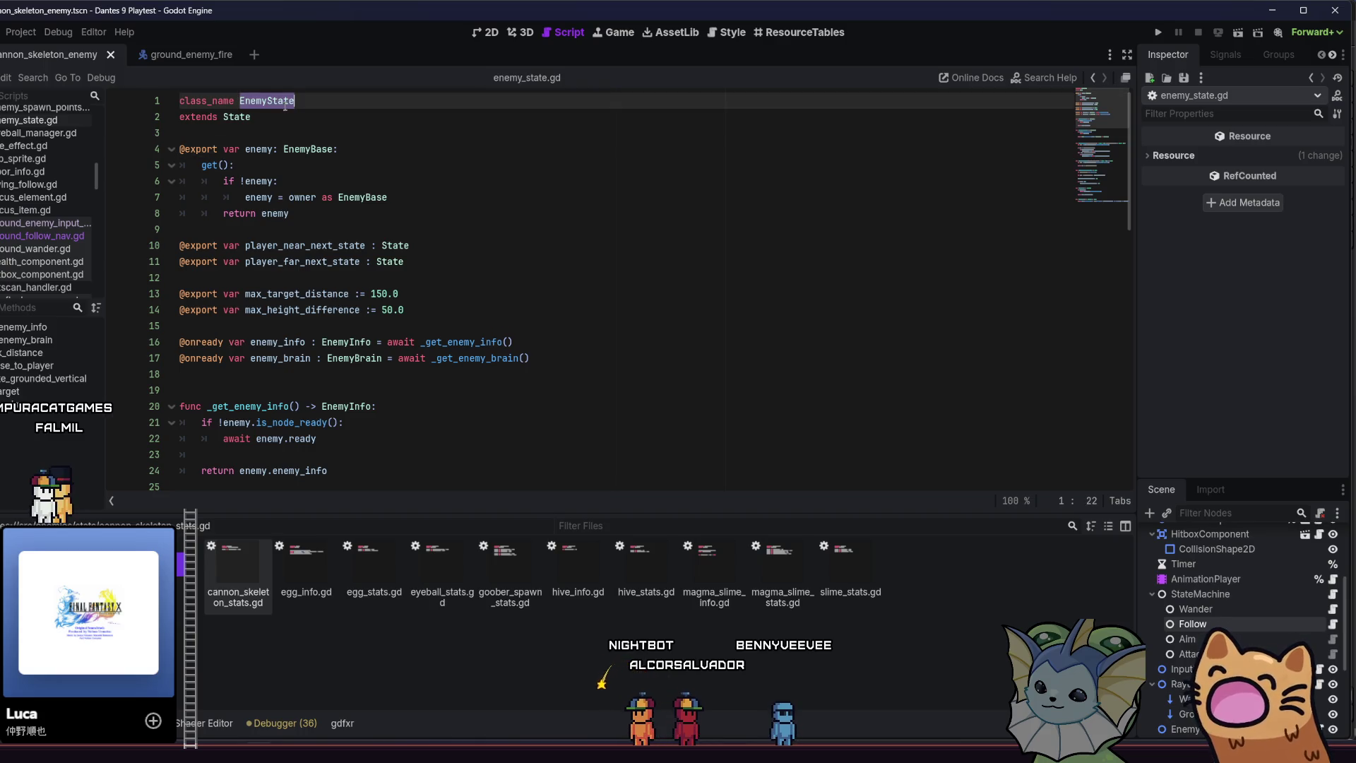
pyautogui.scroll(-15, 324, 200)
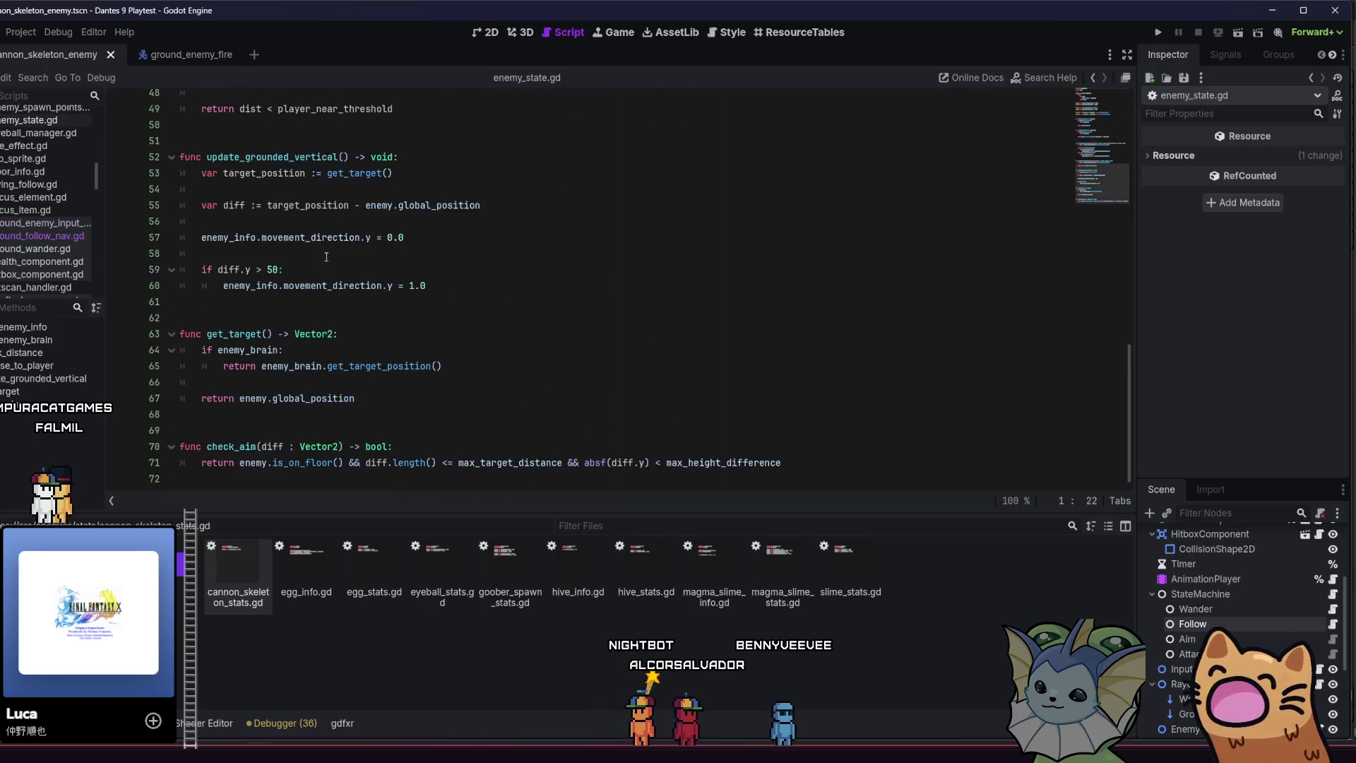
pyautogui.click(433, 462)
pyautogui.moveTo(439, 453); pyautogui.dragTo(233, 453)
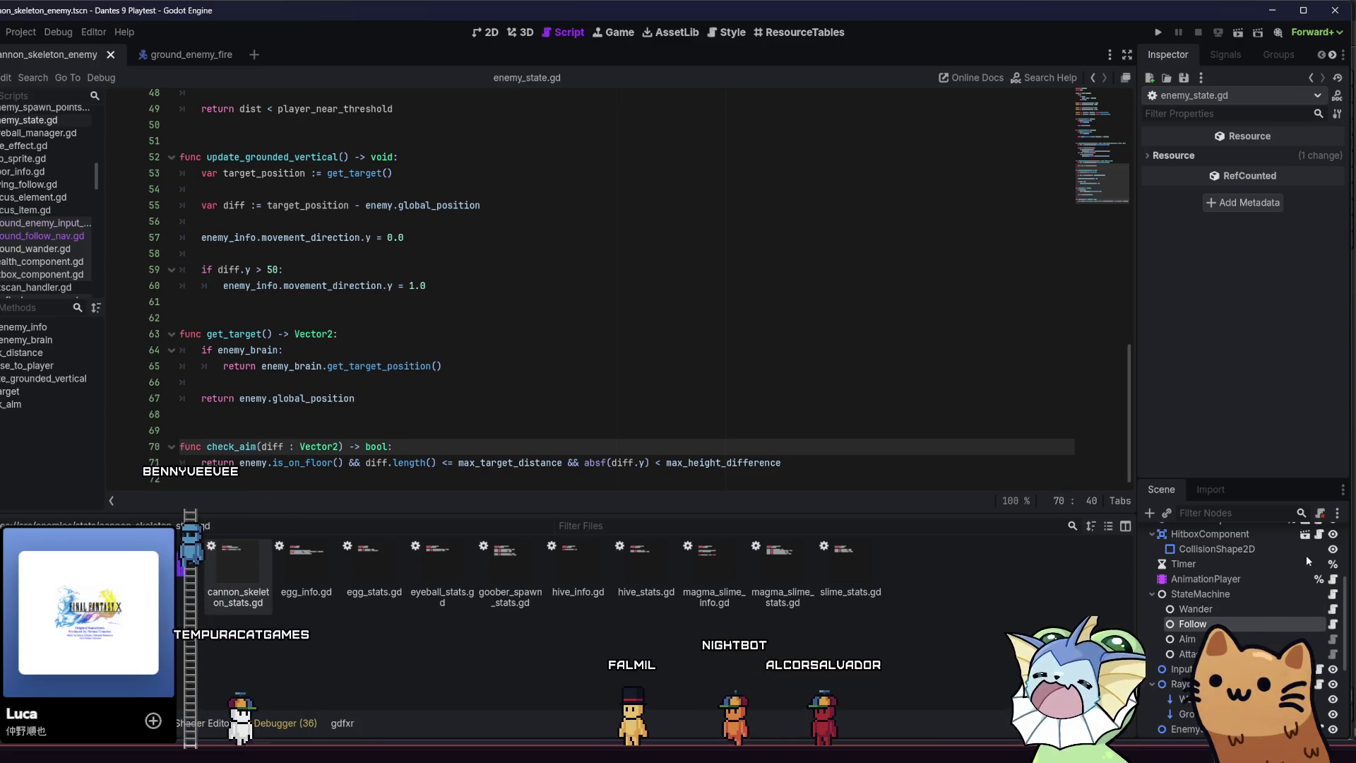
pyautogui.click(1313, 623)
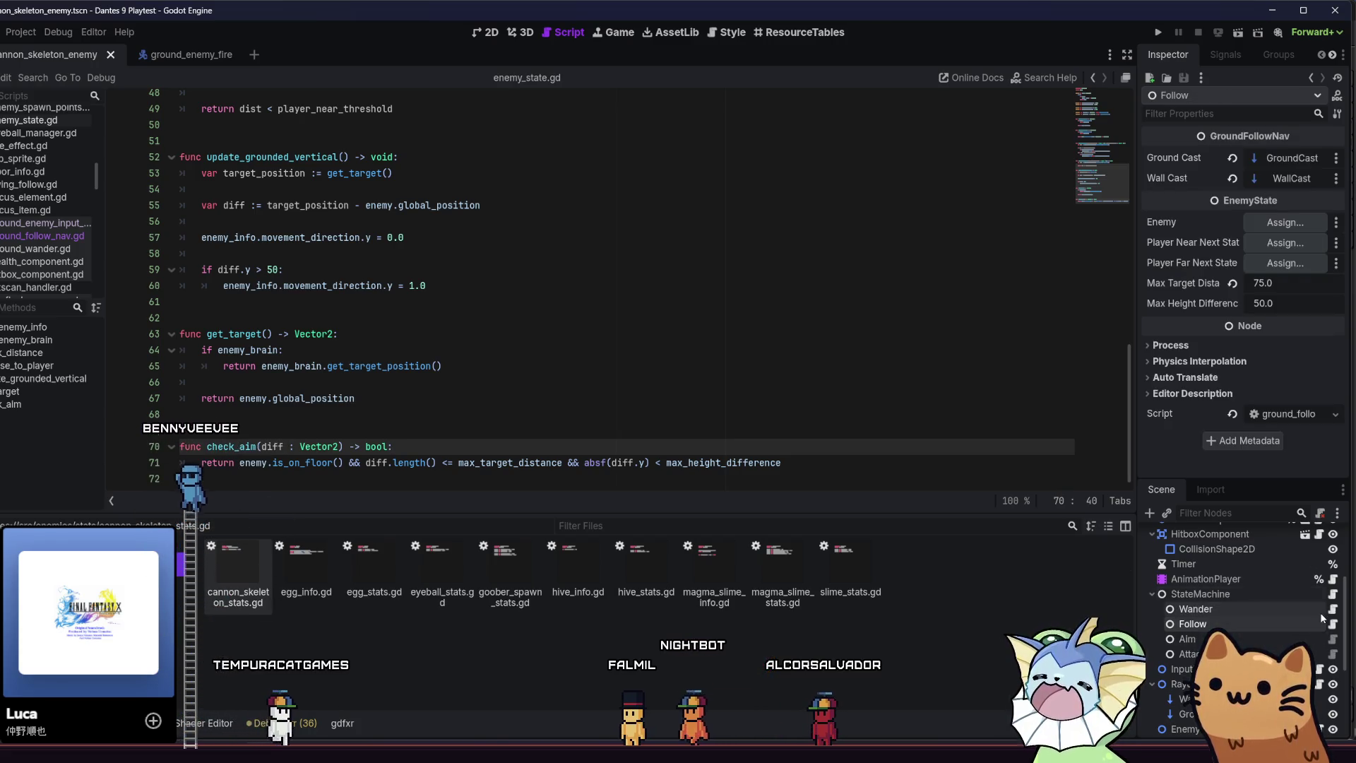
# Show the Follow node's properties, then open ground_follow_nav.gd at the aim direction assignment.
pyautogui.click(1269, 624)
pyautogui.scroll(10, 548, 294)
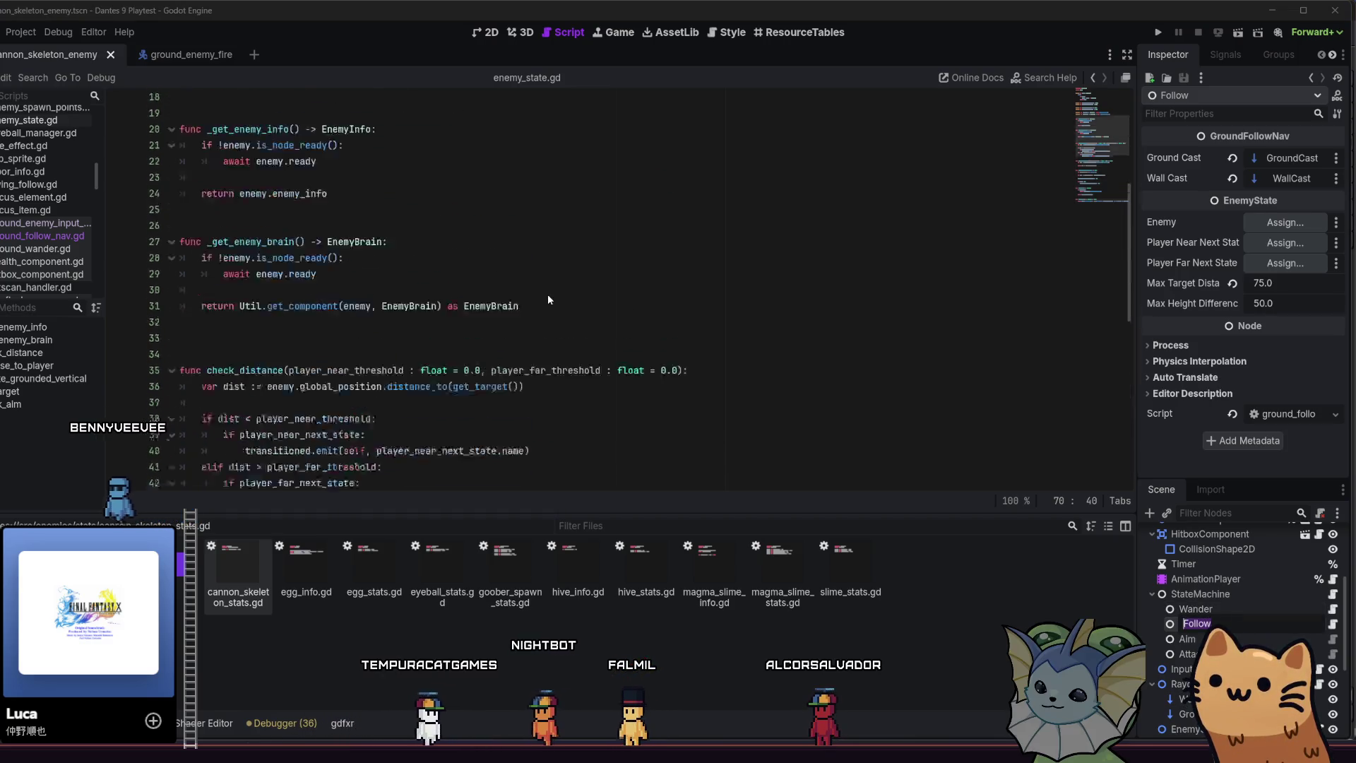
pyautogui.scroll(6, 548, 293)
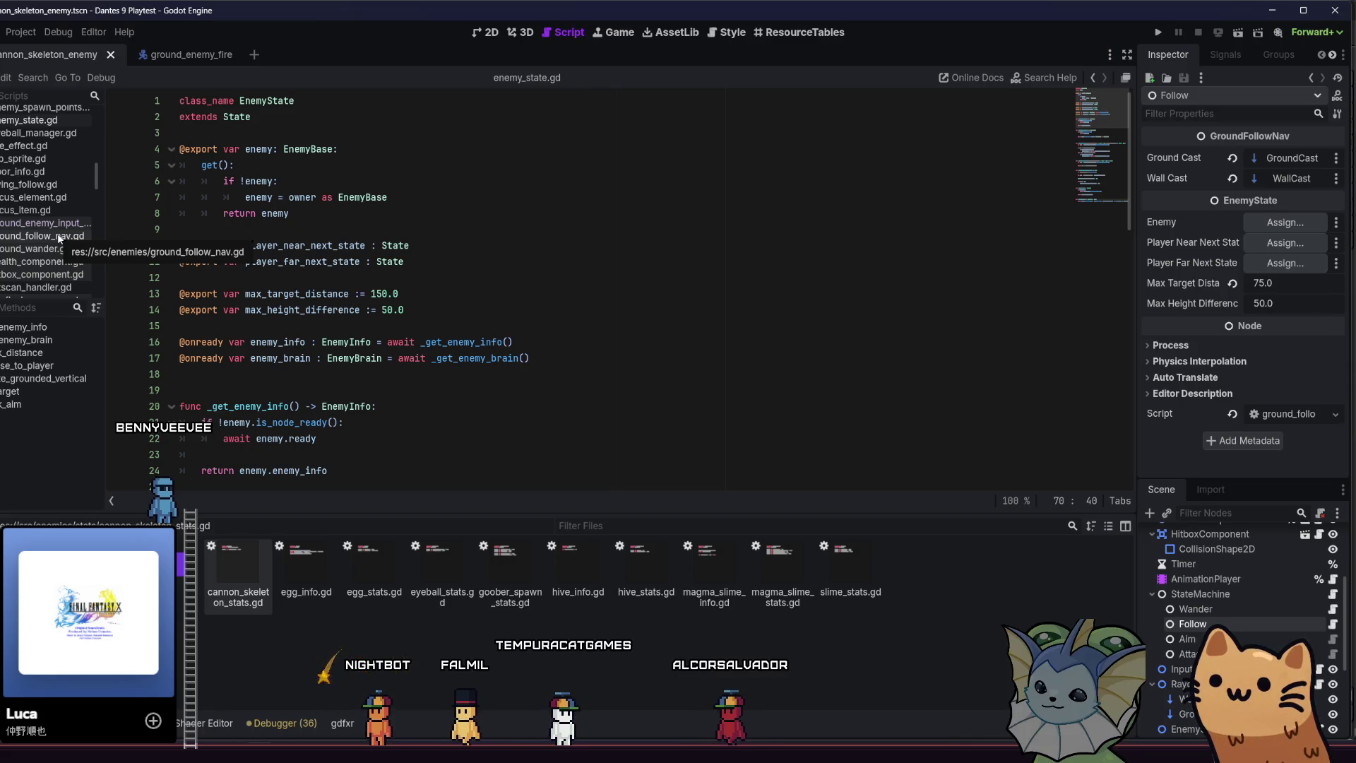
pyautogui.scroll(-12, 475, 384)
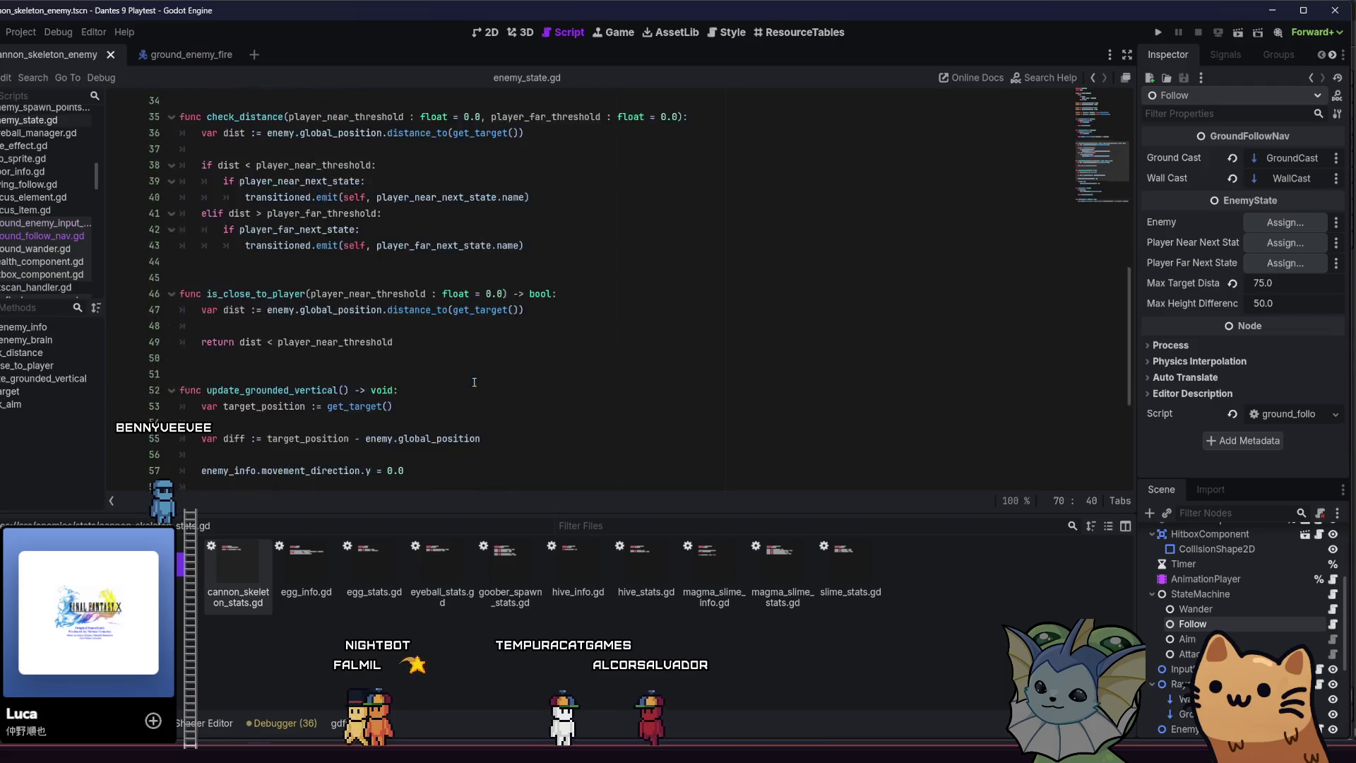
pyautogui.click(51, 234)
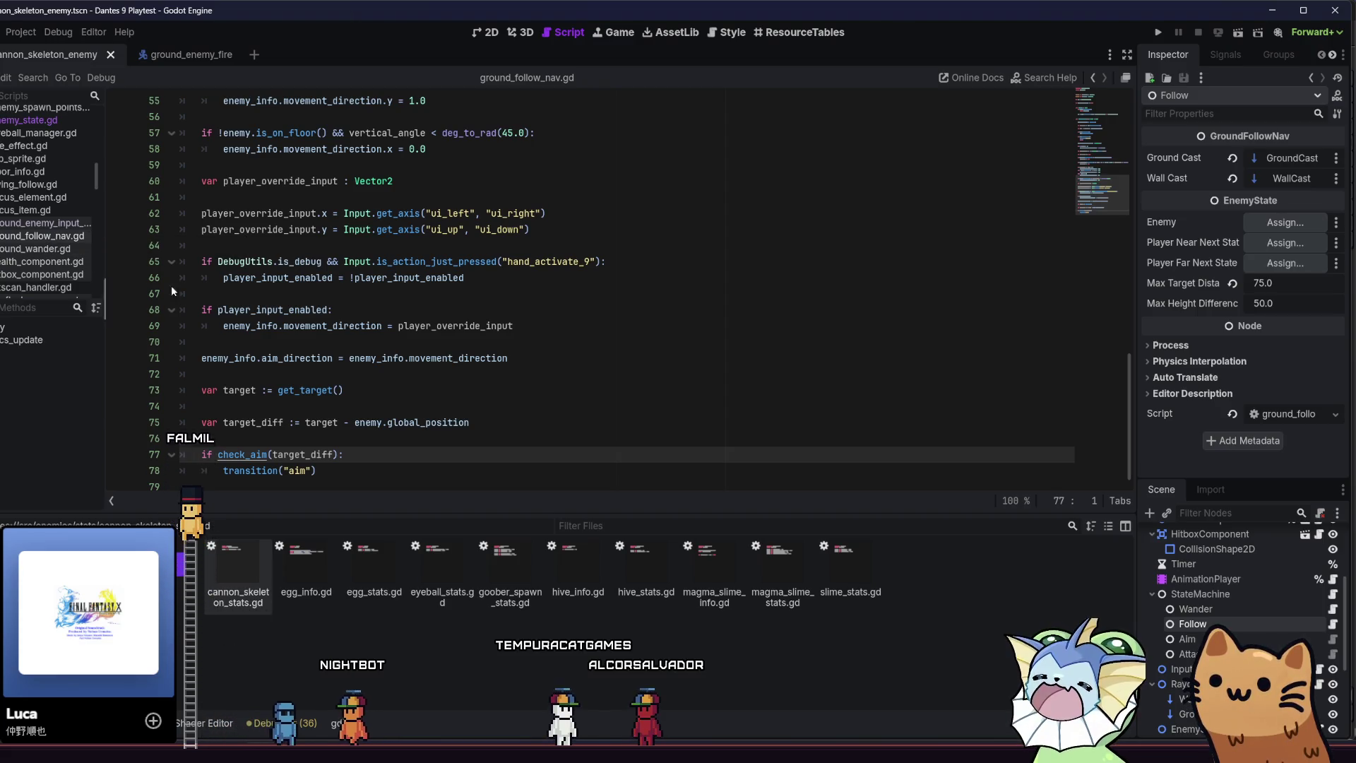
pyautogui.click(423, 358)
pyautogui.scroll(5, 469, 380)
pyautogui.scroll(8, 469, 381)
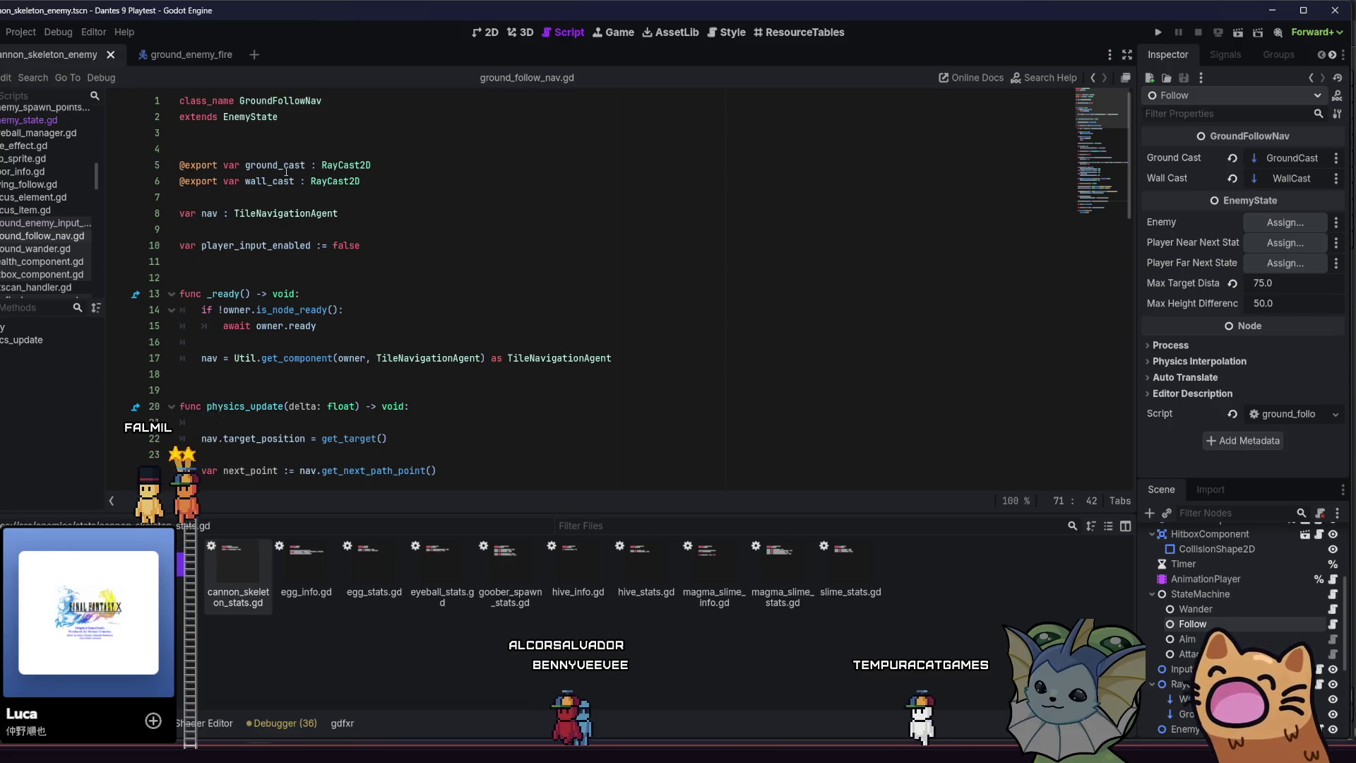
pyautogui.scroll(-5, 380, 251)
pyautogui.scroll(-8, 380, 251)
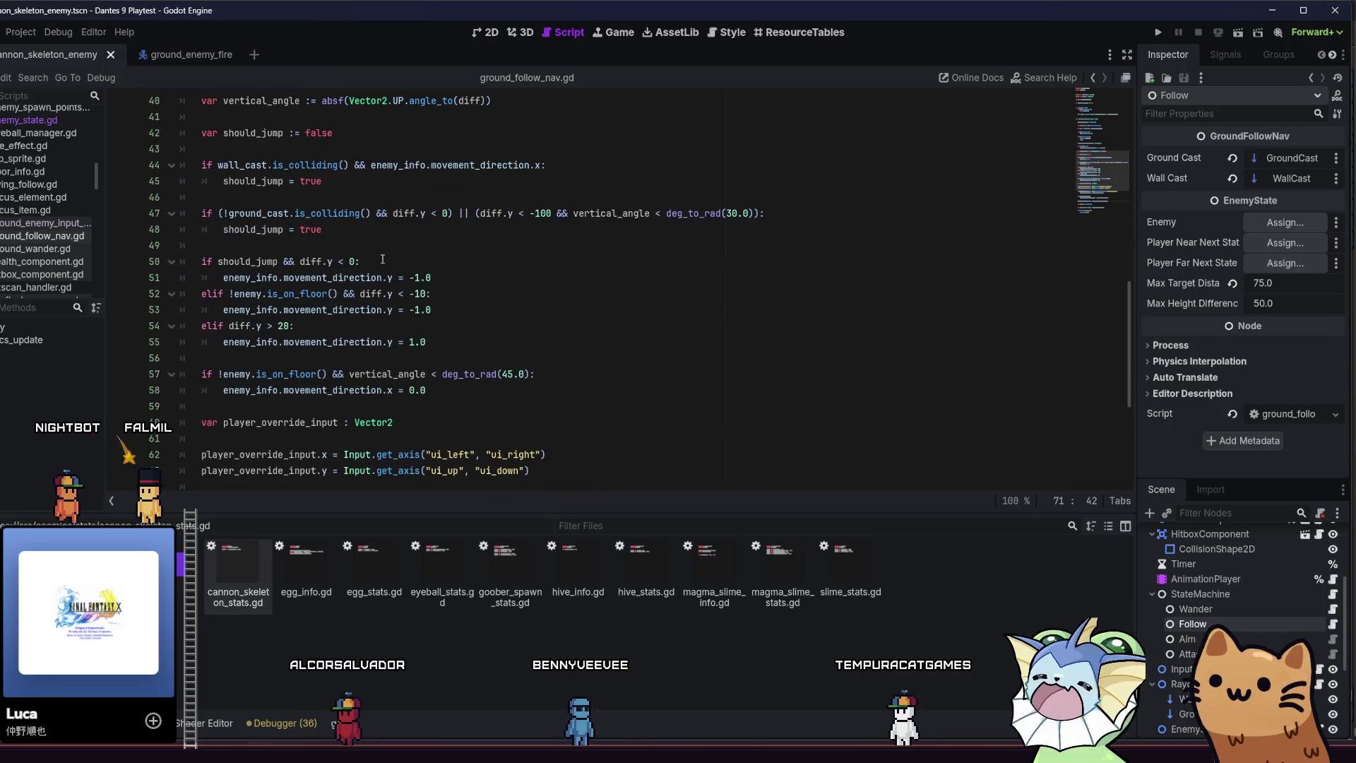
pyautogui.scroll(-5, 382, 259)
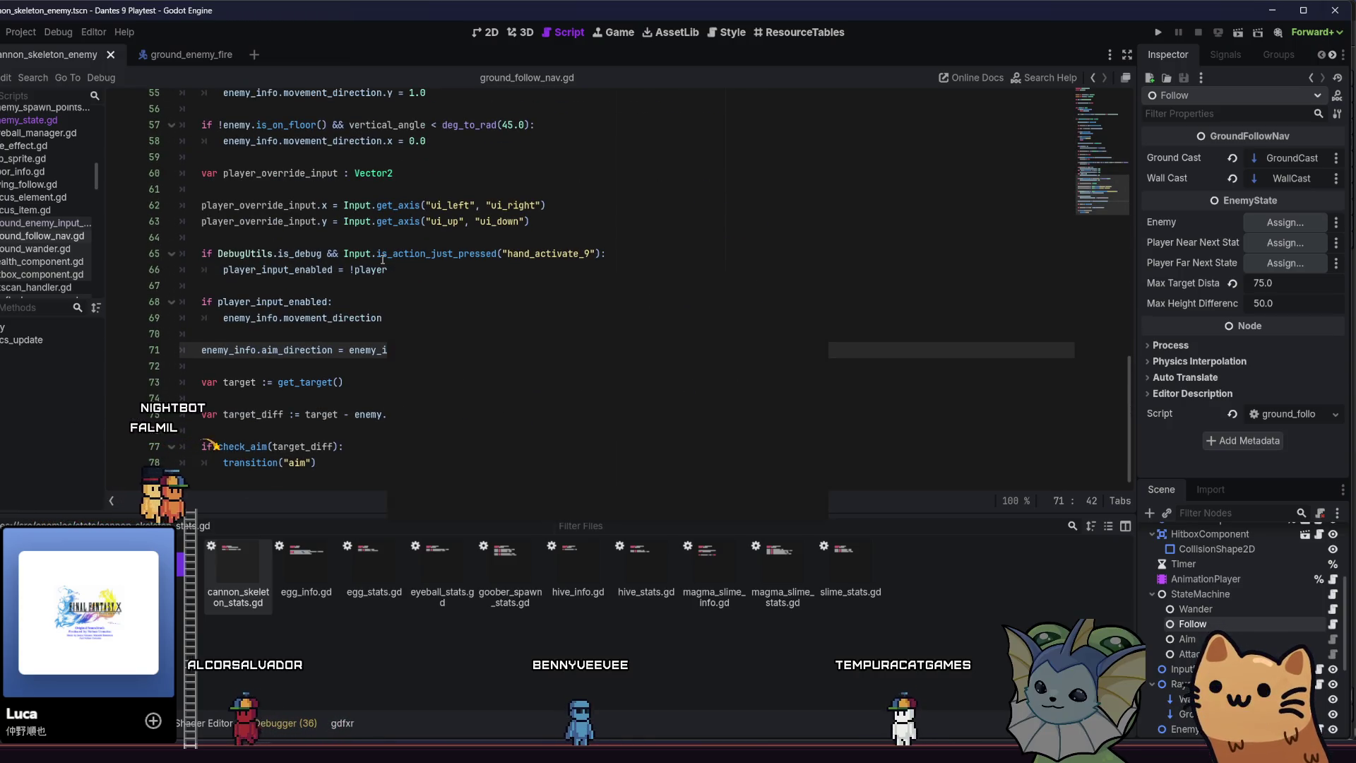
pyautogui.moveTo(382, 259)
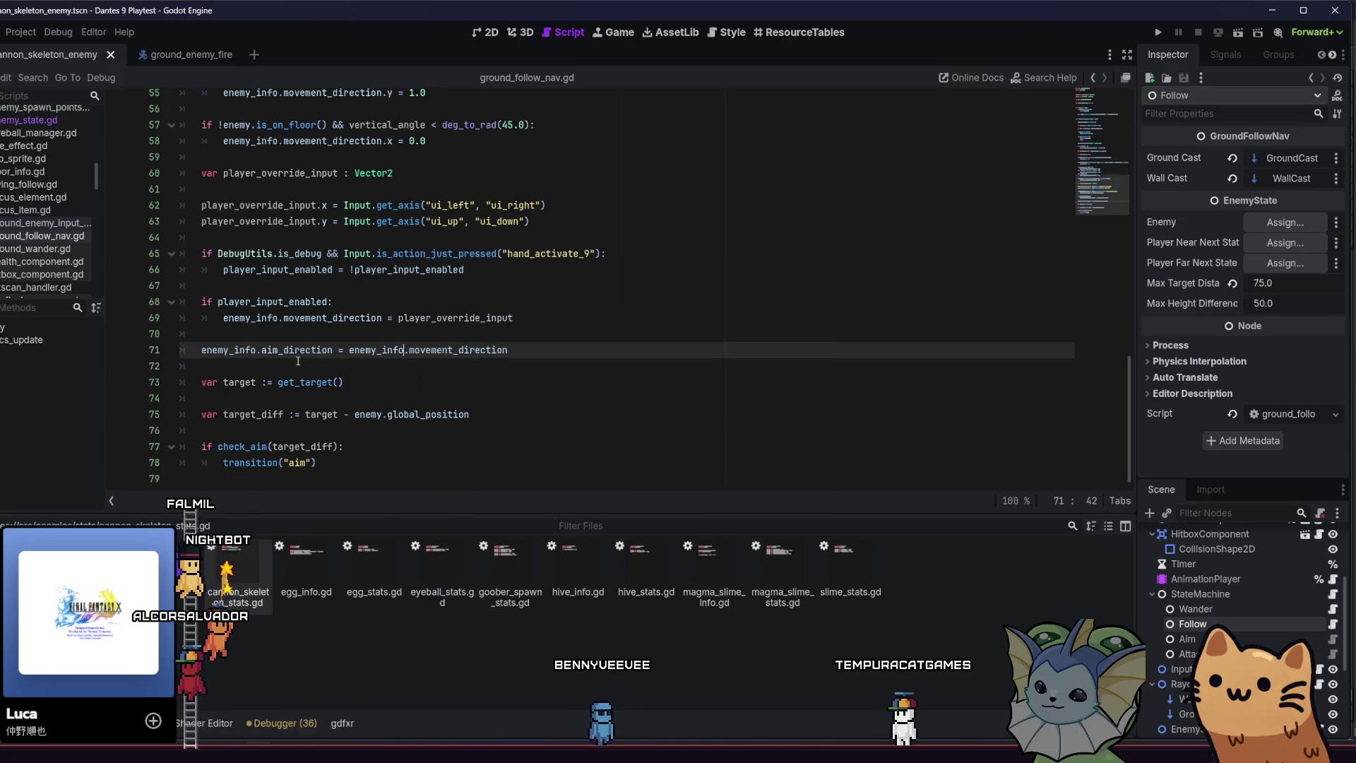
pyautogui.scroll(6, 306, 356)
pyautogui.scroll(12, 305, 355)
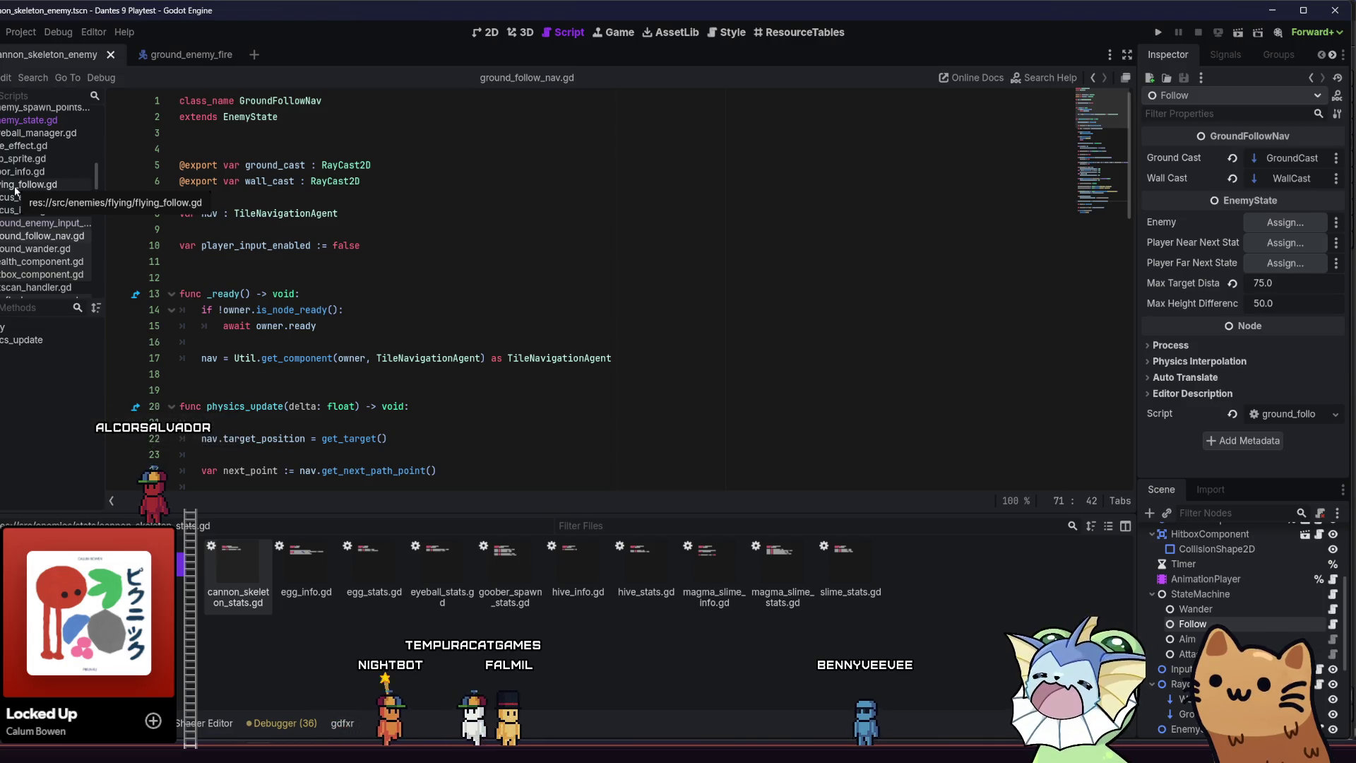
pyautogui.scroll(-18, 551, 290)
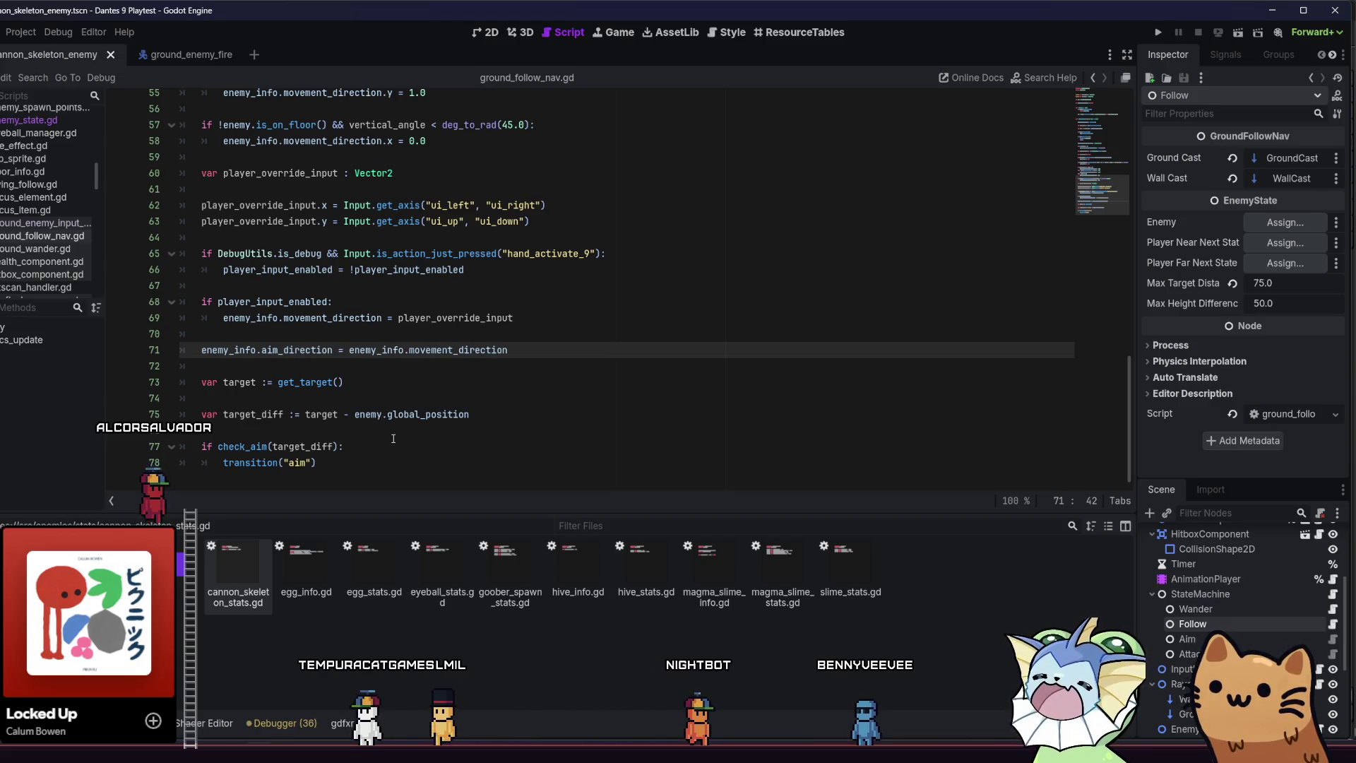
pyautogui.click(369, 461)
pyautogui.moveTo(334, 463)
pyautogui.mouseDown()
pyautogui.moveTo(177, 444)
pyautogui.moveTo(212, 461)
pyautogui.moveTo(193, 447)
pyautogui.mouseUp()
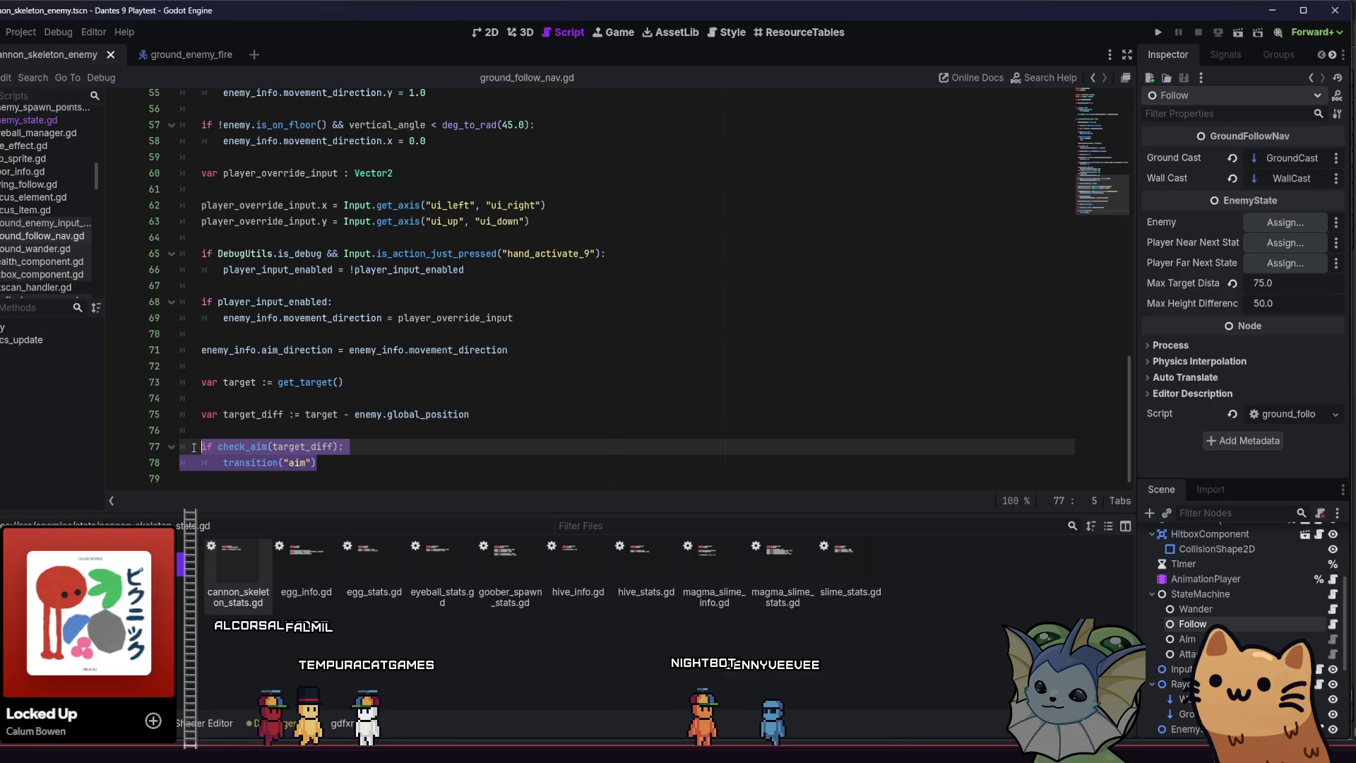
pyautogui.click(300, 464)
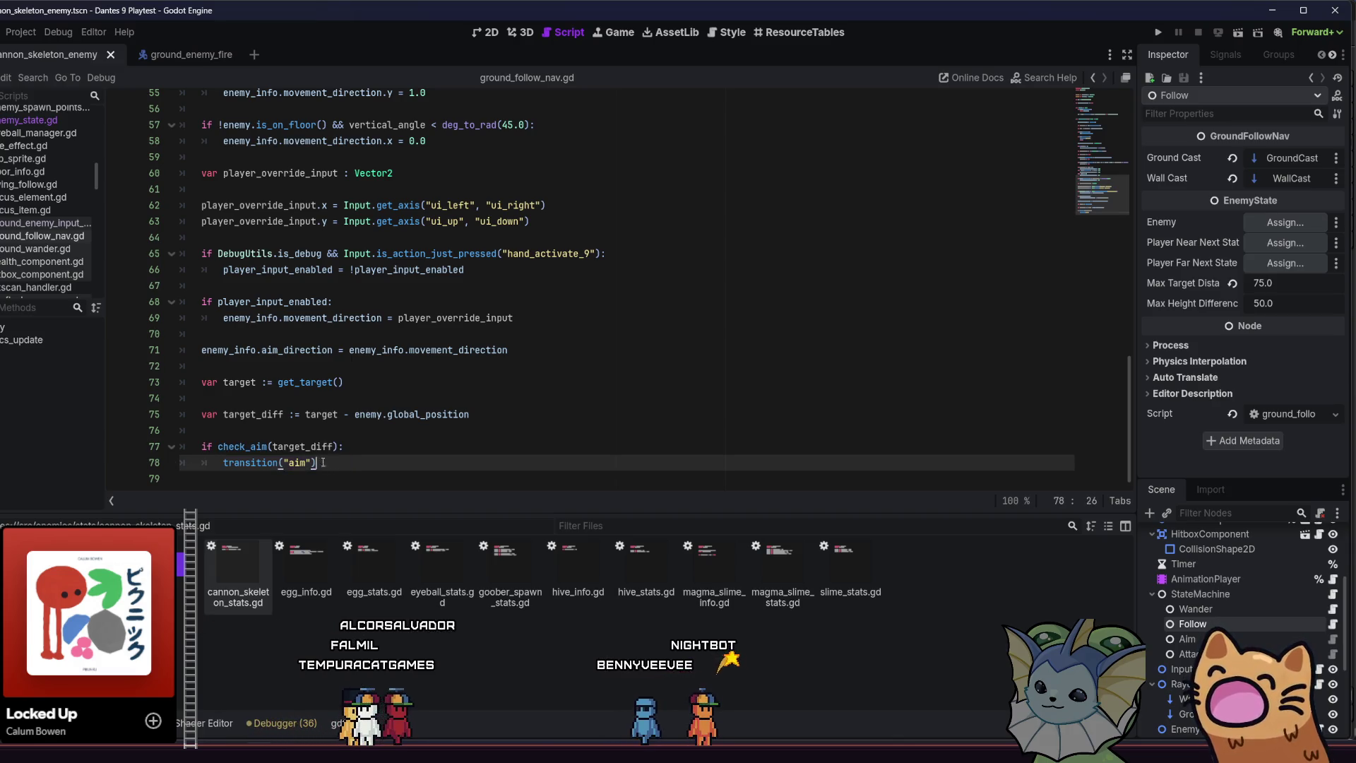
pyautogui.moveTo(322, 462); pyautogui.dragTo(353, 446)
pyautogui.click(353, 447)
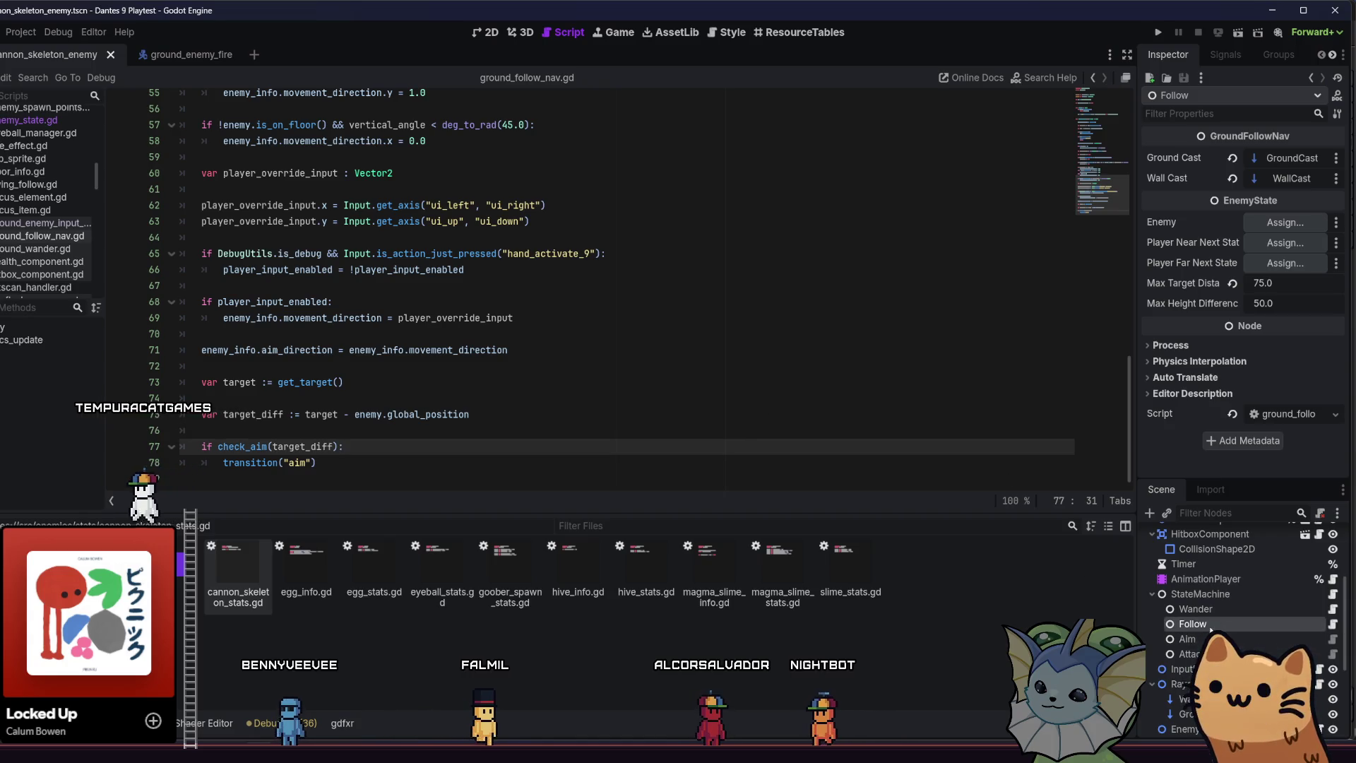
pyautogui.scroll(15, 734, 415)
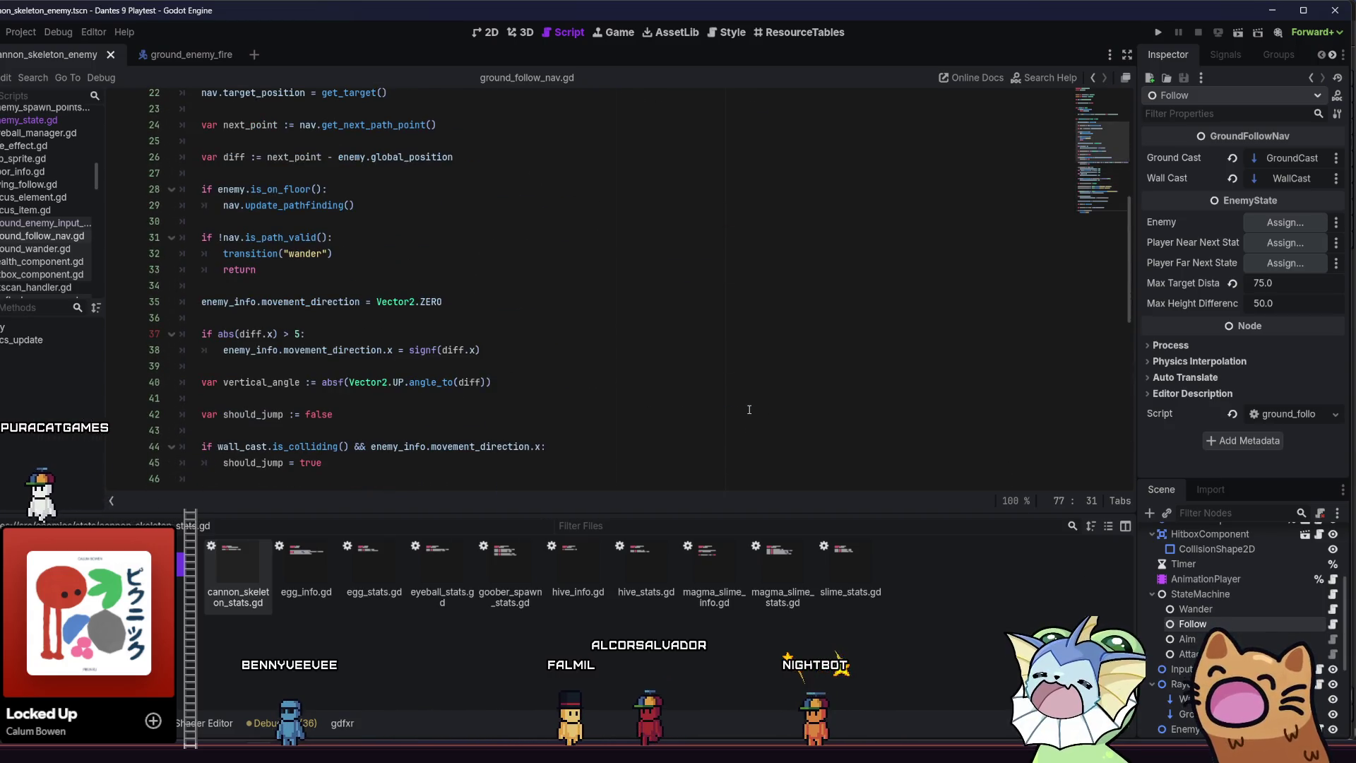
pyautogui.scroll(2, 749, 410)
pyautogui.scroll(-6, 734, 402)
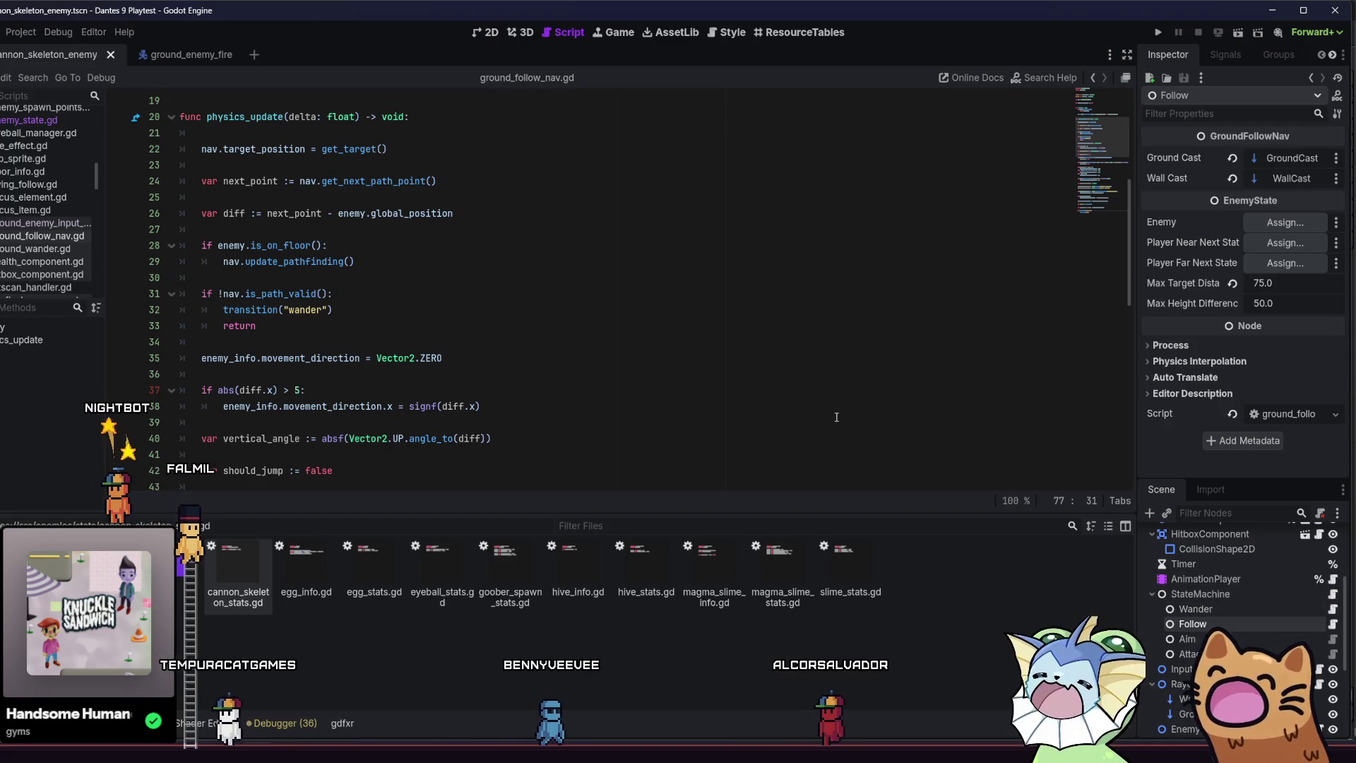
pyautogui.scroll(6, 798, 350)
pyautogui.scroll(-17, 798, 351)
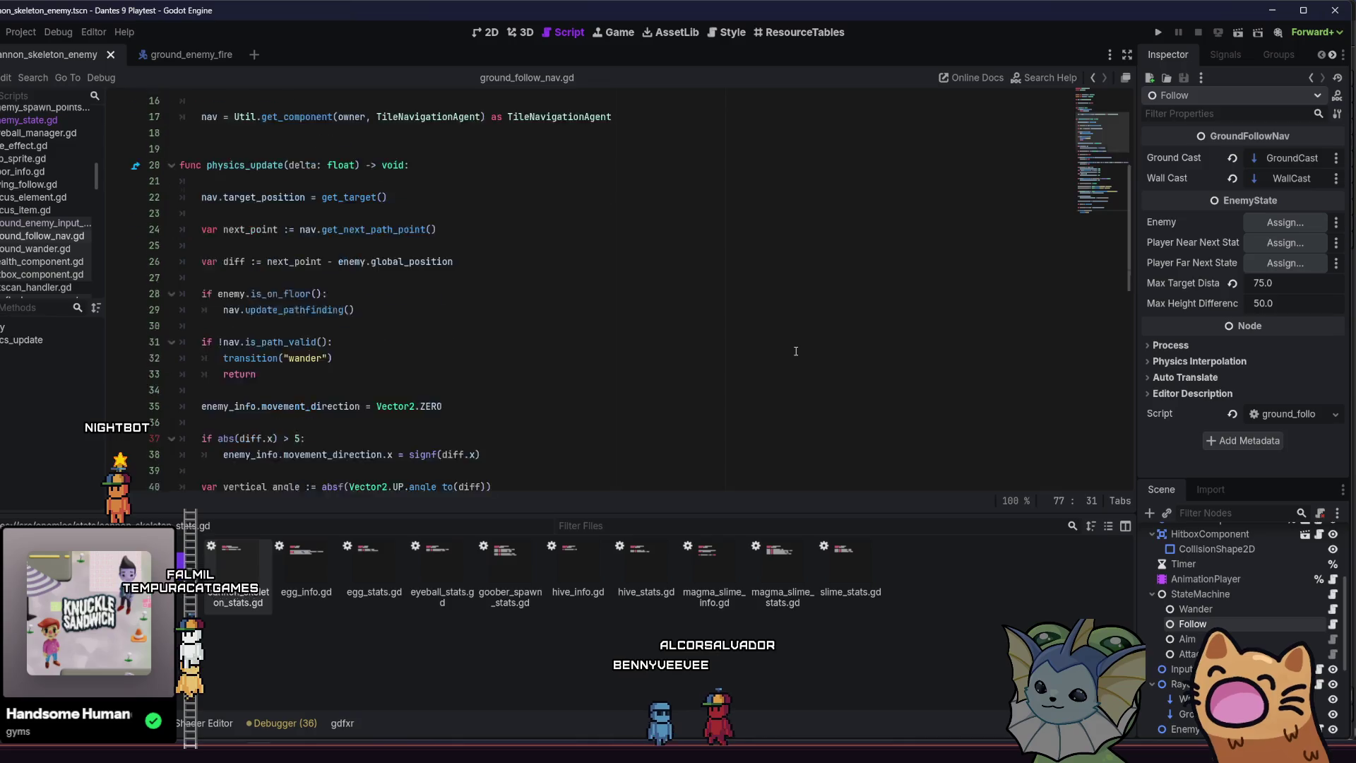
pyautogui.scroll(-1, 727, 364)
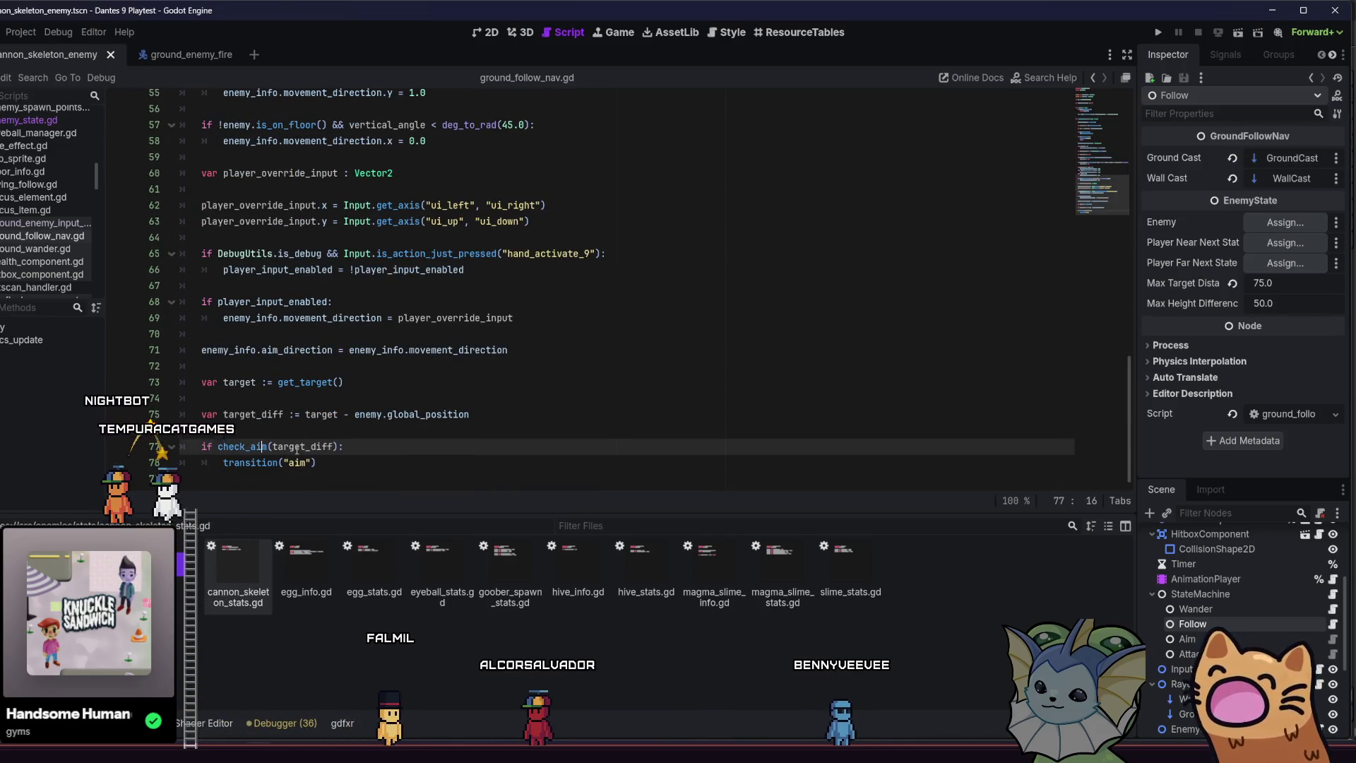
pyautogui.hotkey('shift', 'End')
pyautogui.hotkey('shift', 'Down')
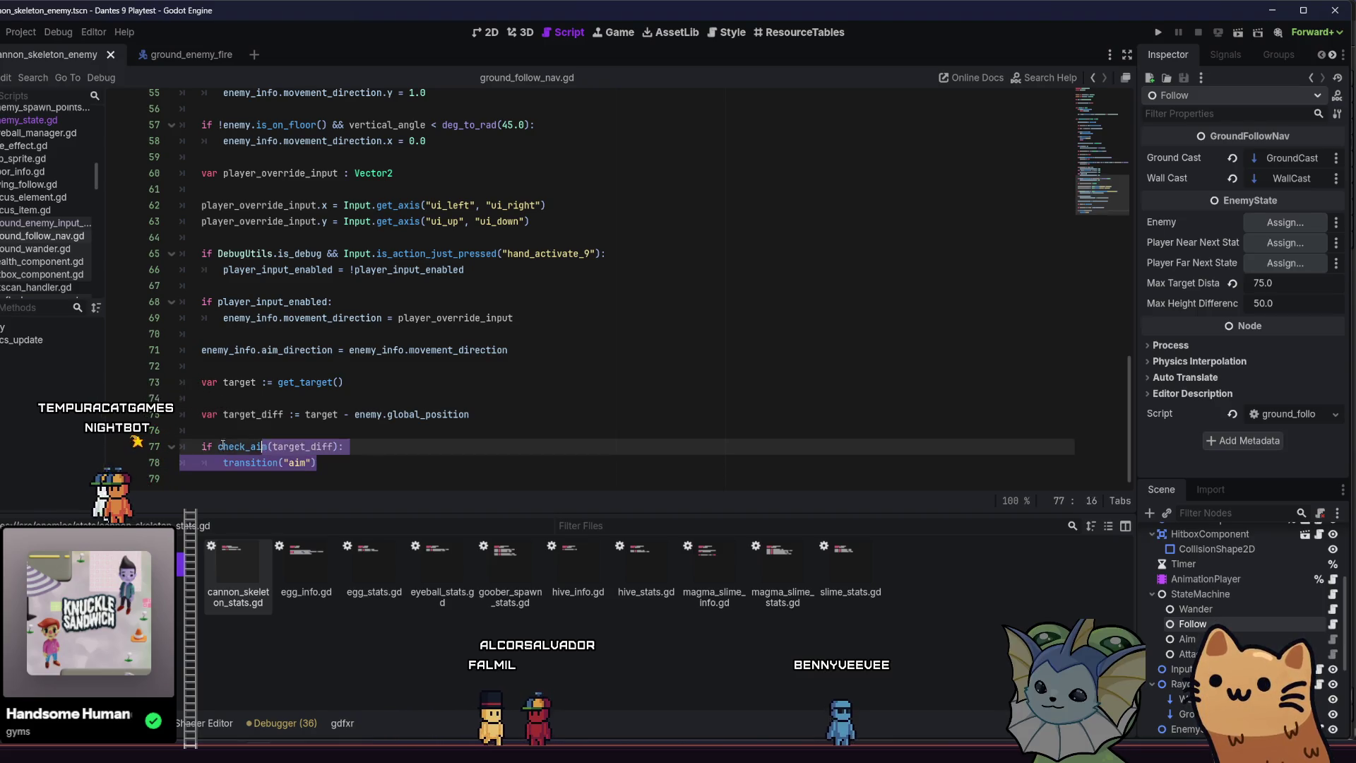
pyautogui.click(271, 431)
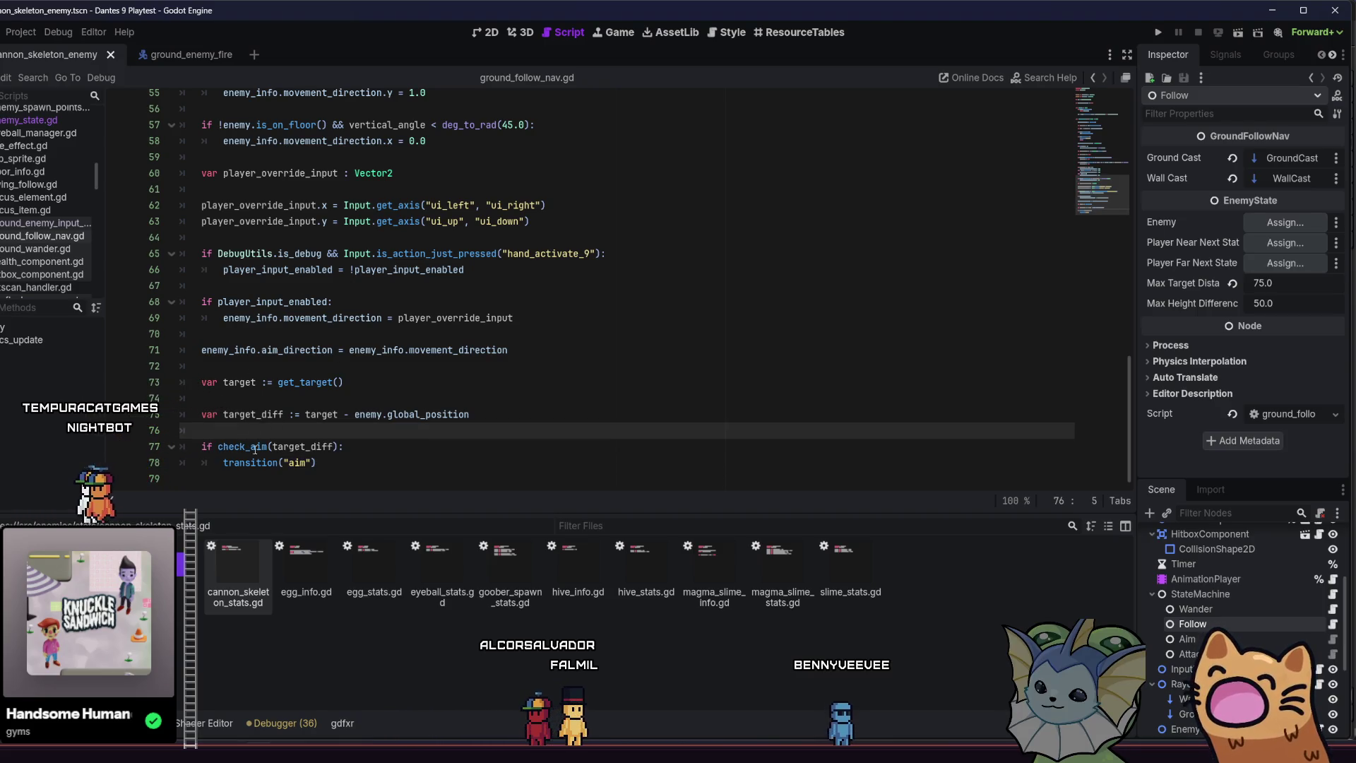
pyautogui.hotkey('shift', 'Down')
pyautogui.hotkey('shift', 'Down')
pyautogui.press('Up')
pyautogui.press('Up')
pyautogui.press('Up')
pyautogui.scroll(7, 444, 427)
pyautogui.scroll(7, 444, 427)
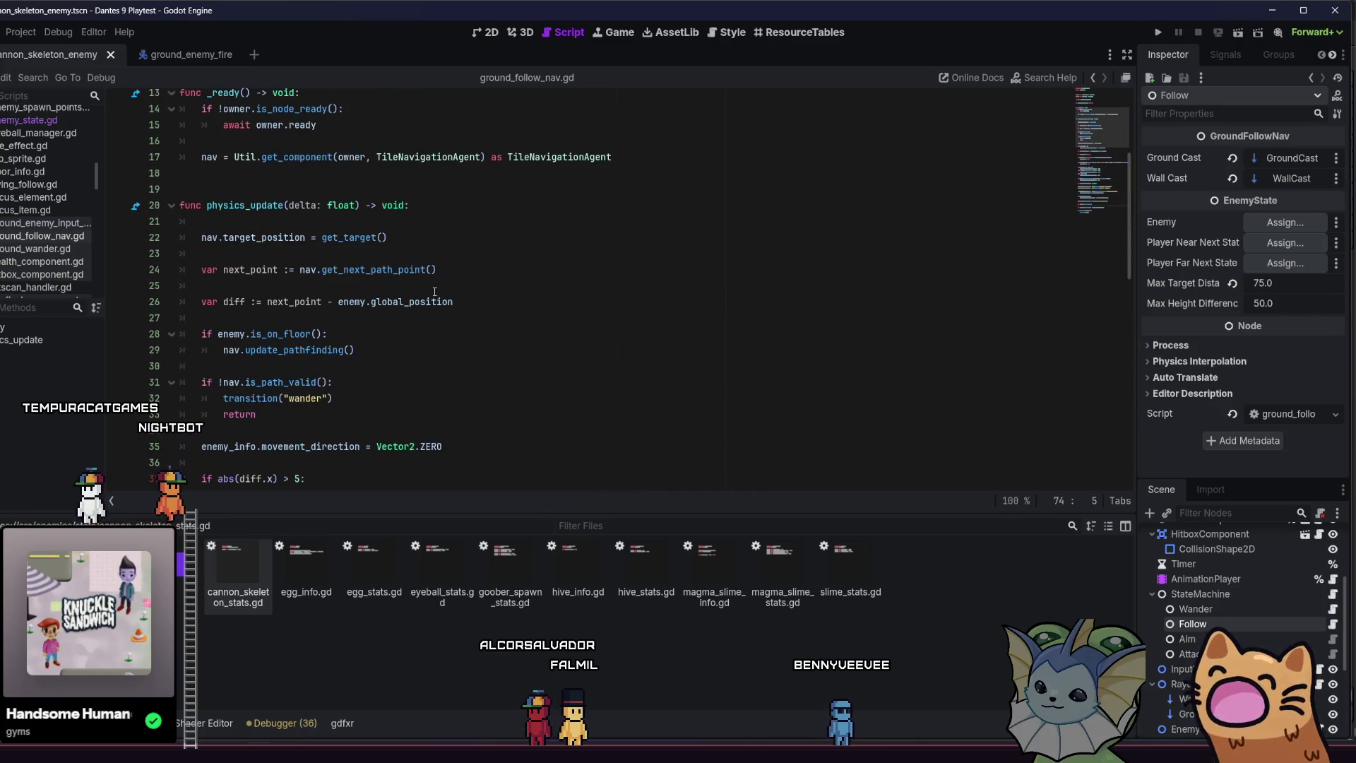
pyautogui.scroll(3, 432, 286)
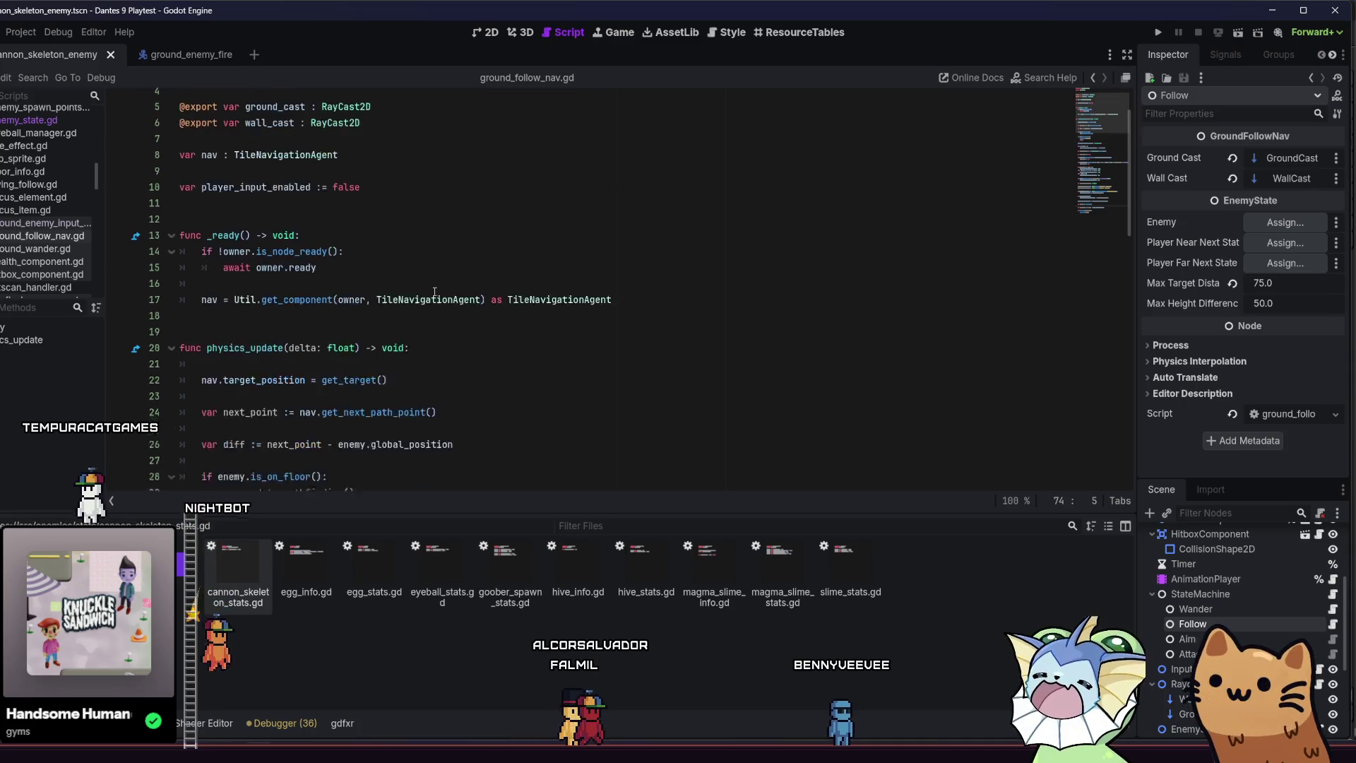
pyautogui.scroll(-7, 431, 281)
pyautogui.scroll(-10, 430, 281)
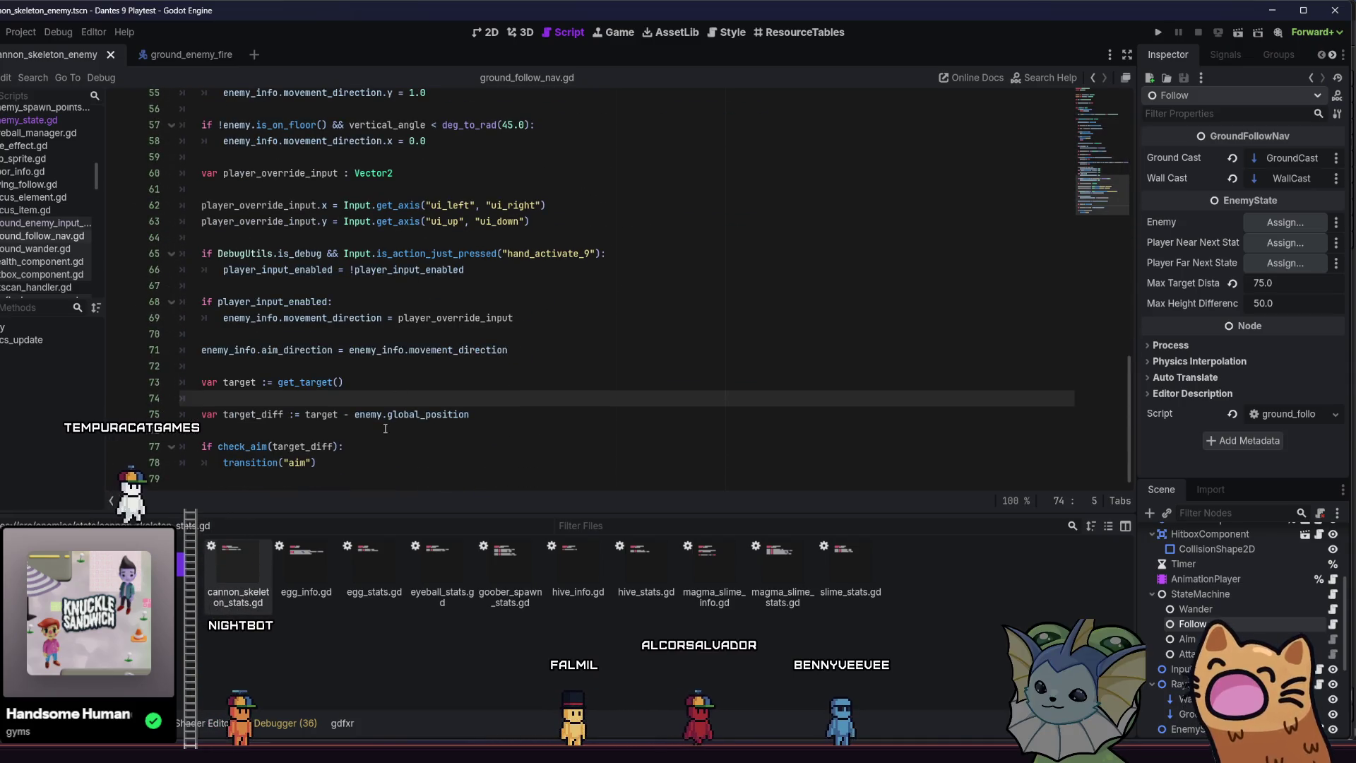
pyautogui.click(328, 468)
pyautogui.moveTo(327, 468); pyautogui.dragTo(202, 446)
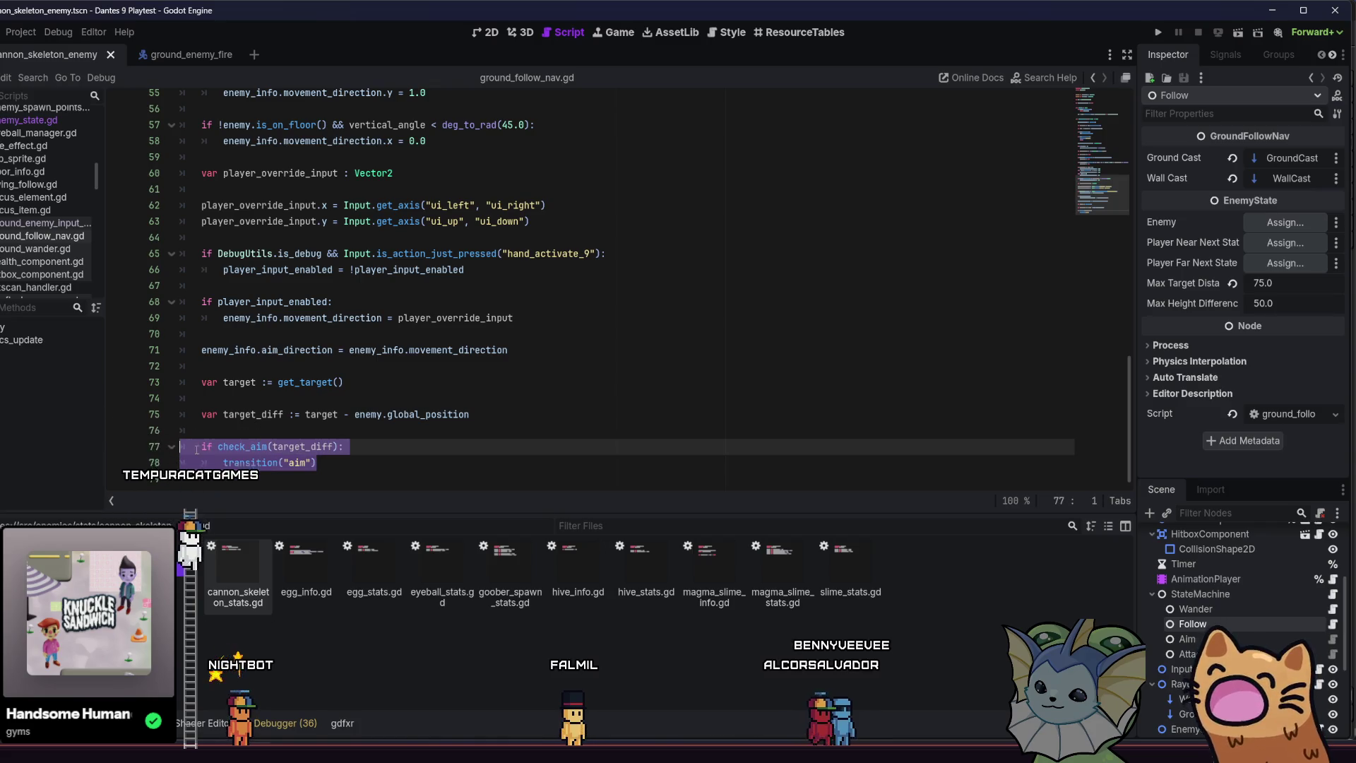
pyautogui.click(294, 468)
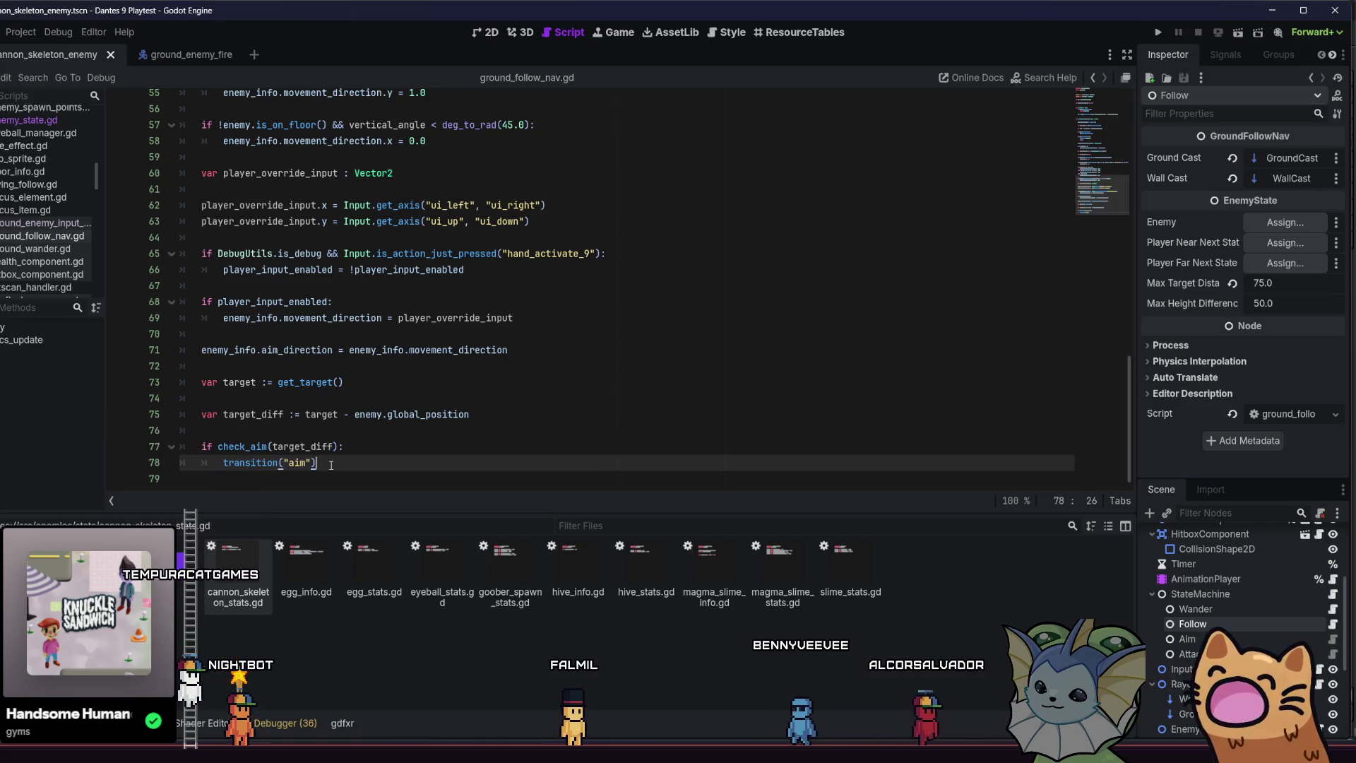
pyautogui.moveTo(324, 464); pyautogui.dragTo(135, 434)
pyautogui.moveTo(316, 463); pyautogui.dragTo(141, 446)
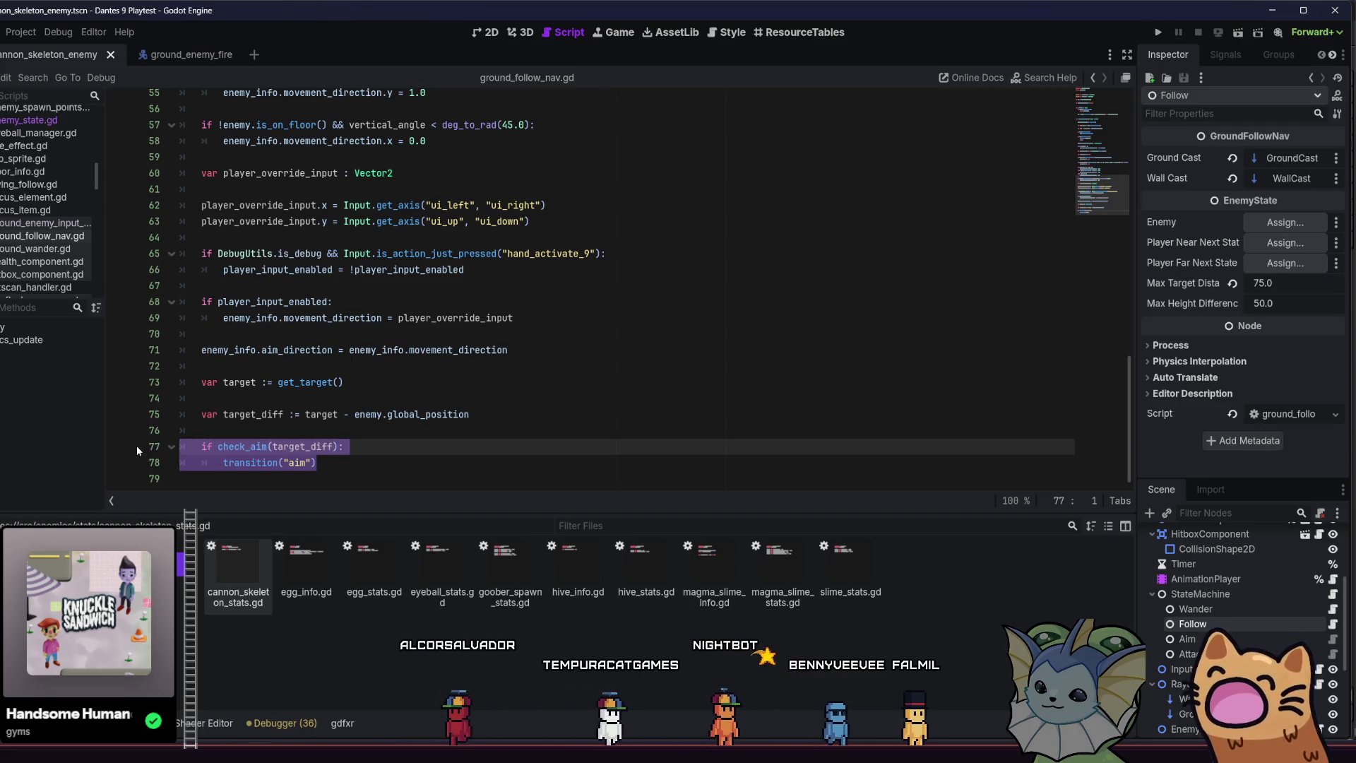
pyautogui.click(452, 447)
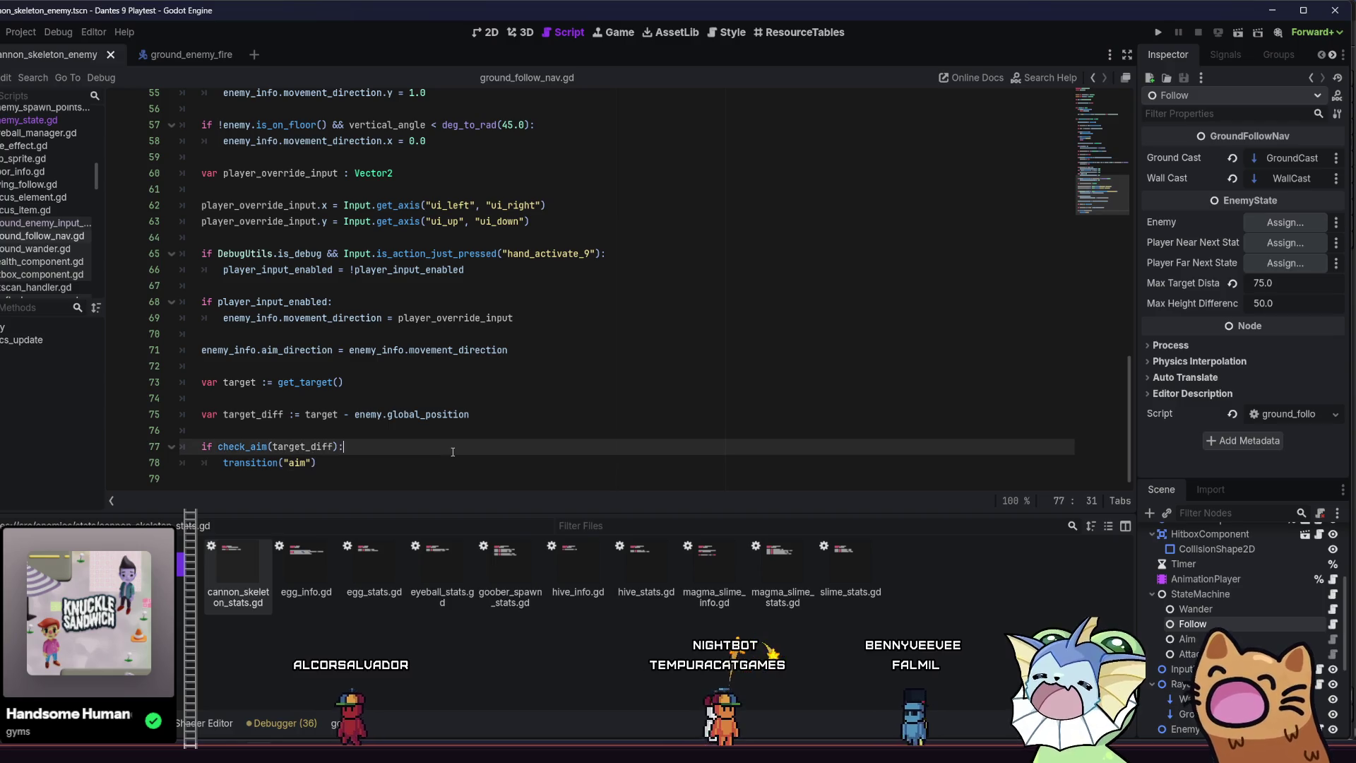
pyautogui.press('Down')
pyautogui.press('Down')
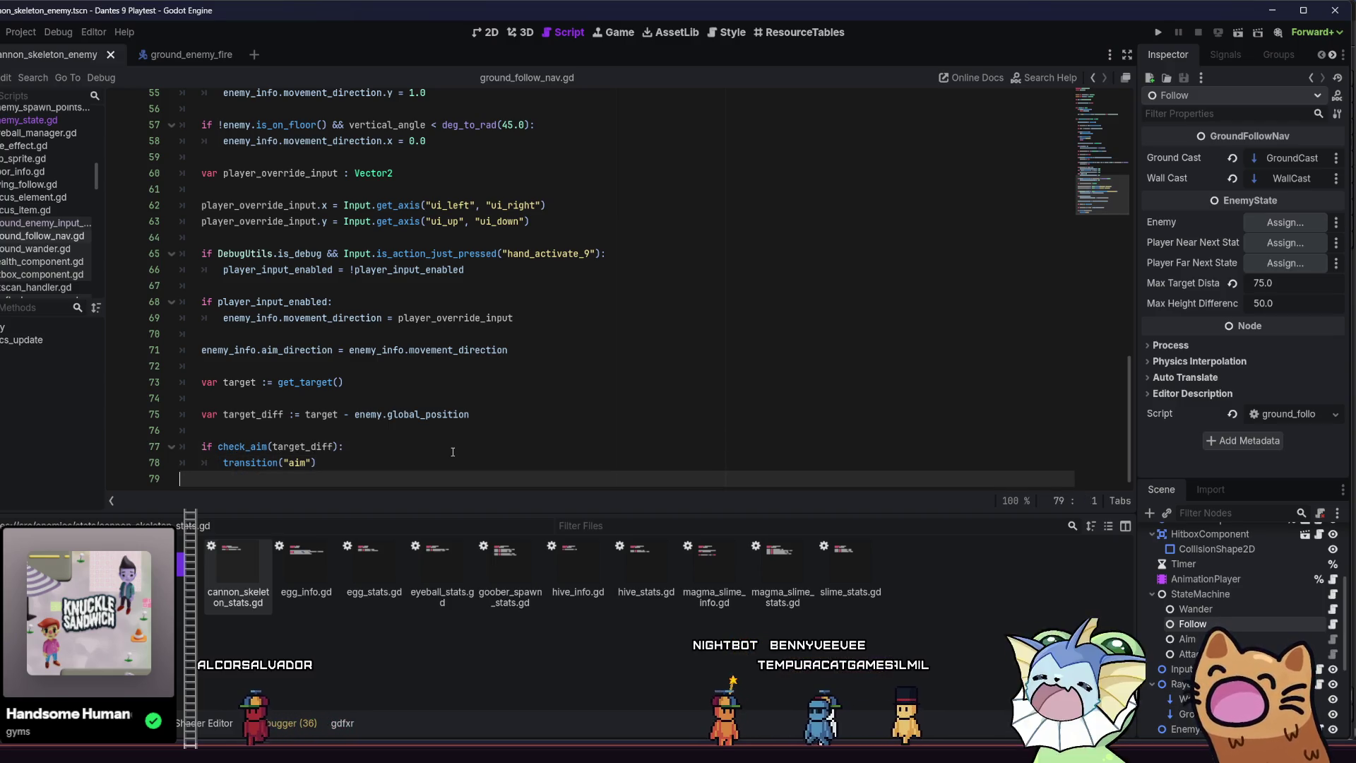
pyautogui.press('BackSpace')
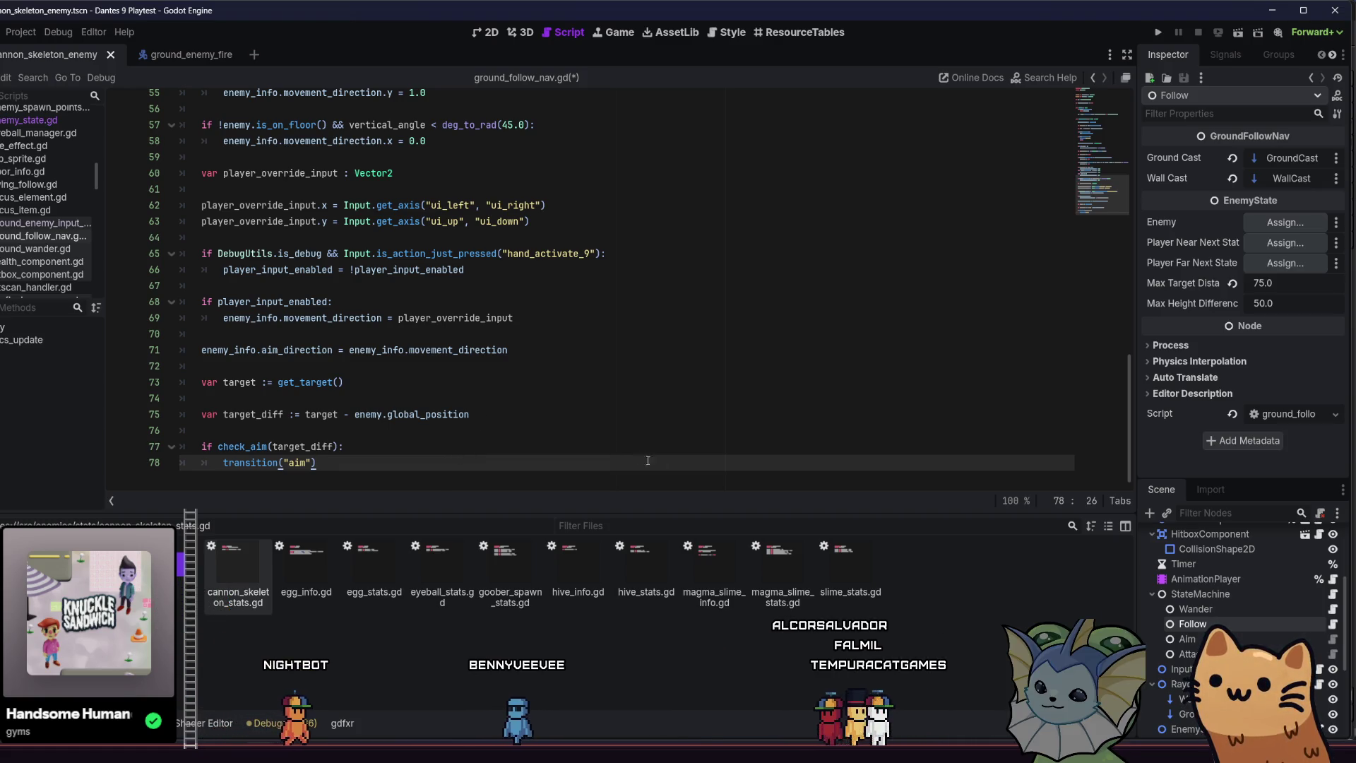
# Add a new StateMachine child node, found by searching 'statema'.
pyautogui.click(1194, 593)
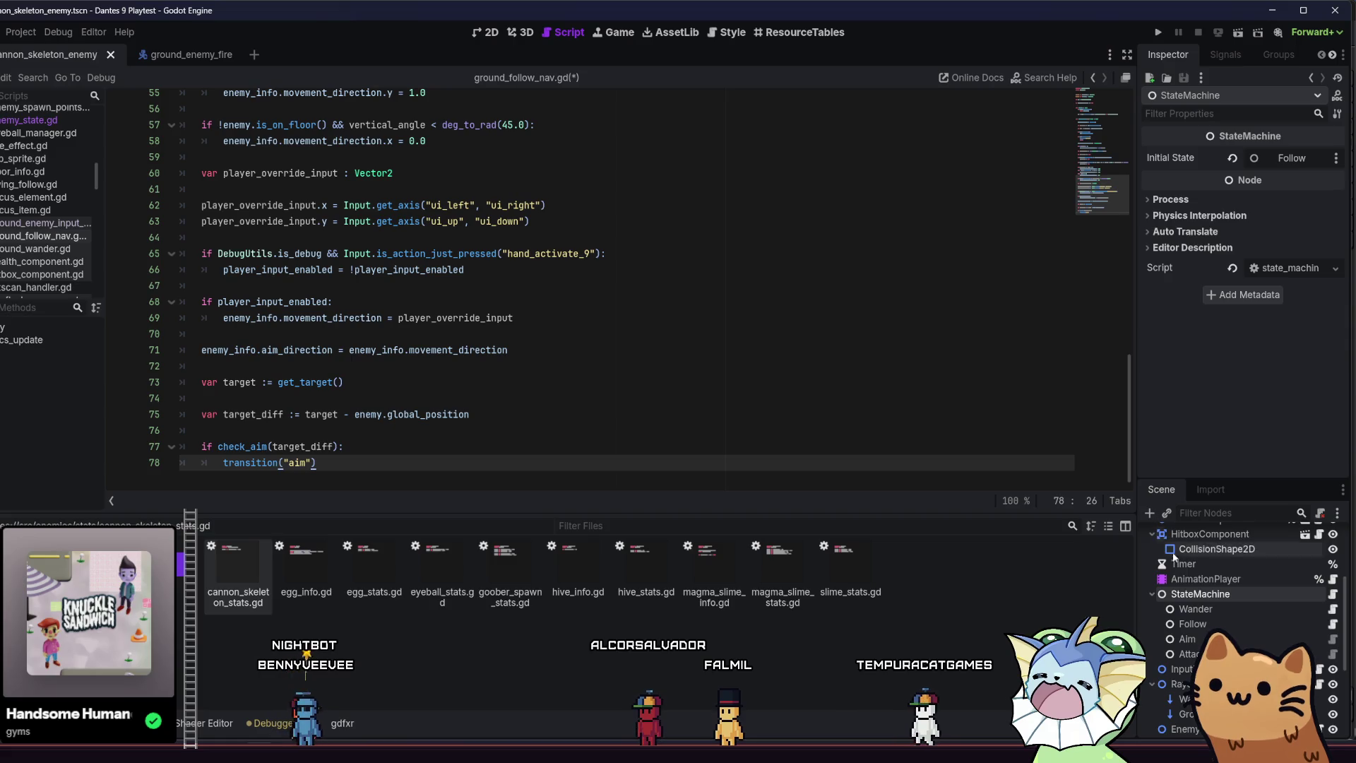
pyautogui.click(1148, 515)
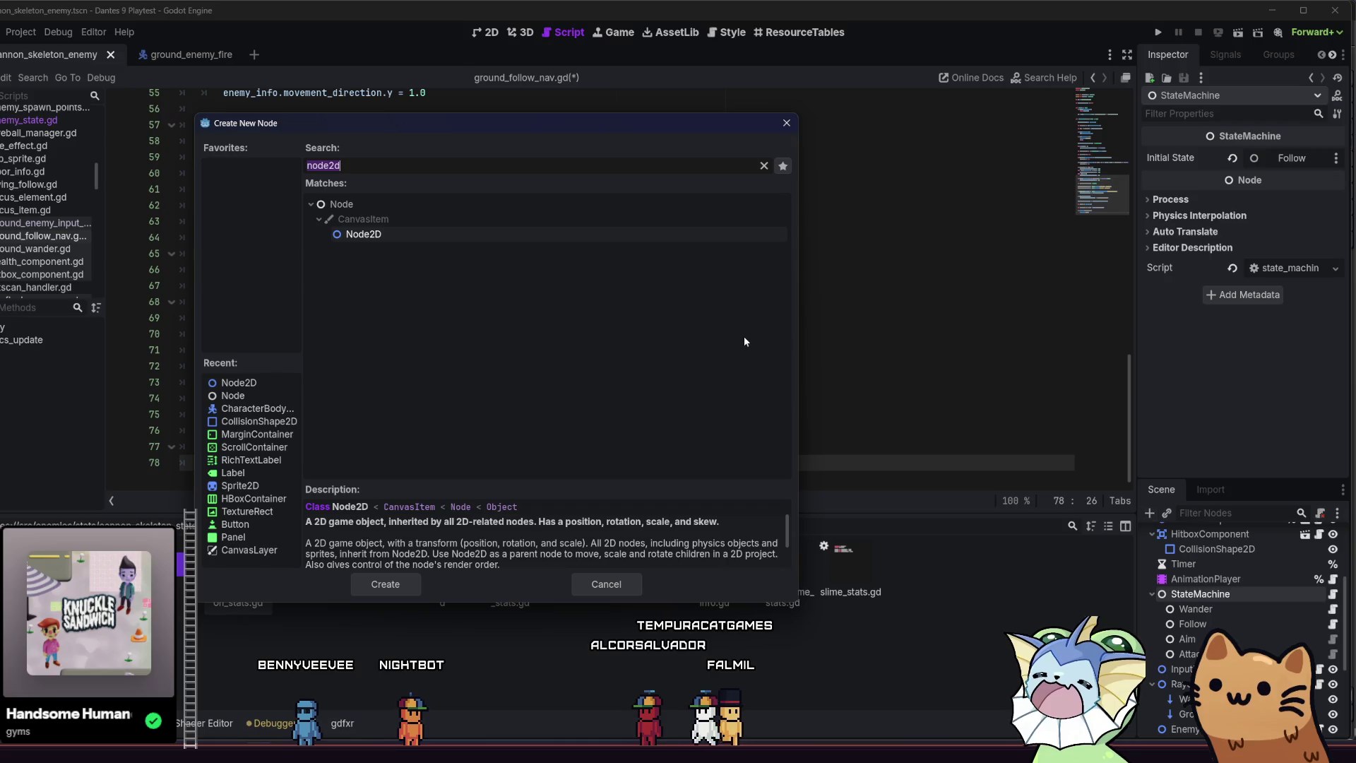
pyautogui.write('state')
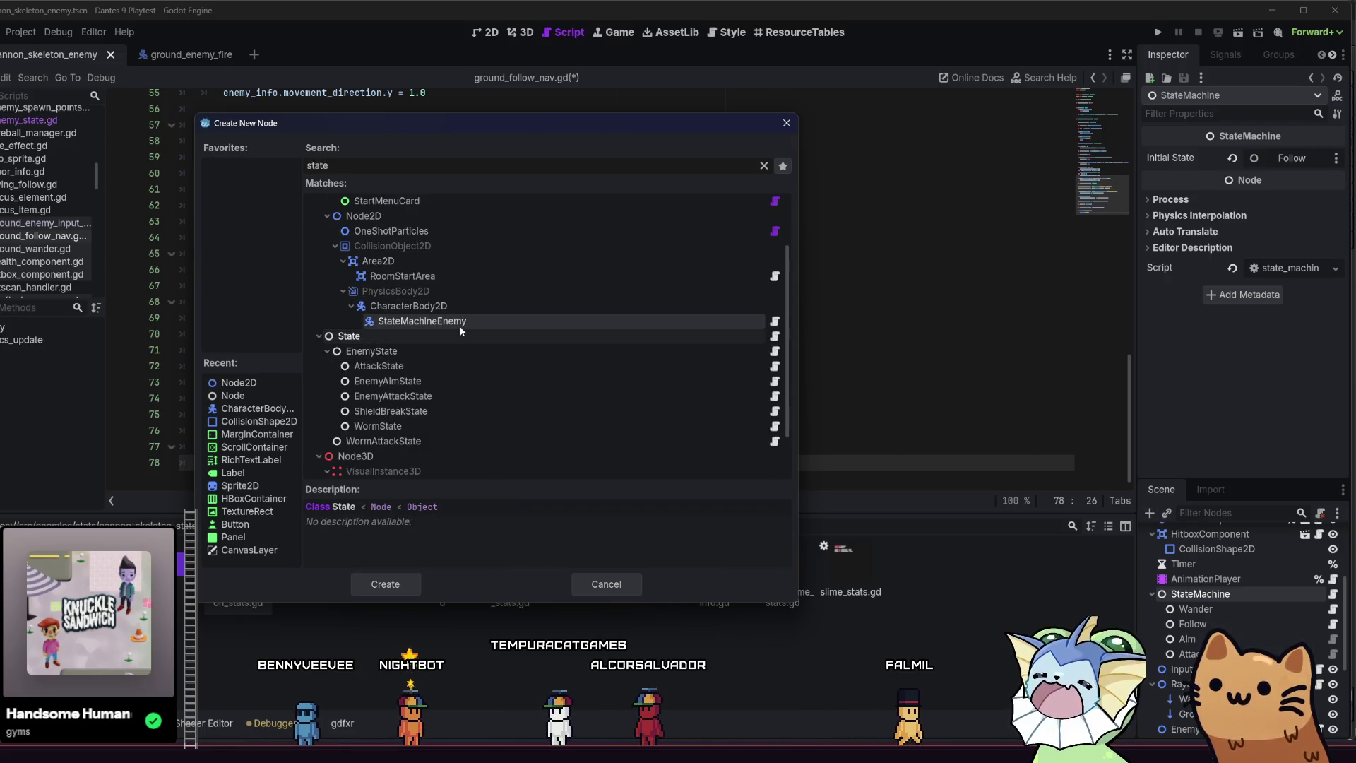
pyautogui.write('m')
pyautogui.press('BackSpace')
pyautogui.write('ma')
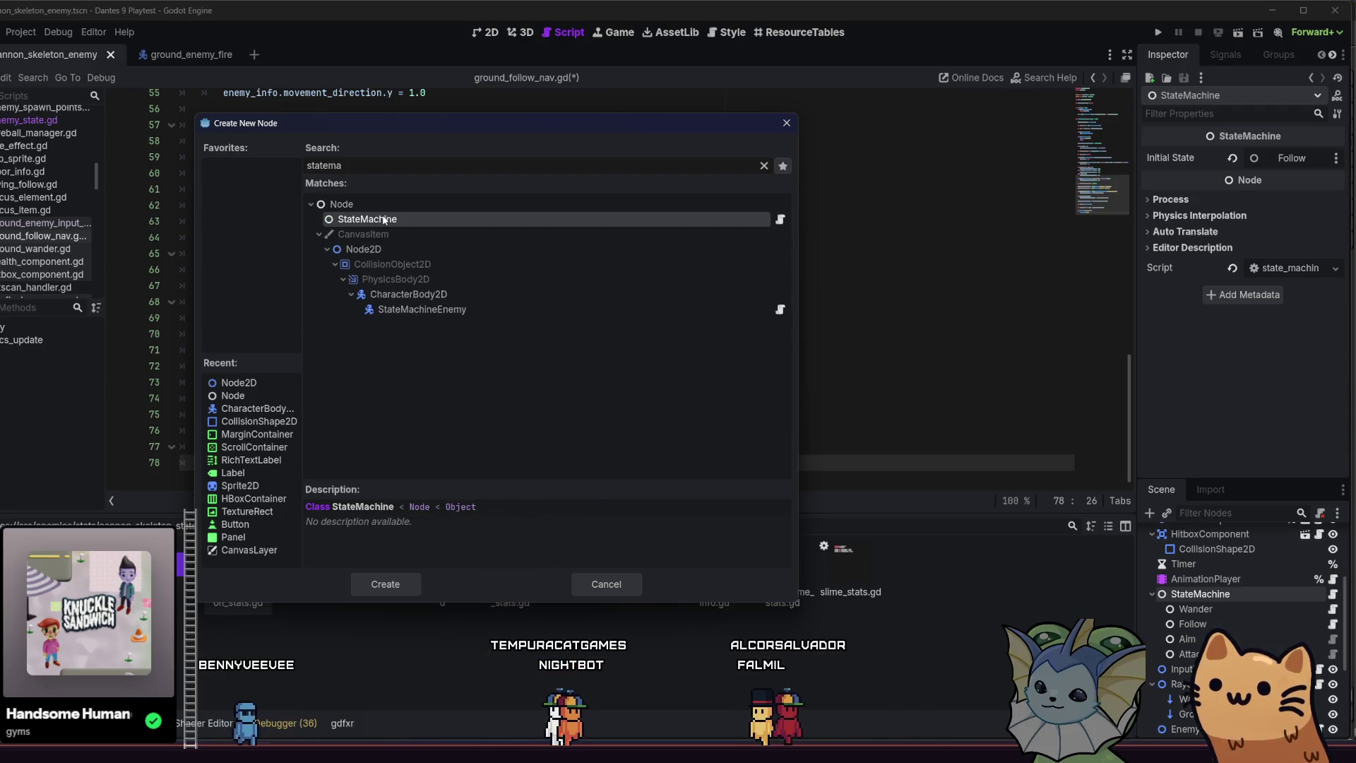
pyautogui.doubleClick(367, 219)
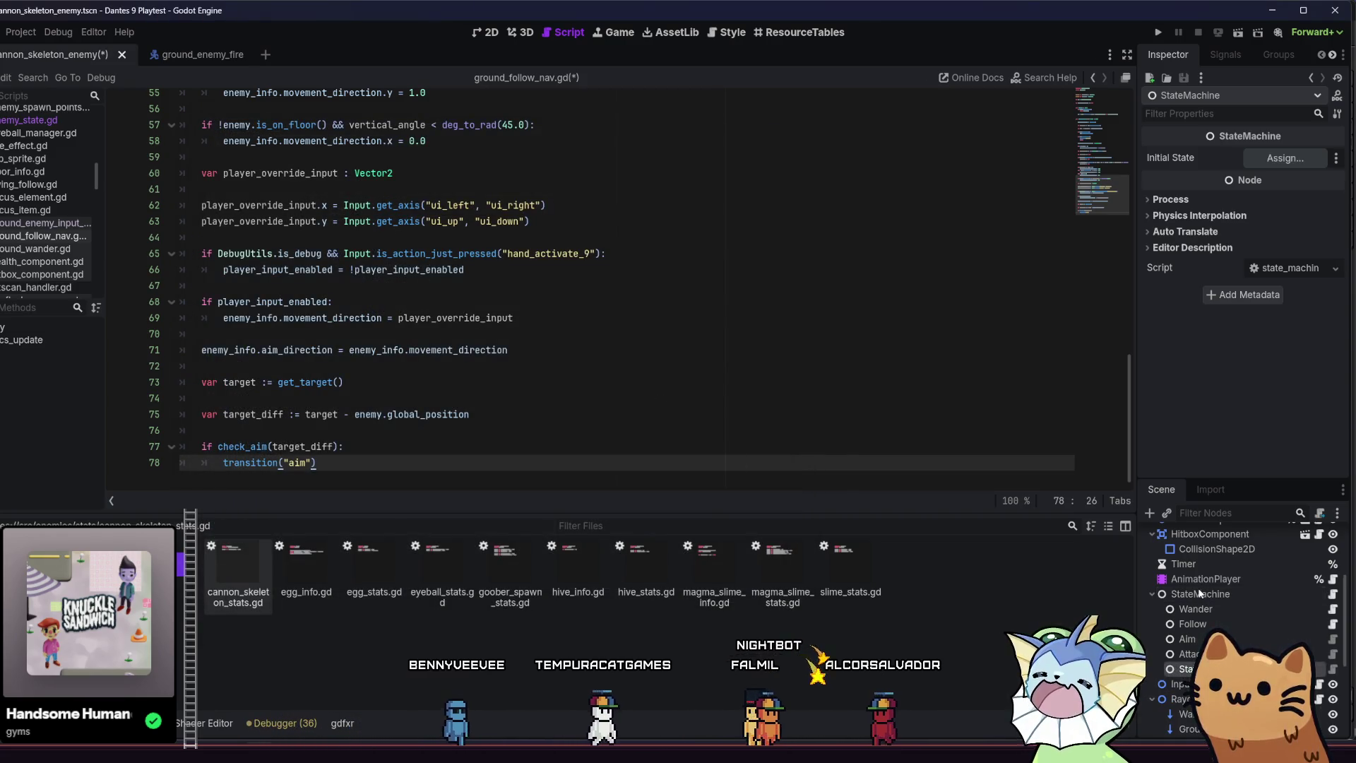
# Move the new state machine above the original and rename it StateMachine.
pyautogui.moveTo(1198, 595); pyautogui.dragTo(1199, 597)
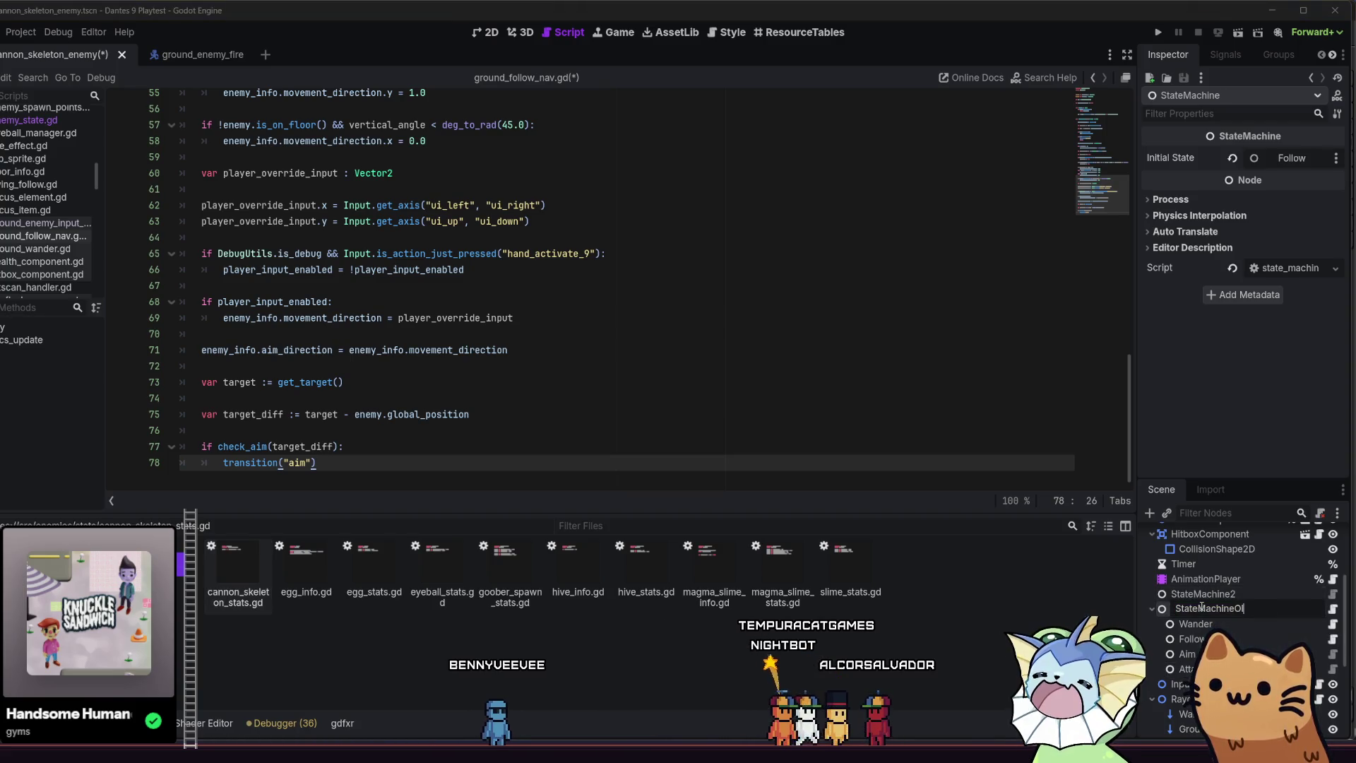
pyautogui.doubleClick(1277, 595)
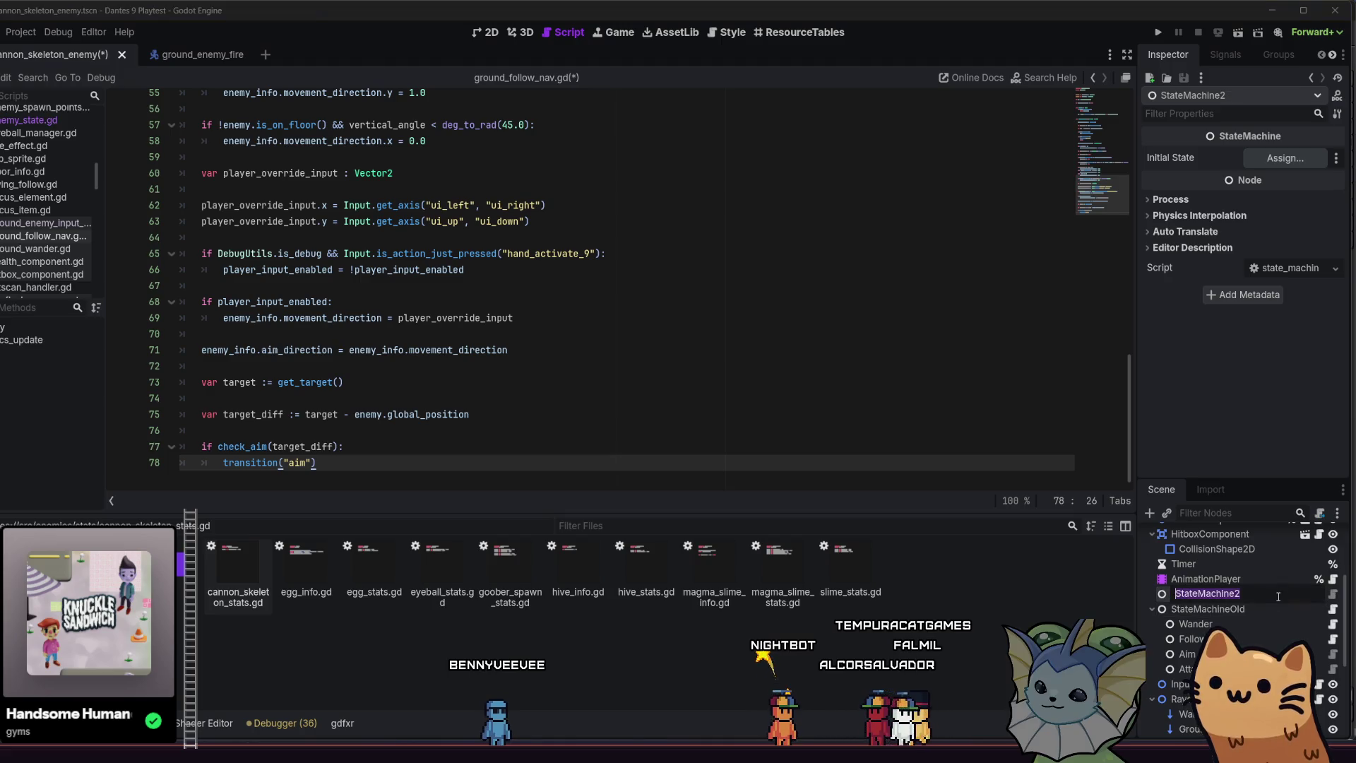
pyautogui.press('Return')
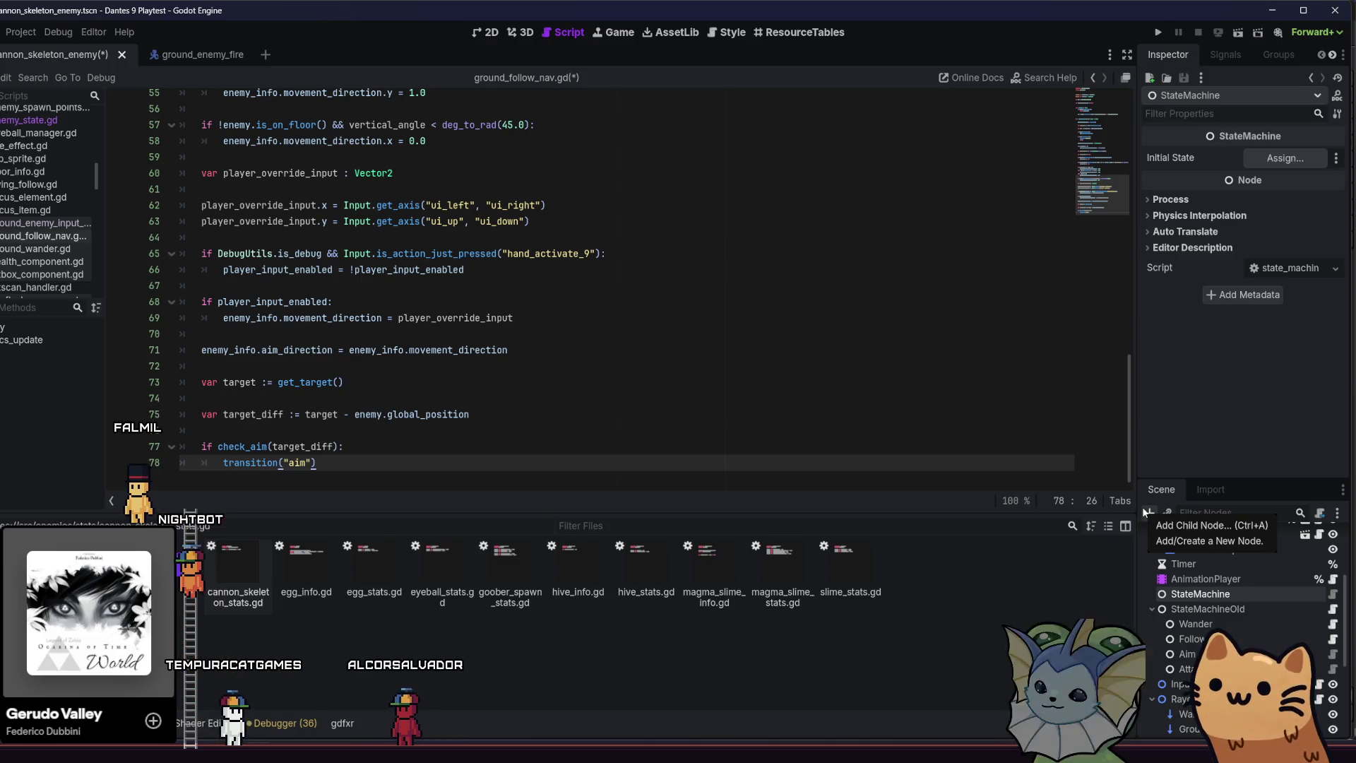
# Add an EnemyState child under the new StateMachine and name it Follow.
pyautogui.click(1145, 511)
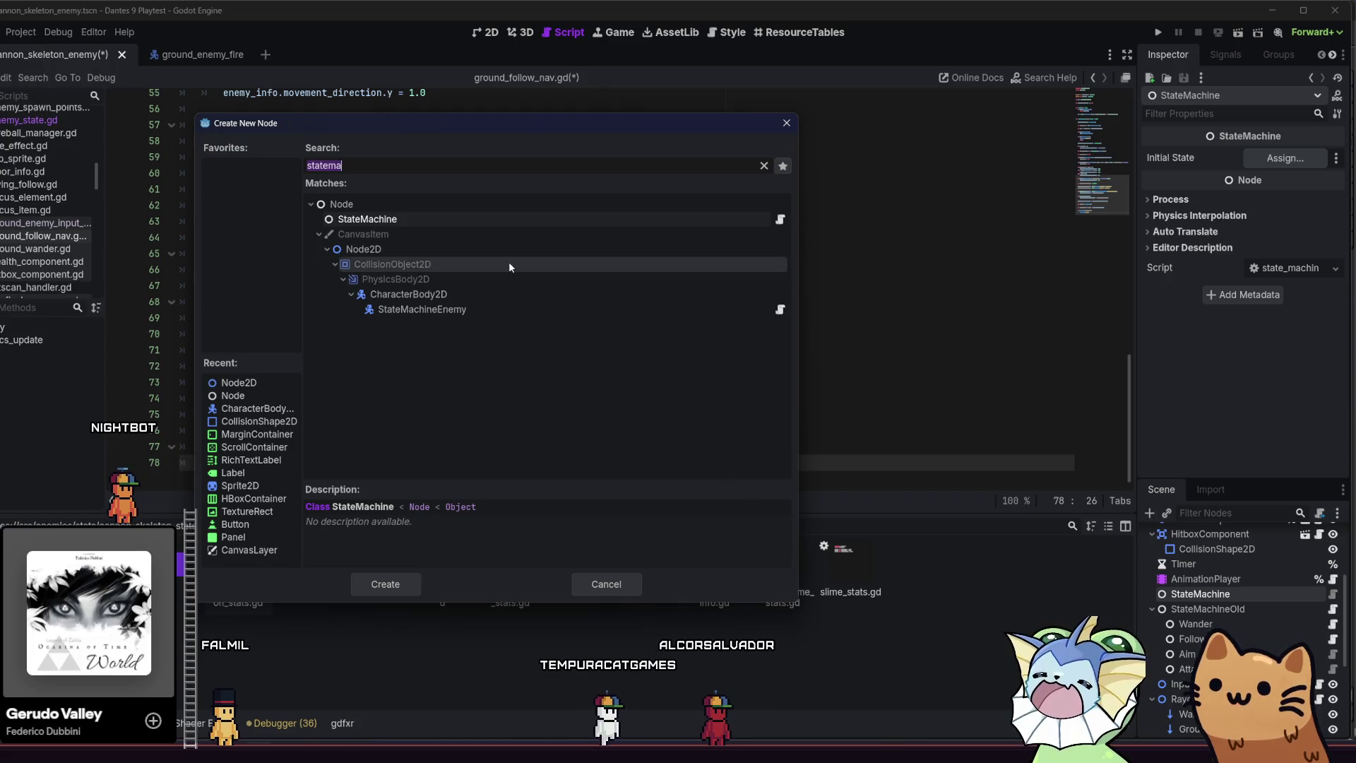
pyautogui.write('sa')
pyautogui.press('BackSpace')
pyautogui.write('tate')
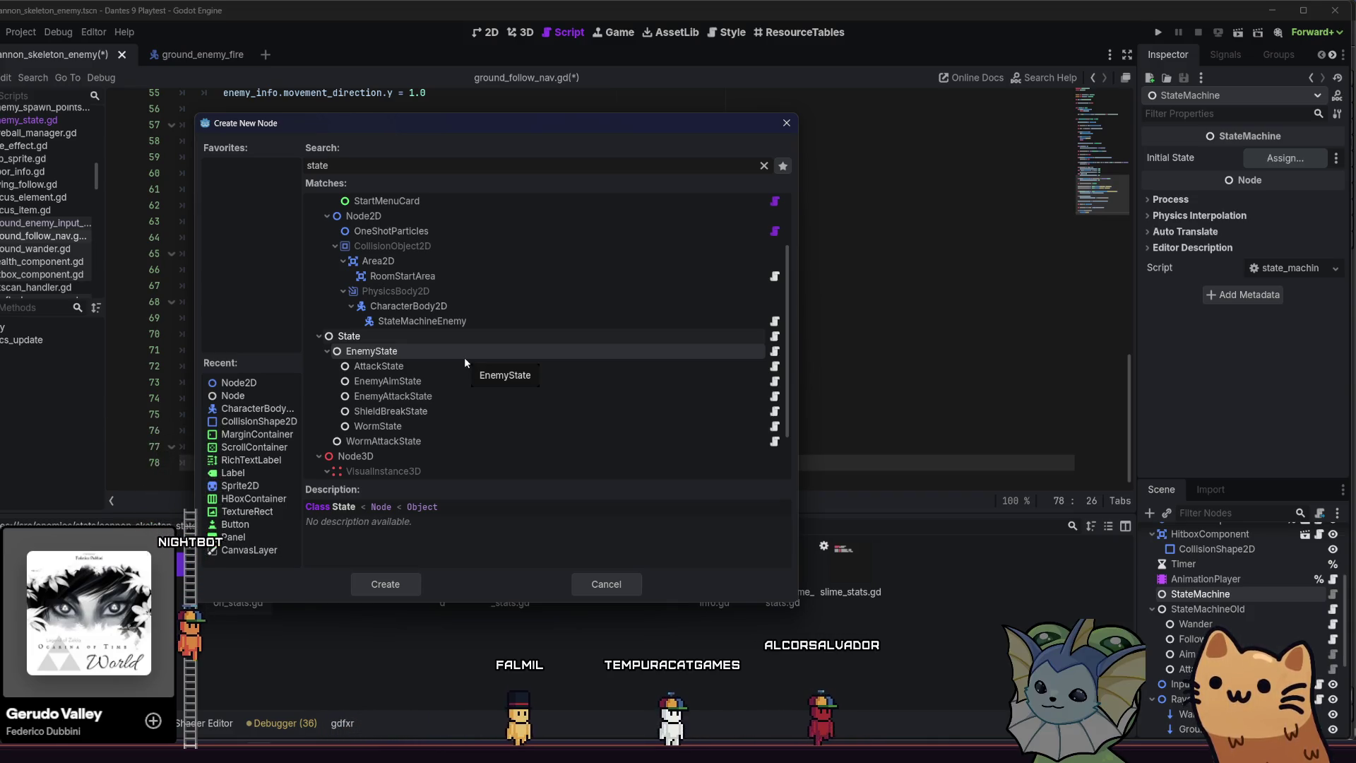
pyautogui.click(465, 357)
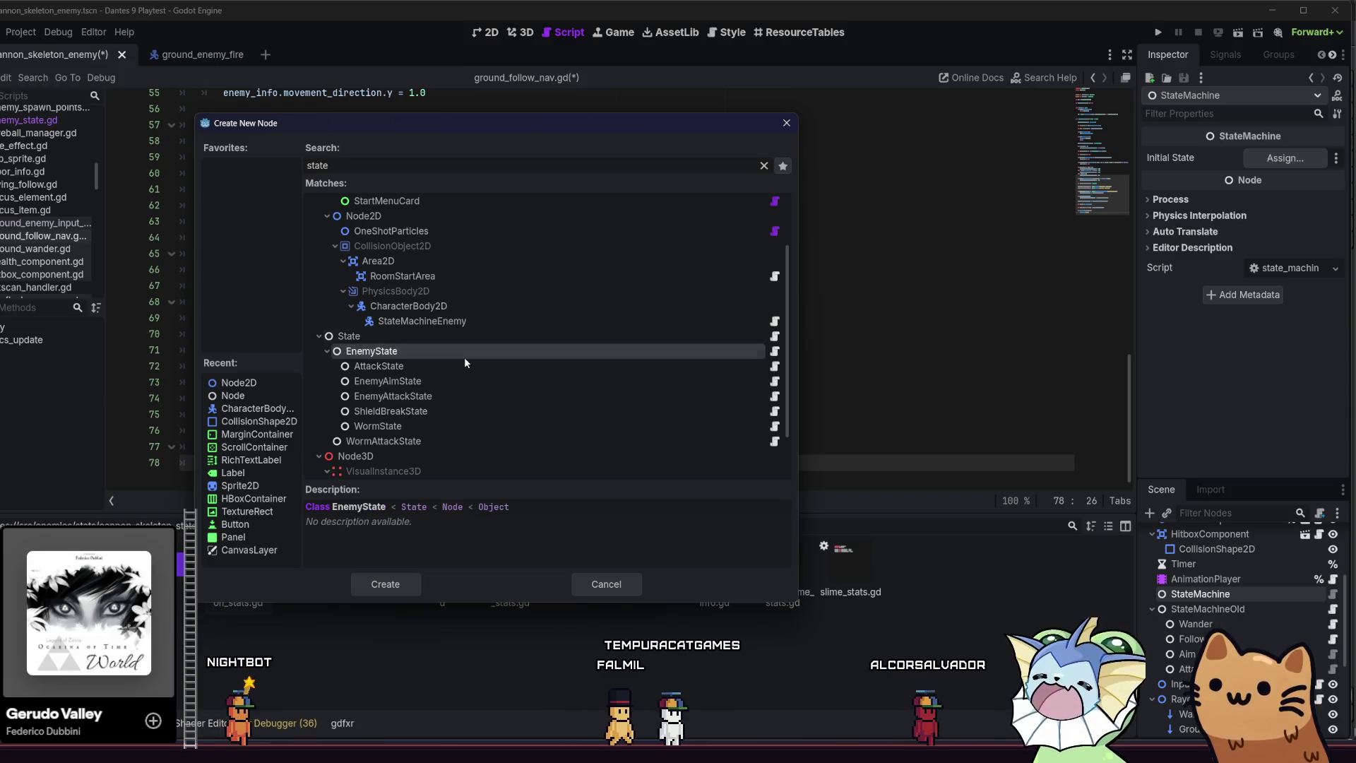
pyautogui.doubleClick(466, 356)
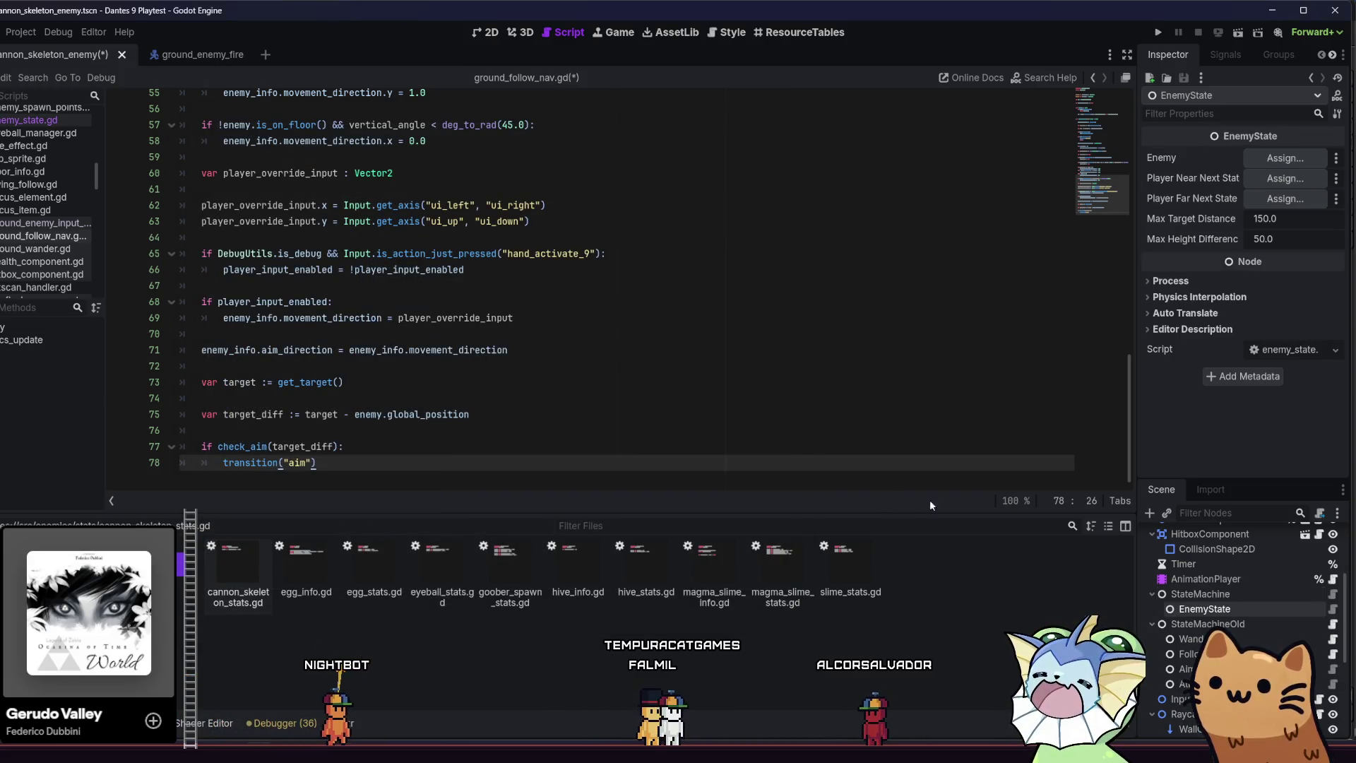
pyautogui.doubleClick(1214, 609)
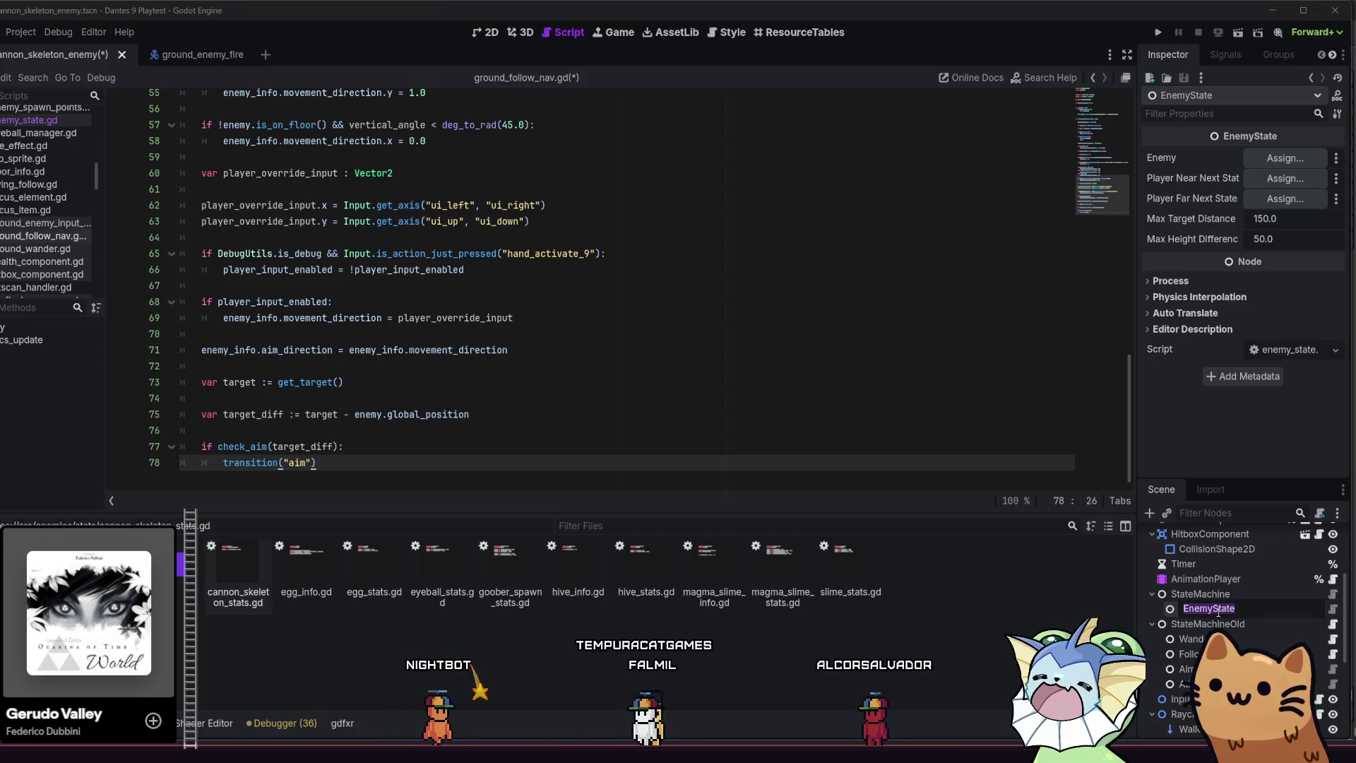
pyautogui.write('Follow')
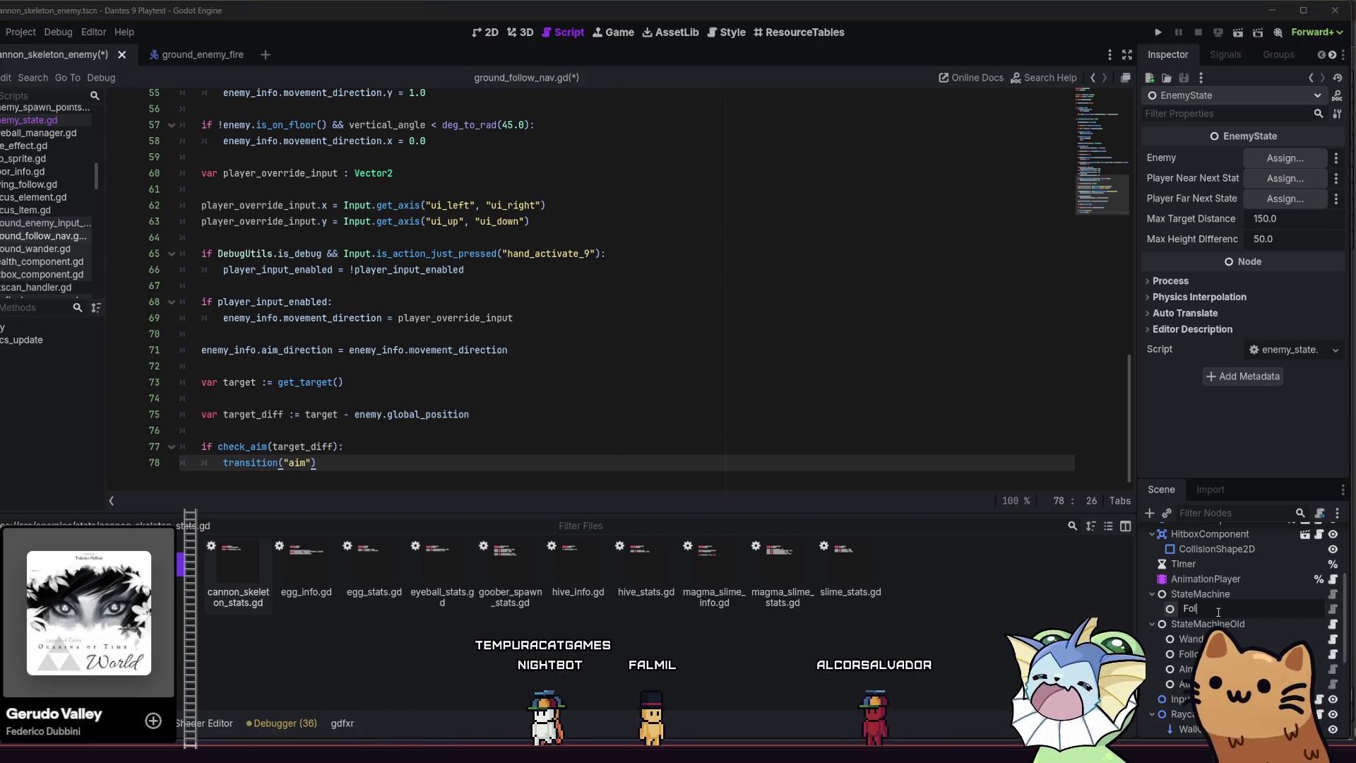
pyautogui.press('Return')
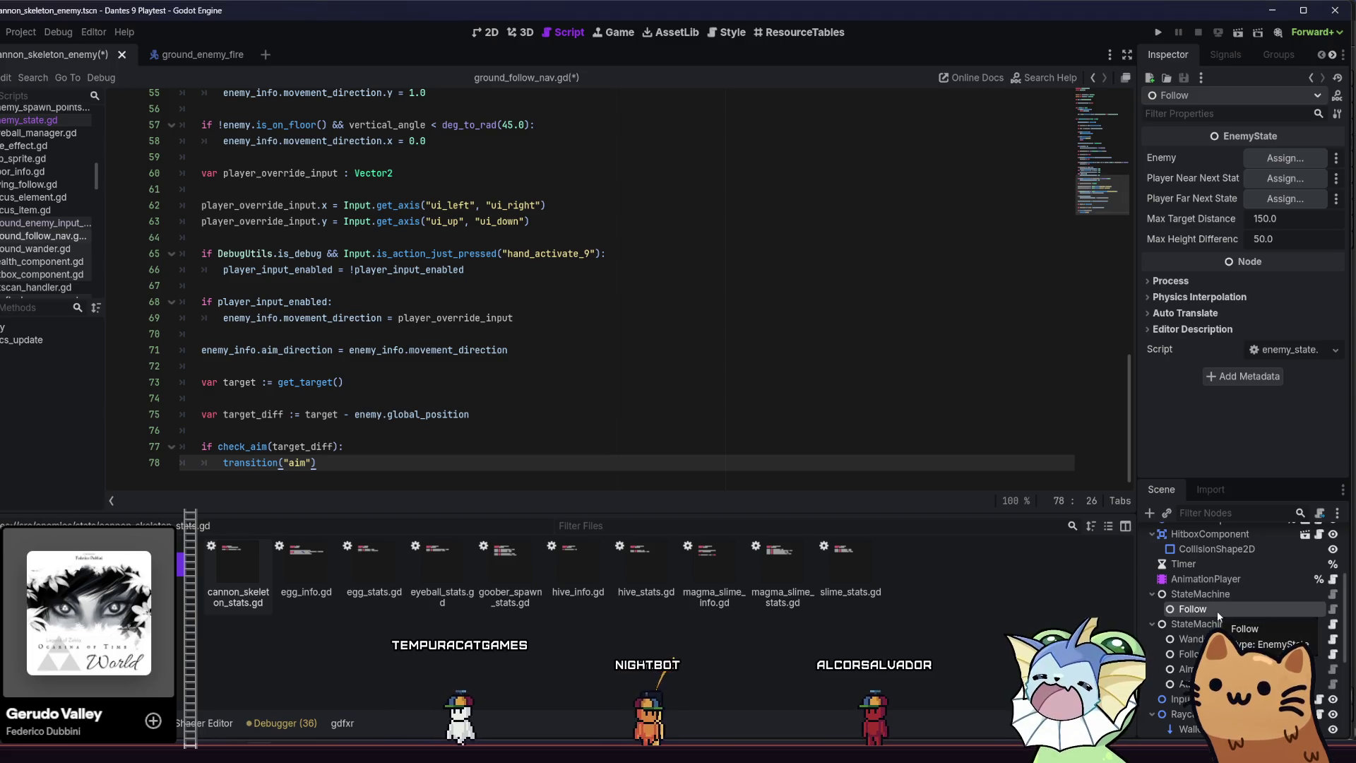
# Add a second EnemyState child under StateMachine and name it Wander.
pyautogui.click(1250, 596)
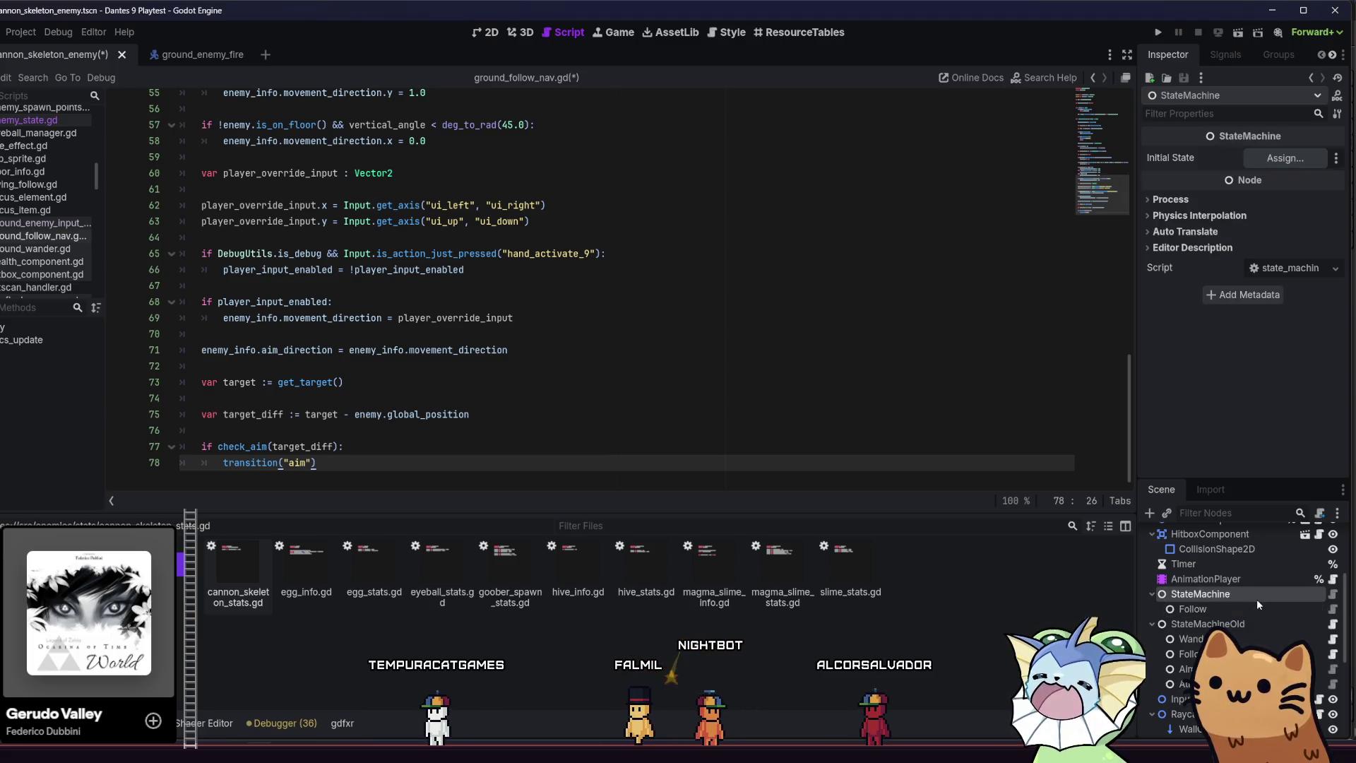
pyautogui.click(1150, 515)
pyautogui.click(489, 336)
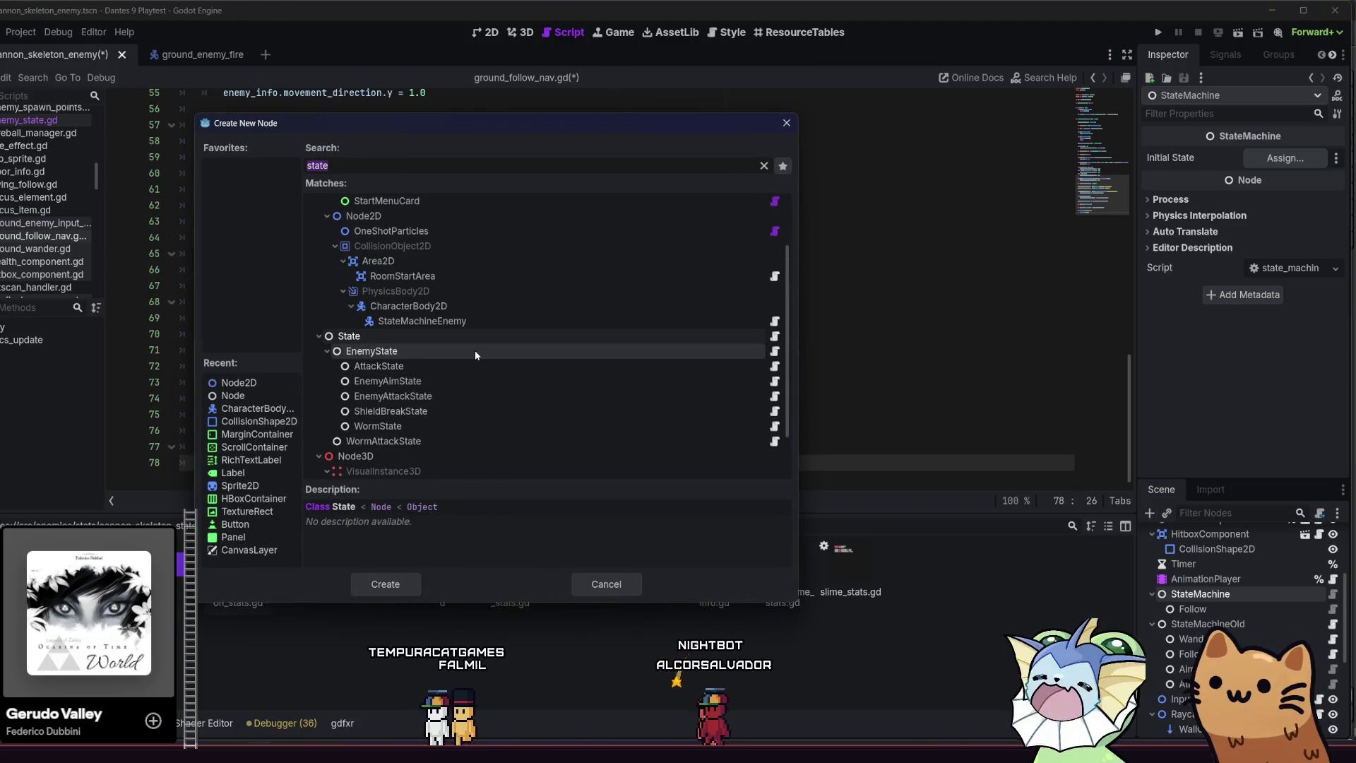
pyautogui.doubleClick(474, 350)
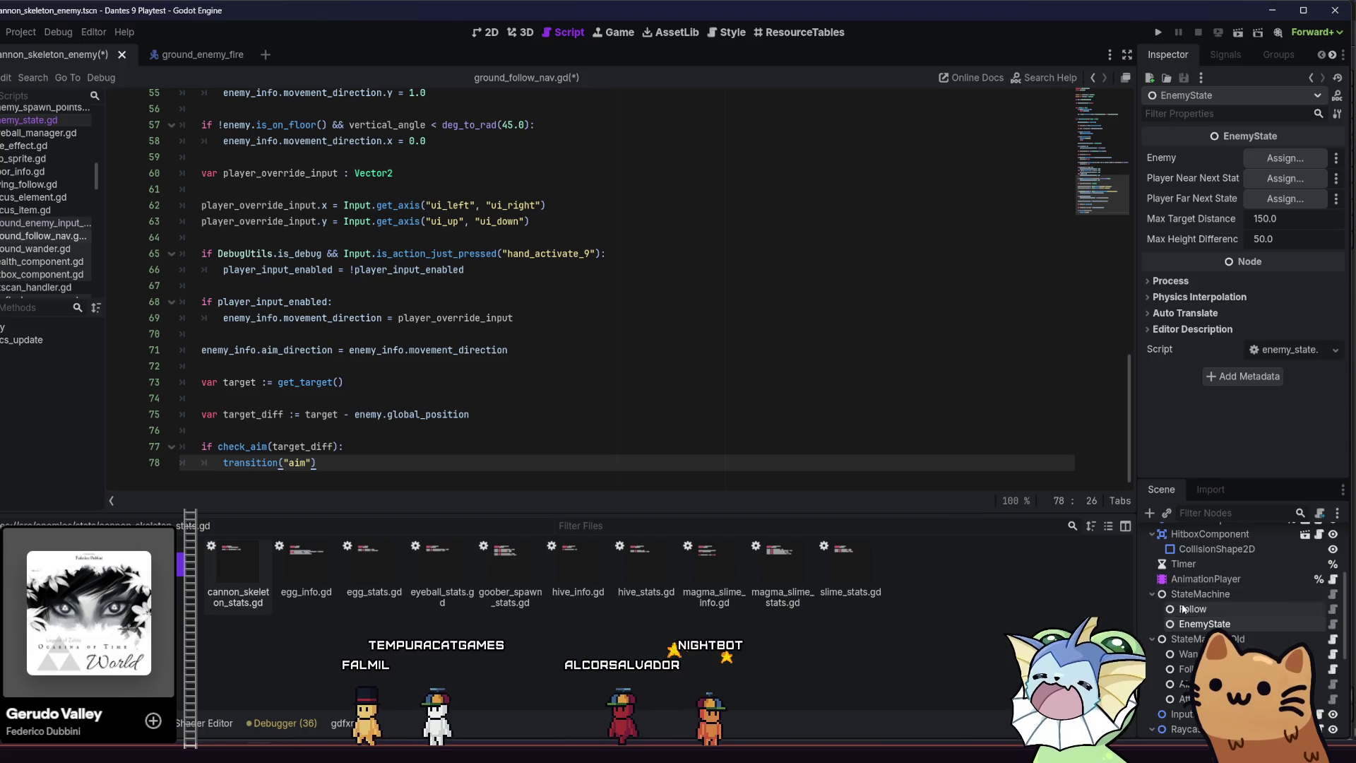
pyautogui.doubleClick(1203, 624)
pyautogui.write('Wande')
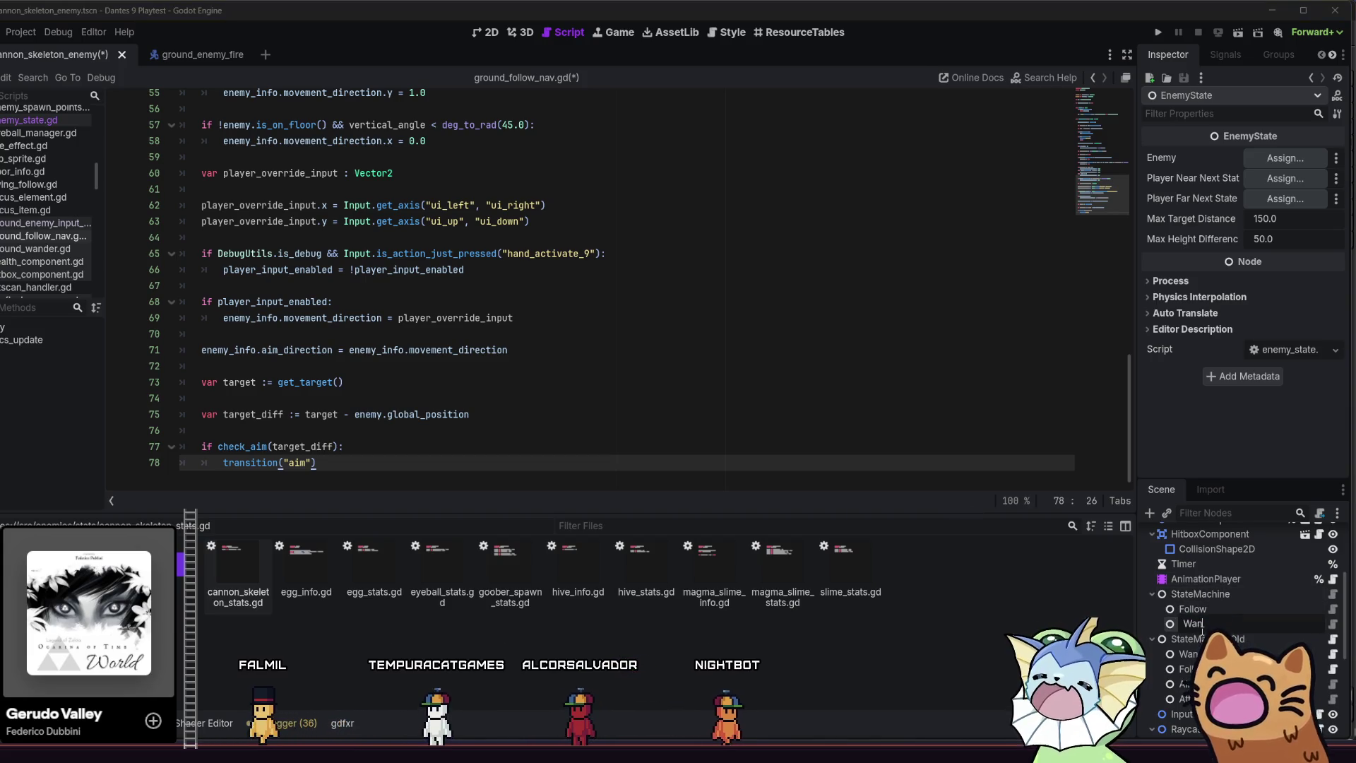
pyautogui.write('r')
pyautogui.press('Return')
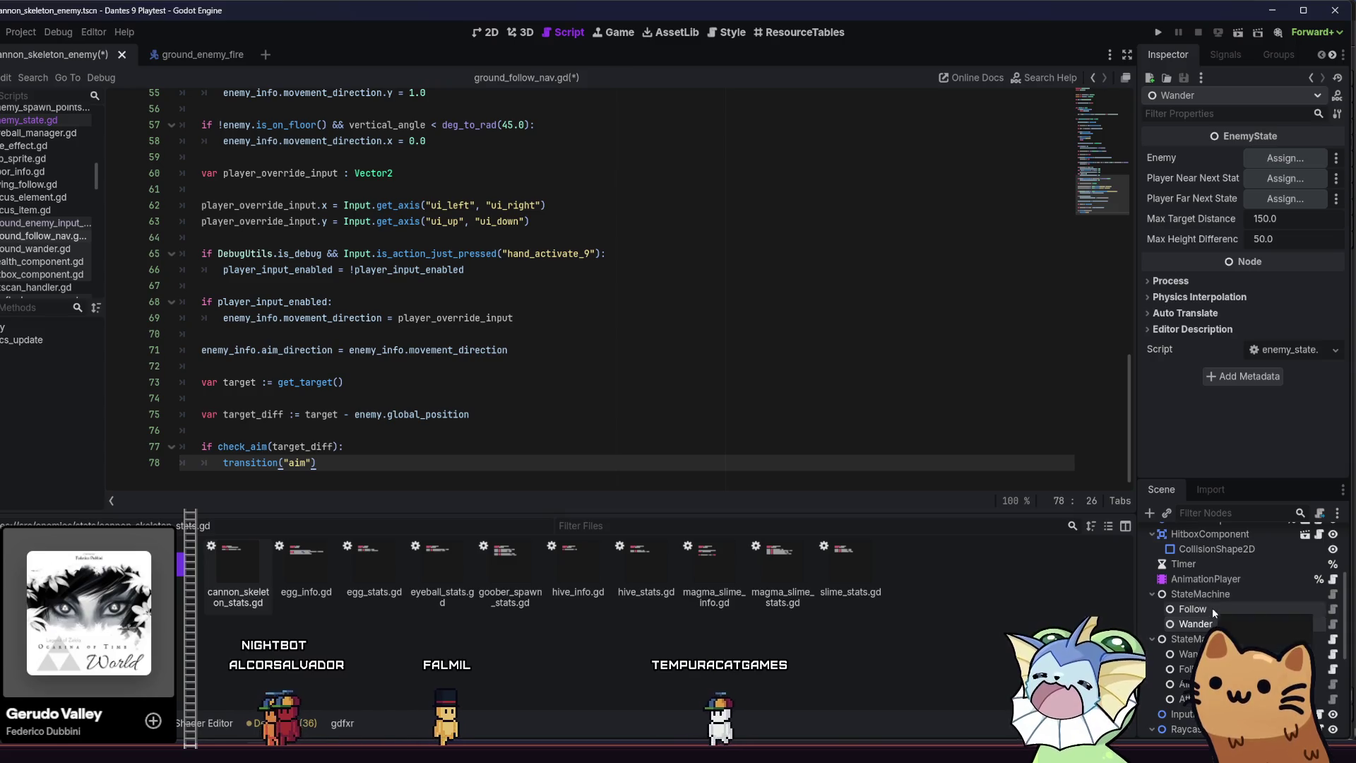
# Cancel the Create New Node dialog and open enemy_aim_state.gd from the aim state node.
pyautogui.click(1149, 510)
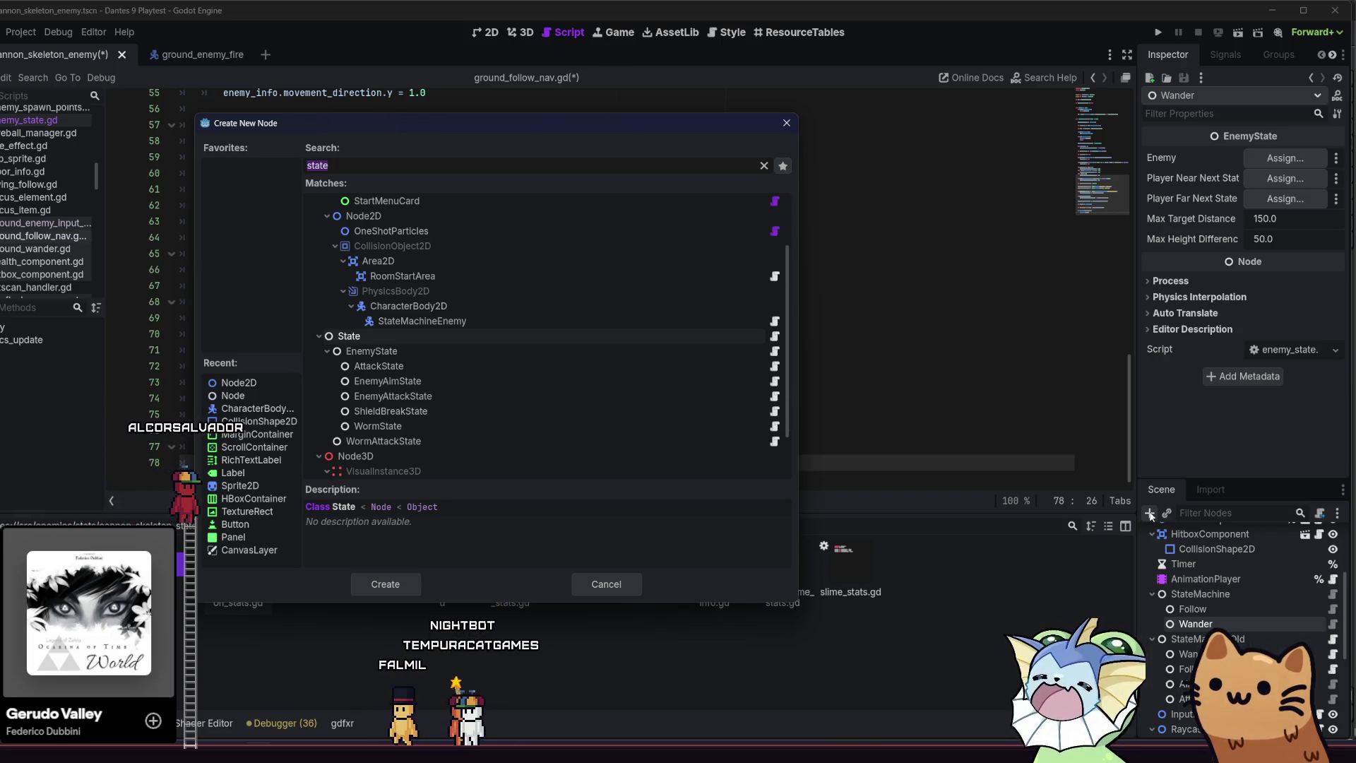
pyautogui.click(606, 584)
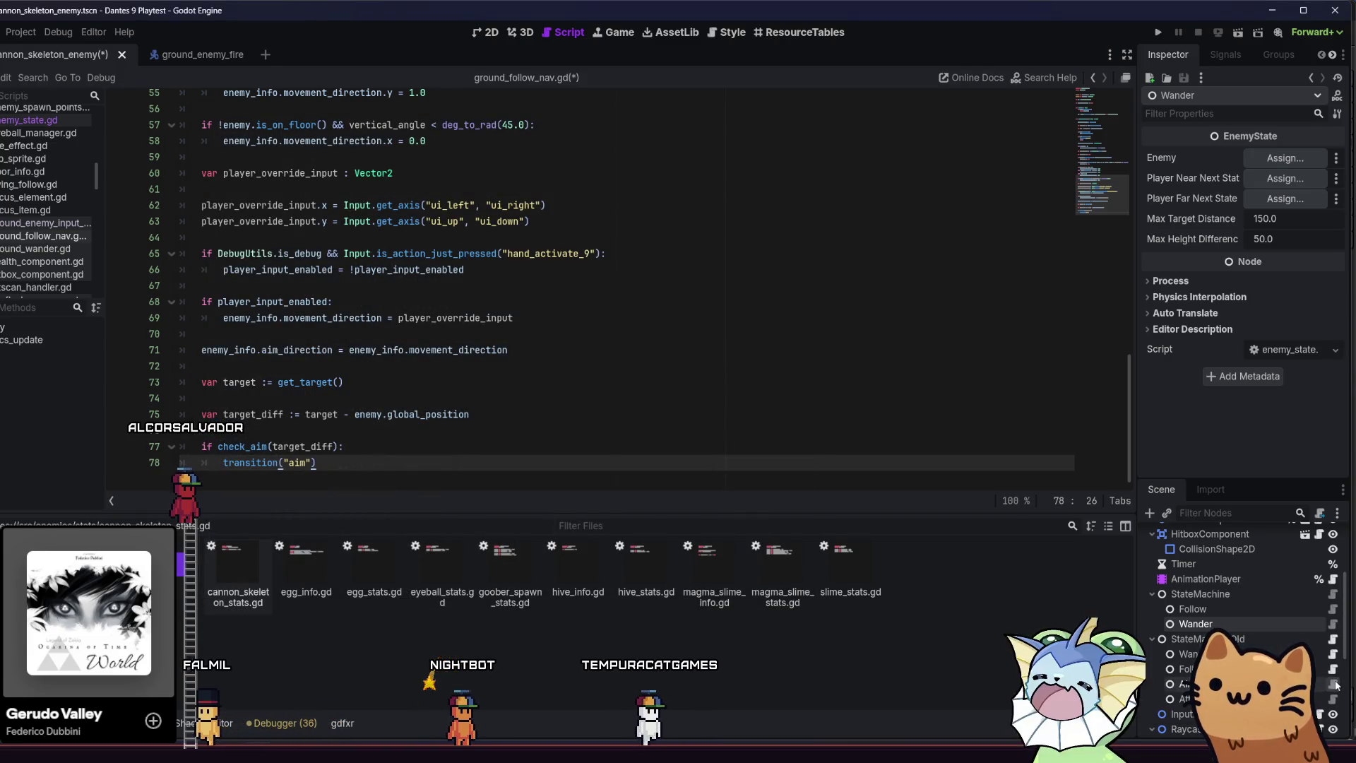
pyautogui.click(1334, 684)
# Read through enemy_aim_state.gd, then run the project to test the enemy.
pyautogui.scroll(15, 741, 389)
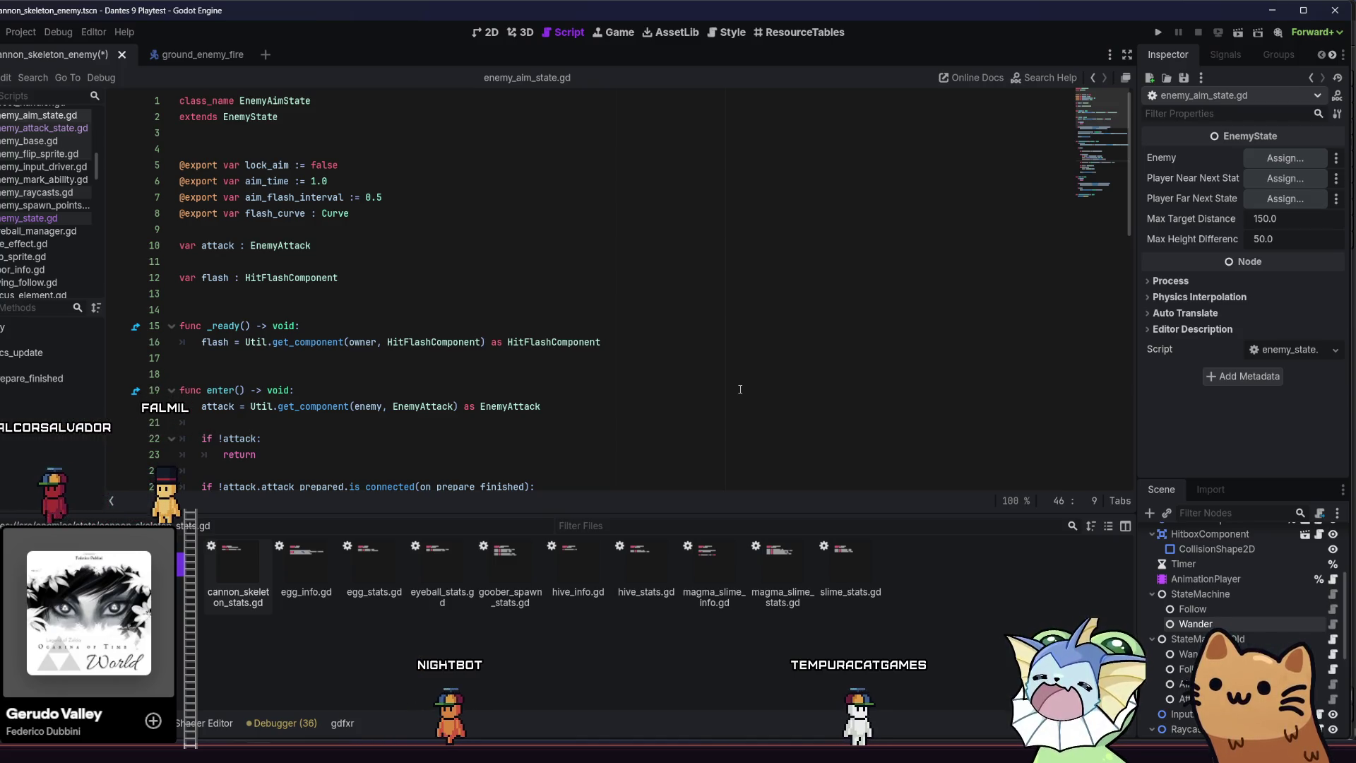
pyautogui.scroll(-5, 740, 389)
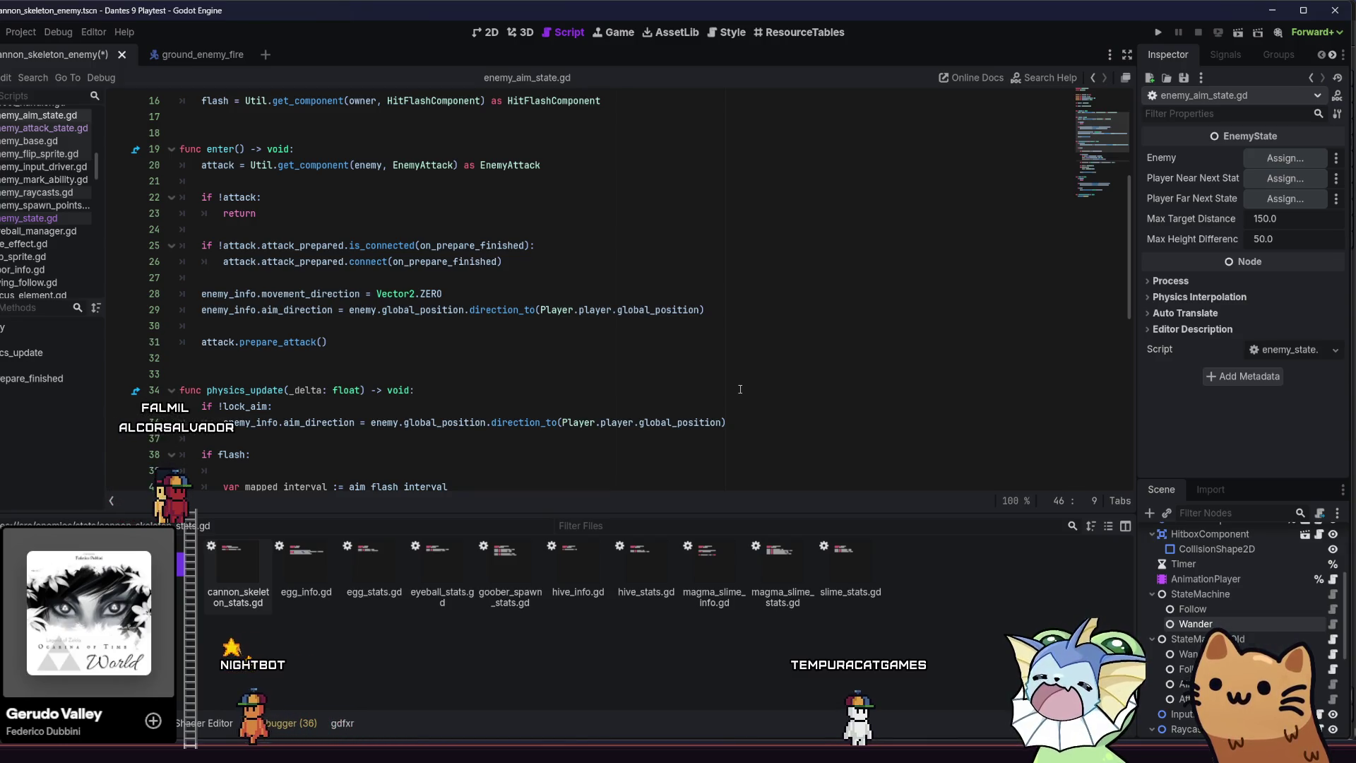
pyautogui.scroll(-2, 740, 389)
pyautogui.scroll(-5, 740, 389)
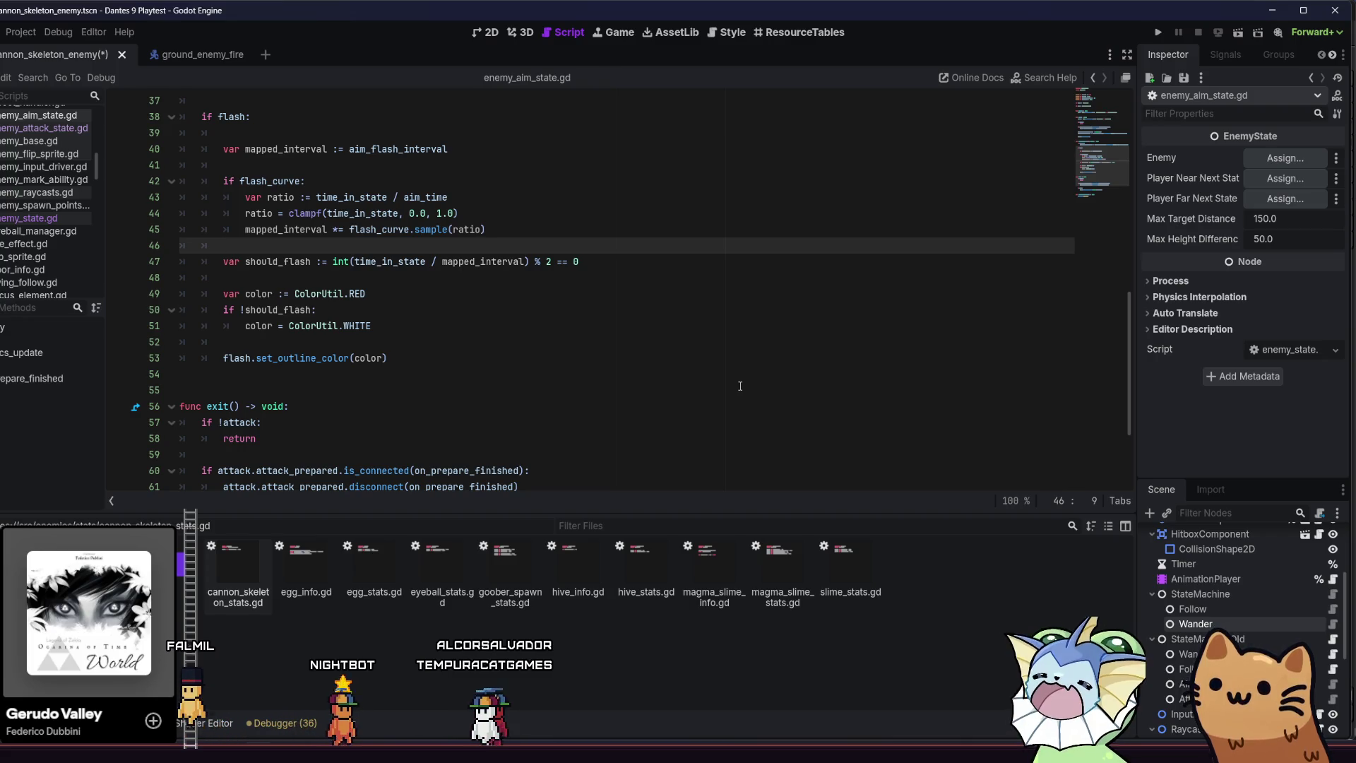
pyautogui.click(1155, 34)
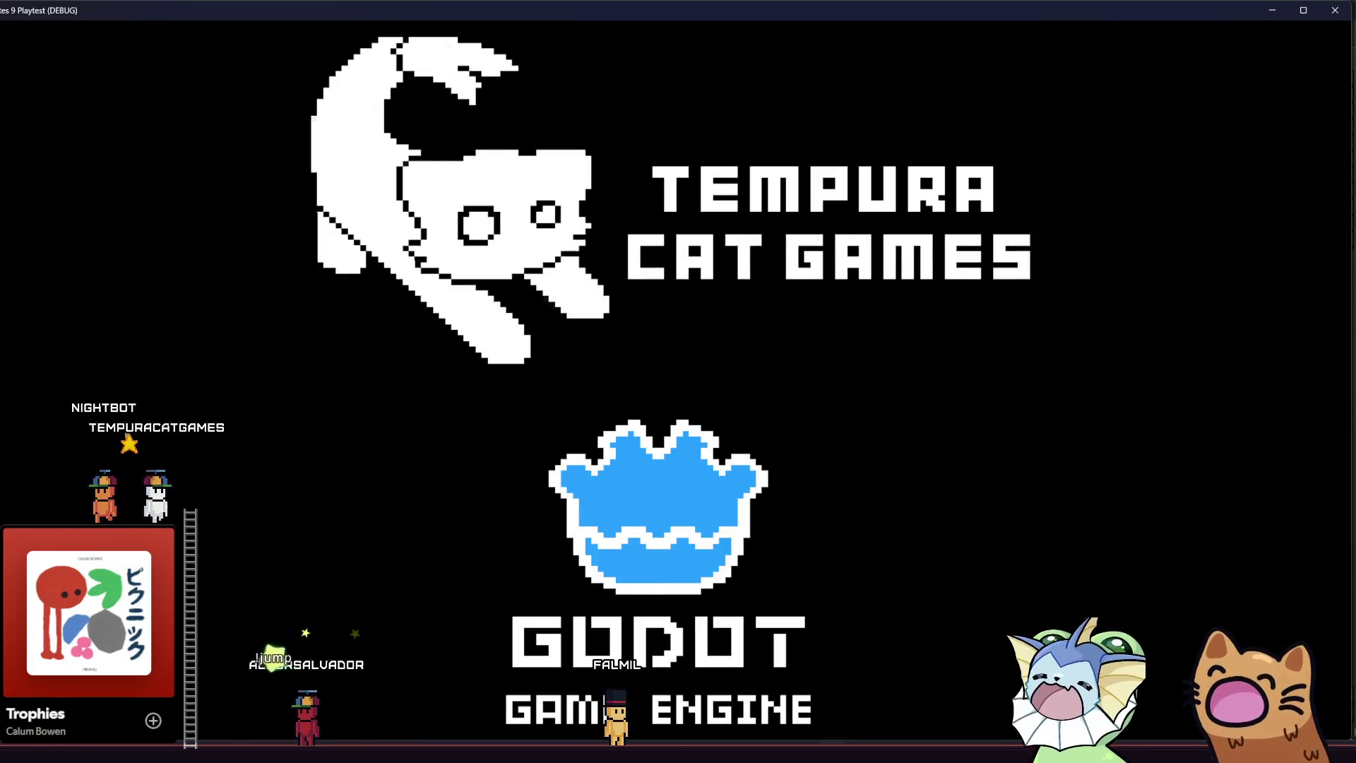
# Return to the editor and stop the running playtest.
pyautogui.hotkey('alt', 'Tab')
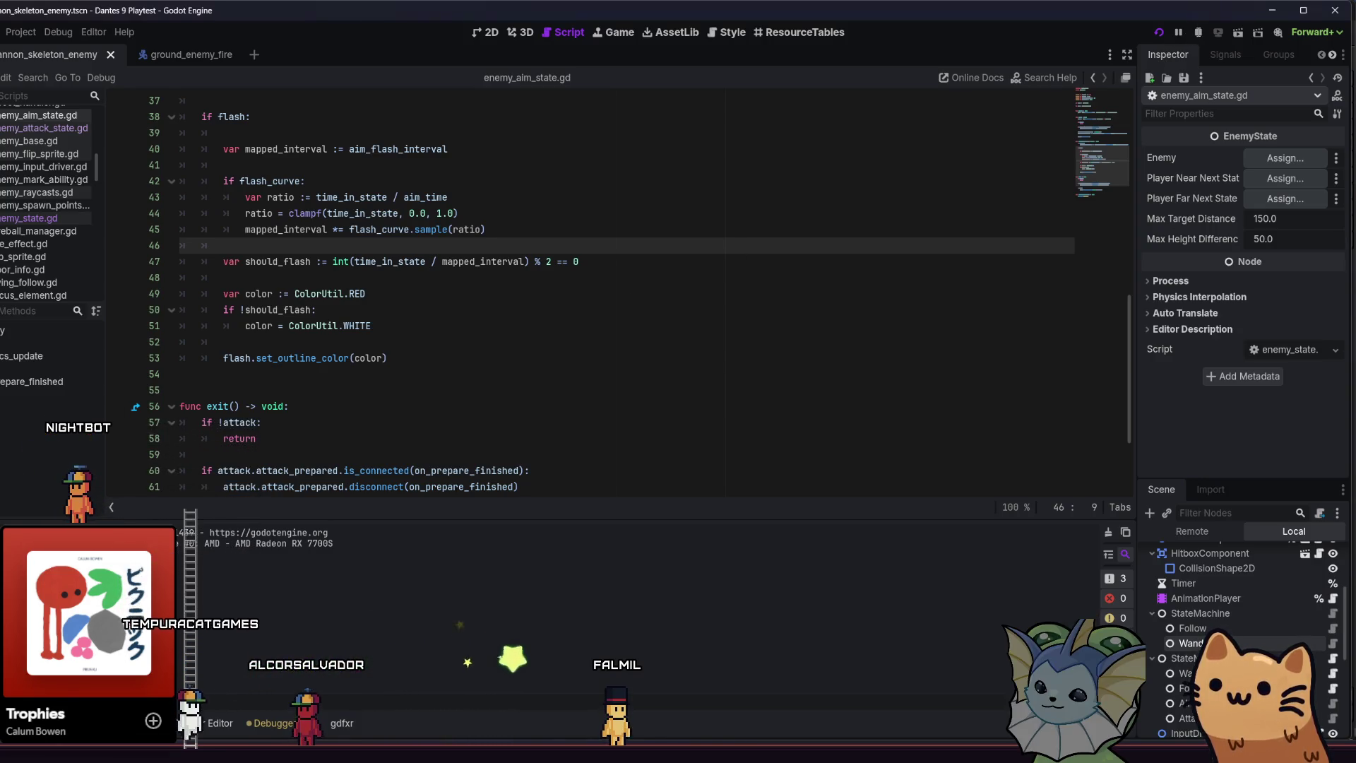
pyautogui.click(1199, 37)
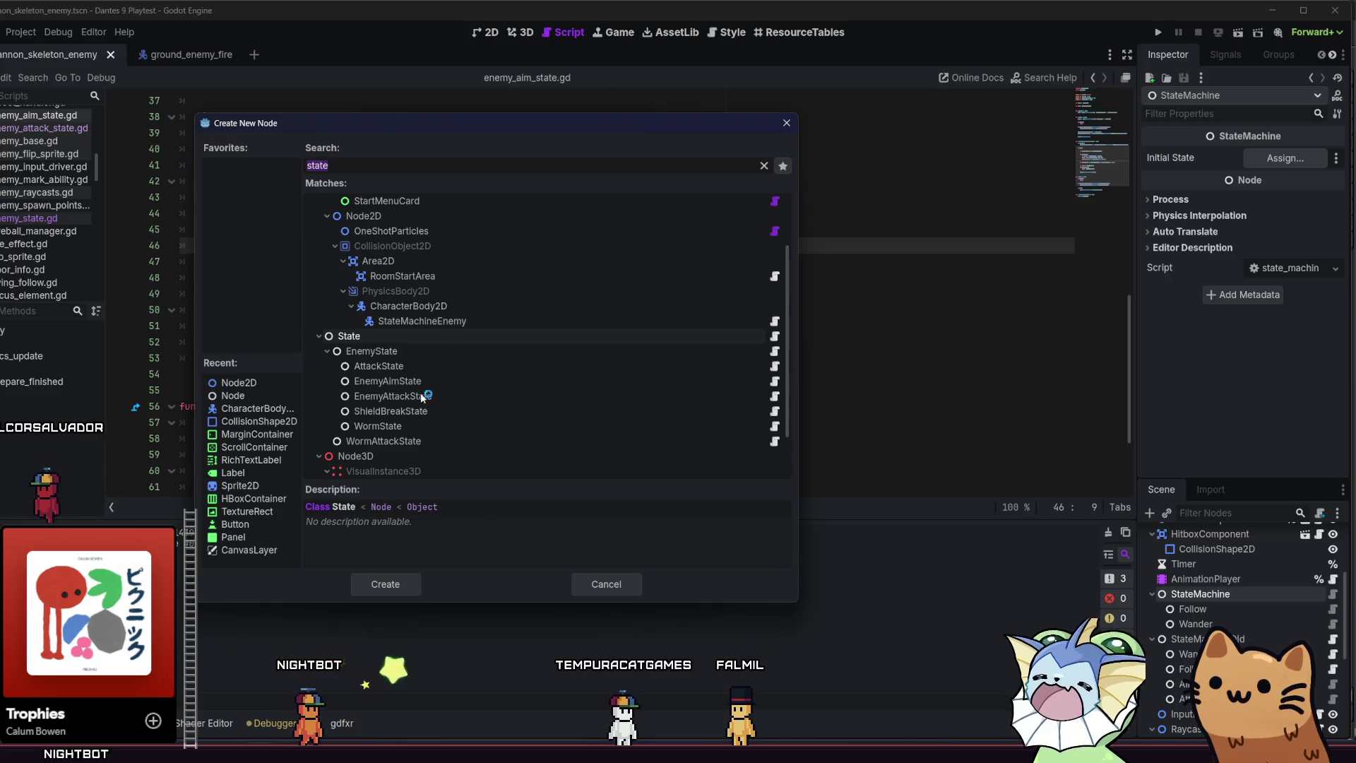
# Add an EnemyAttackState node under the StateMachine and view its script.
pyautogui.click(425, 397)
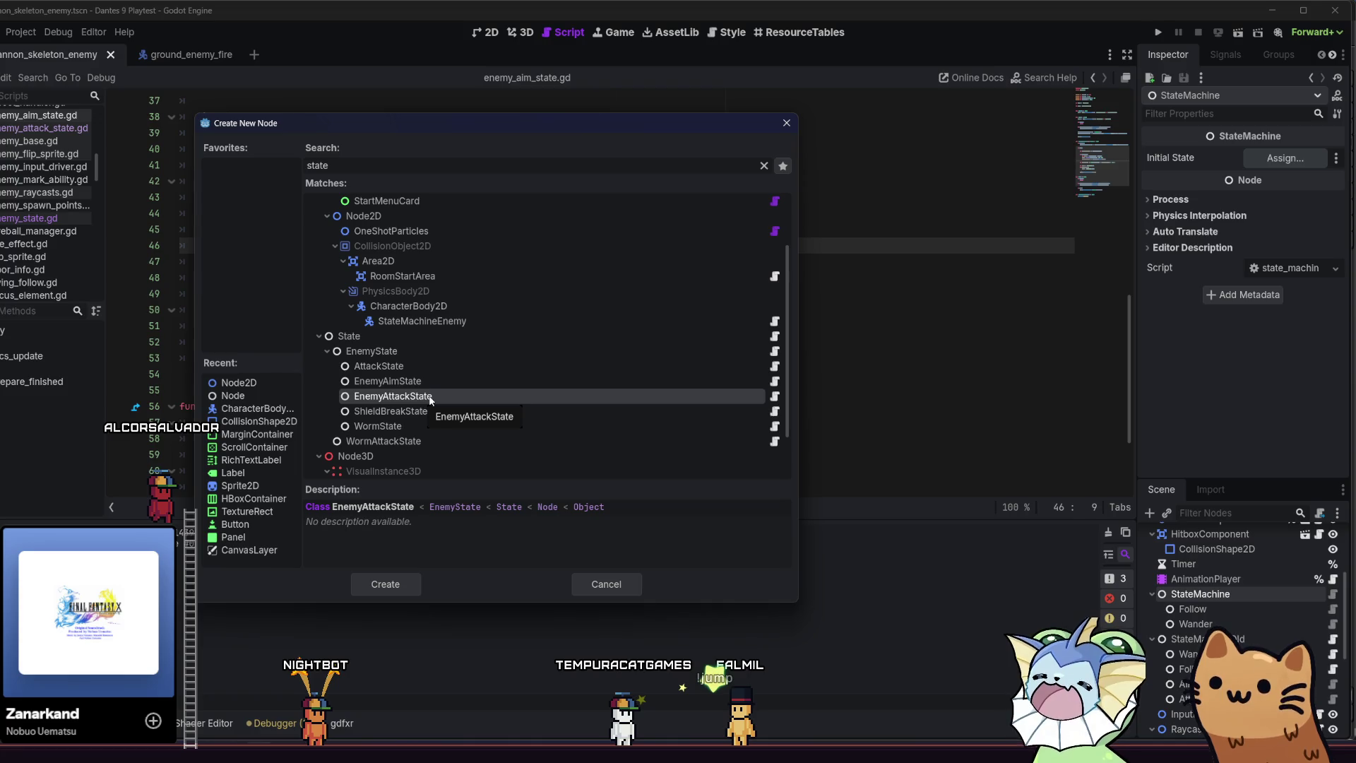
pyautogui.doubleClick(429, 397)
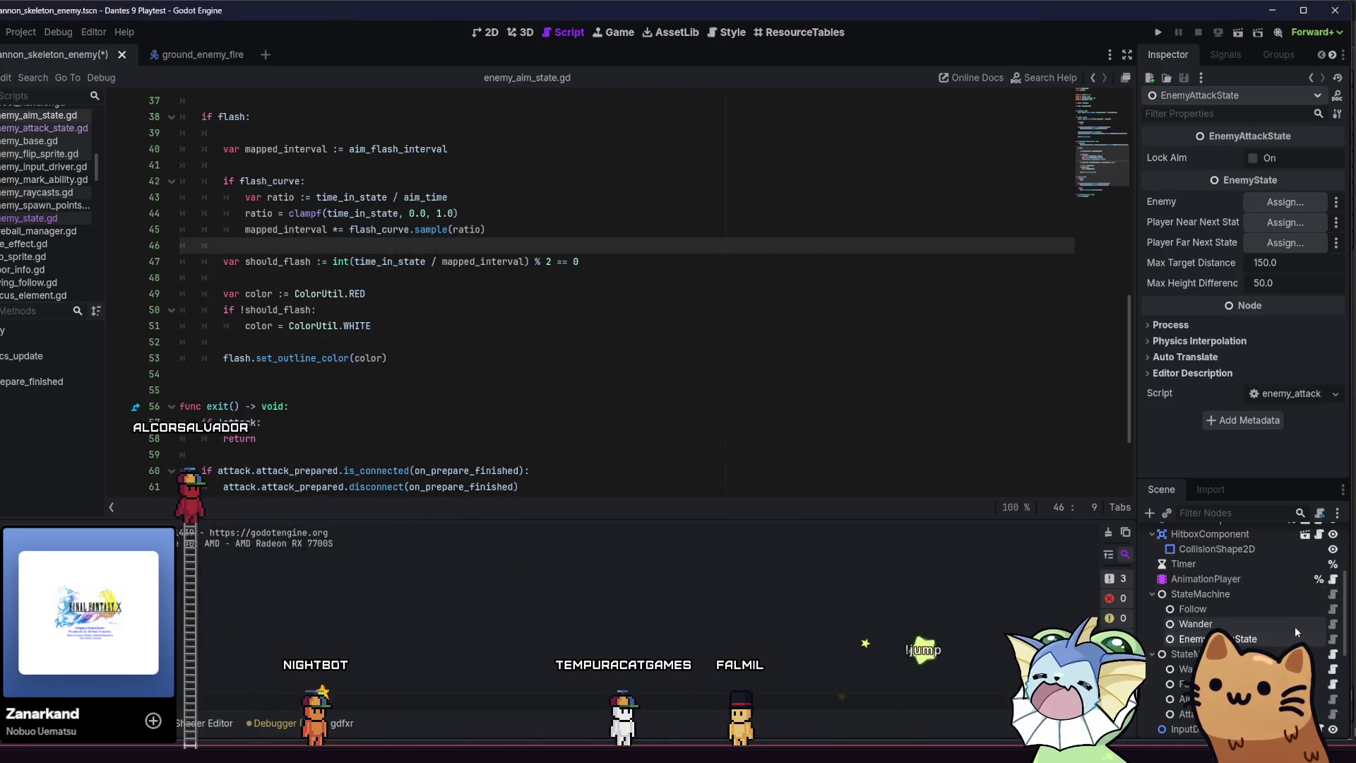
pyautogui.click(1332, 639)
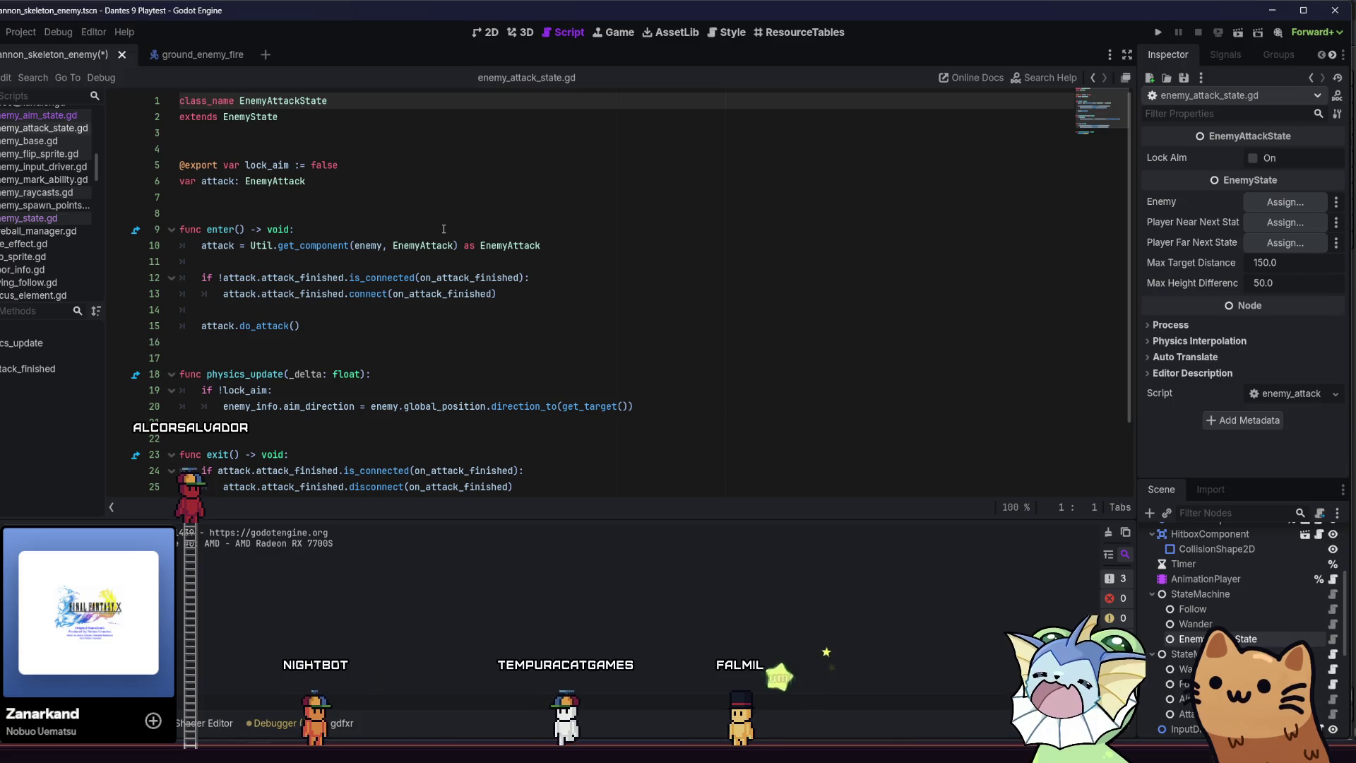
pyautogui.scroll(-2, 444, 229)
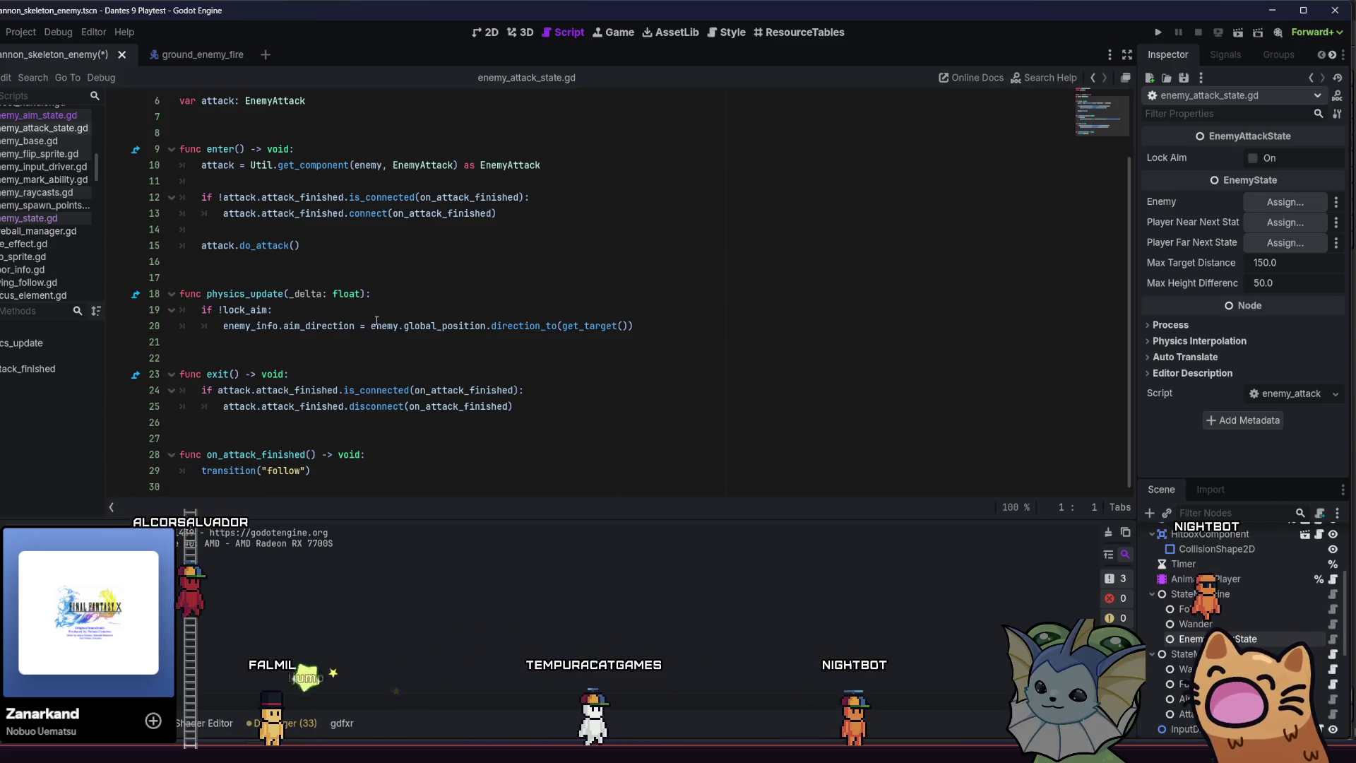
# Change the EnemyAttackState node's type to EnemyState and return to ground_follow_nav.gd.
pyautogui.moveTo(376, 333)
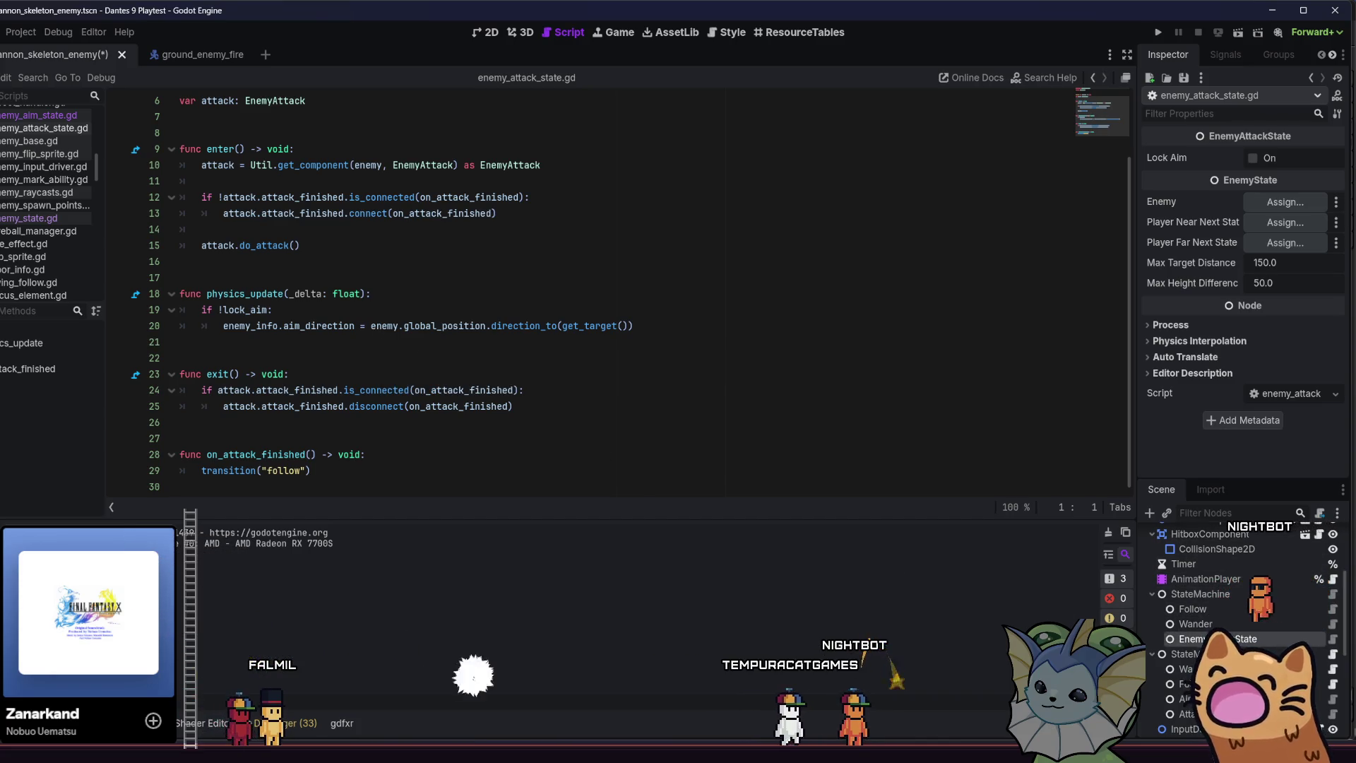
pyautogui.rightClick(1250, 619)
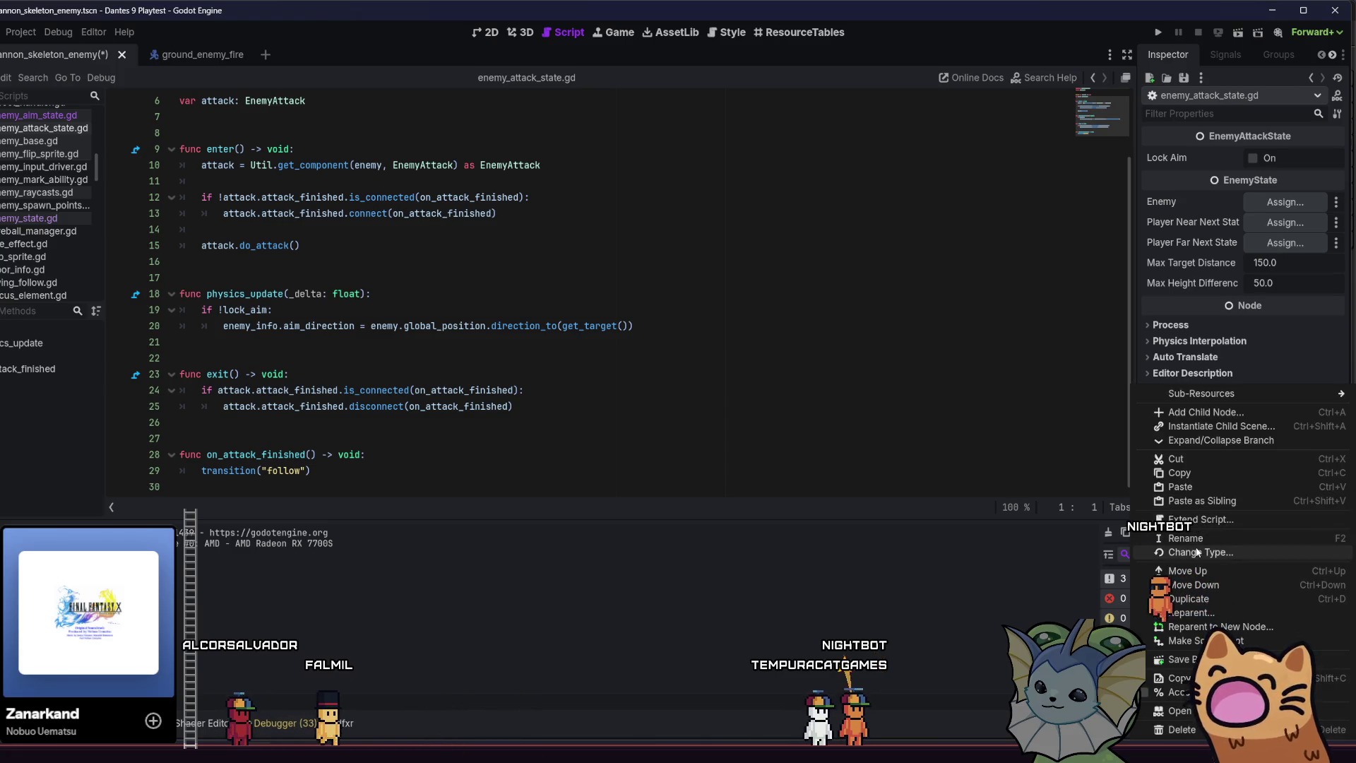
pyautogui.click(1201, 552)
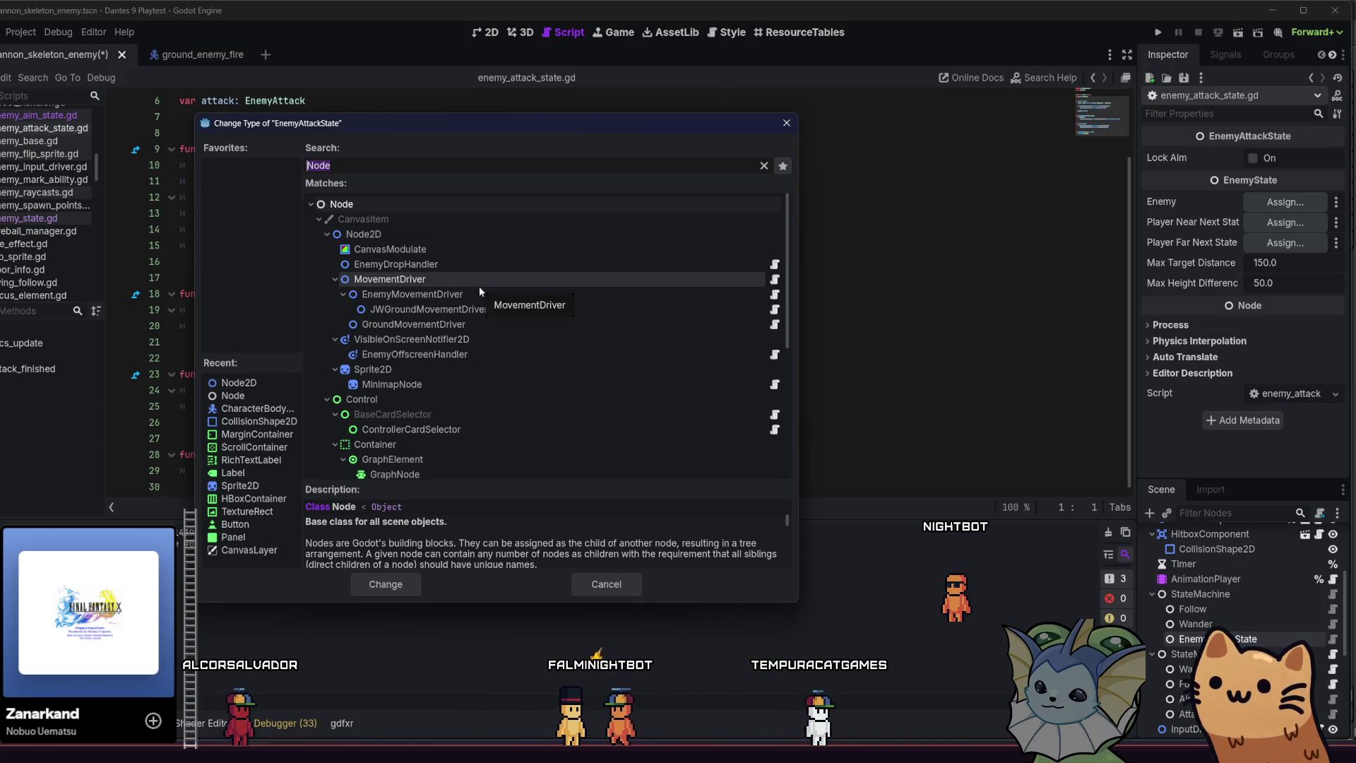
pyautogui.write('enemySta')
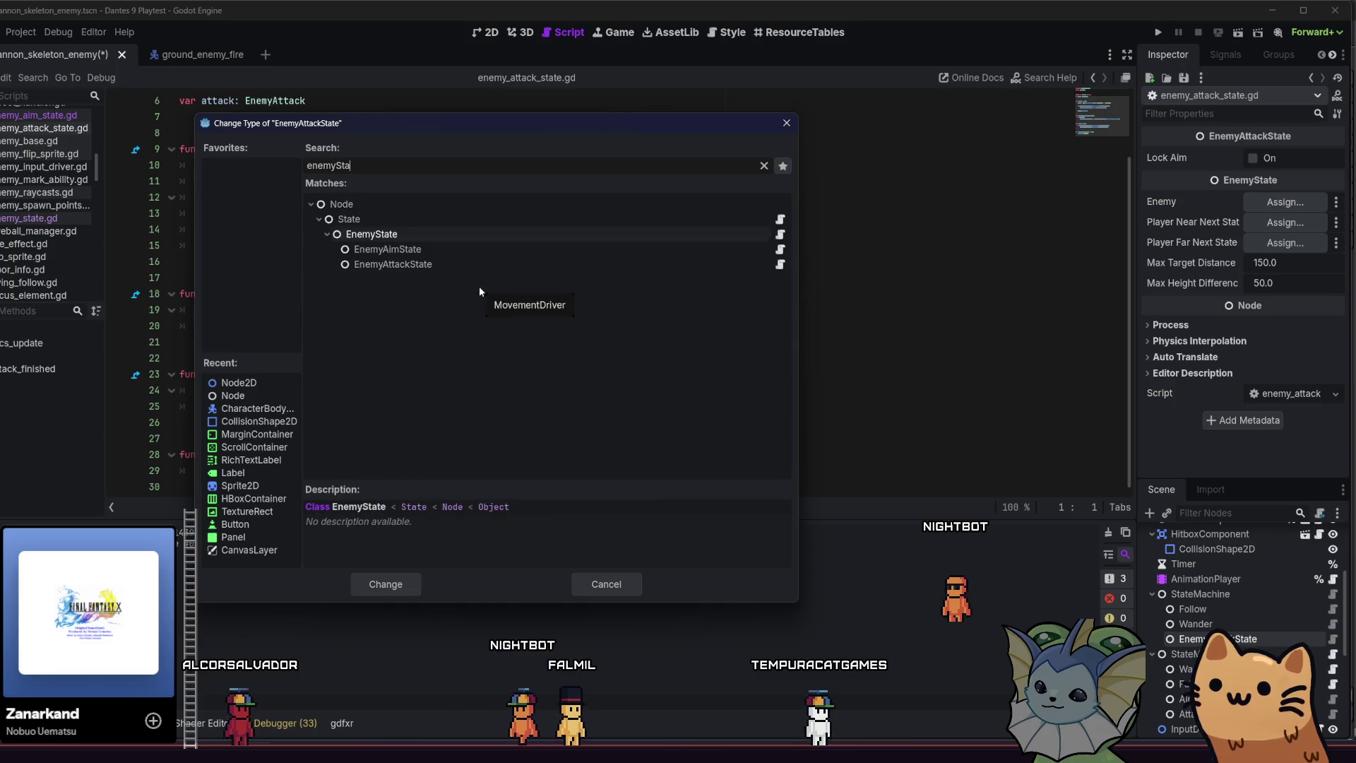
pyautogui.doubleClick(439, 235)
pyautogui.click(1190, 609)
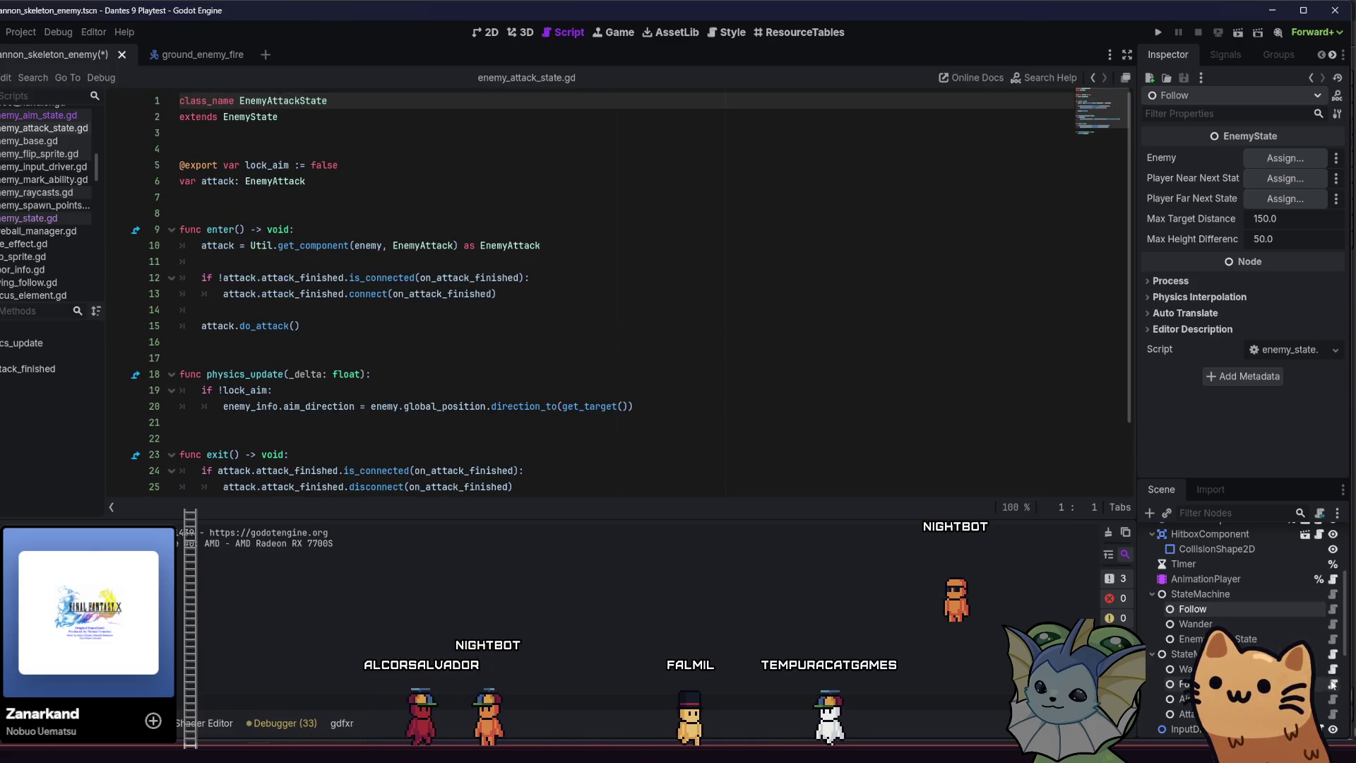
pyautogui.hotkey('alt', 'Left')
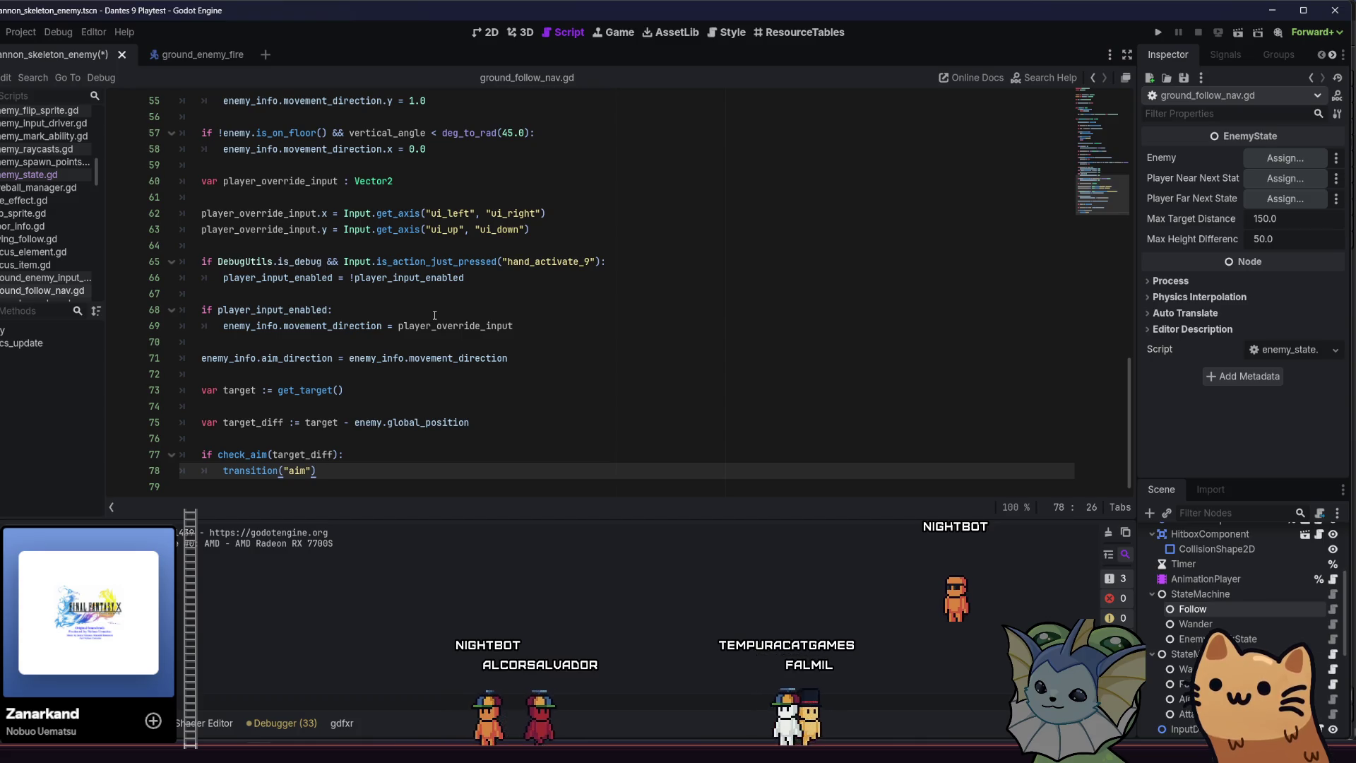
# Select the InputDriver node and open its script, ground_enemy_input_driver.gd.
pyautogui.scroll(14, 434, 315)
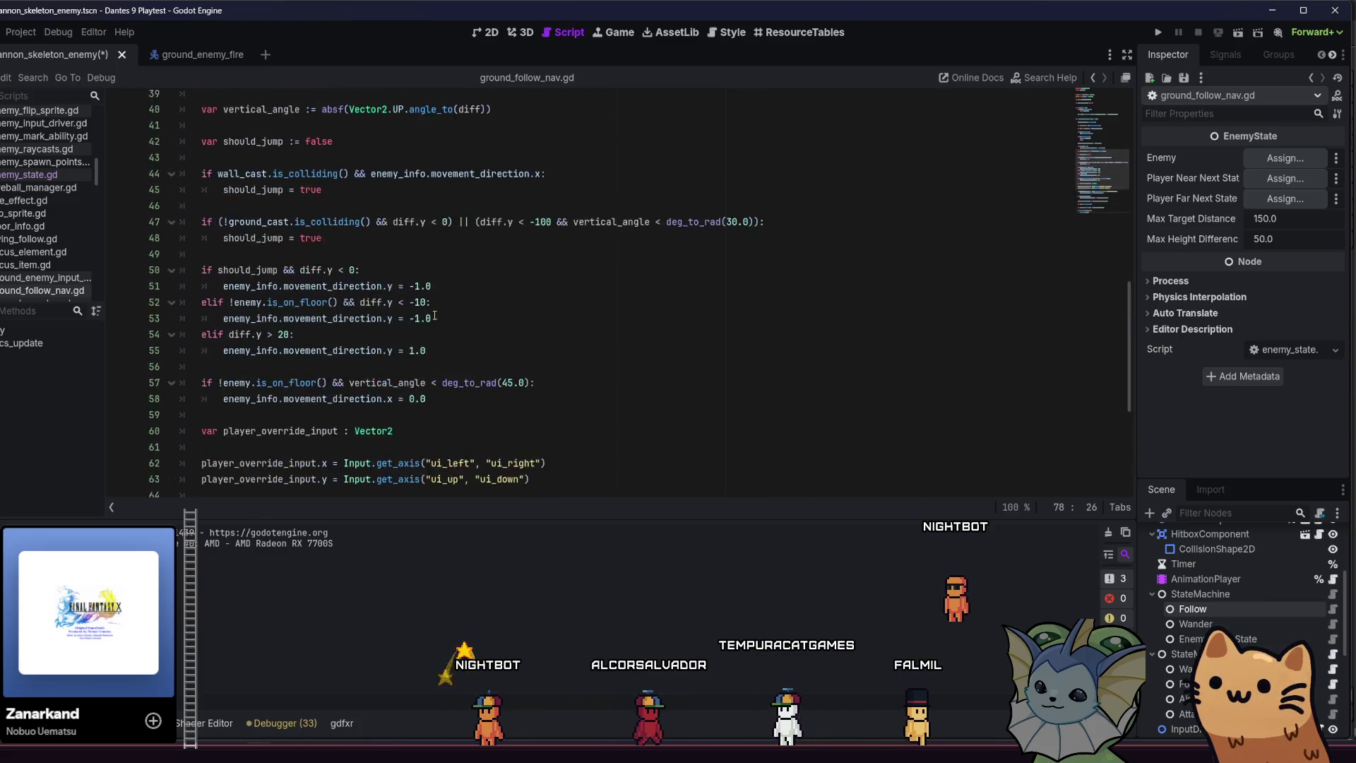
pyautogui.scroll(3, 443, 321)
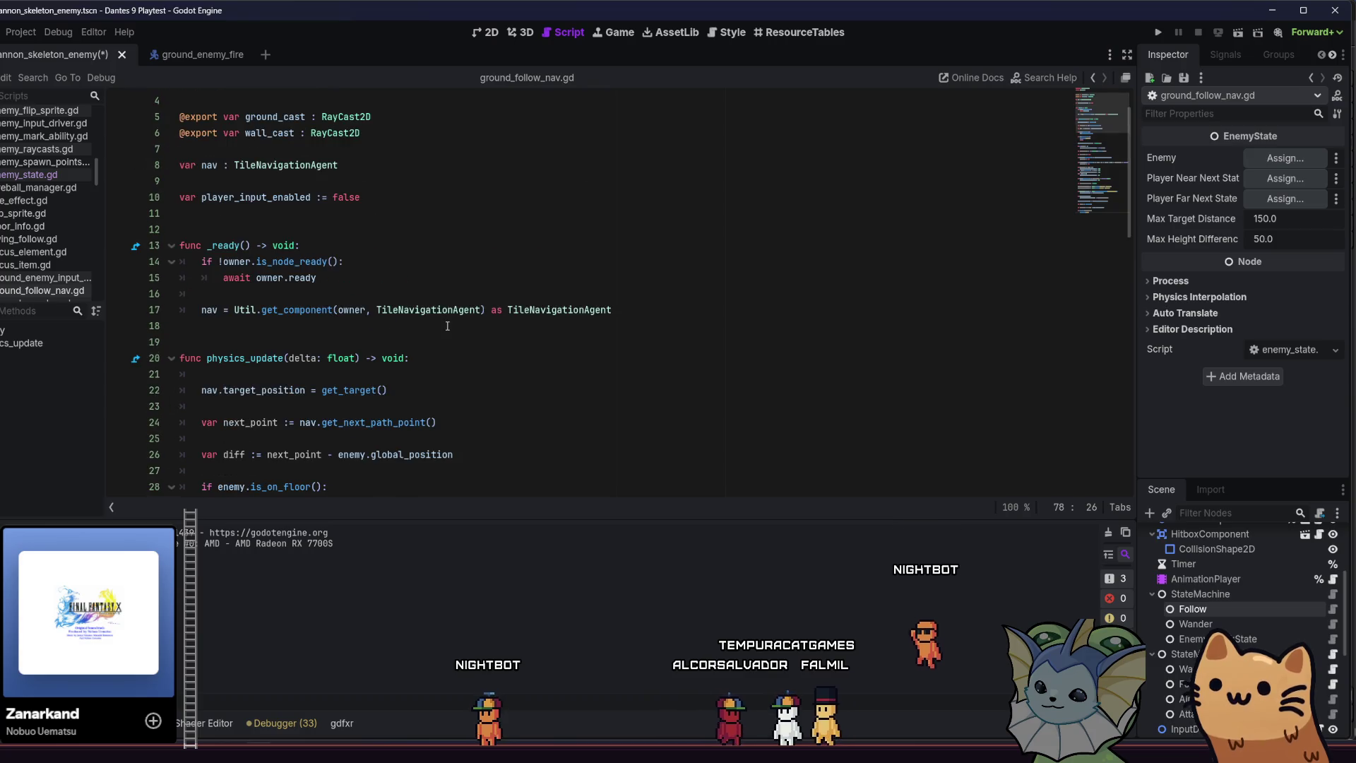
pyautogui.scroll(1, 1235, 566)
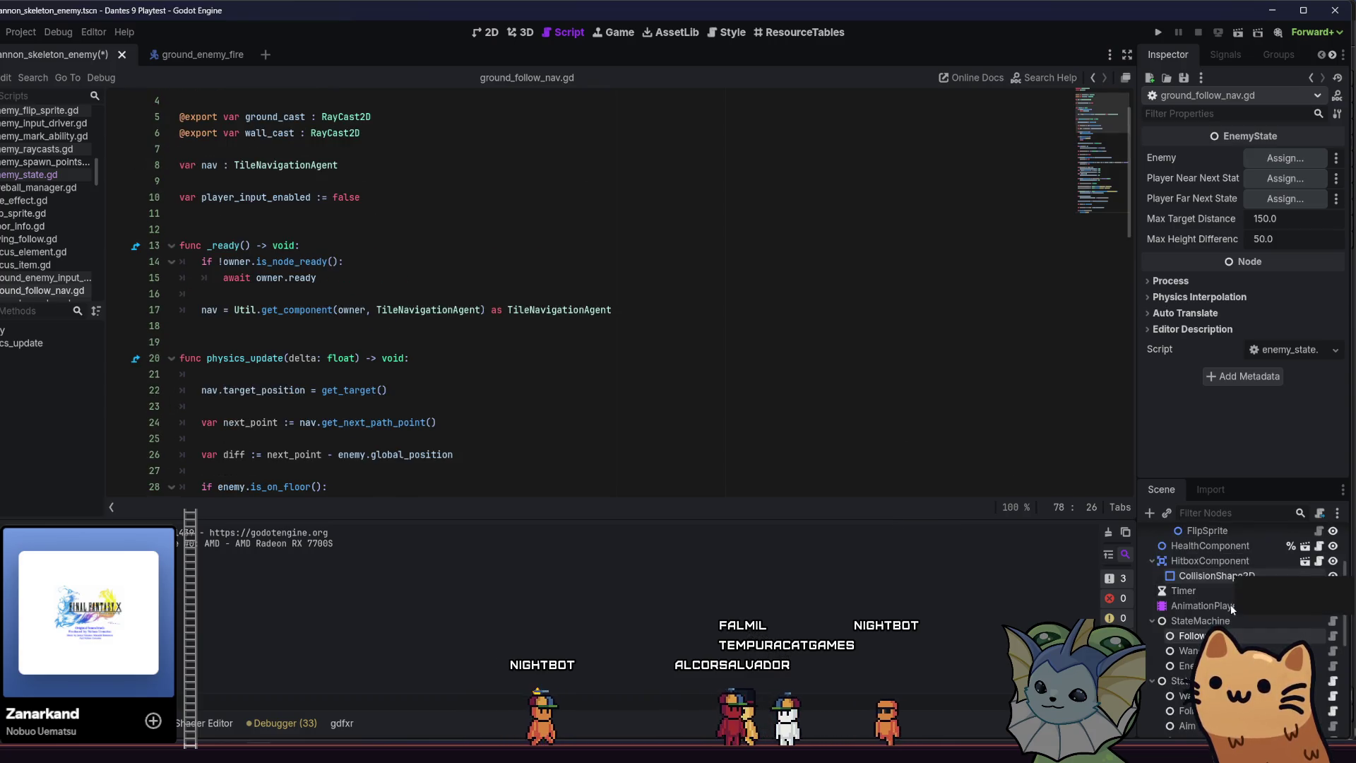
pyautogui.scroll(-3, 1230, 604)
pyautogui.click(1181, 676)
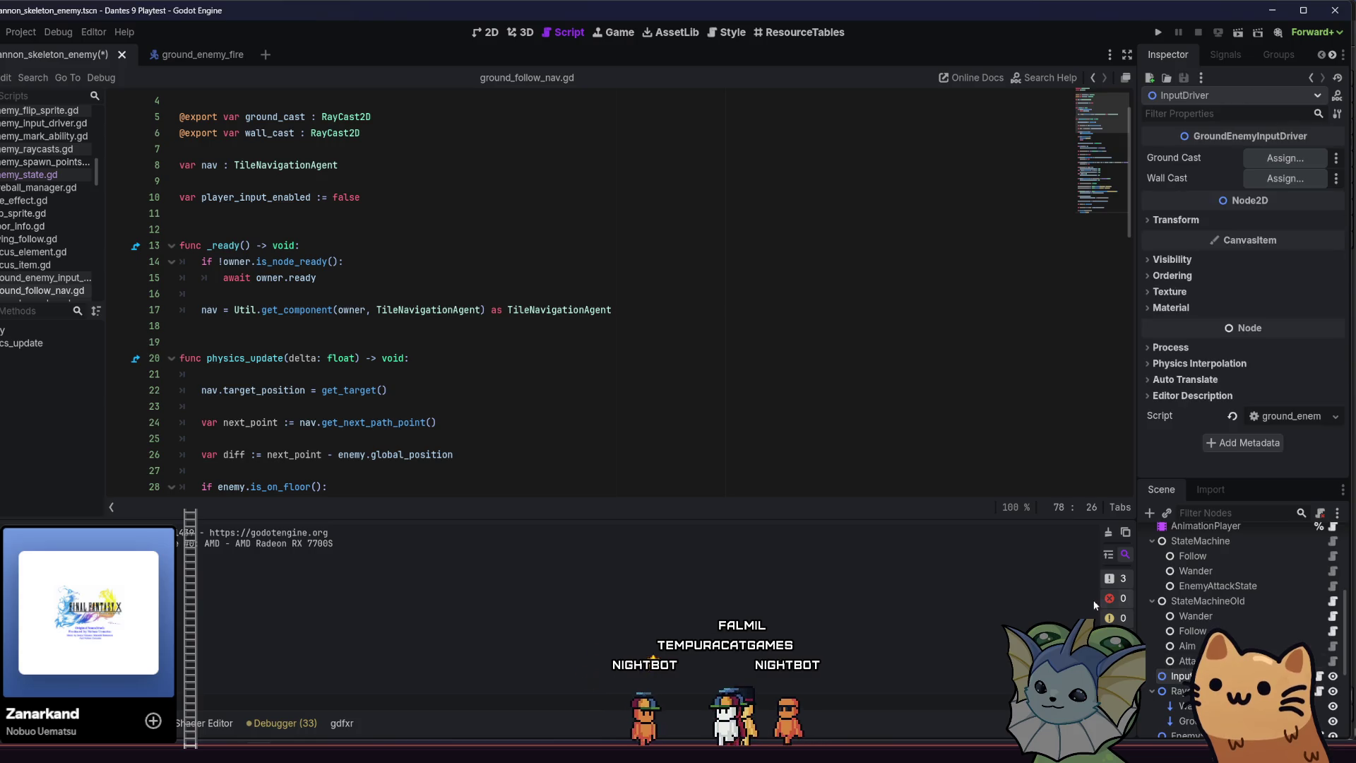
pyautogui.click(1319, 678)
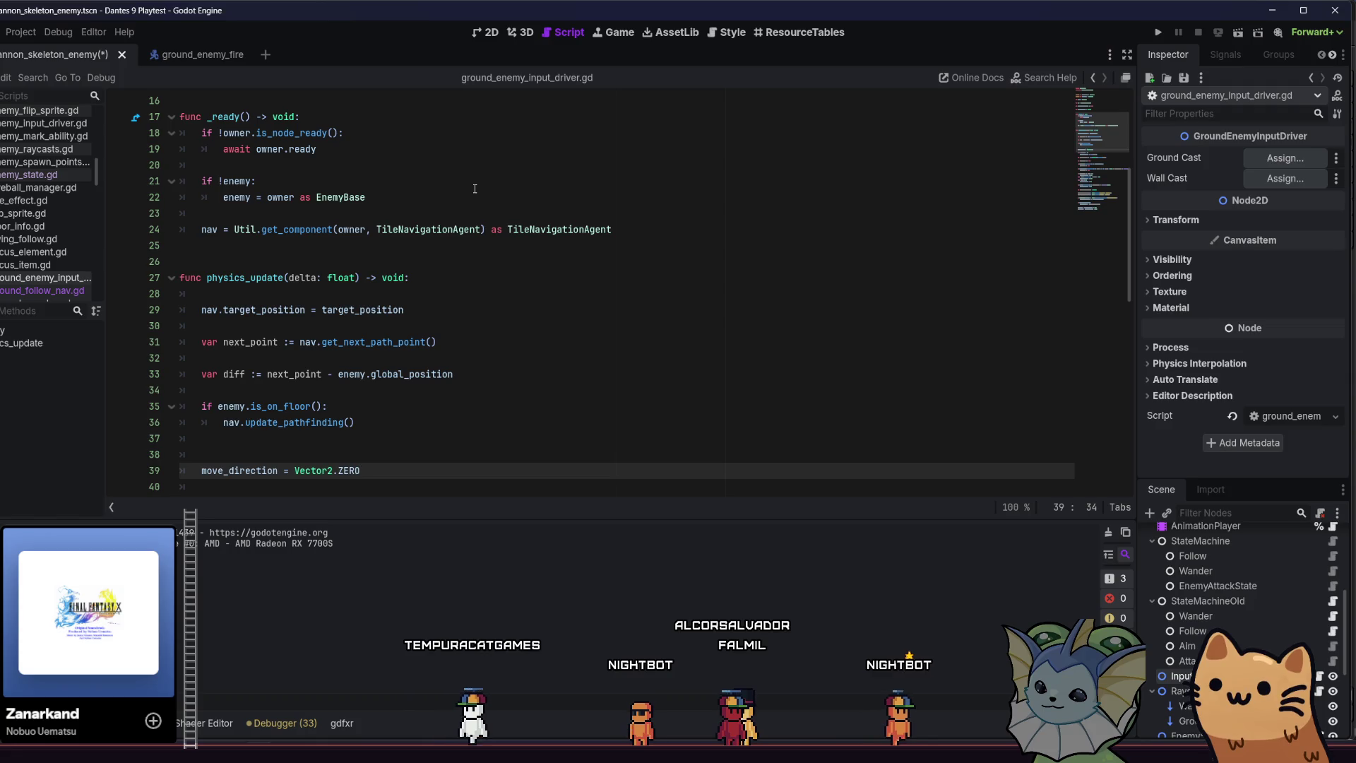
# Start a new line in _ready after the TileNavigationAgent nav lookup.
pyautogui.scroll(5, 475, 188)
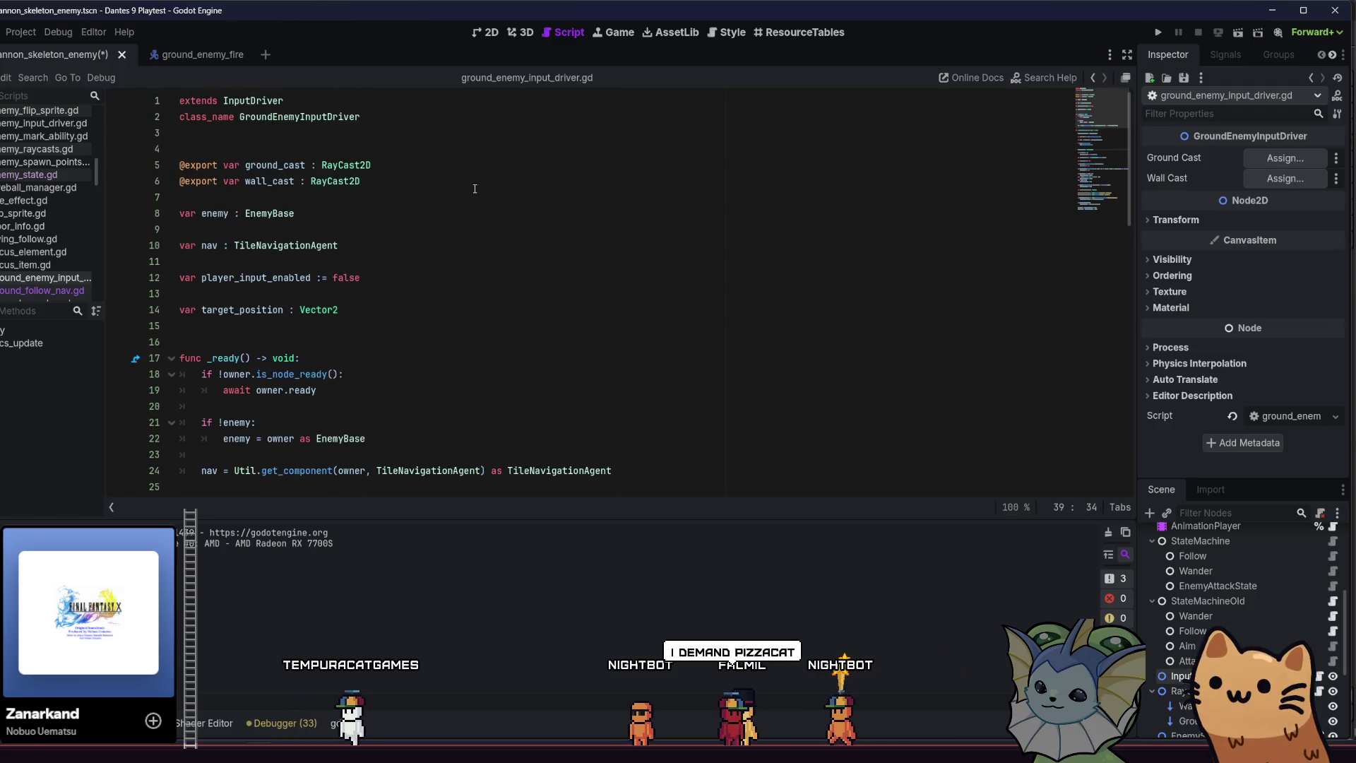
pyautogui.scroll(-5, 470, 189)
pyautogui.scroll(-4, 441, 215)
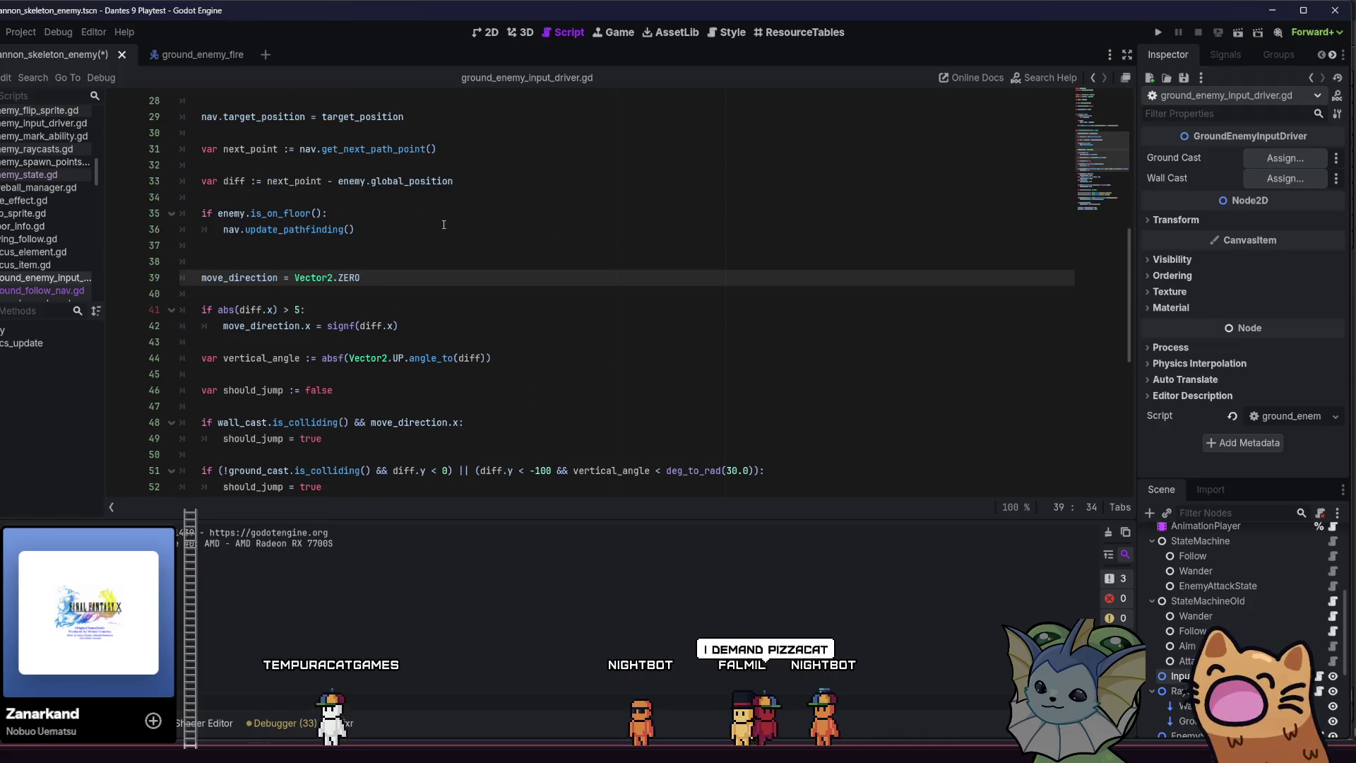
pyautogui.scroll(-6, 445, 233)
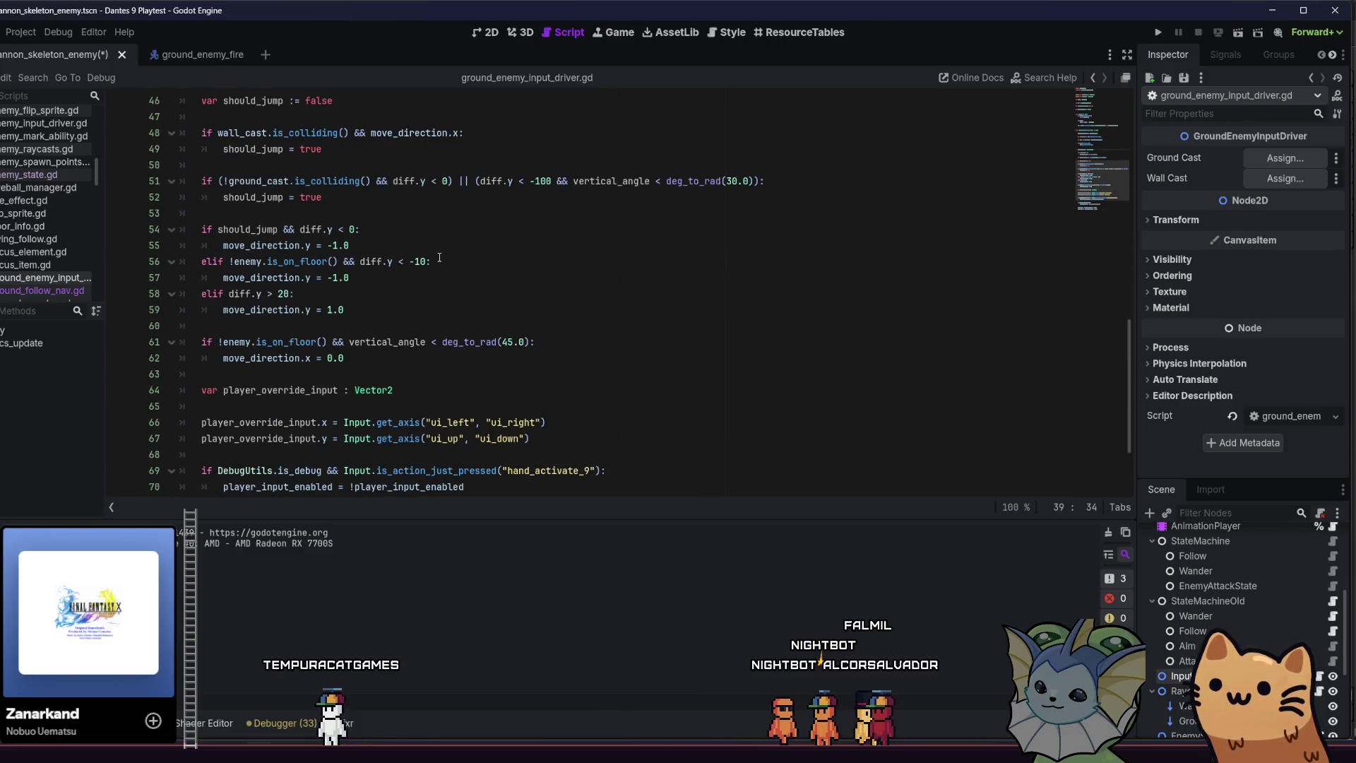
pyautogui.scroll(9, 440, 258)
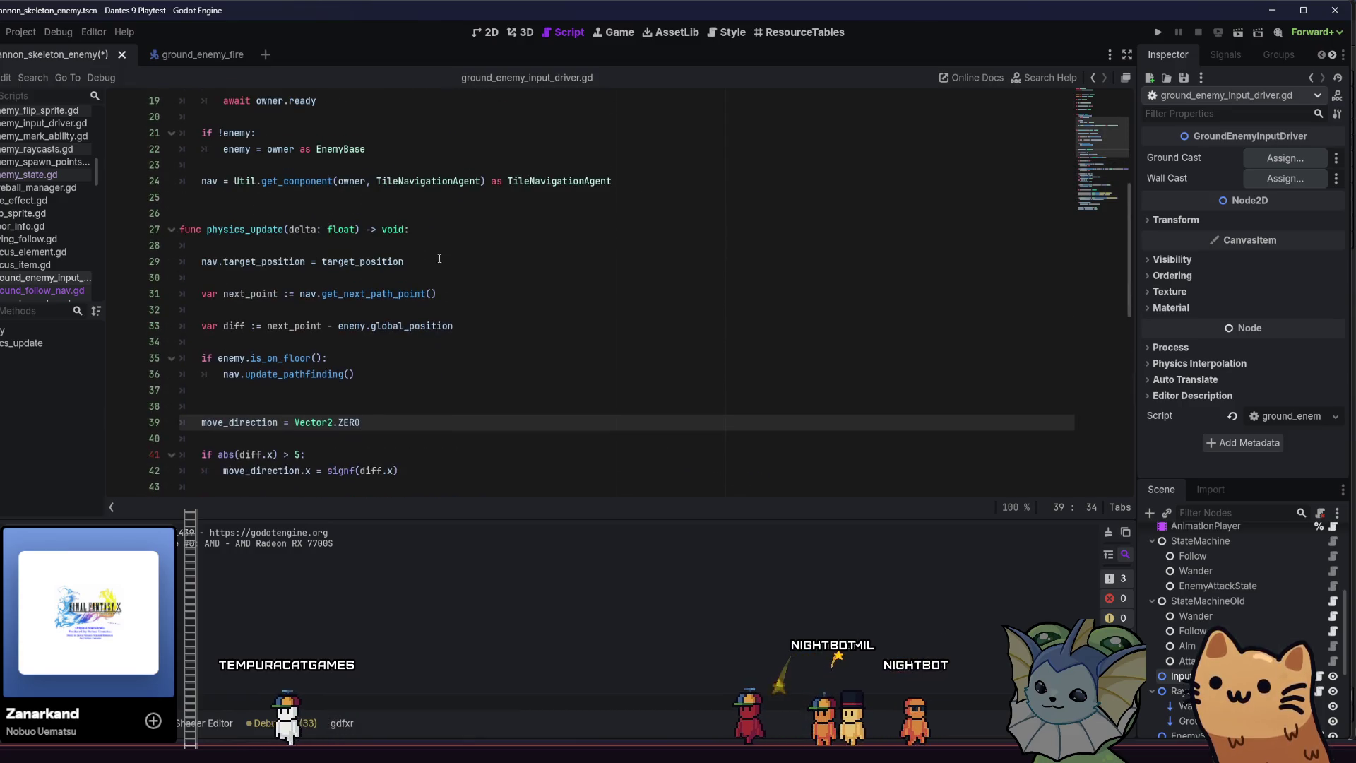
pyautogui.scroll(-6, 439, 258)
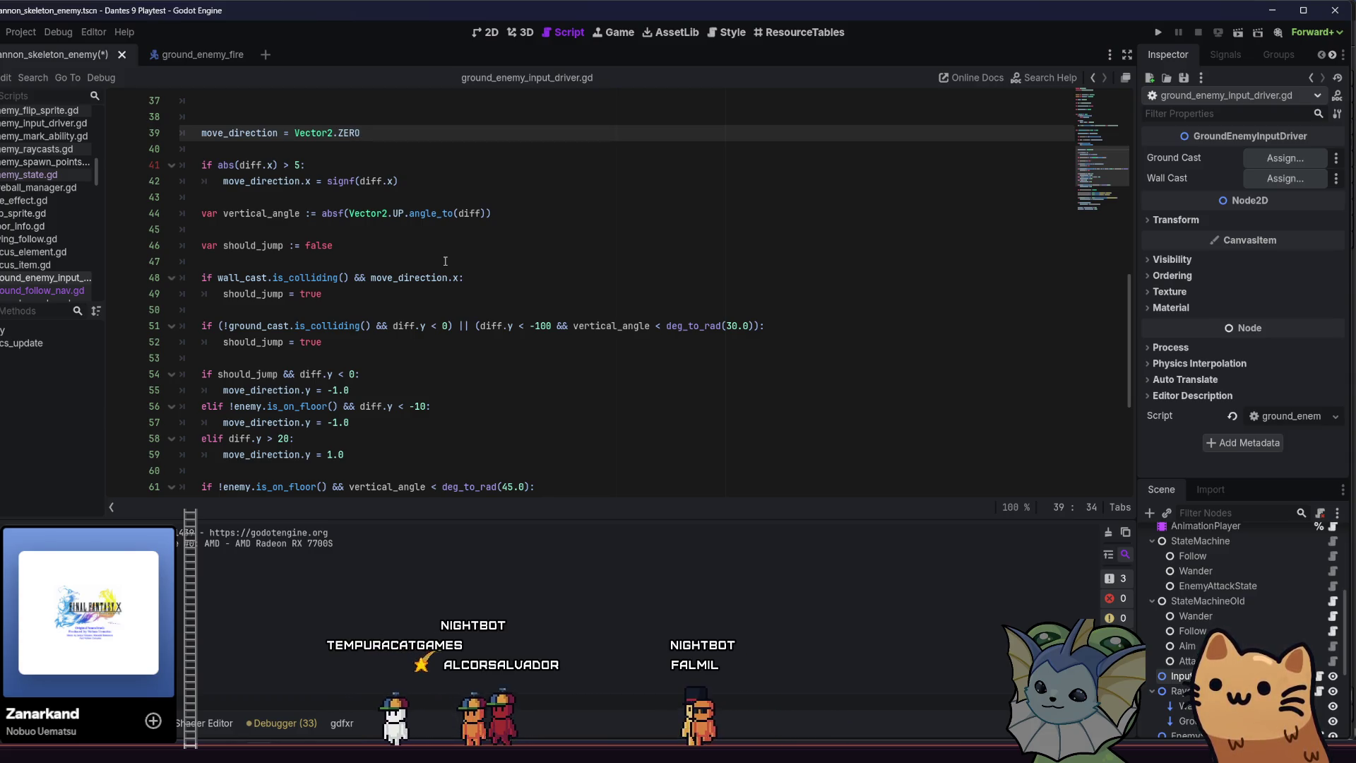
pyautogui.scroll(3, 441, 260)
pyautogui.scroll(10, 435, 259)
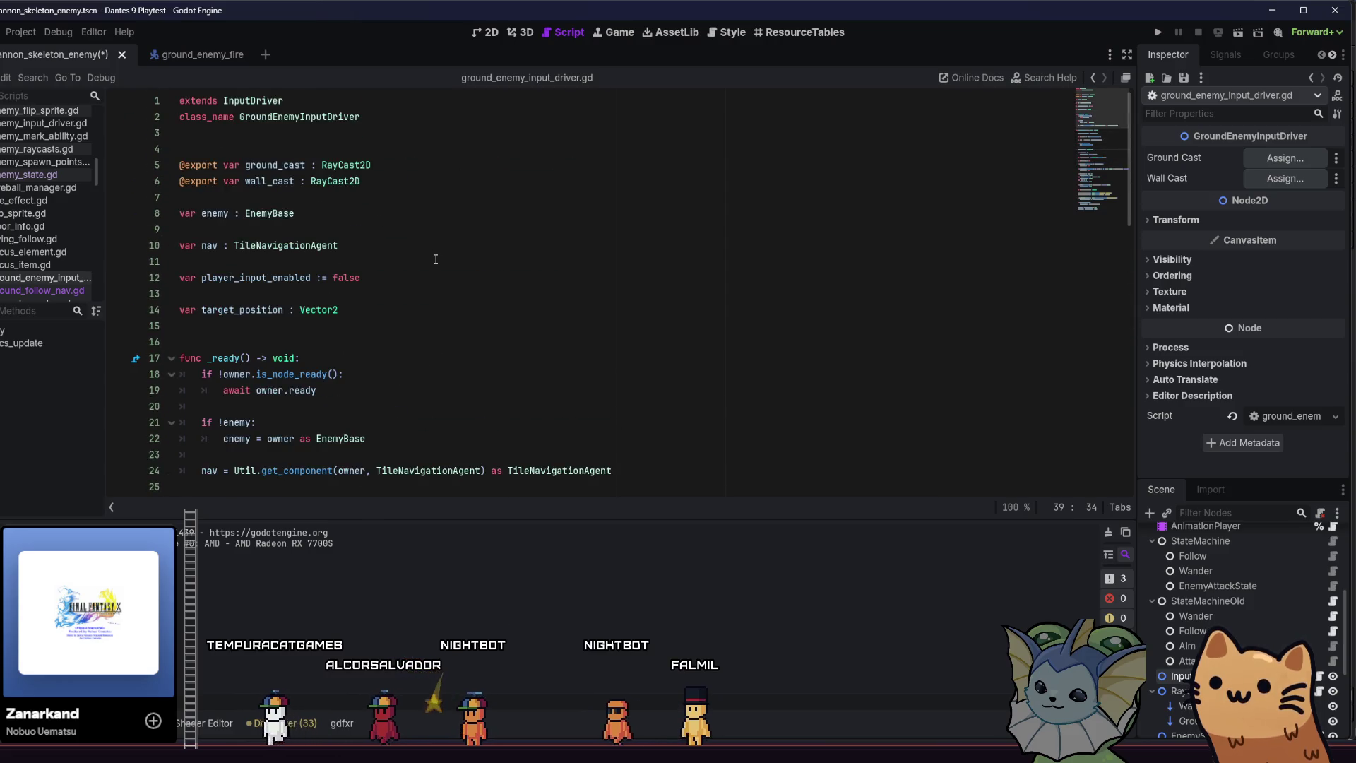
pyautogui.click(393, 228)
pyautogui.scroll(-3, 494, 282)
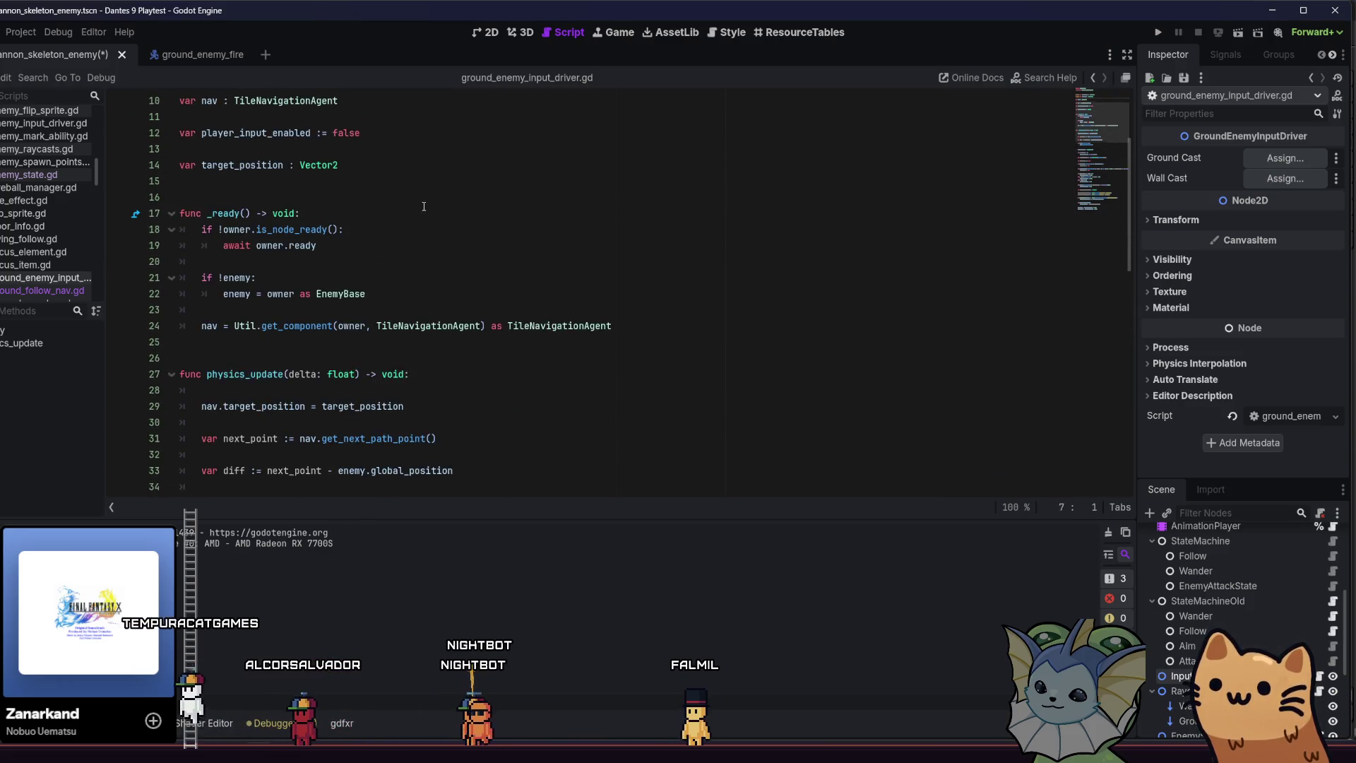
pyautogui.click(647, 310)
pyautogui.click(647, 324)
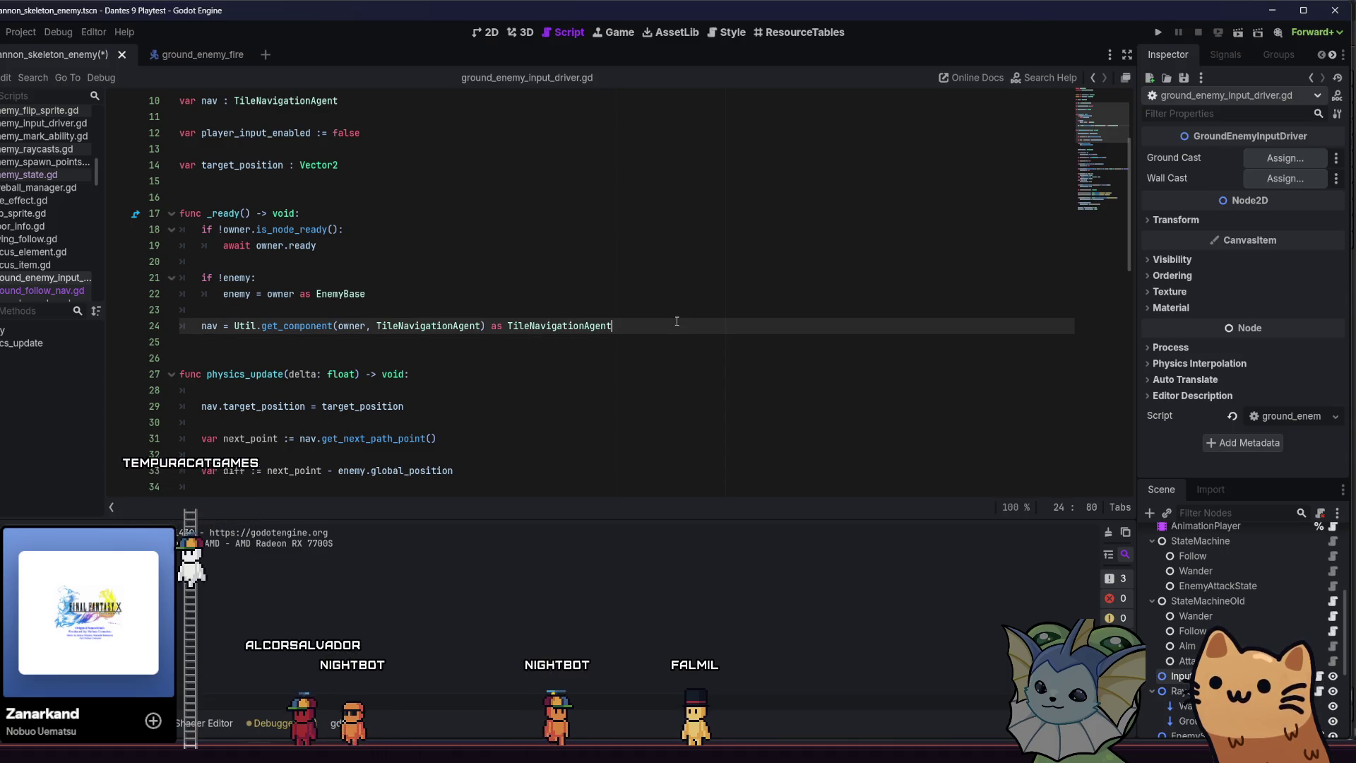
pyautogui.write('\\')
pyautogui.press('Return')
# Remove the stray backslash and leftover letters on lines 24 and 25.
pyautogui.press('Up')
pyautogui.press('End')
pyautogui.press('BackSpace')
pyautogui.press('Down')
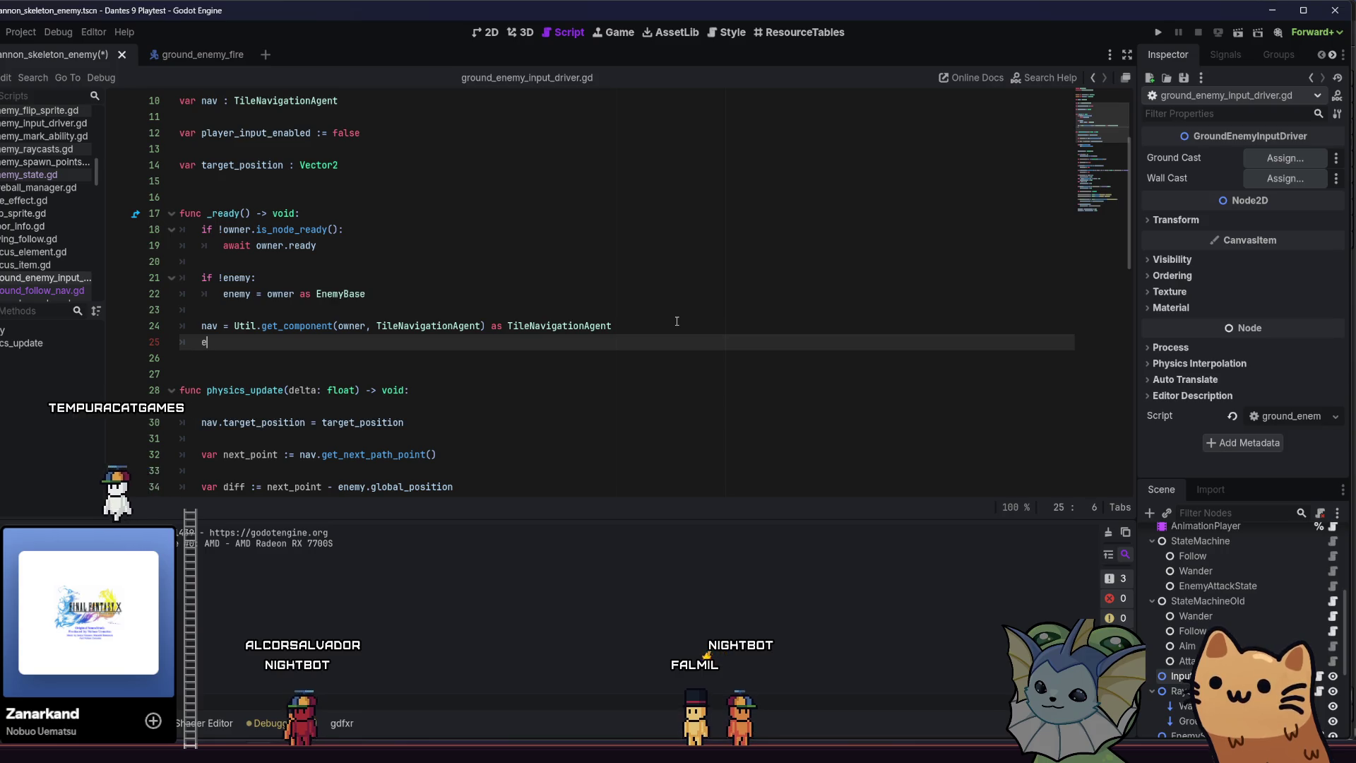
pyautogui.press('BackSpace')
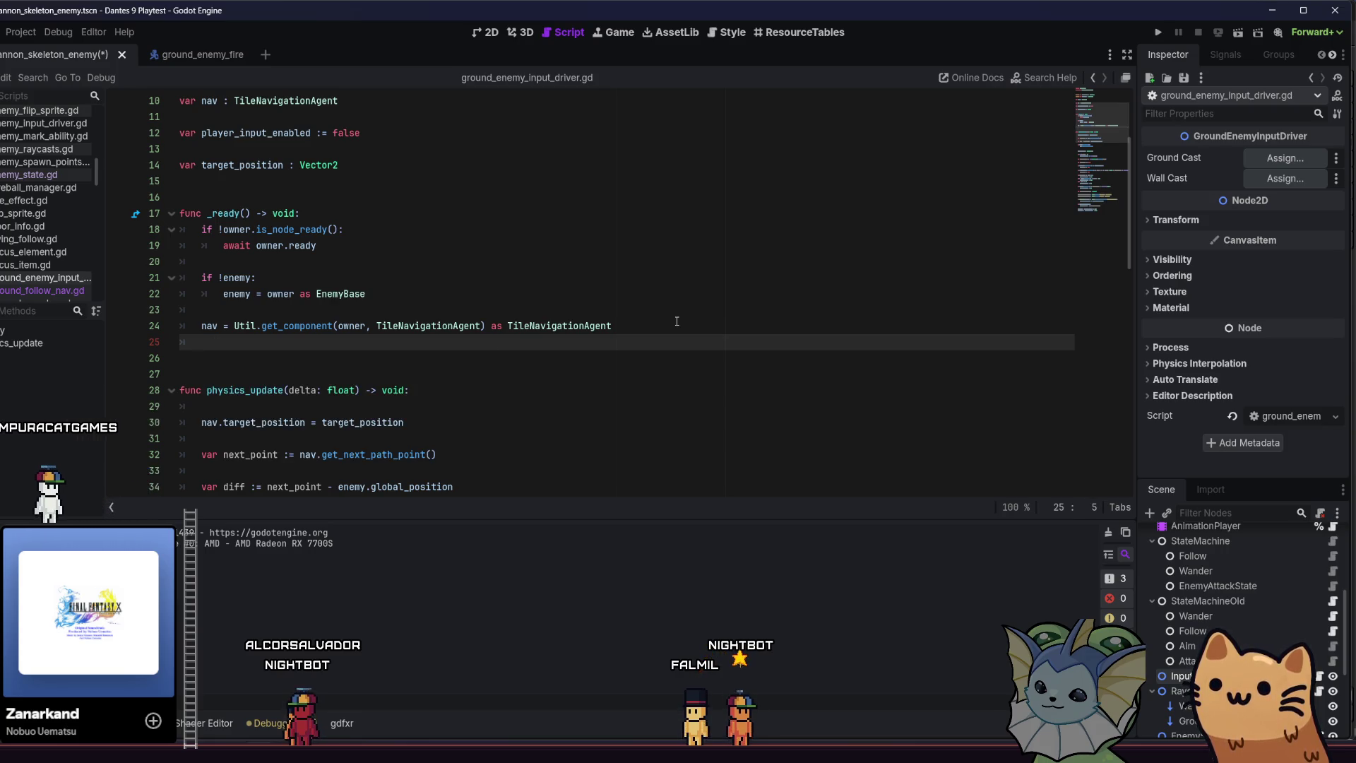
pyautogui.press('BackSpace')
pyautogui.press('BackSpace')
pyautogui.press('BackSpace')
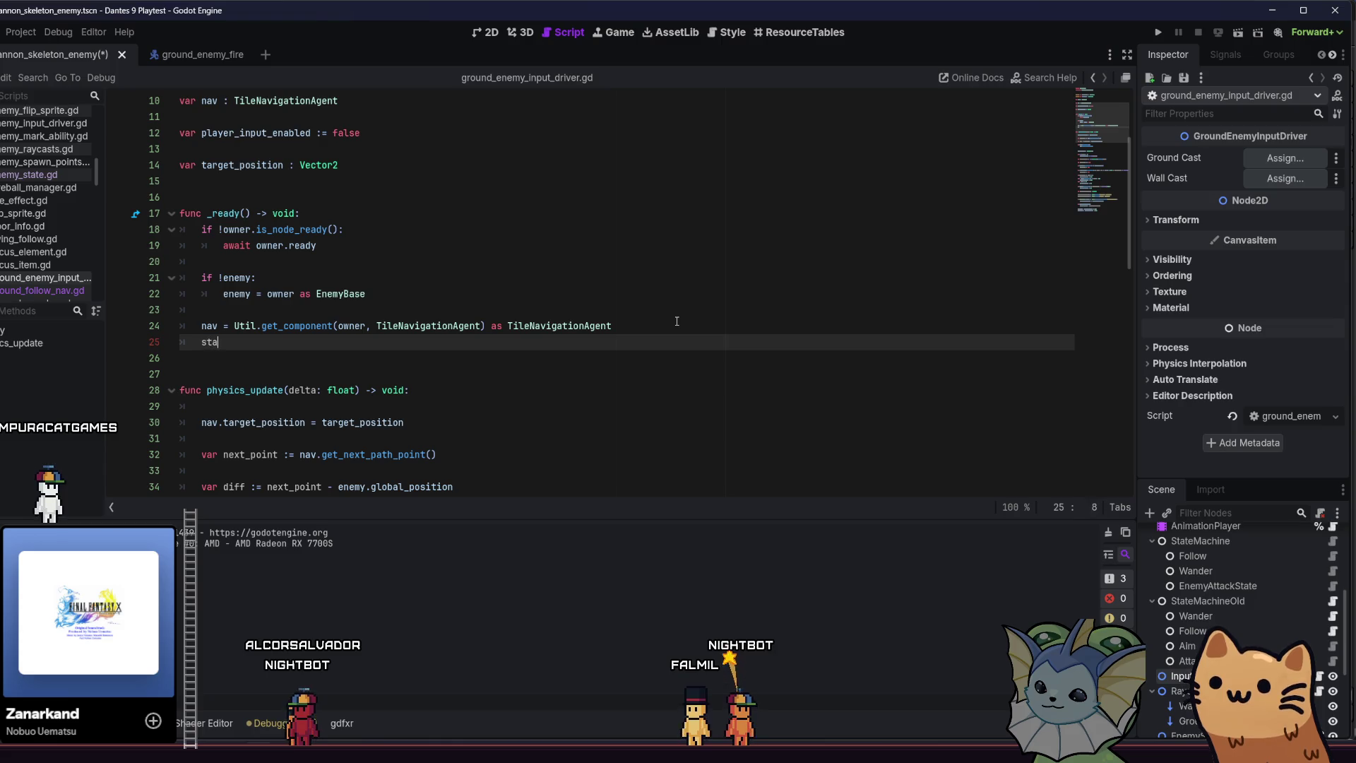
pyautogui.write('ts')
# Declare 'var stats : EnemyStats' after target_position, then type 'stats' on the empty _ready line.
pyautogui.scroll(3, 676, 321)
pyautogui.click(509, 311)
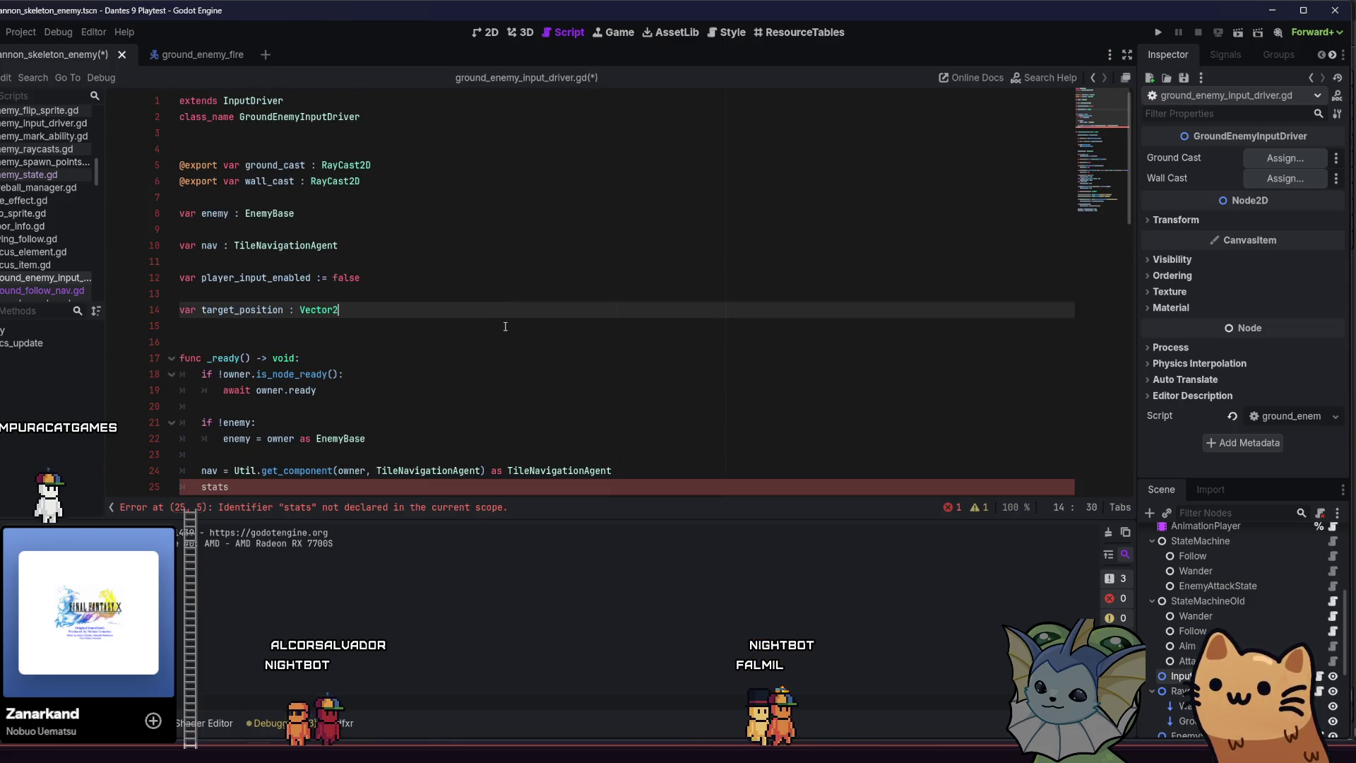
pyautogui.press('Return')
pyautogui.press('Return')
pyautogui.write('var stats ')
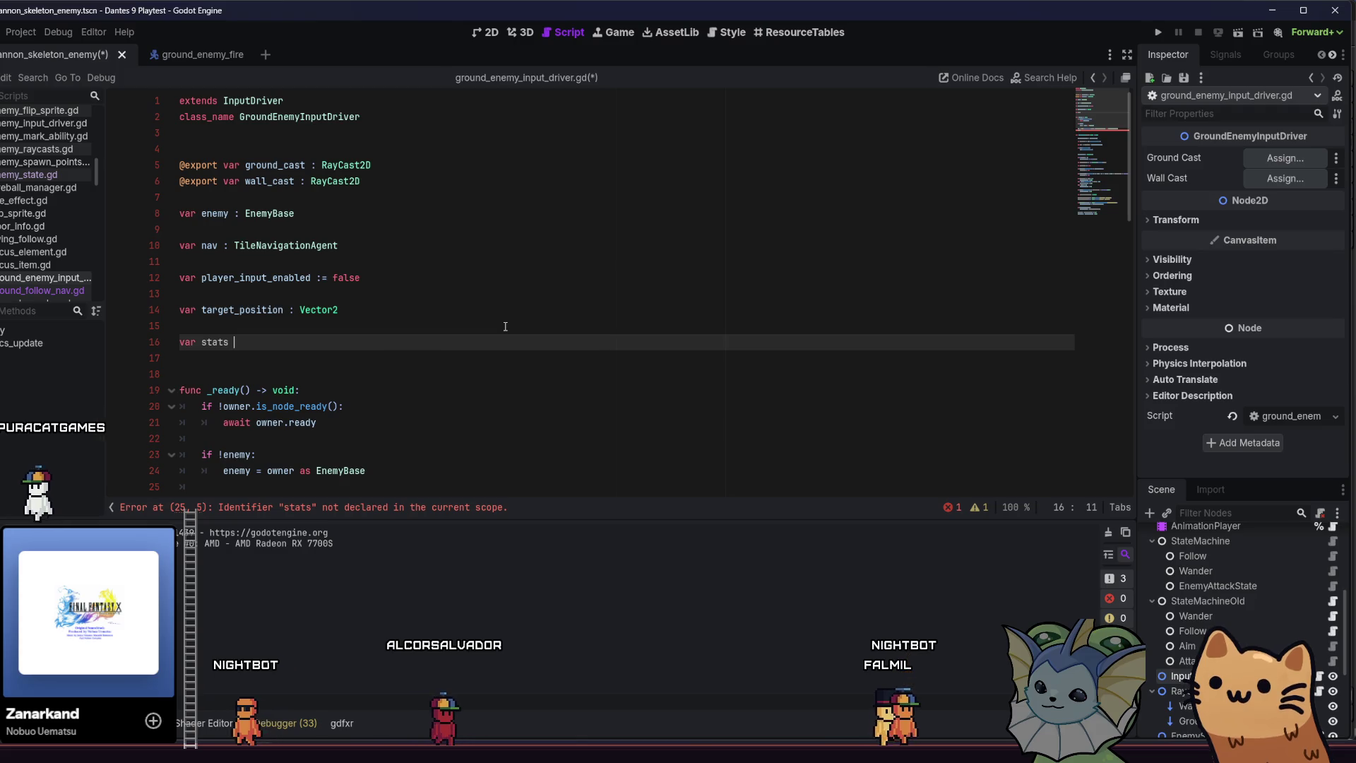
pyautogui.write(': EnemyStats')
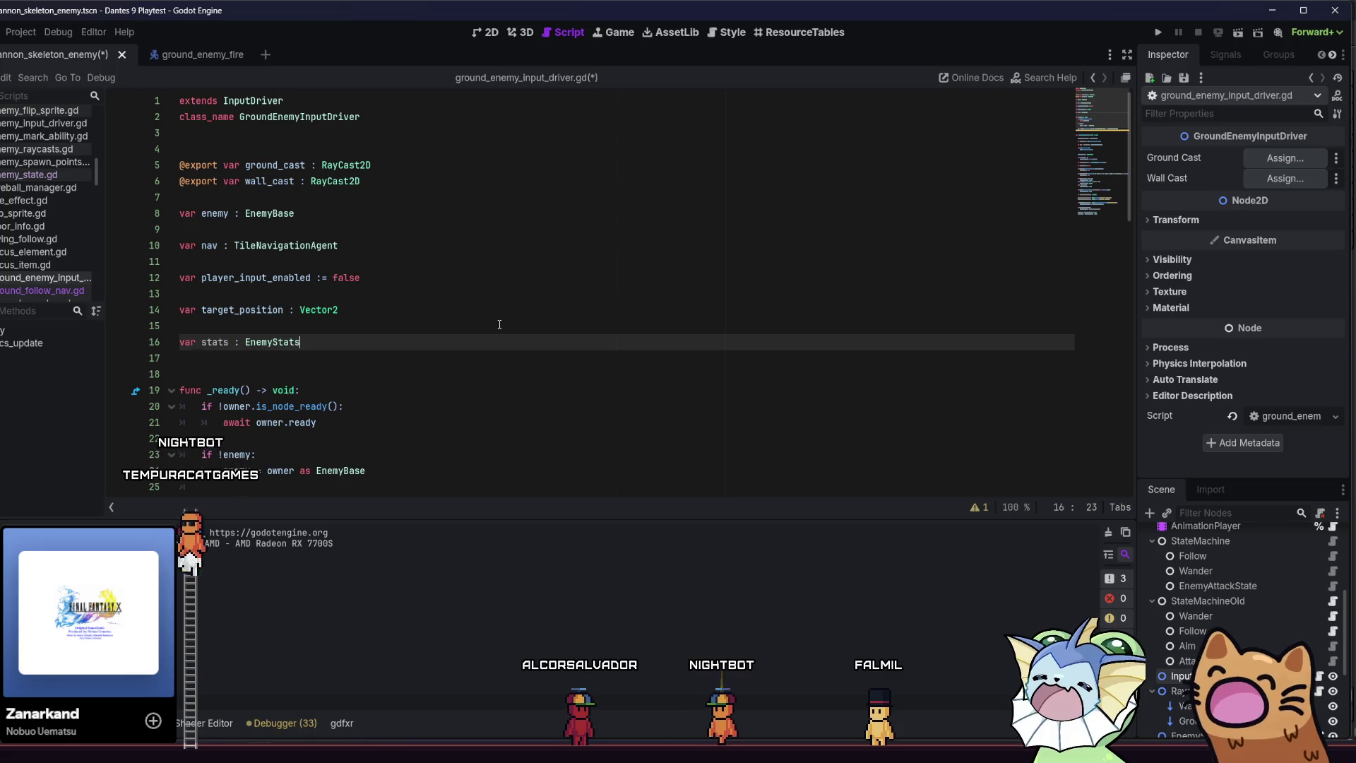
pyautogui.scroll(-6, 499, 324)
pyautogui.click(396, 233)
pyautogui.write('stats')
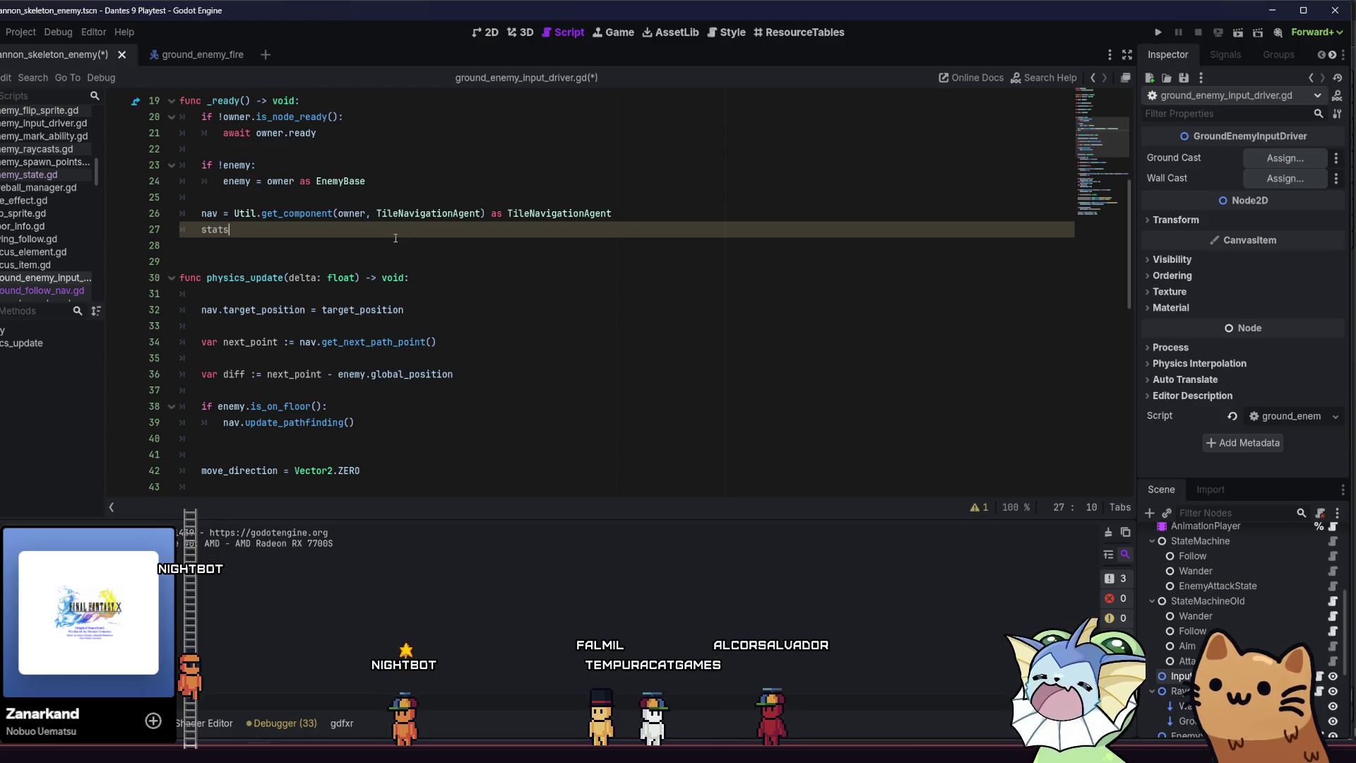
# Check the autocomplete members after 'stats.', then erase the unfinished stats line.
pyautogui.write('.')
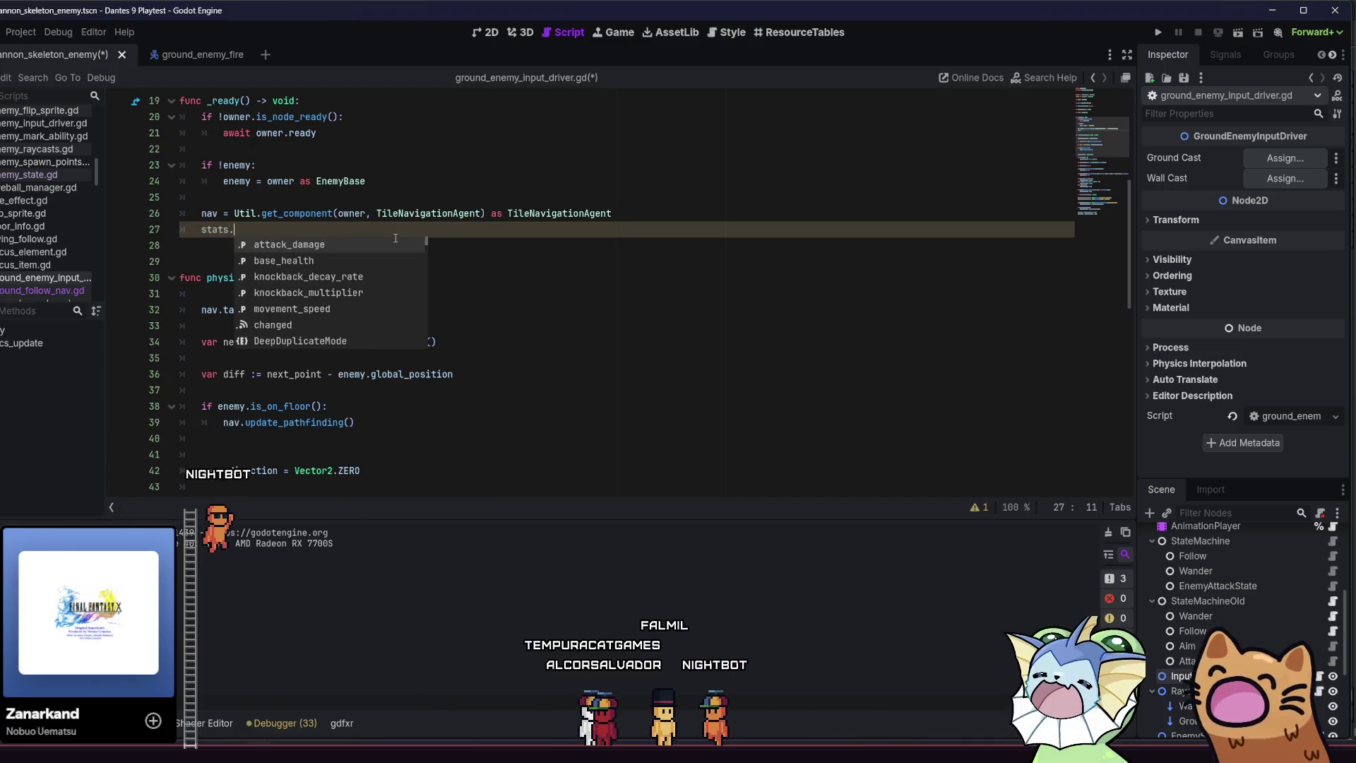
pyautogui.press('Left')
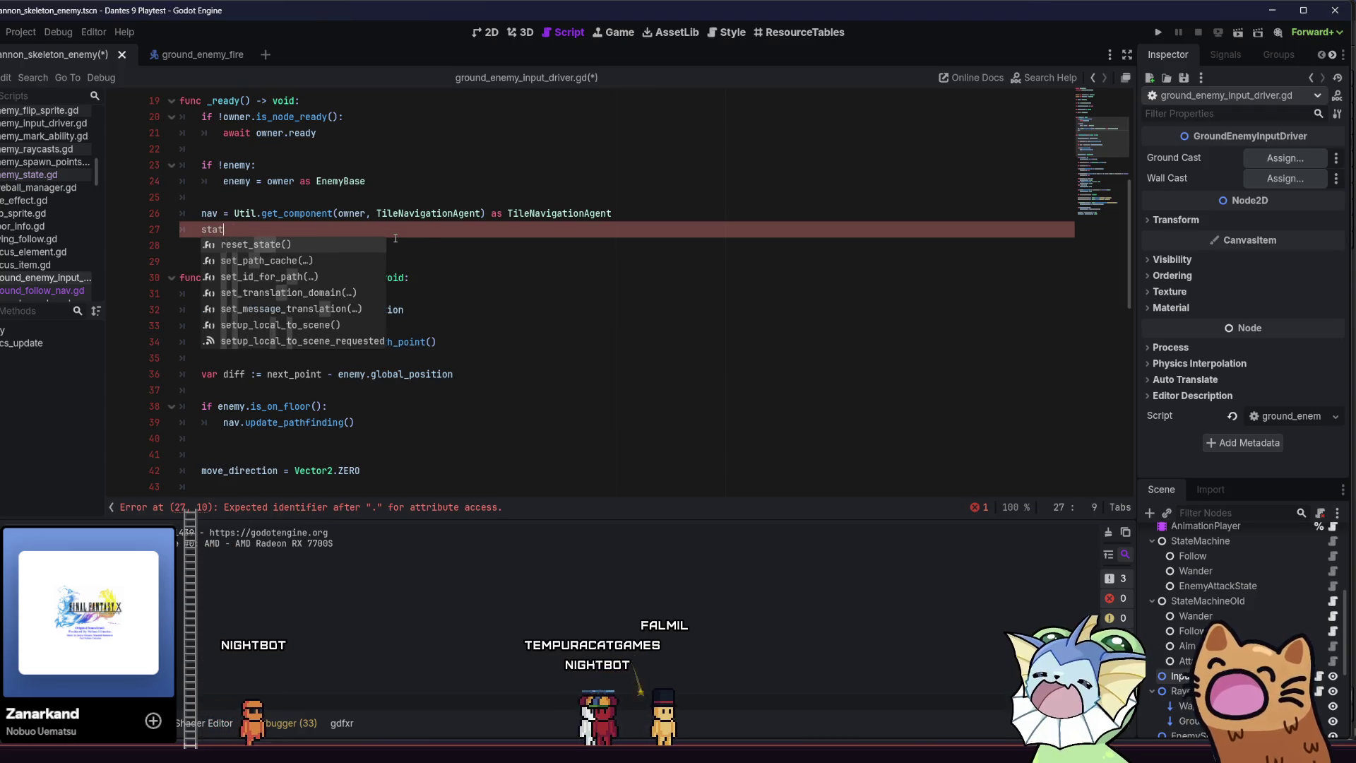
pyautogui.press('Right')
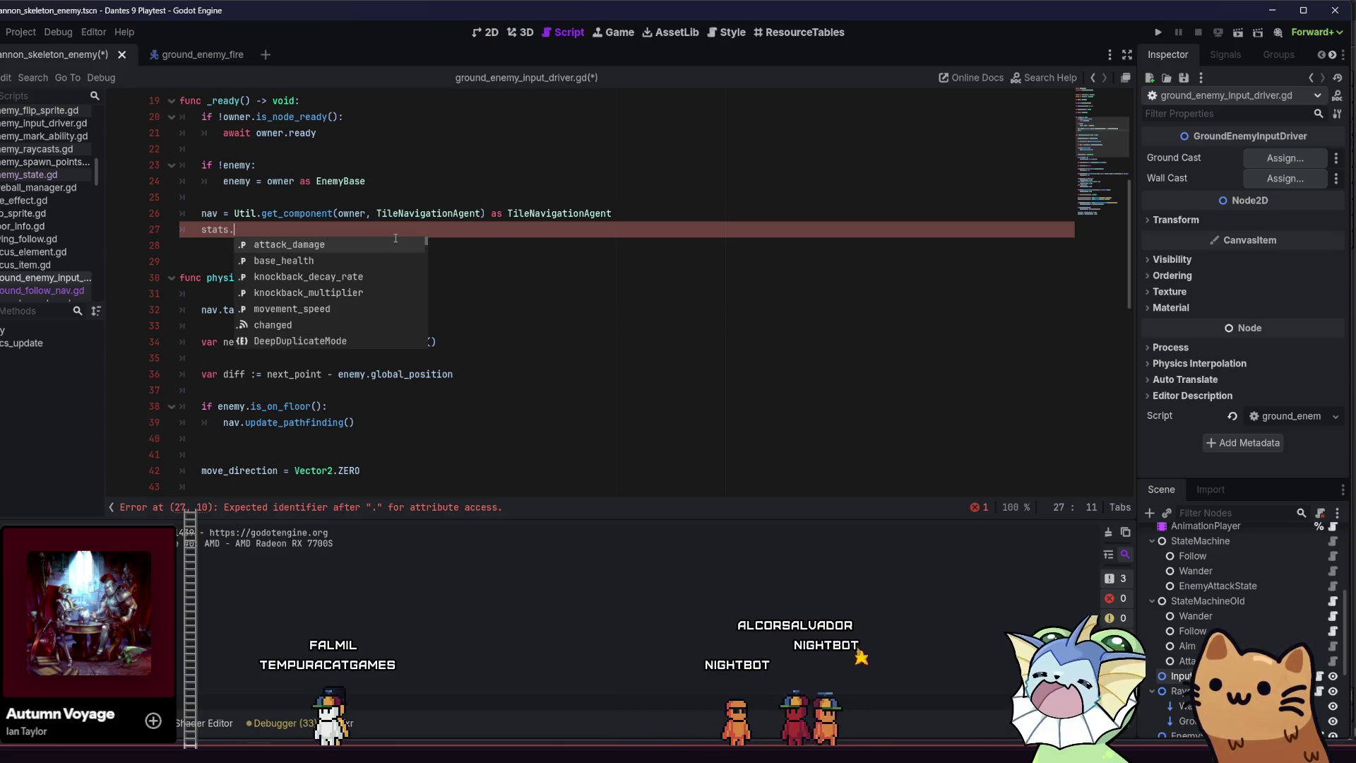
pyautogui.press('BackSpace')
pyautogui.press('BackSpace')
pyautogui.press('BackSpace')
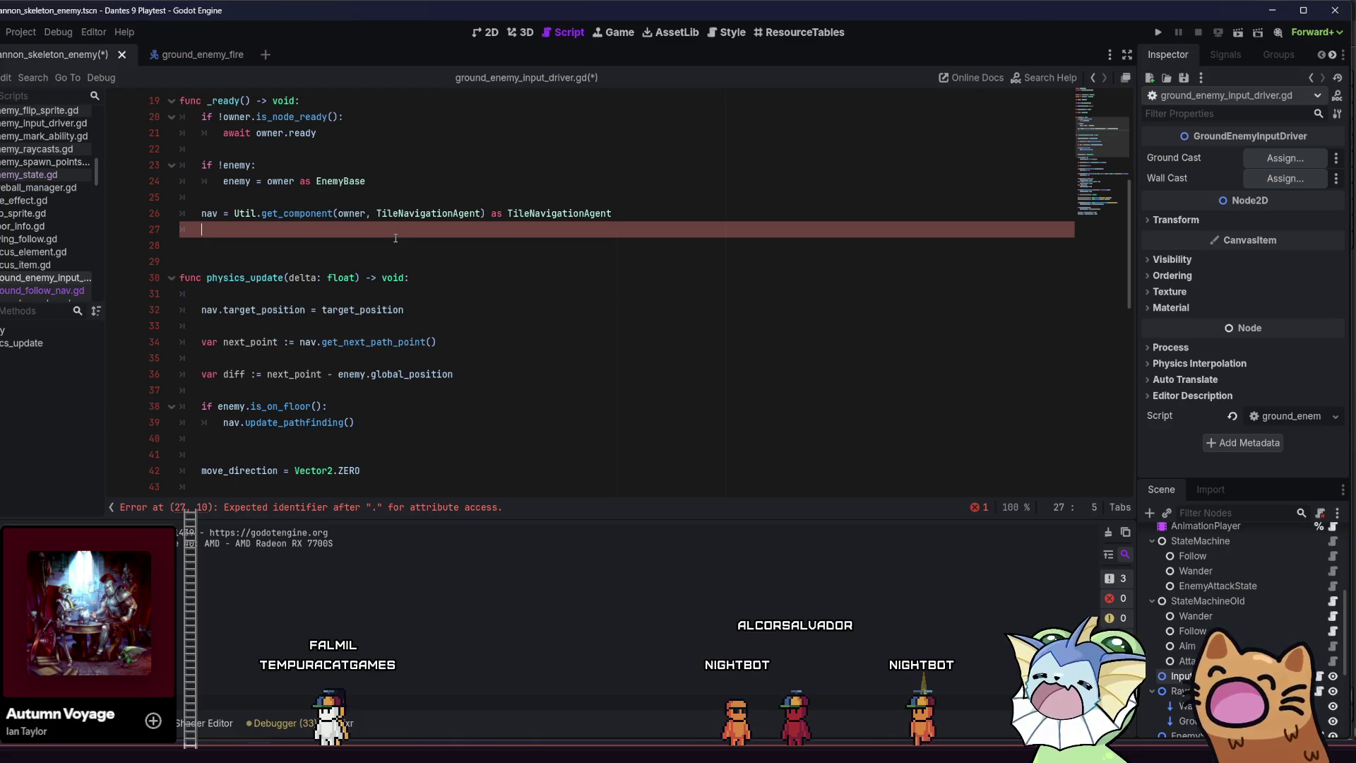
pyautogui.scroll(-1, 1164, 589)
pyautogui.scroll(-3, 1164, 589)
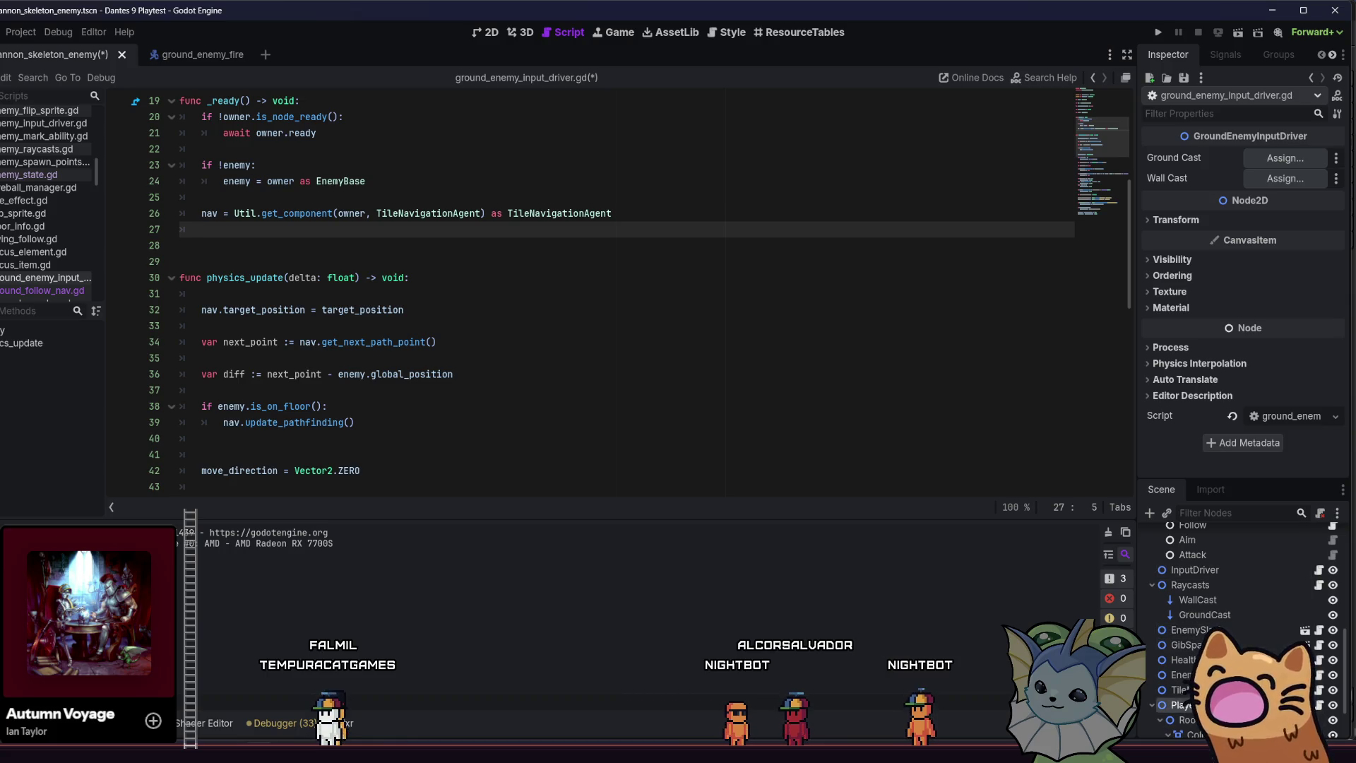
pyautogui.click(1181, 705)
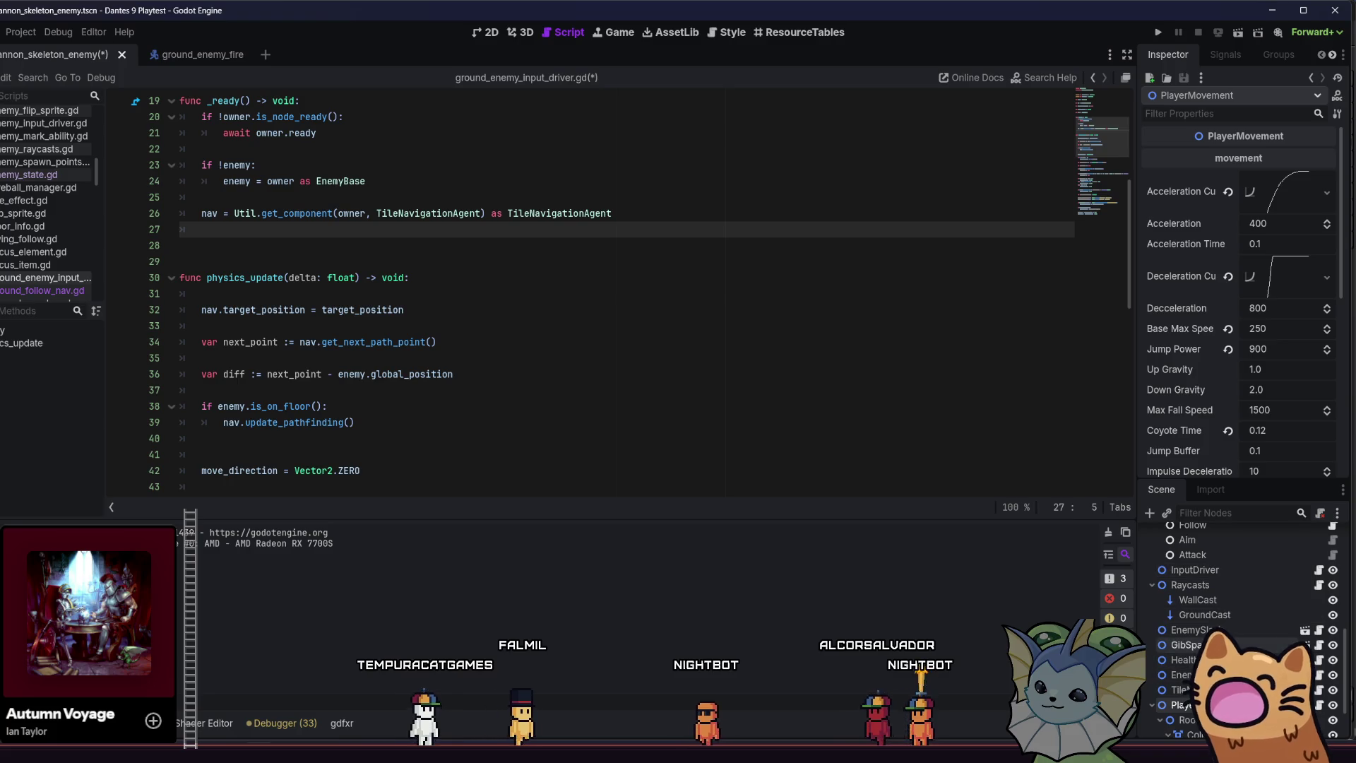
pyautogui.scroll(3, 1194, 645)
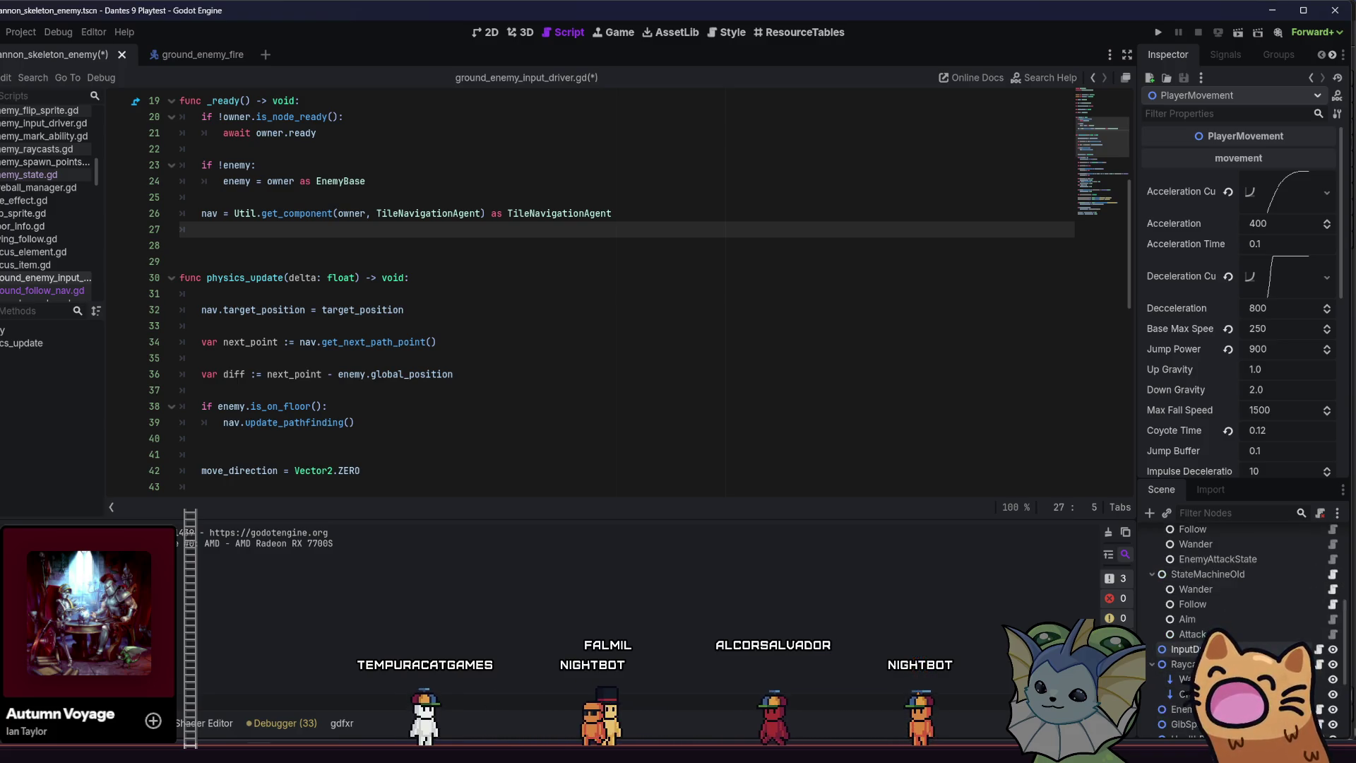
pyautogui.click(1186, 649)
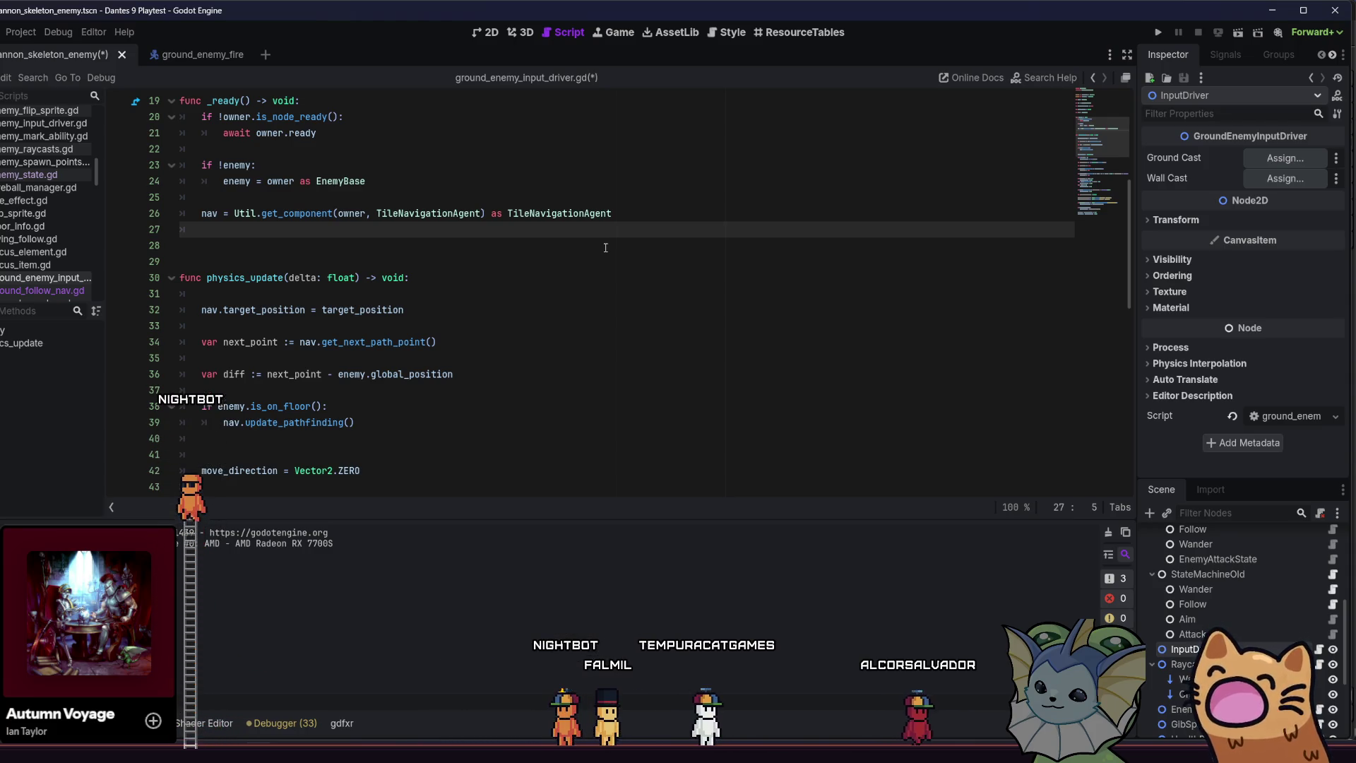
pyautogui.scroll(2, 606, 248)
pyautogui.scroll(4, 605, 247)
pyautogui.scroll(-2, 606, 247)
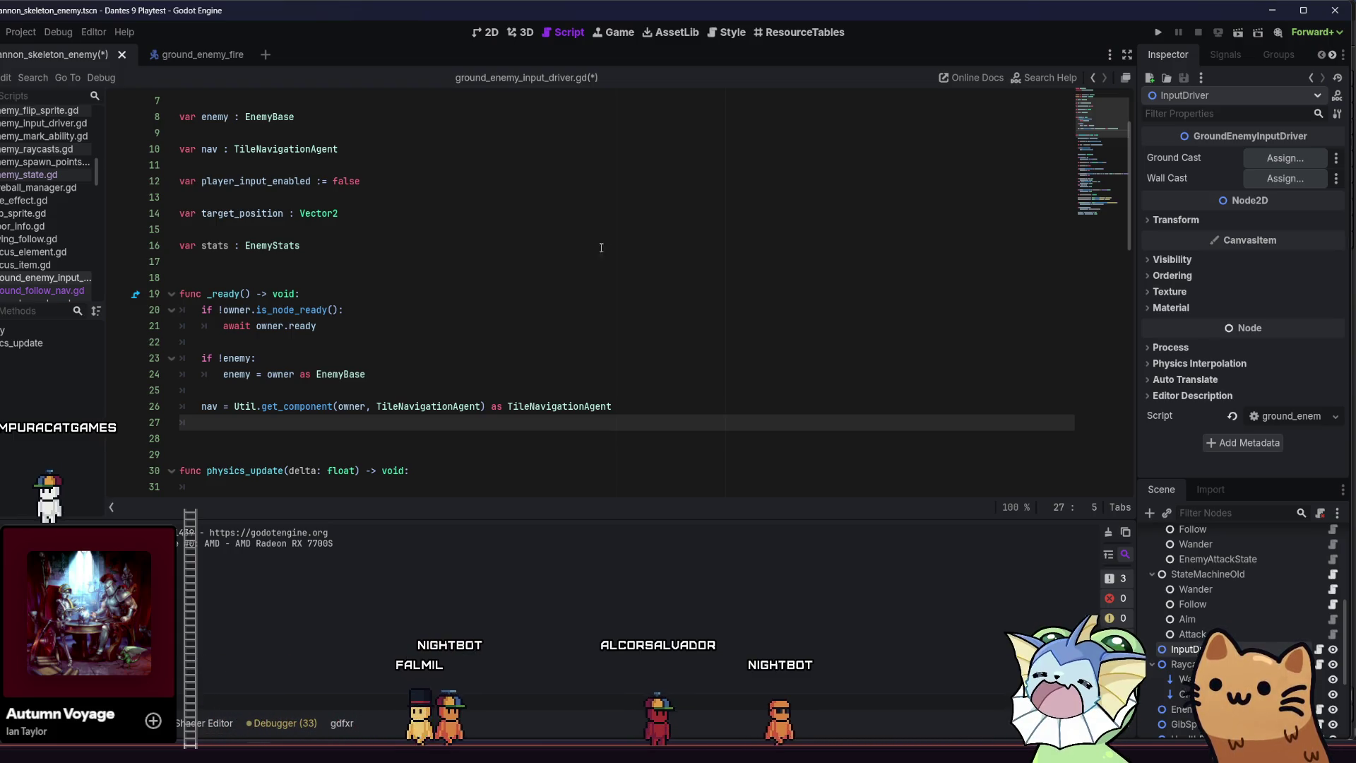
# Insert a super() call as the first line inside _ready.
pyautogui.scroll(-2, 601, 247)
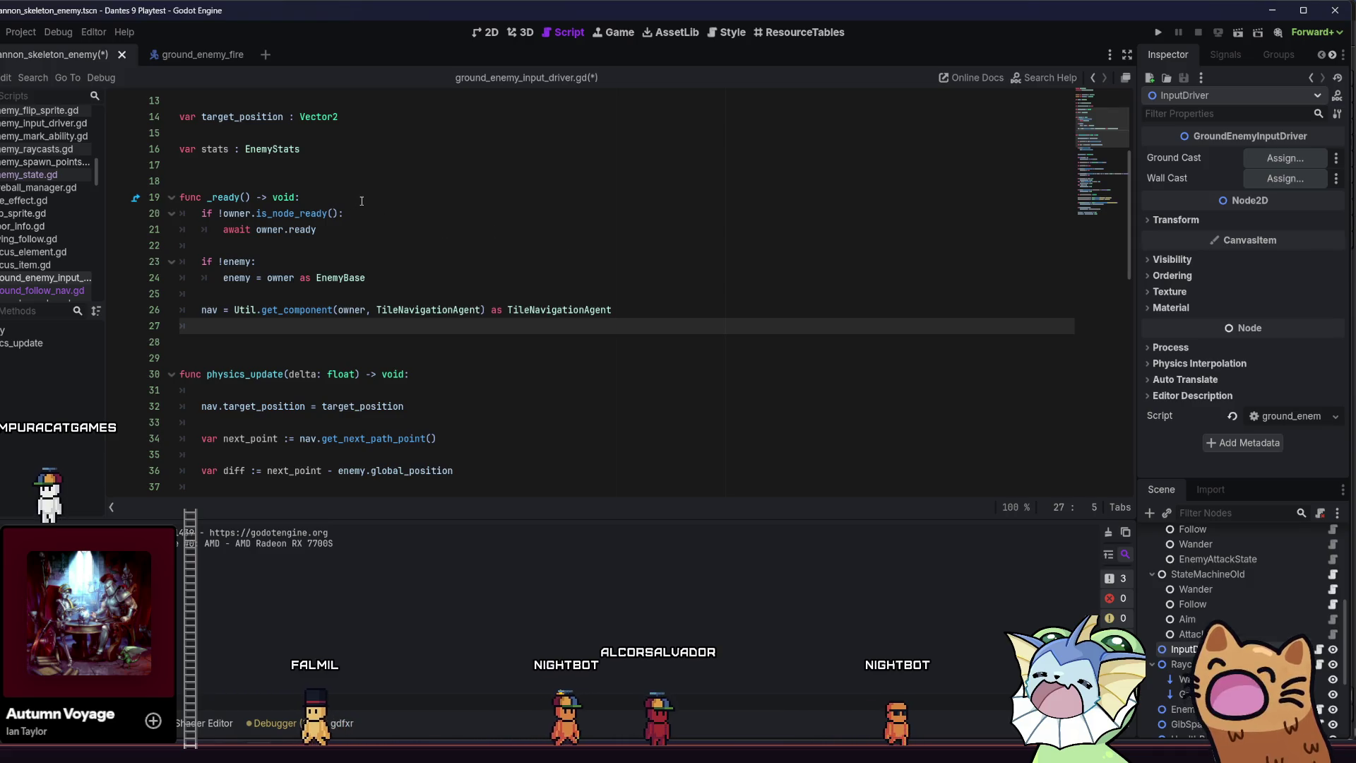
pyautogui.click(360, 198)
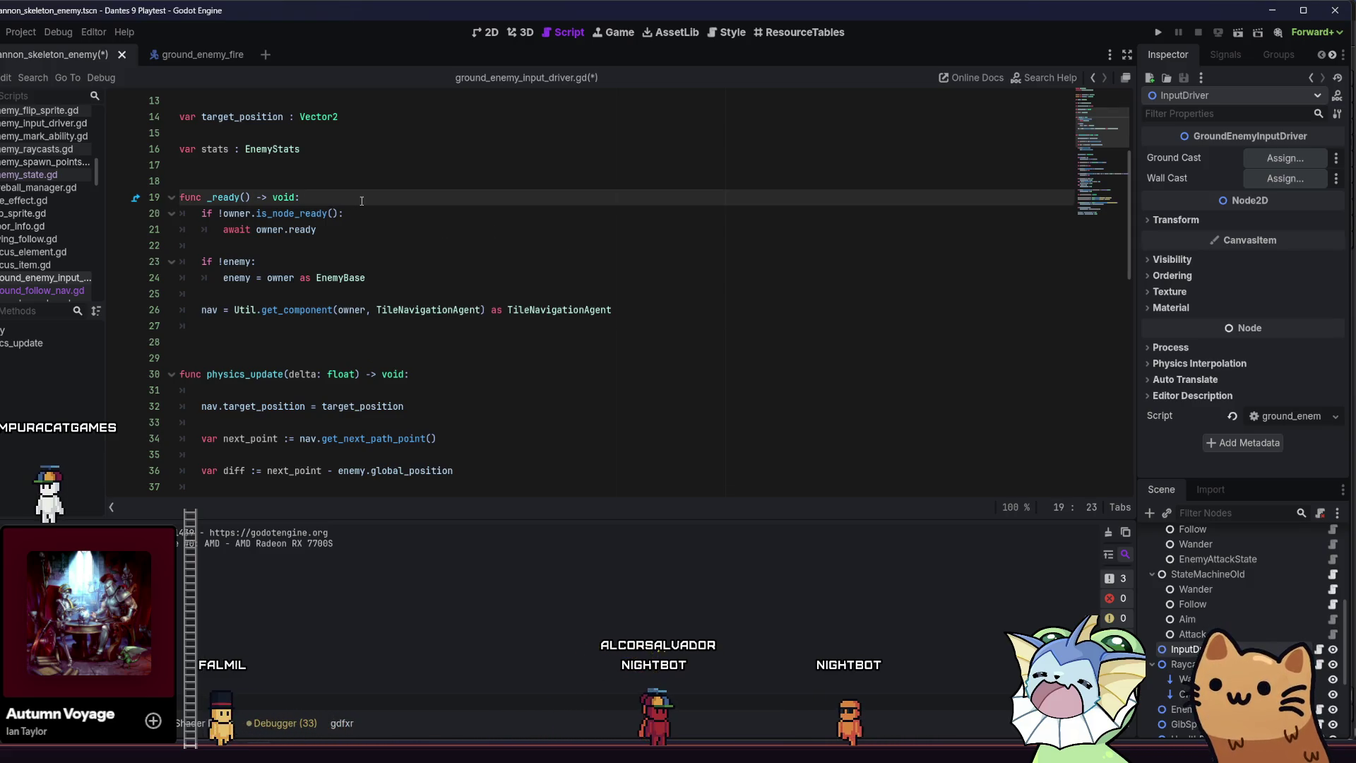
pyautogui.press('Return')
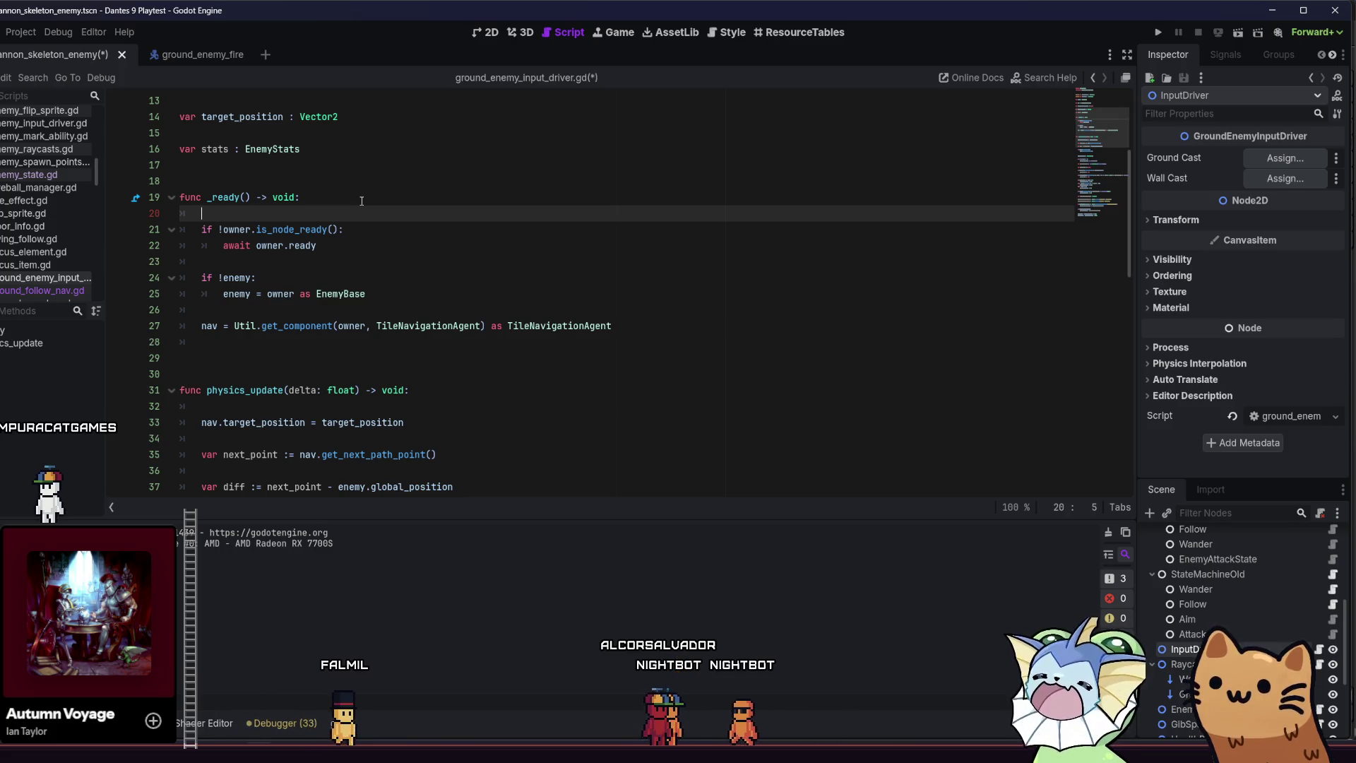
pyautogui.write('super')
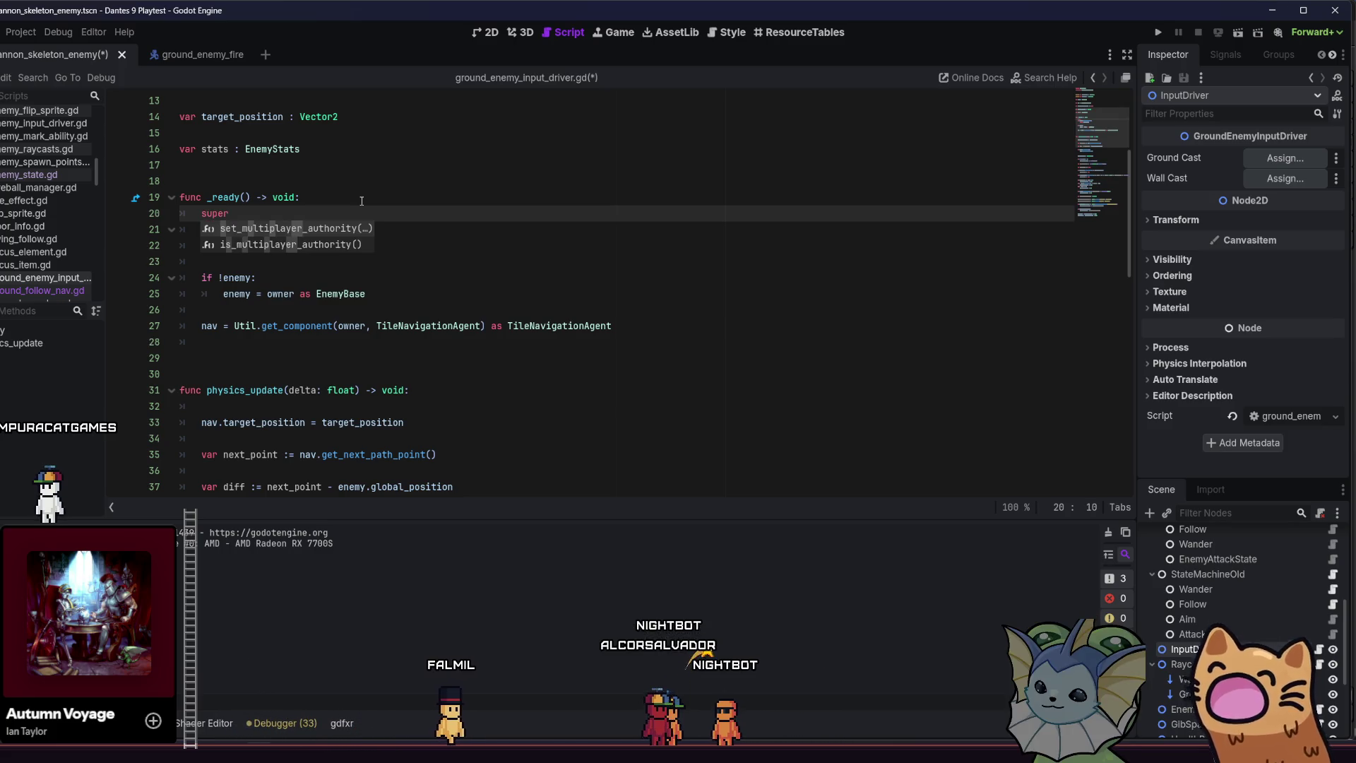
pyautogui.write('(')
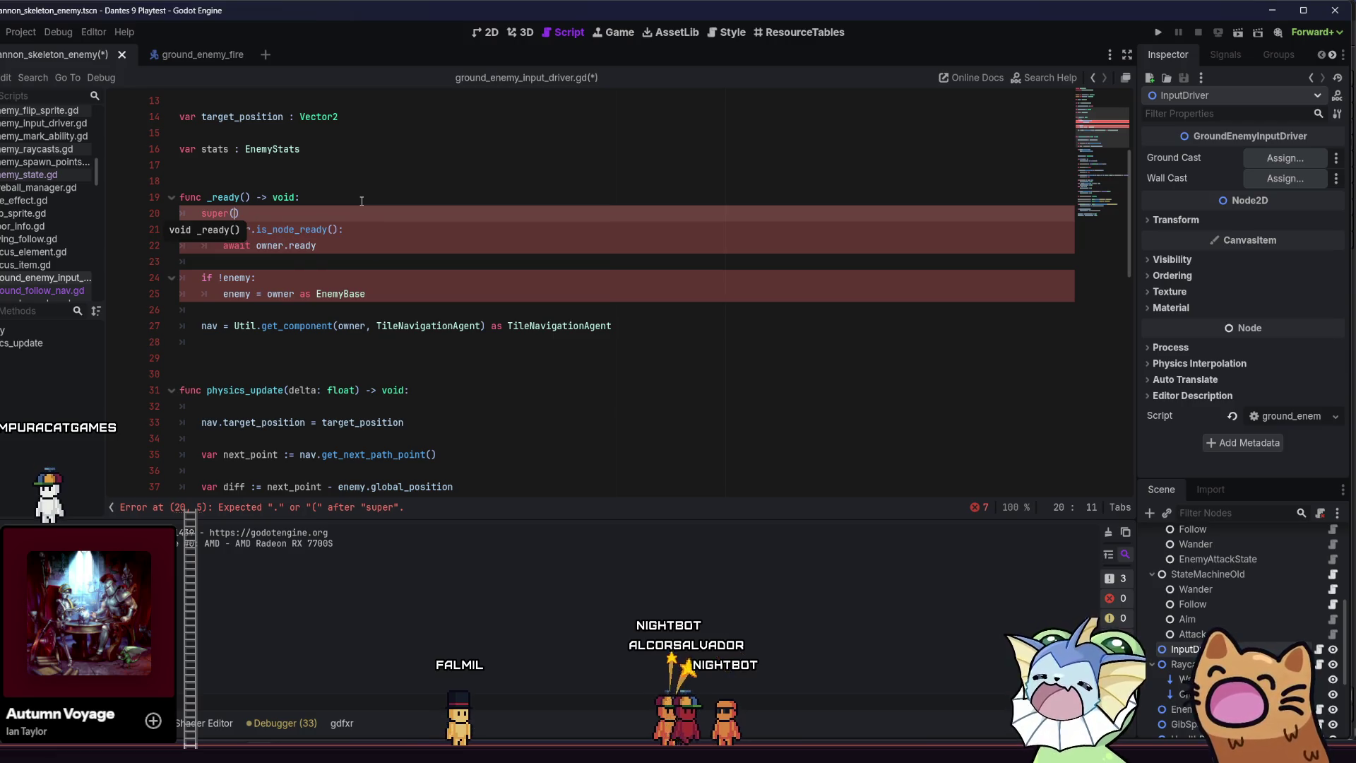
pyautogui.scroll(4, 357, 203)
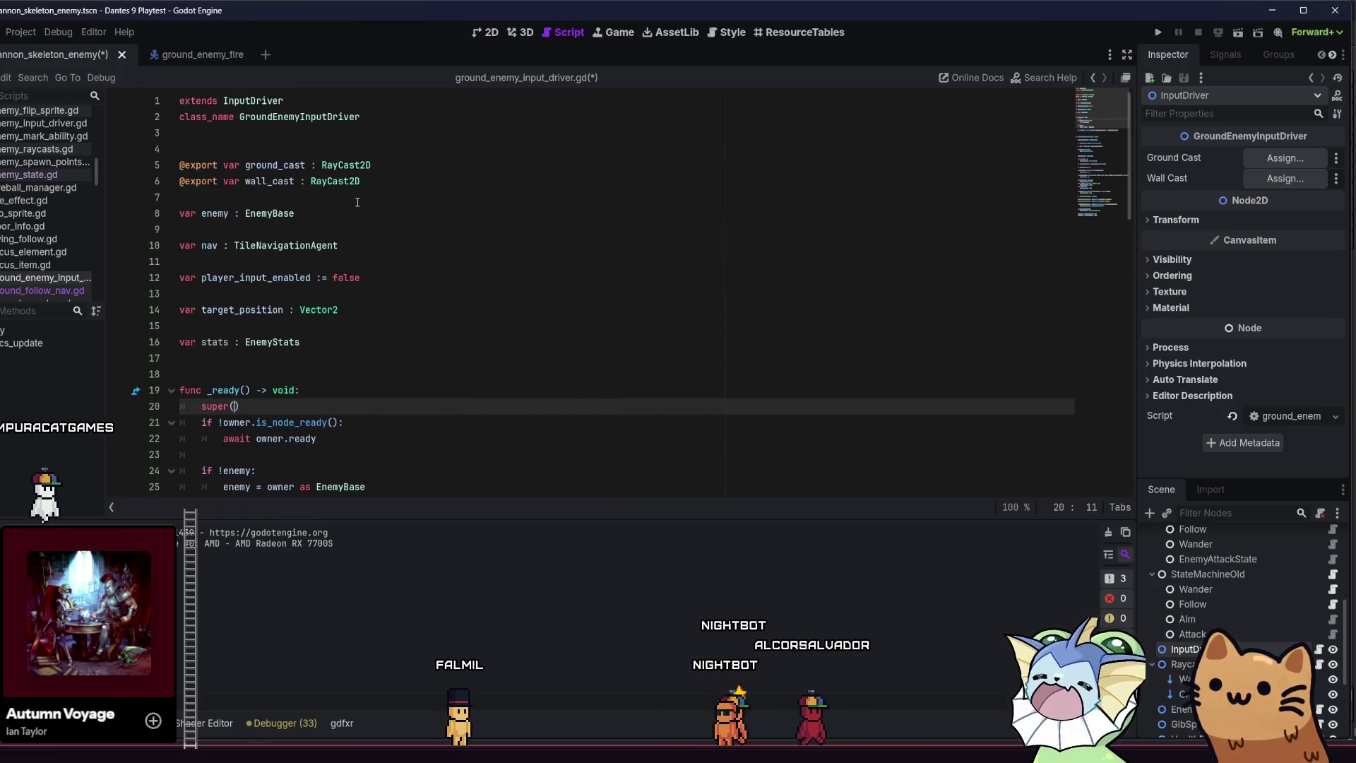
pyautogui.click(386, 390)
pyautogui.scroll(-1, 386, 374)
pyautogui.click(392, 355)
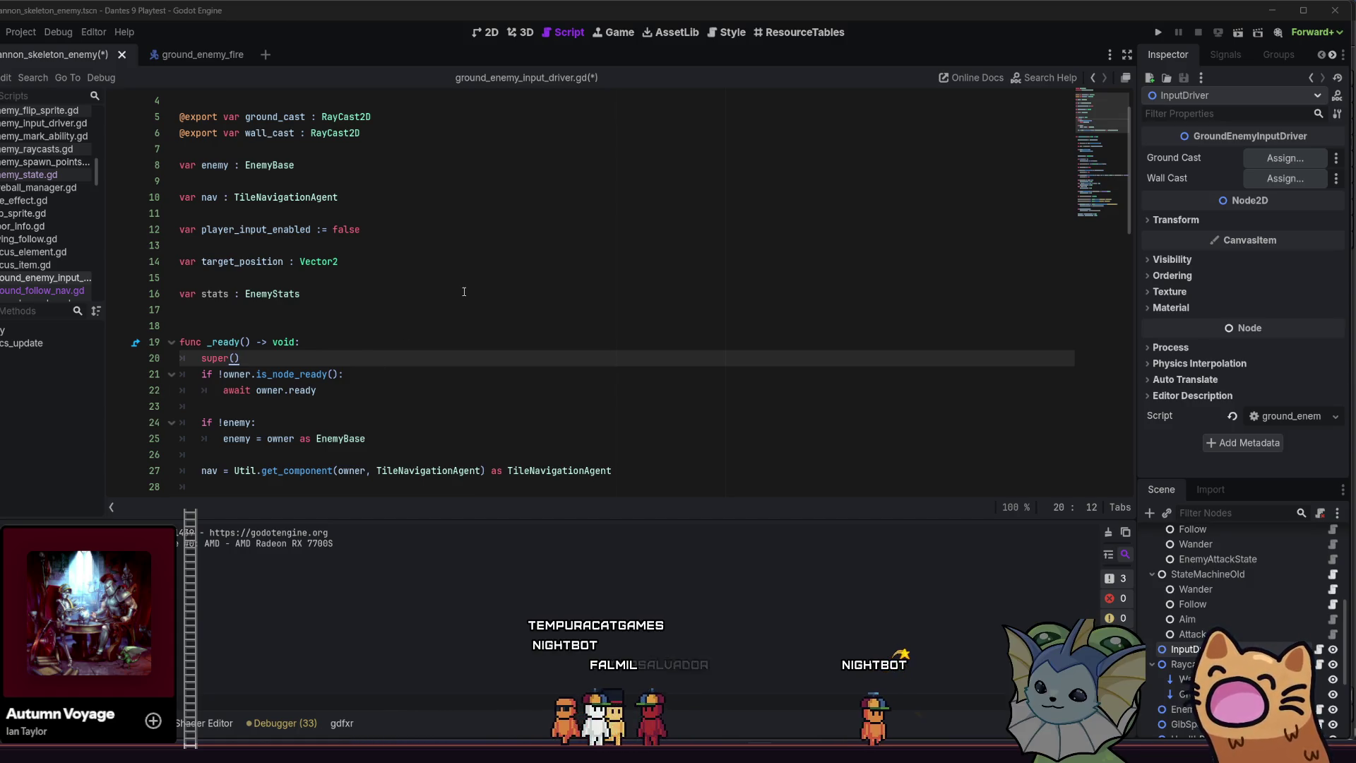
pyautogui.click(636, 214)
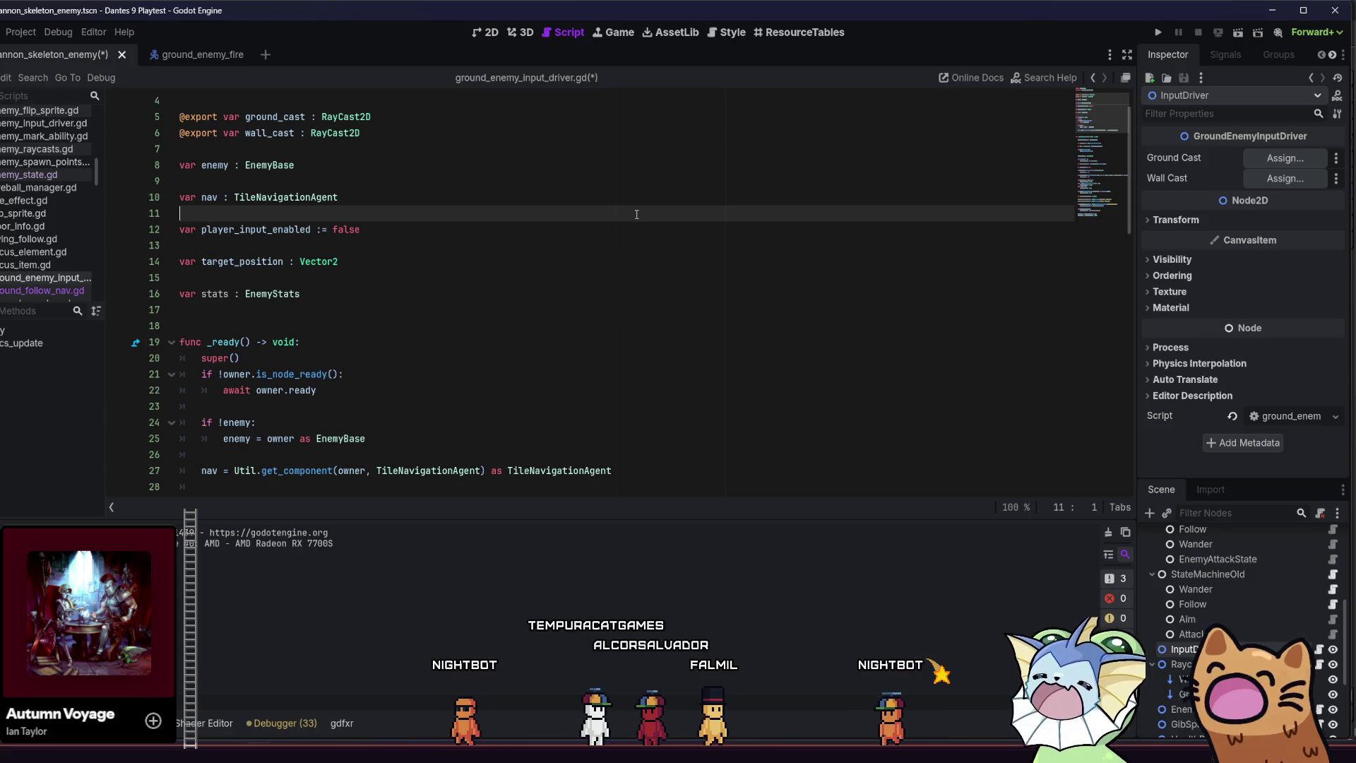
pyautogui.scroll(-1, 554, 339)
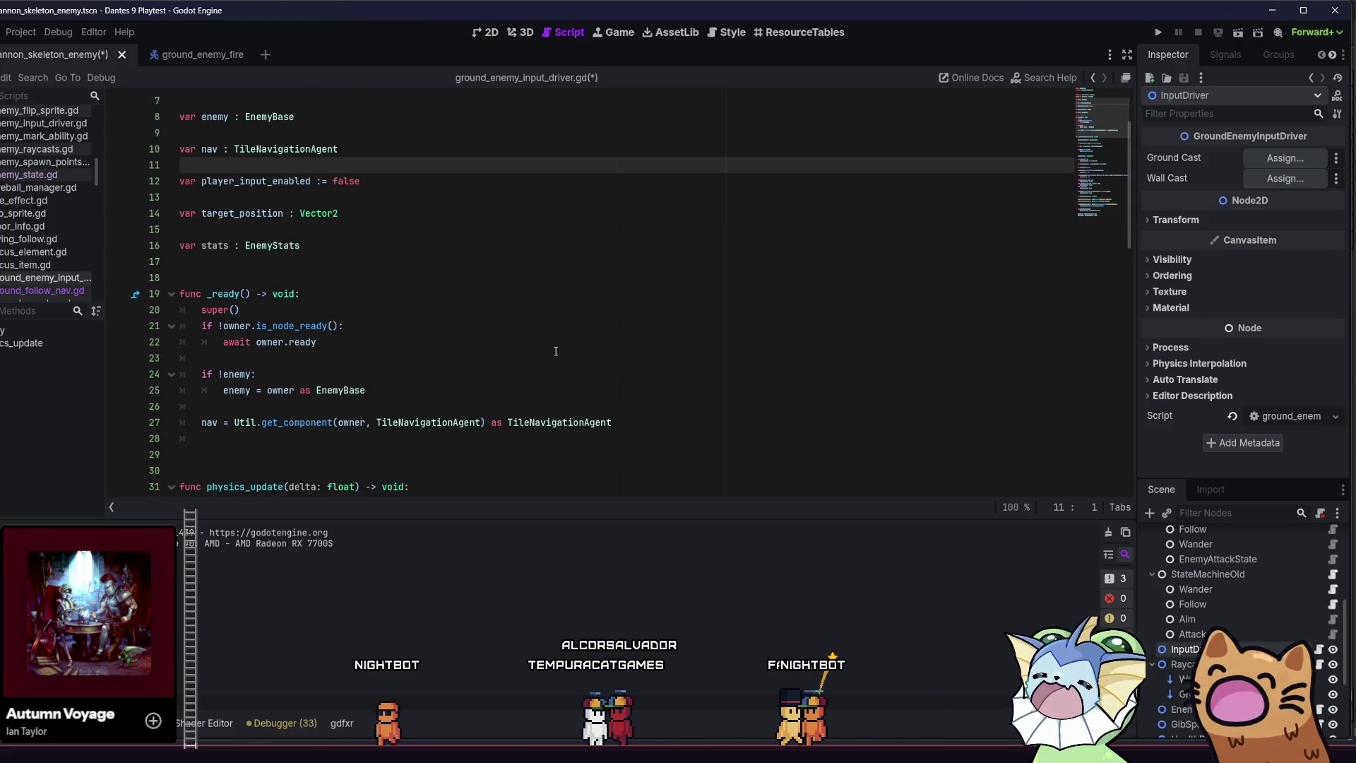
pyautogui.click(633, 419)
pyautogui.press('Return')
pyautogui.write('stats =')
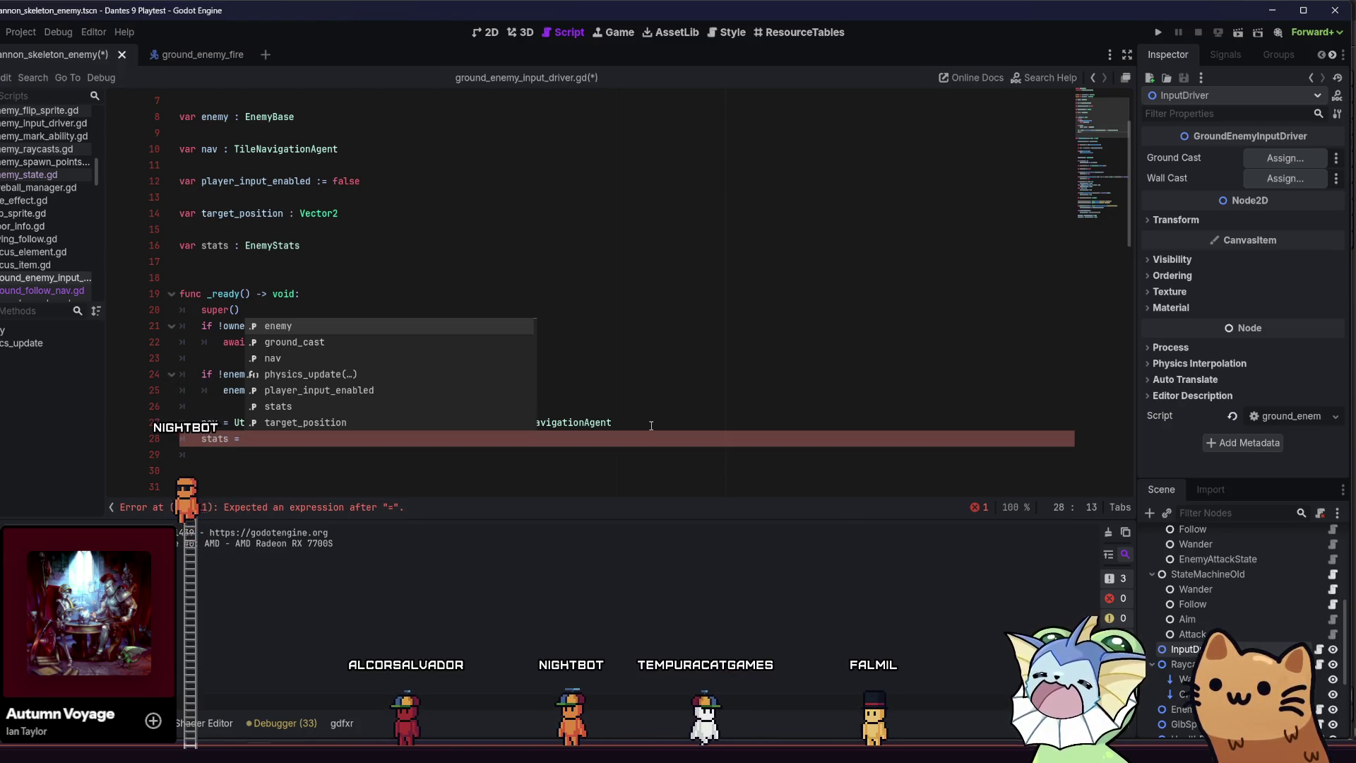
pyautogui.write('enemy.sta')
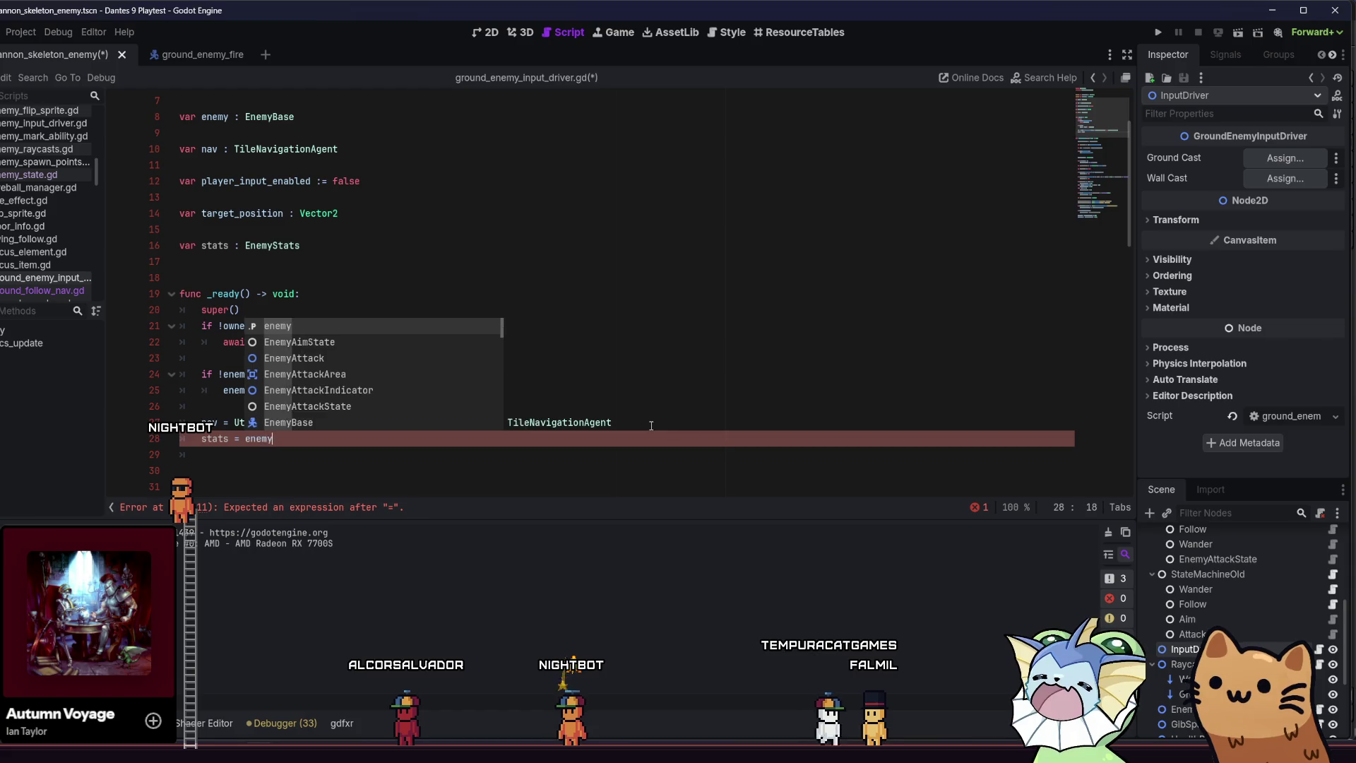
pyautogui.press('Return')
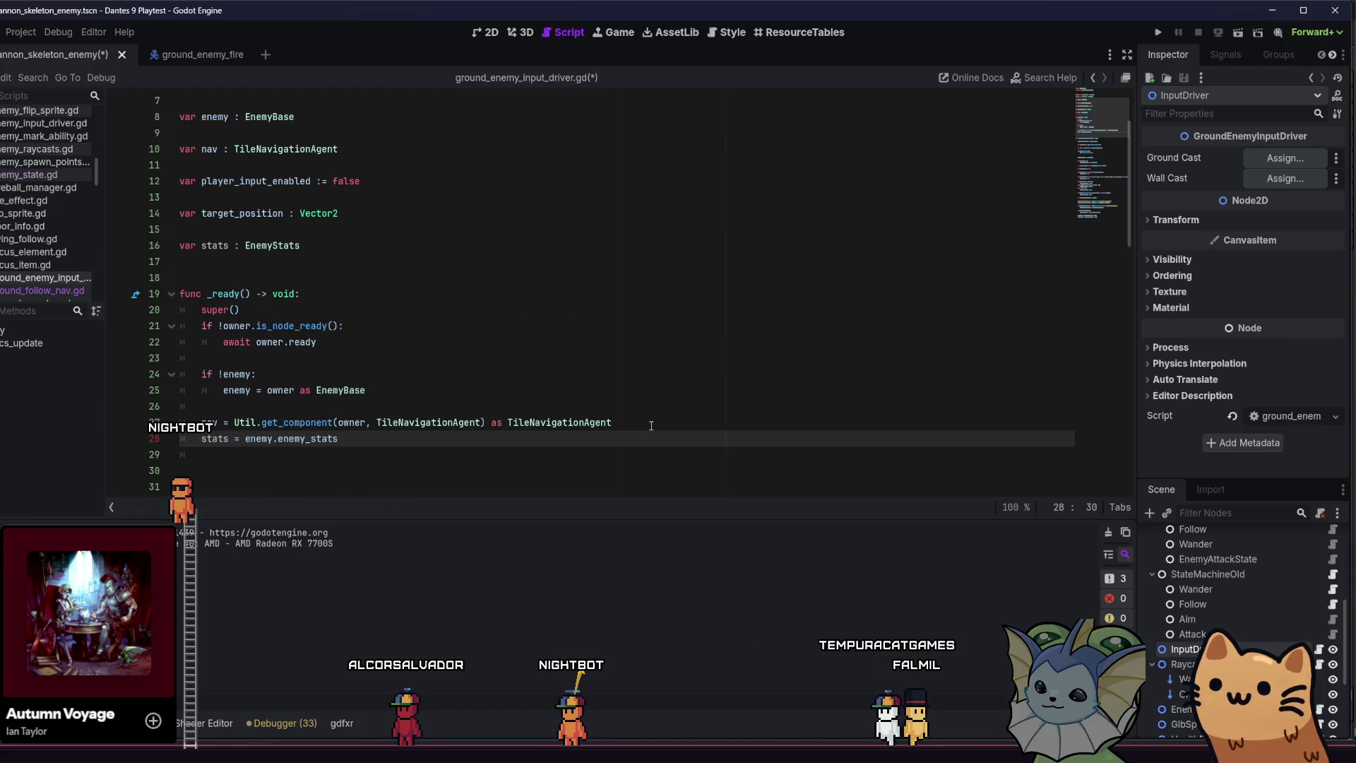
pyautogui.scroll(-5, 621, 353)
pyautogui.click(597, 323)
pyautogui.click(646, 278)
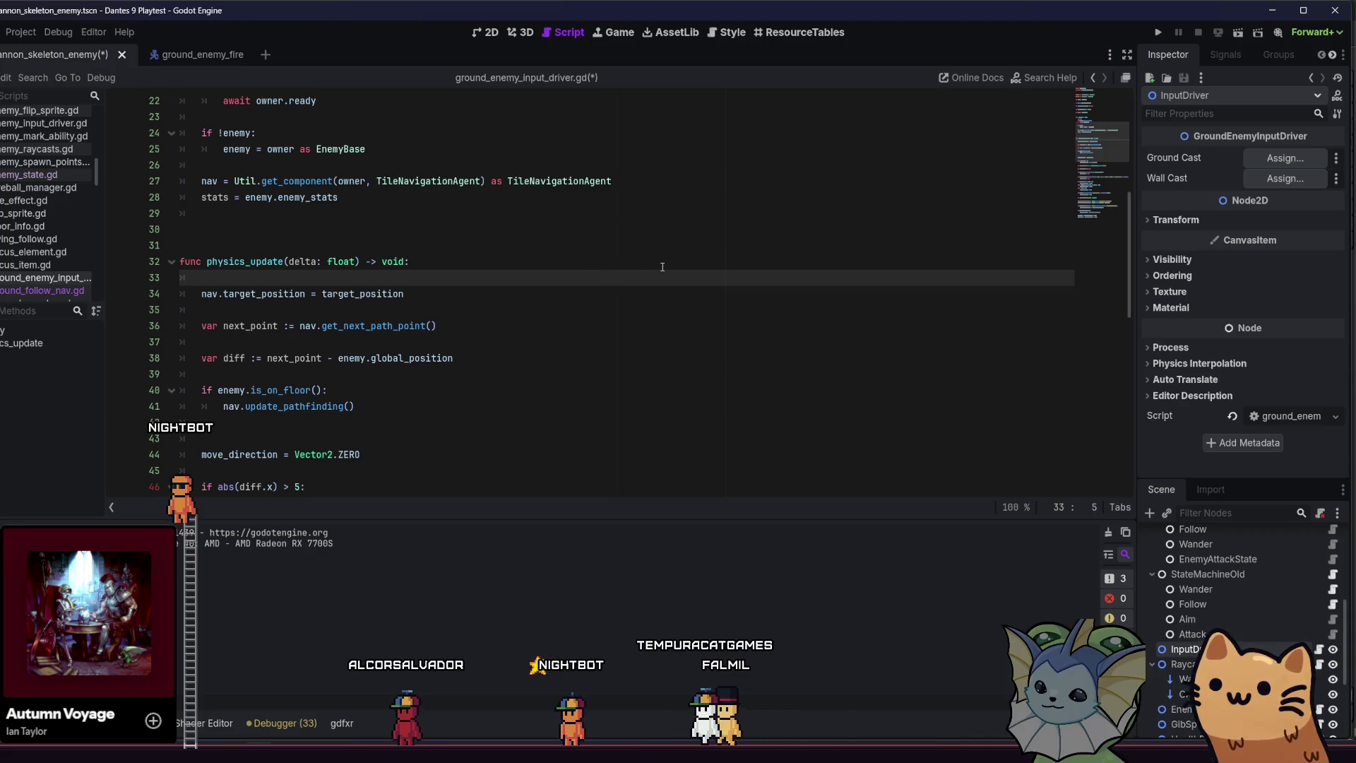
pyautogui.scroll(2, 662, 267)
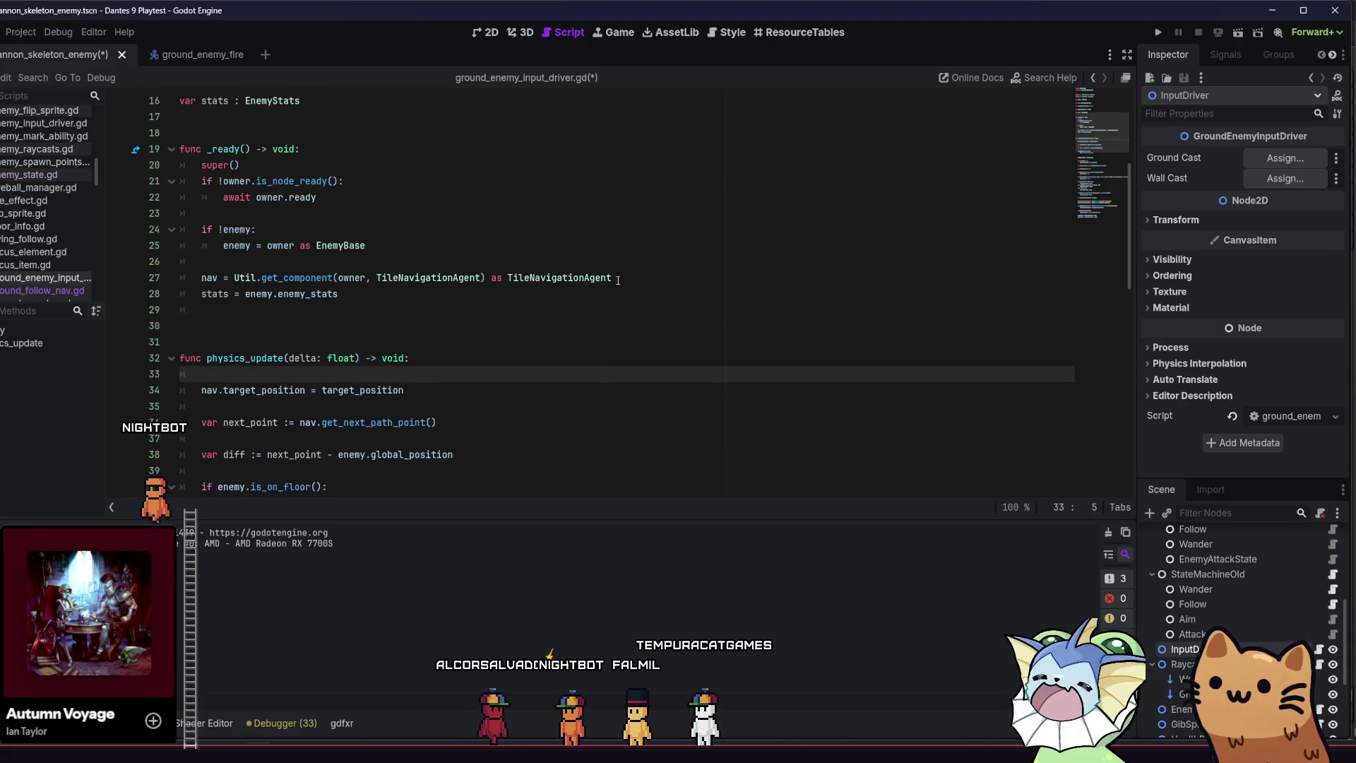
pyautogui.click(526, 353)
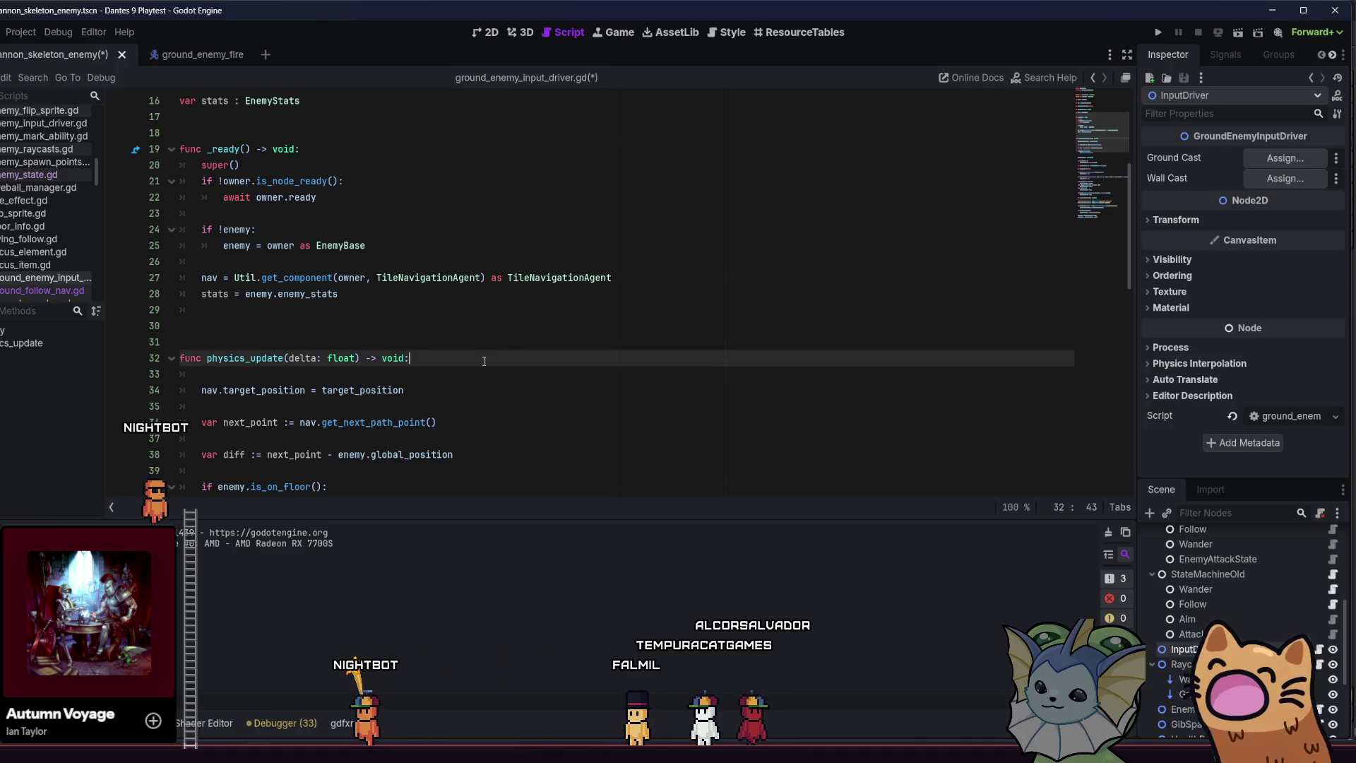
pyautogui.click(492, 310)
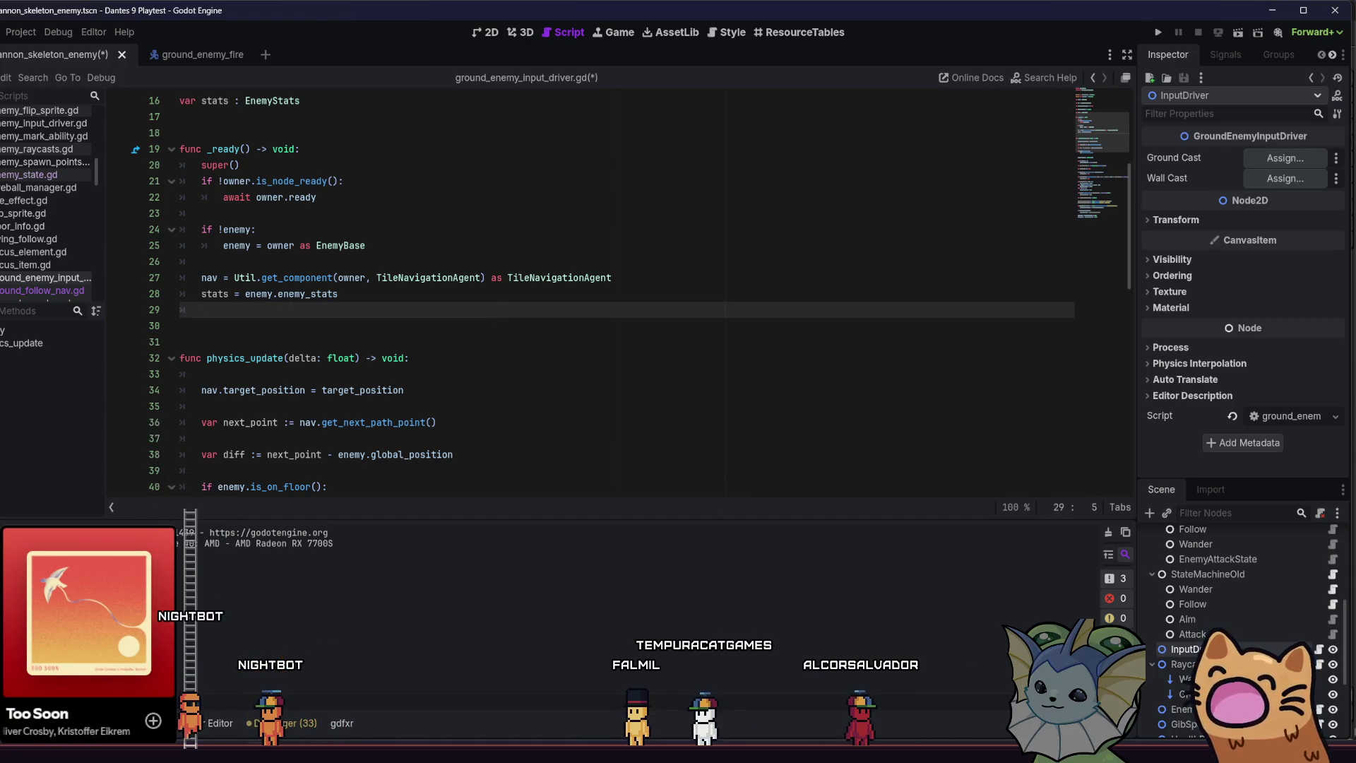
pyautogui.scroll(-5, 1260, 629)
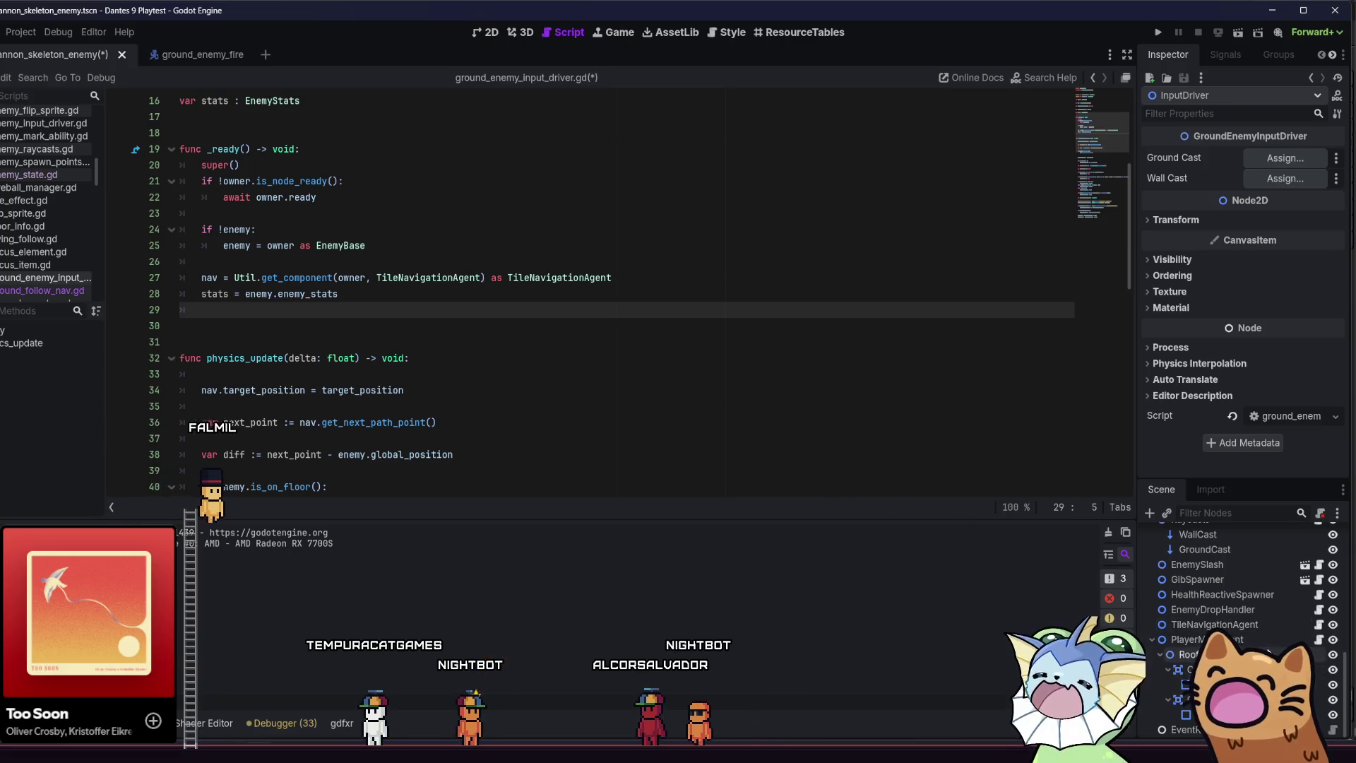
# Inspect PlayerMovement's speed and jump properties and add a line after the nav assignment.
pyautogui.click(1262, 639)
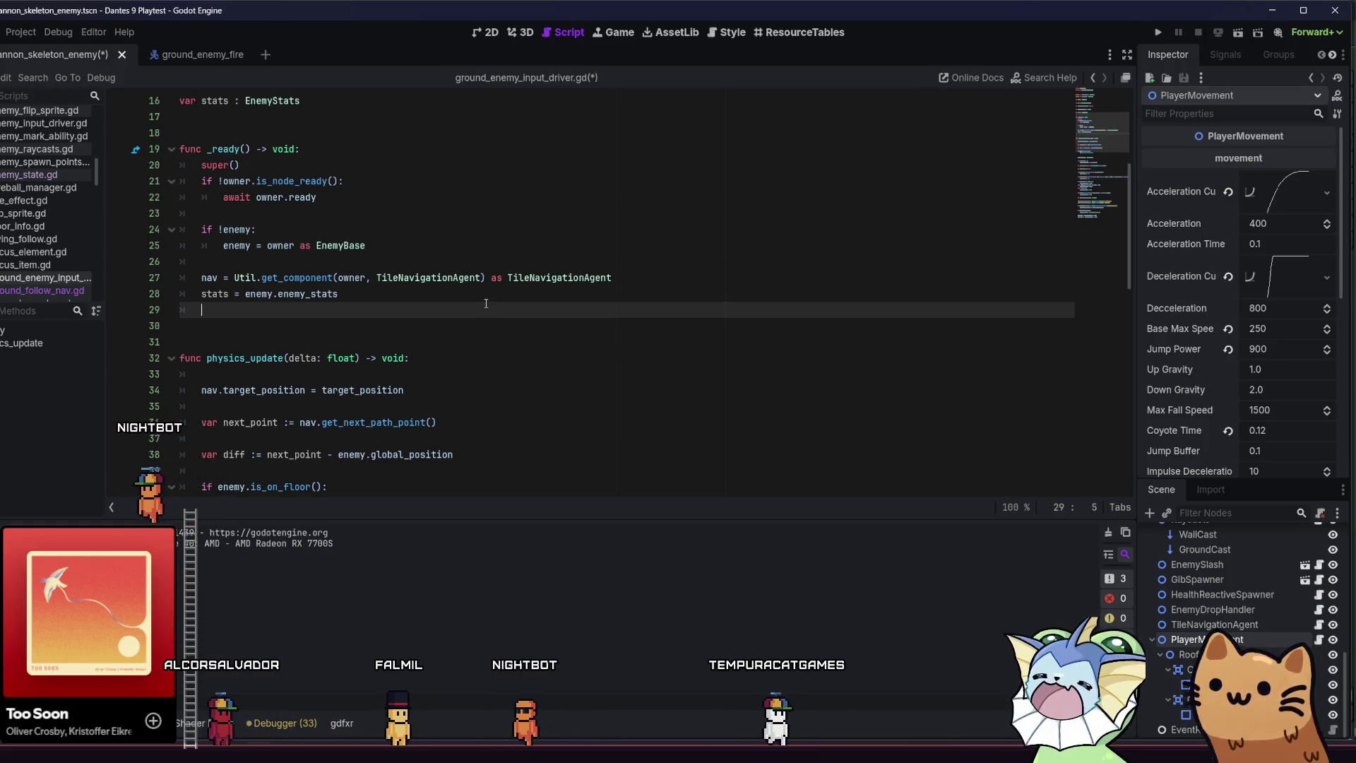
pyautogui.scroll(5, 488, 305)
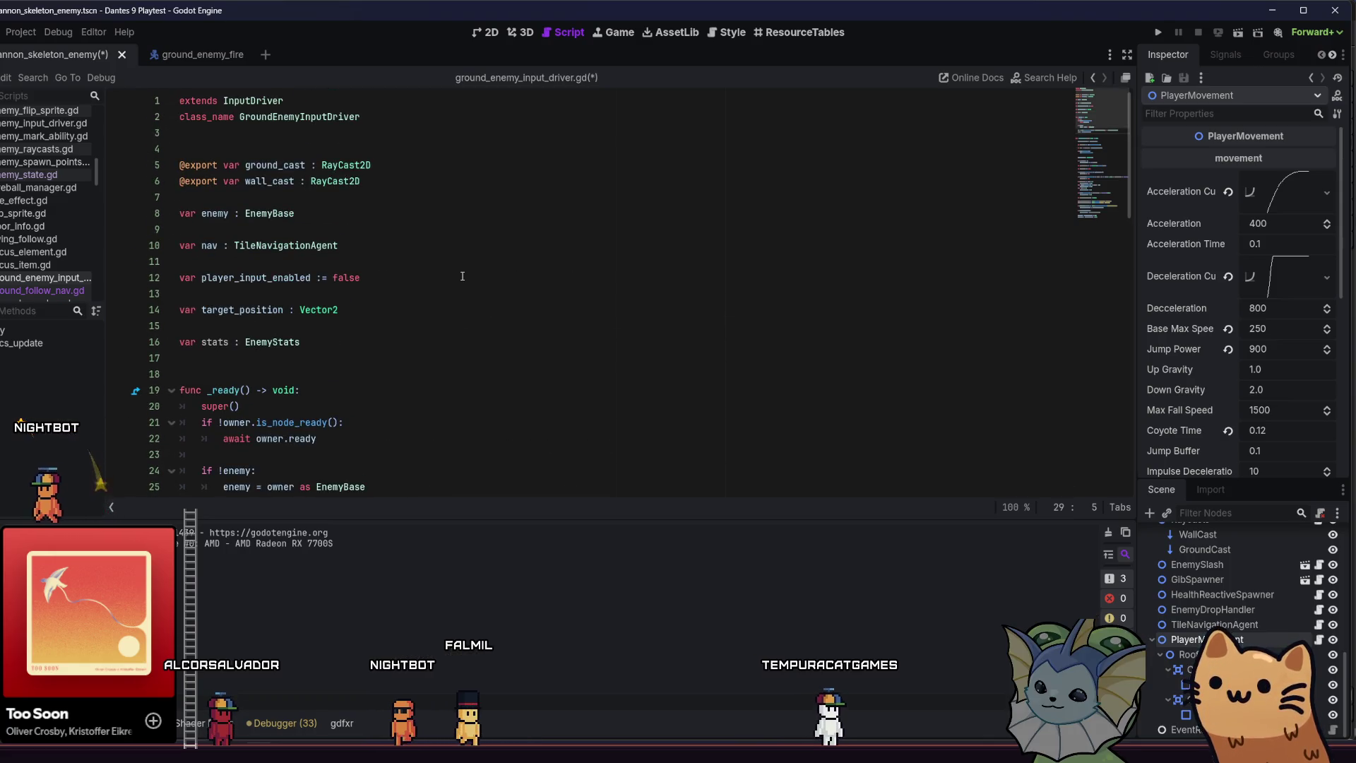
pyautogui.scroll(-4, 473, 280)
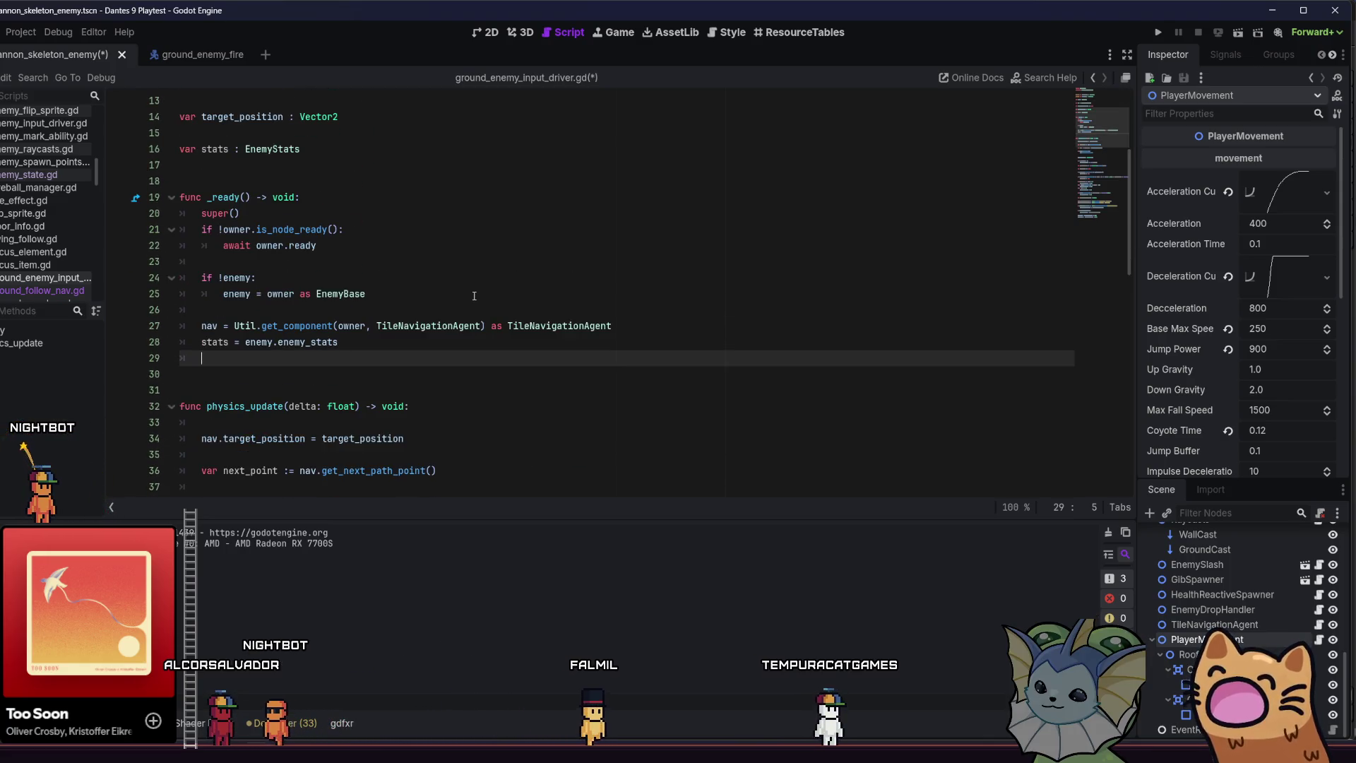
pyautogui.click(599, 326)
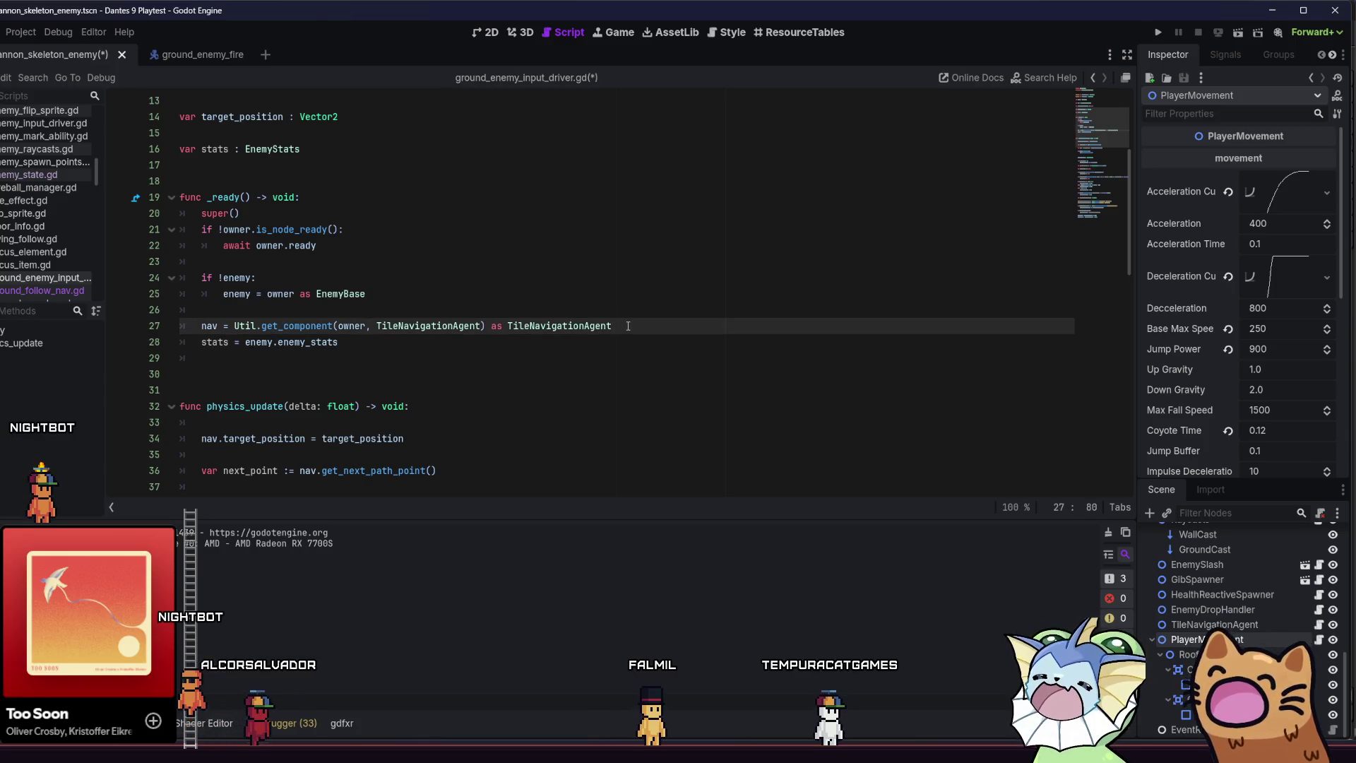
pyautogui.press('Return')
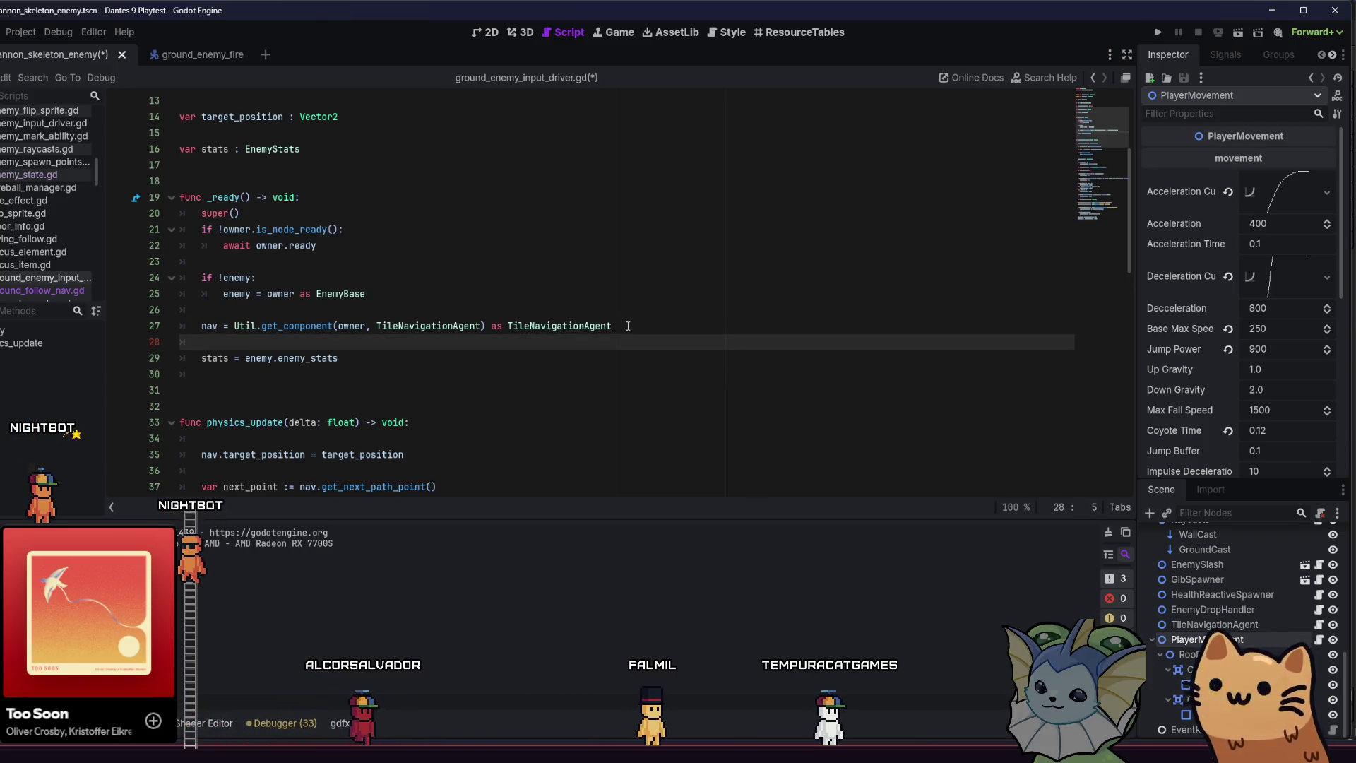
# Begin typing 'var driver = Util.get' below the nav assignment in _ready.
pyautogui.click(436, 133)
pyautogui.click(436, 164)
pyautogui.press('Return')
pyautogui.write('va')
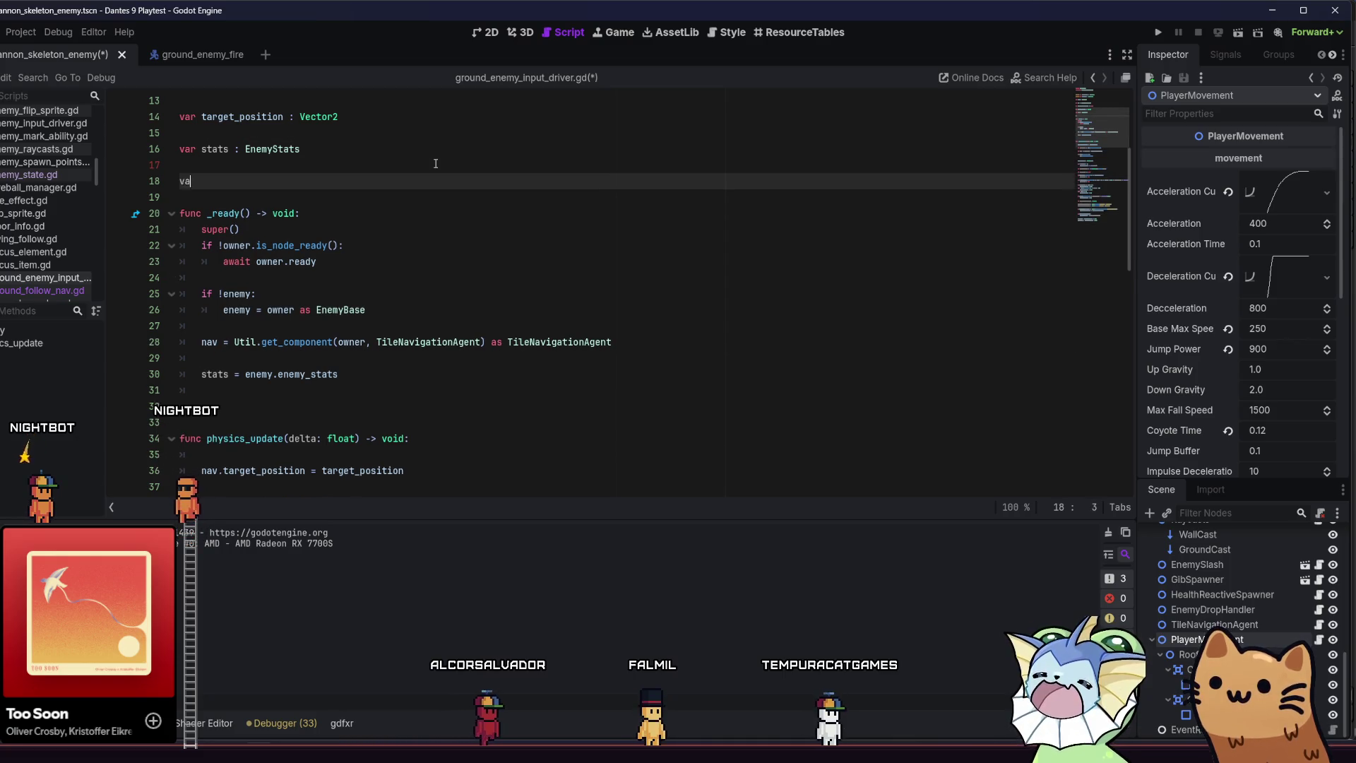
pyautogui.press('BackSpace')
pyautogui.press('BackSpace')
pyautogui.press('BackSpace')
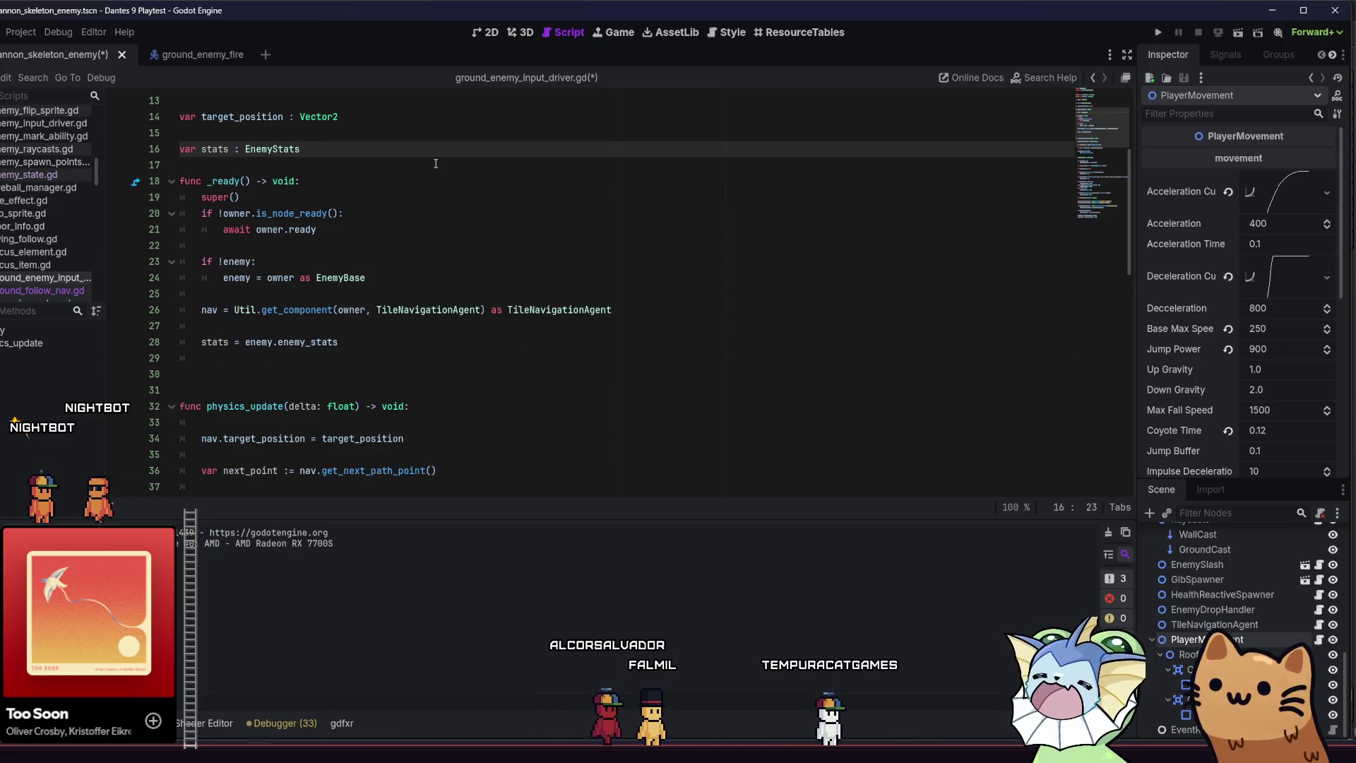
pyautogui.click(680, 308)
pyautogui.press('Return')
pyautogui.press('Return')
pyautogui.write('var')
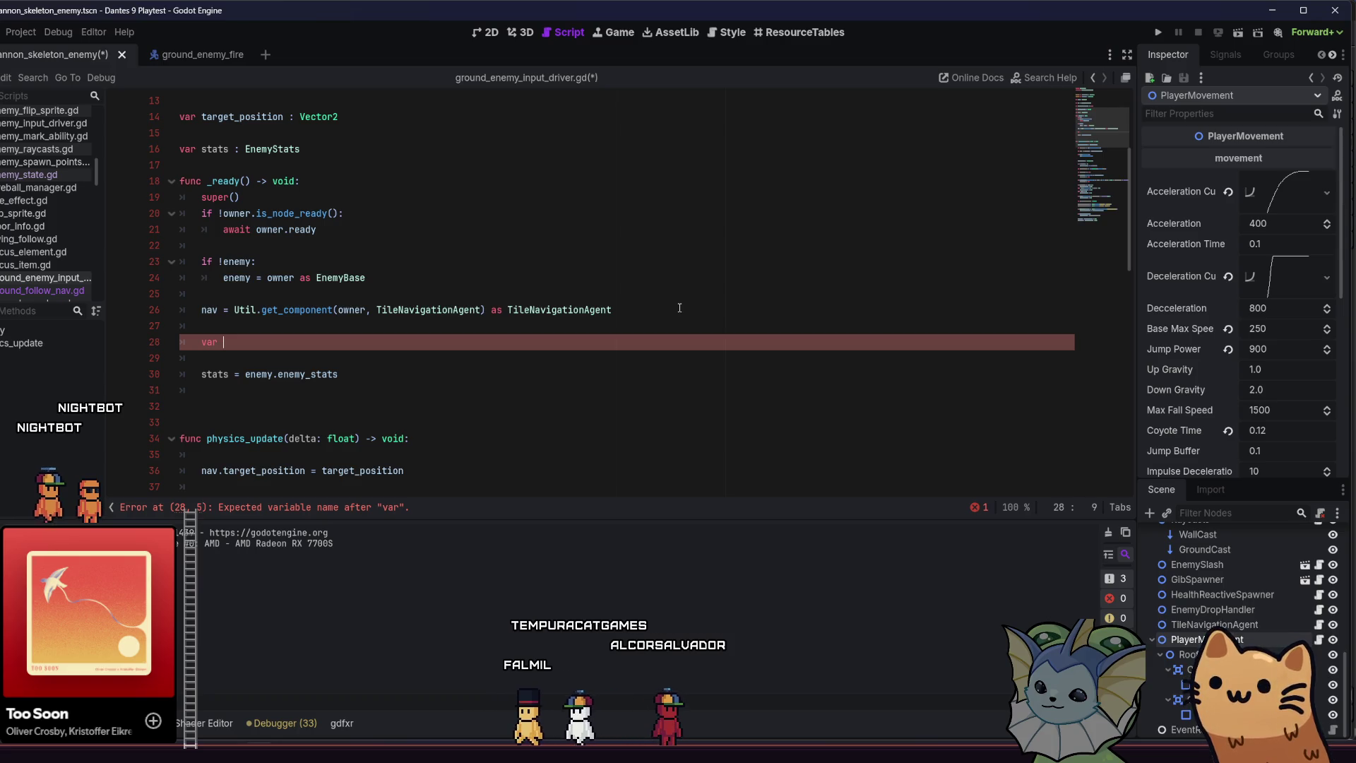
pyautogui.write(' driver = Uti')
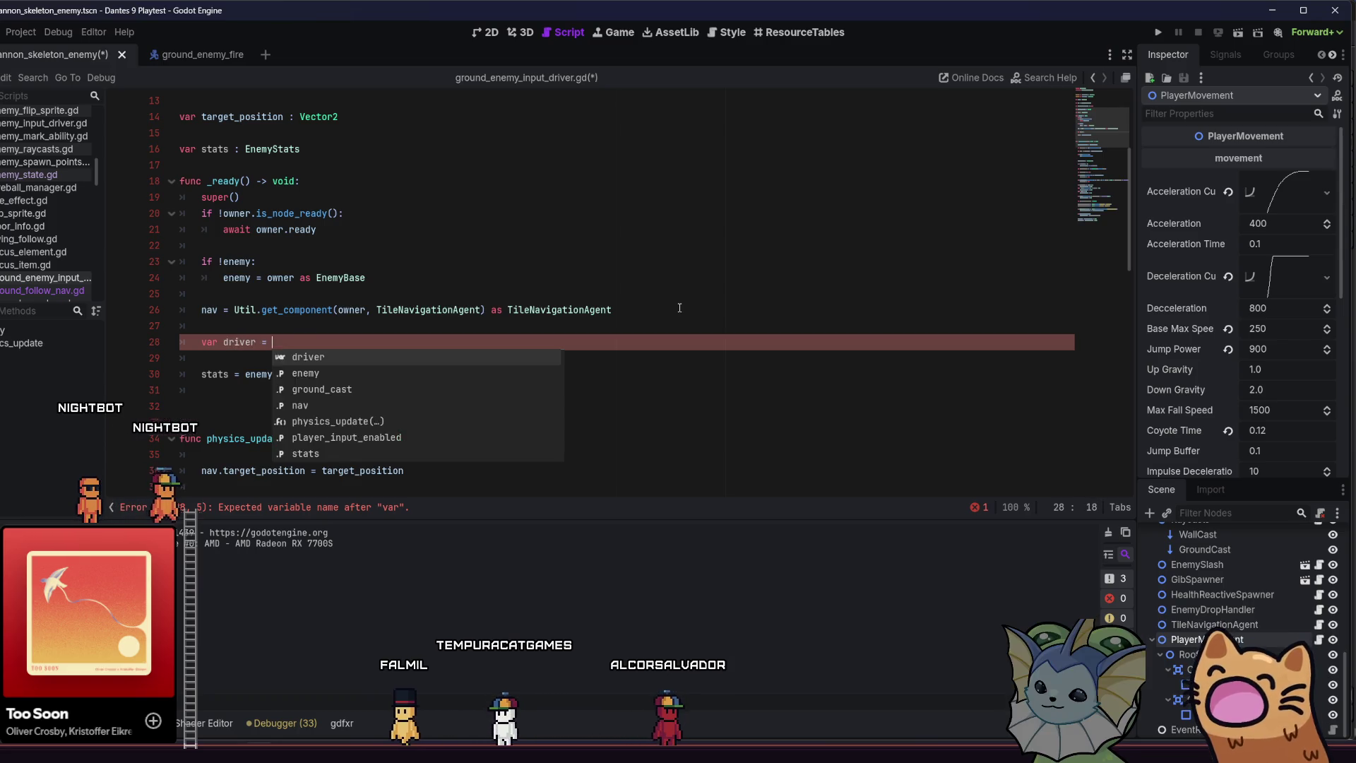
pyautogui.write('l.getc')
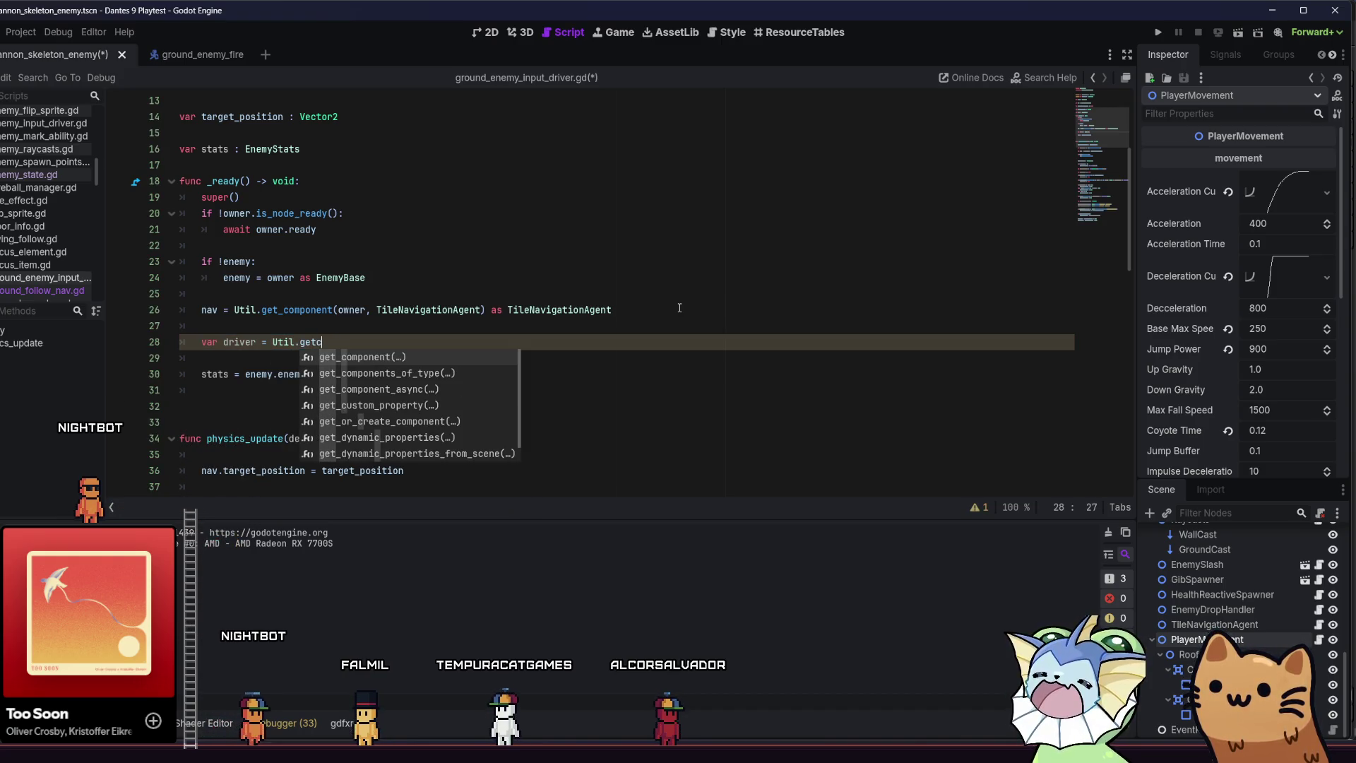
# Declare driver as Util.get_component(owner, MovementDriver) cast as PlayerMovement, then save the script.
pyautogui.press('Return')
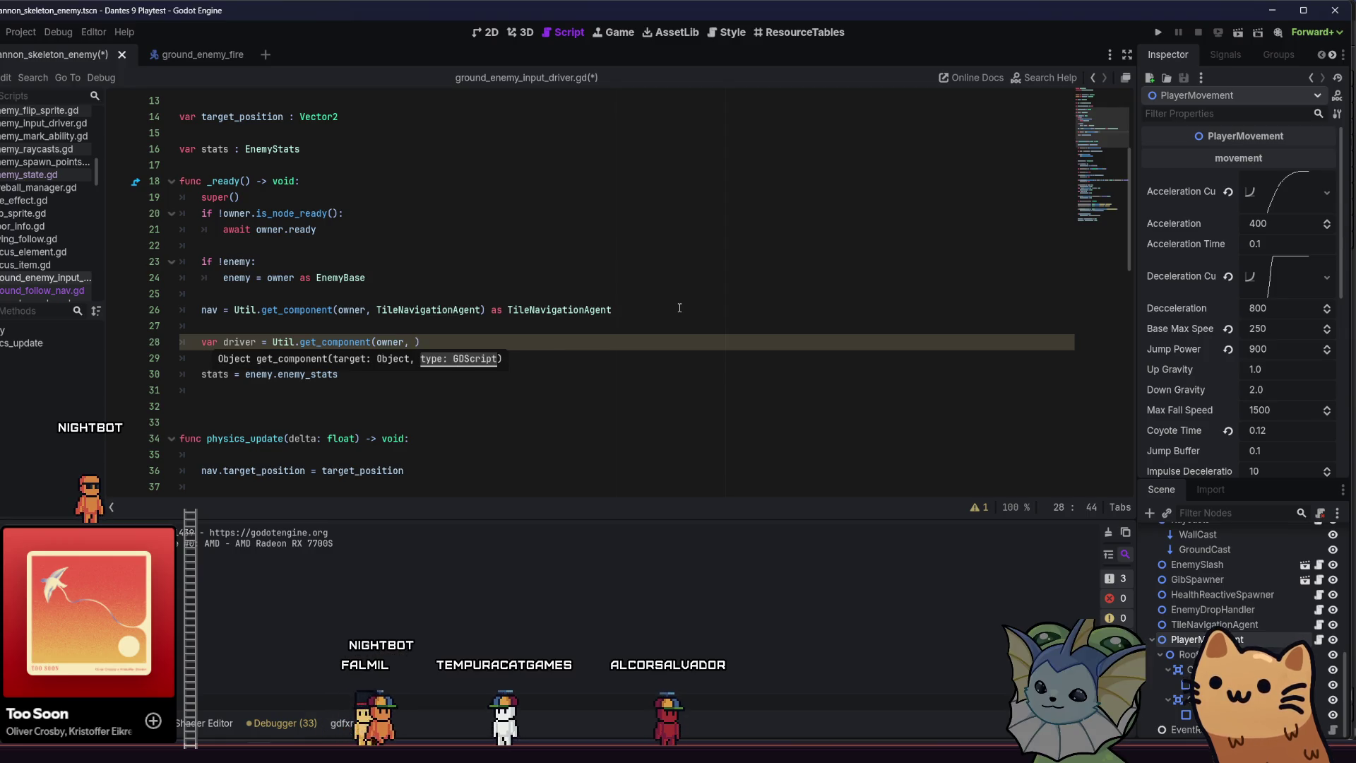
pyautogui.press('Return')
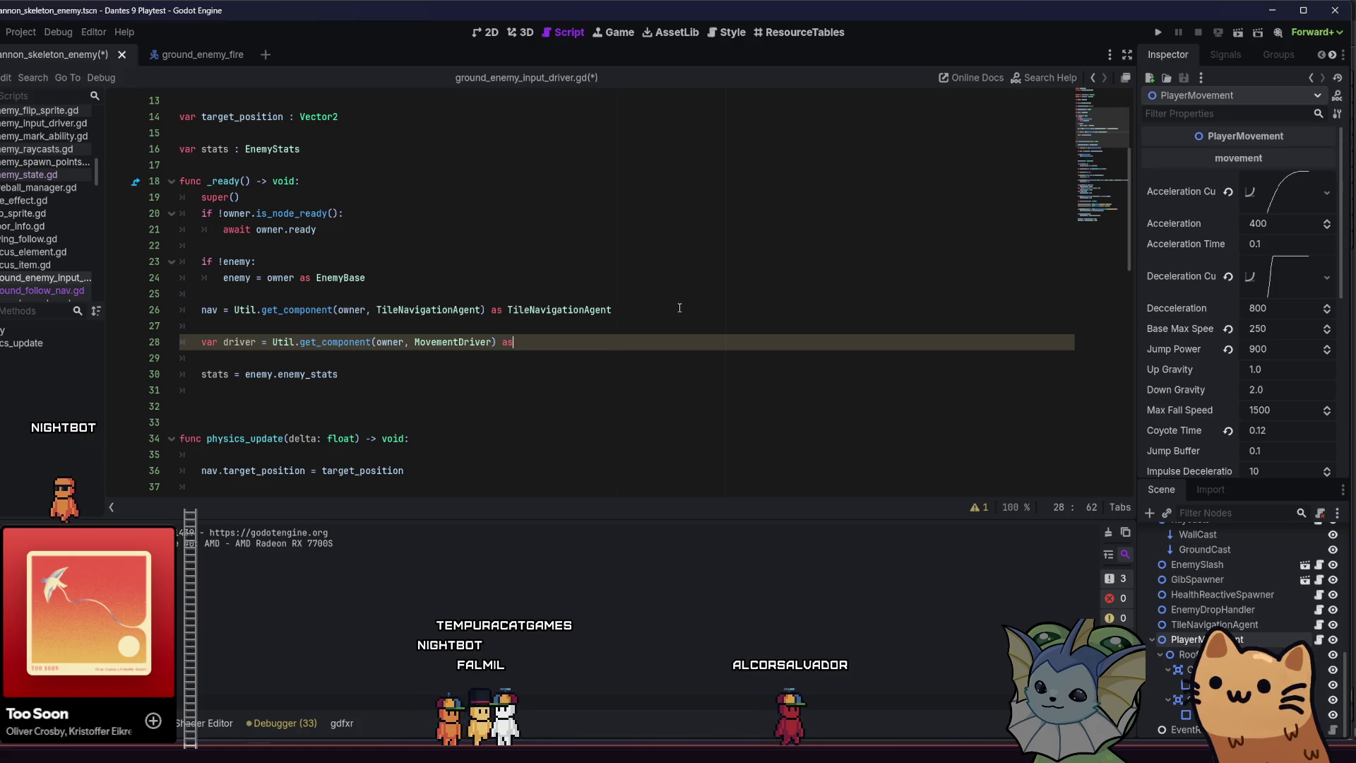
pyautogui.write('ove')
pyautogui.press('Return')
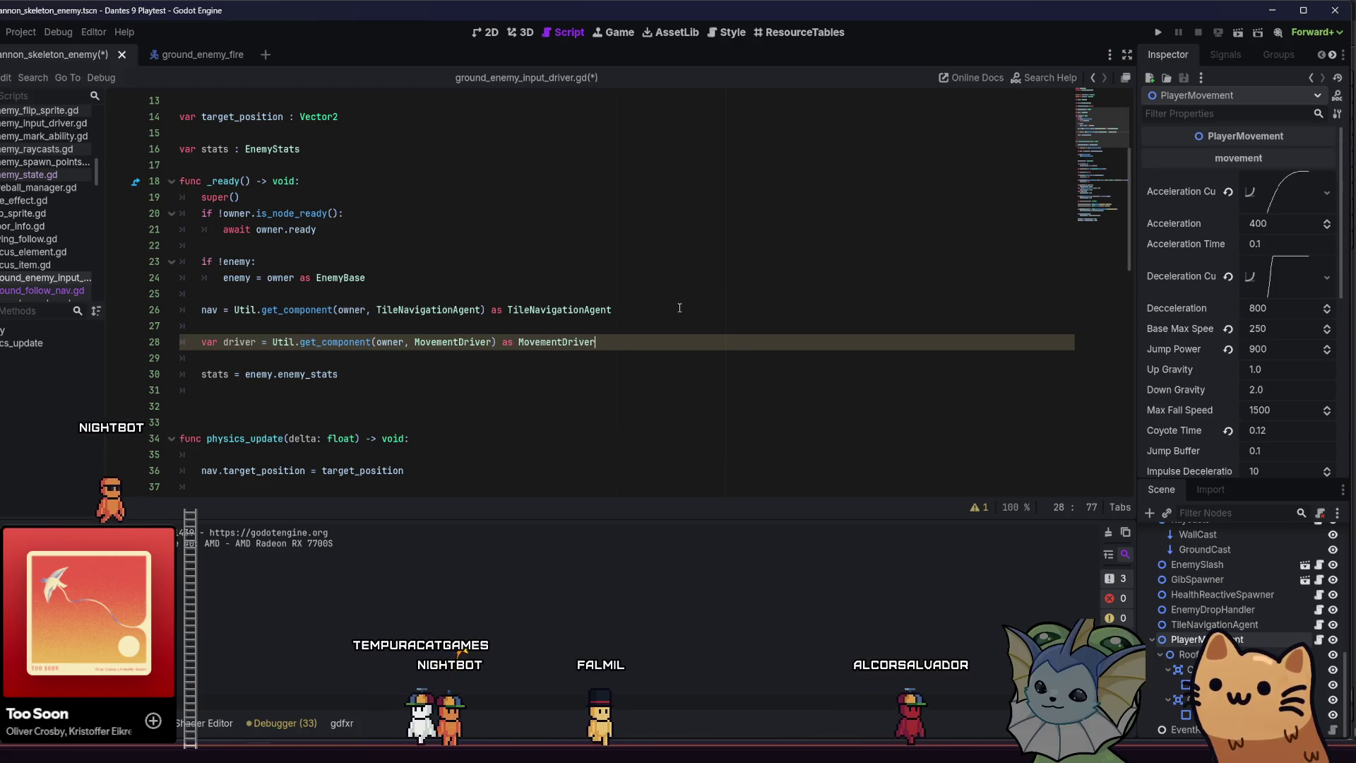
pyautogui.click(558, 374)
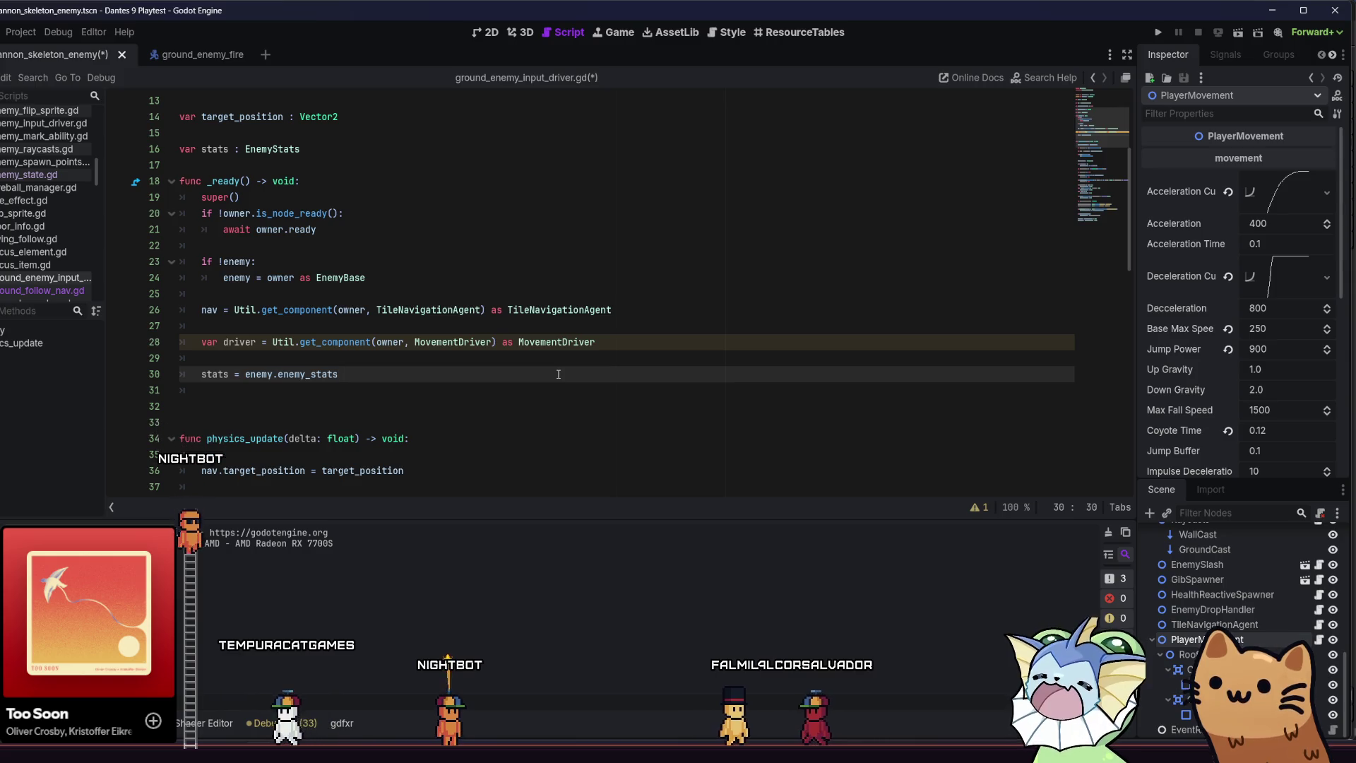
pyautogui.doubleClick(574, 343)
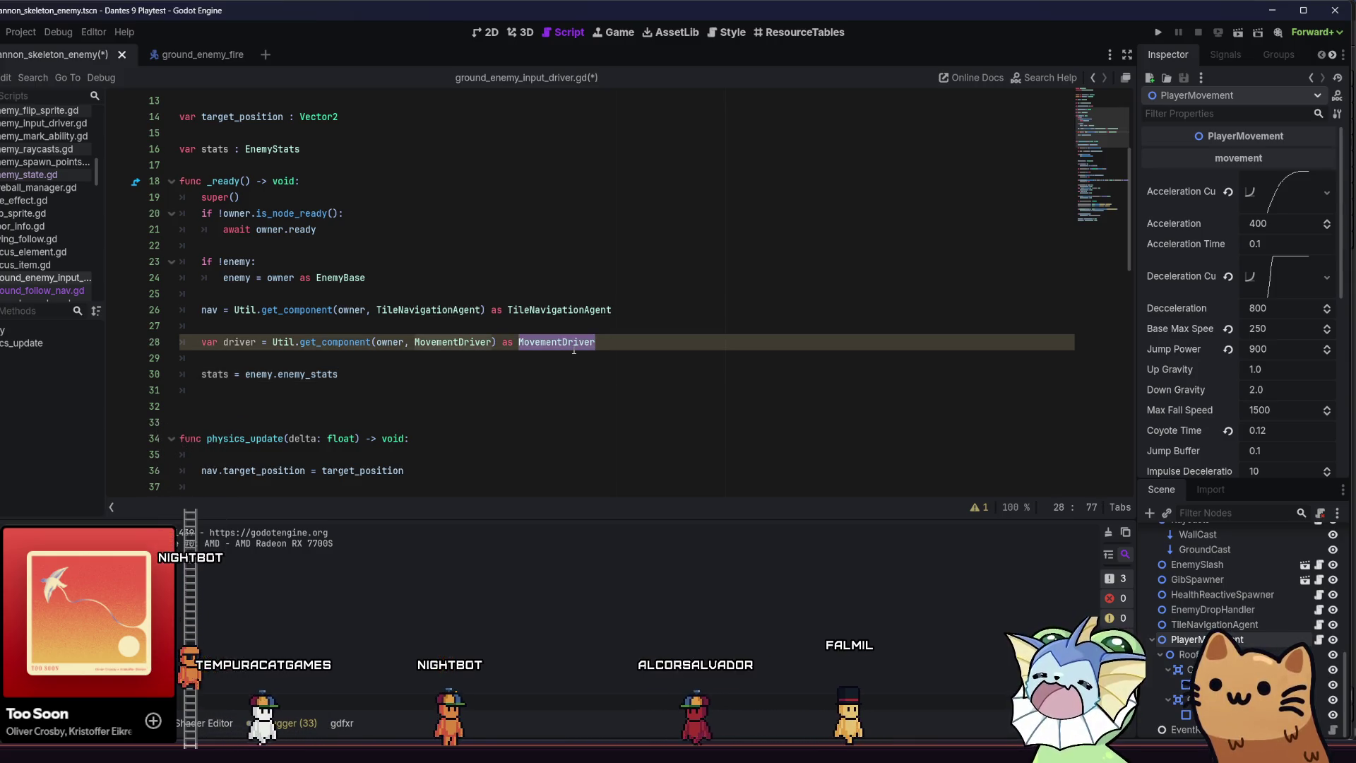
pyautogui.write('OP')
pyautogui.press('BackSpace')
pyautogui.press('BackSpace')
pyautogui.write('PlayerM')
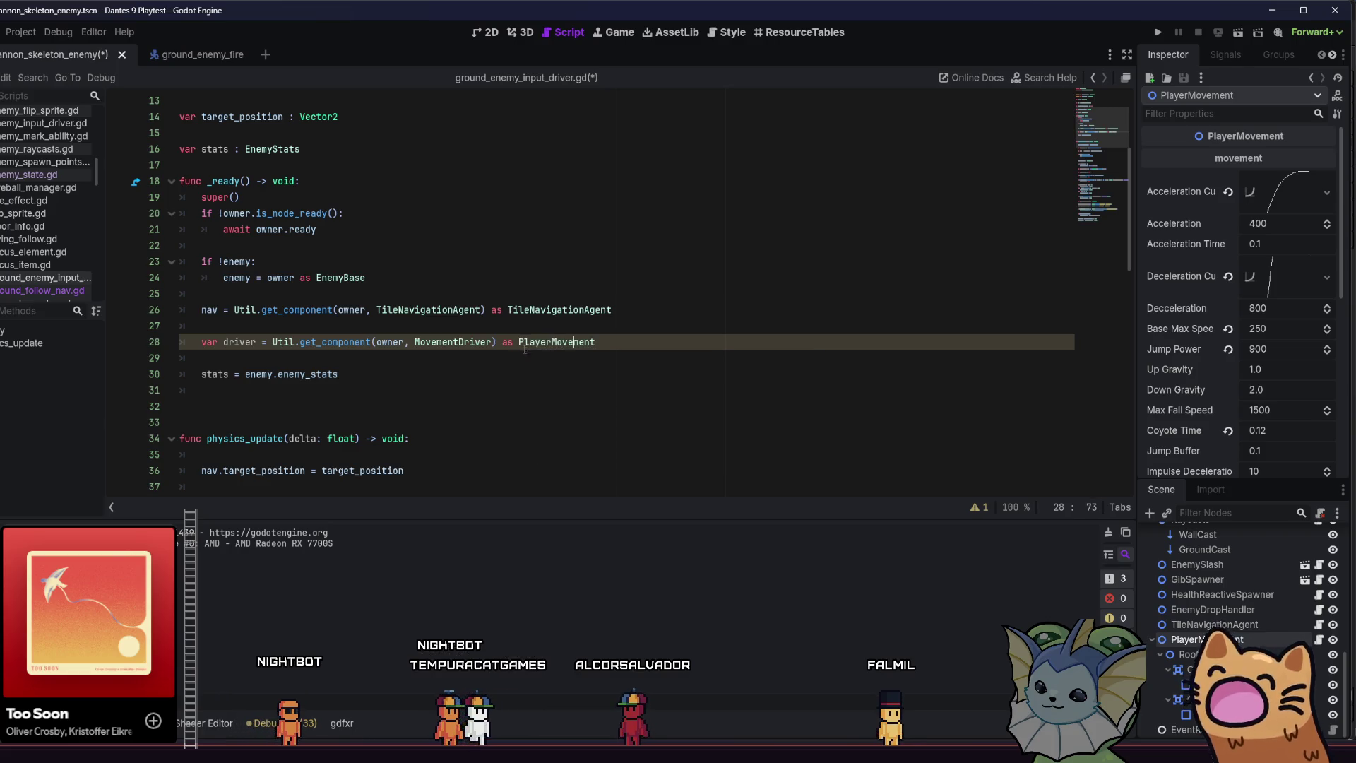
pyautogui.click(433, 381)
pyautogui.hotkey('ctrl', 's')
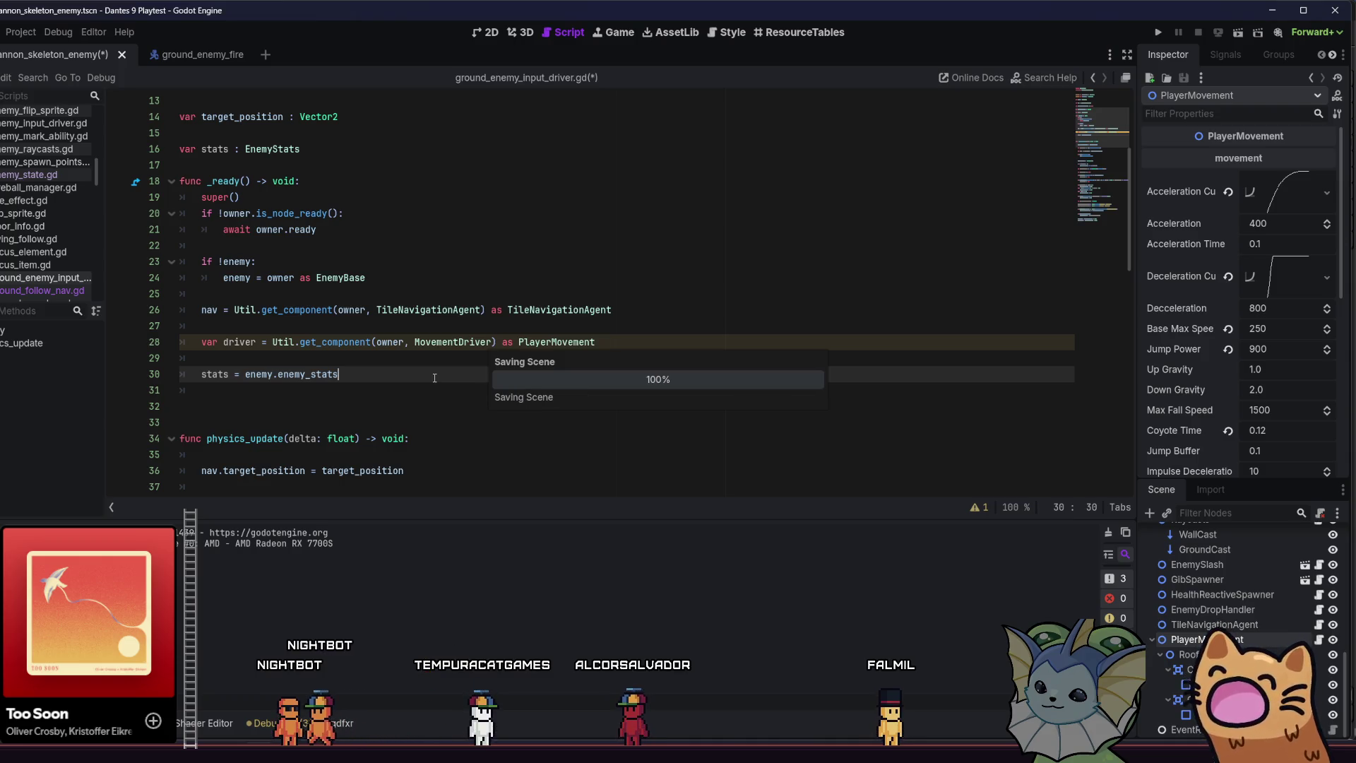
pyautogui.press('Return')
pyautogui.press('Return')
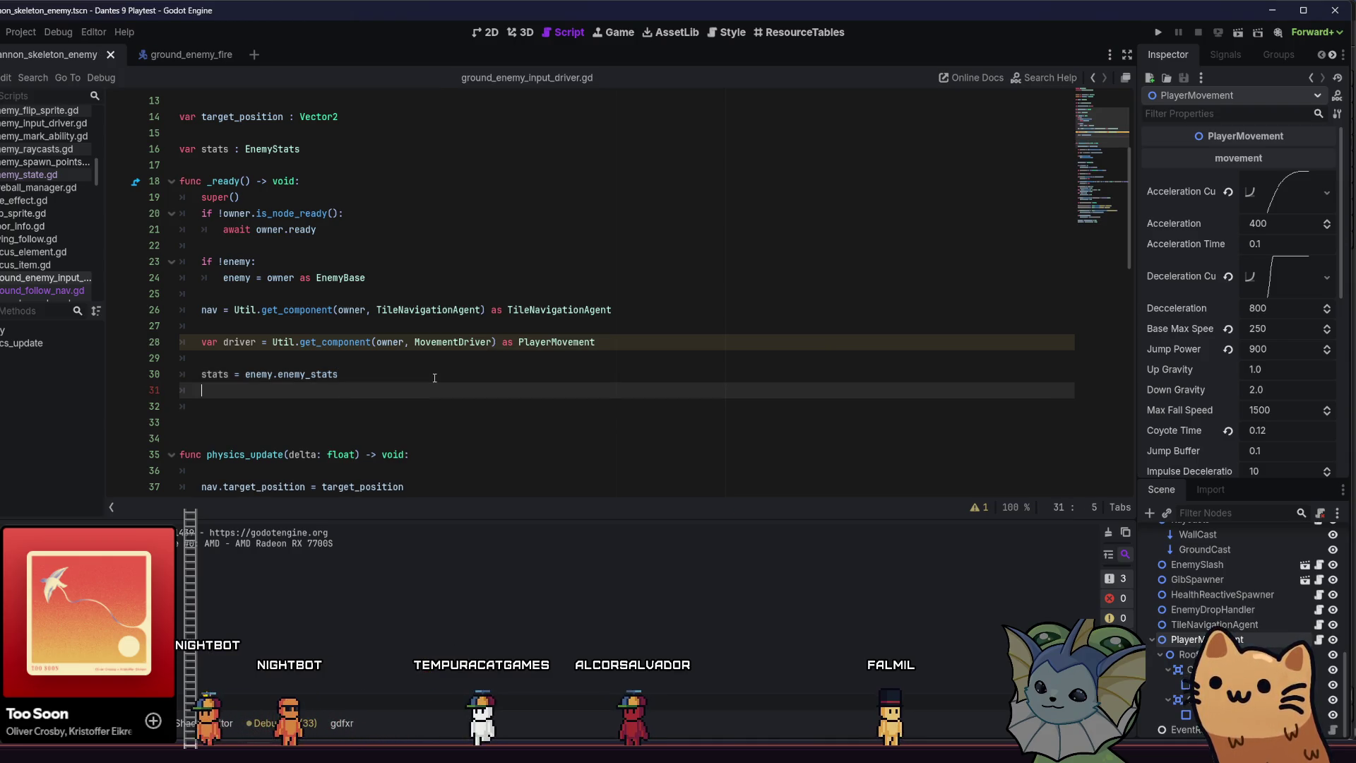
# Start line 32 as driver.base_max_speed assigned from the enemy stats.
pyautogui.write('driver.max_f')
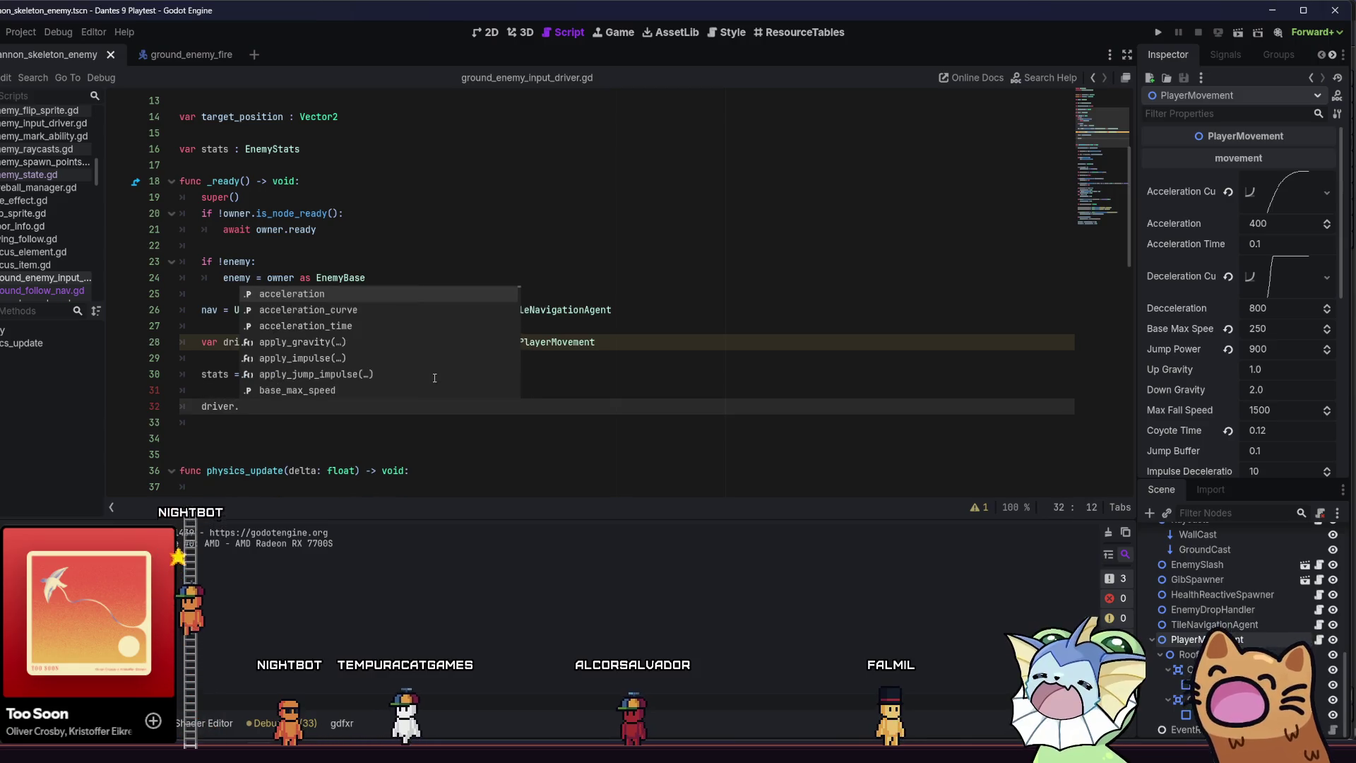
pyautogui.press('Return')
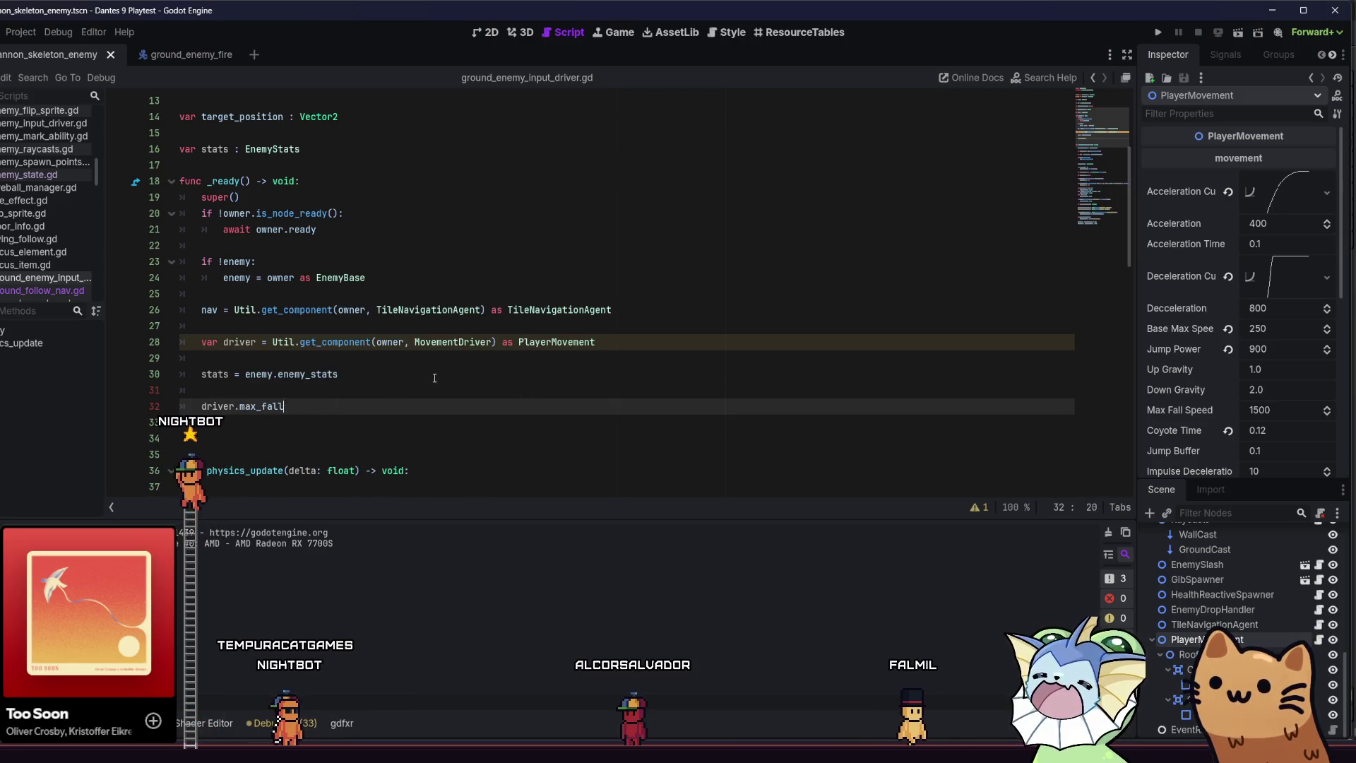
pyautogui.press('BackSpace')
pyautogui.press('BackSpace')
pyautogui.press('BackSpace')
pyautogui.write('speed')
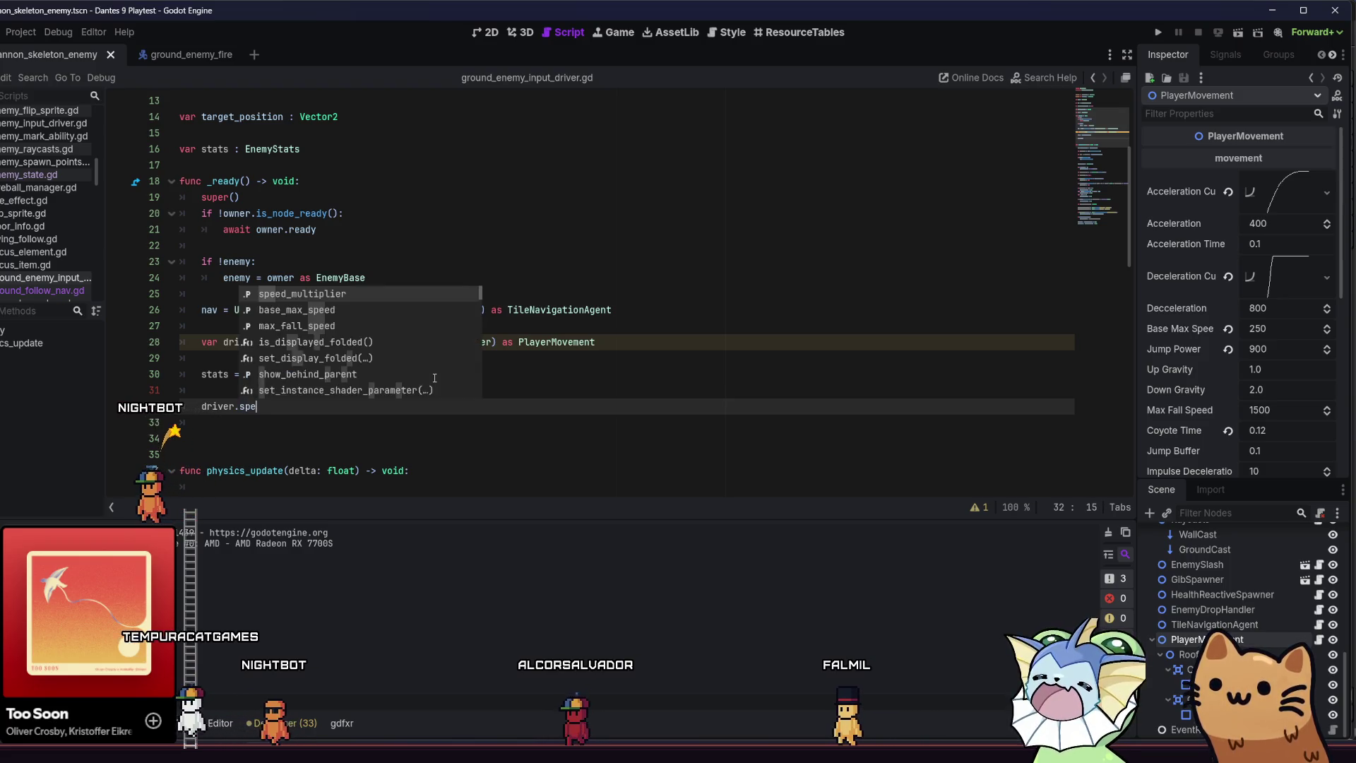
pyautogui.press('Down')
pyautogui.press('Return')
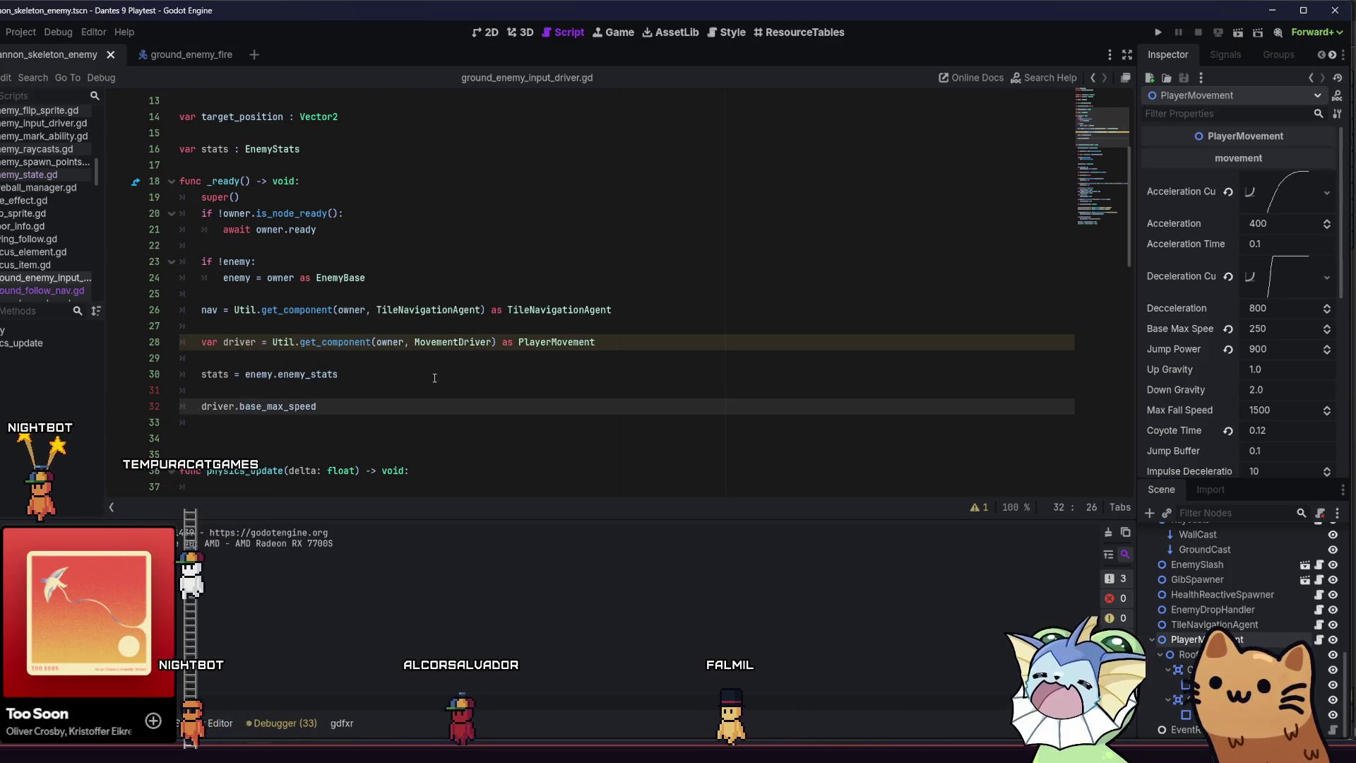
pyautogui.write('= ene')
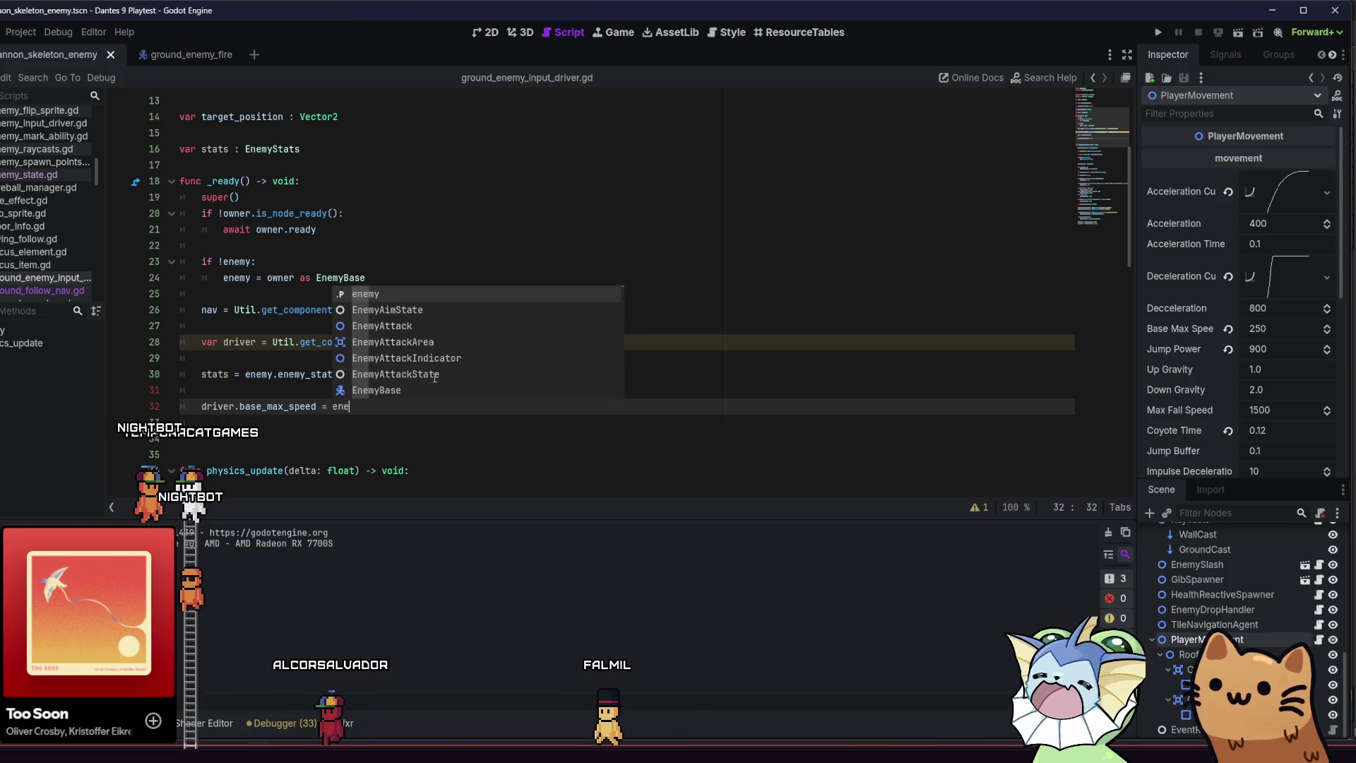
pyautogui.write('my_stats.speed')
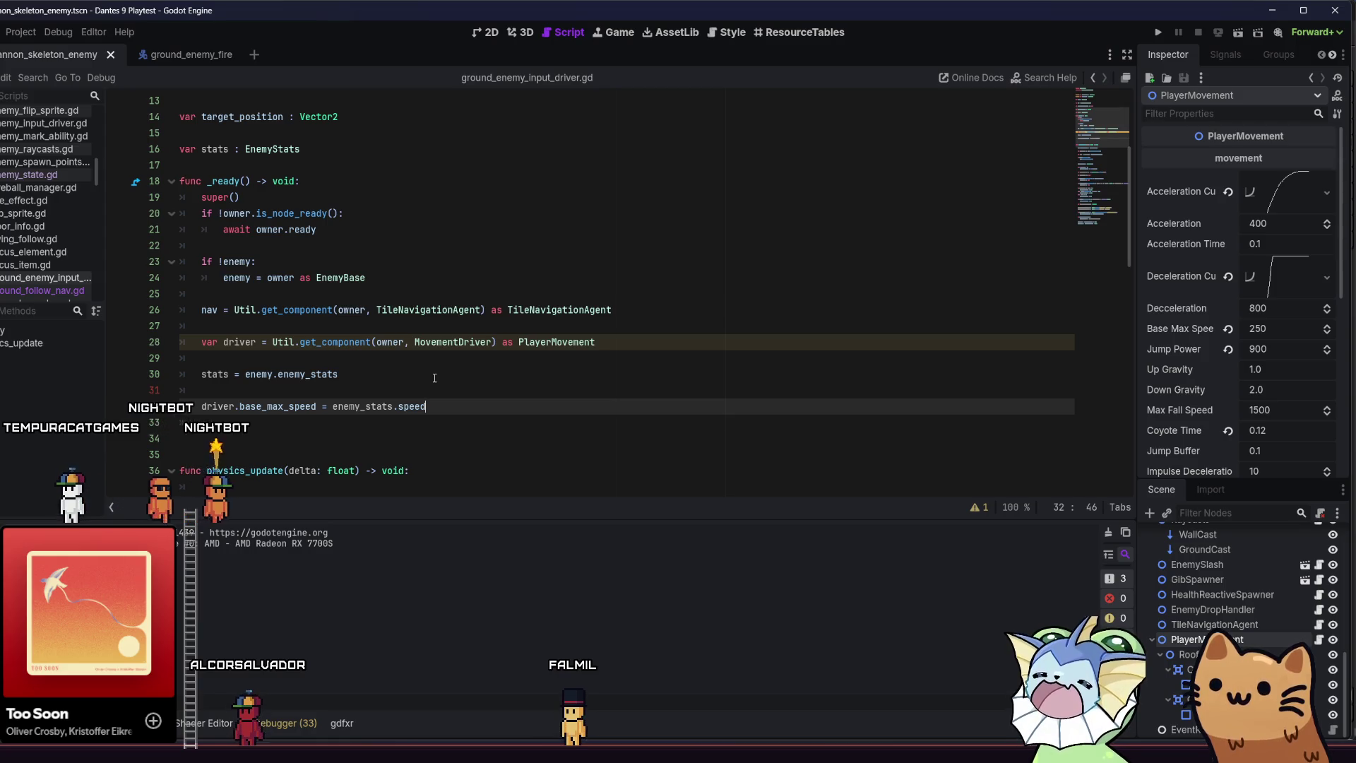
pyautogui.write('vem')
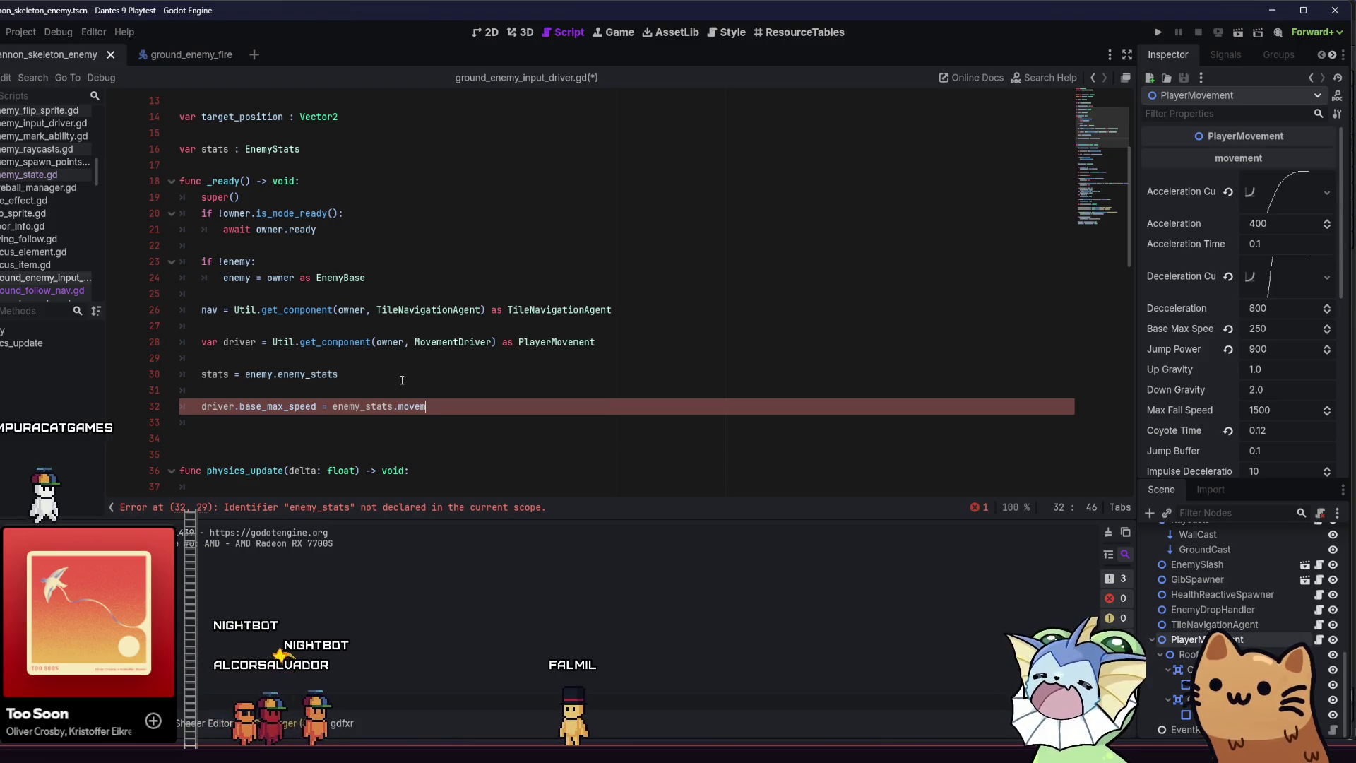
# Append 'as EnemyStats' to the stats line and make line 32 reference stats.
pyautogui.click(401, 378)
pyautogui.write('as ')
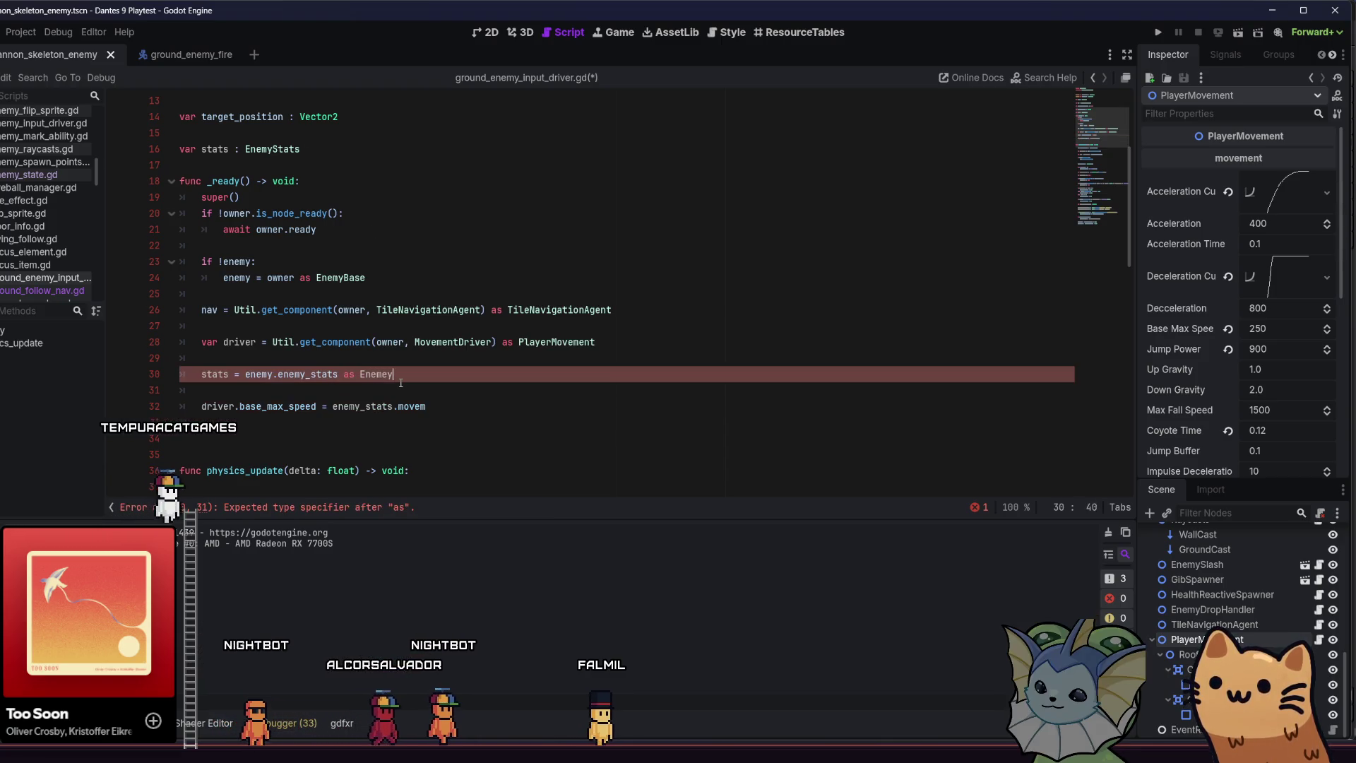
pyautogui.write('EnemyStats')
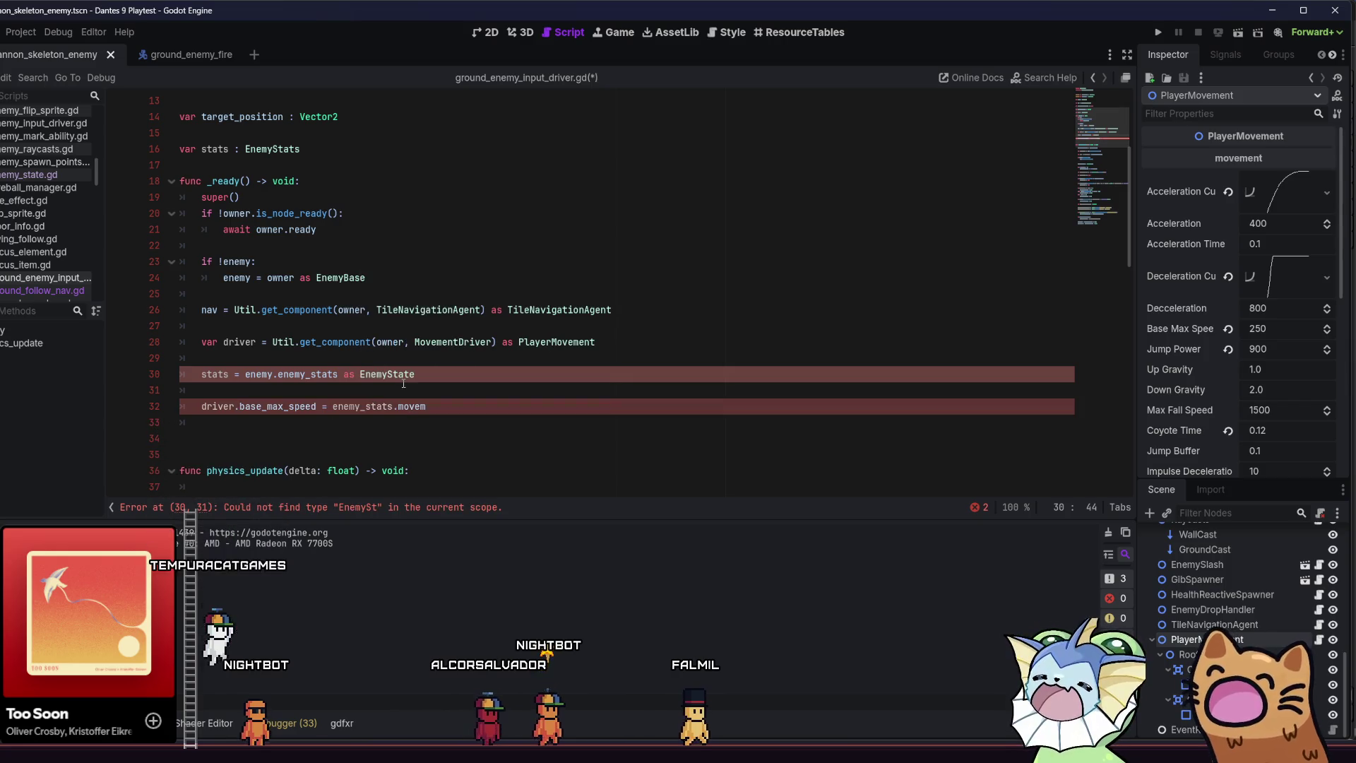
pyautogui.click(502, 408)
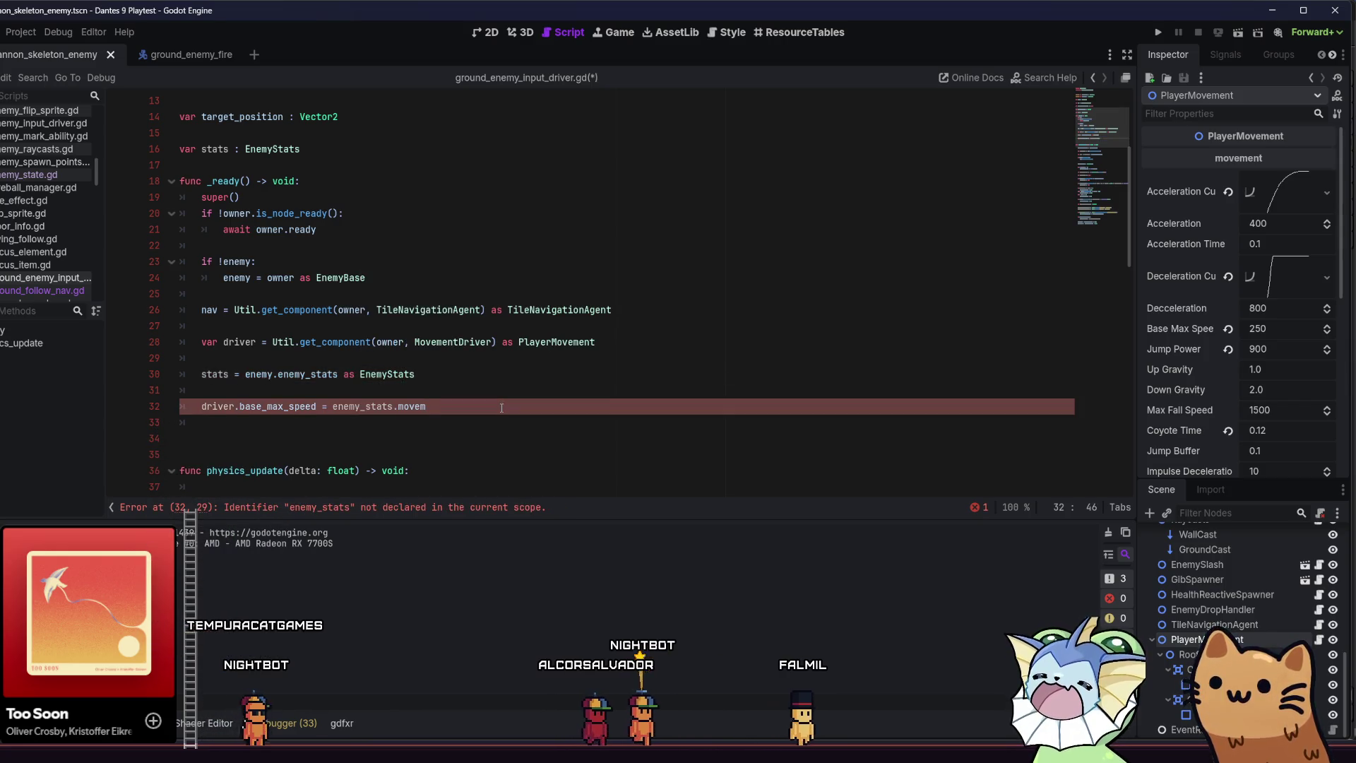
pyautogui.write('me')
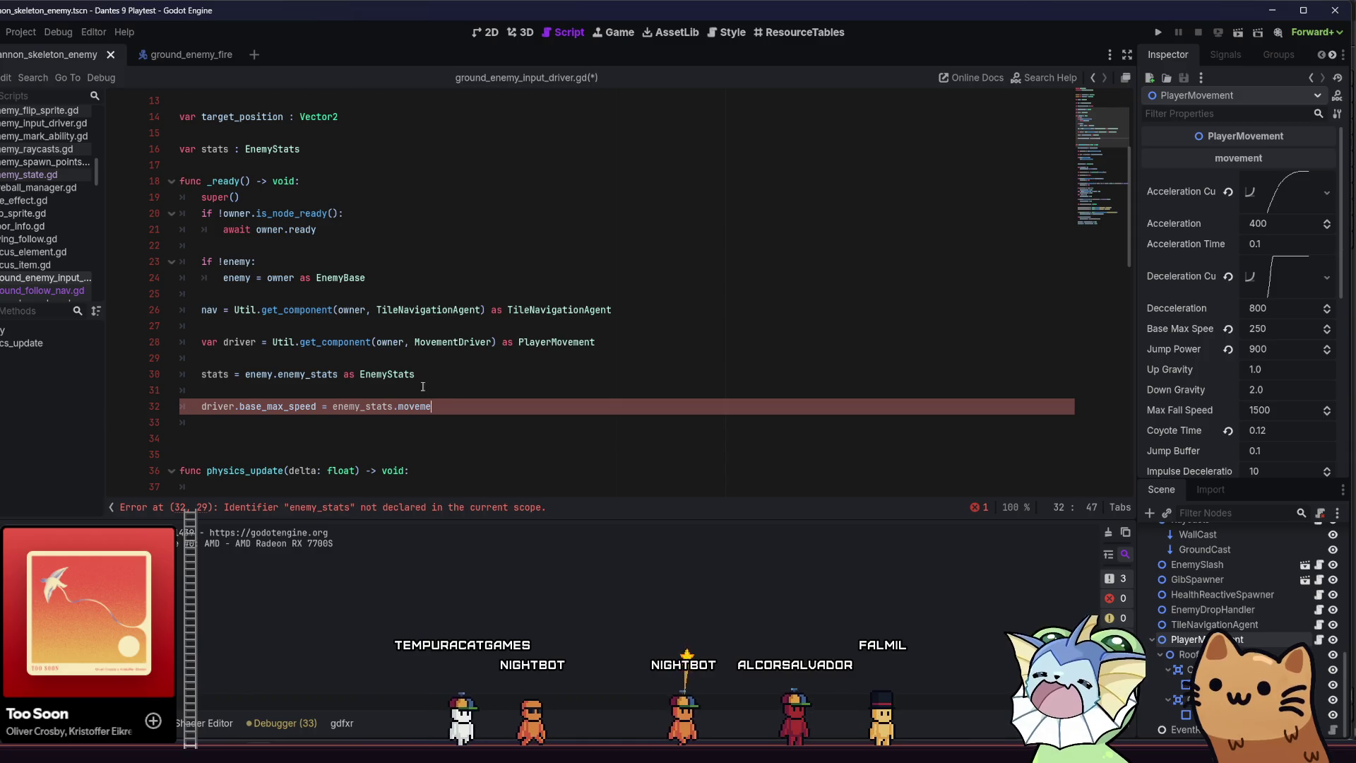
pyautogui.click(393, 407)
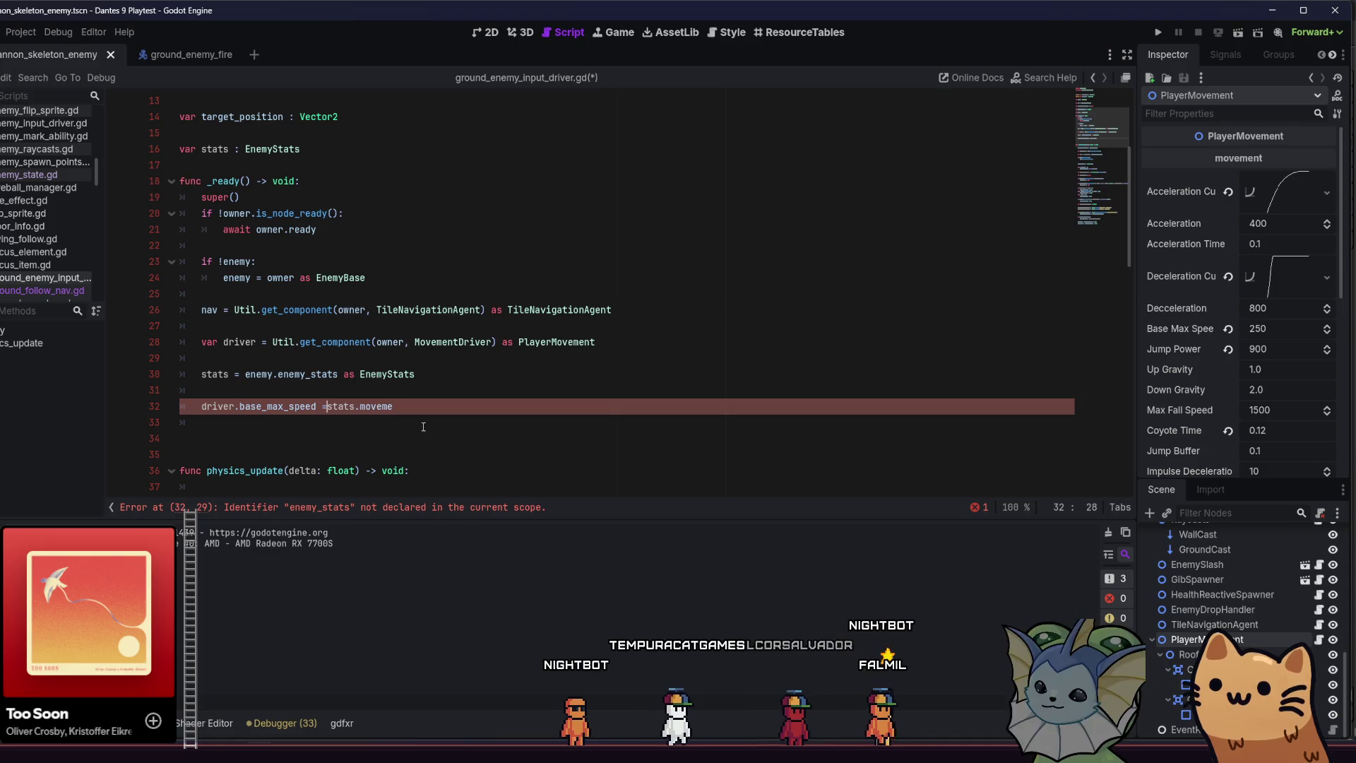
pyautogui.click(451, 399)
# Complete the value as stats.movement_speed and save the script.
pyautogui.doubleClick(387, 407)
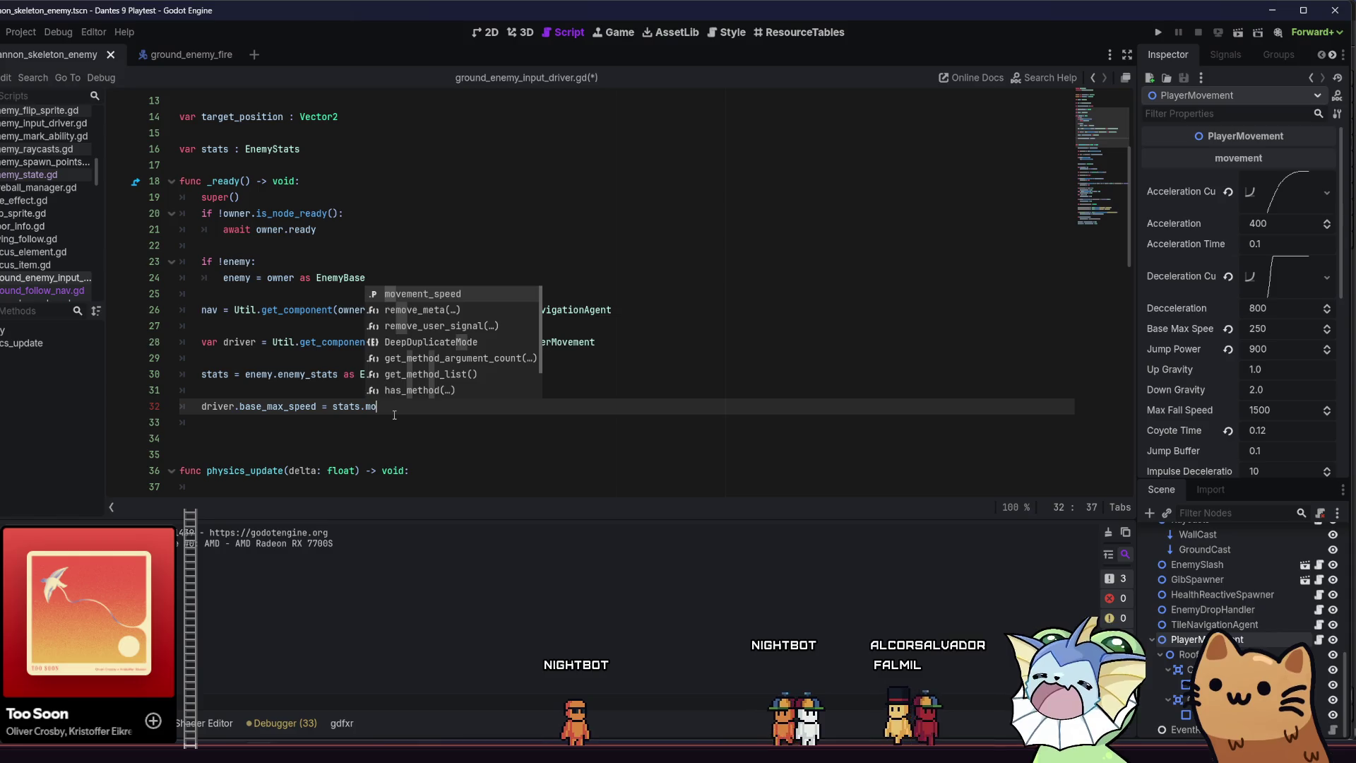
pyautogui.press('Return')
pyautogui.hotkey('ctrl', 's')
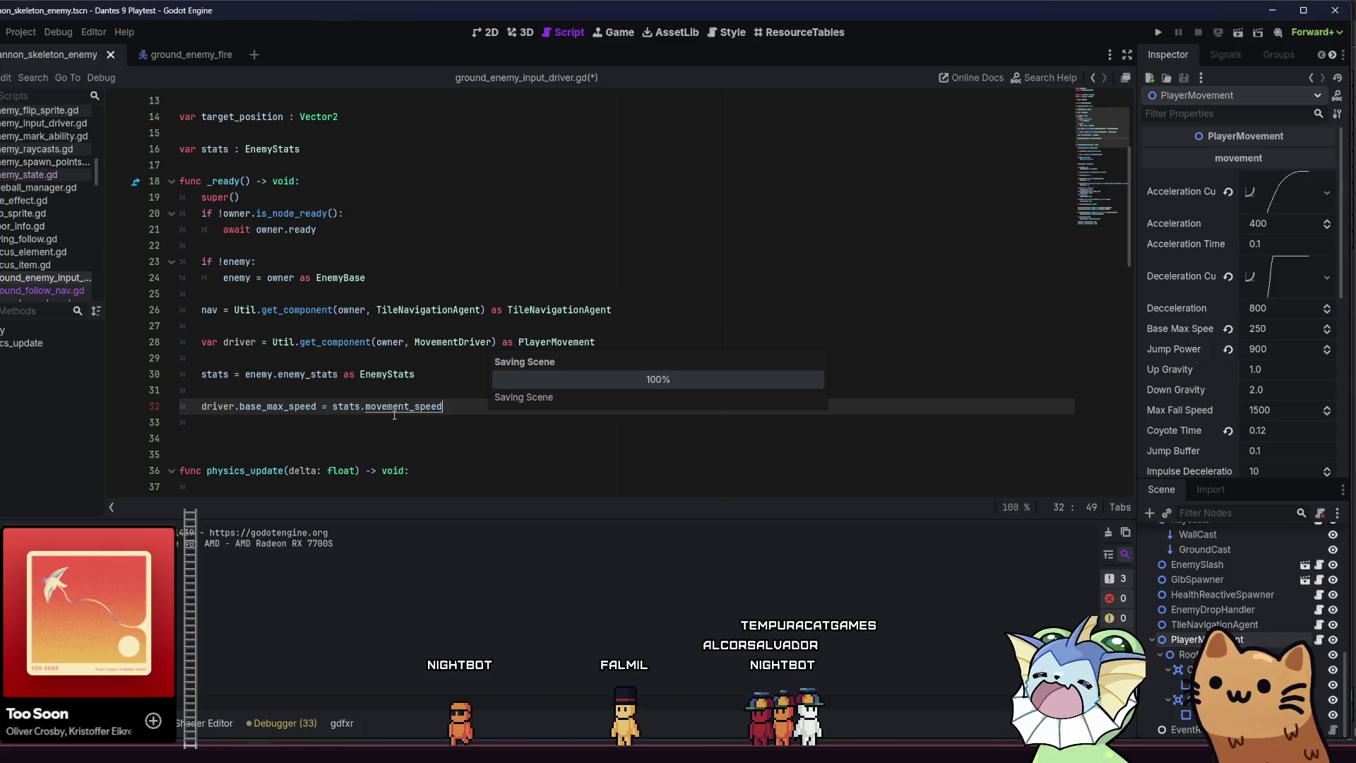
pyautogui.press('Return')
# Add the line driver.jump_power = stats.jump_power.
pyautogui.write('driv')
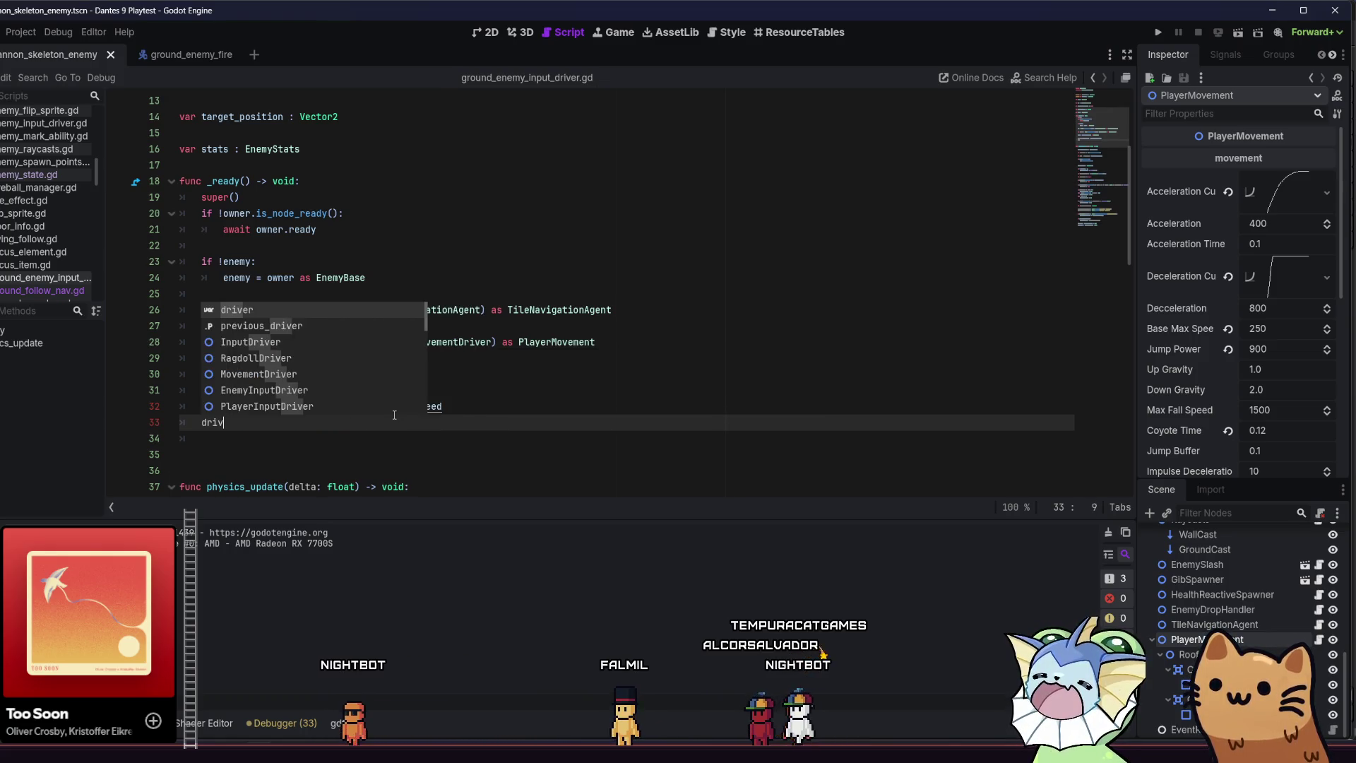
pyautogui.press('Return')
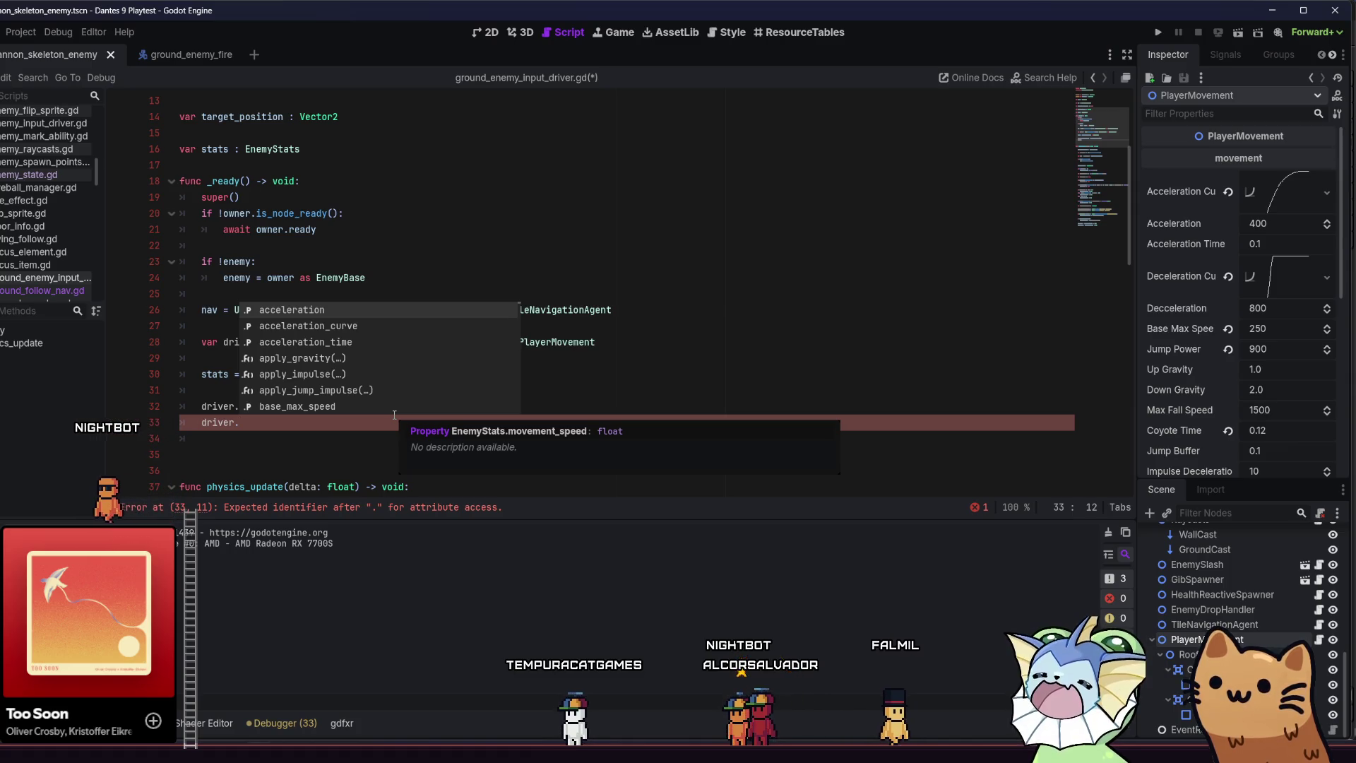
pyautogui.write('jump')
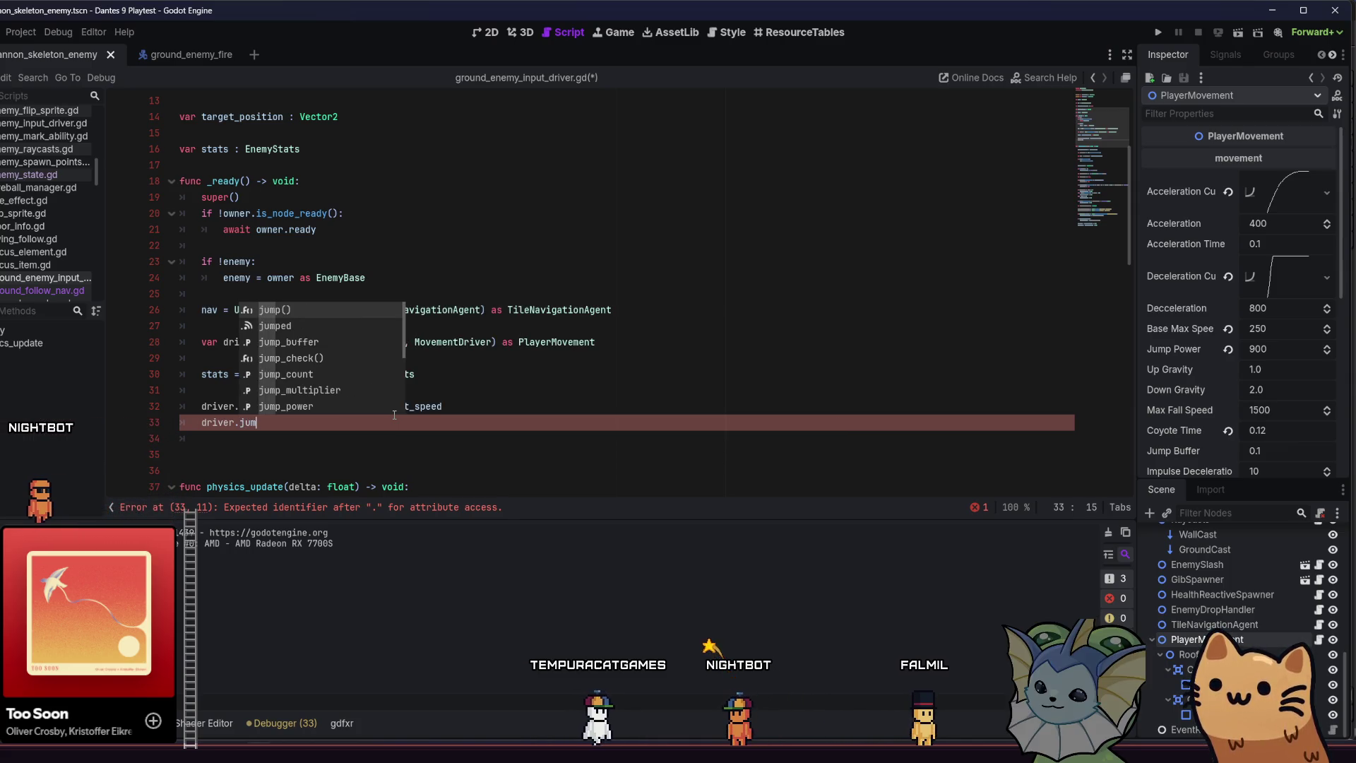
pyautogui.write('_power ')
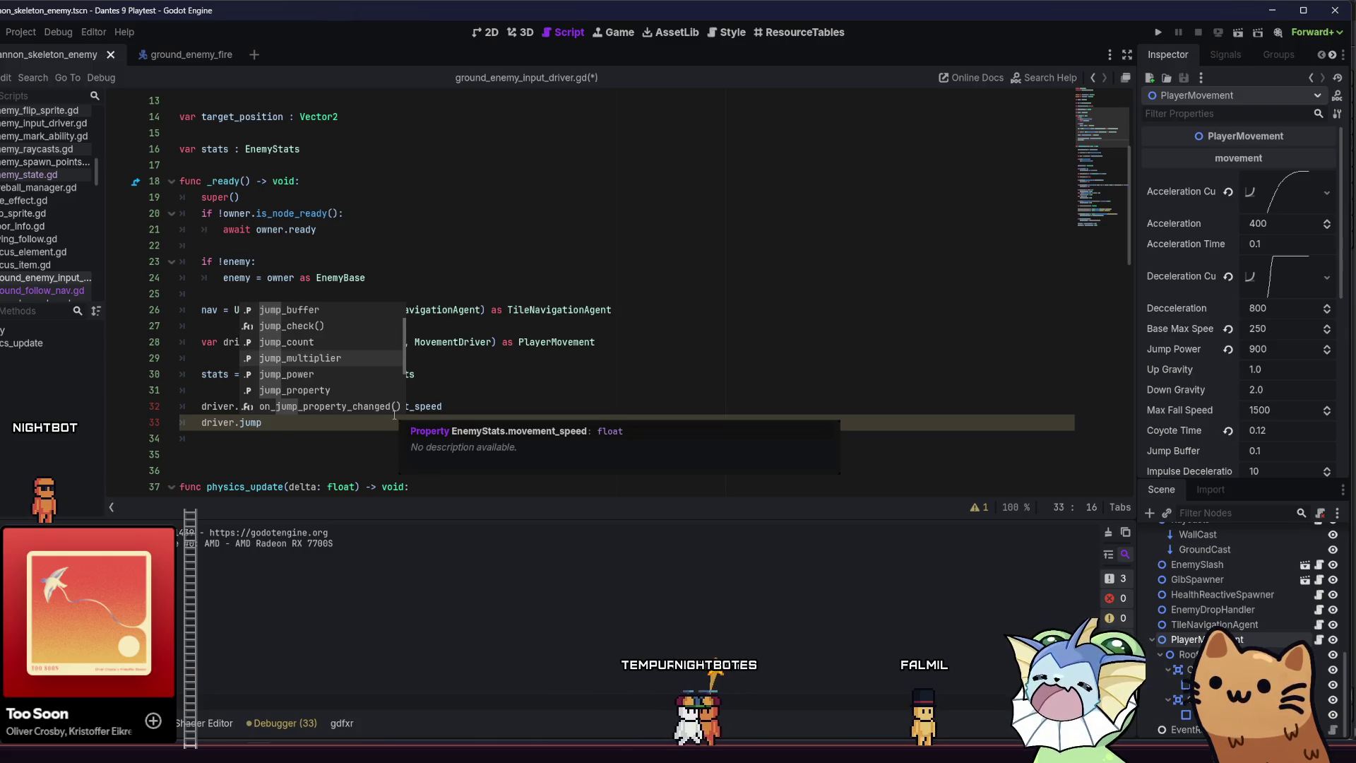
pyautogui.write('= stats.')
pyautogui.write('jump_po')
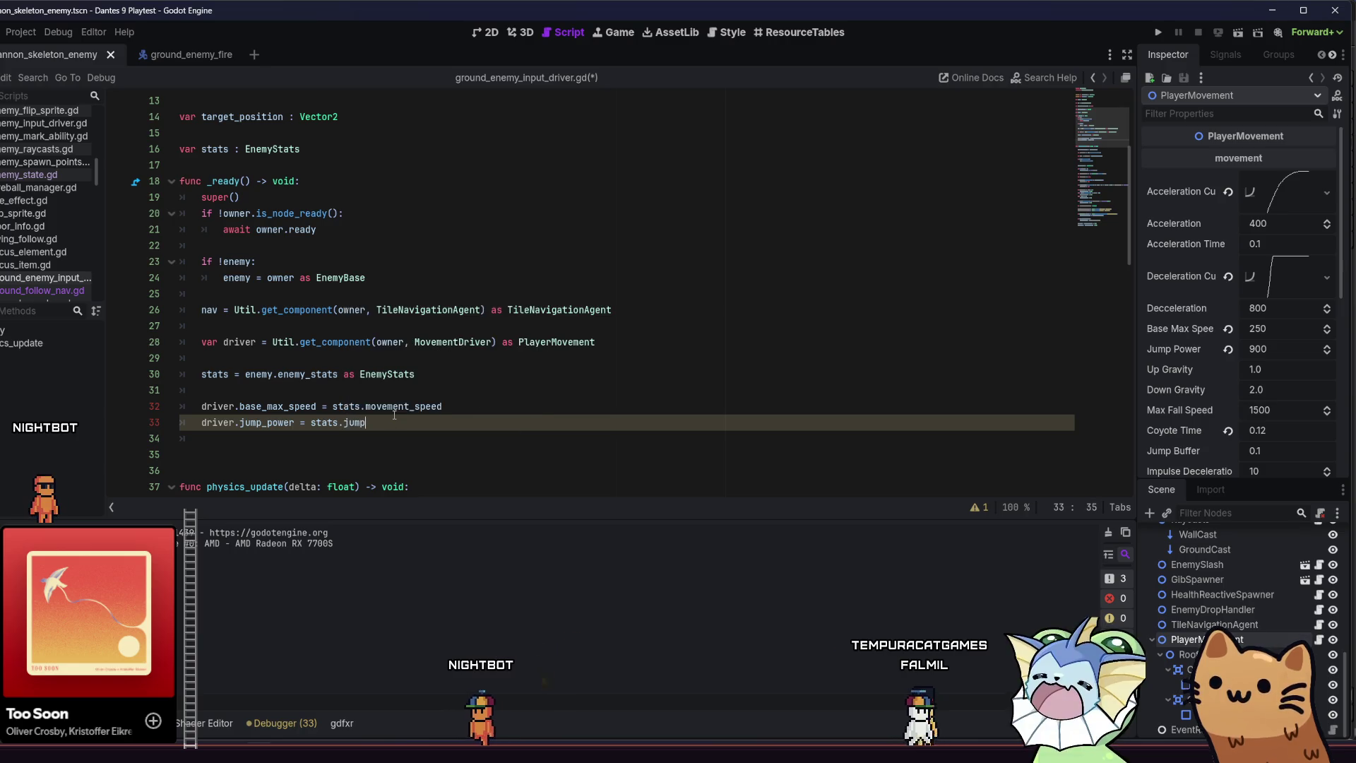
pyautogui.write('we')
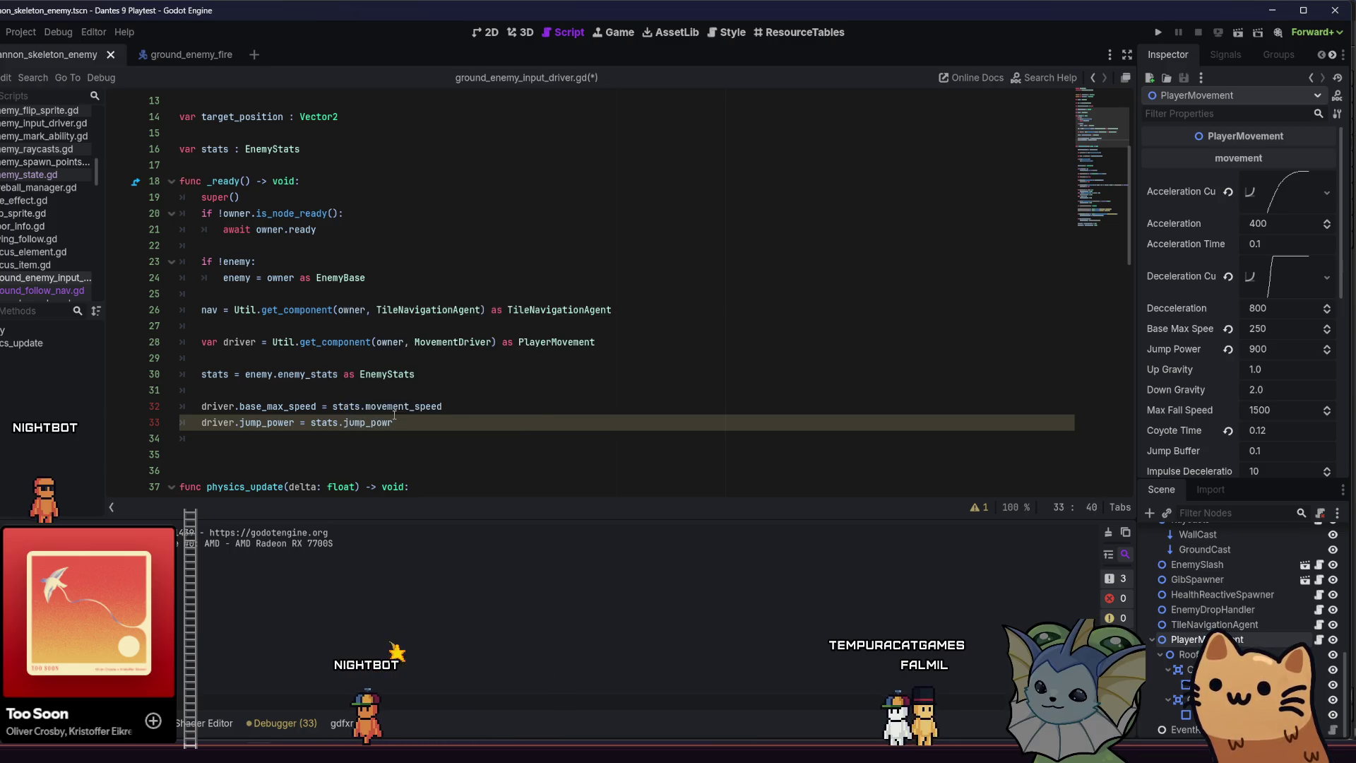
# Wrap the jump_power assignment in 'if stats.jump_power:' with the line indented beneath.
pyautogui.click(504, 406)
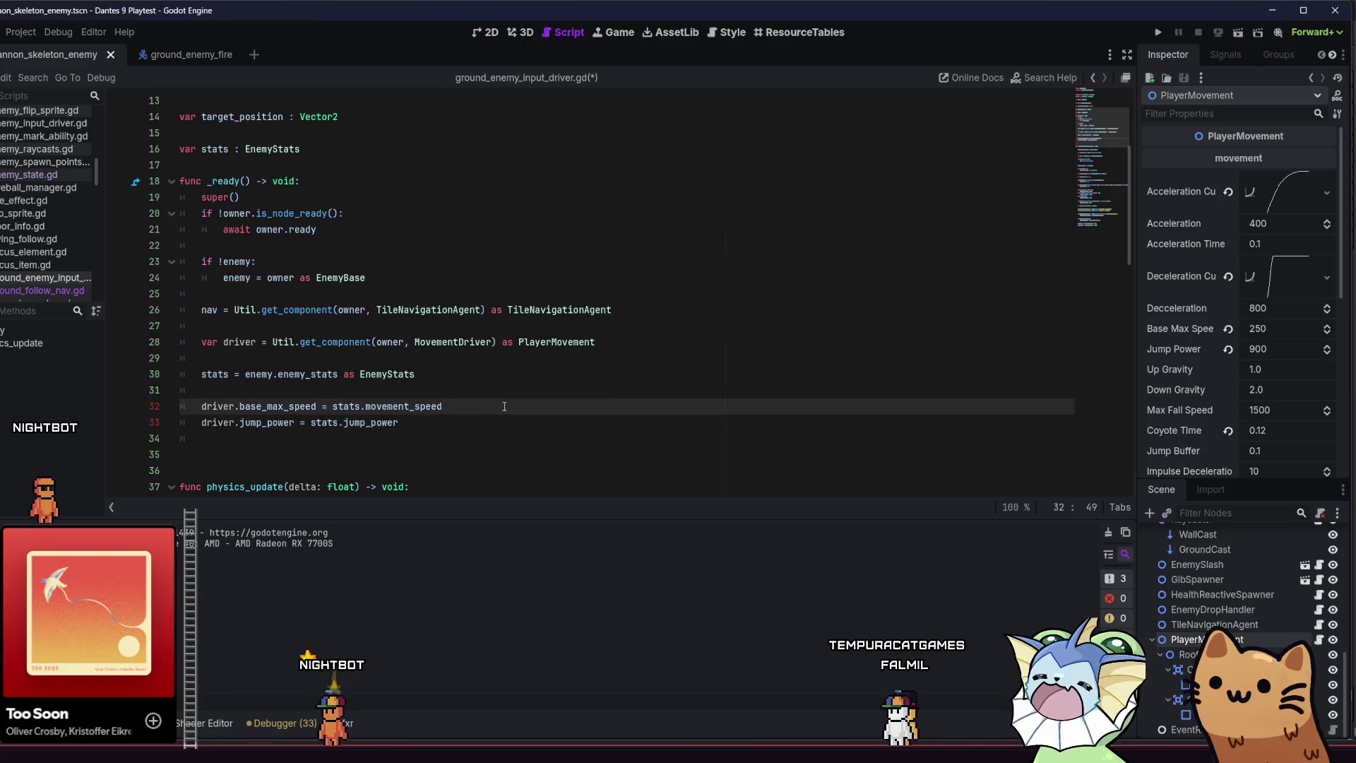
pyautogui.press('Return')
pyautogui.press('BackSpace')
pyautogui.write('if stats.')
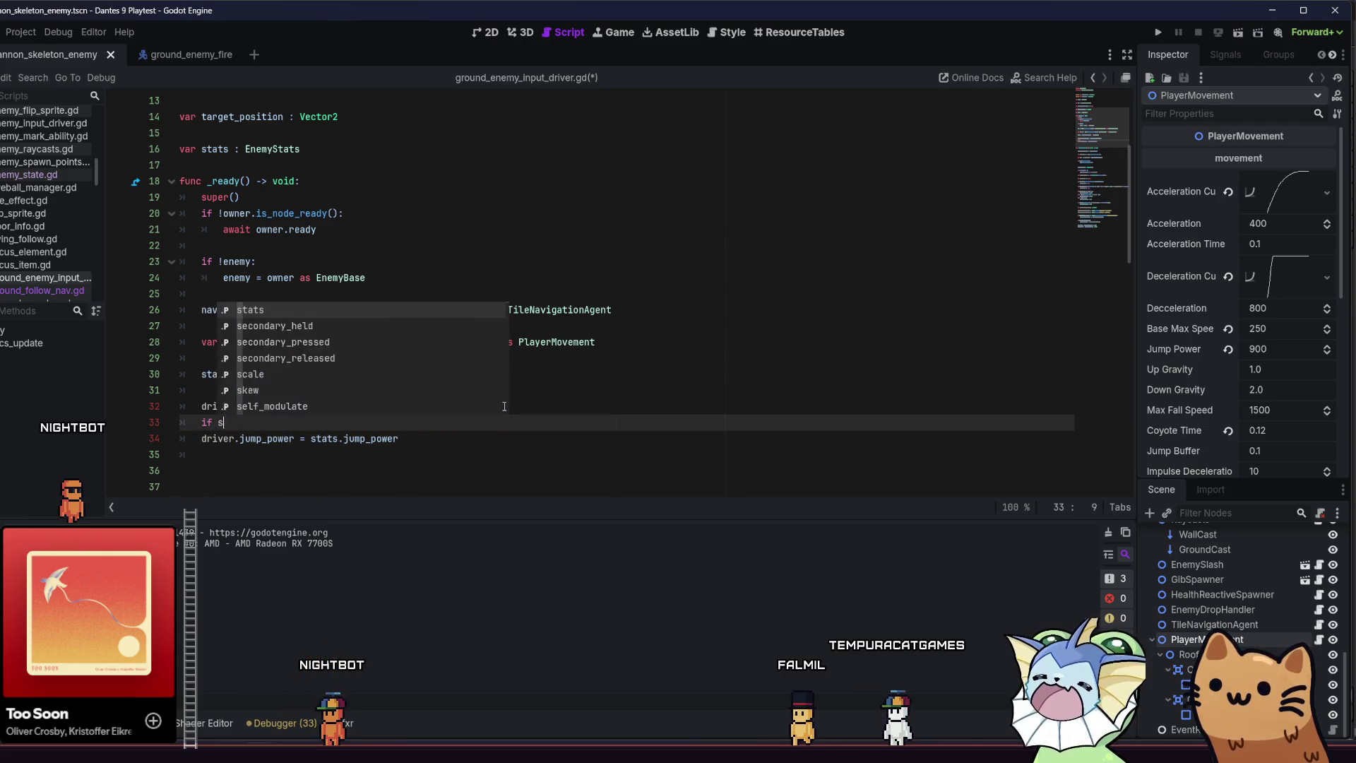
pyautogui.write('jum')
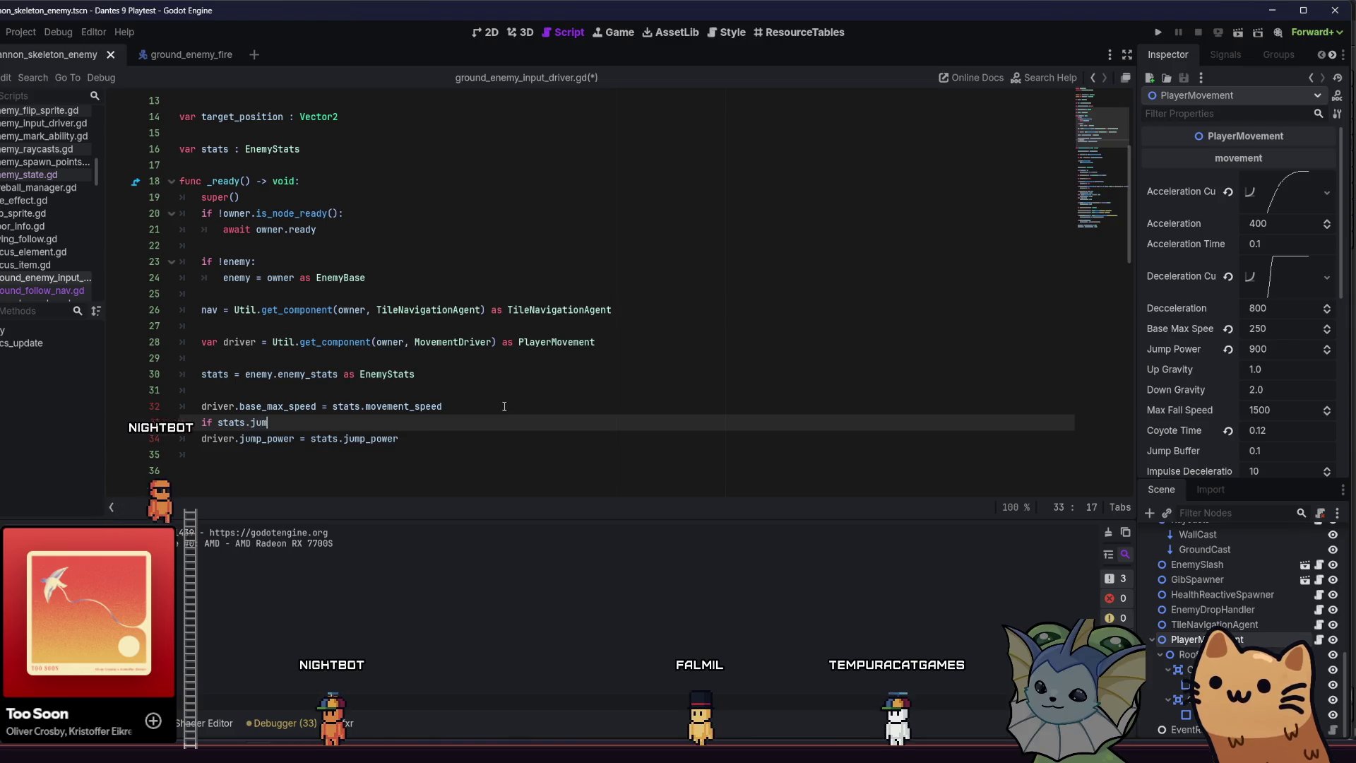
pyautogui.write('p_')
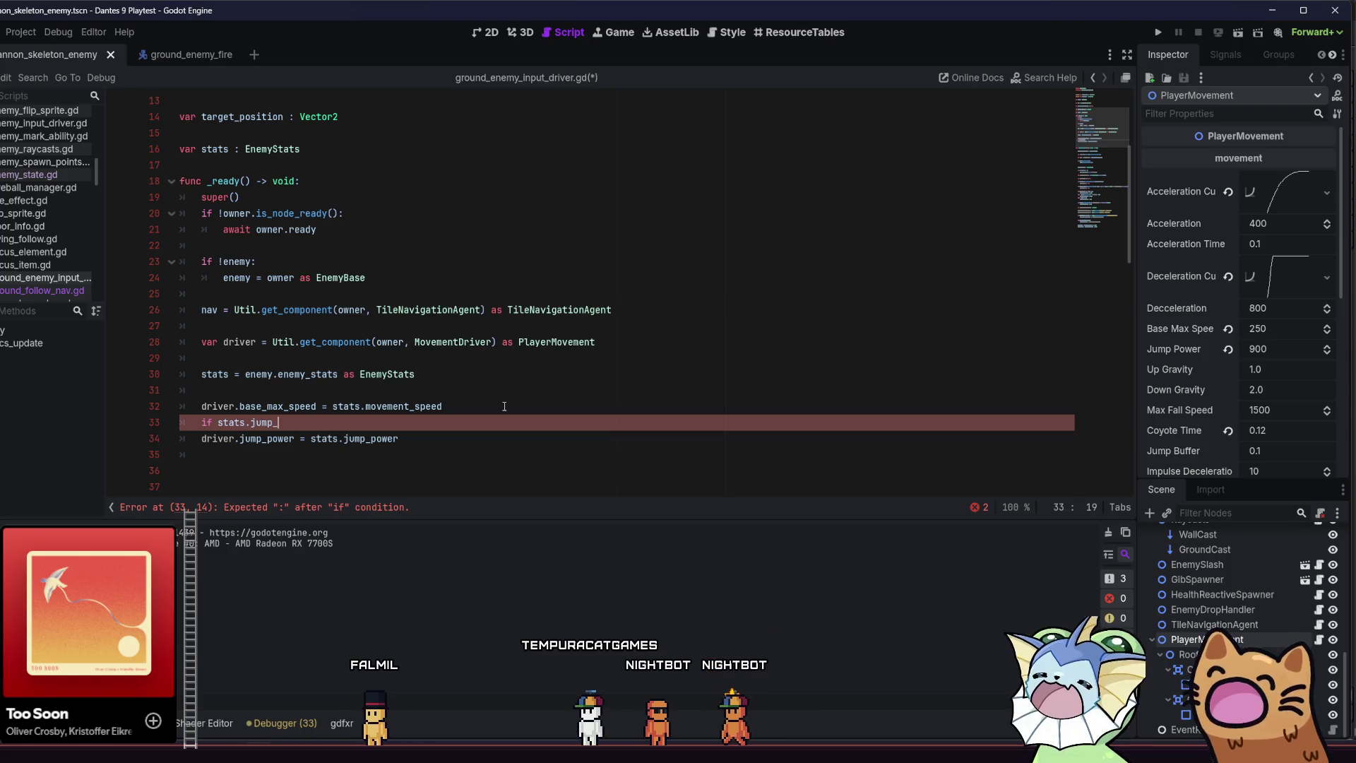
pyautogui.write('power:')
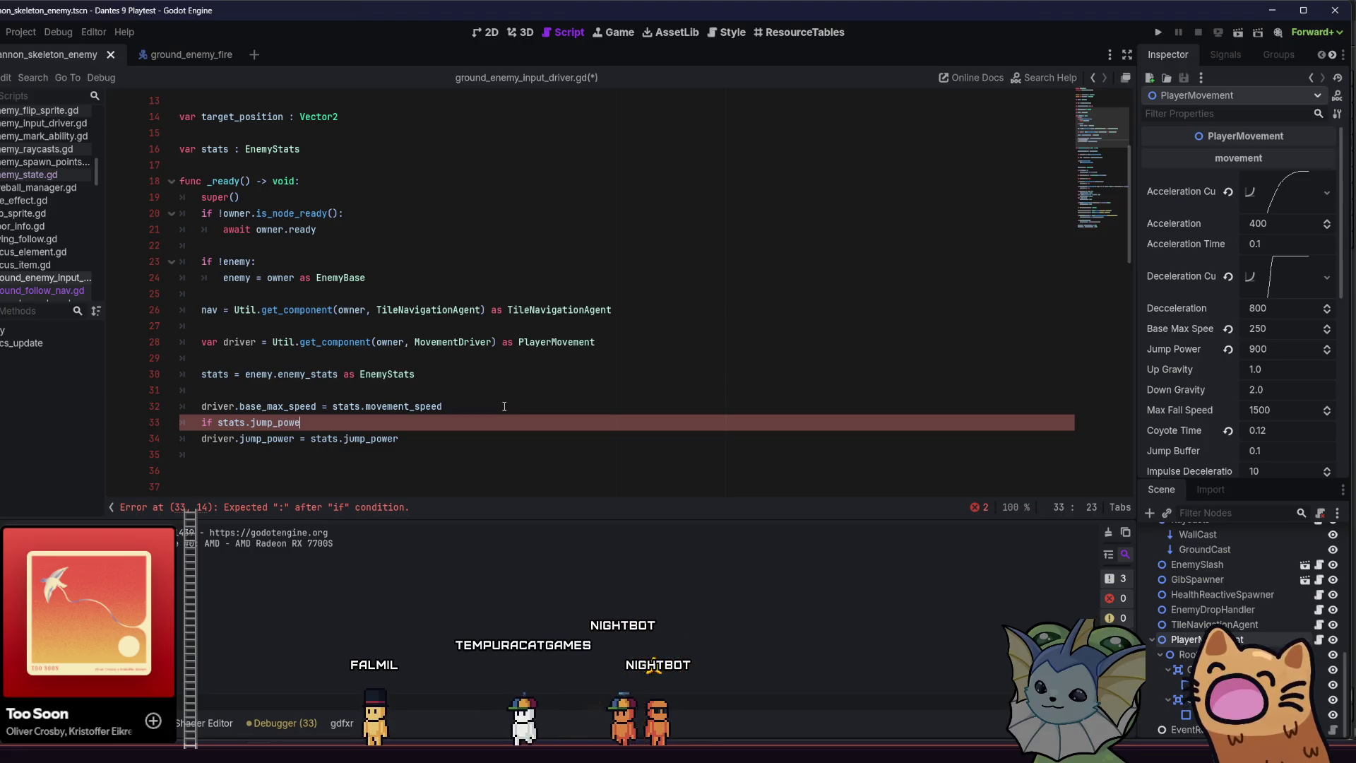
pyautogui.click(201, 439)
pyautogui.press('Tab')
# Check the jump_power lines, then inspect the shot_count condition in projectile_shooting_component.gd.
pyautogui.click(462, 440)
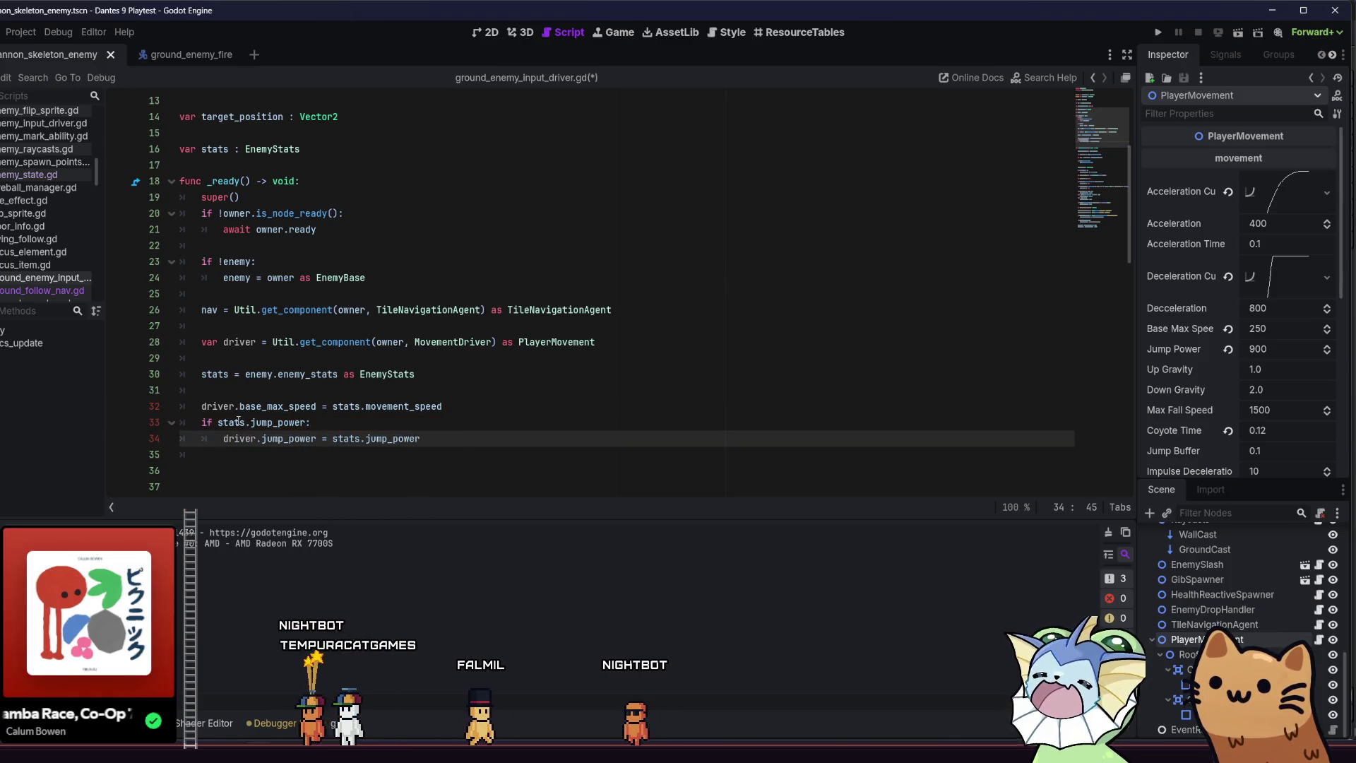
pyautogui.click(302, 423)
pyautogui.press('Right')
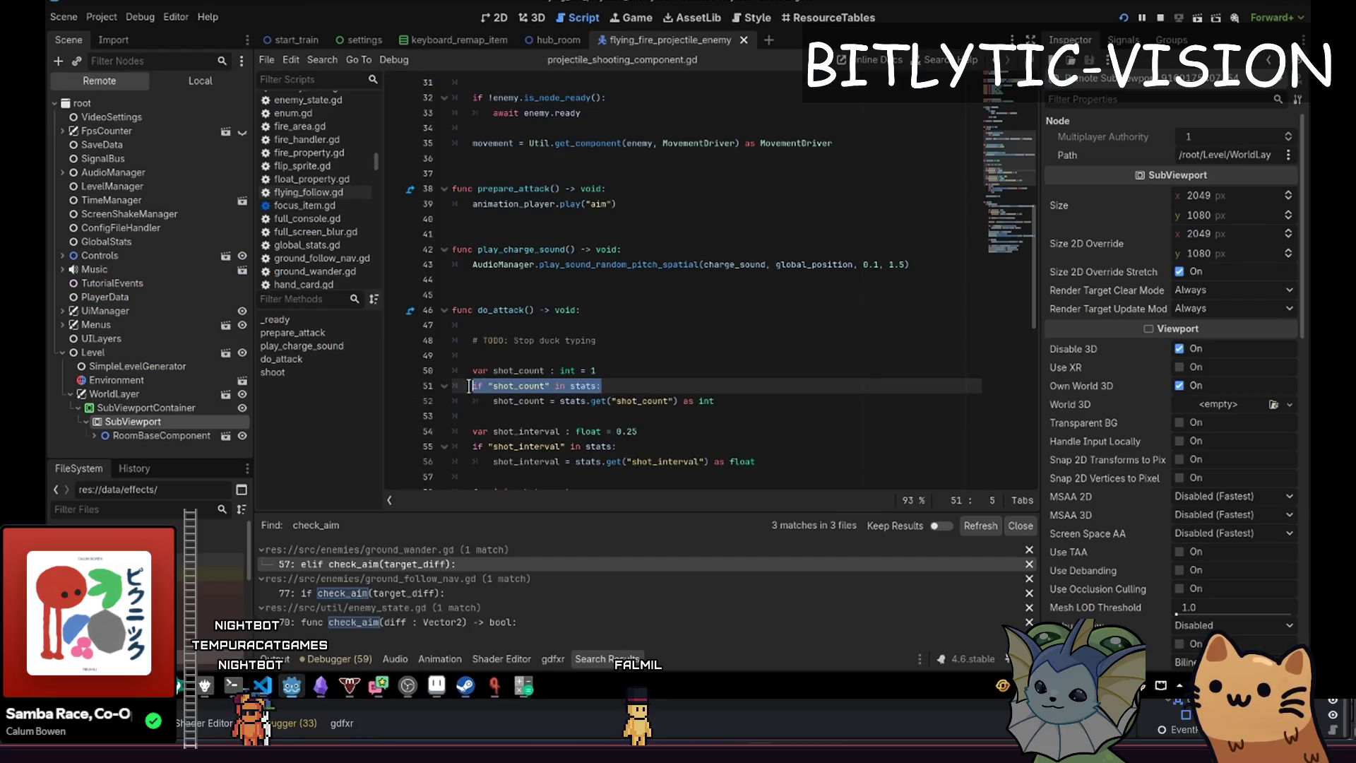
pyautogui.moveTo(488, 385)
pyautogui.mouseDown()
pyautogui.moveTo(597, 387)
pyautogui.moveTo(456, 387)
pyautogui.mouseUp()
pyautogui.click(624, 383)
pyautogui.rightClick(531, 381)
pyautogui.click(603, 340)
pyautogui.moveTo(622, 385); pyautogui.dragTo(639, 371)
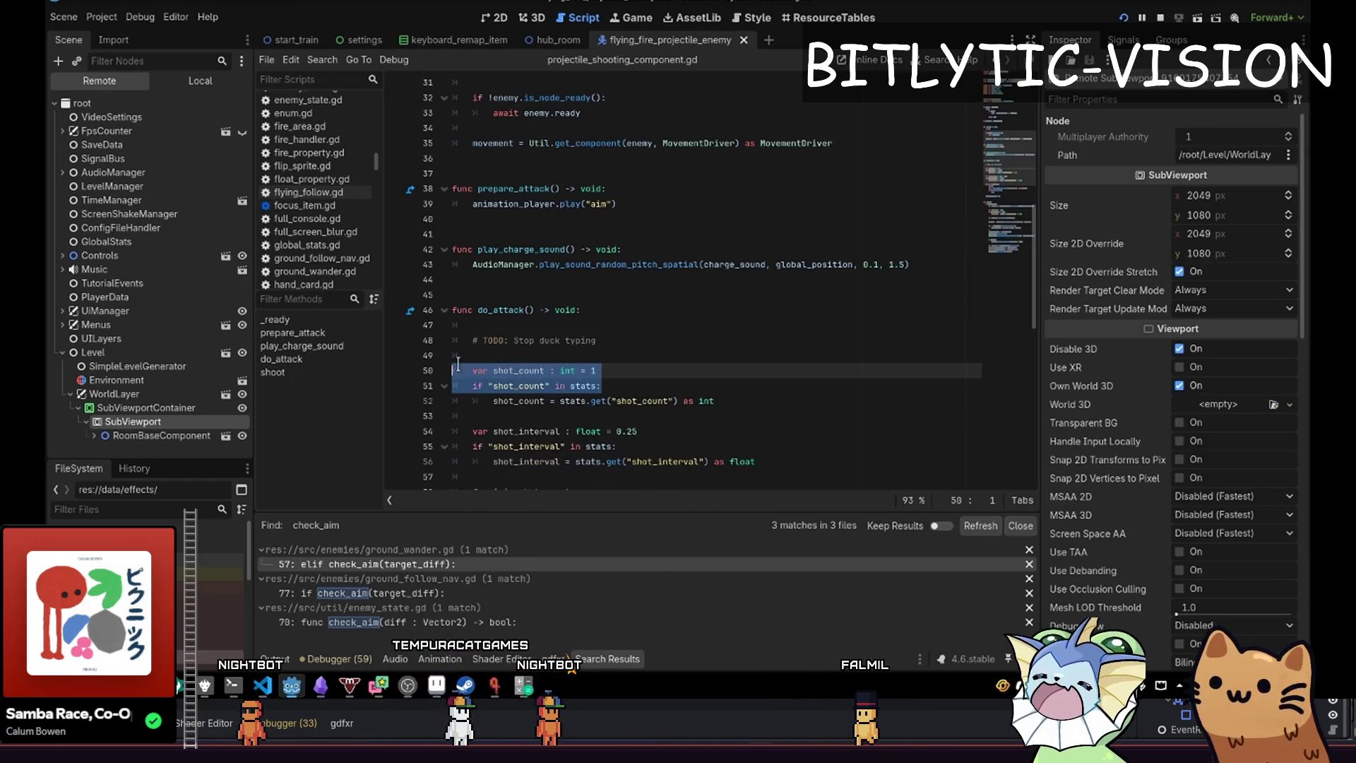
pyautogui.click(644, 372)
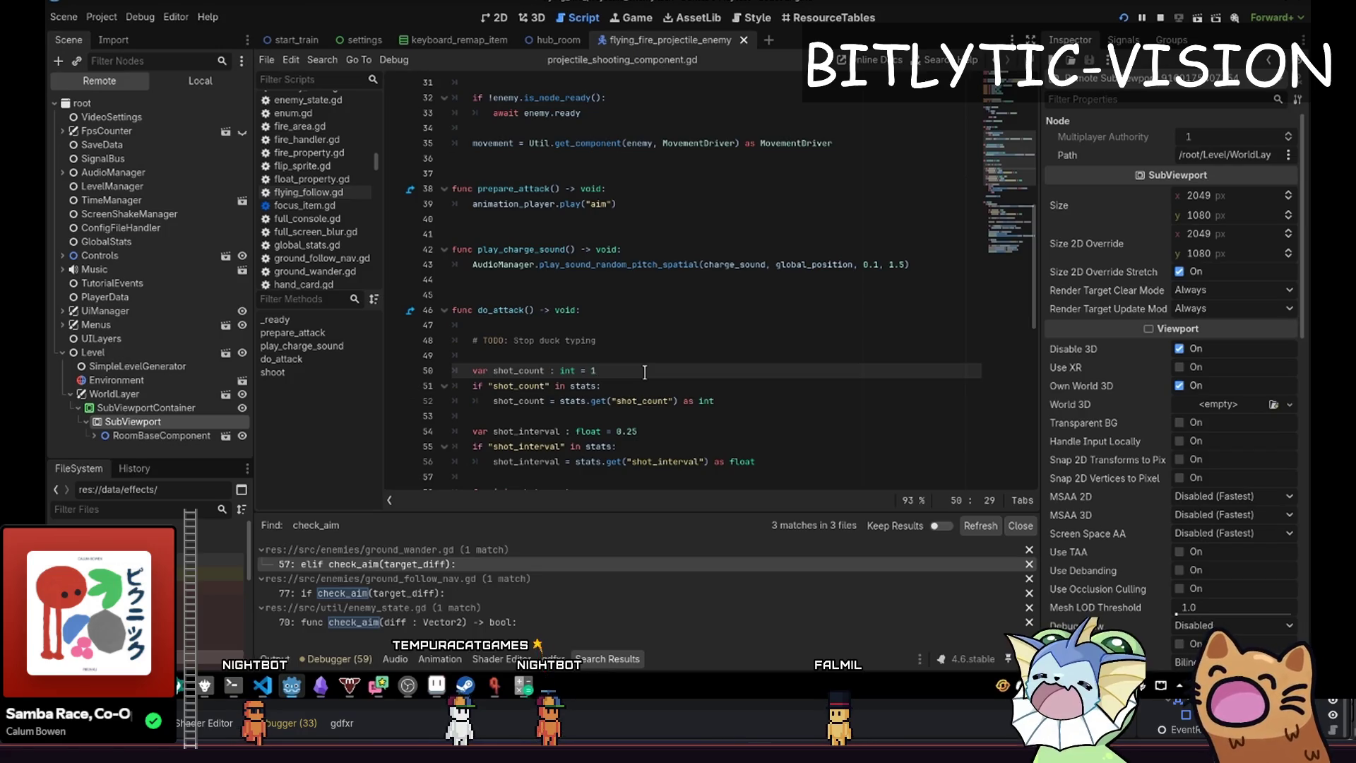
pyautogui.moveTo(460, 431); pyautogui.dragTo(452, 370)
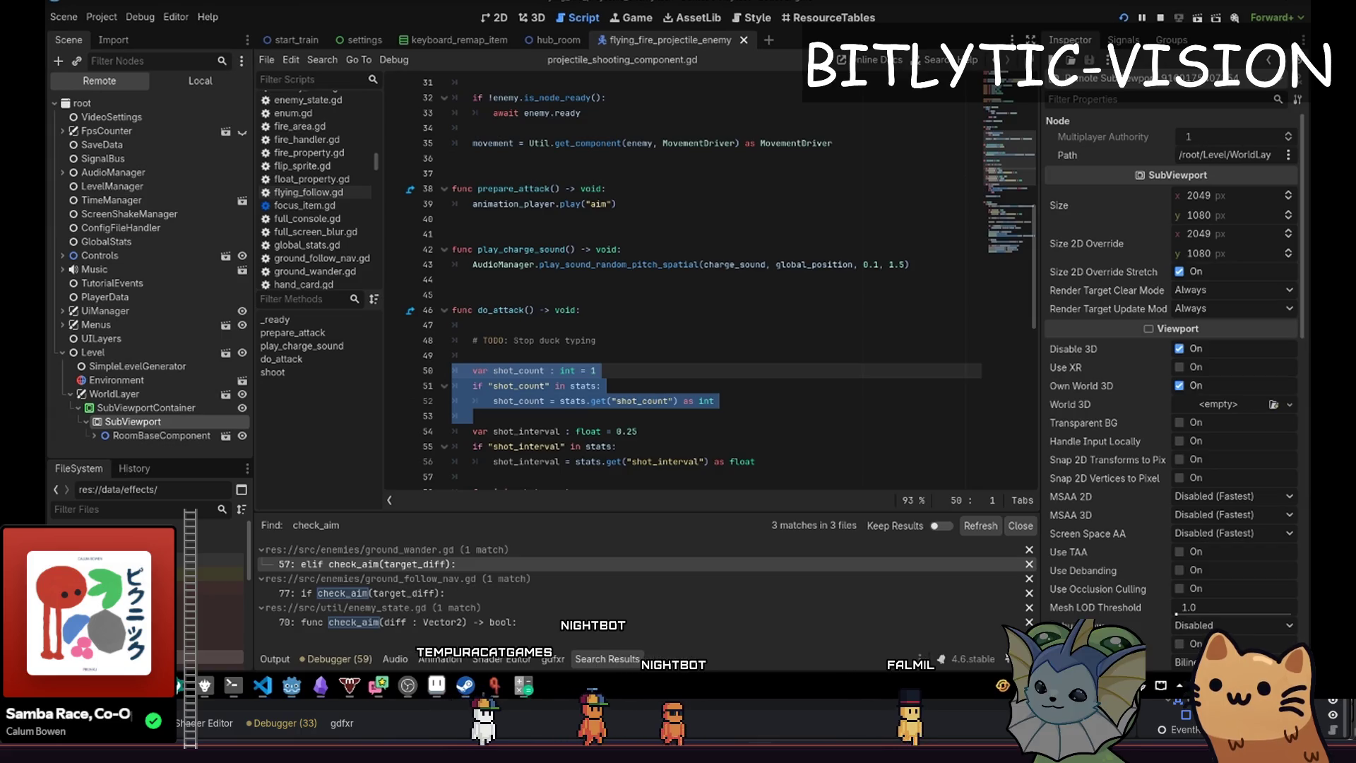
pyautogui.click(736, 396)
pyautogui.press('Down')
pyautogui.press('Down')
pyautogui.click(759, 389)
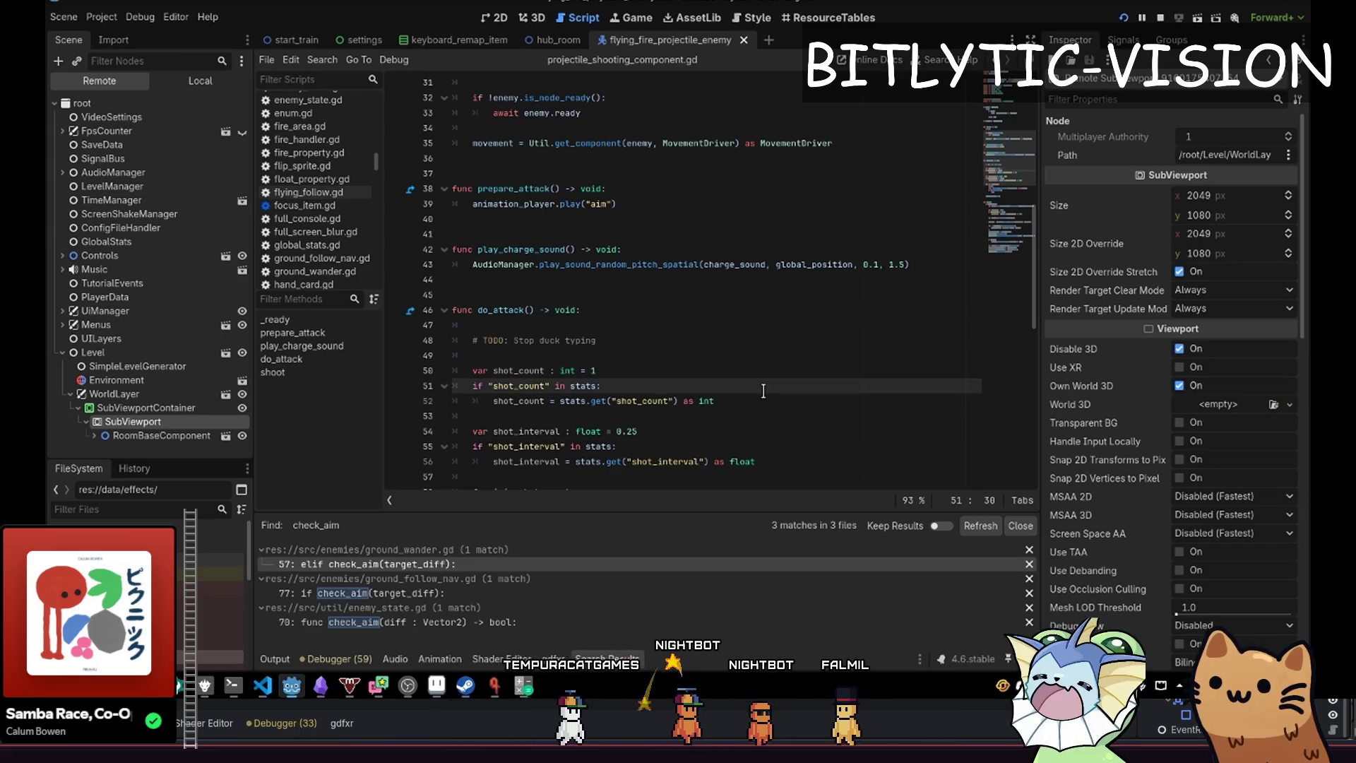
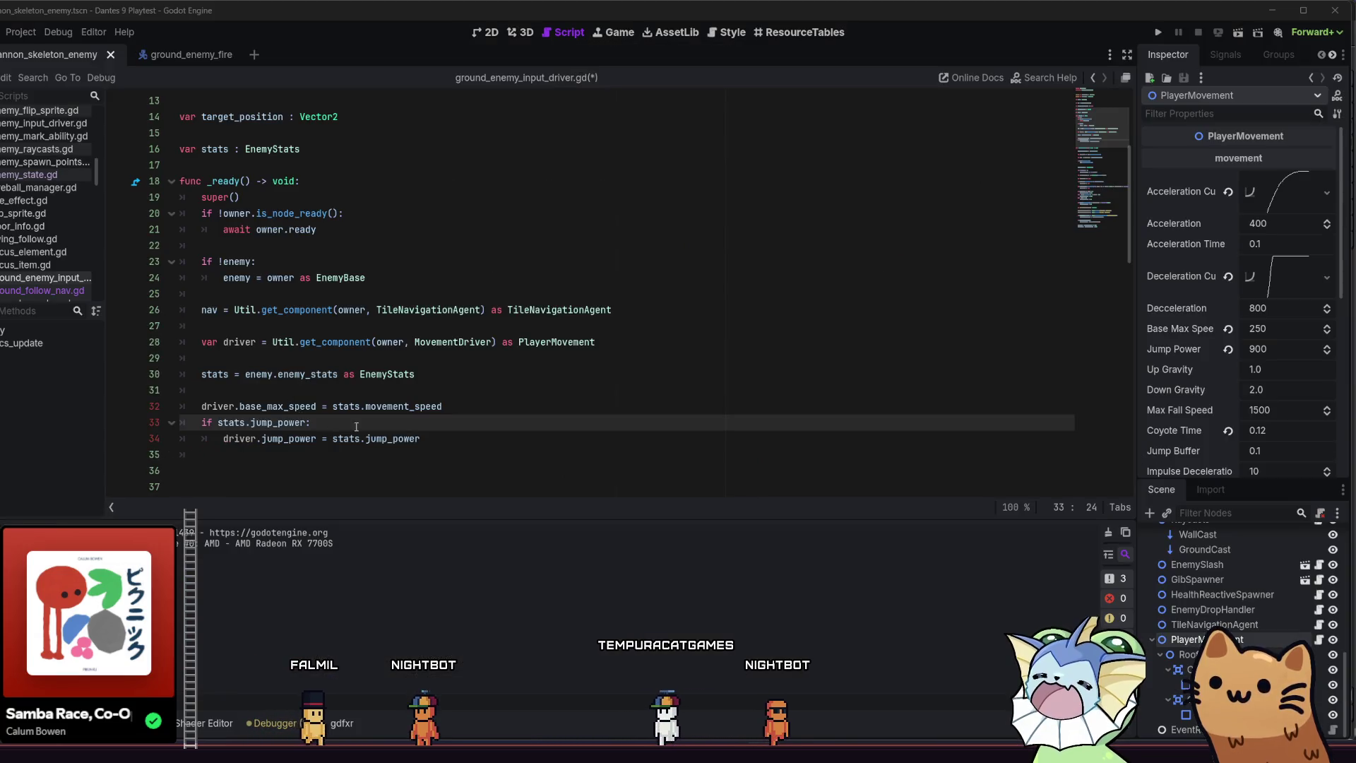
# Paste the shot_count block over the jump_power check on line 33.
pyautogui.click(432, 425)
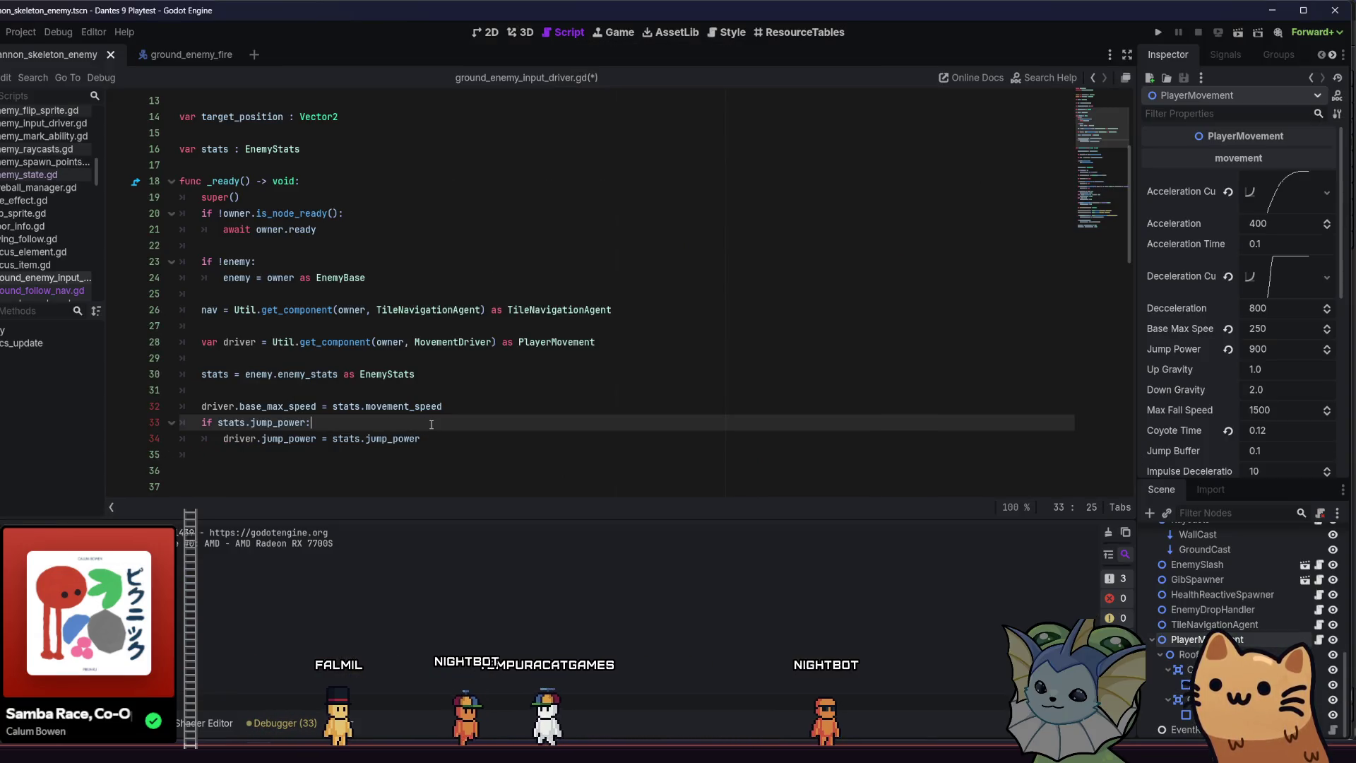
pyautogui.click(464, 414)
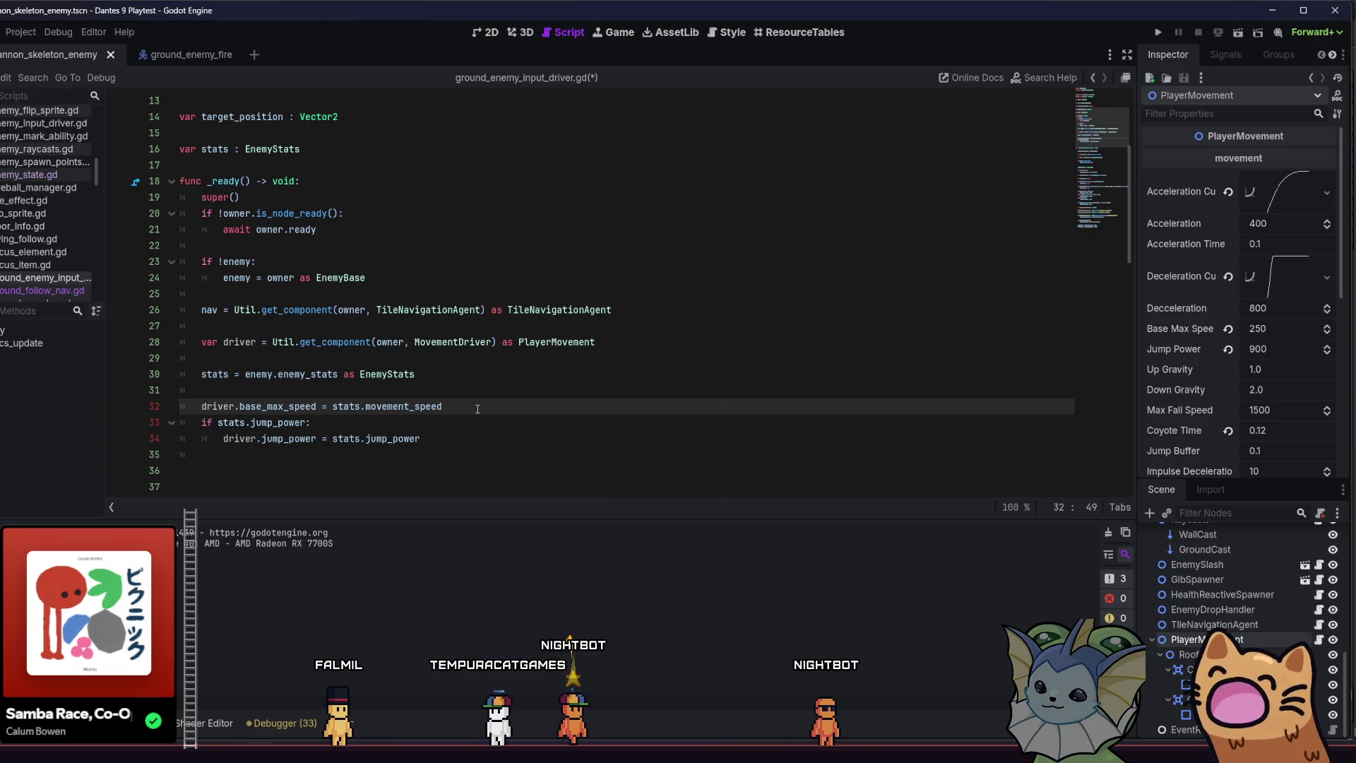
pyautogui.click(479, 421)
pyautogui.click(473, 402)
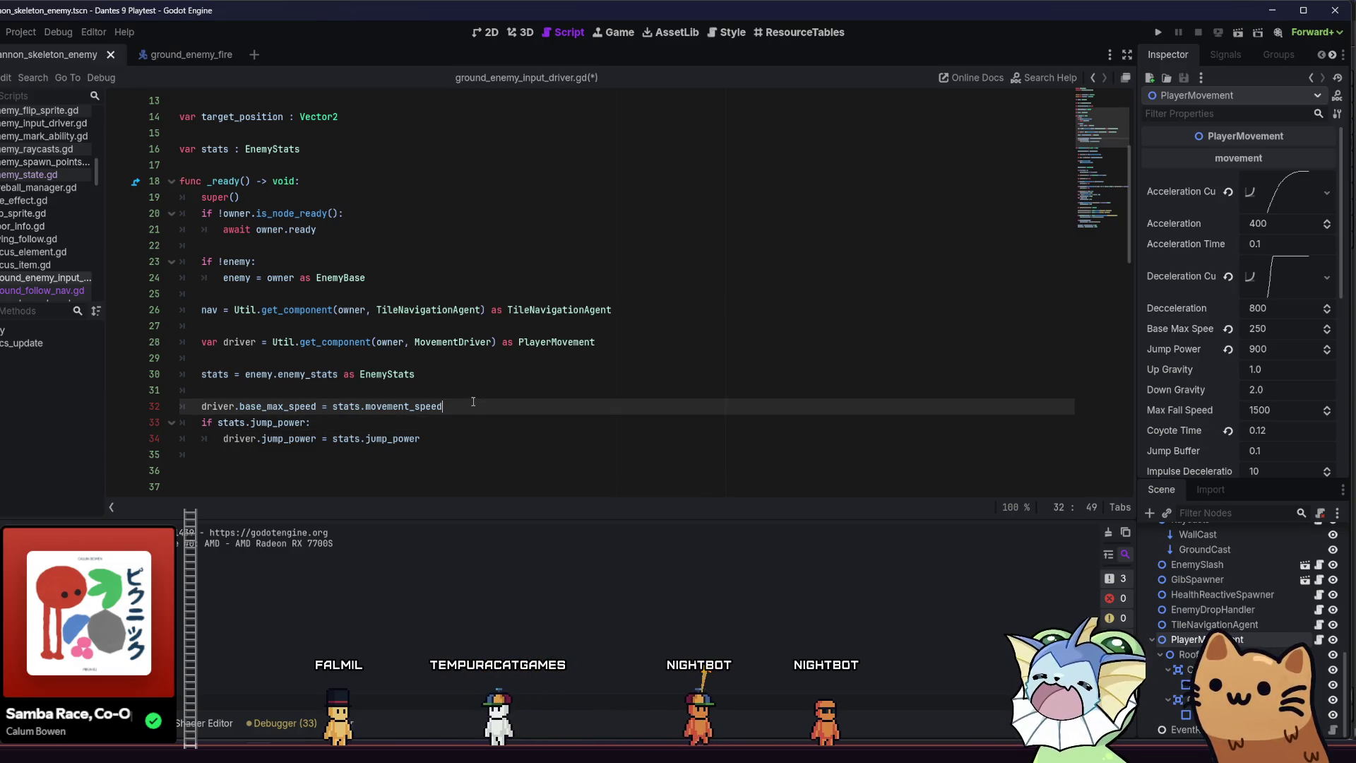
pyautogui.click(326, 423)
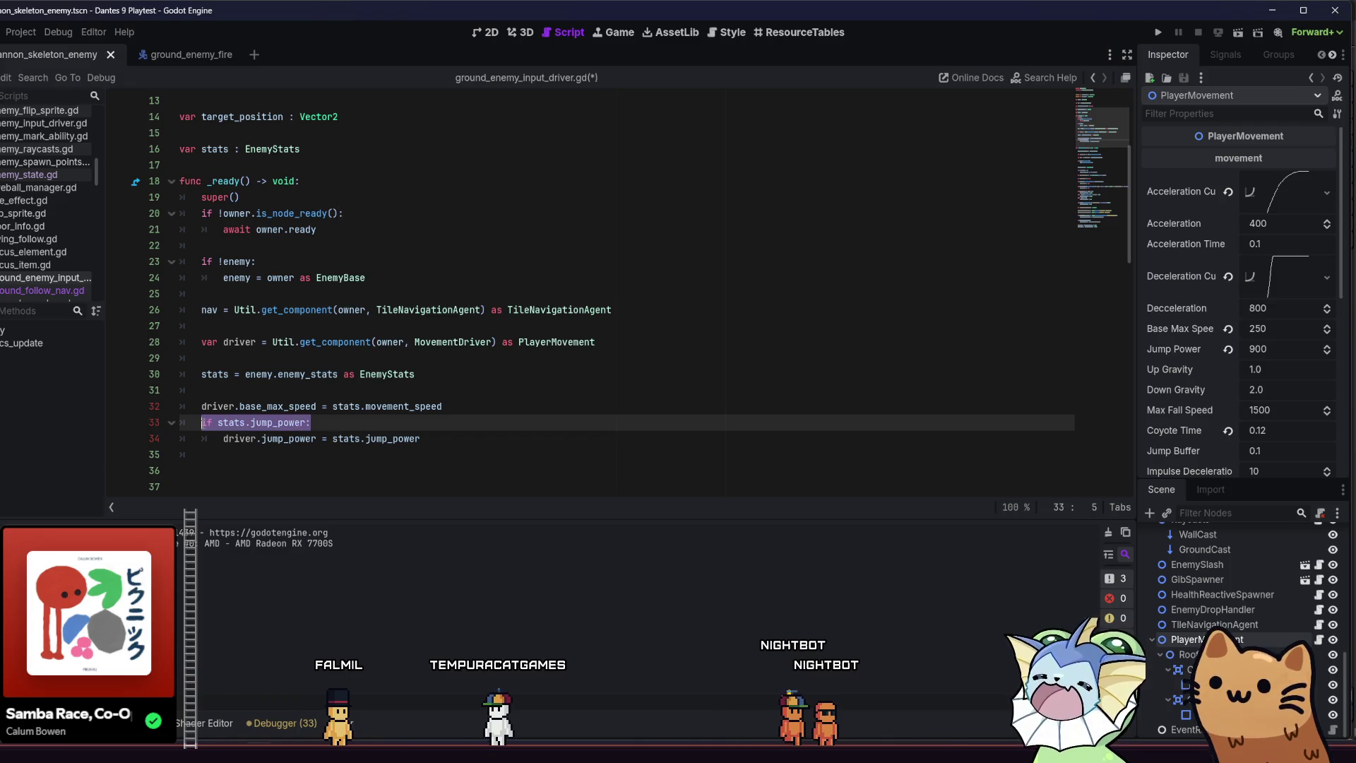
pyautogui.write('var shot_count : int = 1 \tif "shot_count" in stats: \t\tshot_count = stats.get("shot_count") as int')
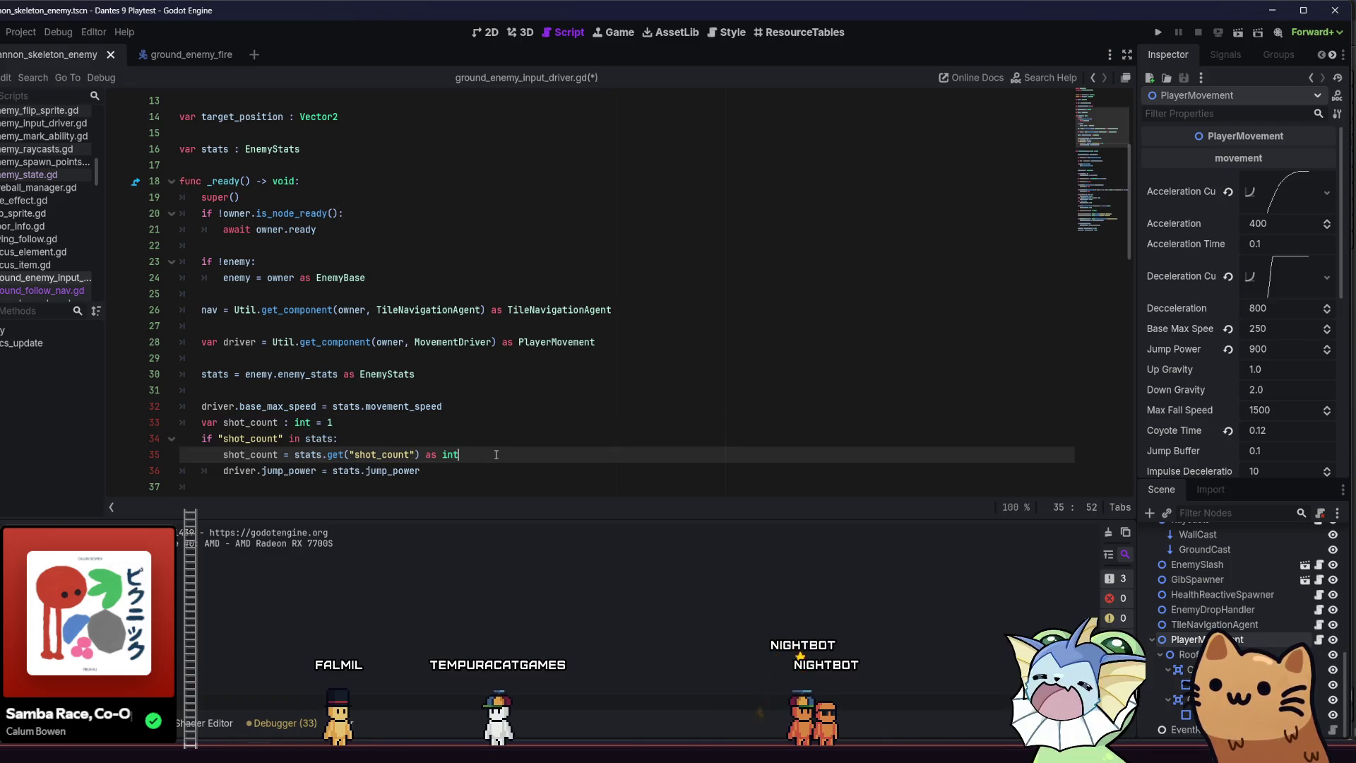
# Convert the indentation of the three pasted lines from spaces to tabs.
pyautogui.moveTo(496, 454); pyautogui.dragTo(189, 417)
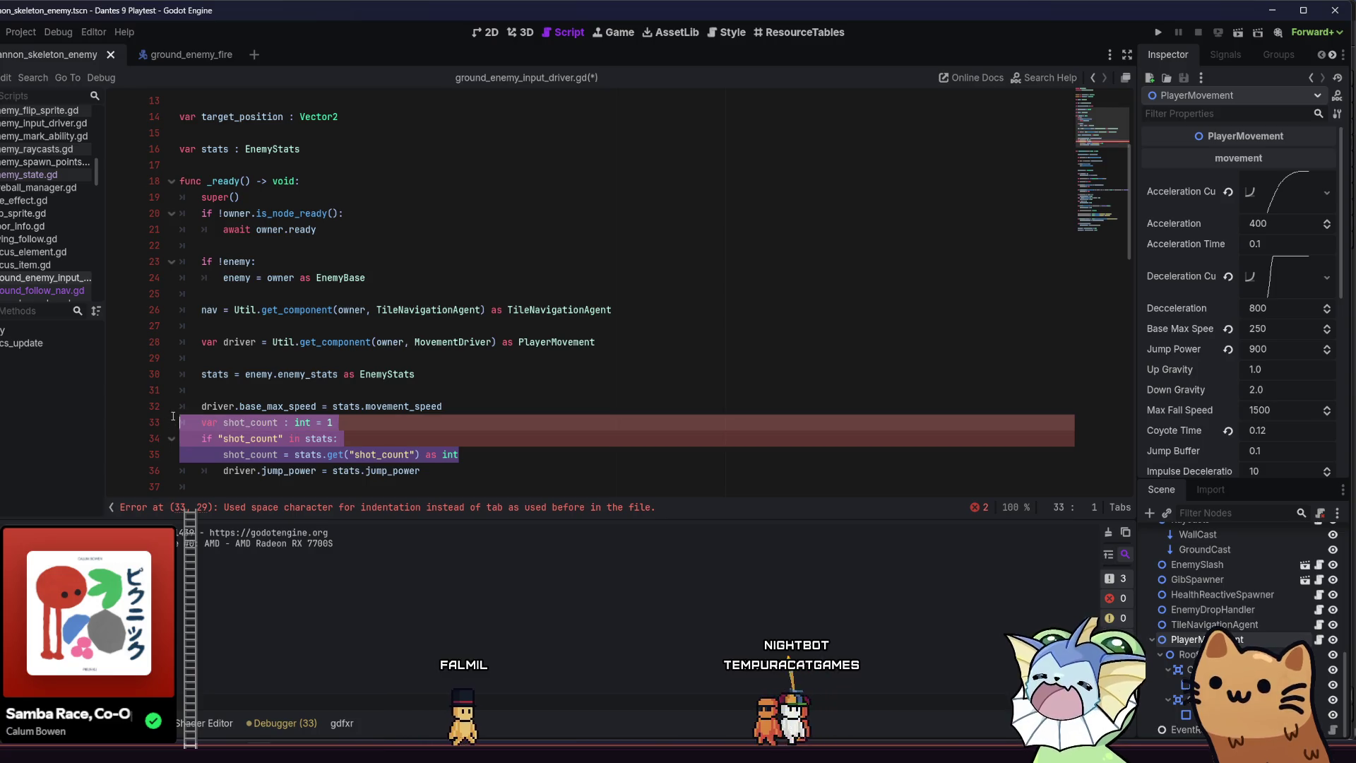
pyautogui.click(5, 77)
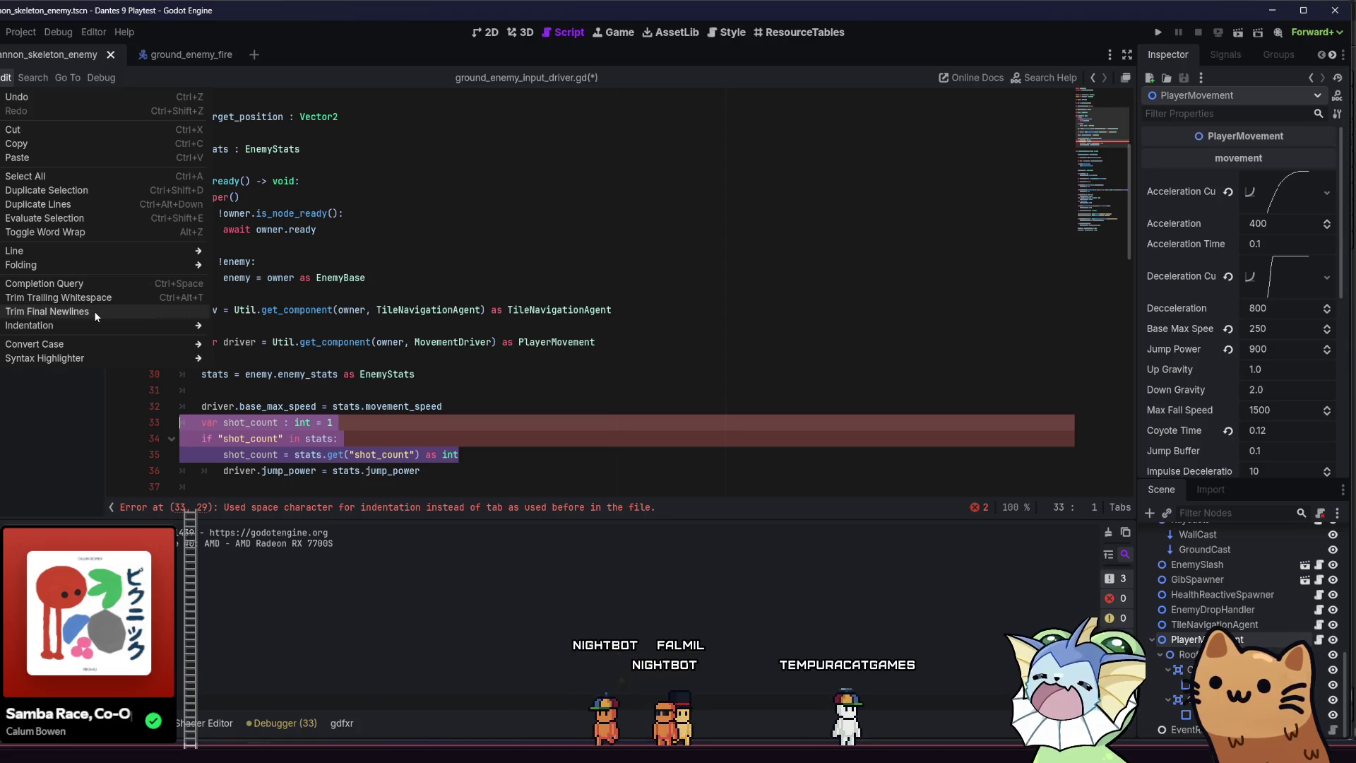
pyautogui.moveTo(128, 325)
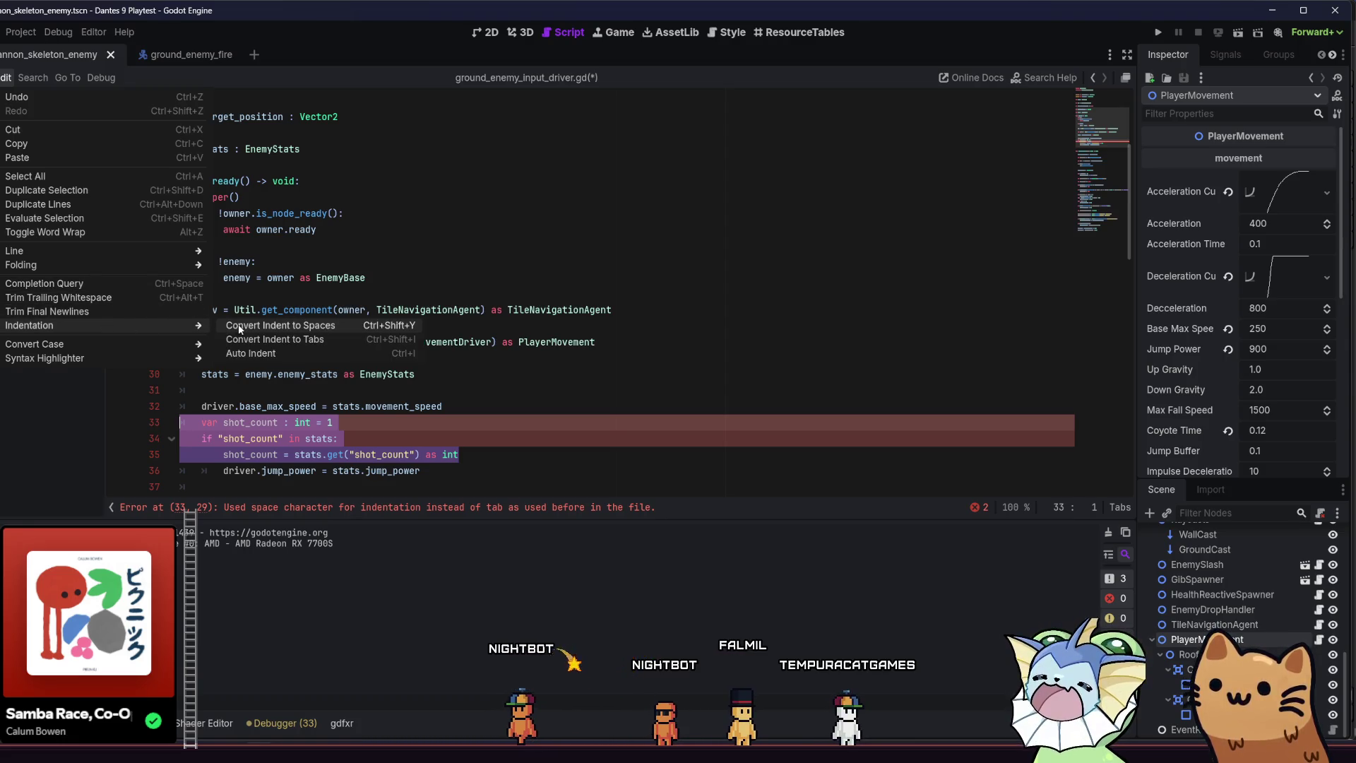
pyautogui.click(254, 341)
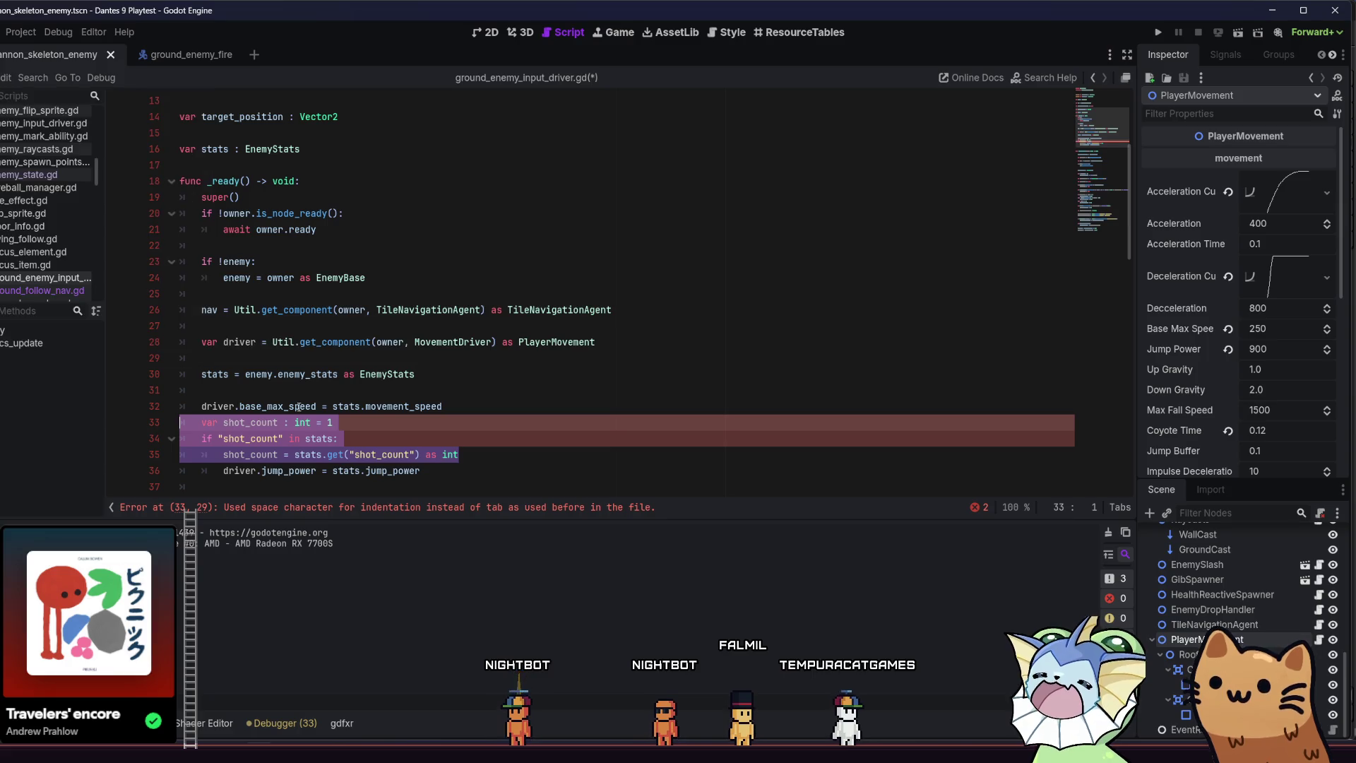
pyautogui.click(389, 438)
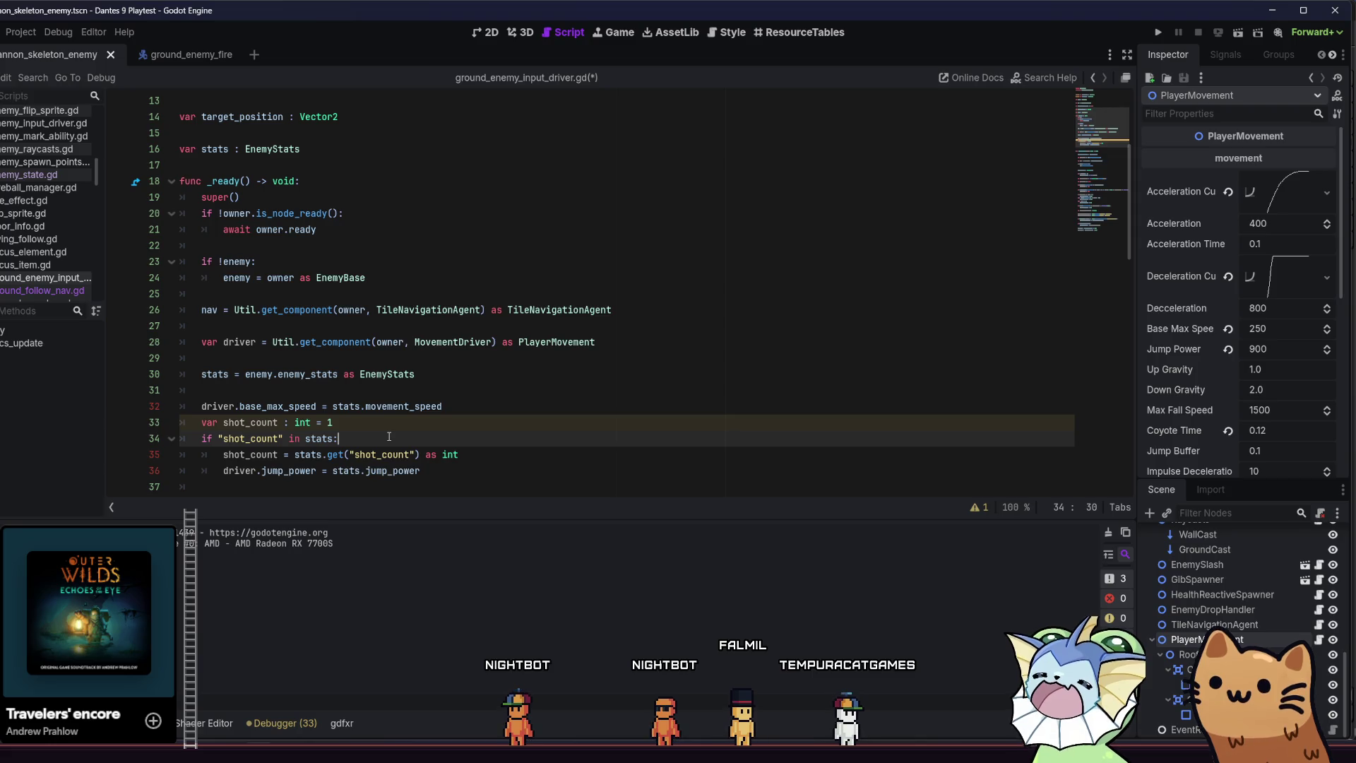
# Rename every shot_count occurrence in the pasted block to jump_power using multi-cursor.
pyautogui.click(262, 421)
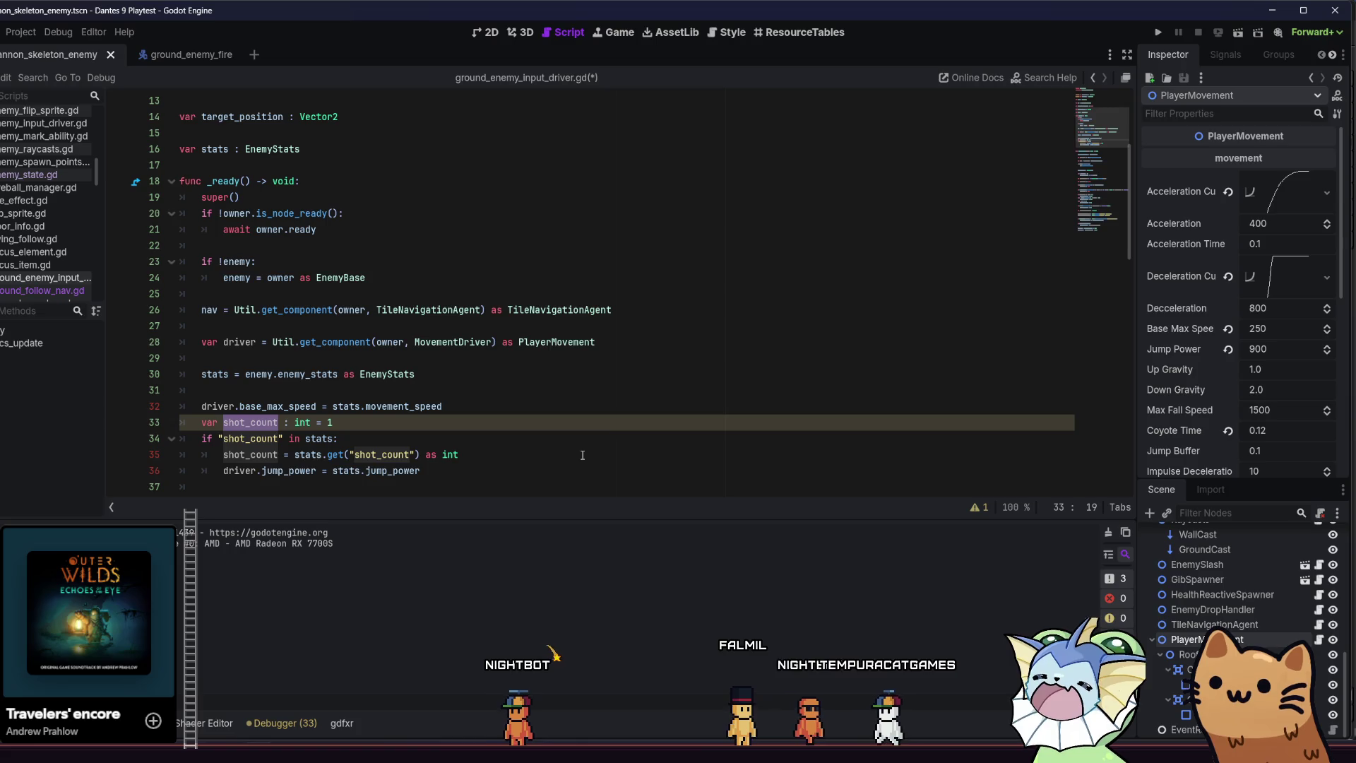
pyautogui.hotkey('ctrl', 'd')
pyautogui.hotkey('ctrl', 'd')
pyautogui.hotkey('ctrl', 'd')
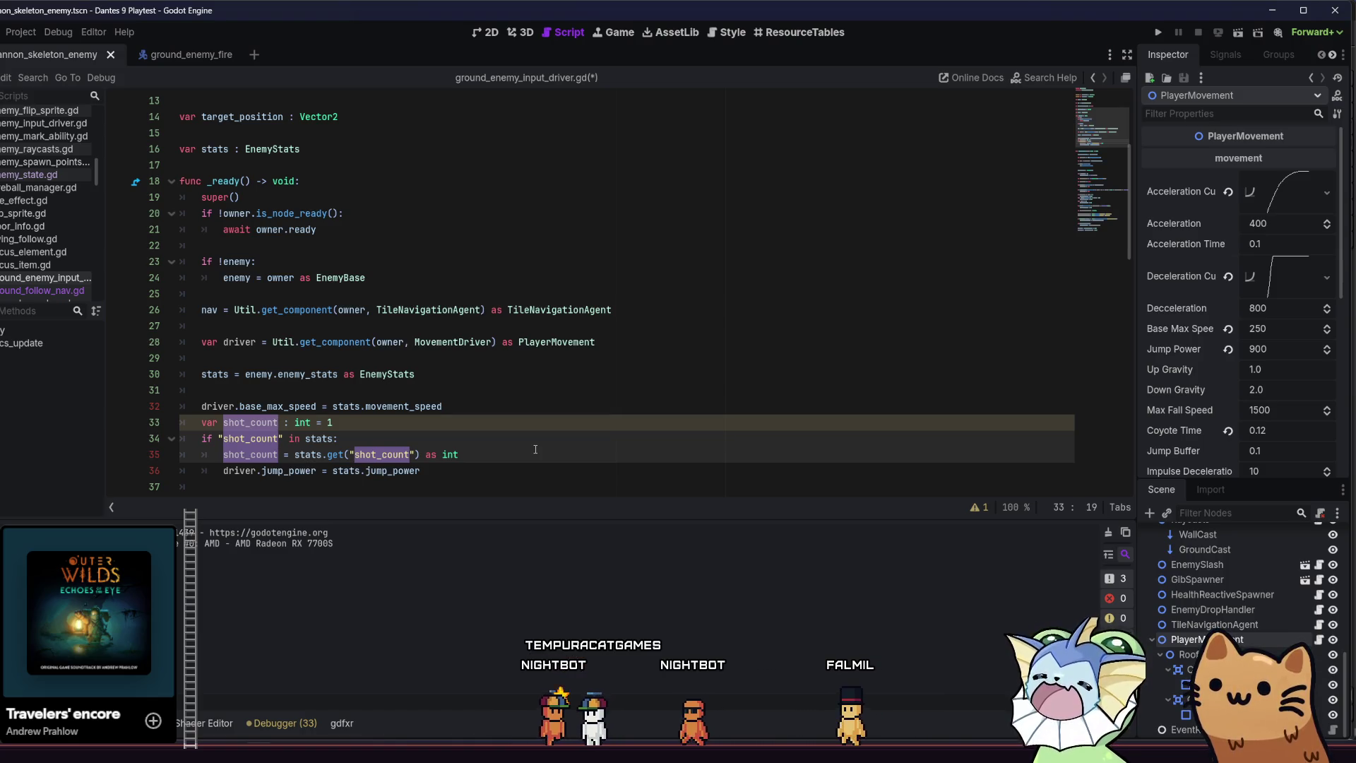
pyautogui.write('driver')
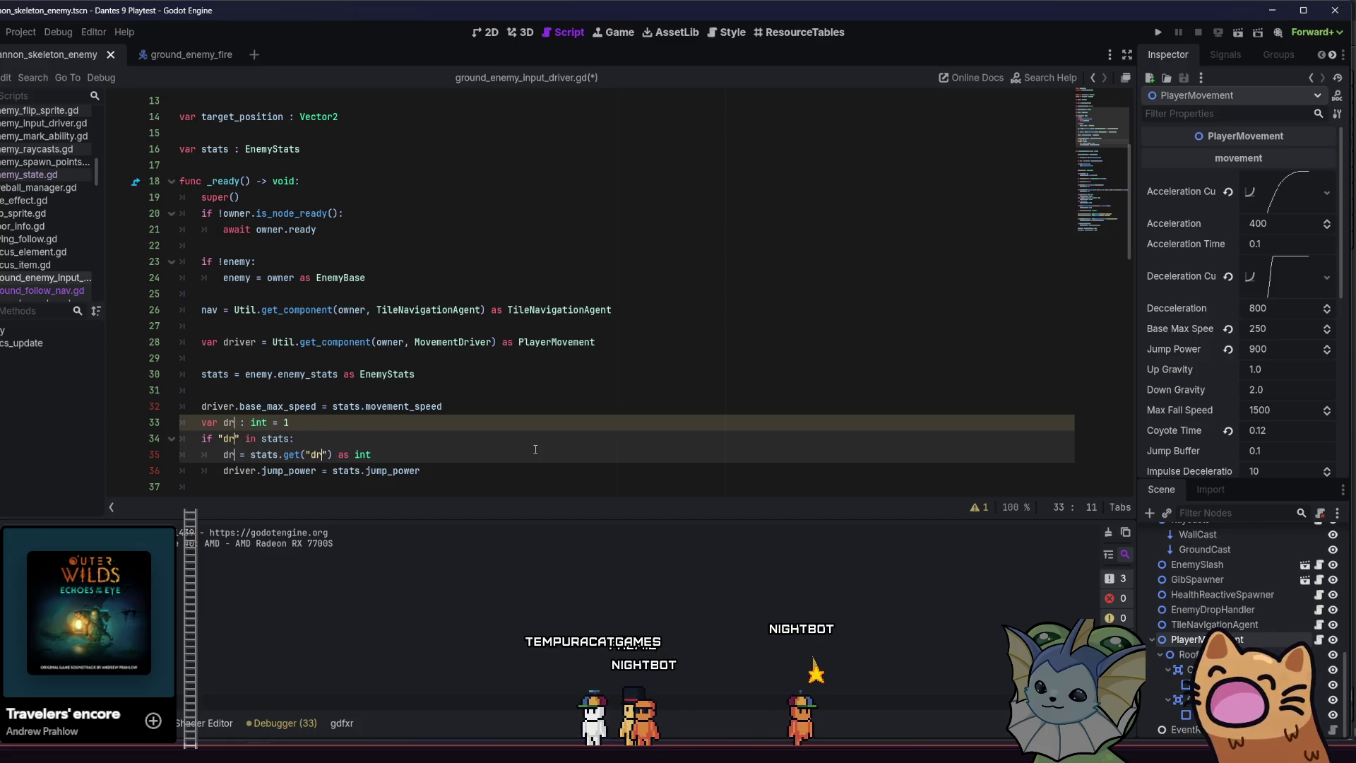
pyautogui.press('BackSpace')
pyautogui.press('BackSpace')
pyautogui.write('stats.jump_')
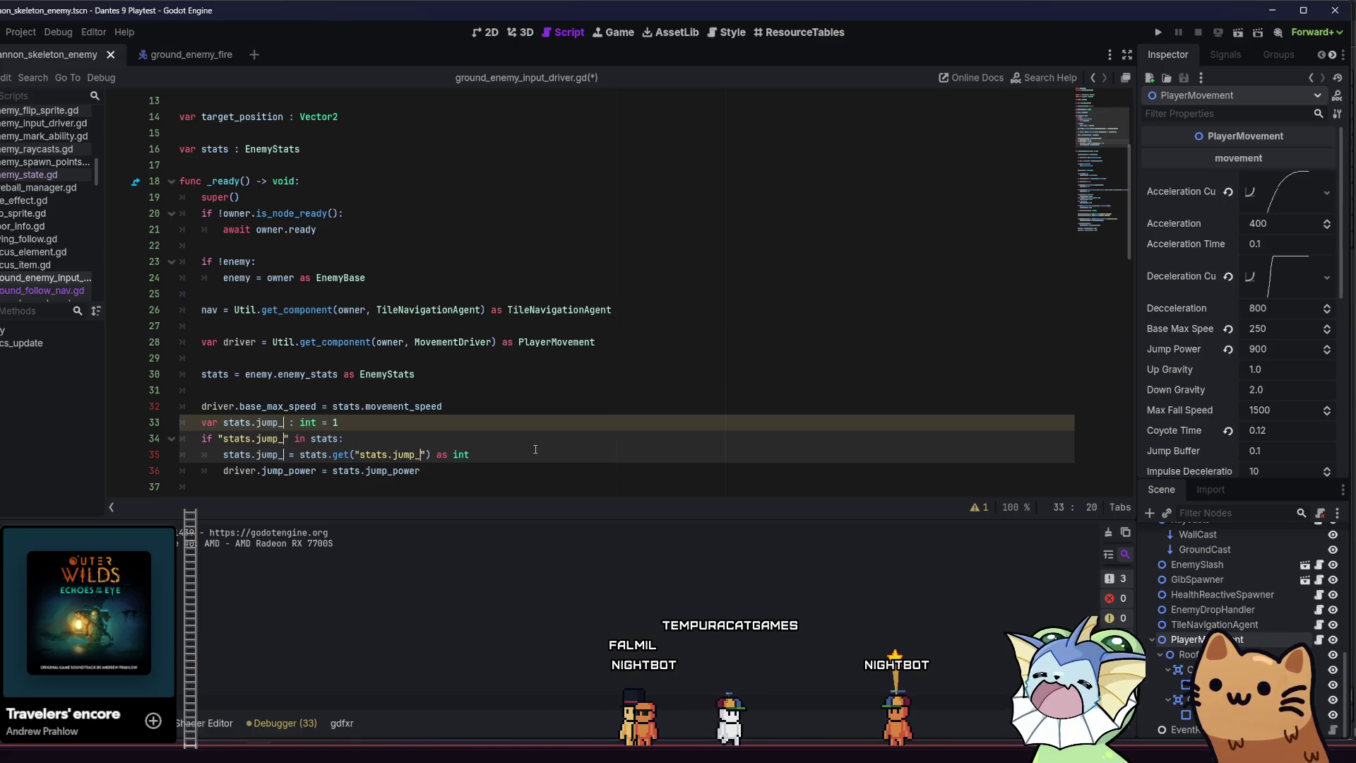
pyautogui.press('BackSpace')
pyautogui.press('BackSpace')
pyautogui.press('BackSpace')
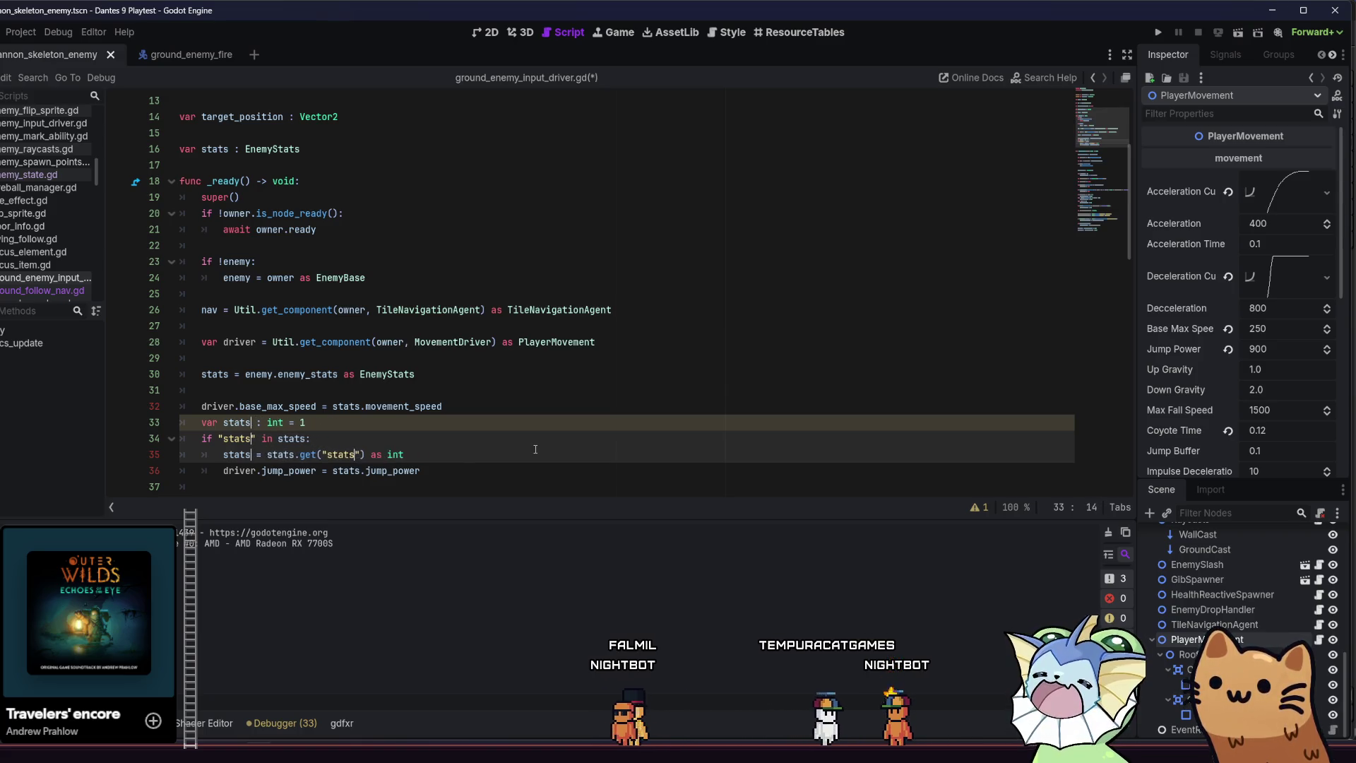
pyautogui.write('jump_power')
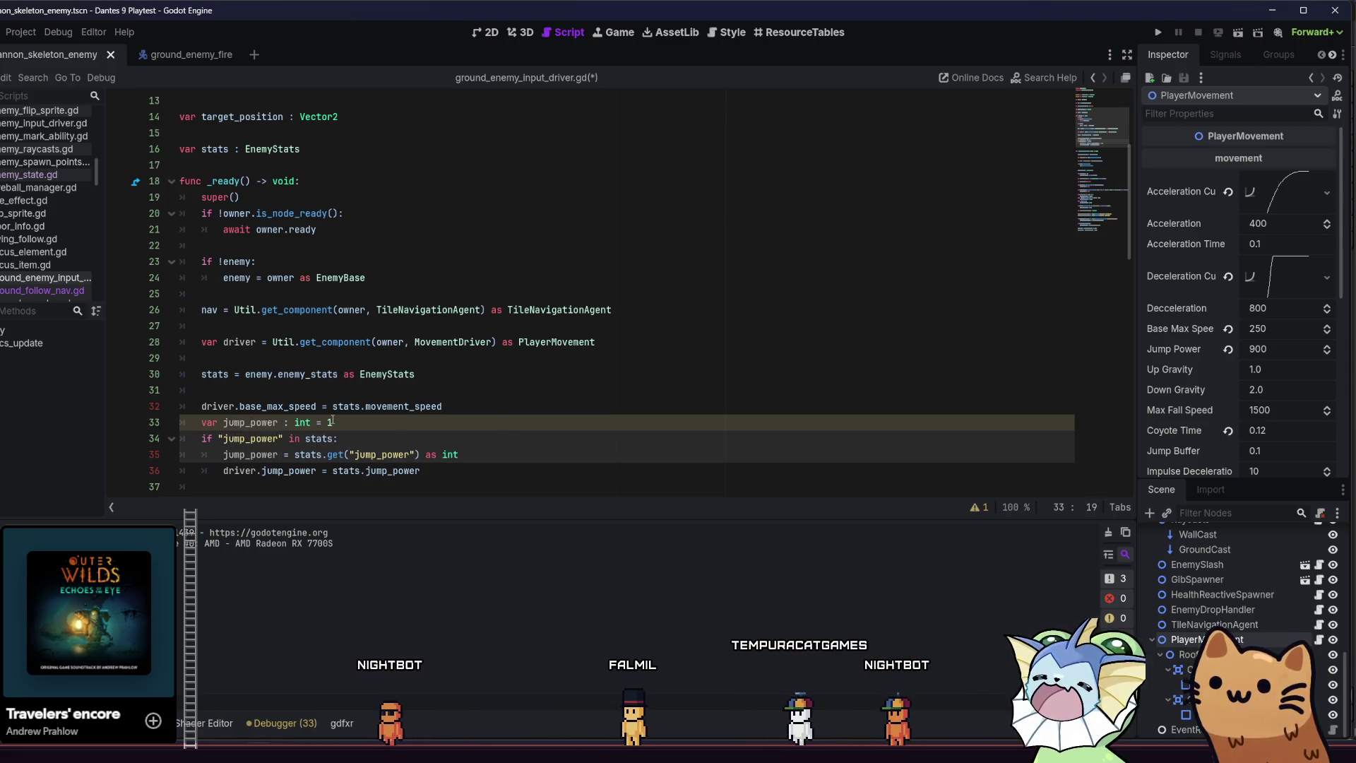
pyautogui.click(392, 438)
# Review the stats.get check and the driver.jump_power assignment lines.
pyautogui.press('End')
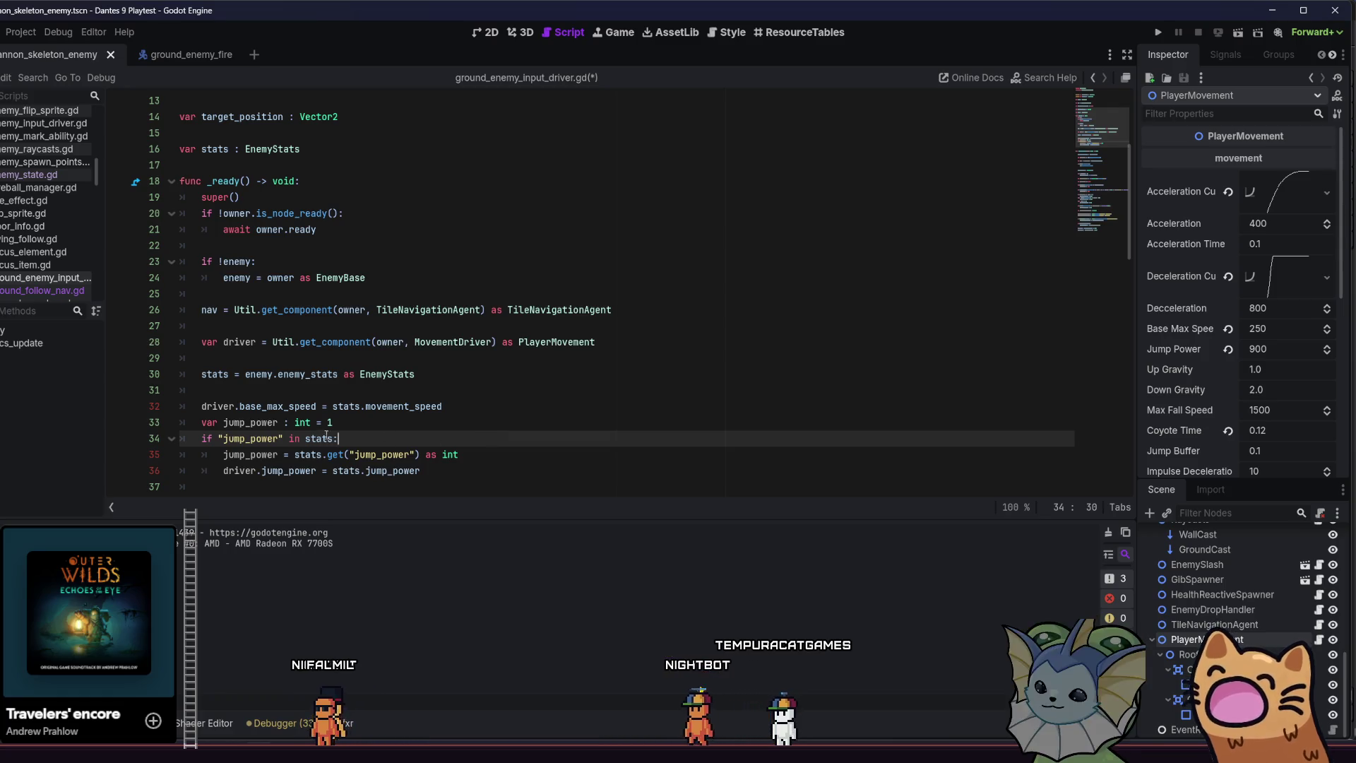
pyautogui.click(224, 475)
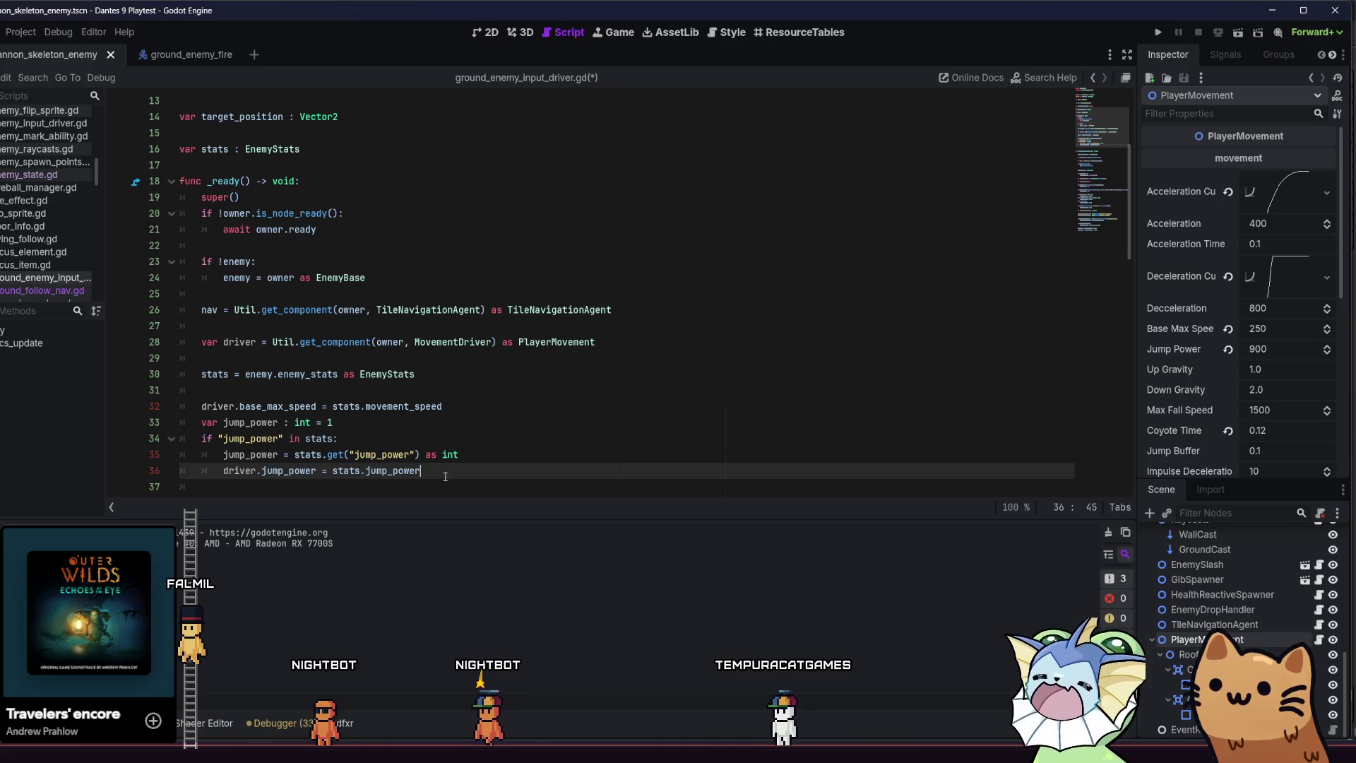
pyautogui.moveTo(446, 476); pyautogui.dragTo(221, 476)
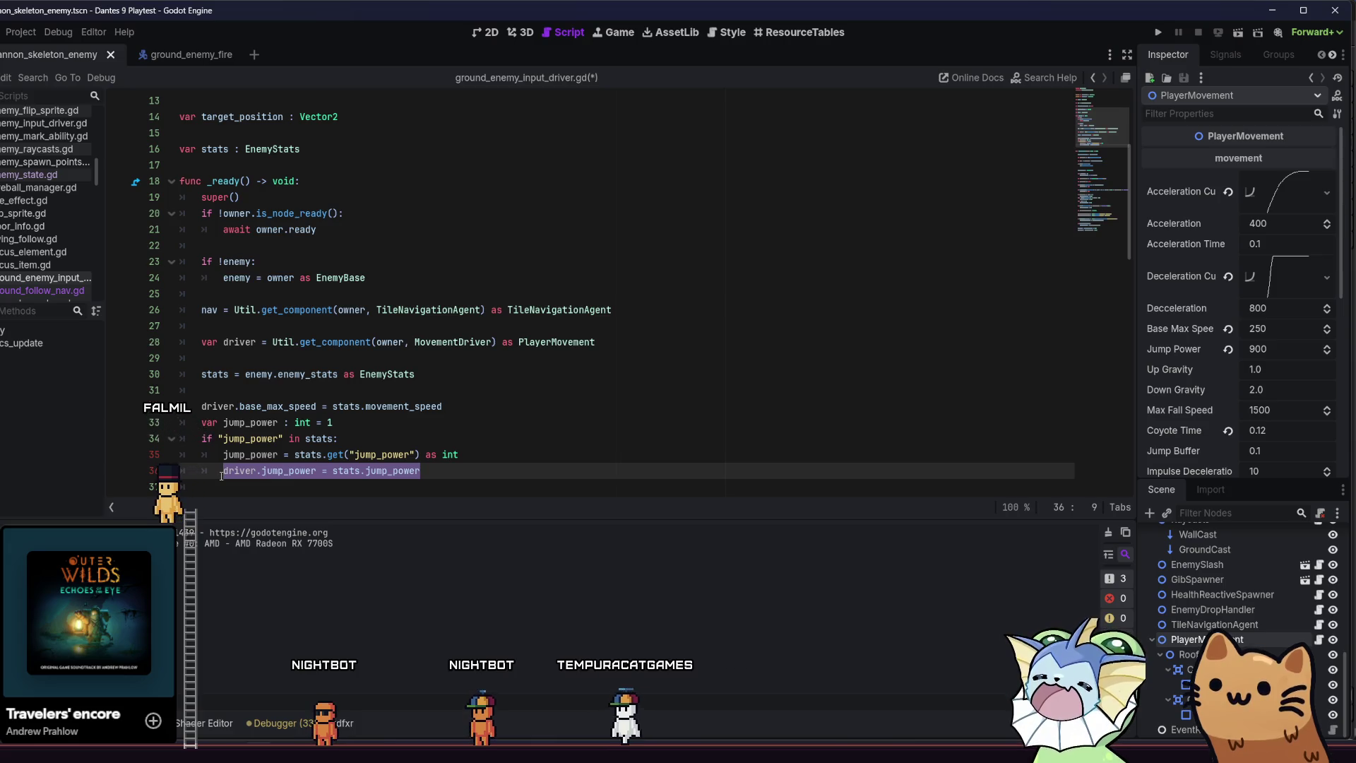
pyautogui.click(240, 454)
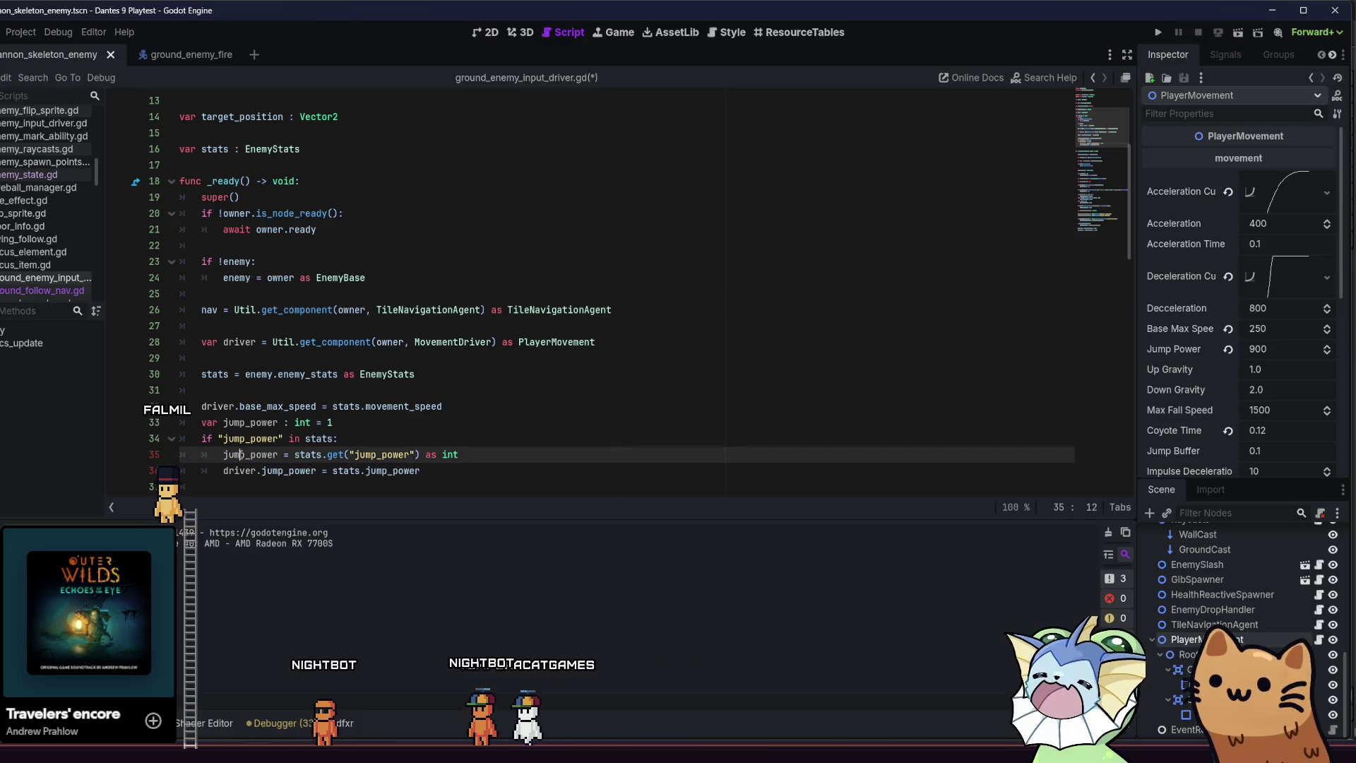
pyautogui.click(446, 470)
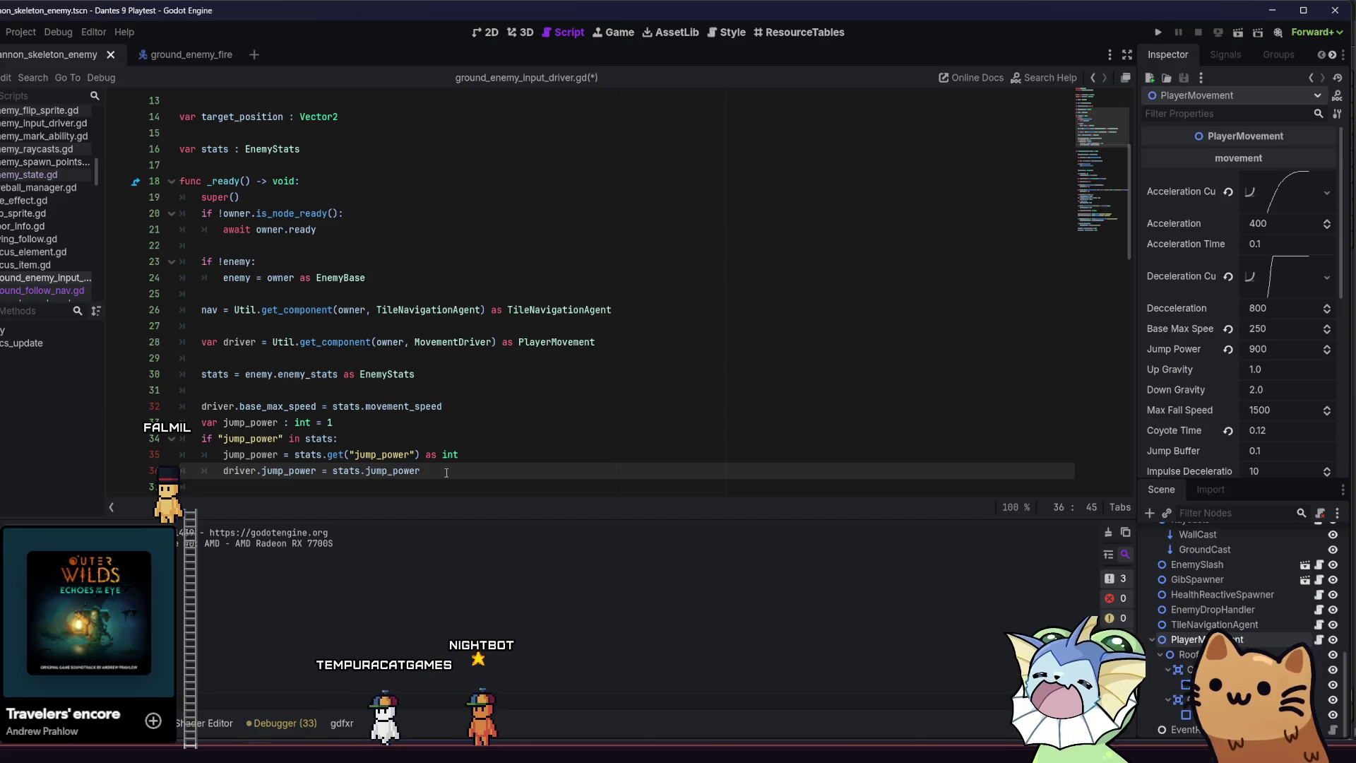
pyautogui.moveTo(439, 474); pyautogui.dragTo(250, 476)
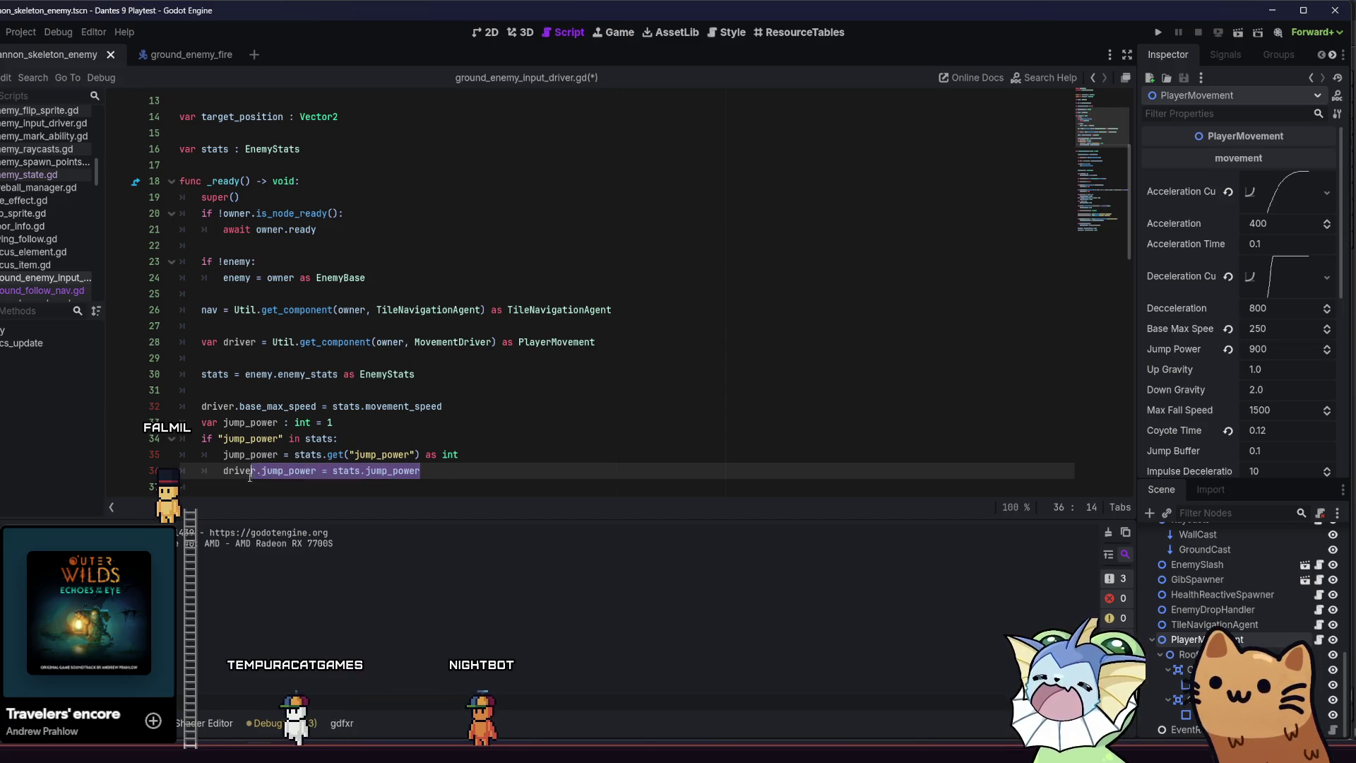
pyautogui.click(329, 444)
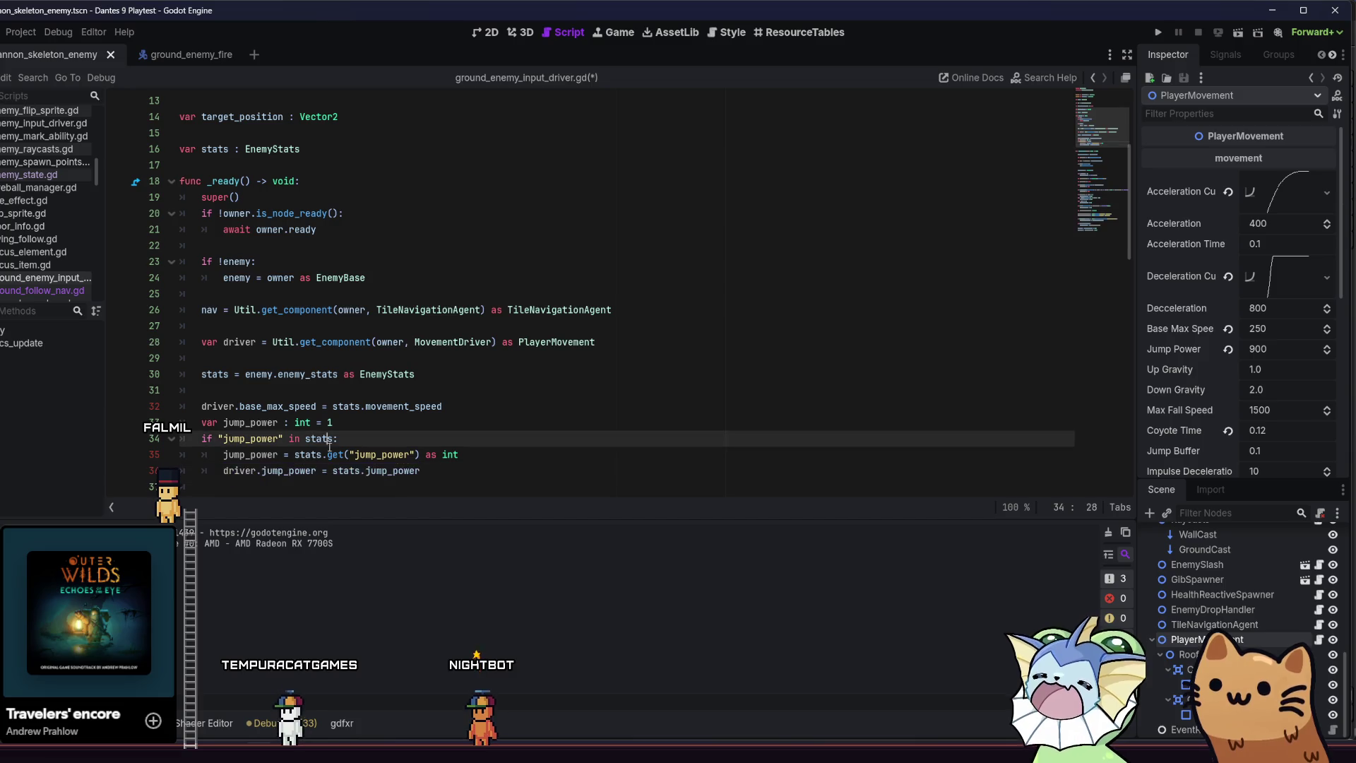
pyautogui.click(482, 466)
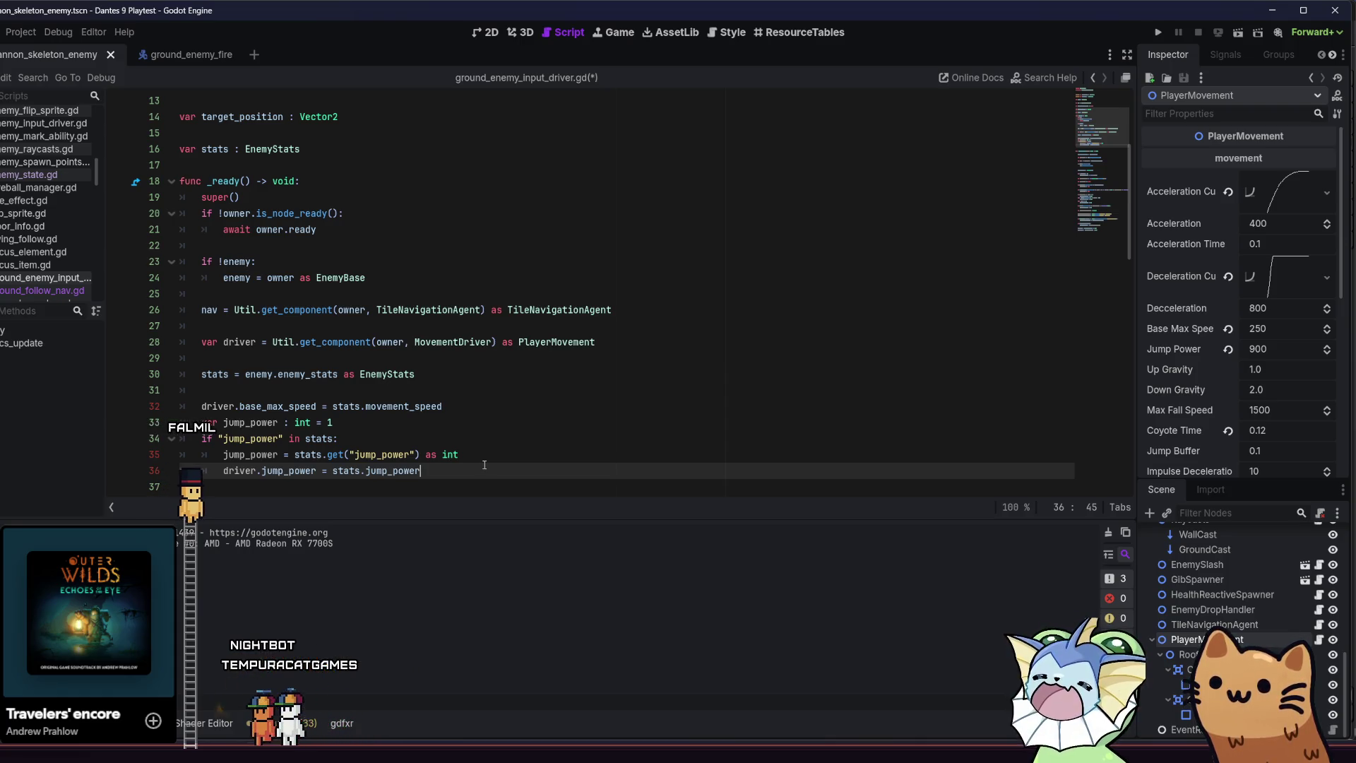
# Change the jump_power declaration and its cast from int to float.
pyautogui.doubleClick(302, 422)
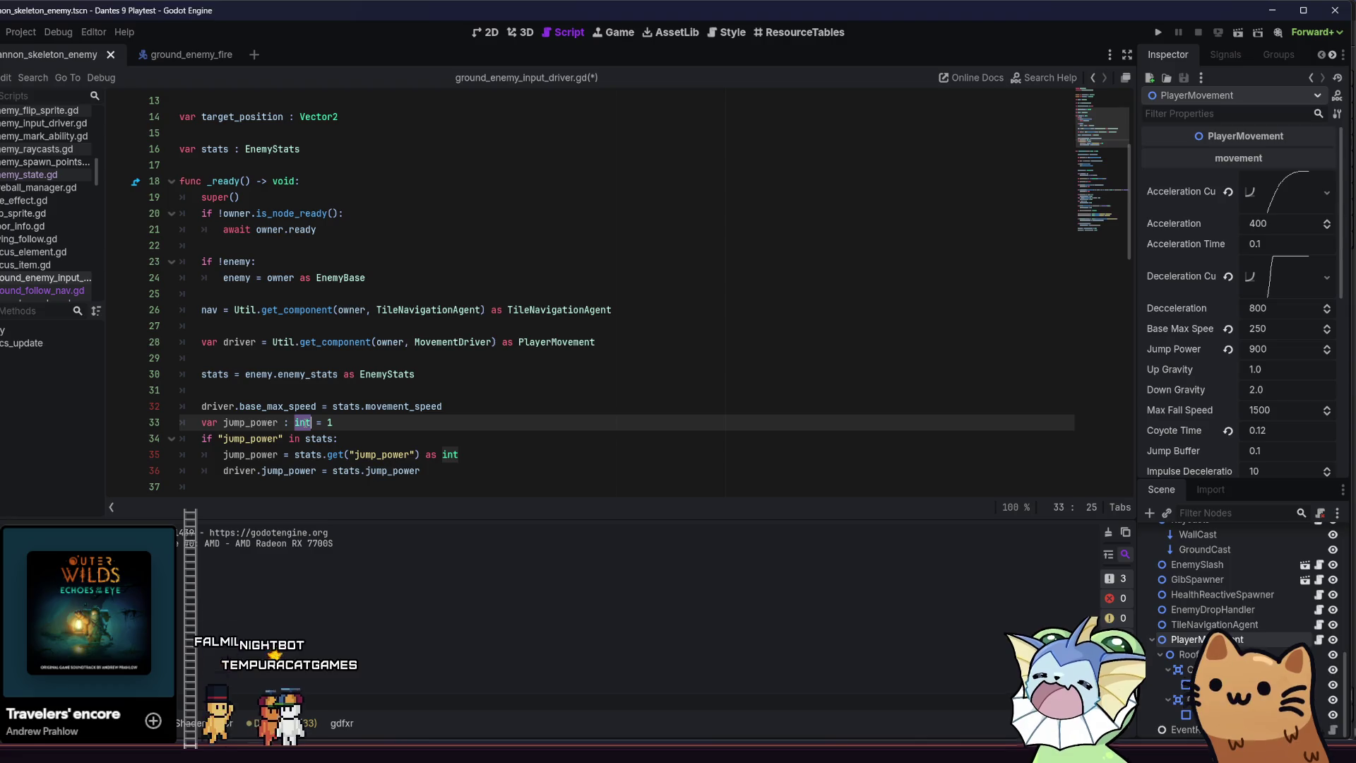
pyautogui.write('float')
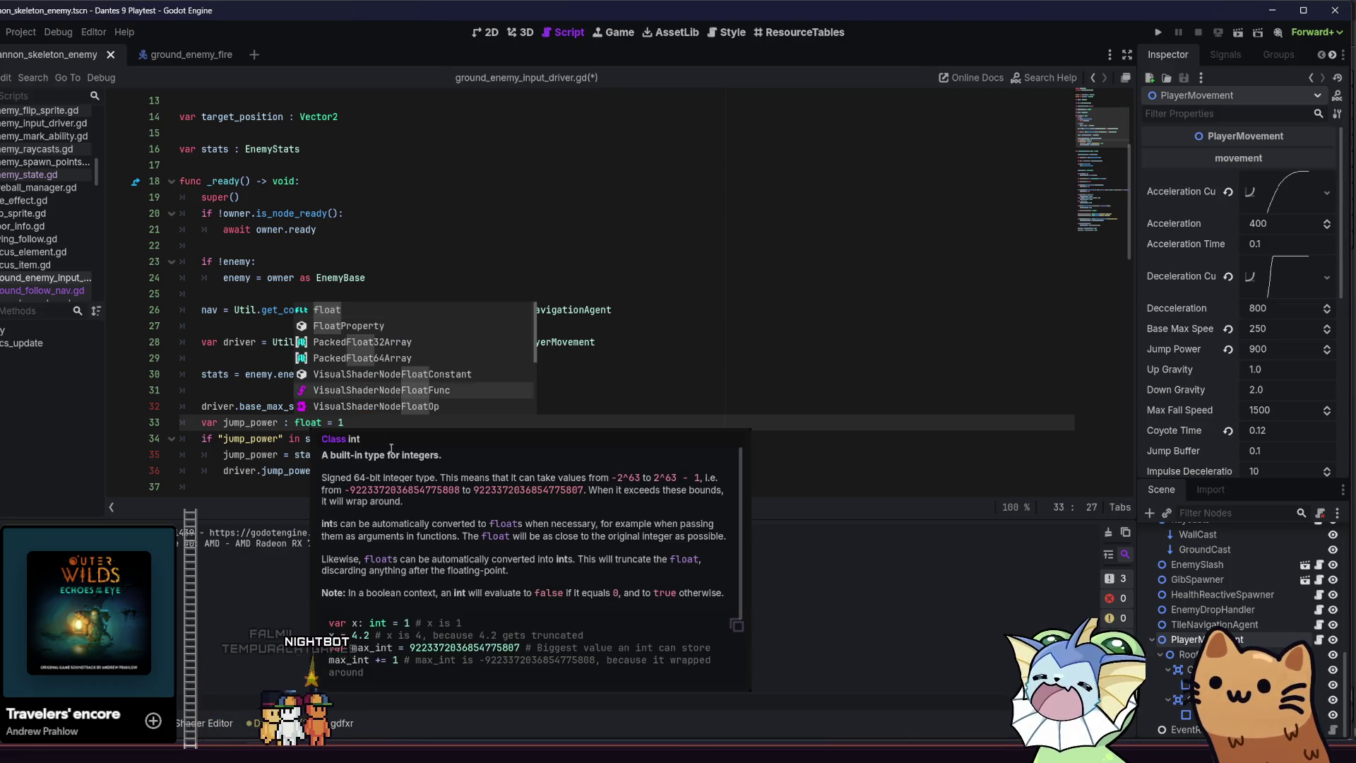
pyautogui.click(472, 455)
pyautogui.click(346, 422)
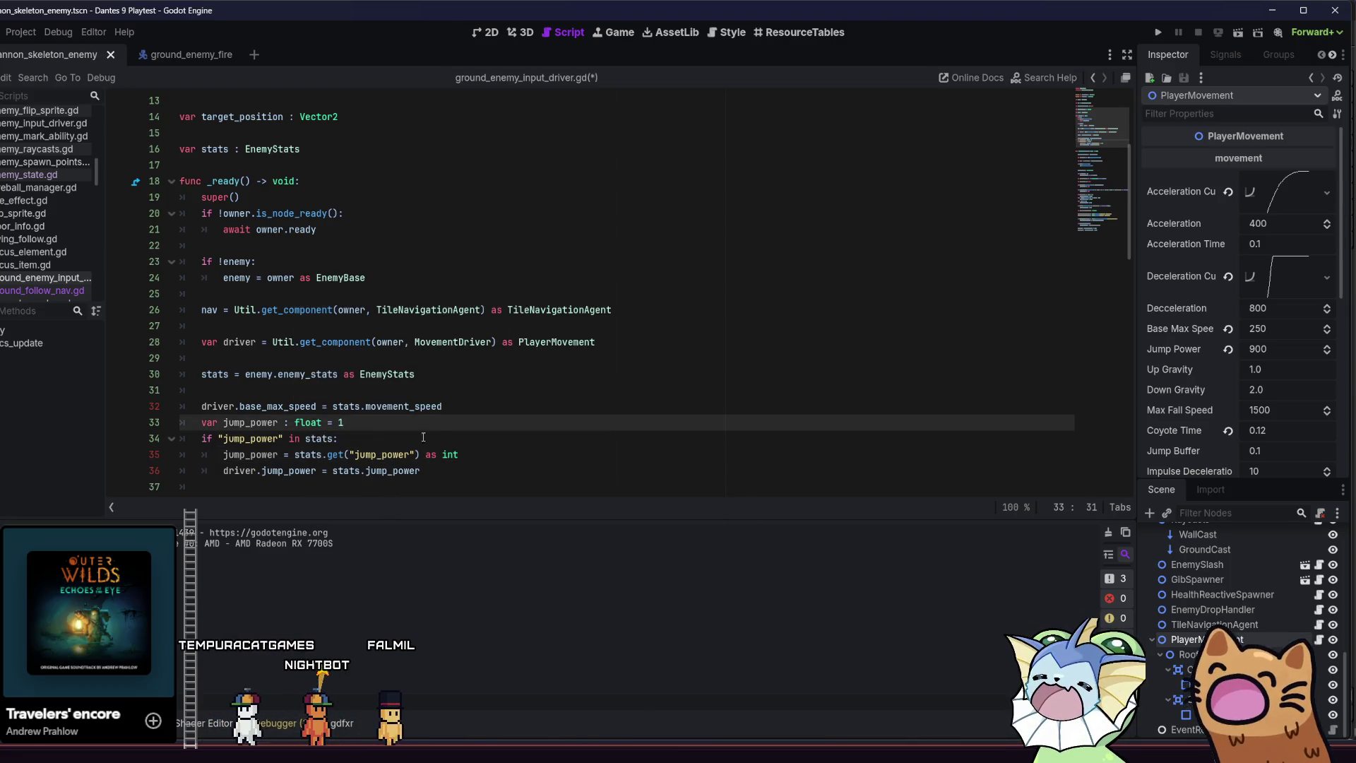
pyautogui.click(472, 455)
pyautogui.write('fl')
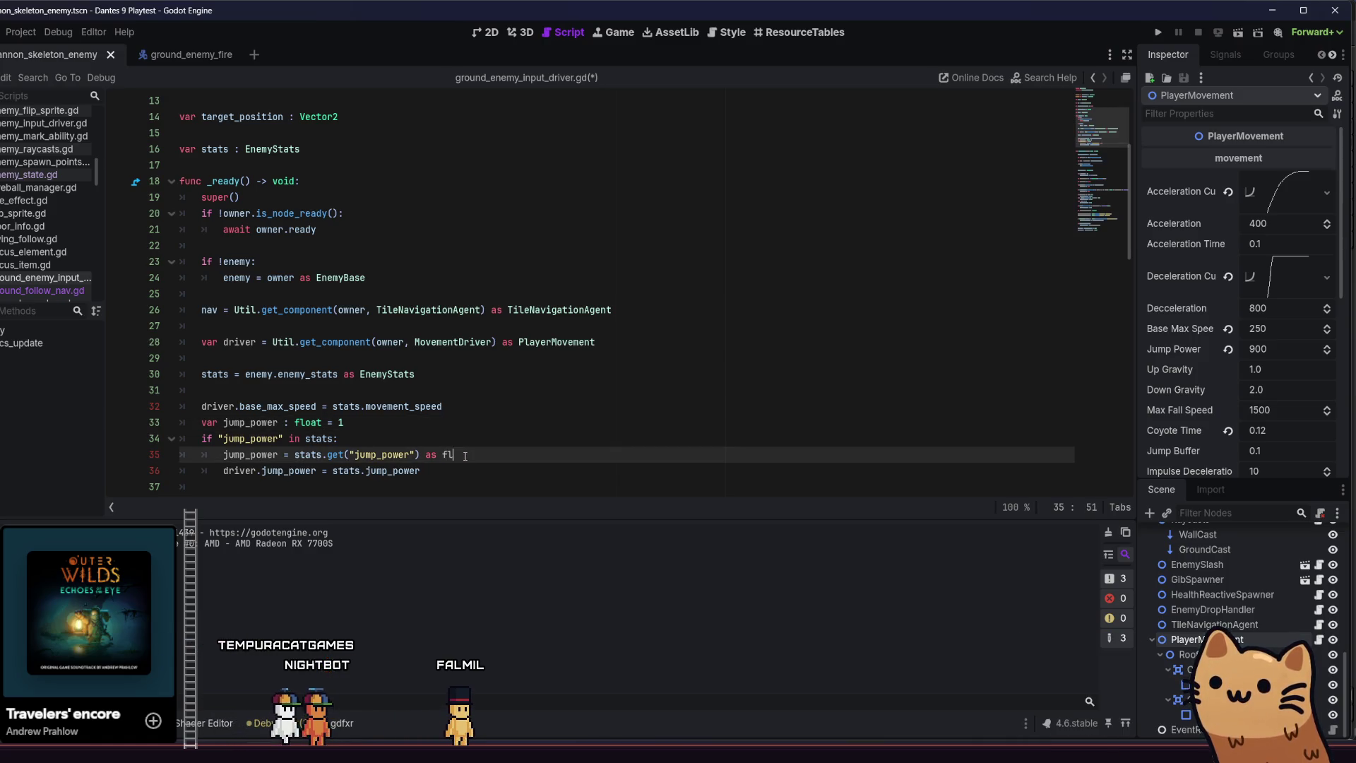
pyautogui.click(376, 471)
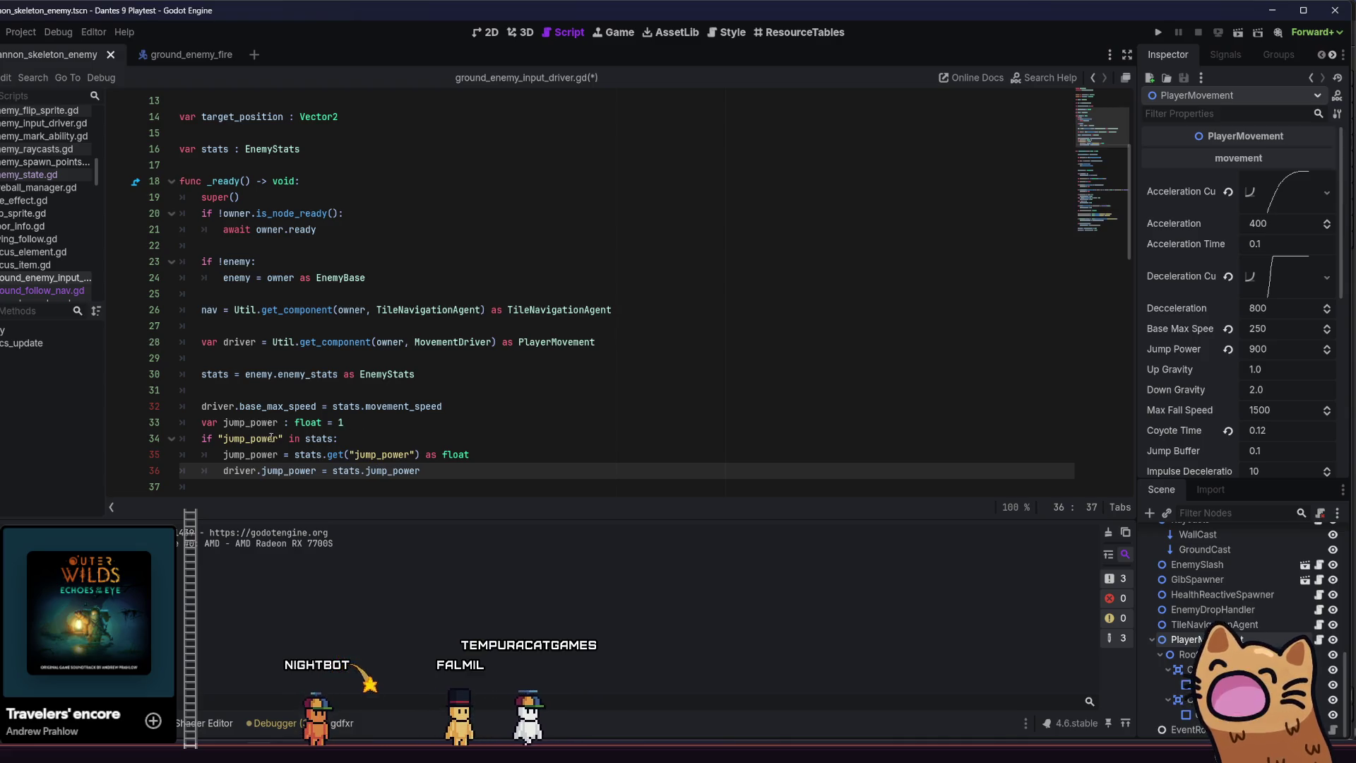
# Inspect the stats usages and the jump_power condition lines in _ready.
pyautogui.doubleClick(319, 439)
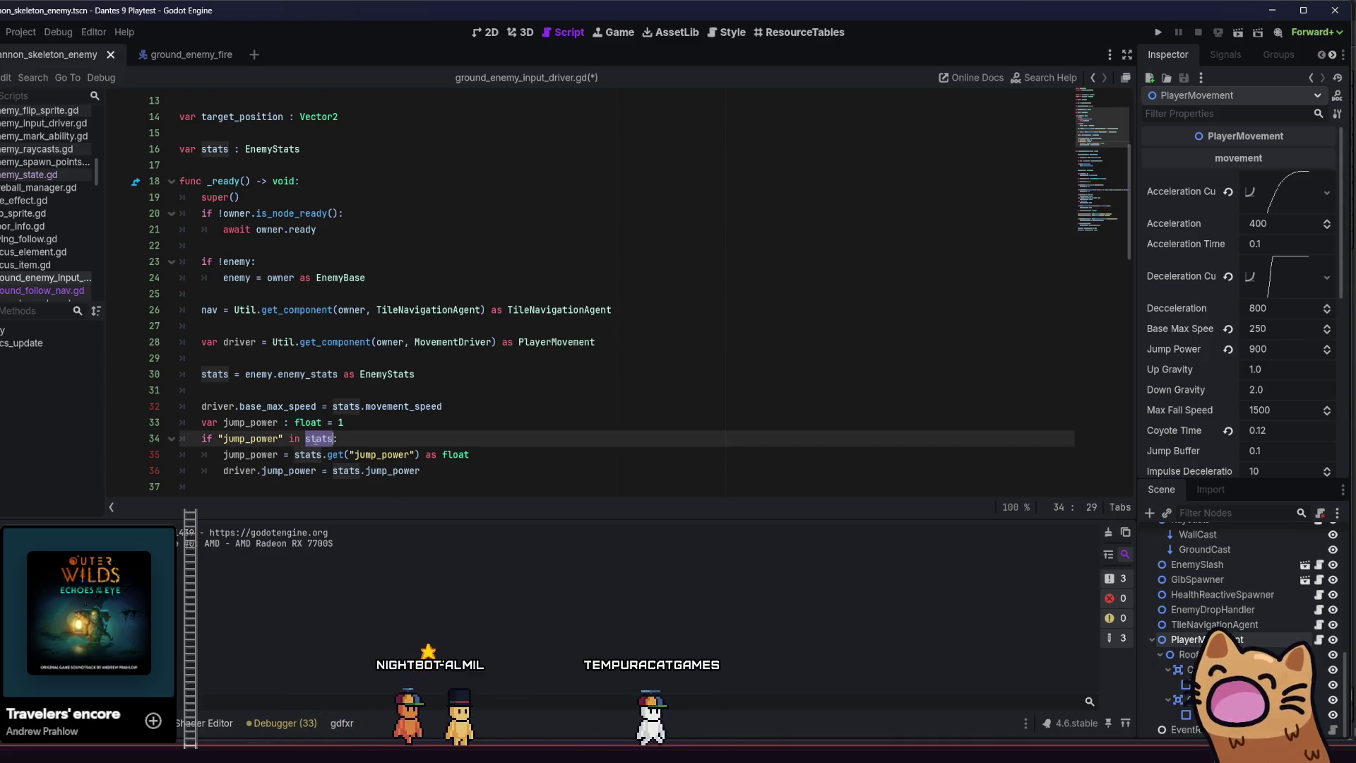
pyautogui.moveTo(424, 471)
pyautogui.mouseDown()
pyautogui.moveTo(317, 454)
pyautogui.moveTo(202, 406)
pyautogui.moveTo(217, 433)
pyautogui.mouseUp()
pyautogui.click(258, 438)
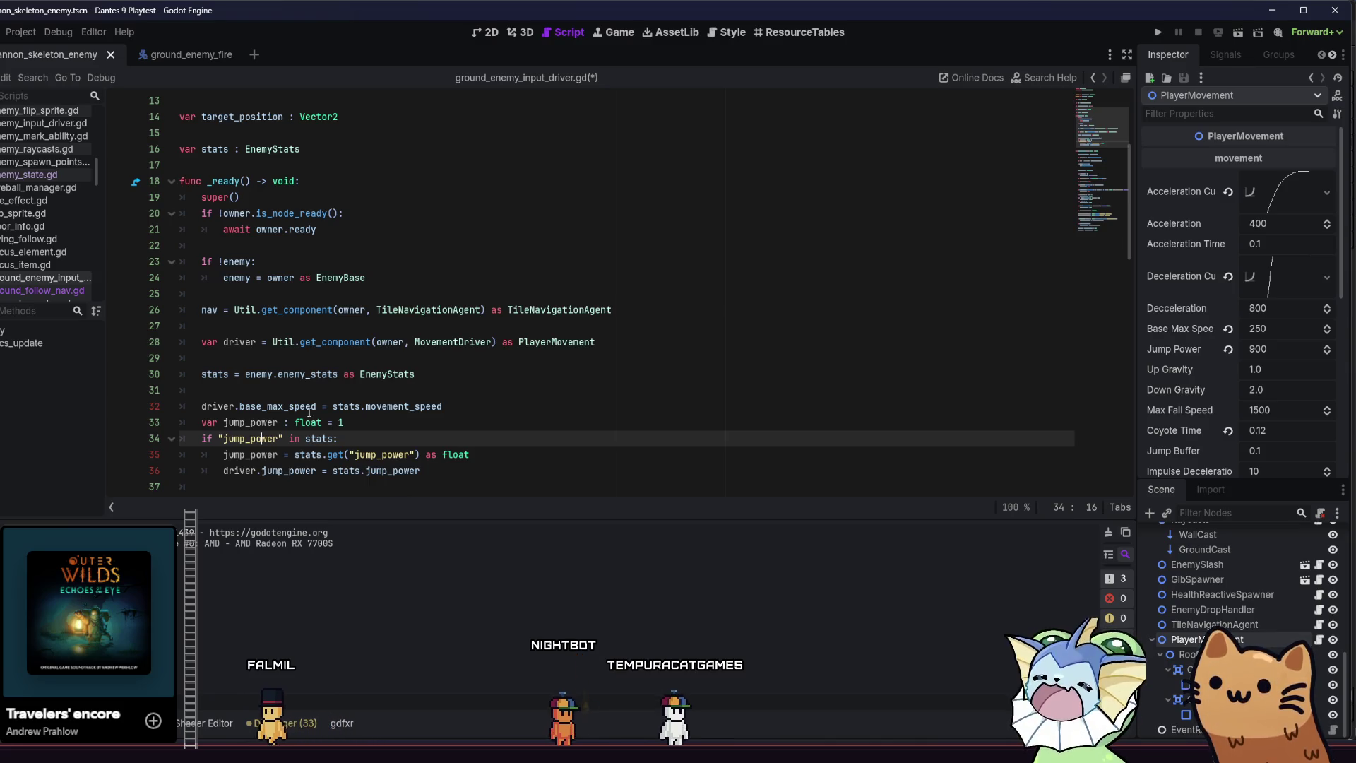
pyautogui.click(334, 406)
pyautogui.moveTo(355, 422); pyautogui.dragTo(332, 439)
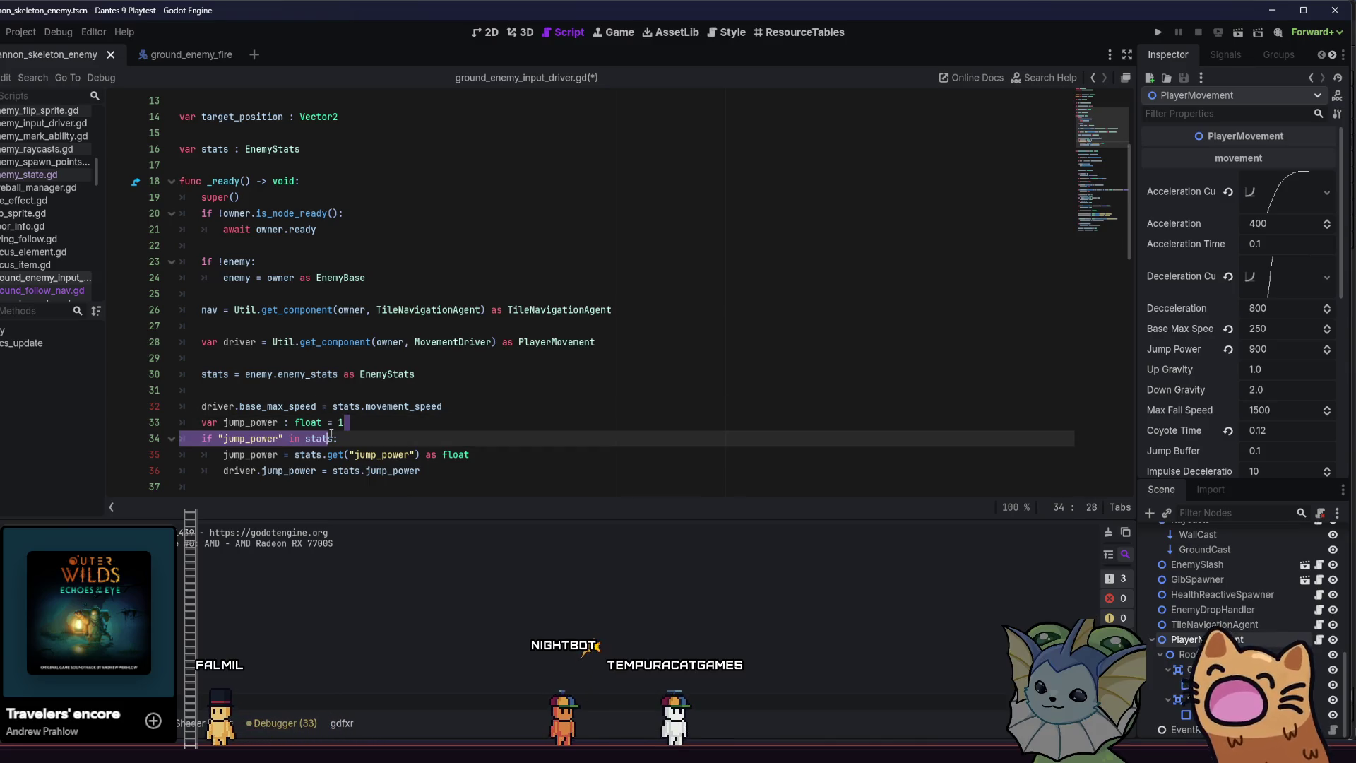
pyautogui.doubleClick(248, 438)
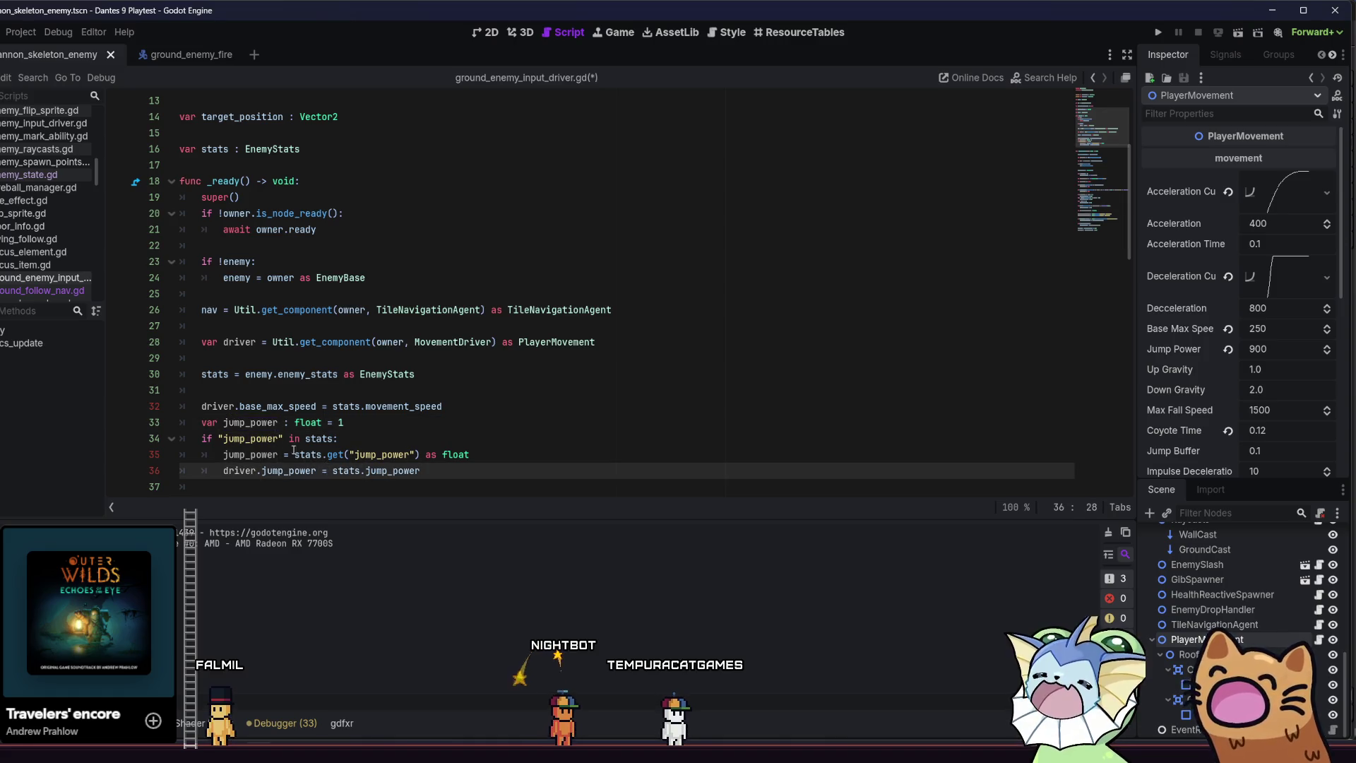
pyautogui.click(283, 438)
pyautogui.click(405, 445)
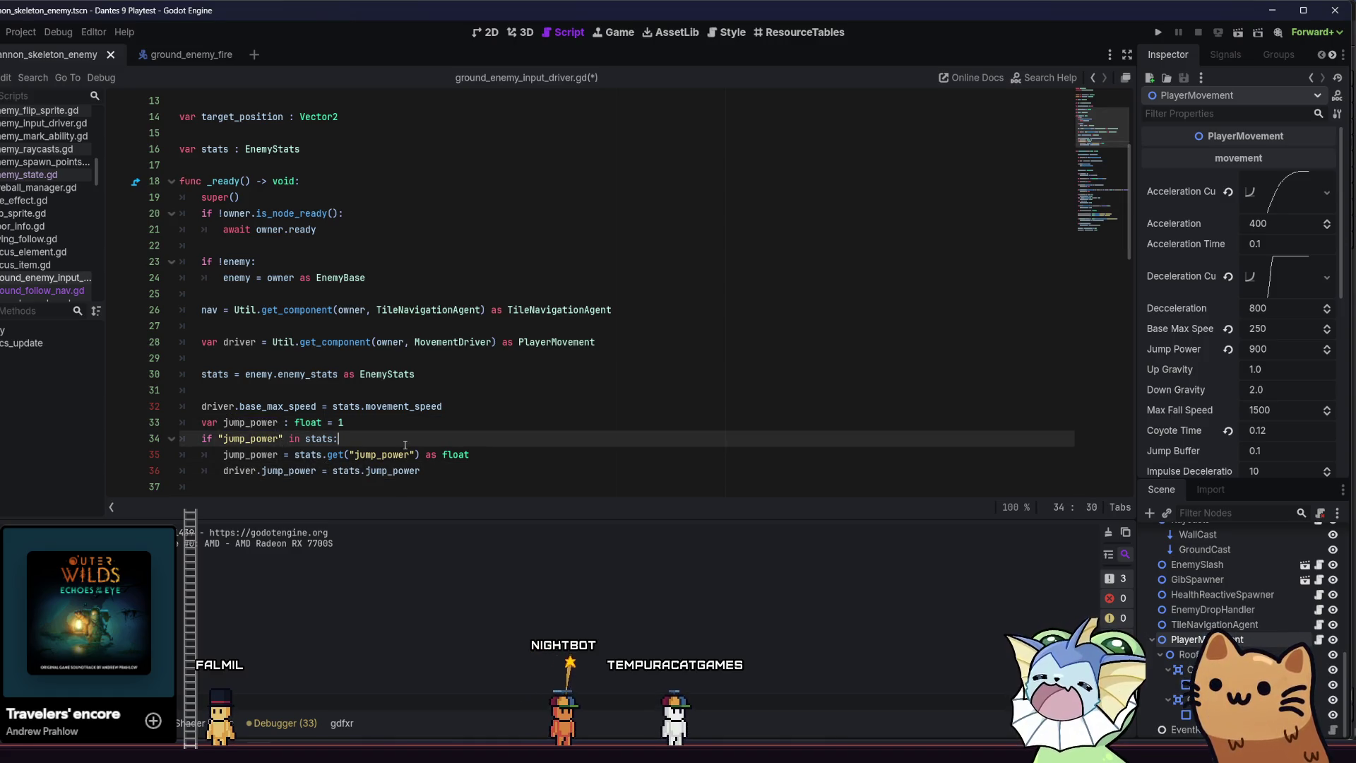
pyautogui.click(430, 424)
# Save the script and delete the blank line after the jump_power block.
pyautogui.hotkey('ctrl', 's')
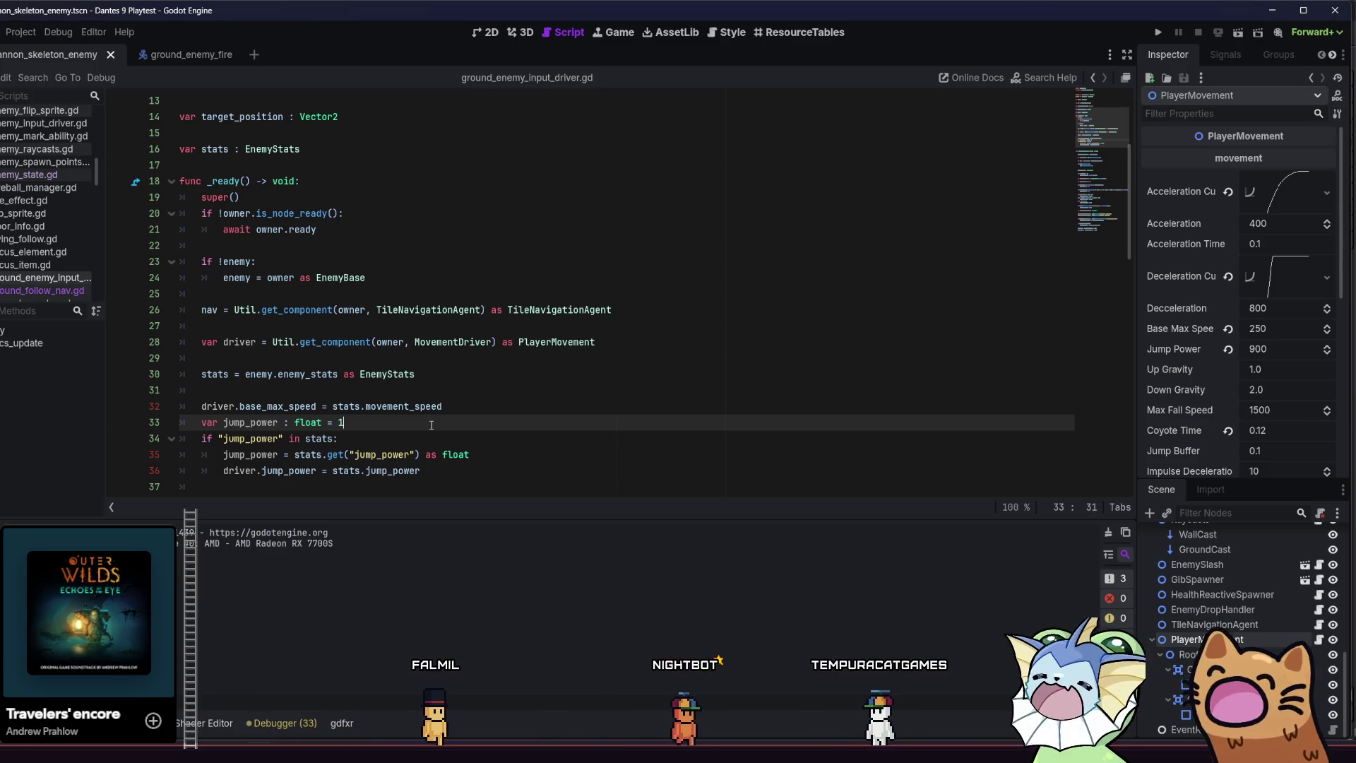
pyautogui.scroll(-1, 444, 406)
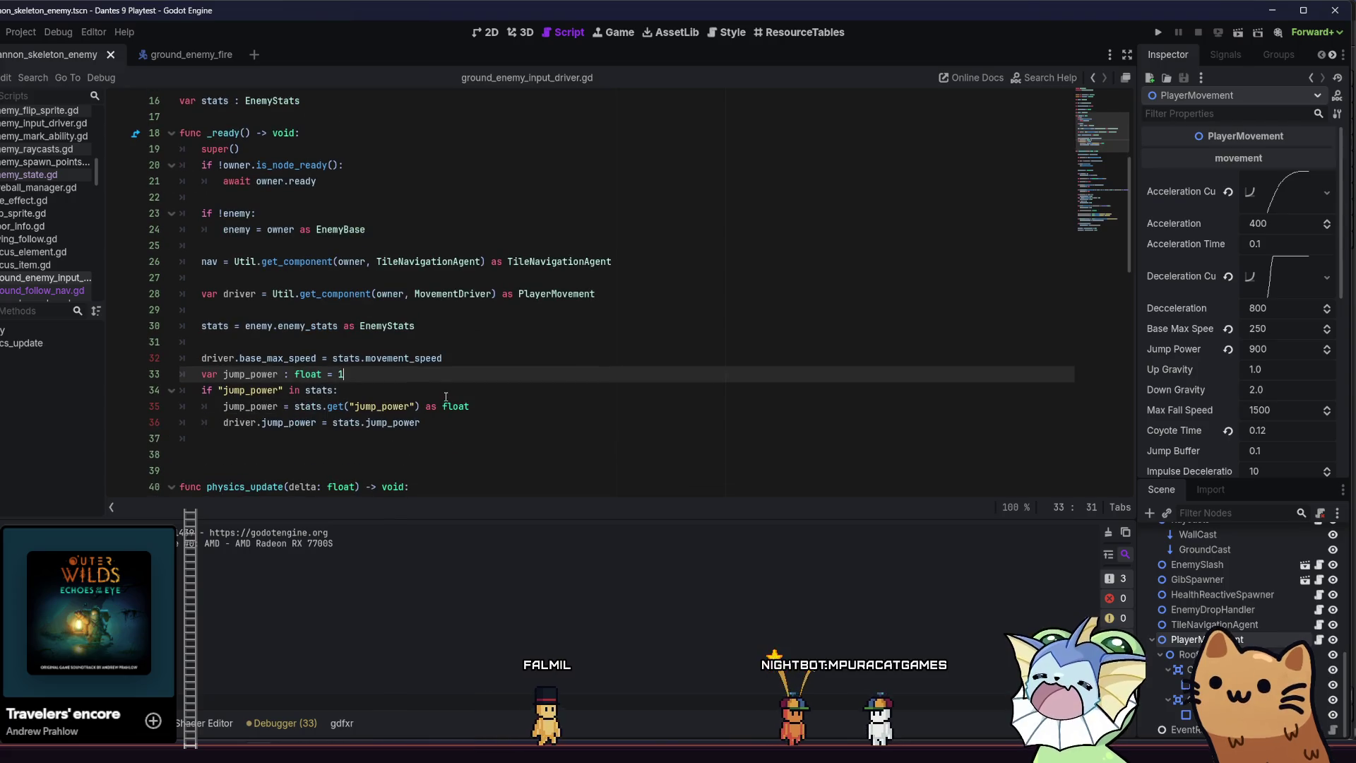
pyautogui.click(303, 454)
pyautogui.click(277, 439)
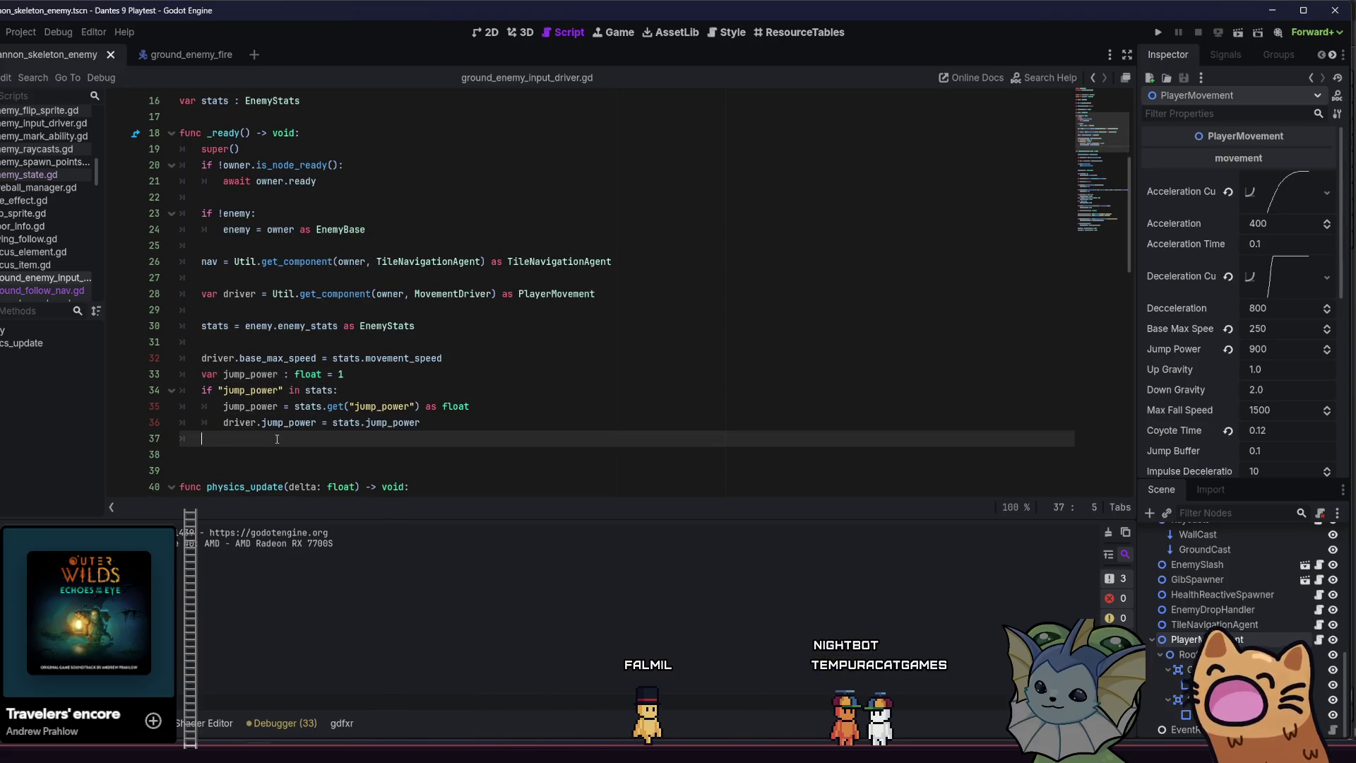
pyautogui.press('BackSpace')
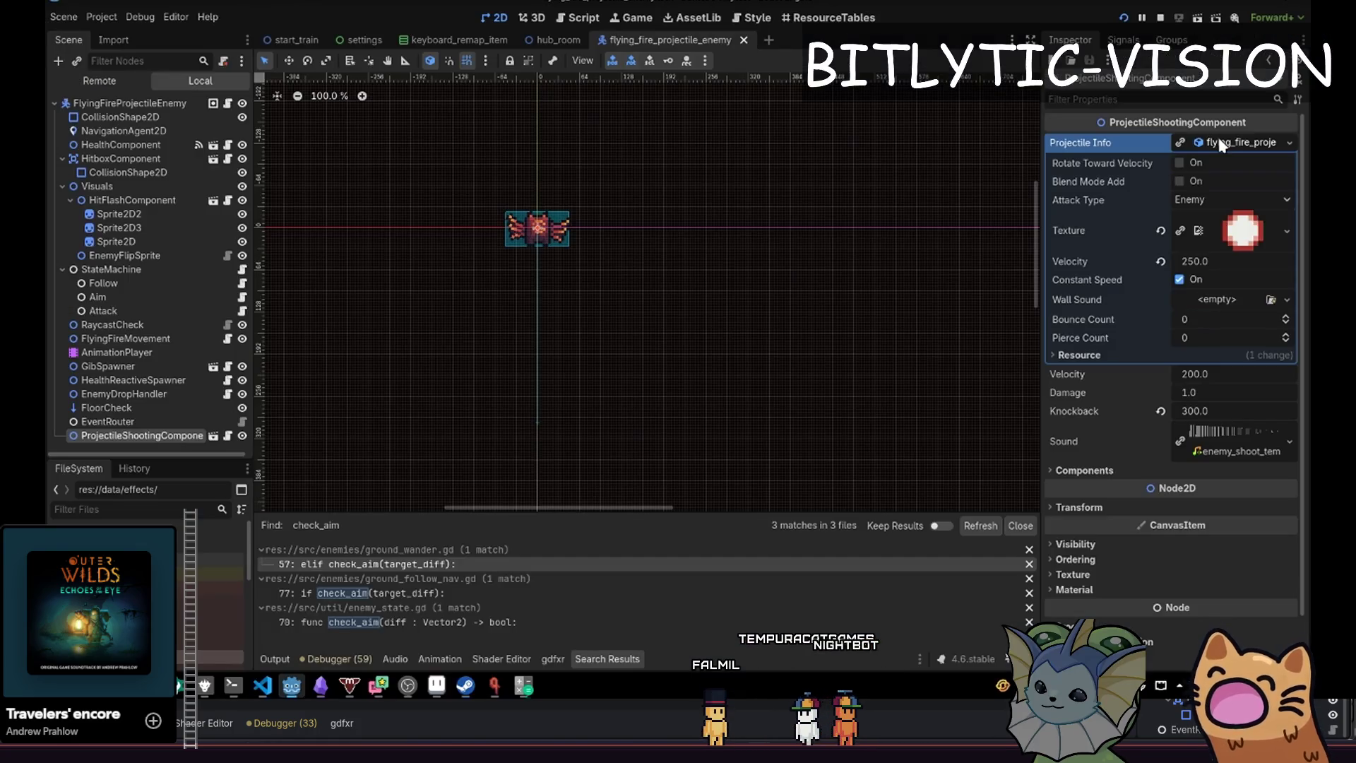
# Open projectile_shooting_component.gd and read its ProjectileShootingComponent class extending EnemyAttack.
pyautogui.click(226, 435)
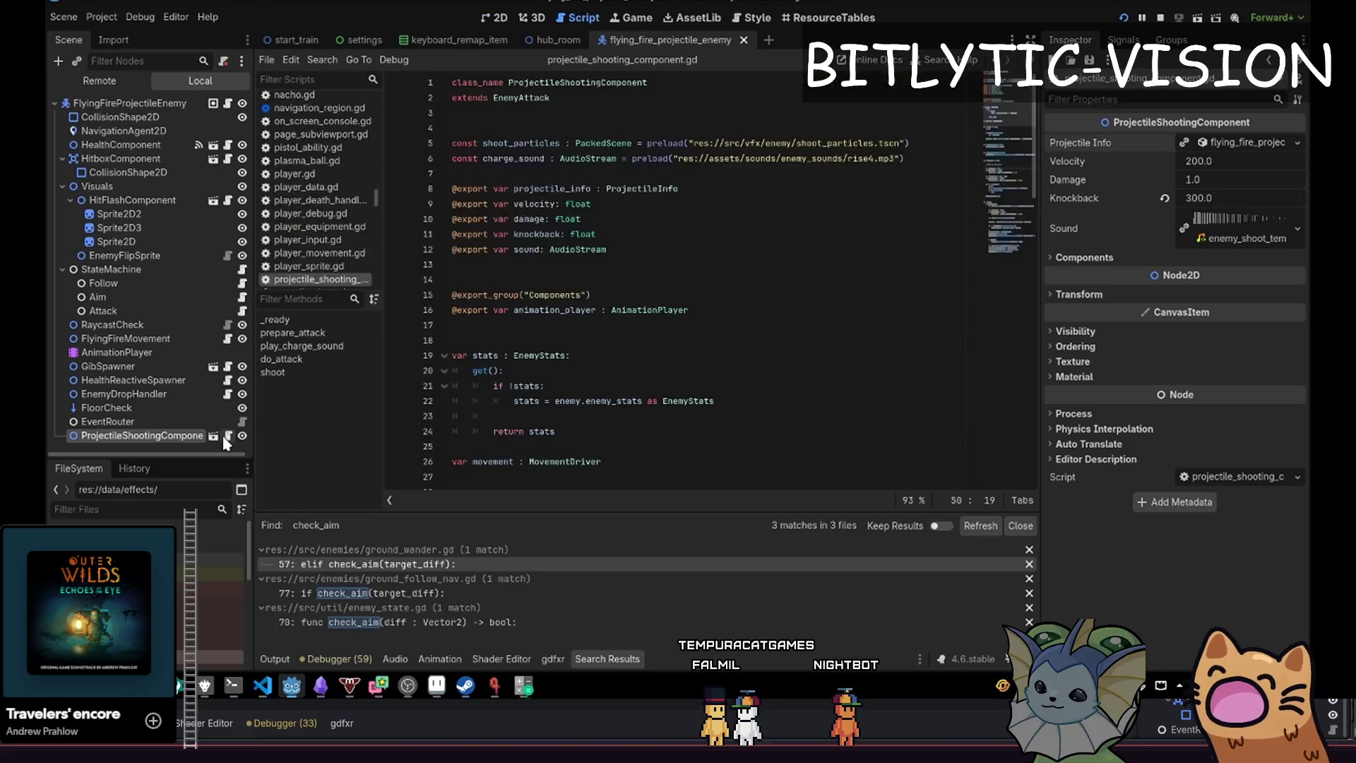
pyautogui.click(649, 110)
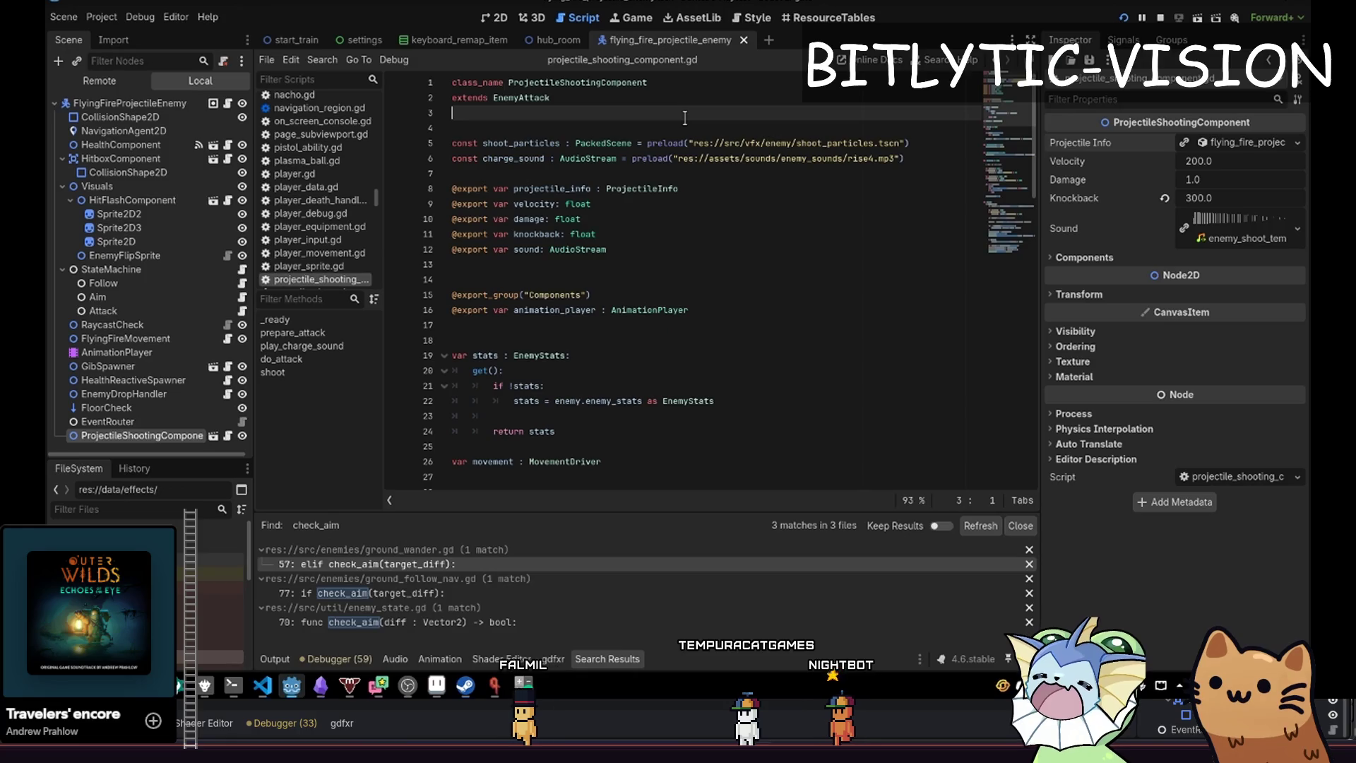
pyautogui.click(621, 99)
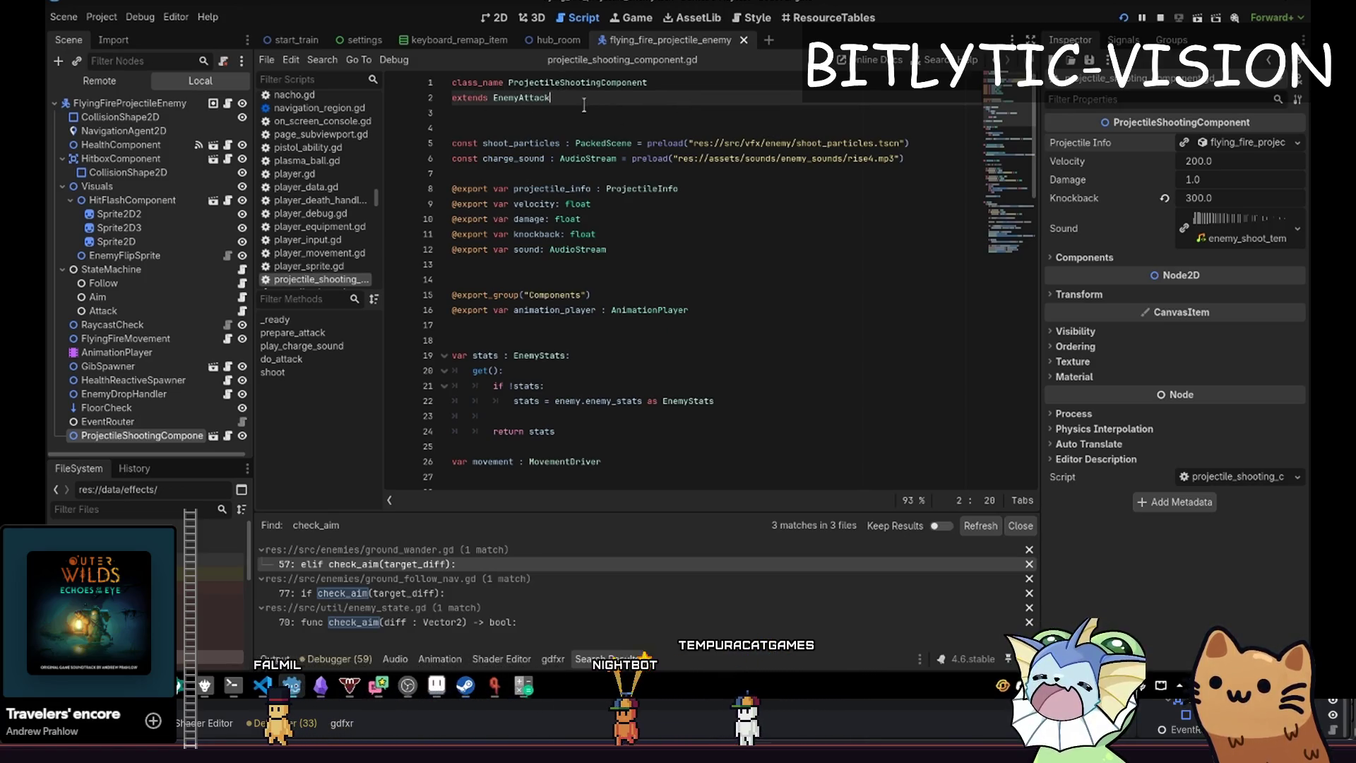
pyautogui.moveTo(583, 97); pyautogui.dragTo(293, 53)
pyautogui.click(613, 100)
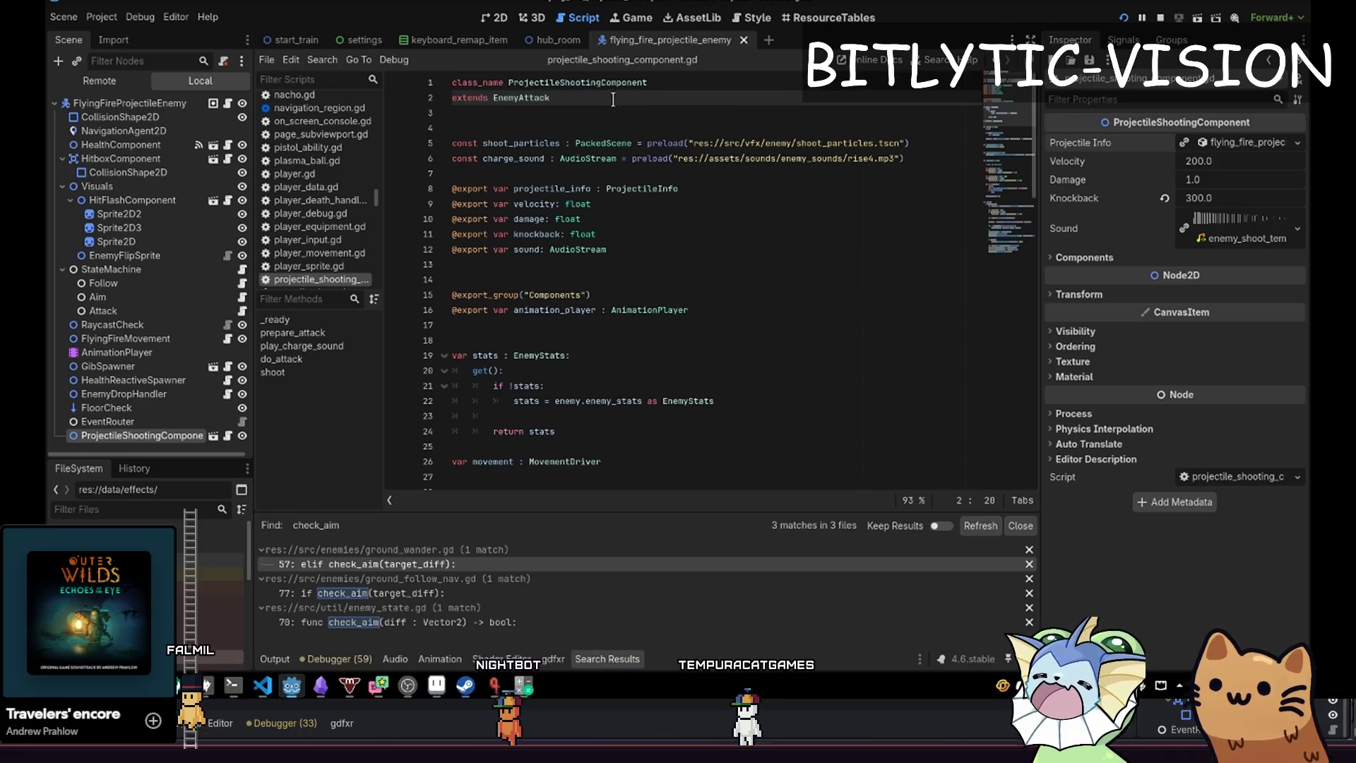
# Open the ground_enemy_fire scene and delete its EnemySlash node.
pyautogui.hotkey('shift', 'alt', 'o')
pyautogui.write('ground_enemy_fire.')
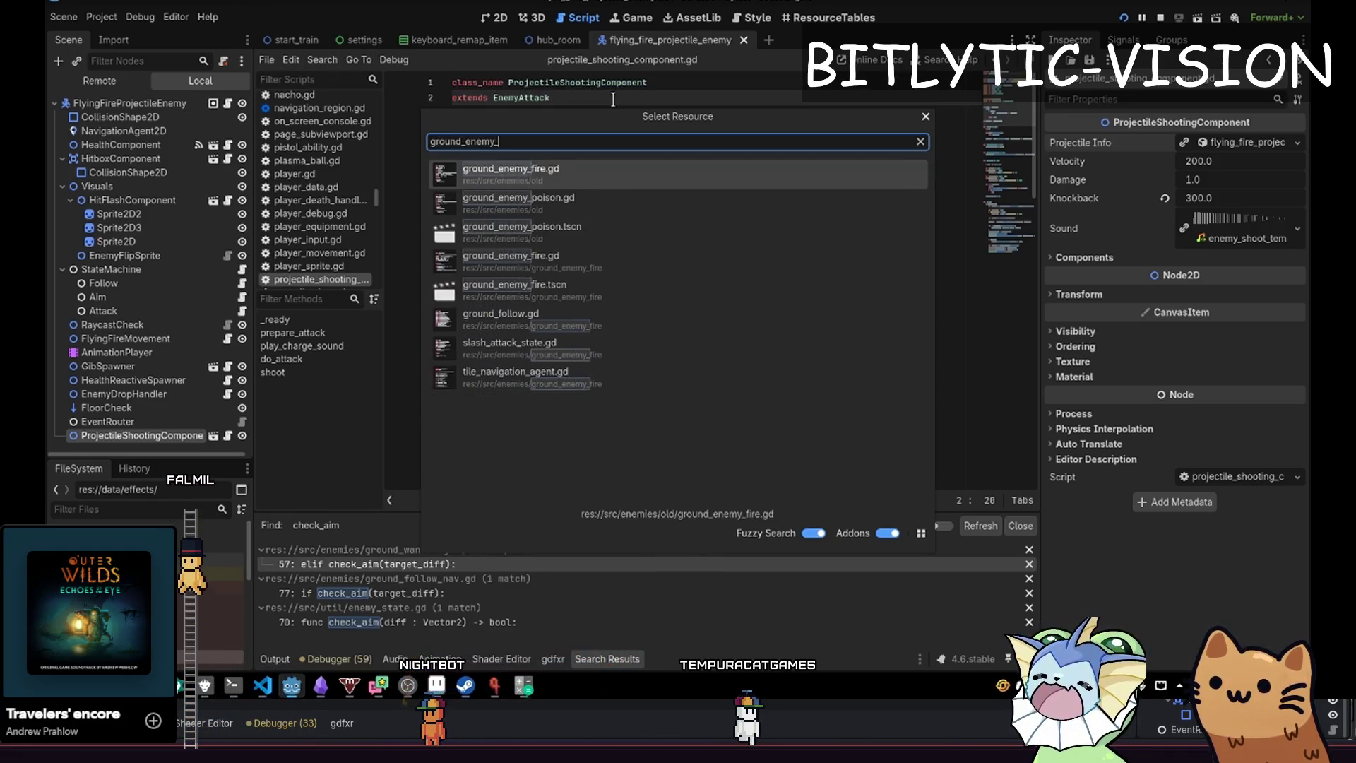
pyautogui.click(514, 226)
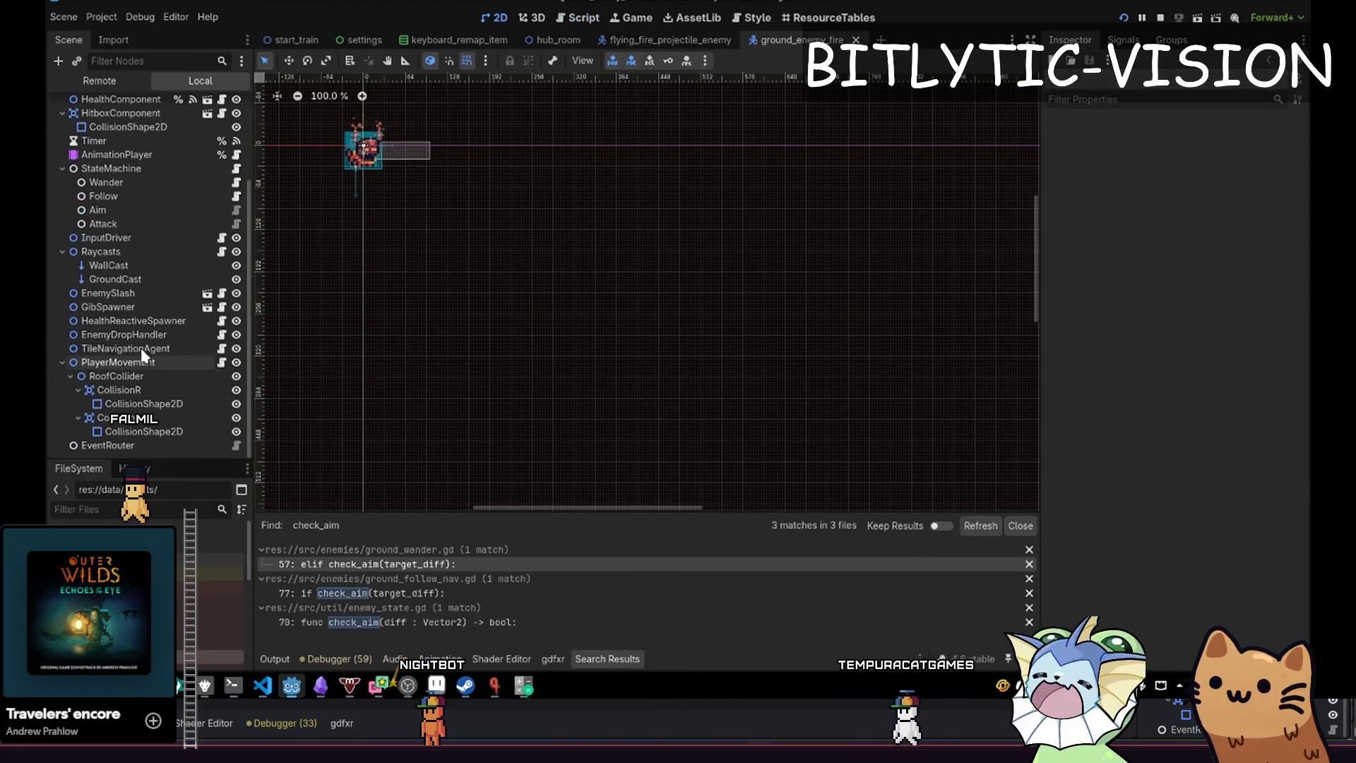
pyautogui.click(139, 292)
pyautogui.press('Delete')
pyautogui.press('Return')
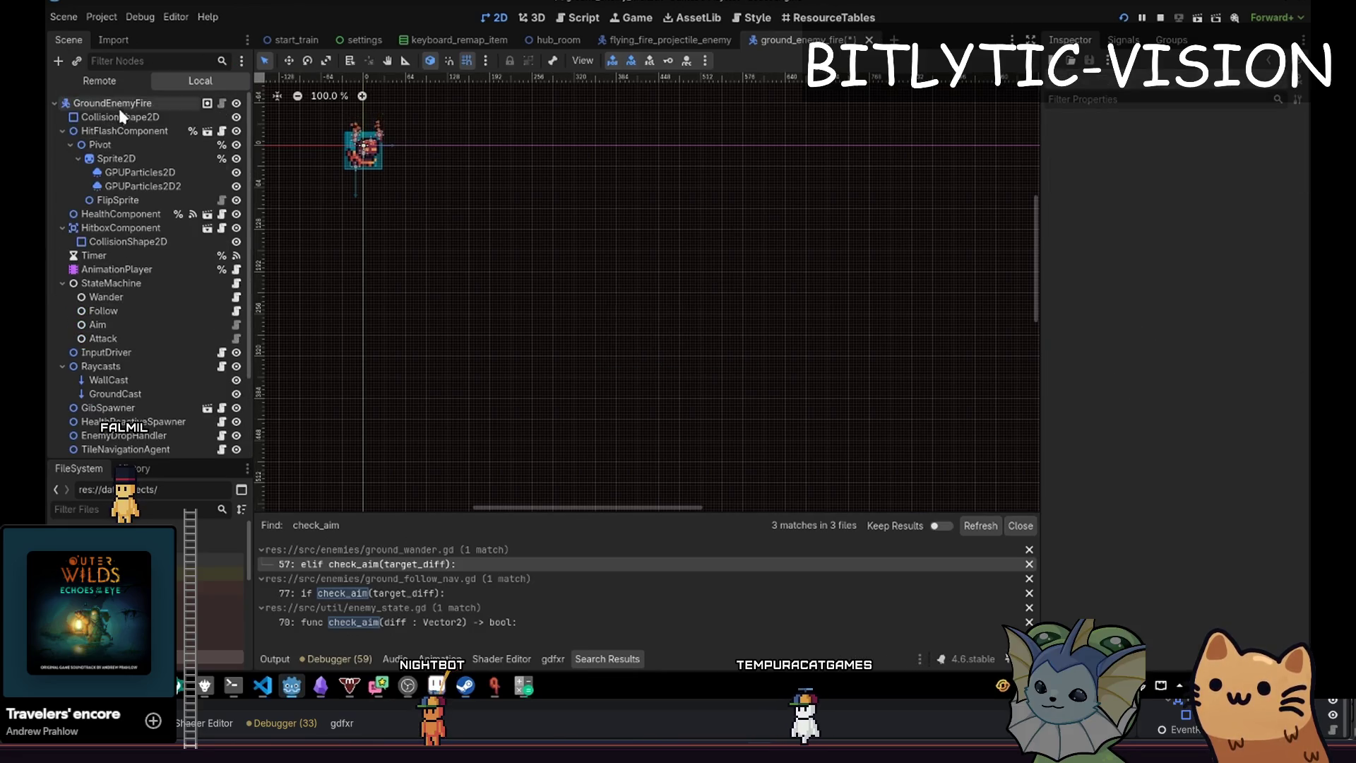
# Check which scene the ProjectileShootingComponent in flying_fire_projectile_enemy comes from.
pyautogui.doubleClick(118, 108)
pyautogui.hotkey('ctrl', 'shift', 'a')
pyautogui.write('projectil')
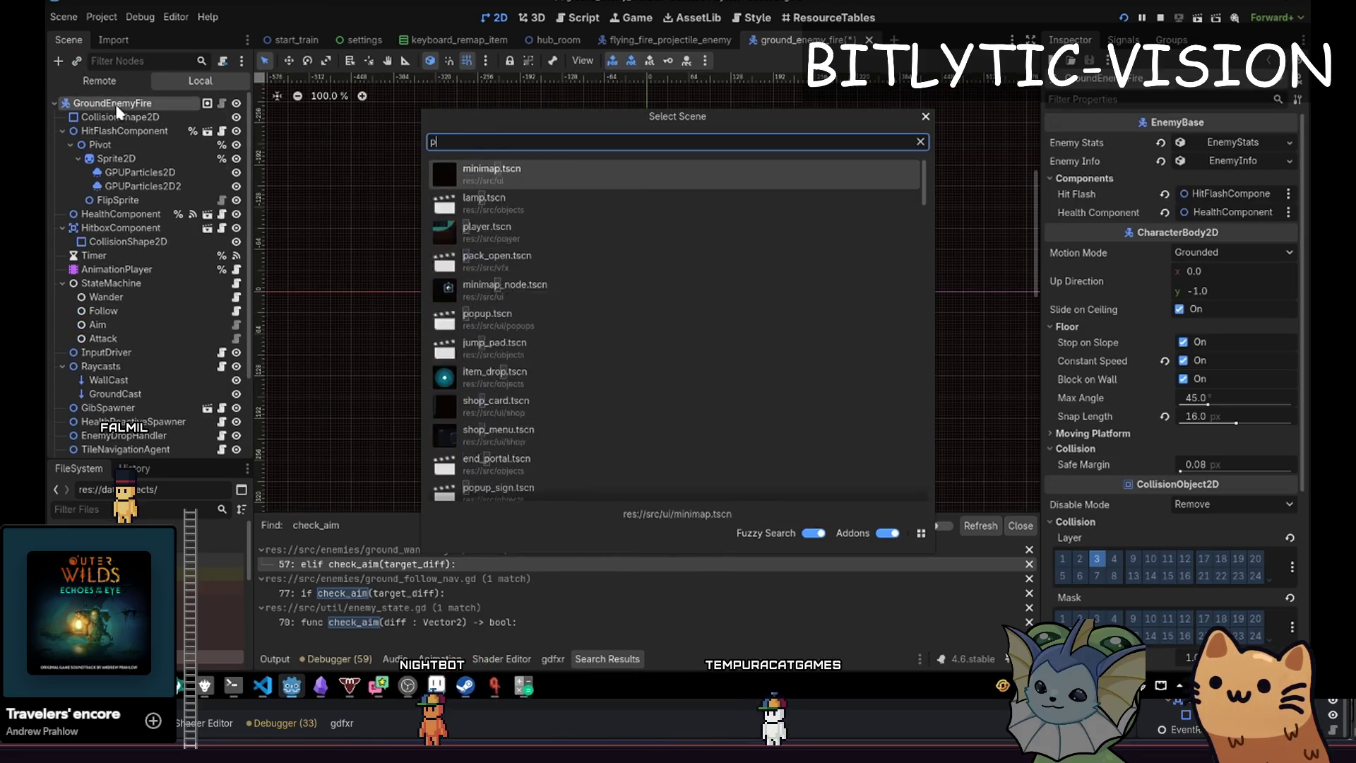
pyautogui.write('e_')
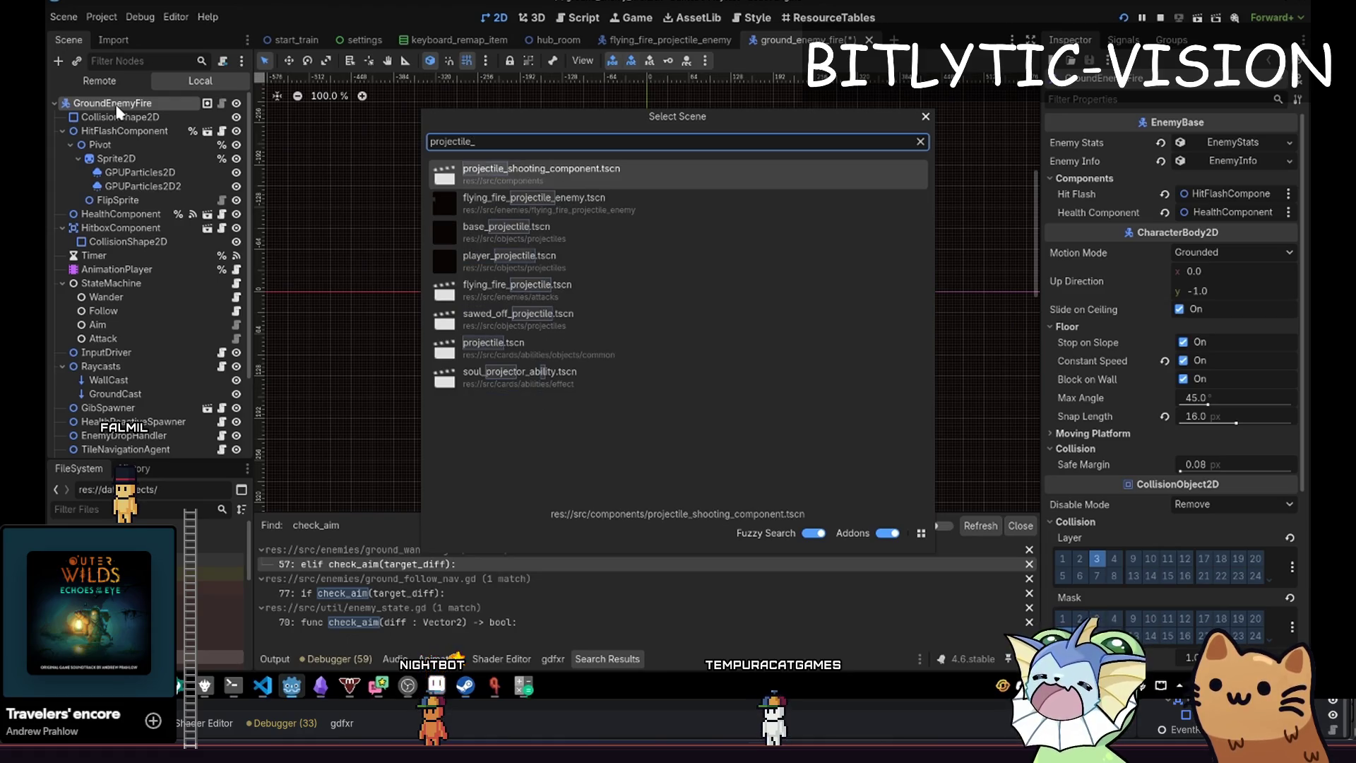
pyautogui.doubleClick(509, 197)
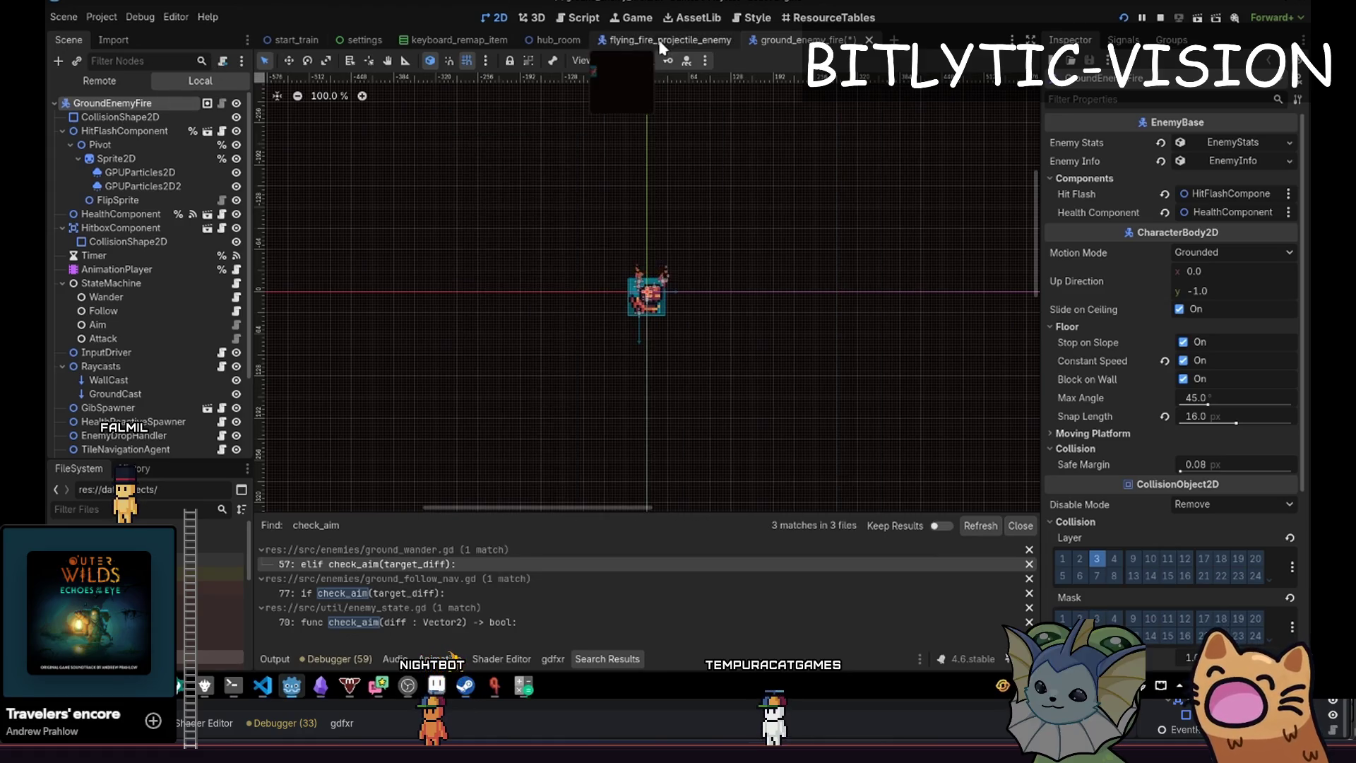
pyautogui.click(182, 436)
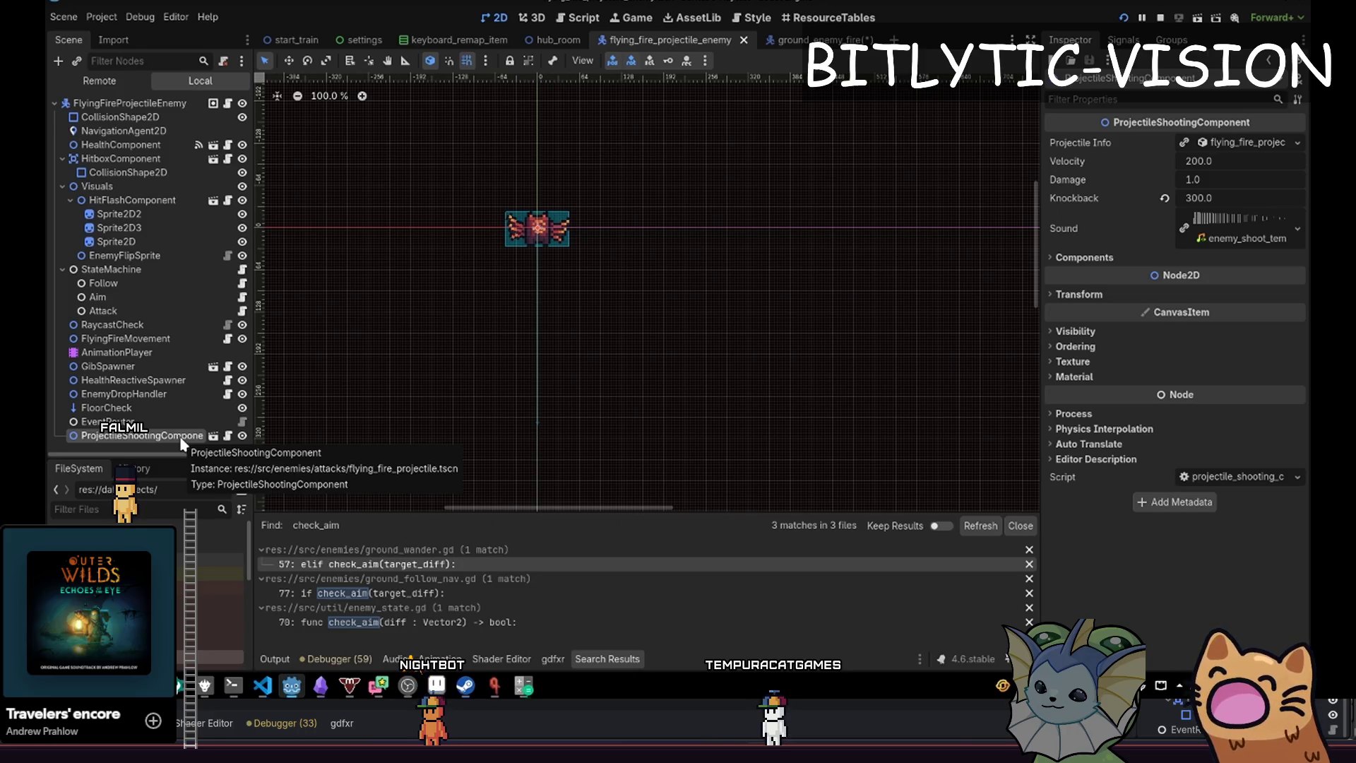
# Instance flying_fire_projectile under GroundEnemyFire, save the scene, and relaunch the game.
pyautogui.hotkey('ctrl', 'Tab')
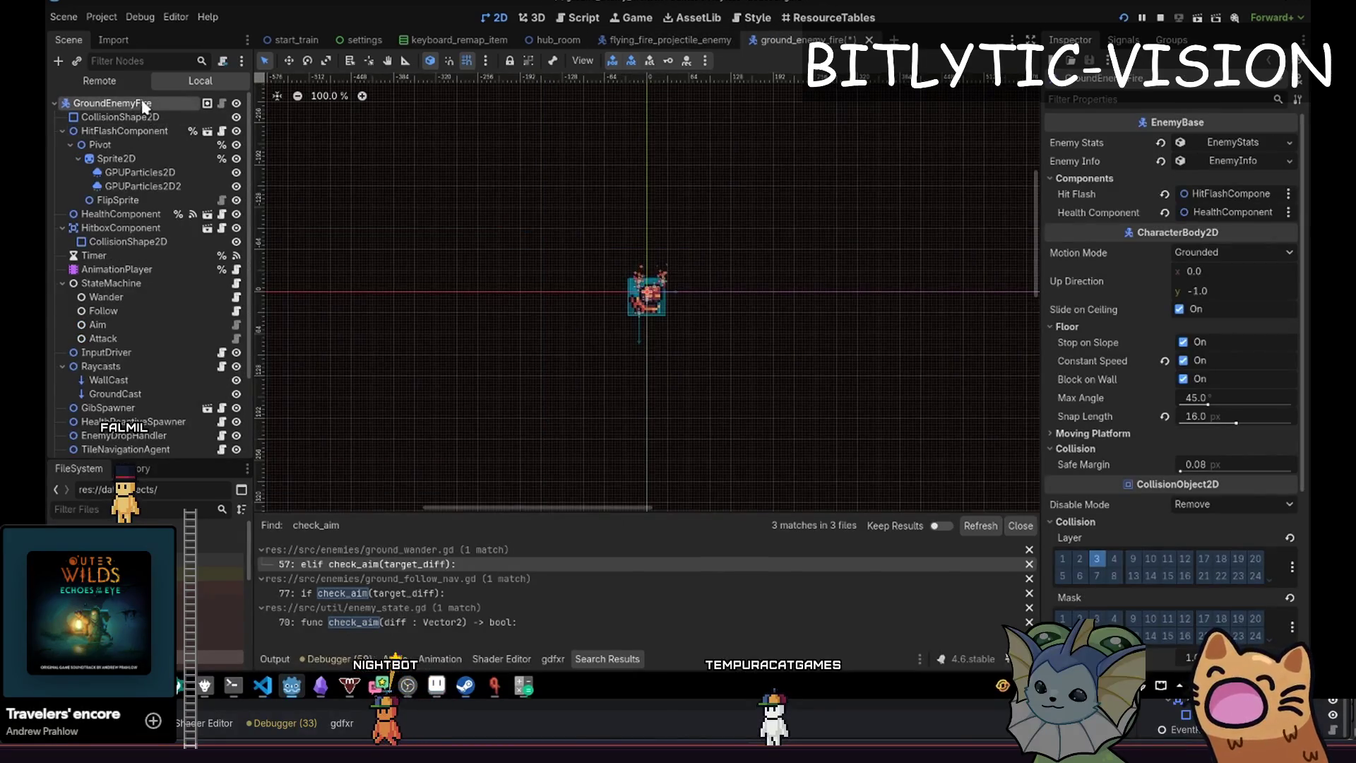
pyautogui.hotkey('ctrl', 'shift', 'o')
pyautogui.write('flying_fire_opro')
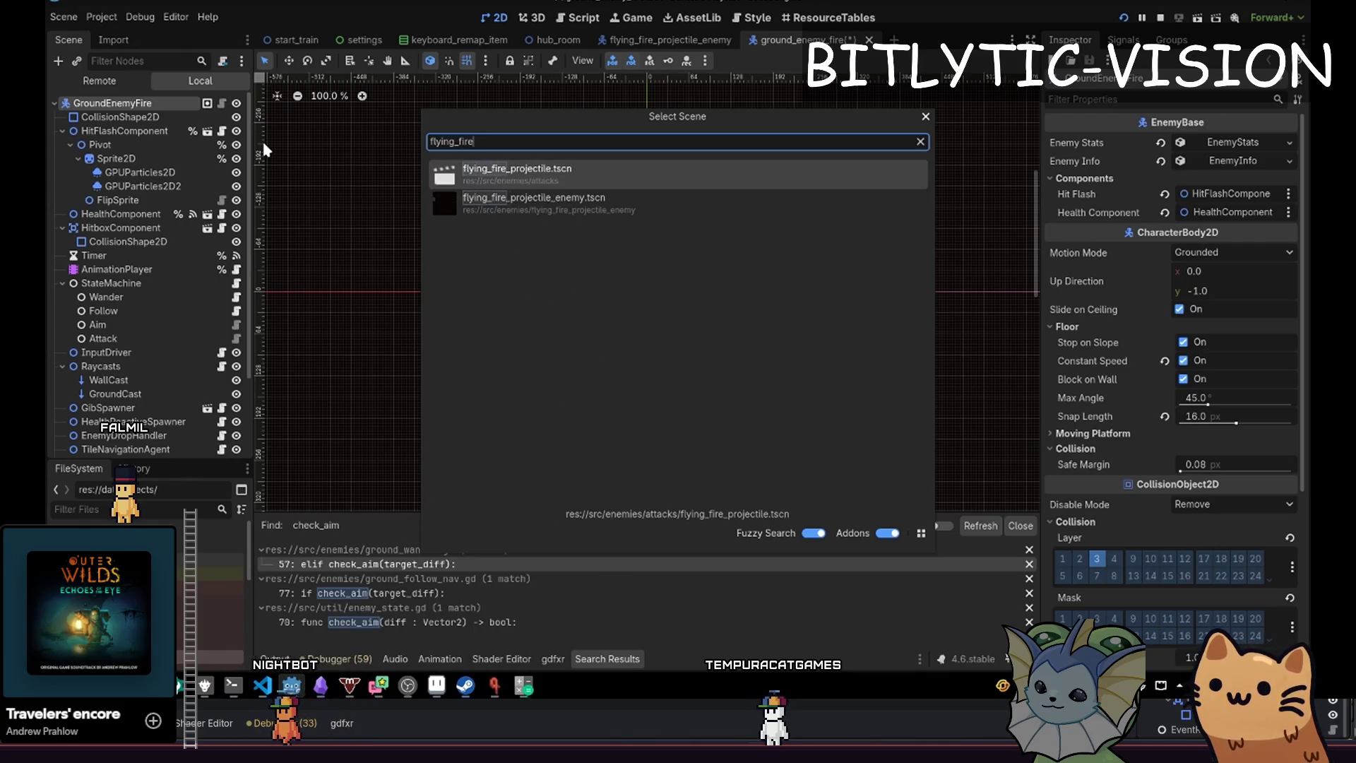
pyautogui.press('BackSpace')
pyautogui.press('BackSpace')
pyautogui.press('BackSpace')
pyautogui.write('projectile')
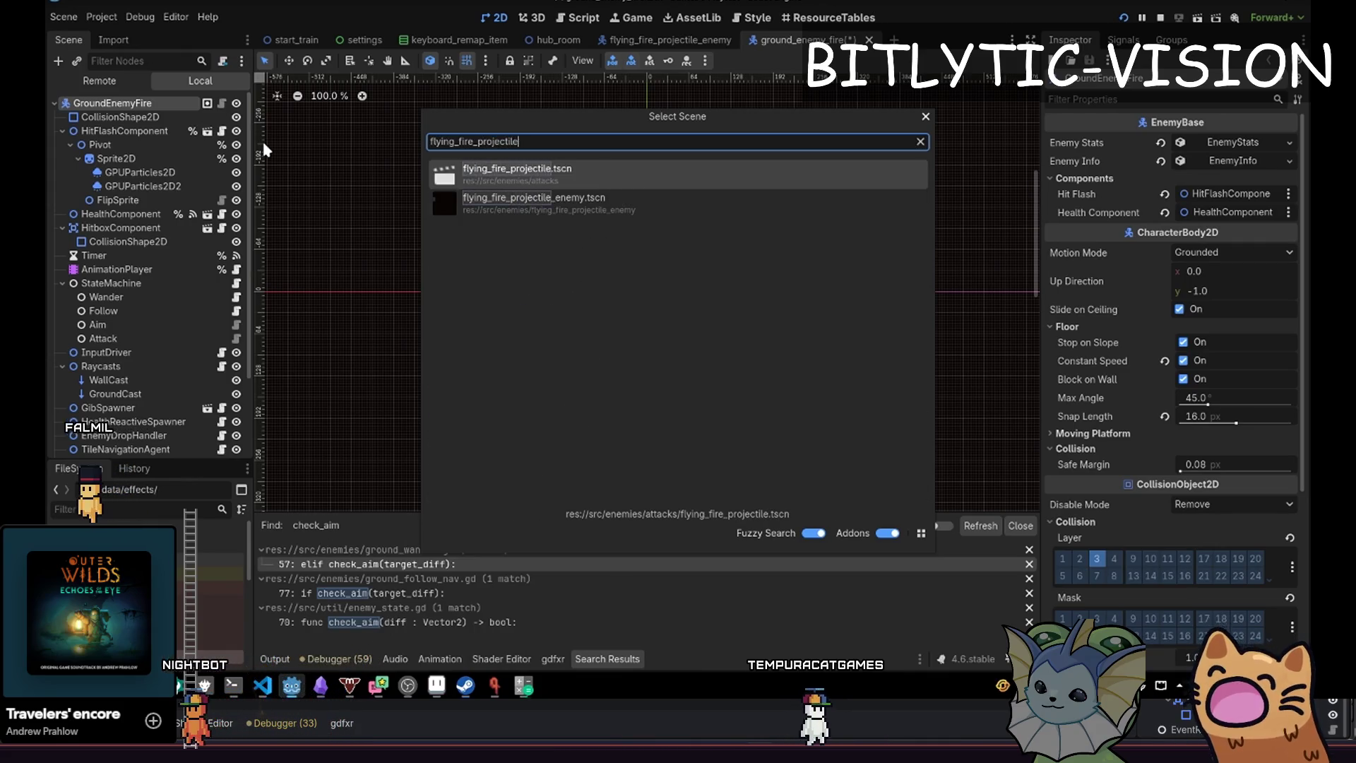
pyautogui.press('Return')
pyautogui.hotkey('ctrl', 's')
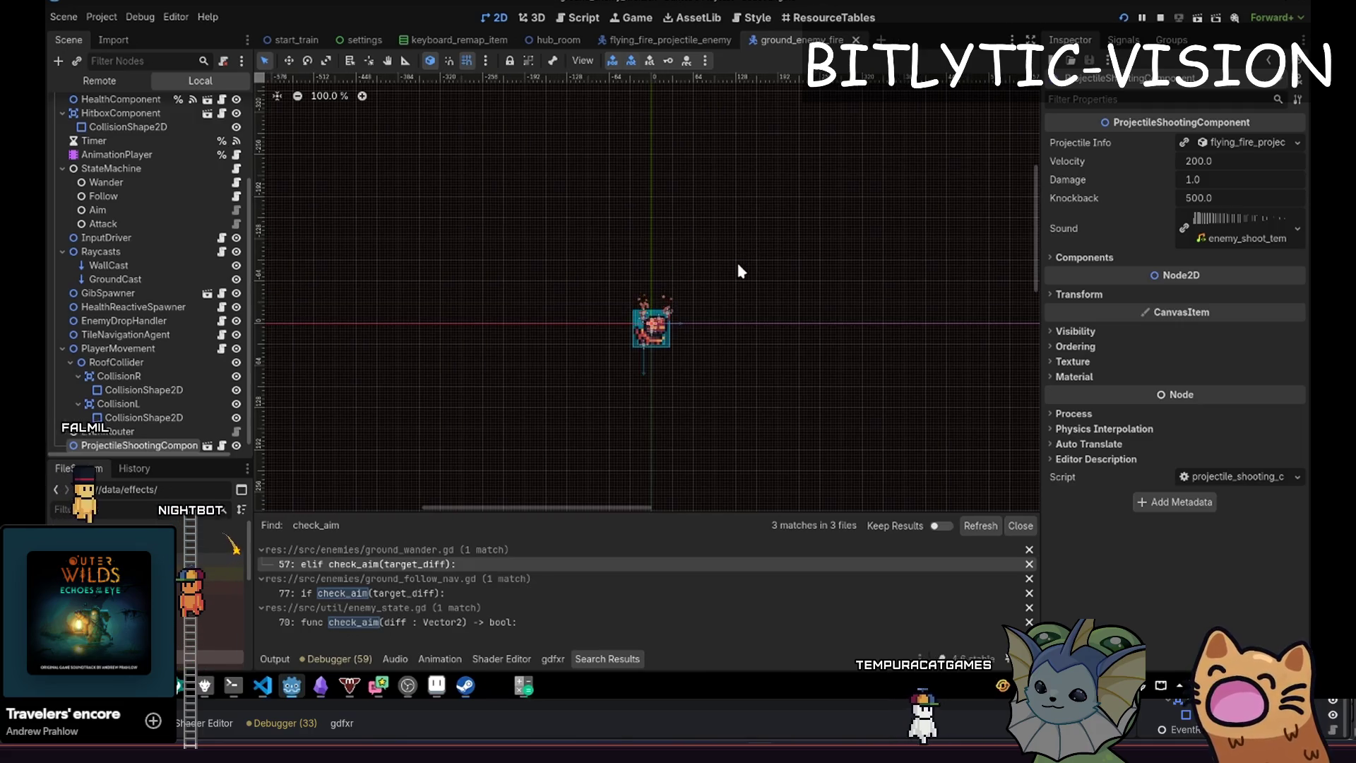
pyautogui.press('F8')
pyautogui.press('F5')
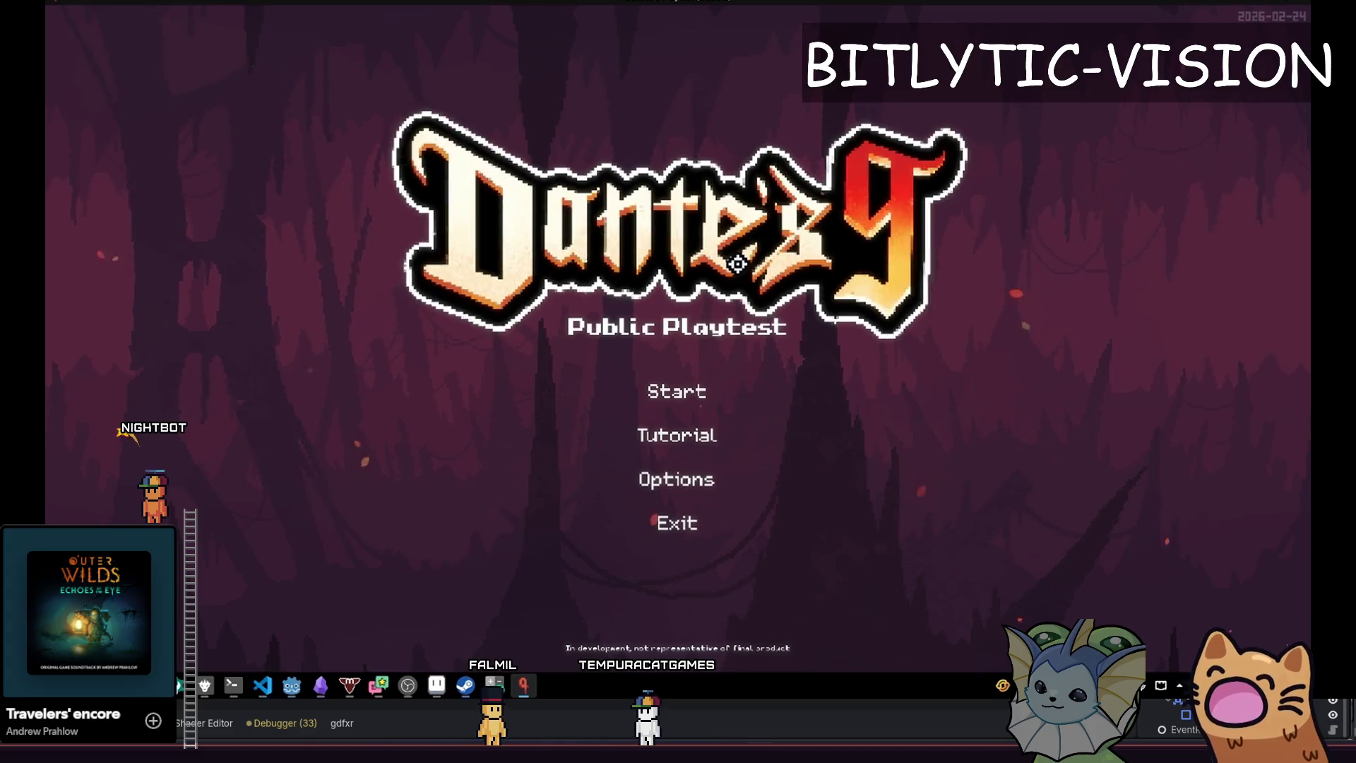
# Start the game and spawn a flyingfireprojectileenemy from the debug overlay.
pyautogui.press('Return')
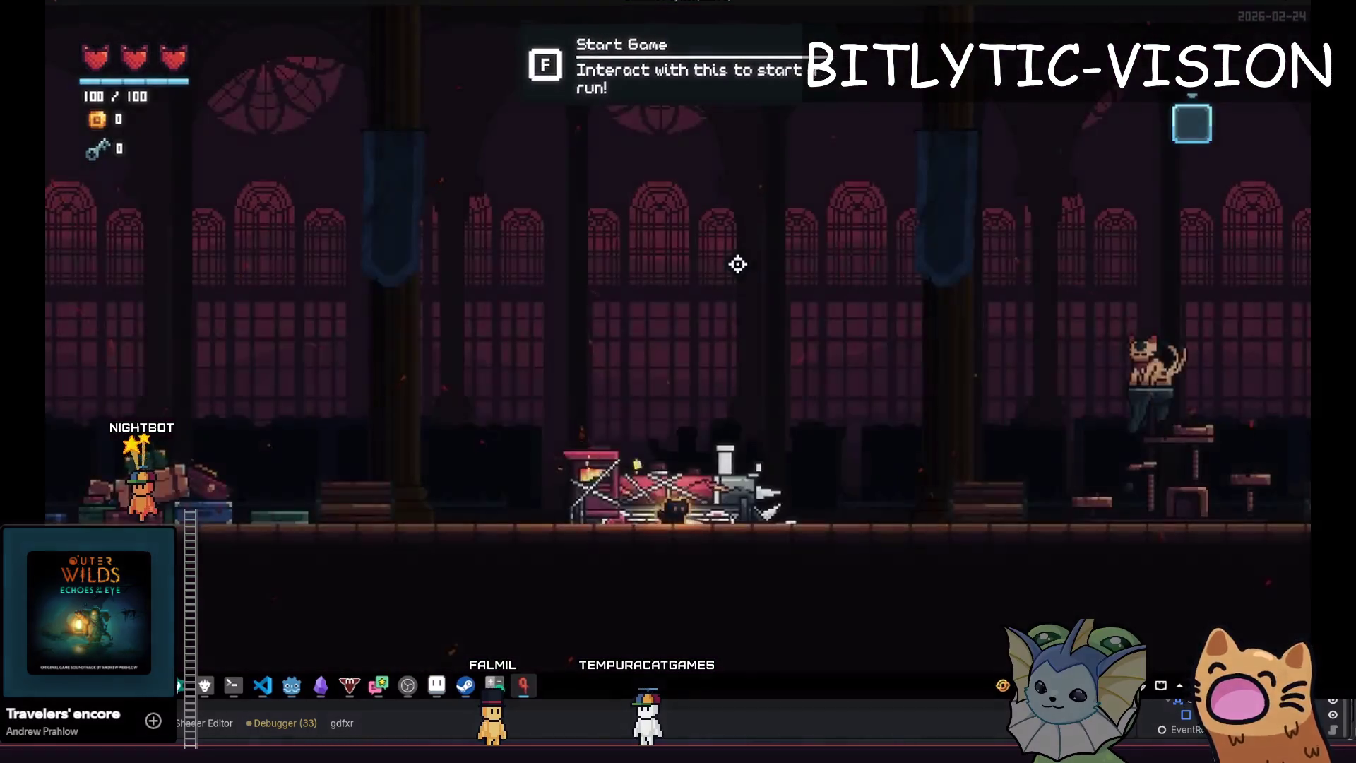
pyautogui.press('`')
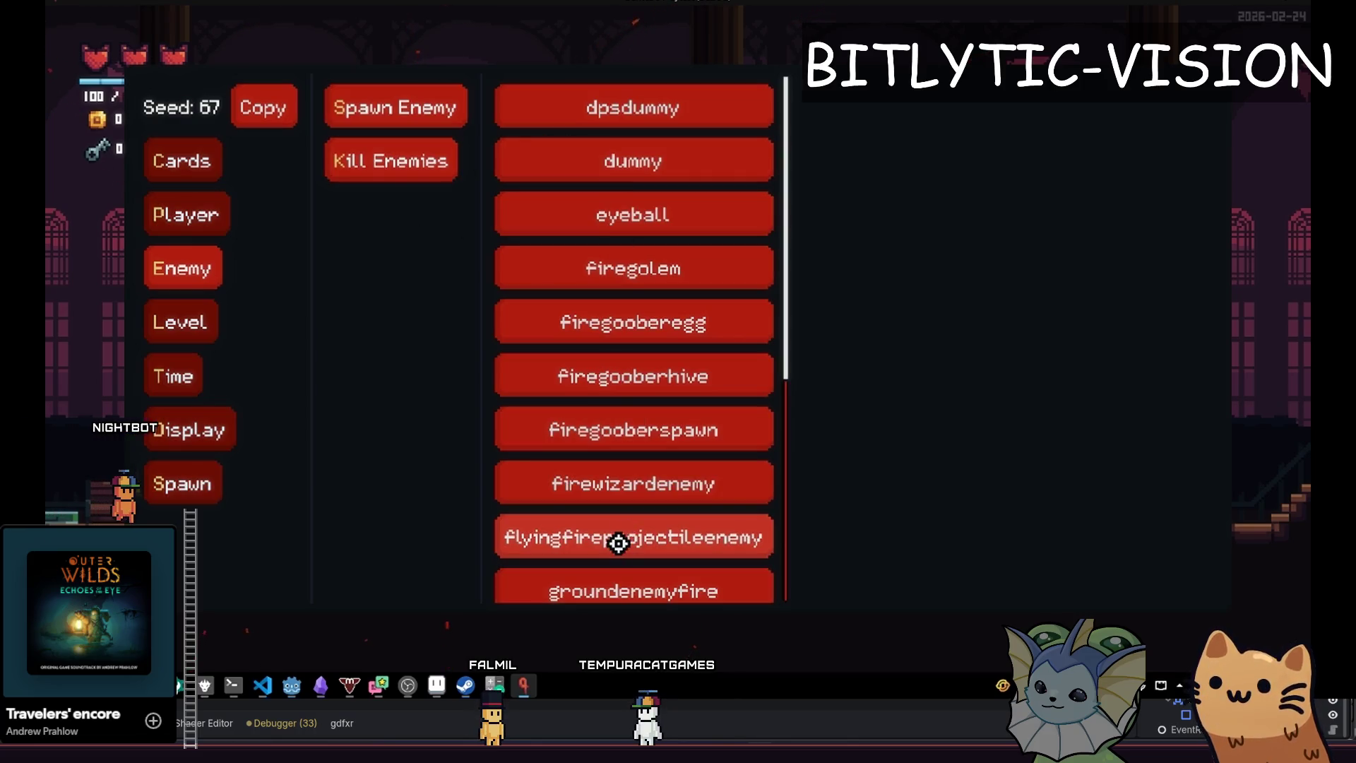
pyautogui.click(619, 542)
pyautogui.click(669, 493)
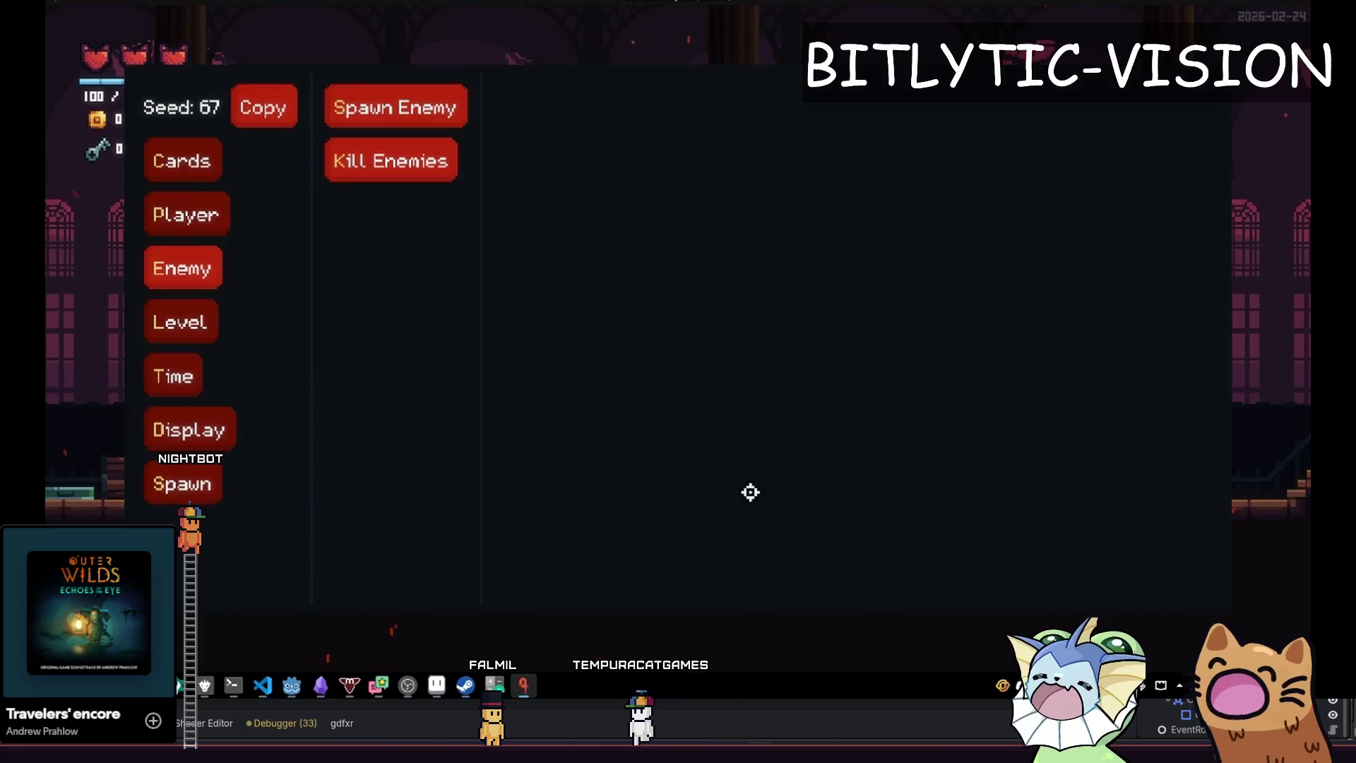
pyautogui.click(750, 492)
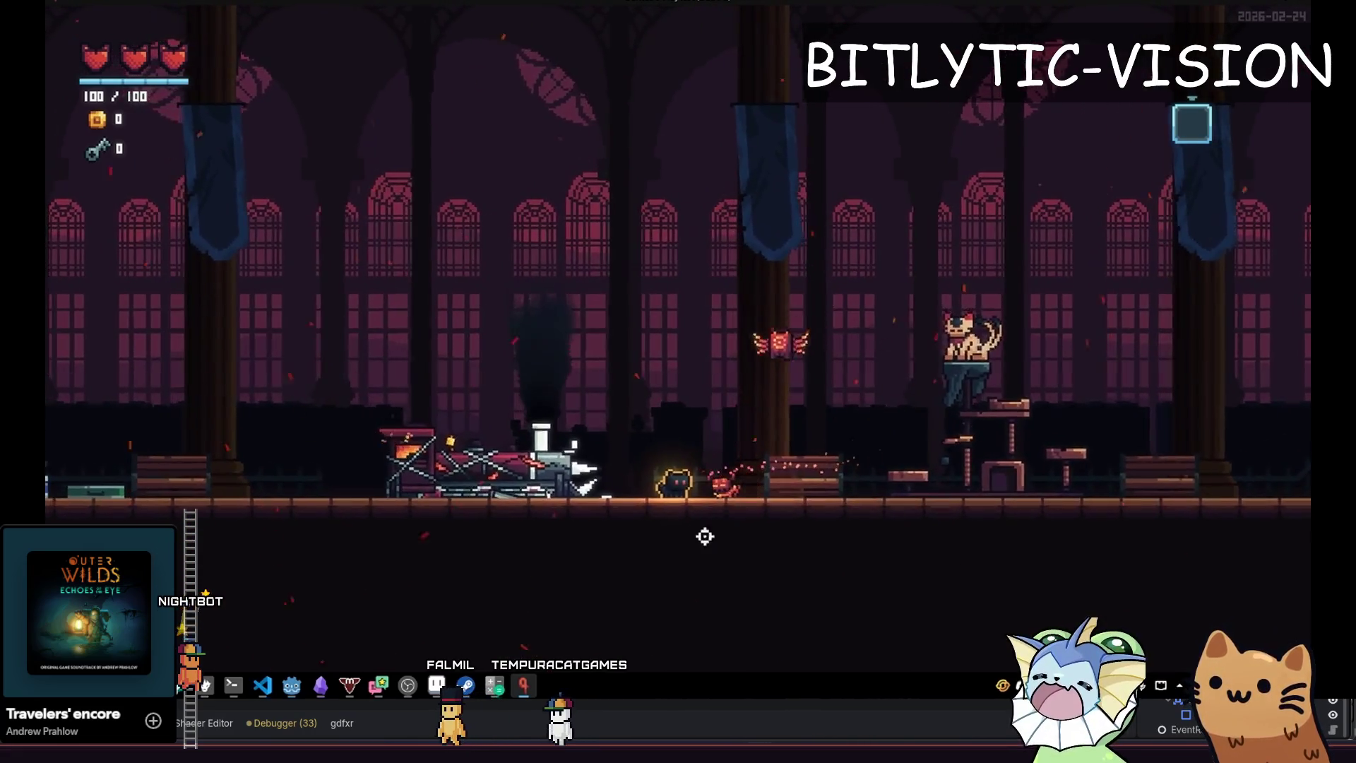
# Run and jump across the hall to test the enemies, then stop the game.
pyautogui.press('a')
pyautogui.press('space')
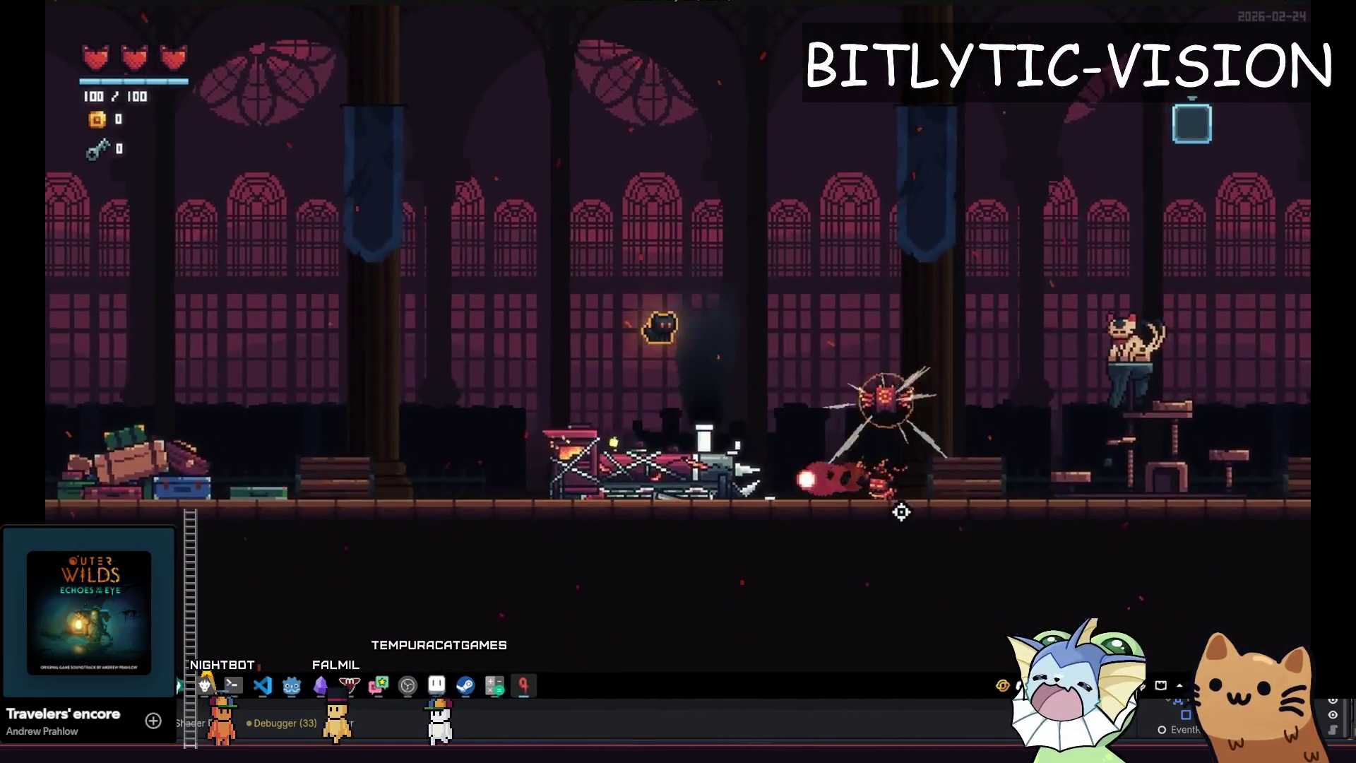
pyautogui.press('a')
pyautogui.press('space')
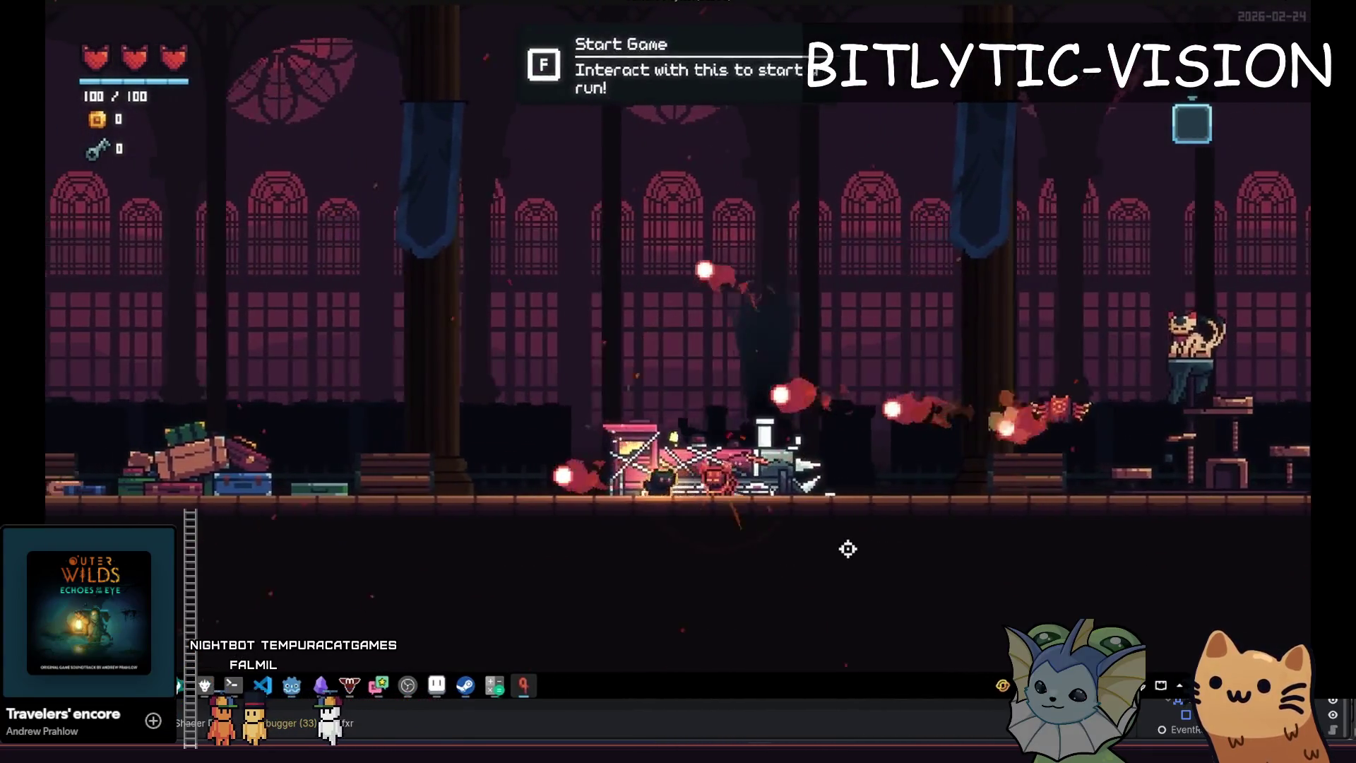
pyautogui.press('a')
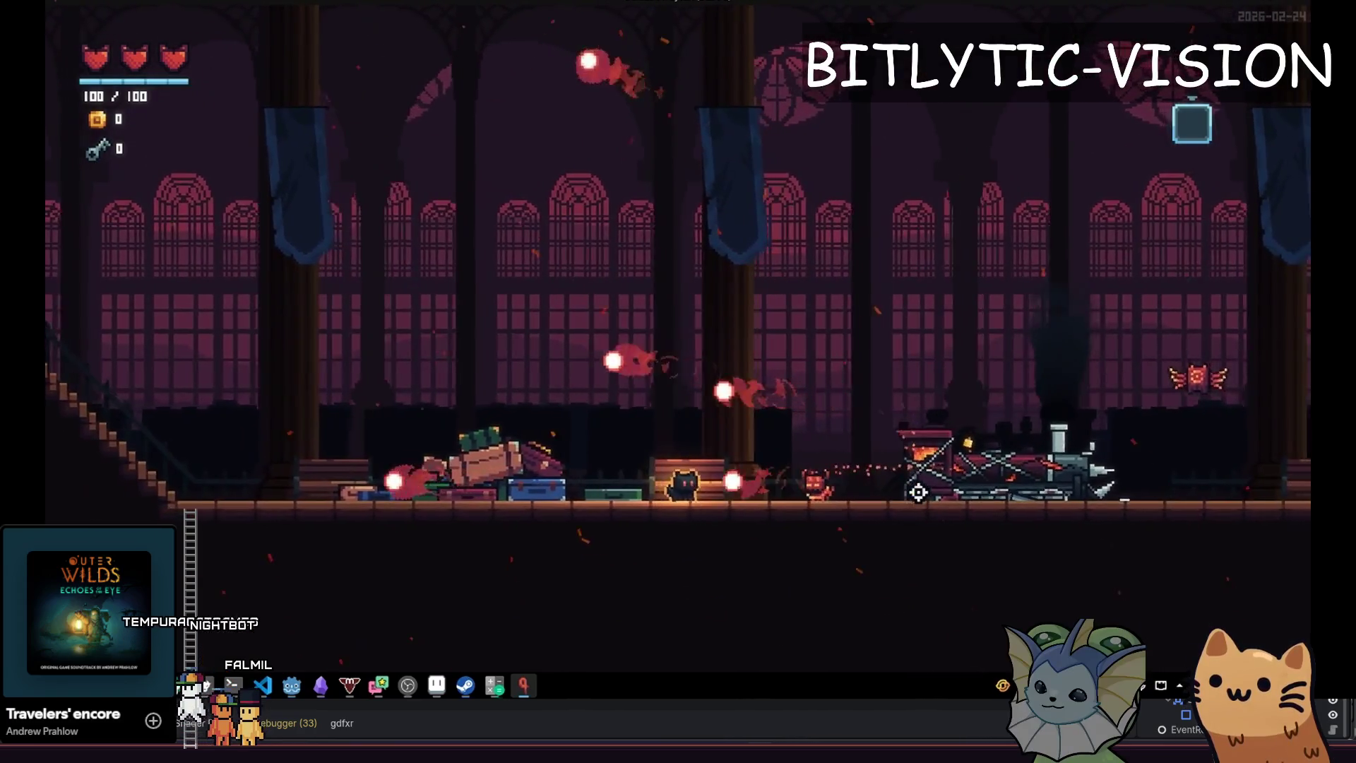
pyautogui.press('d')
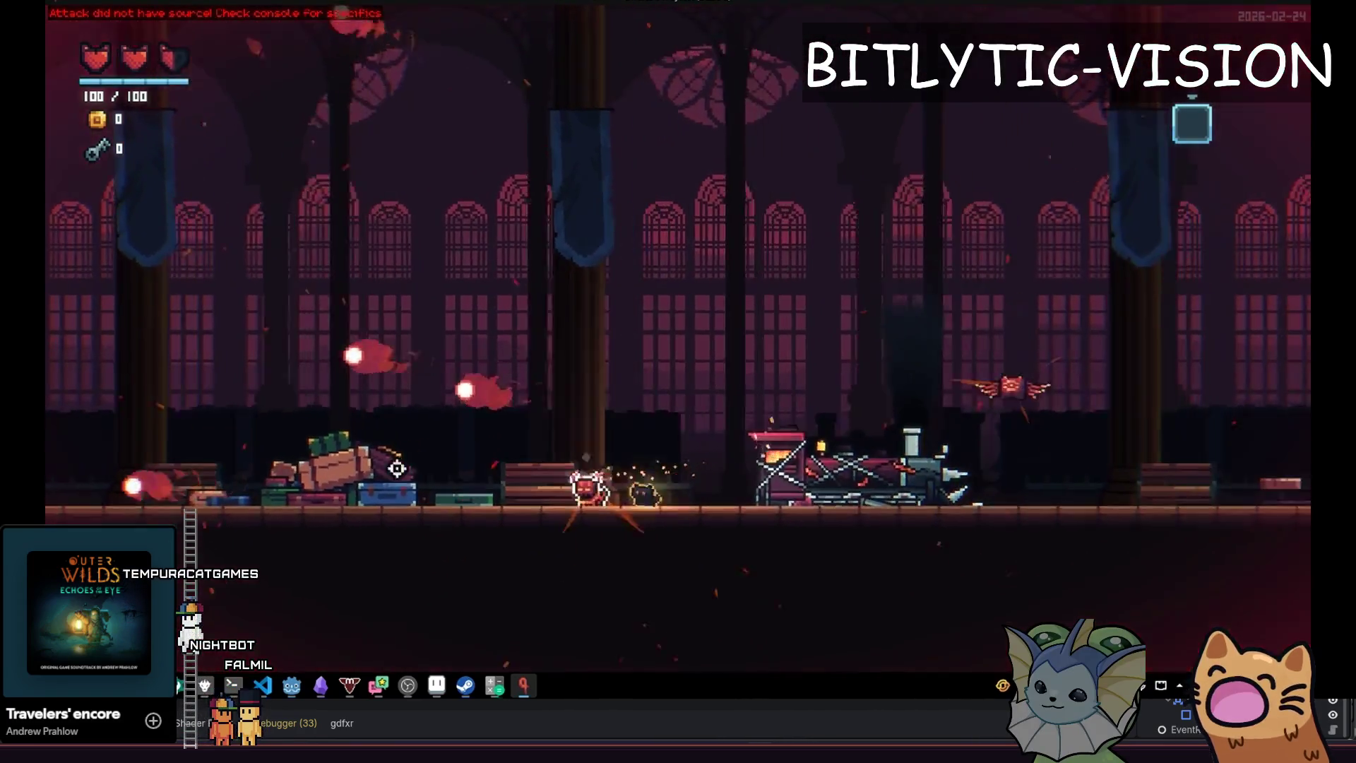
pyautogui.press('a')
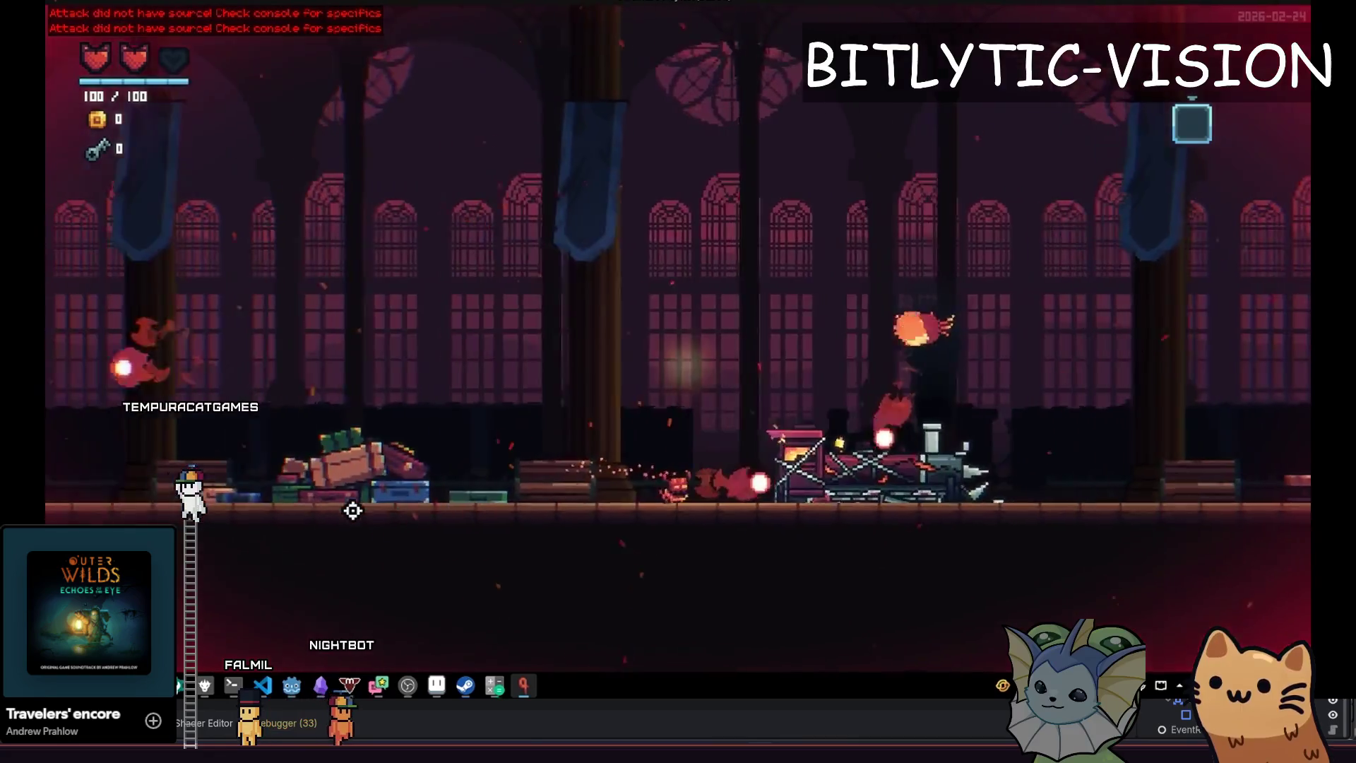
pyautogui.press('space')
pyautogui.press('a')
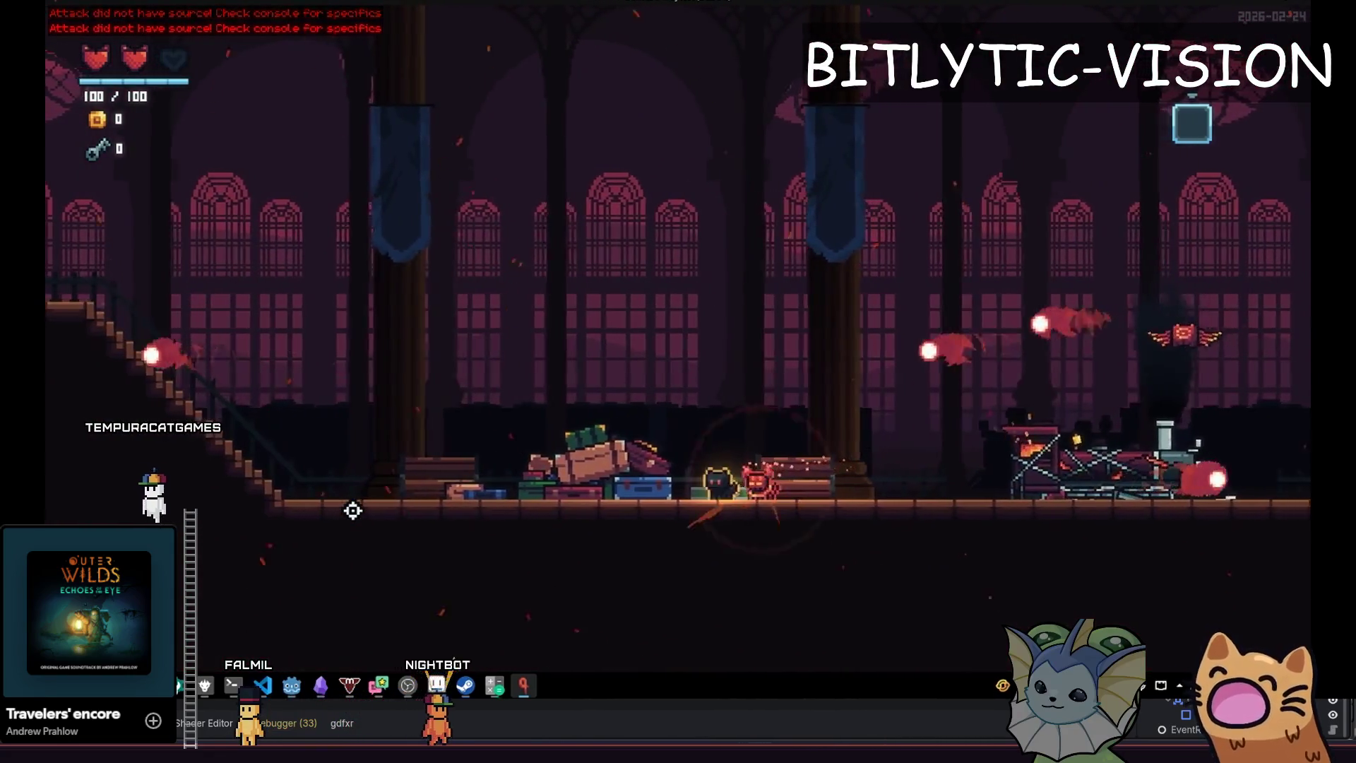
pyautogui.press('space')
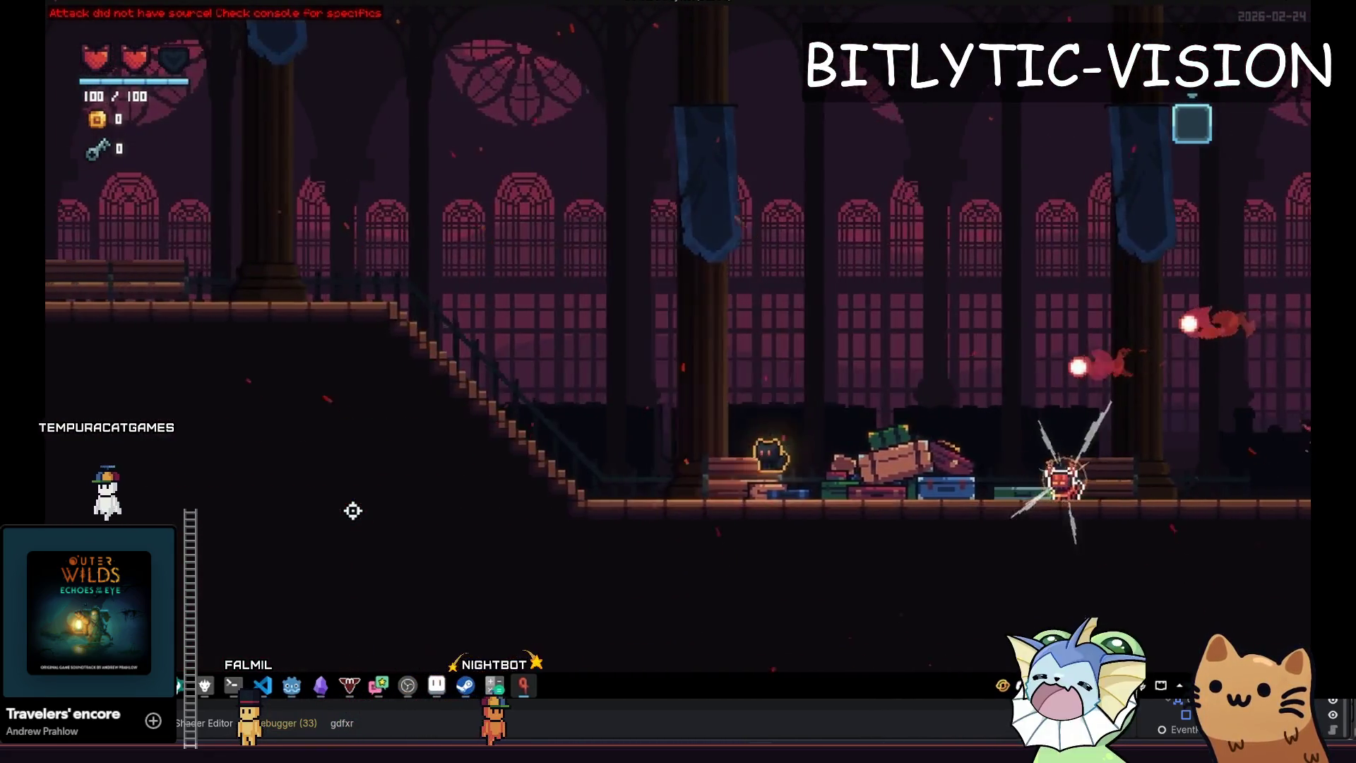
pyautogui.press('space')
pyautogui.press('a')
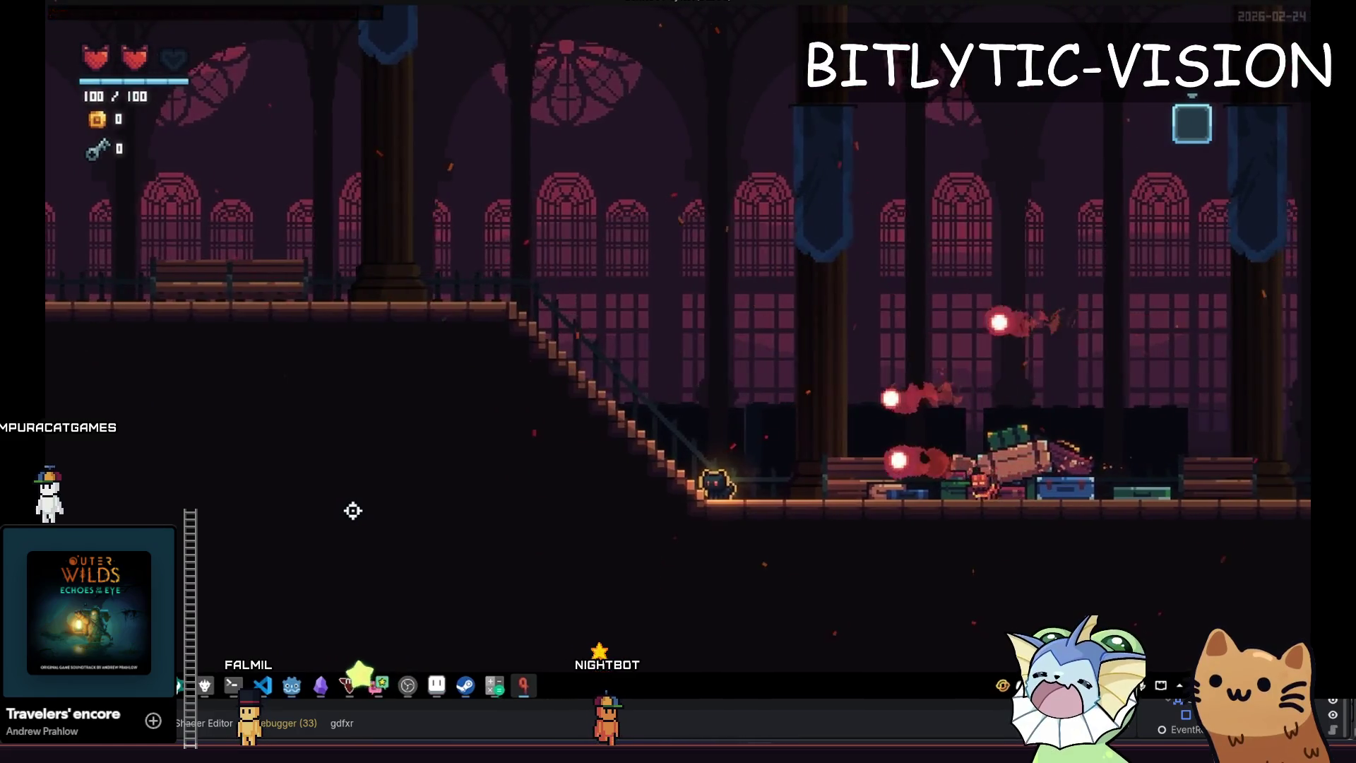
pyautogui.press('d')
pyautogui.press('space')
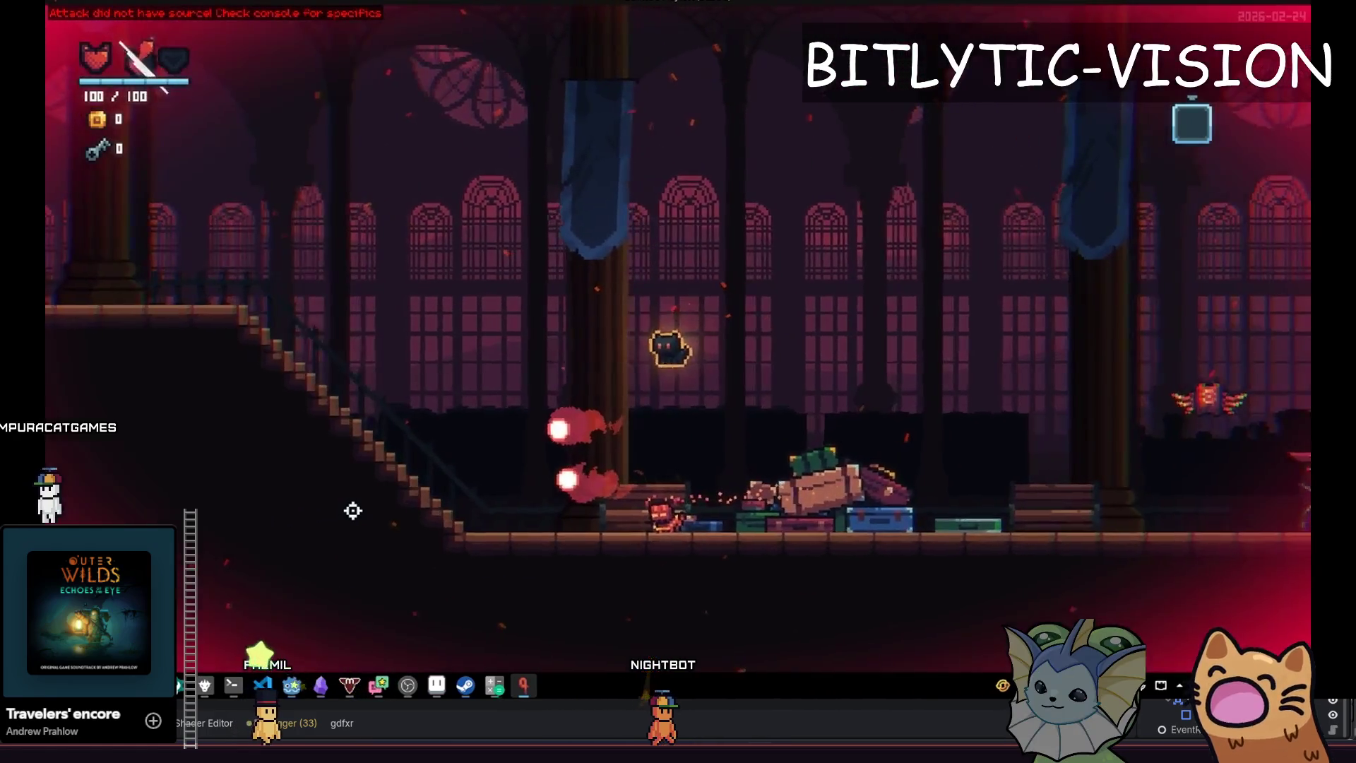
pyautogui.press('a')
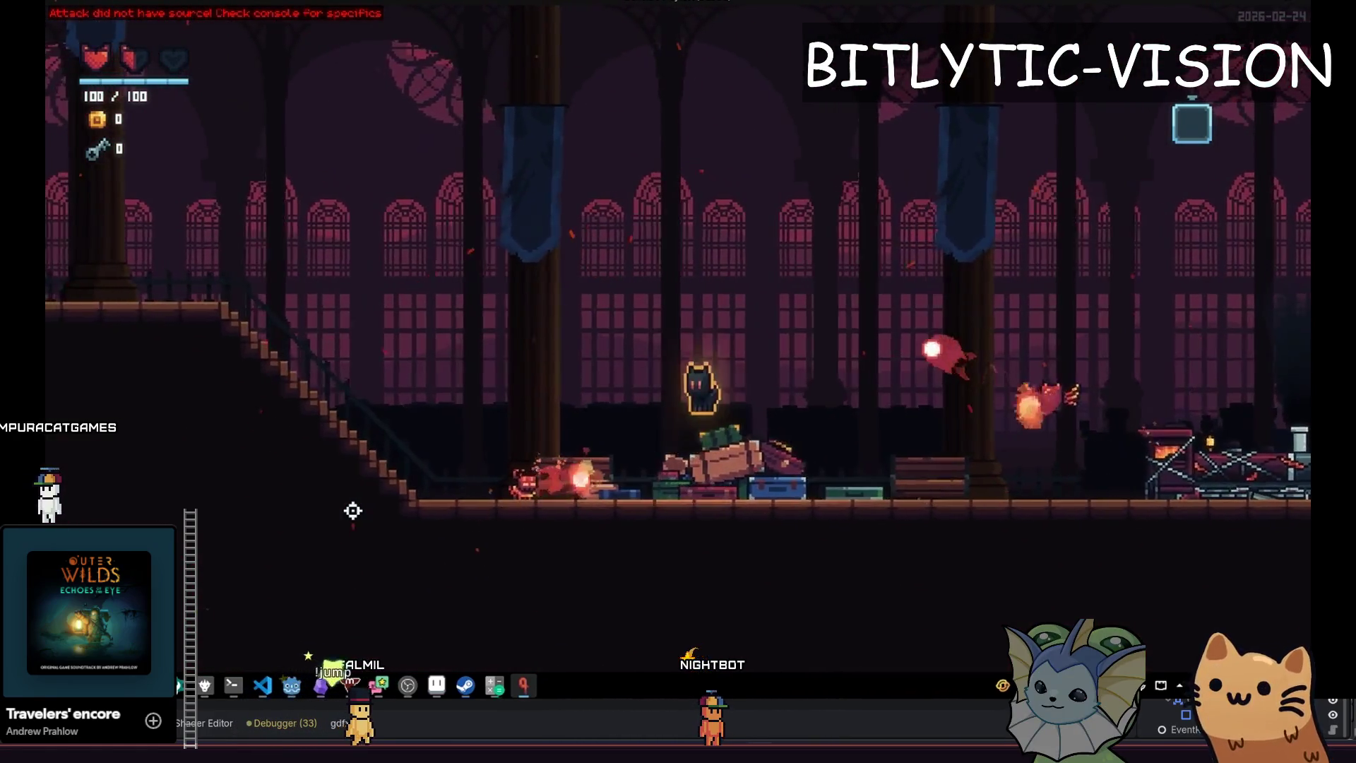
pyautogui.press('space')
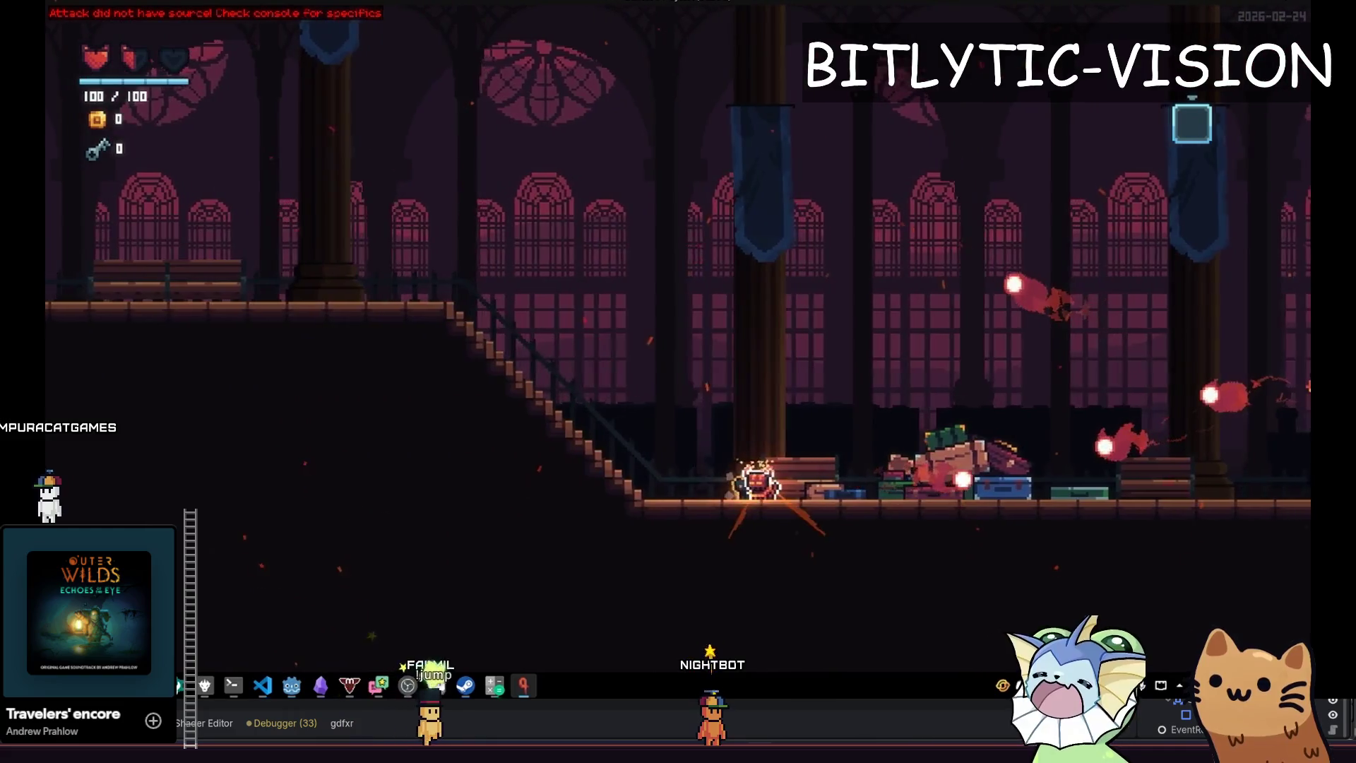
pyautogui.press('F8')
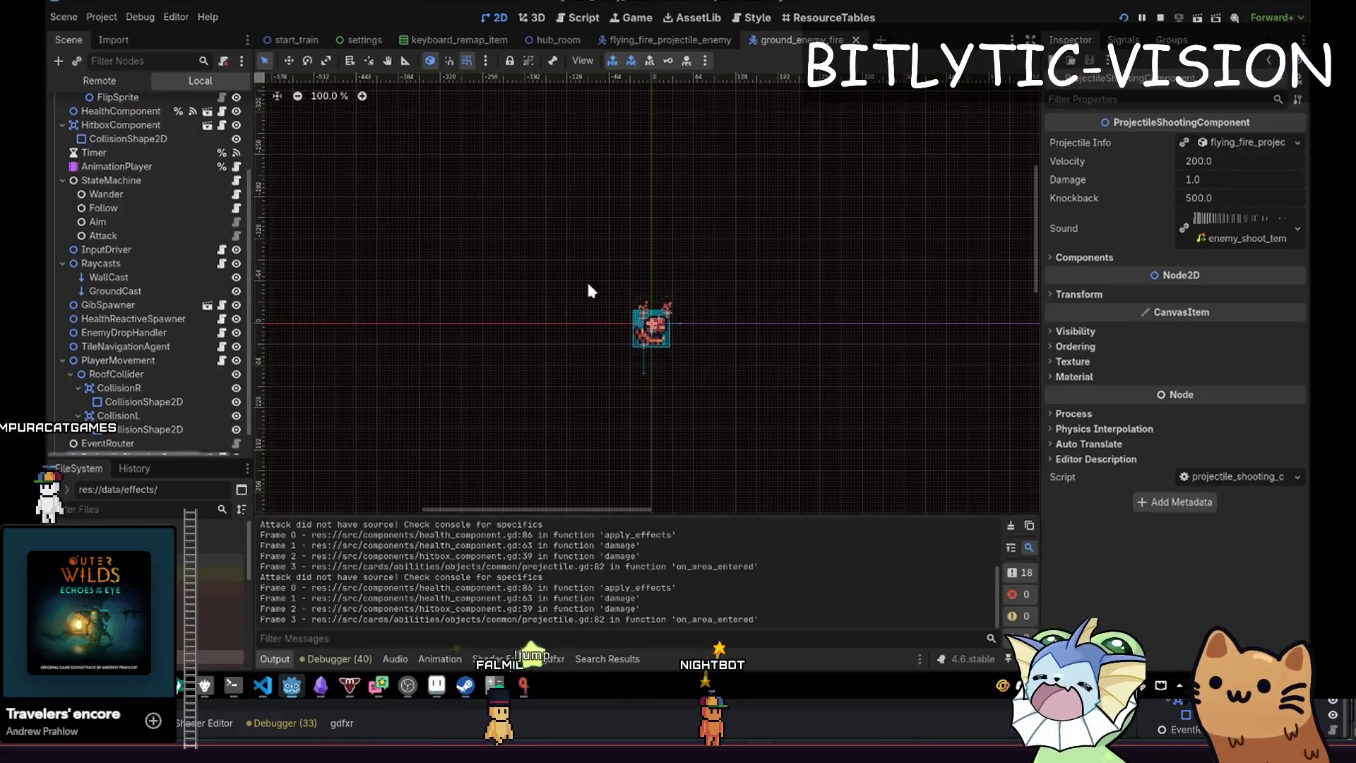
pyautogui.click(671, 40)
# Instance enemy_slash.tscn as a child of the flying fire enemy's root node.
pyautogui.click(189, 103)
pyautogui.hotkey('ctrl', 'shift', 'o')
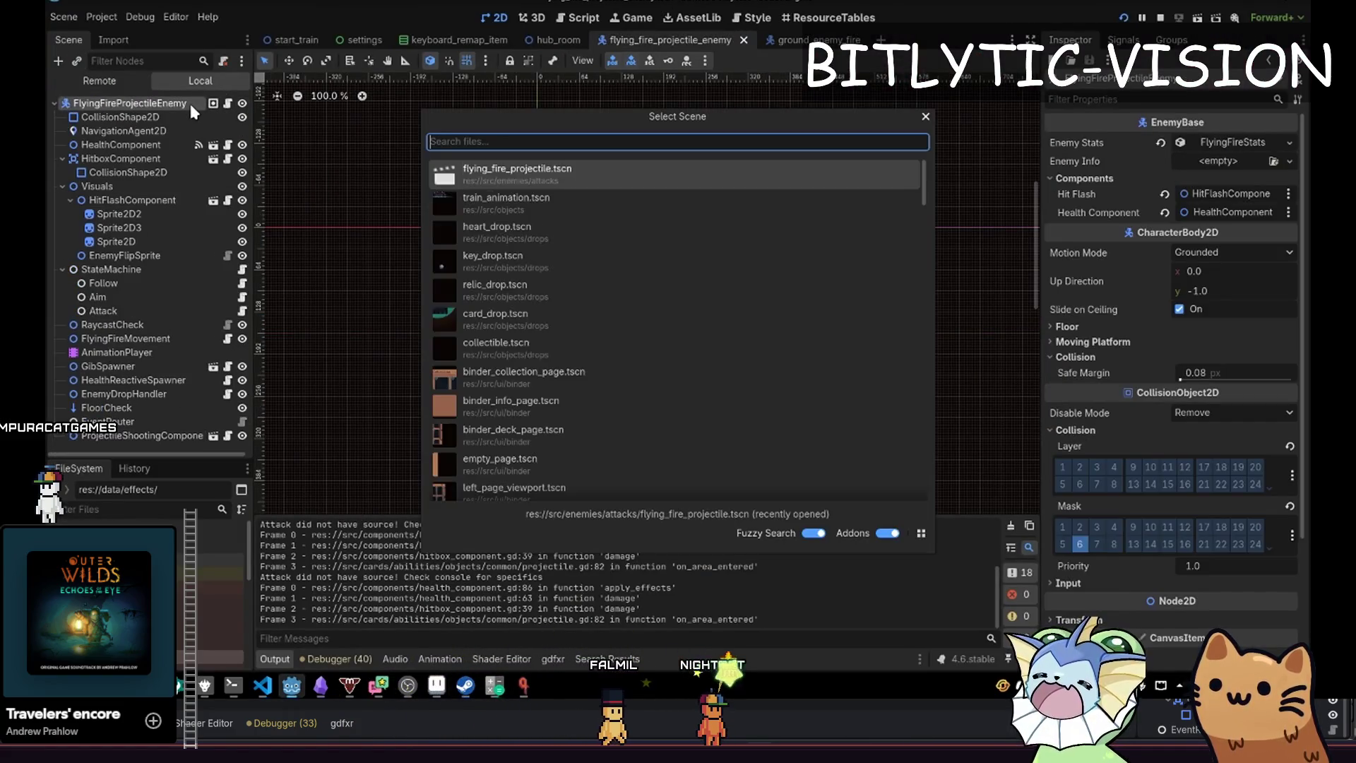
pyautogui.write('ground_slash')
pyautogui.hotkey('ctrl', 'BackSpace')
pyautogui.write('slash')
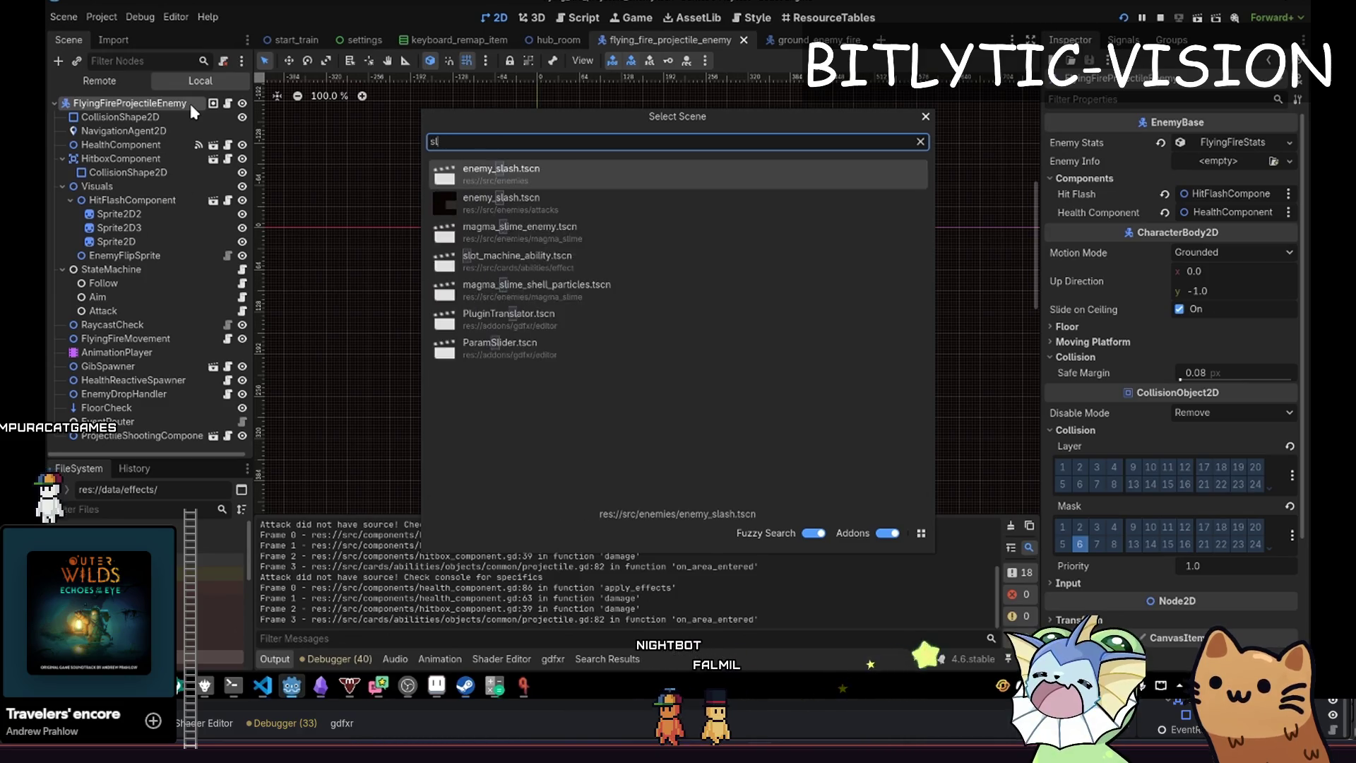
pyautogui.press('Return')
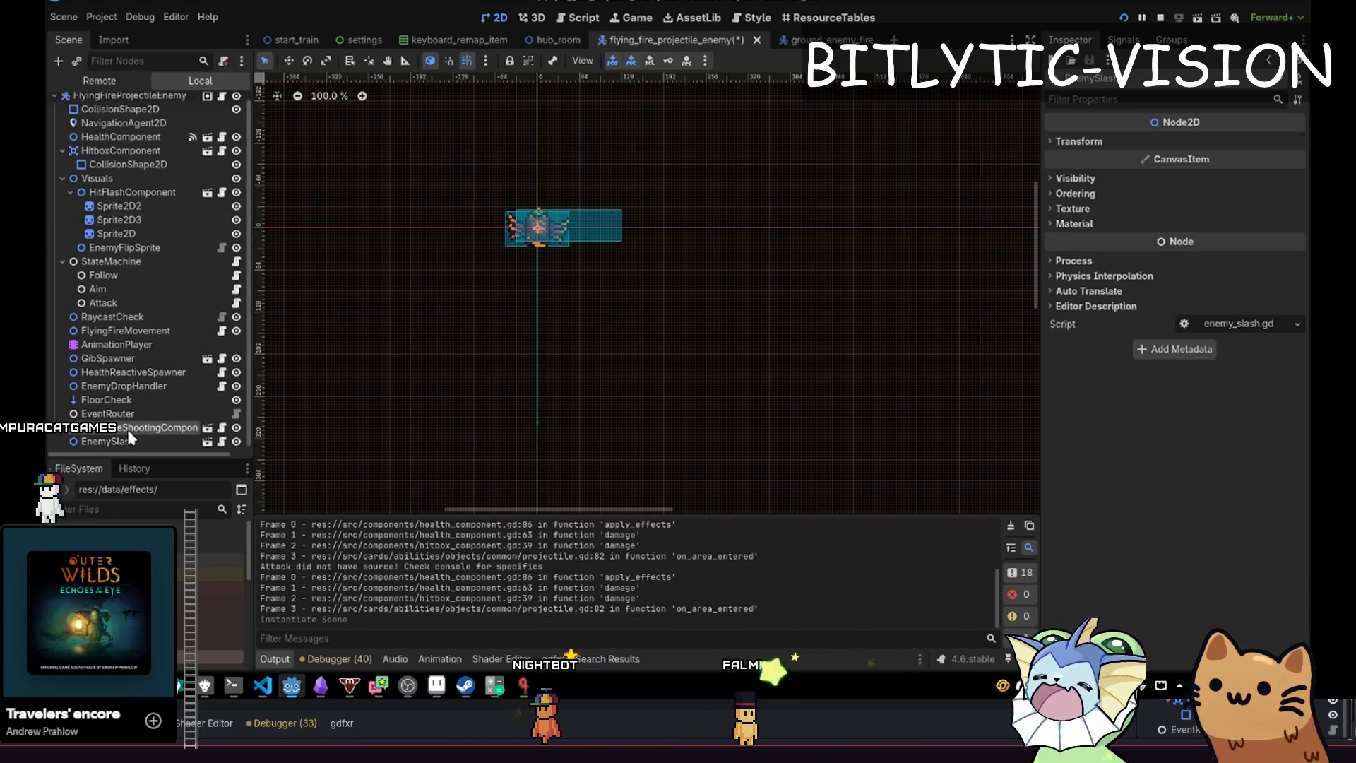
# Delete the ProjectileShootingComponent node and relaunch the game.
pyautogui.click(129, 430)
pyautogui.press('Delete')
pyautogui.press('Return')
pyautogui.press('F5')
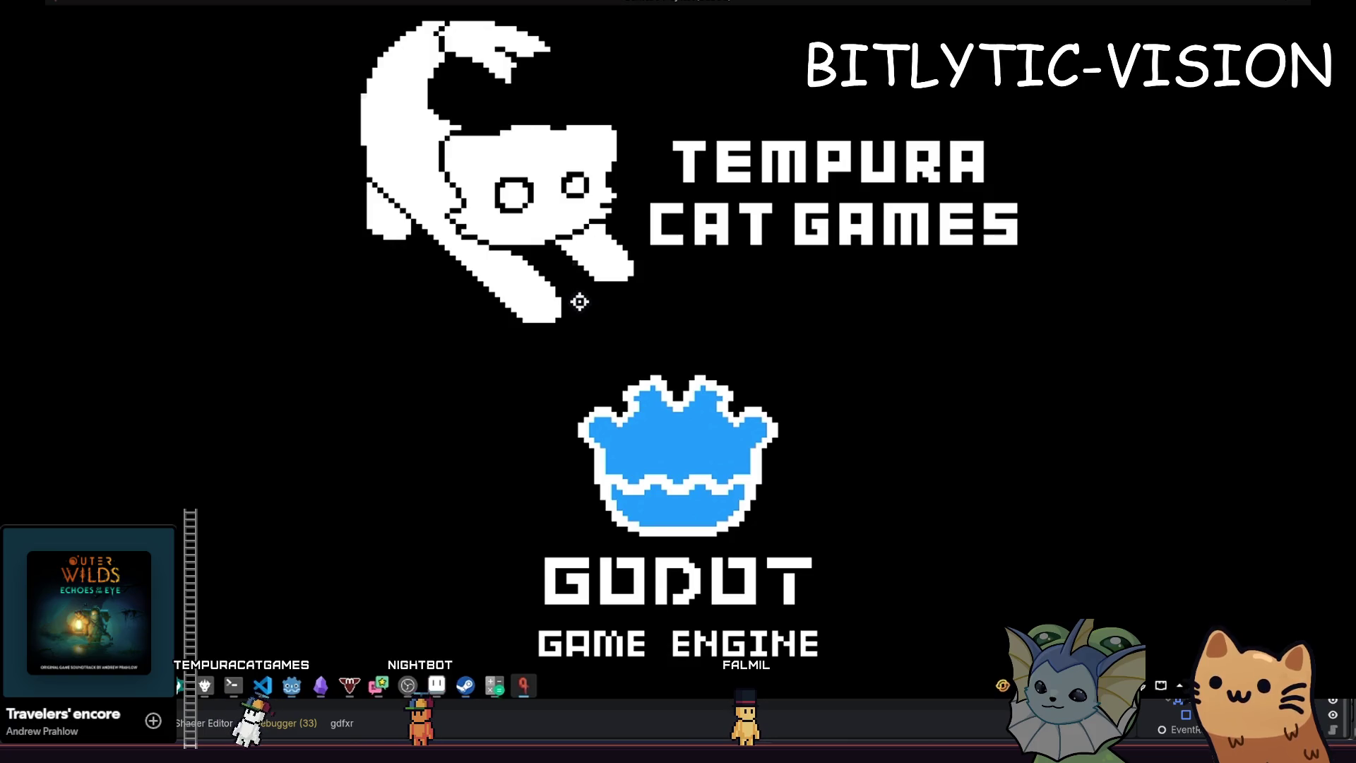
# Skip the splash and browse the Enemy > Spawn list in the debug menu.
pyautogui.press('Return')
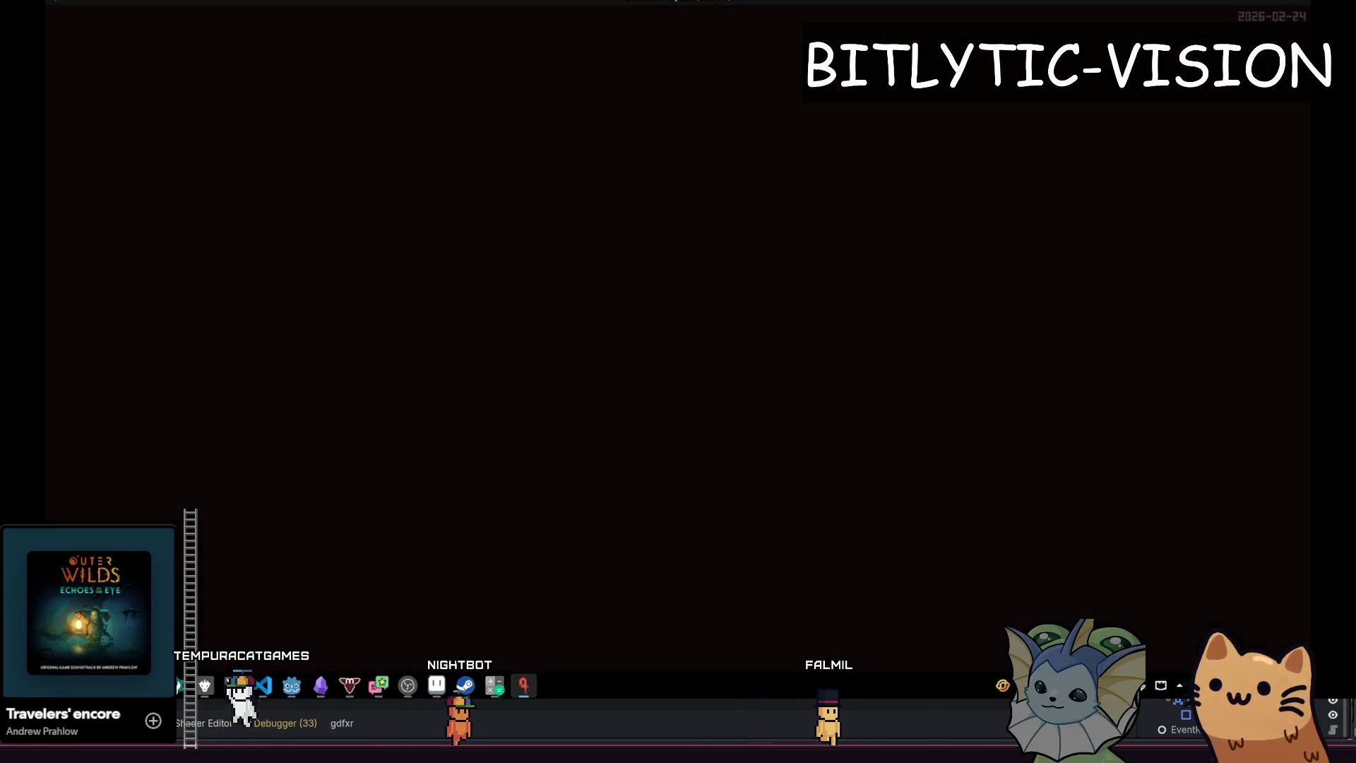
pyautogui.press('F1')
pyautogui.click(181, 268)
pyautogui.click(394, 107)
pyautogui.click(696, 508)
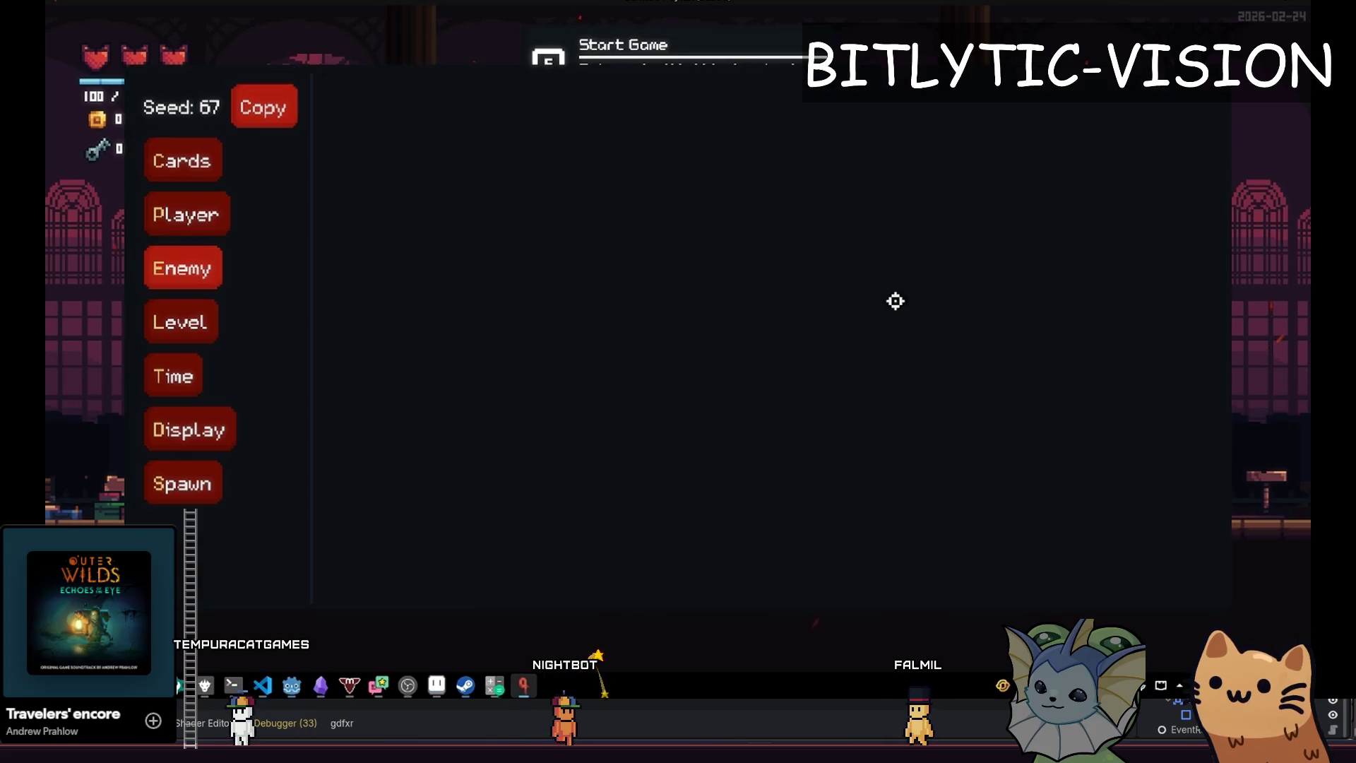
pyautogui.press('F1')
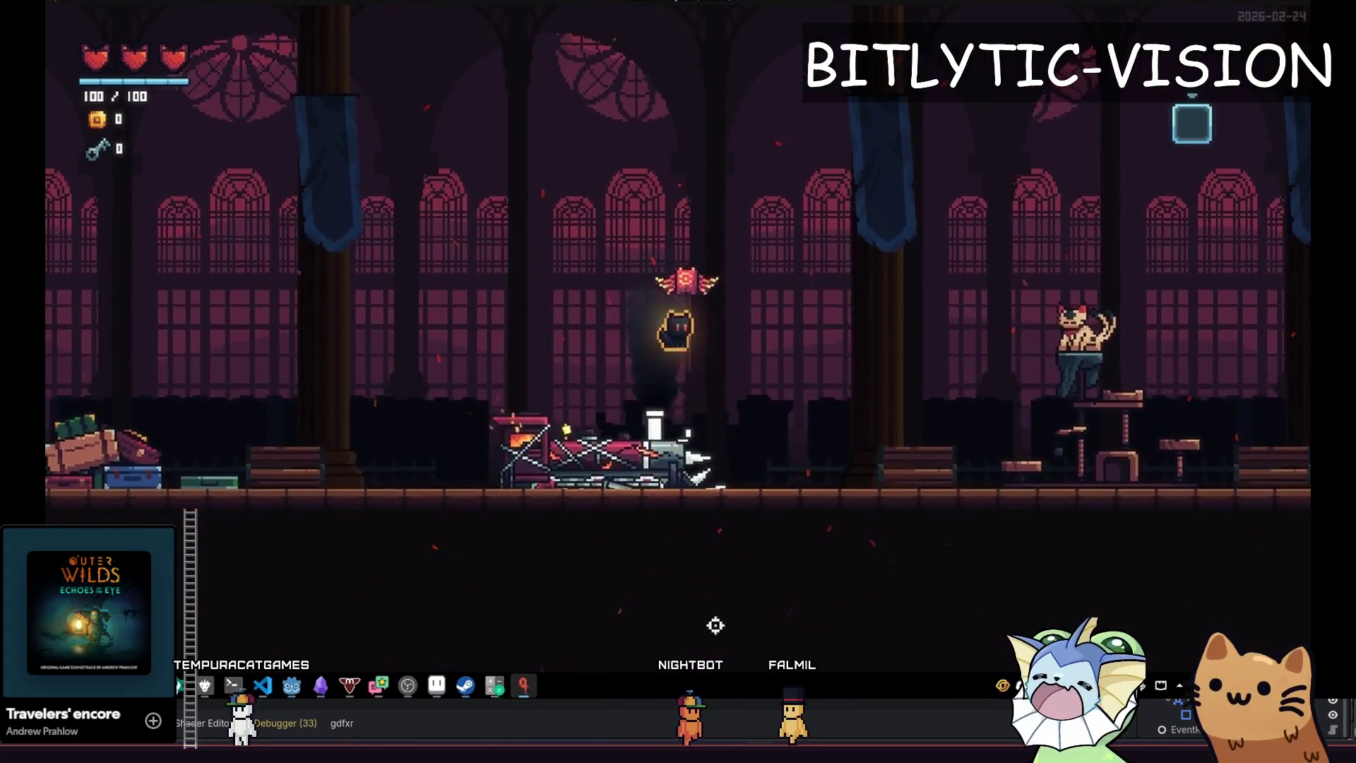
# Fly beside the bat and walk along the hall, then stop the game.
pyautogui.press('d')
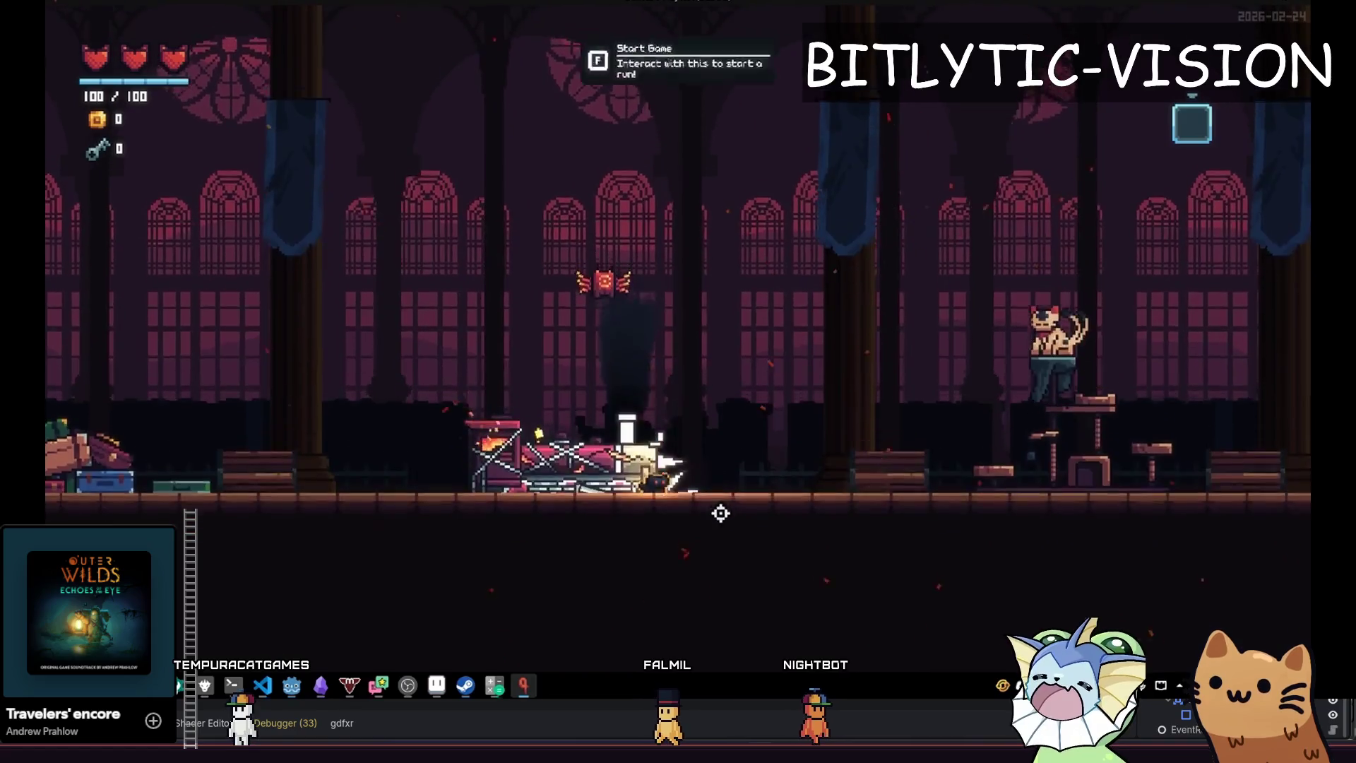
pyautogui.press('space')
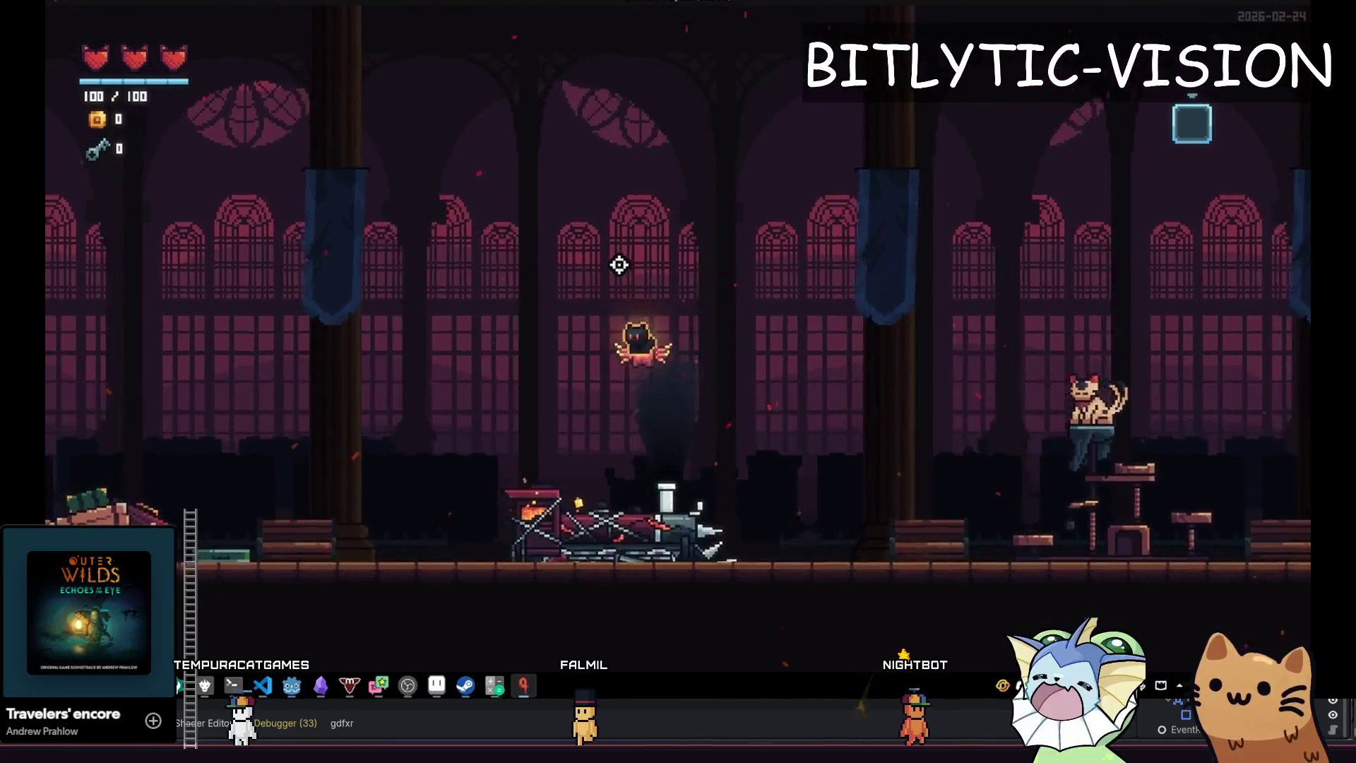
pyautogui.press('space')
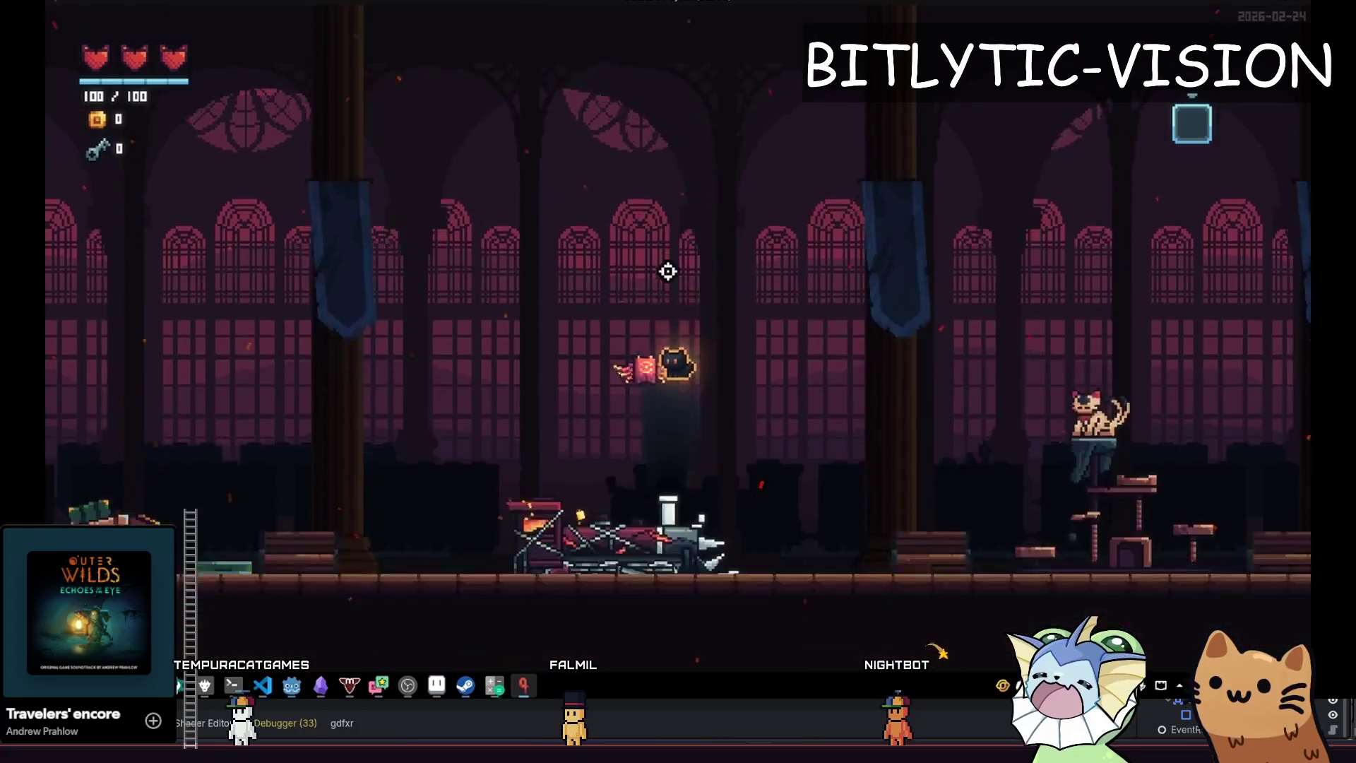
pyautogui.press('space')
pyautogui.press('space')
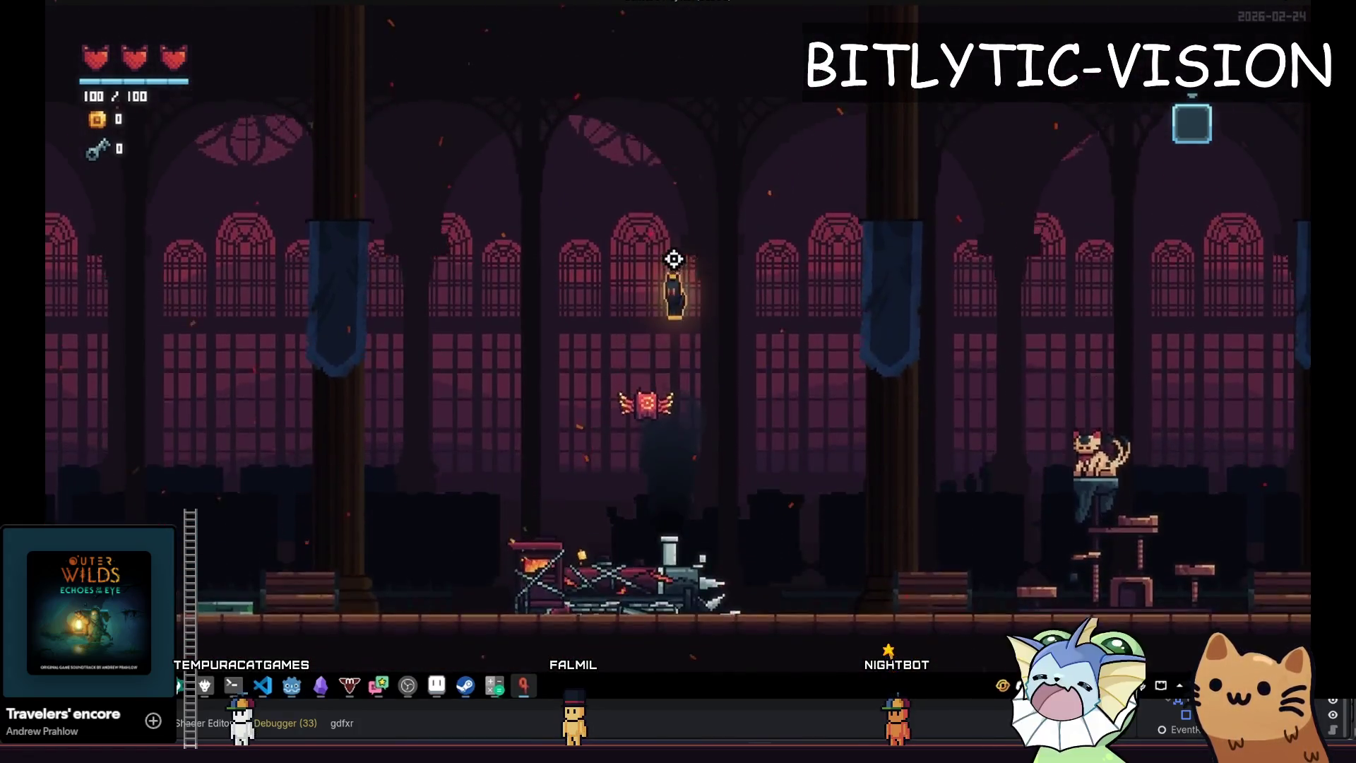
pyautogui.press('space')
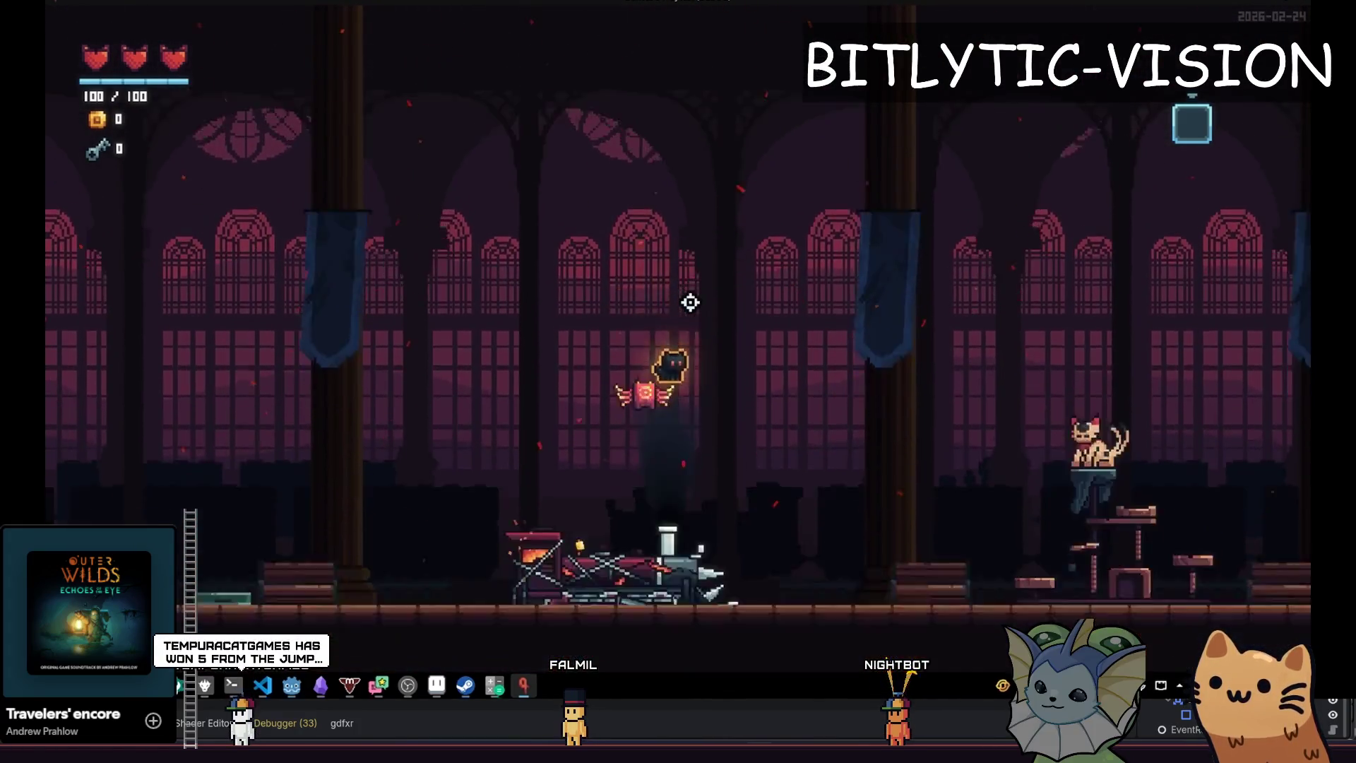
pyautogui.press('d')
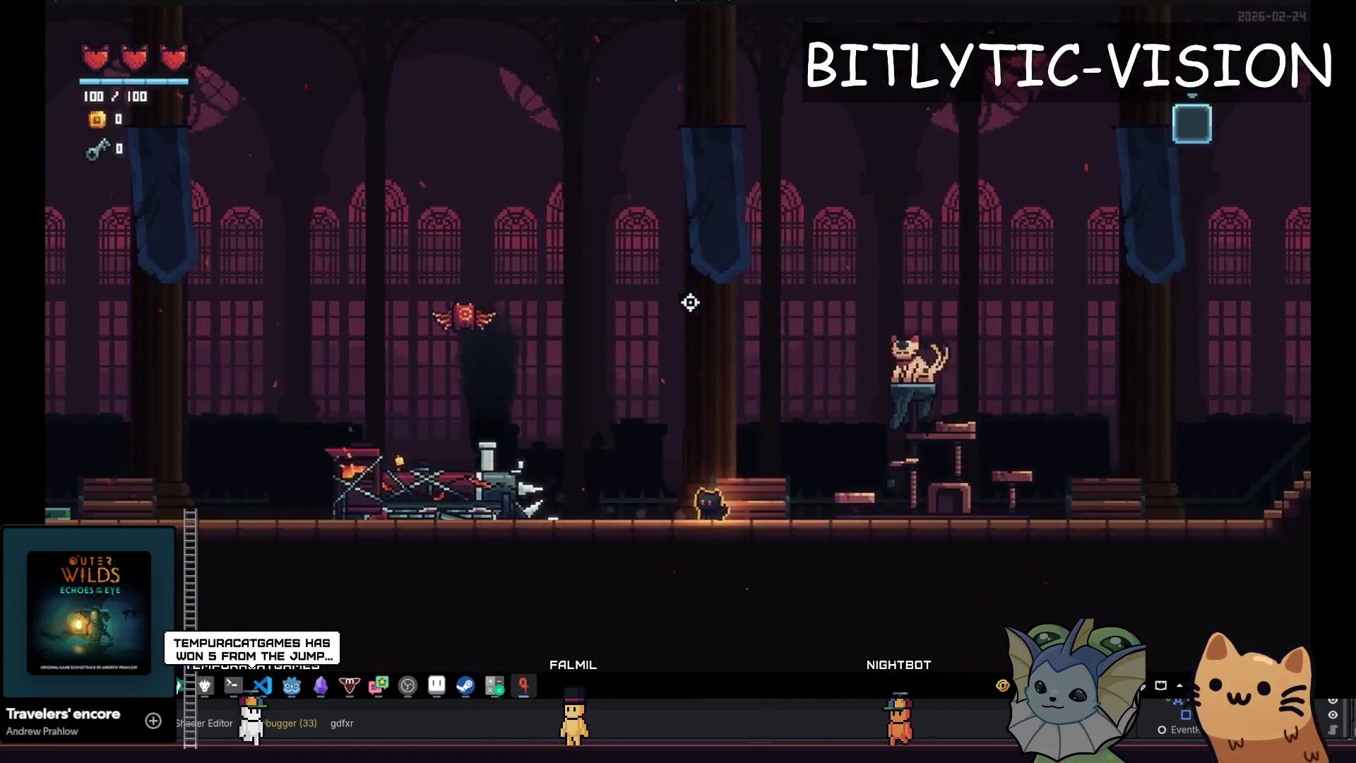
pyautogui.press('d')
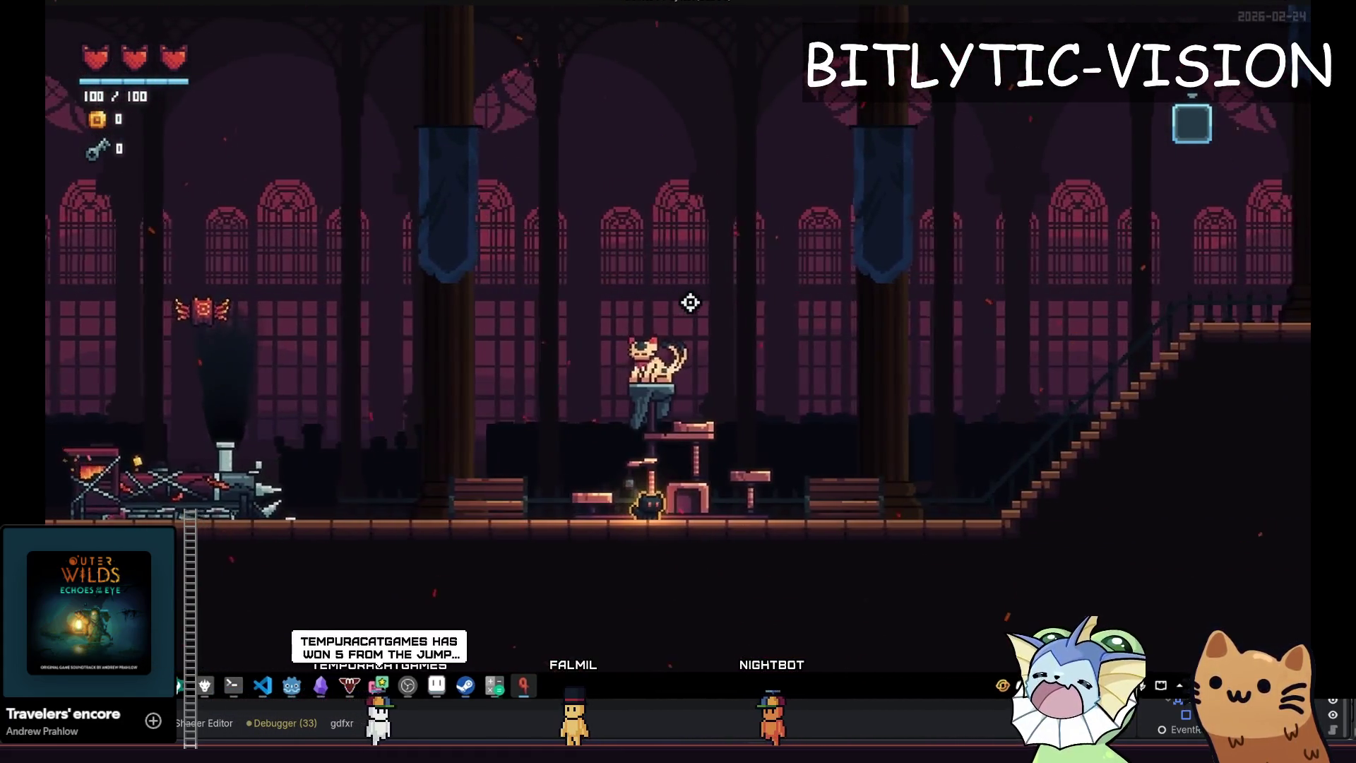
pyautogui.press('d')
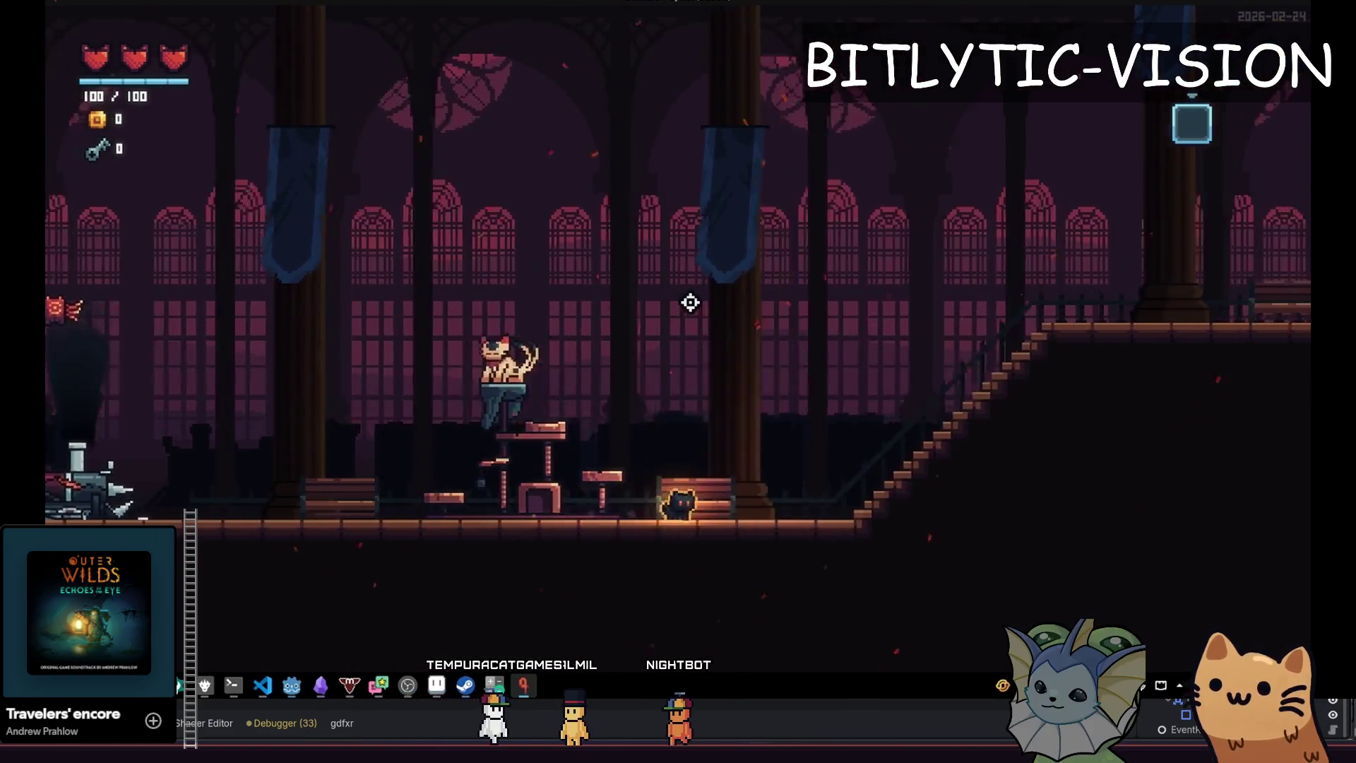
pyautogui.press('a')
pyautogui.press('F8')
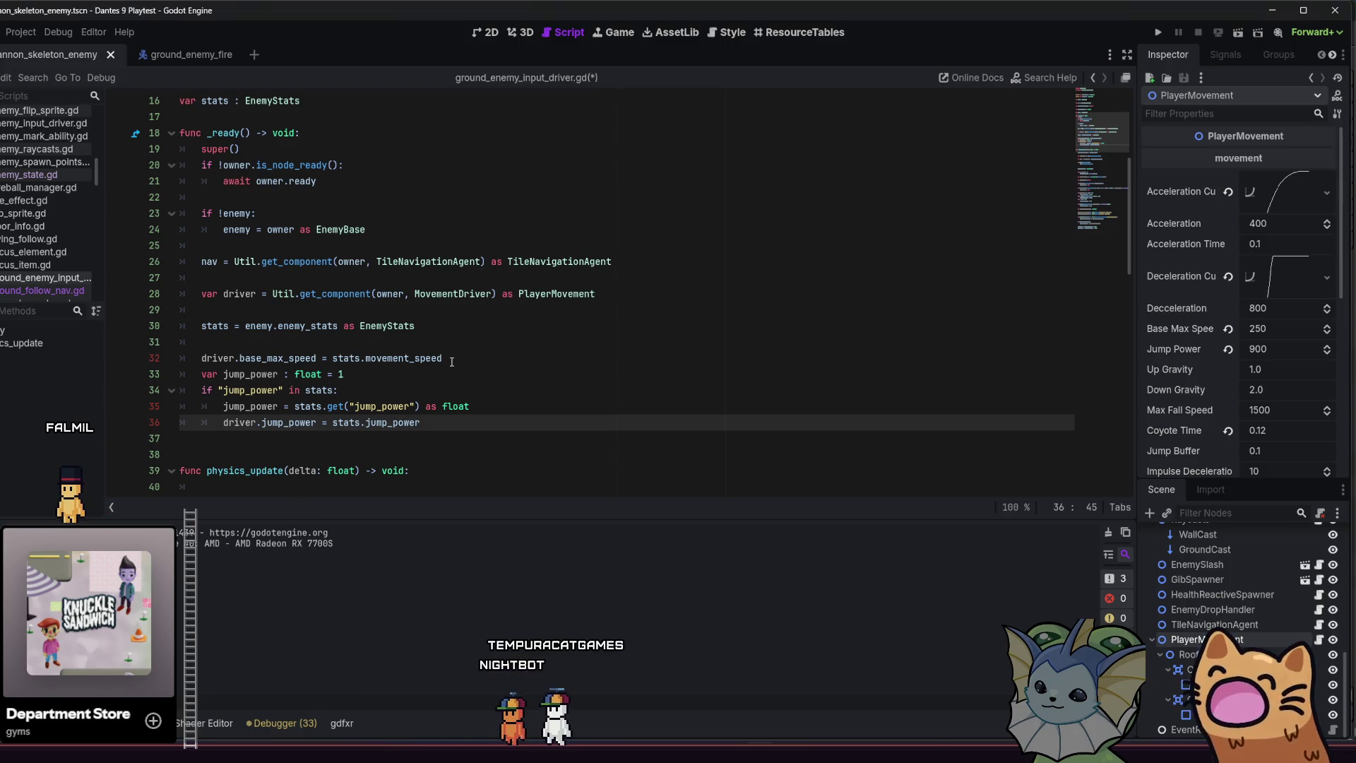
# Save ground_enemy_input_driver.gd and review the jump_power lines 34–36 in _ready.
pyautogui.click(491, 342)
pyautogui.click(514, 309)
pyautogui.hotkey('ctrl', 's')
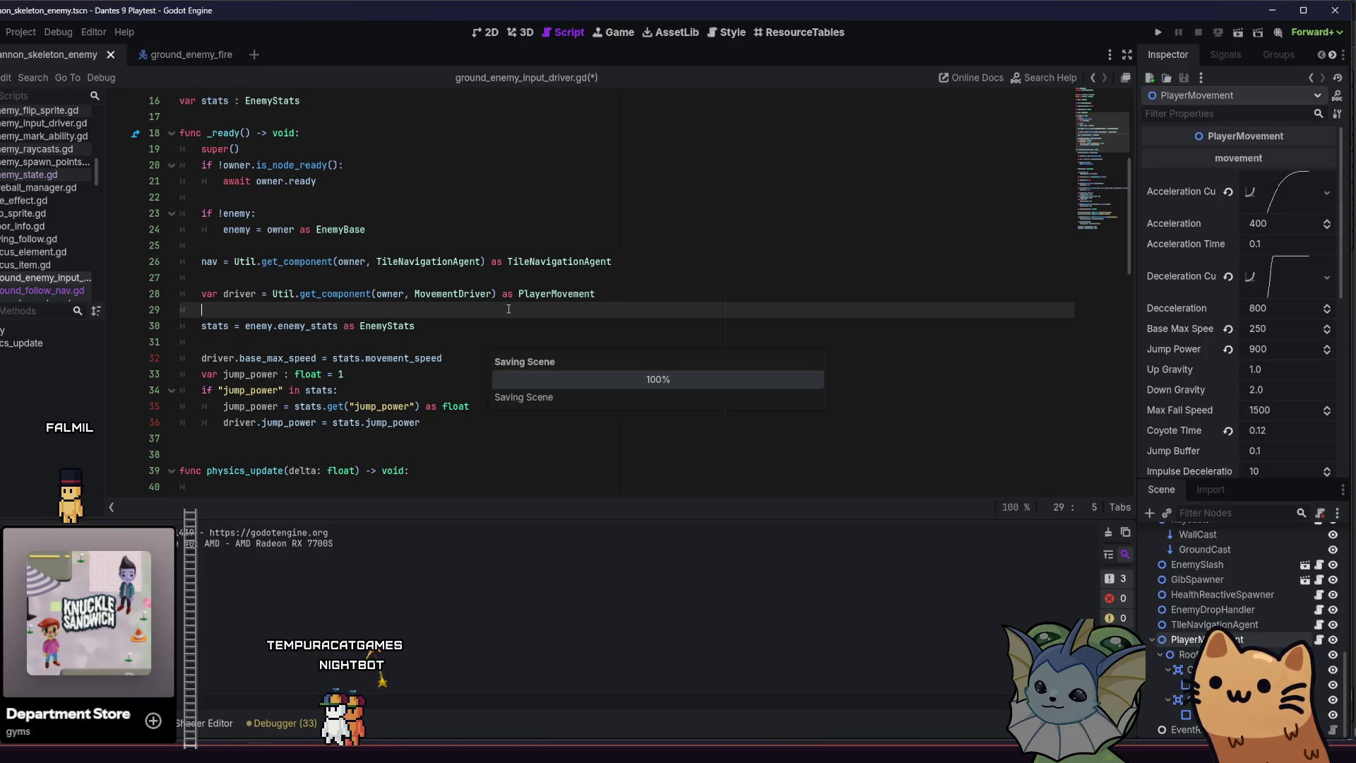
pyautogui.click(487, 321)
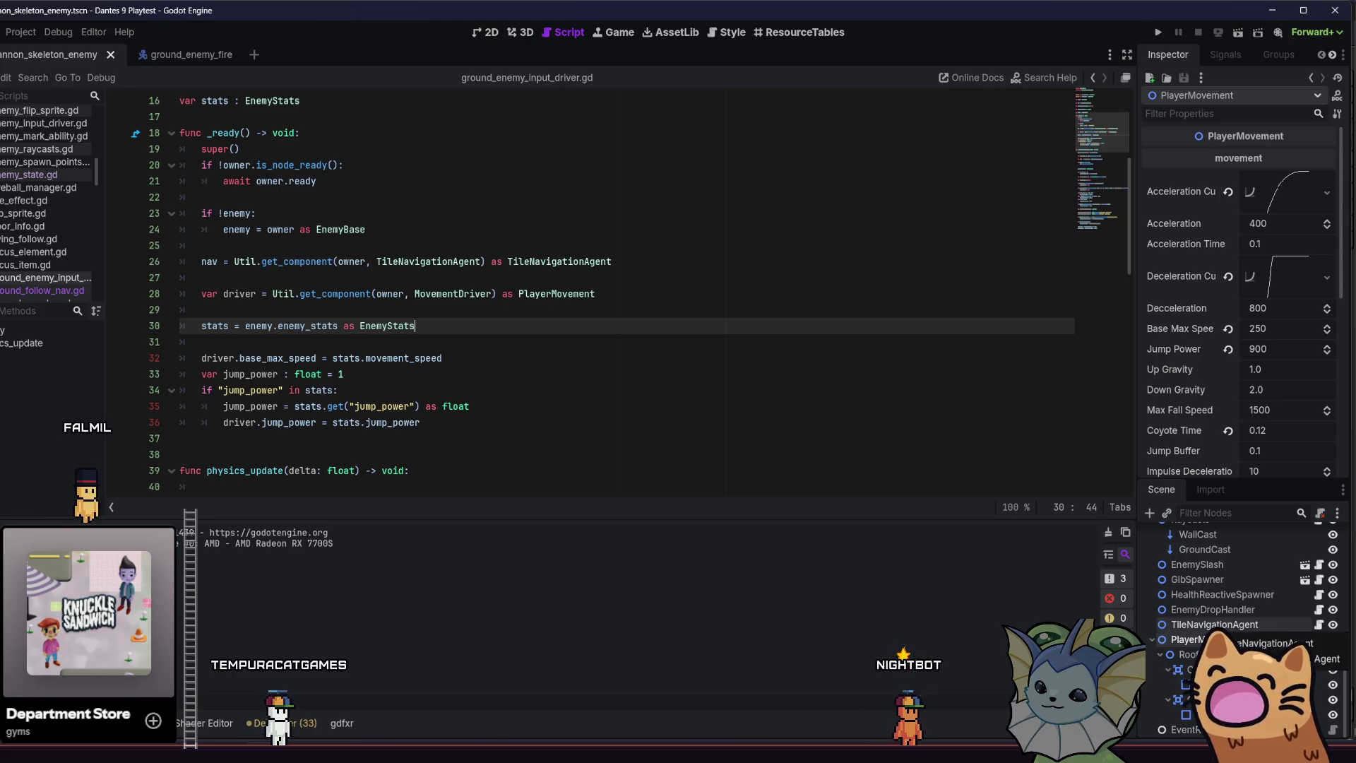
pyautogui.moveTo(423, 422)
pyautogui.mouseDown()
pyautogui.moveTo(464, 381)
pyautogui.moveTo(464, 421)
pyautogui.mouseUp()
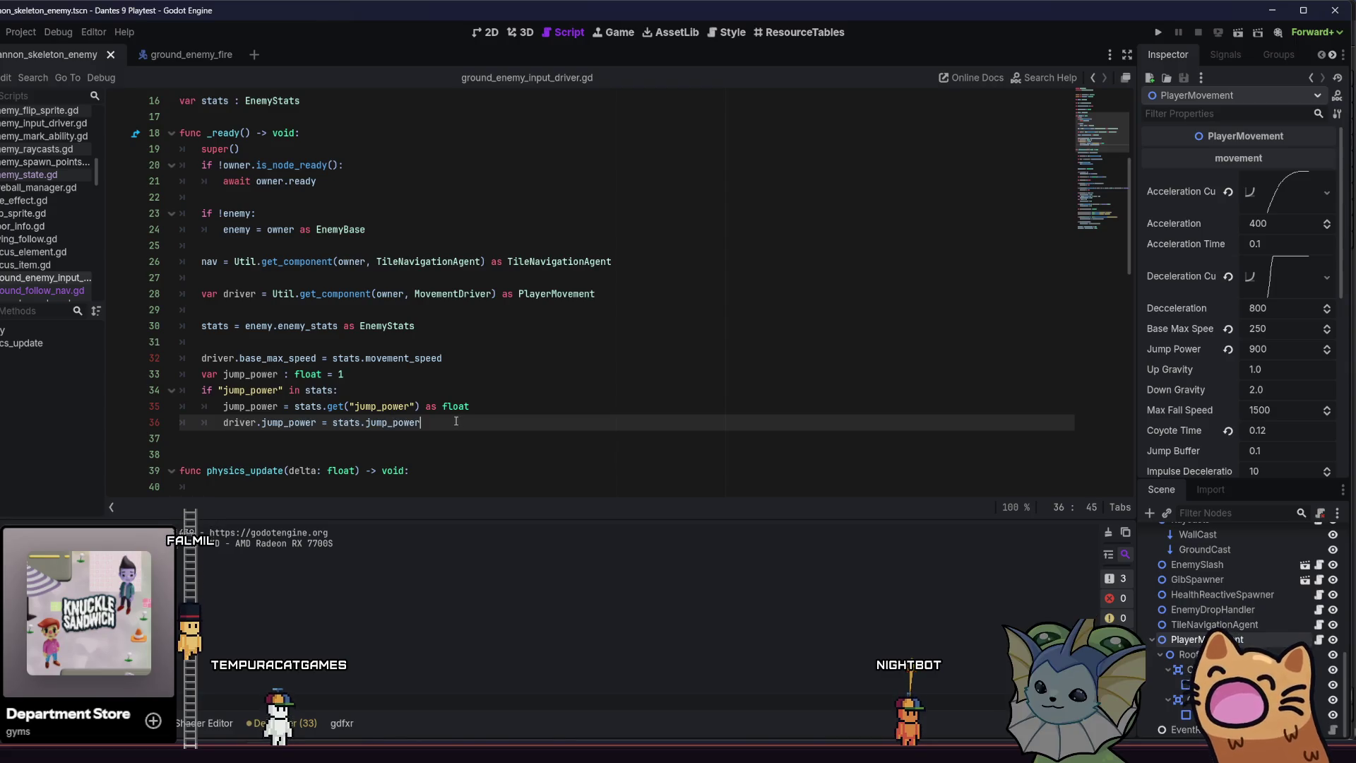
pyautogui.scroll(10, 1179, 551)
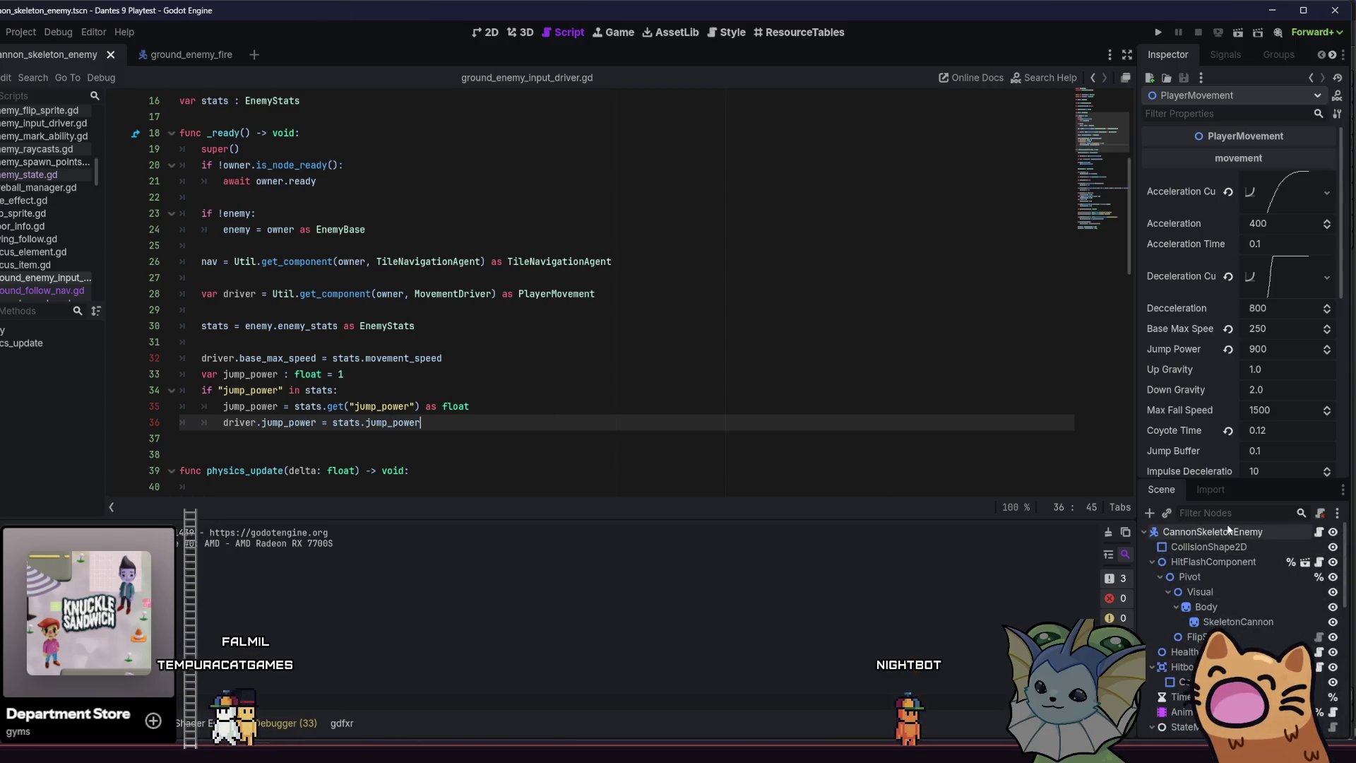
pyautogui.click(1294, 532)
# Open cannon_skeleton_stats.gd through the quick resource finder.
pyautogui.click(389, 310)
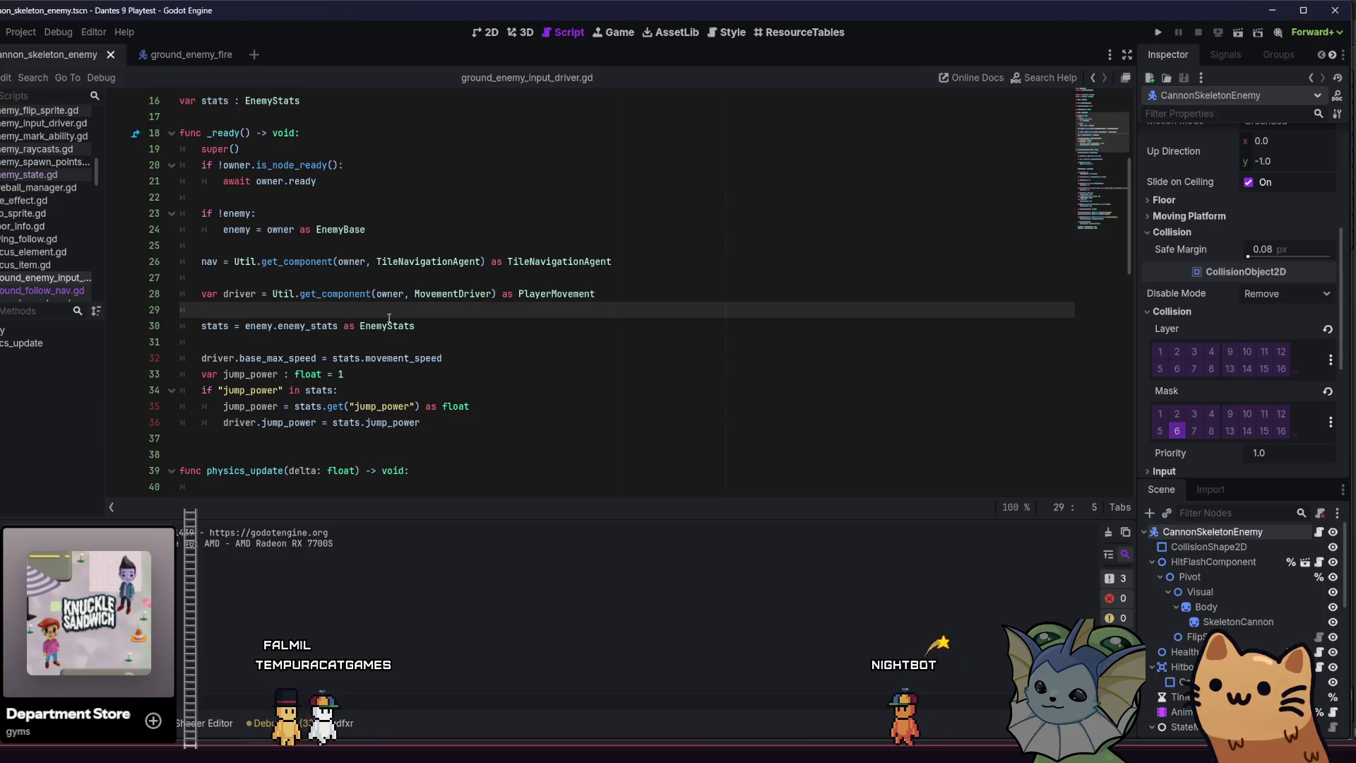
pyautogui.hotkey('shift', 'alt', 'o')
pyautogui.write('canno')
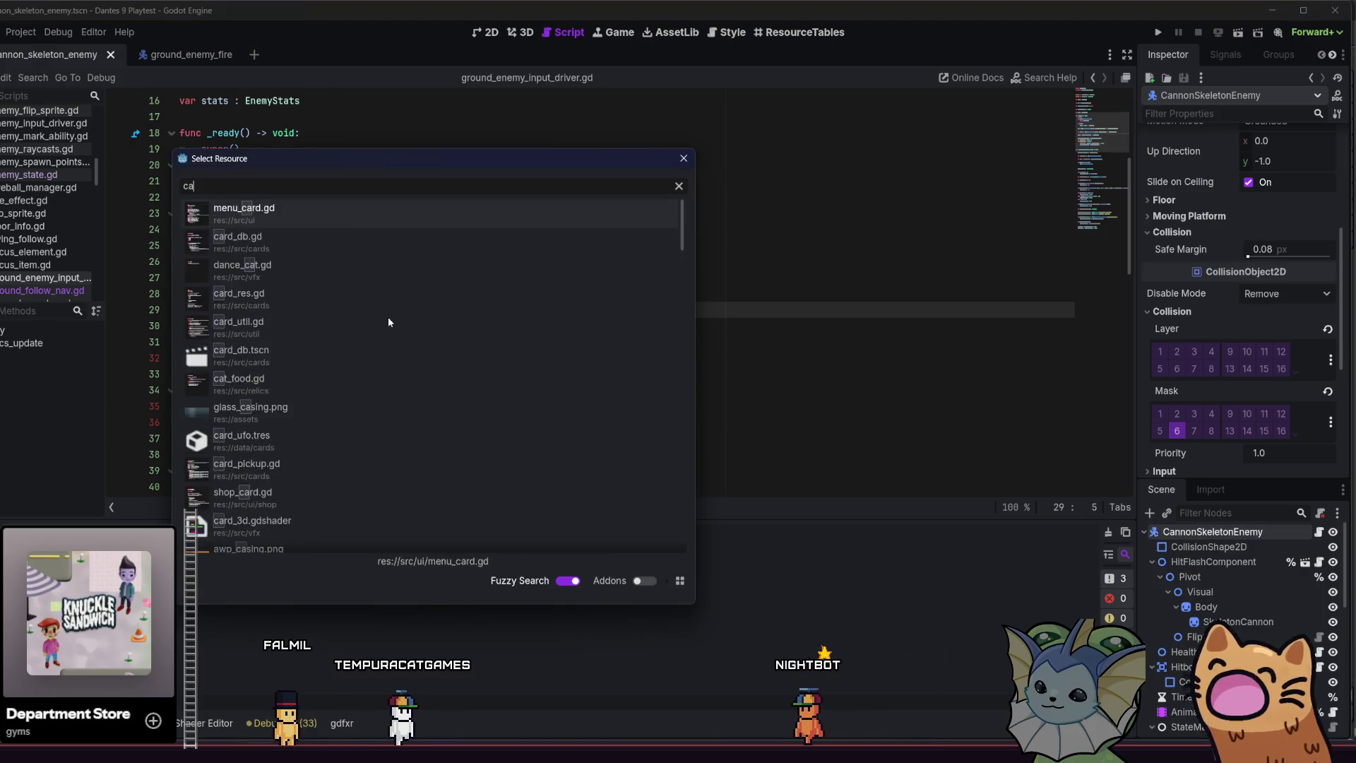
pyautogui.write('n')
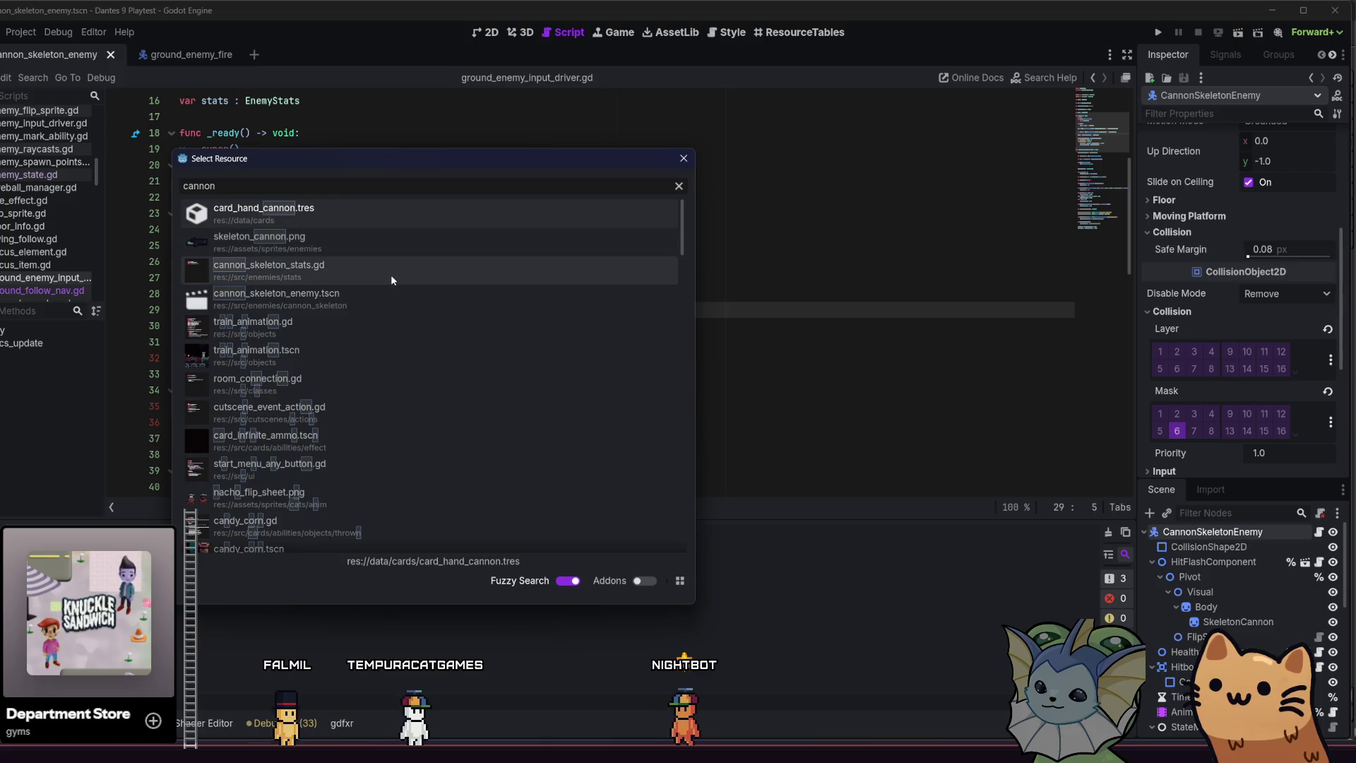
pyautogui.doubleClick(391, 274)
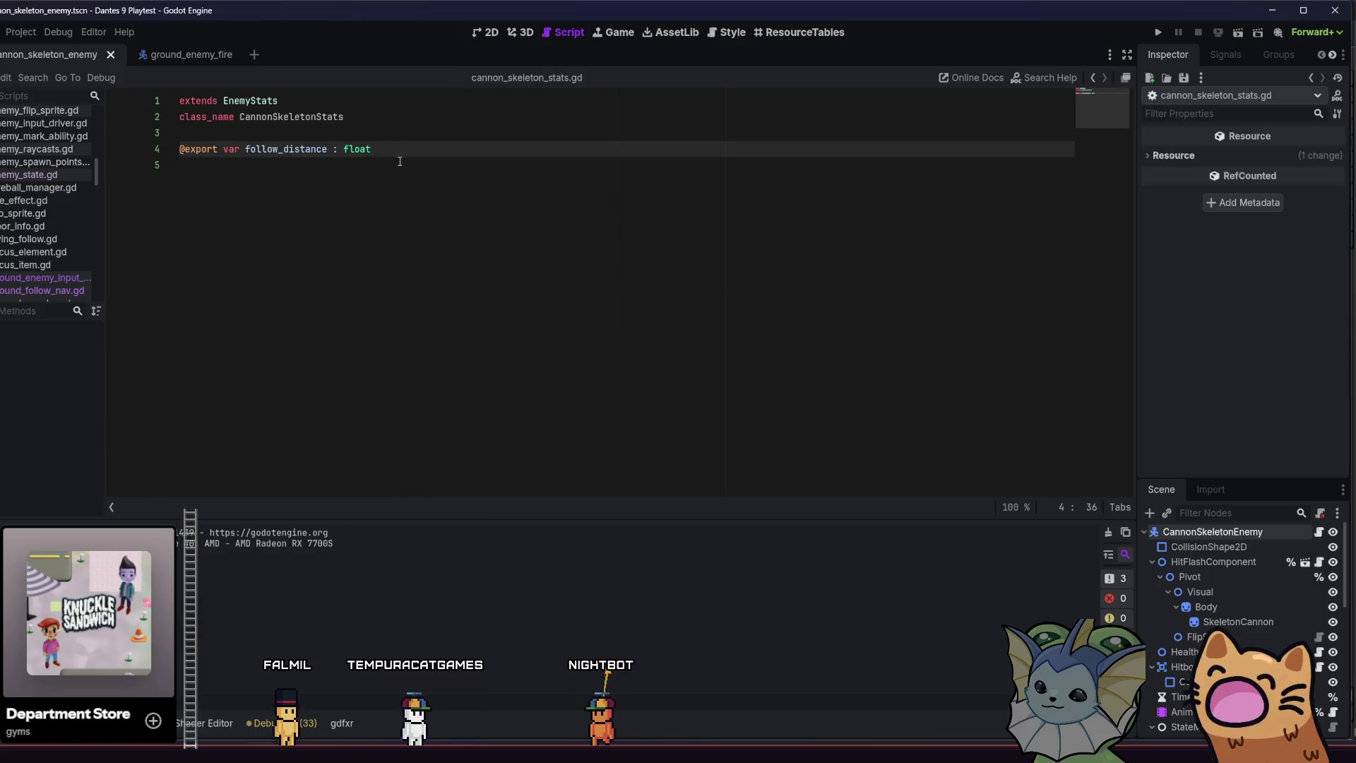
pyautogui.press('Return')
pyautogui.write('@')
pyautogui.press('Return')
pyautogui.write('var jump_power : float')
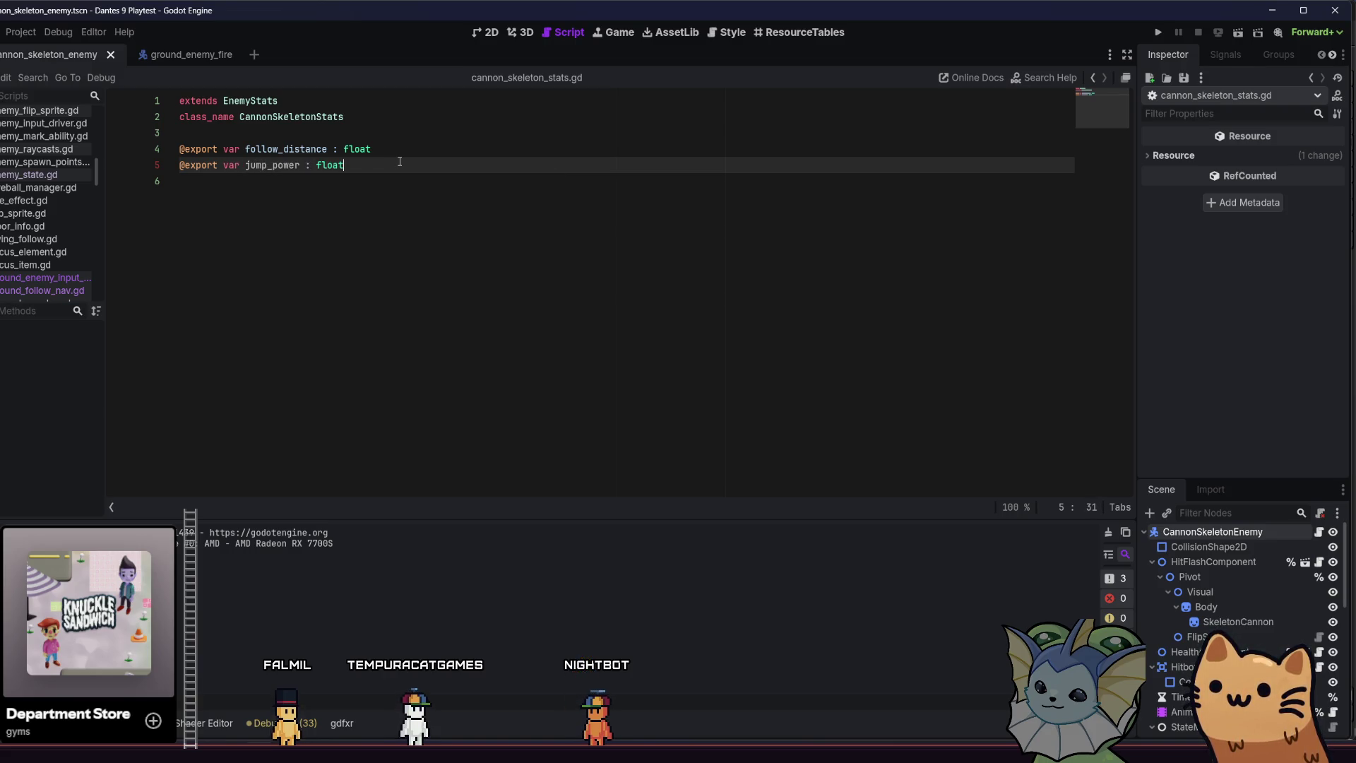
pyautogui.hotkey('ctrl', 's')
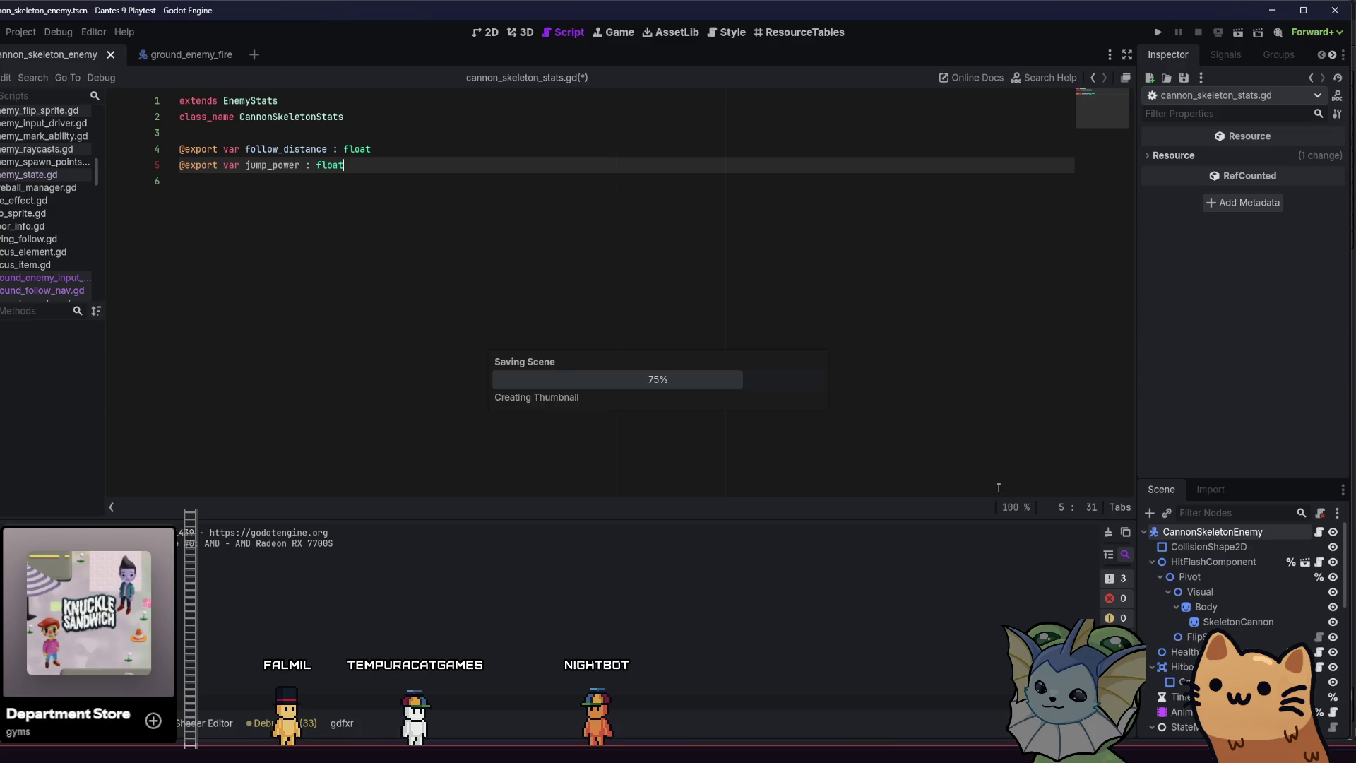
# Set CannonSkeletonEnemy's Movement Speed to 250 and Jump Power to 900, then save the scene.
pyautogui.click(1210, 535)
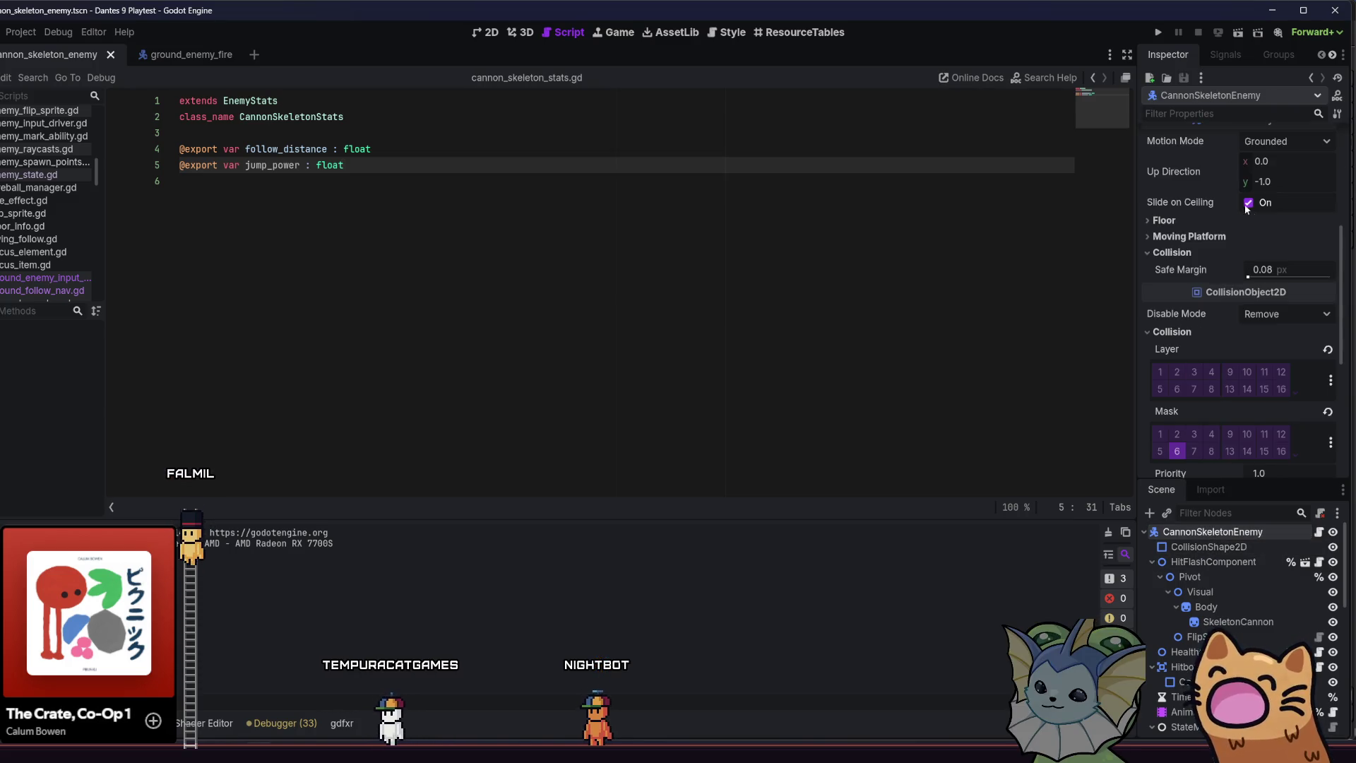
pyautogui.scroll(4, 1215, 256)
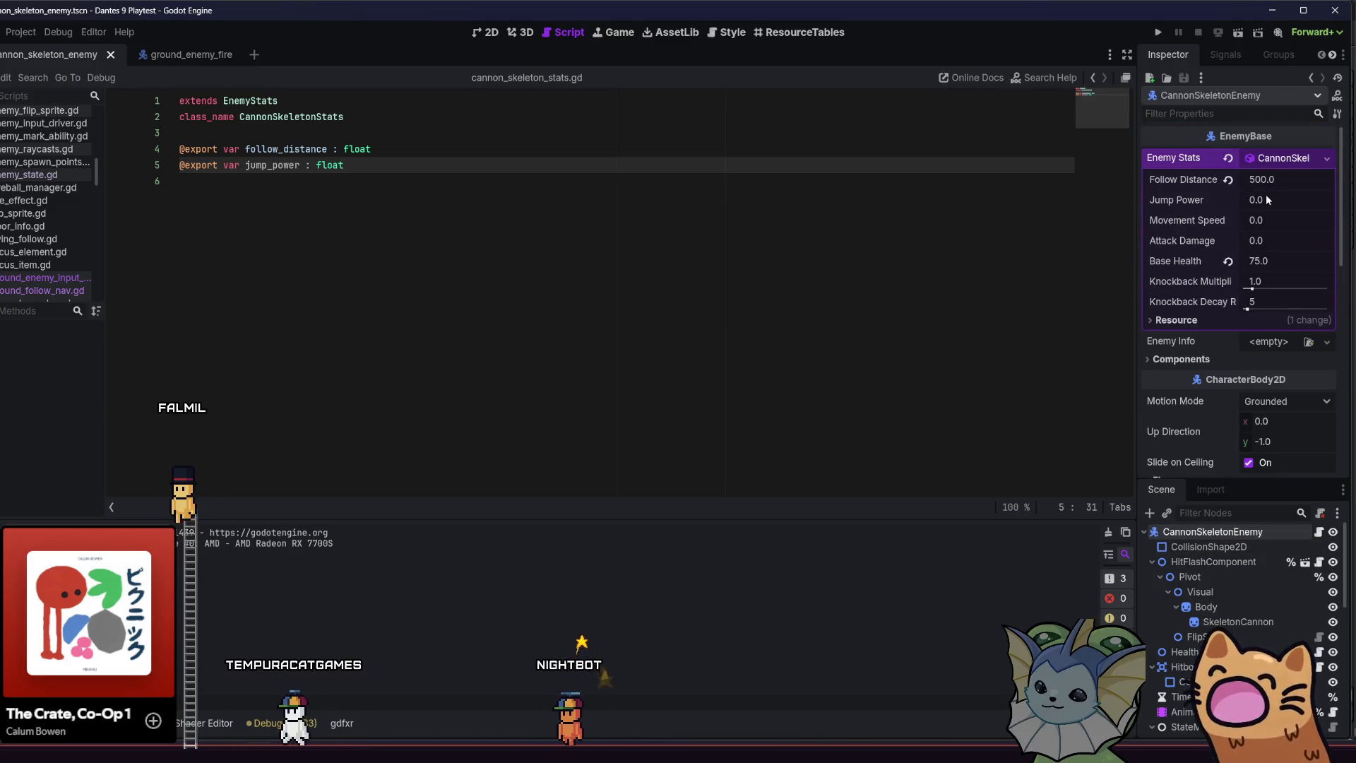
pyautogui.click(1278, 220)
pyautogui.write('250')
pyautogui.press('Return')
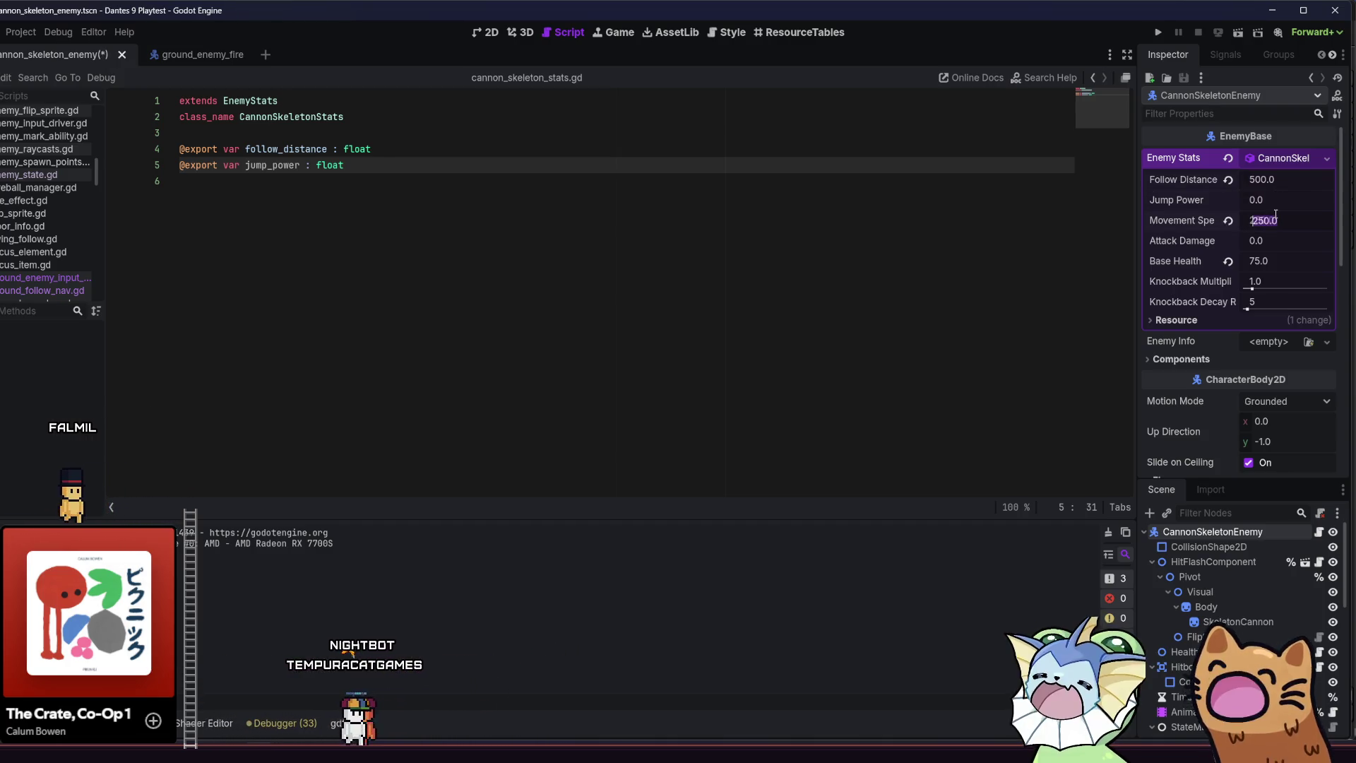
pyautogui.click(1279, 199)
pyautogui.write('900')
pyautogui.press('Return')
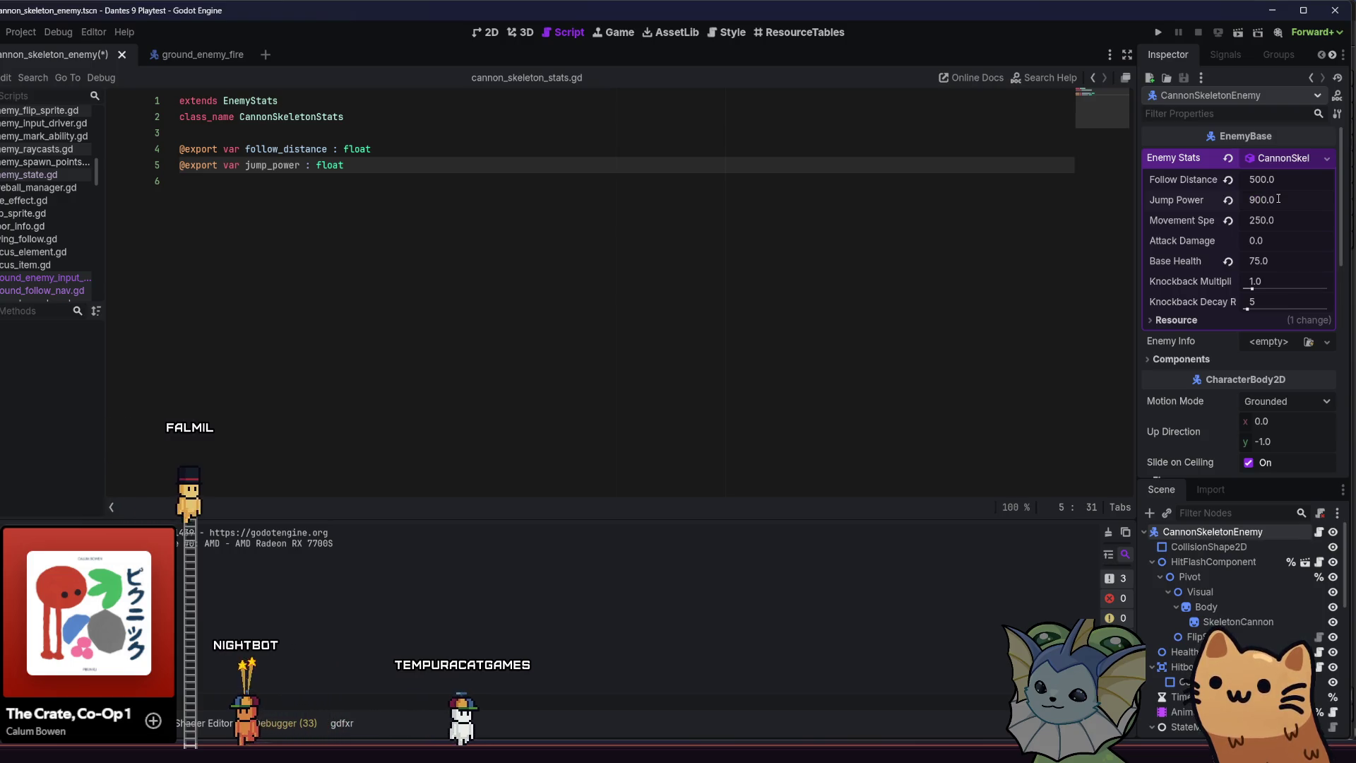
pyautogui.hotkey('ctrl', 's')
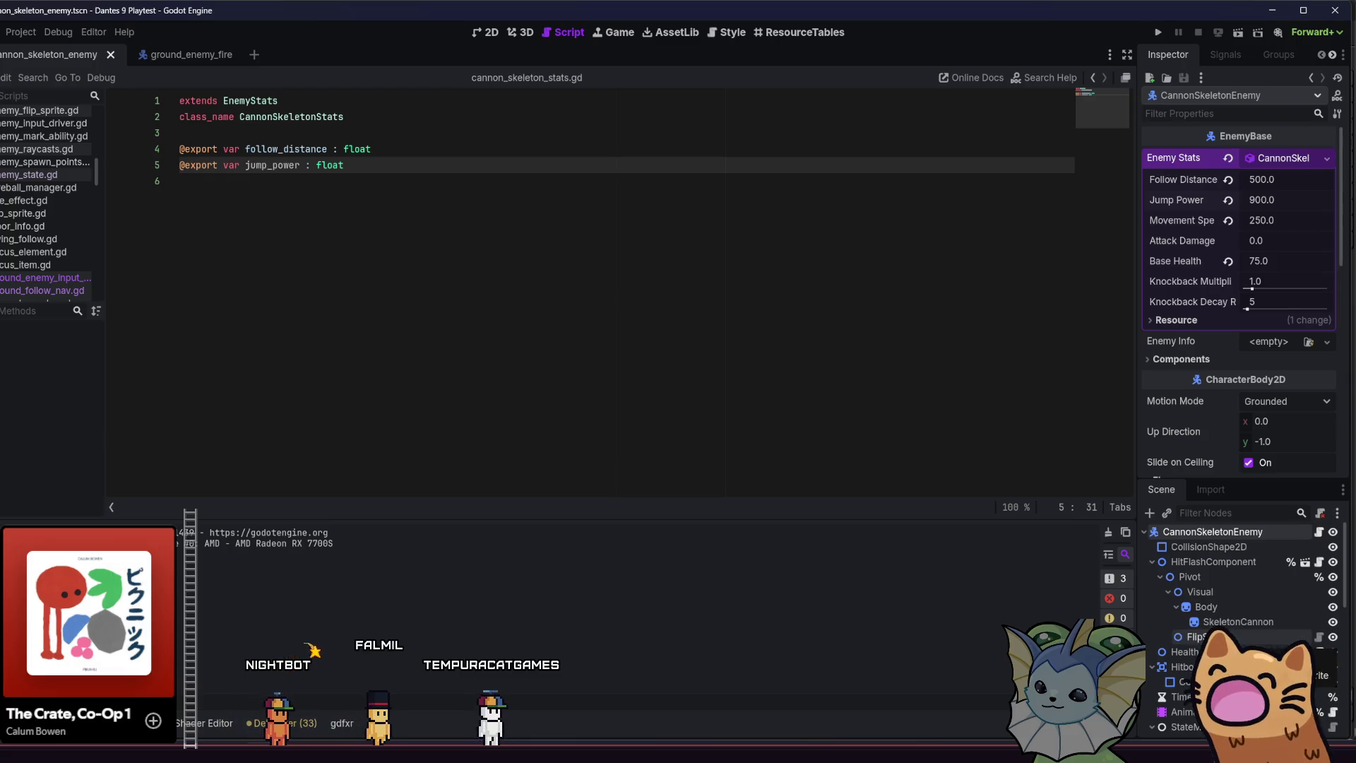
pyautogui.scroll(-3, 1201, 635)
# Open the Raycasts node's enemy_raycasts.gd and review its Util lookup and scale-flip line 20.
pyautogui.scroll(-3, 1200, 634)
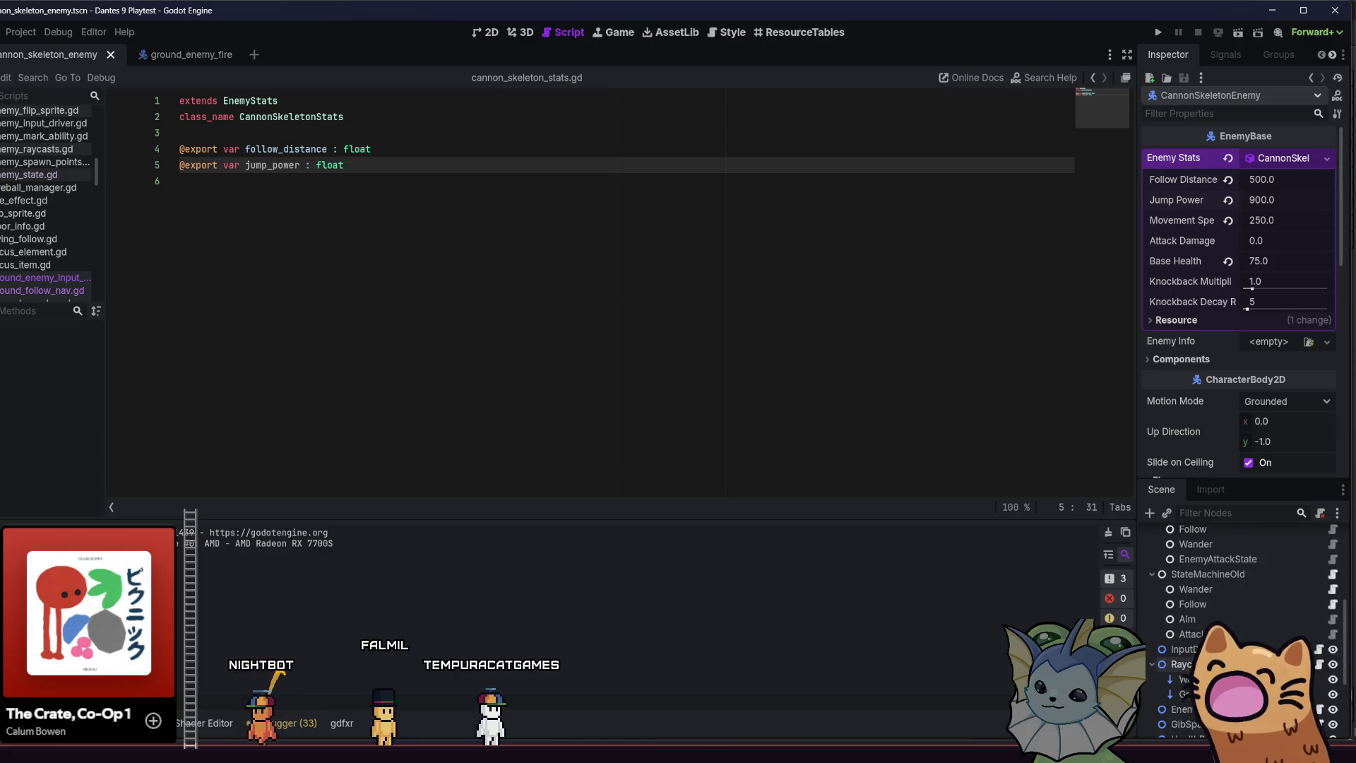
pyautogui.click(1180, 664)
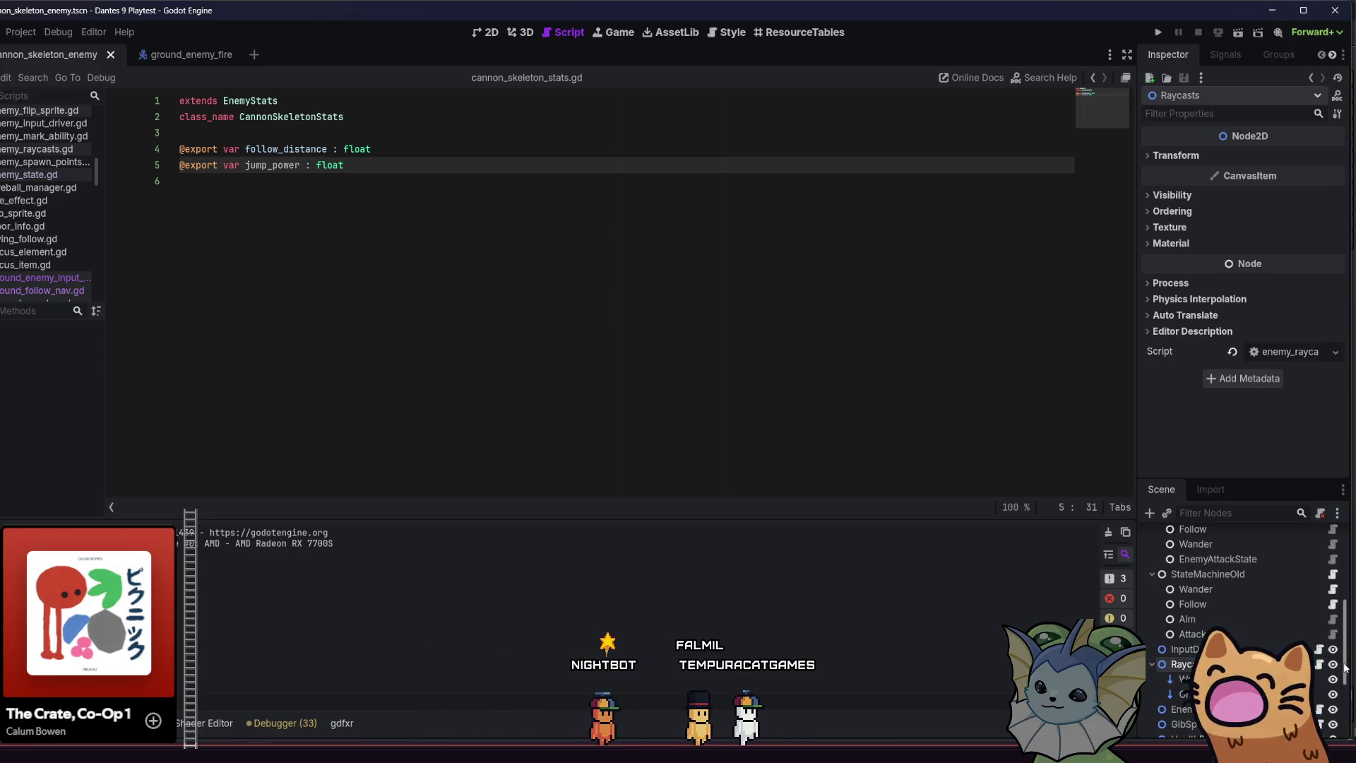
pyautogui.click(1319, 664)
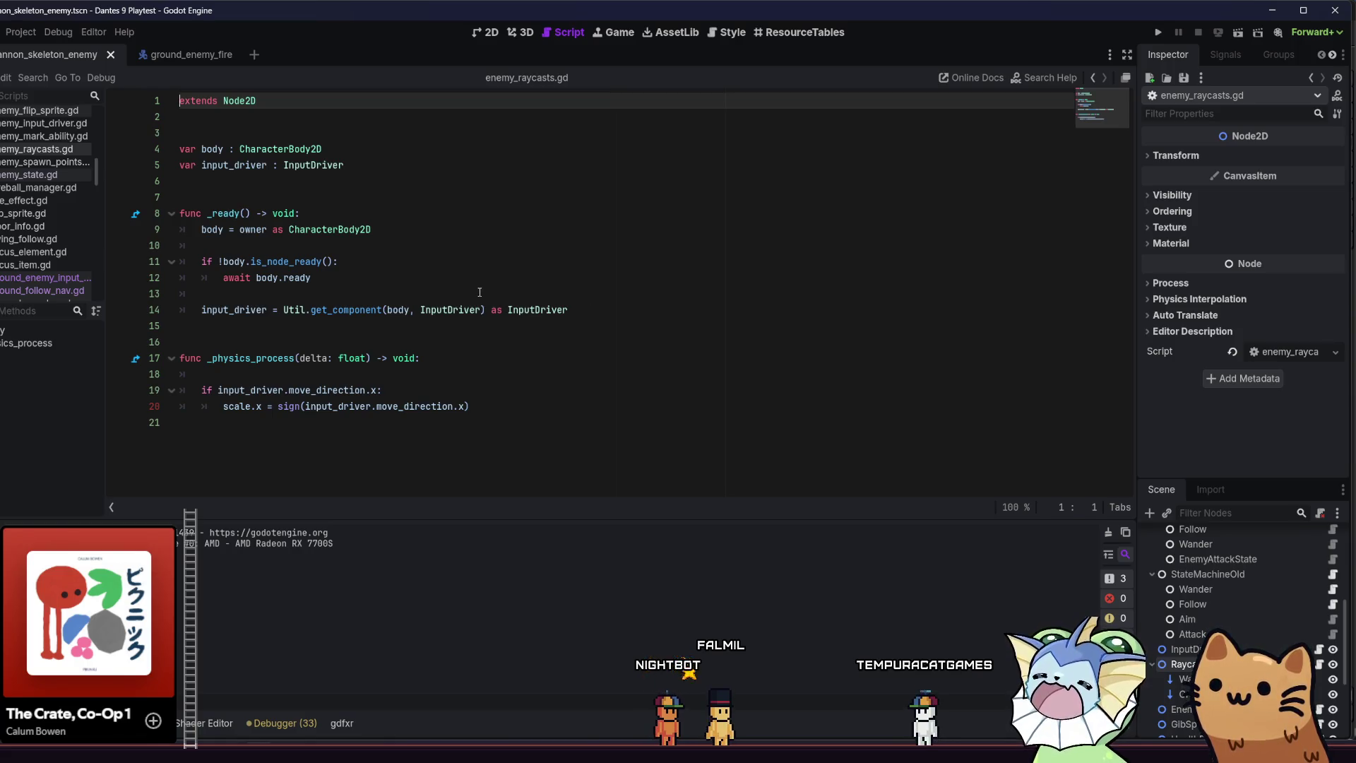
pyautogui.click(440, 297)
pyautogui.click(306, 309)
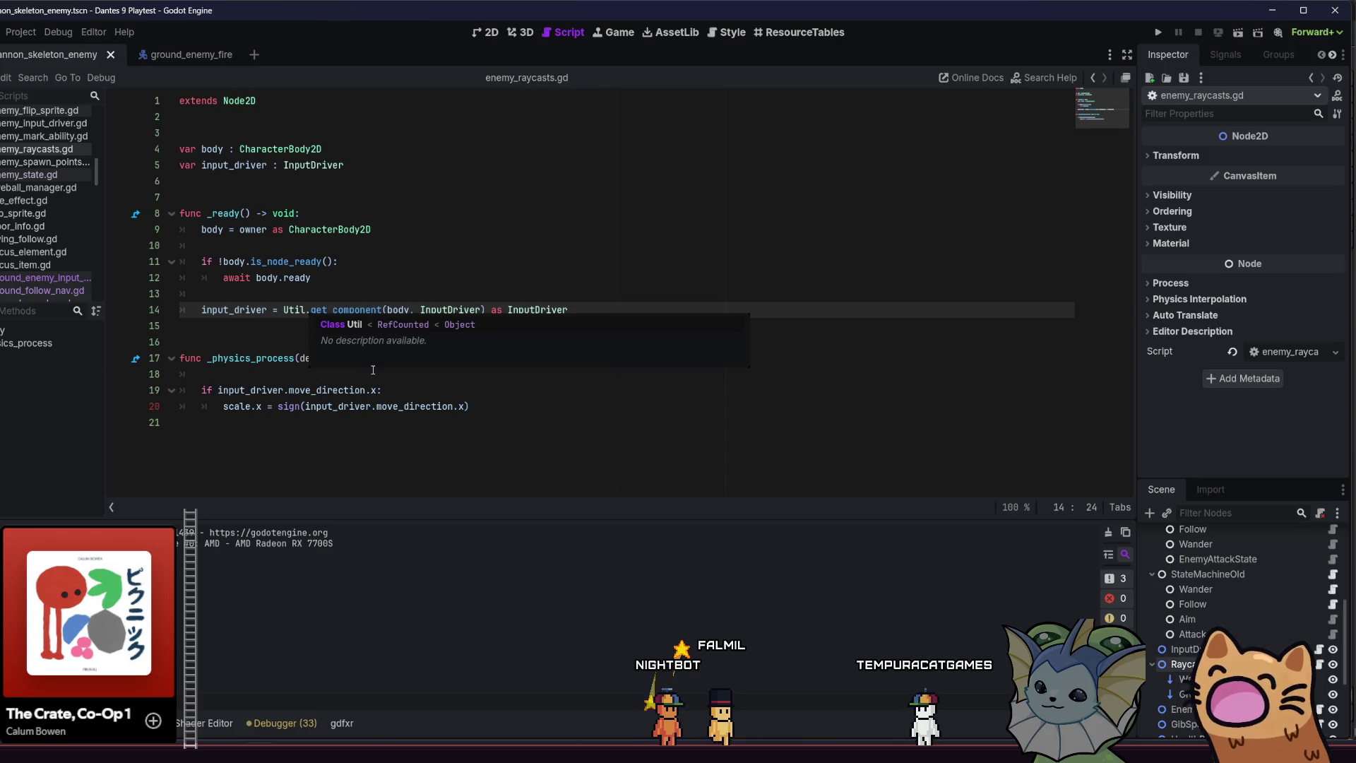
pyautogui.click(438, 408)
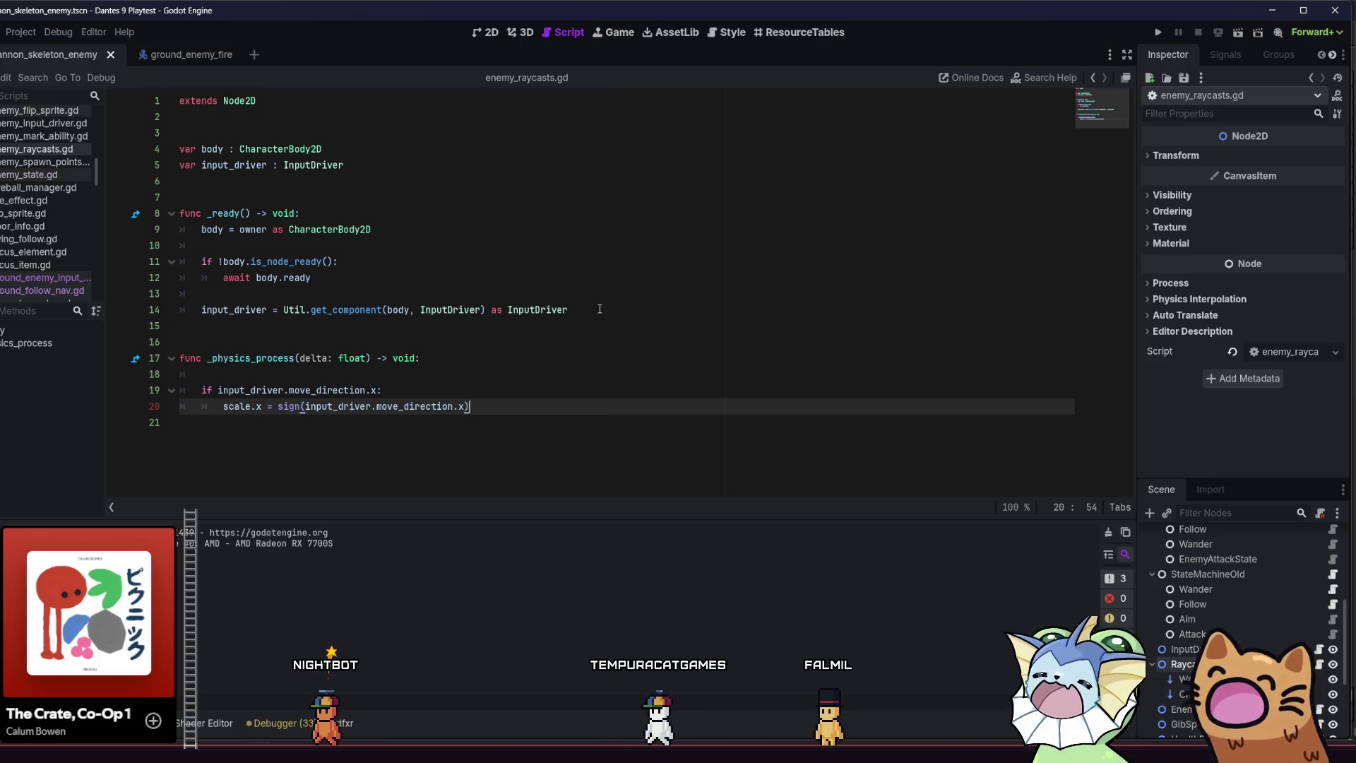
pyautogui.click(1240, 647)
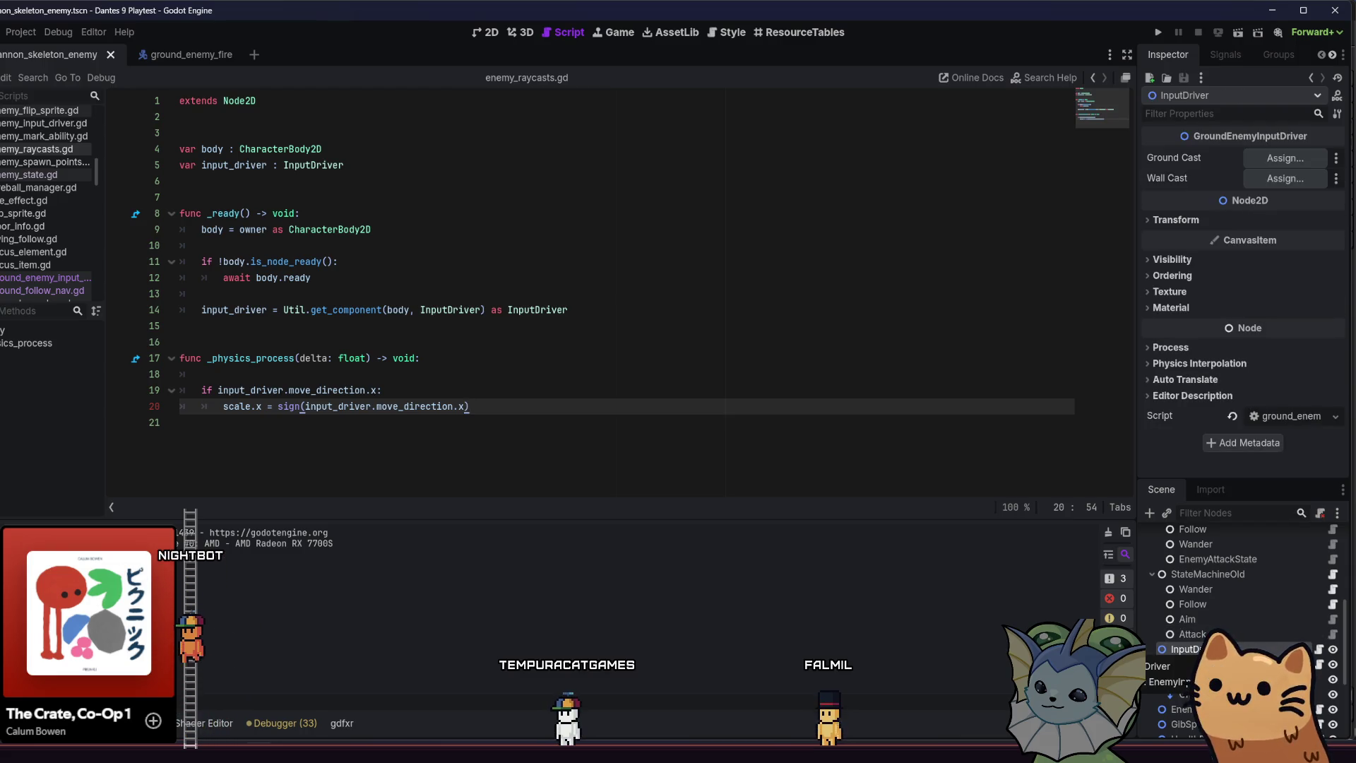
# Select the WallCast raycast and inspect its settings in the Inspector.
pyautogui.click(1194, 679)
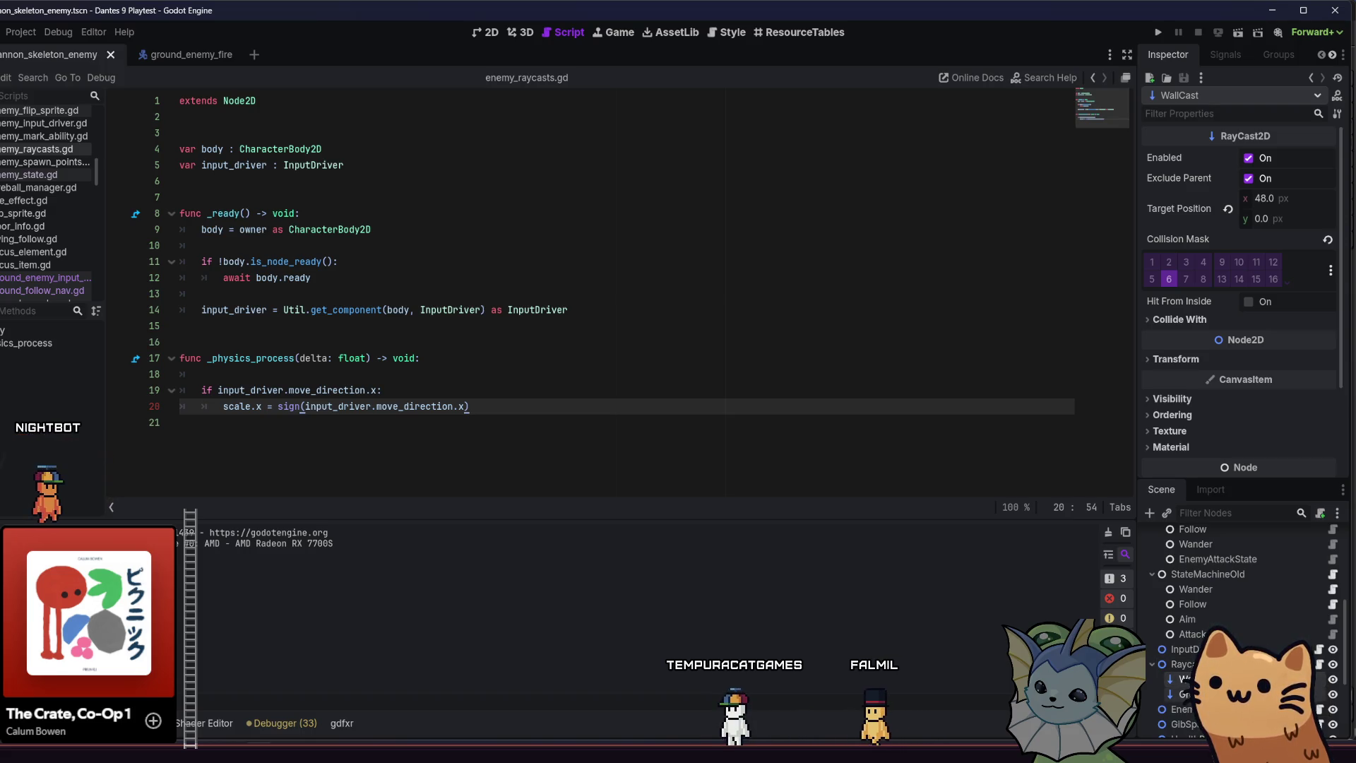
pyautogui.click(1184, 679)
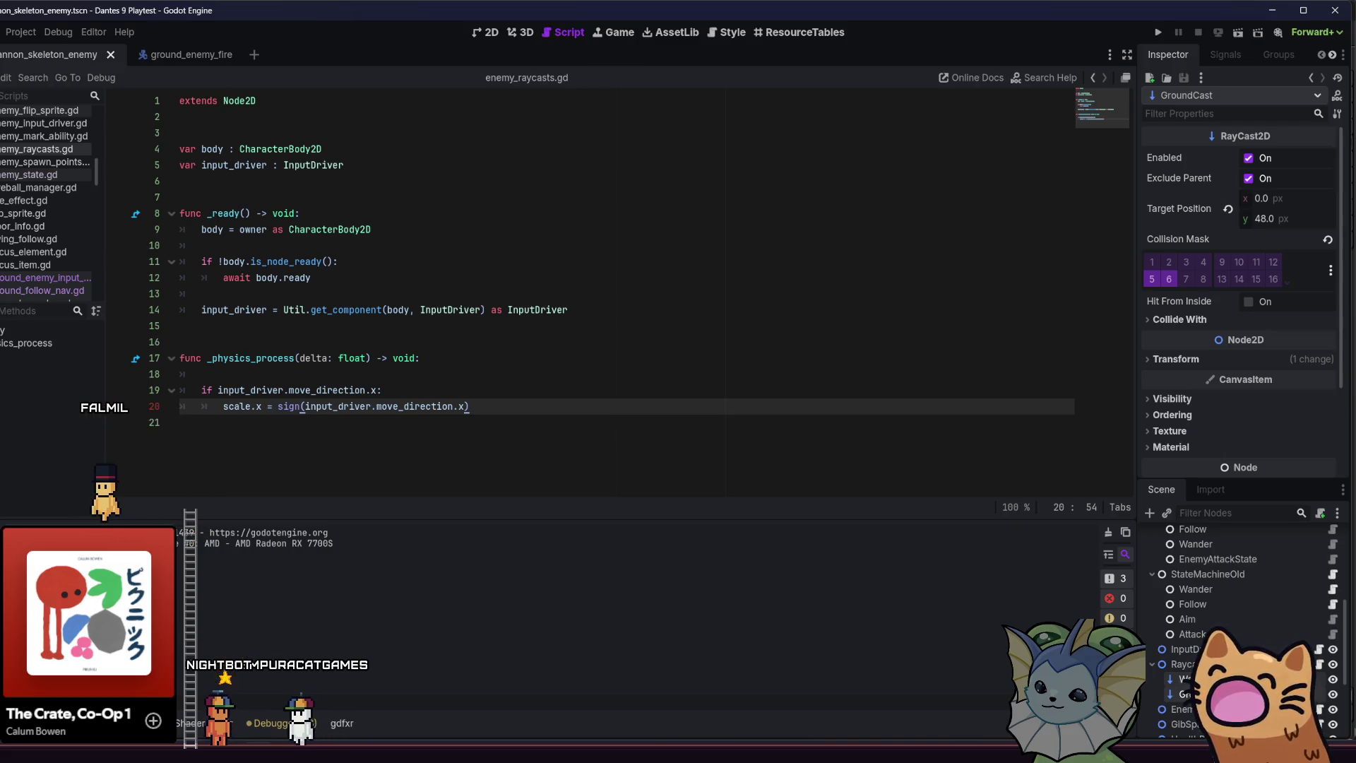
pyautogui.click(1184, 678)
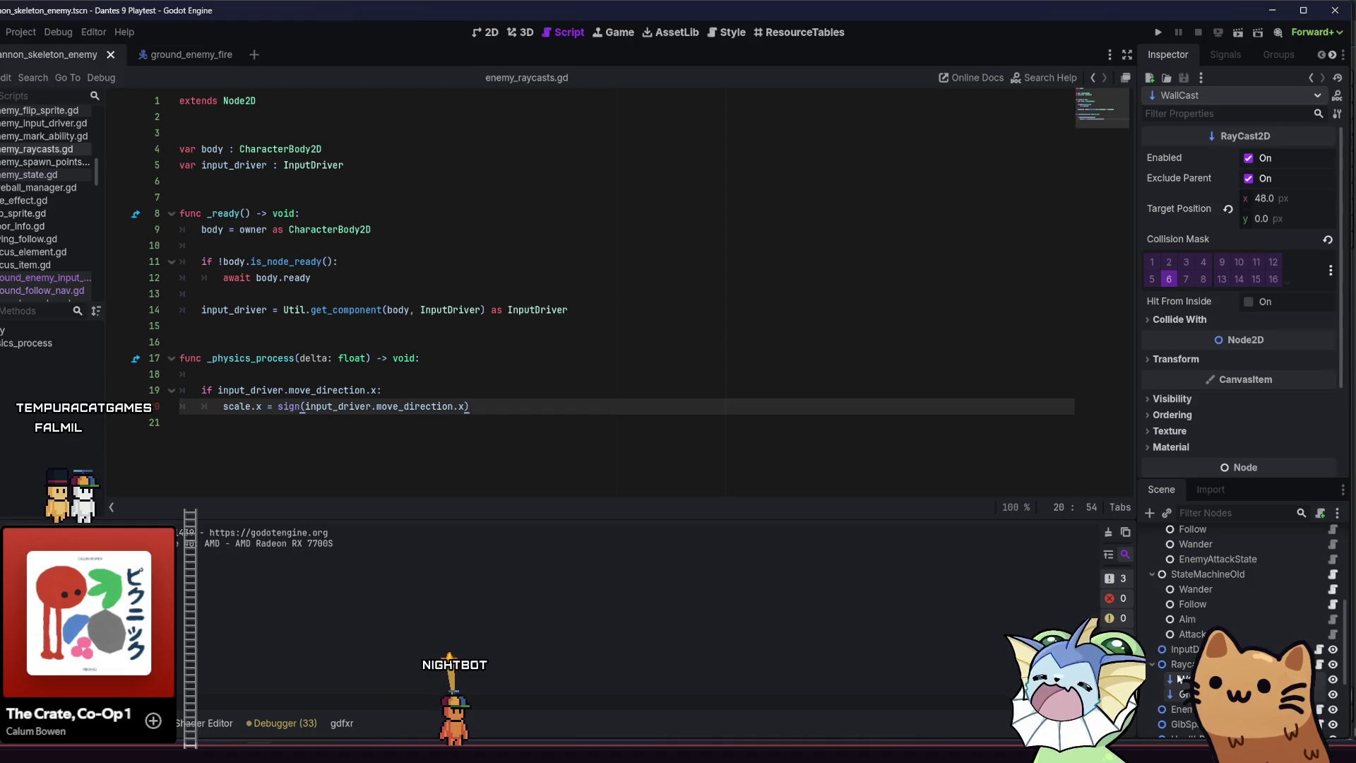
# Read through the open script, marking lines 4–20 and then the scale lines 19–20.
pyautogui.click(540, 245)
pyautogui.click(541, 342)
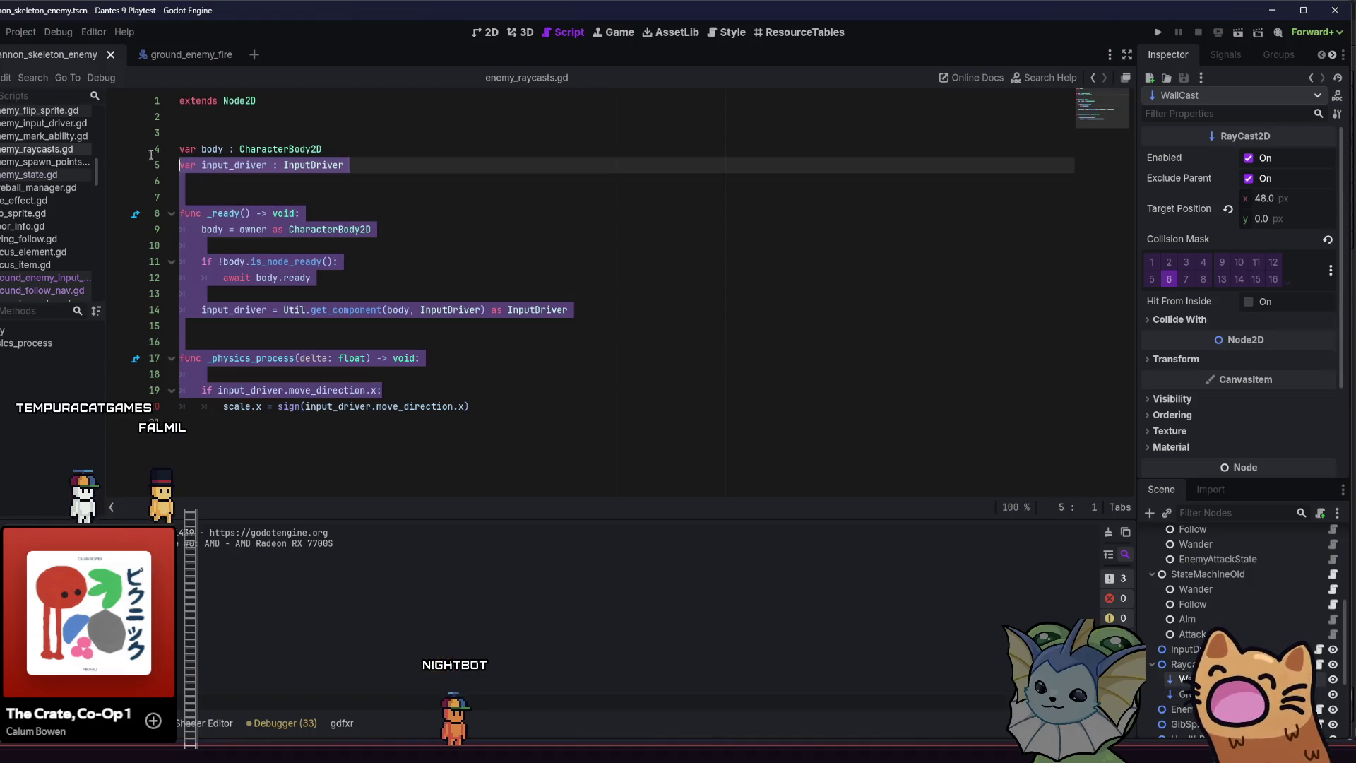
pyautogui.moveTo(540, 422); pyautogui.dragTo(107, 143)
pyautogui.click(303, 230)
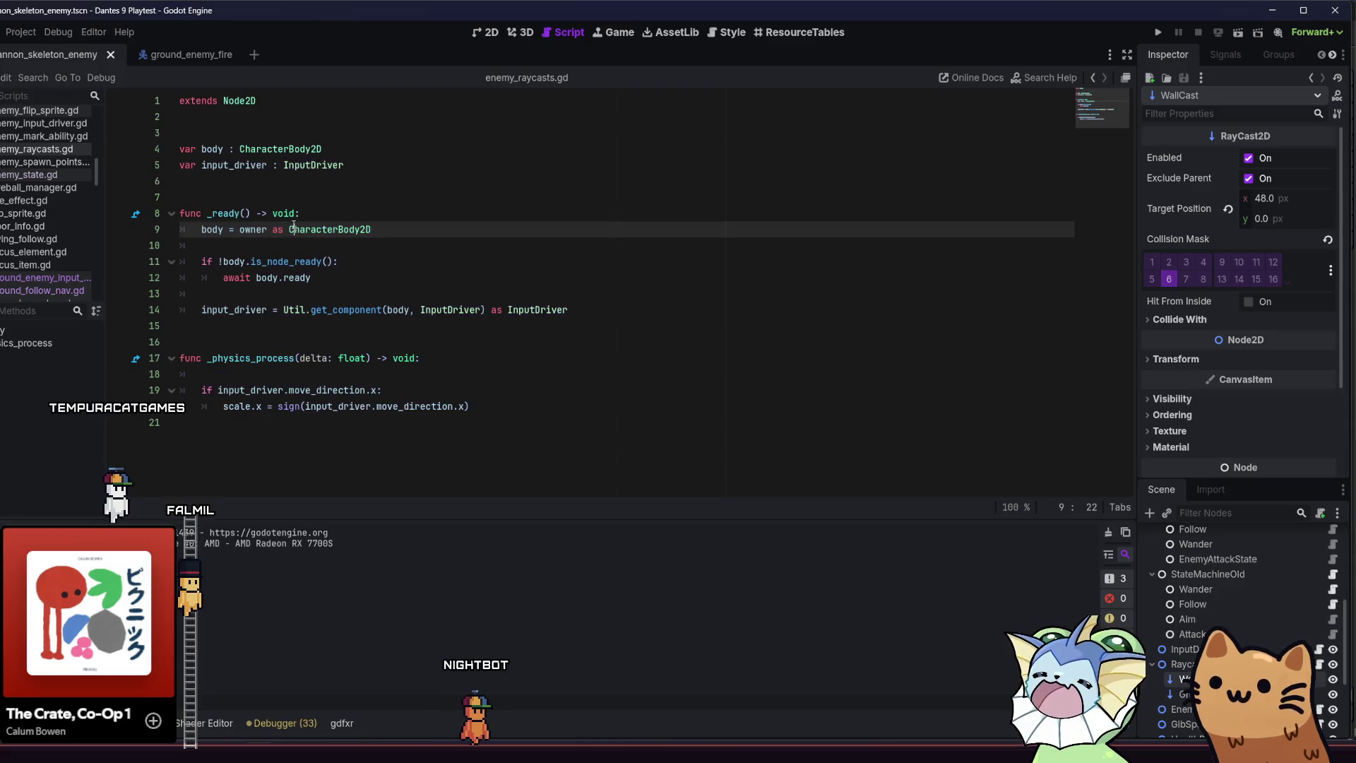
pyautogui.click(304, 326)
pyautogui.click(339, 423)
pyautogui.moveTo(339, 422); pyautogui.dragTo(183, 389)
pyautogui.click(352, 408)
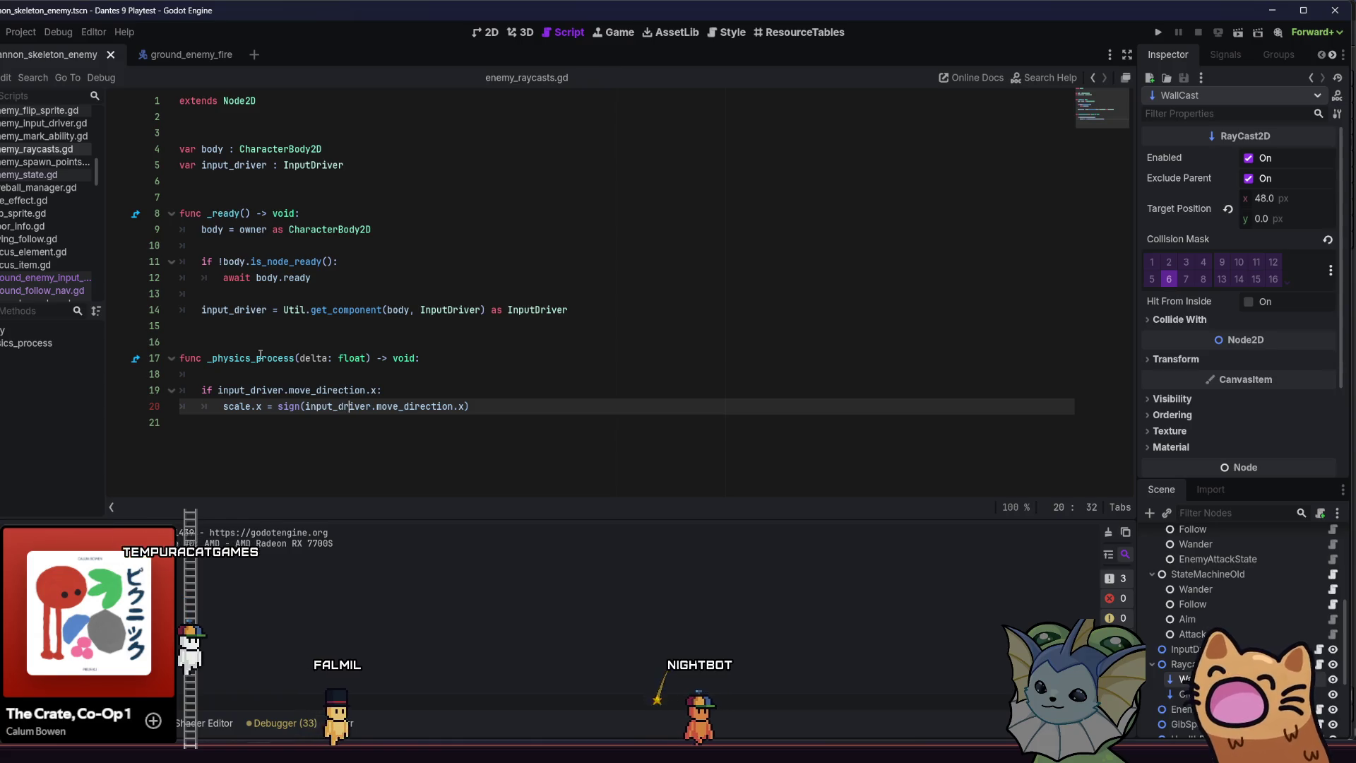
pyautogui.moveTo(381, 390)
pyautogui.mouseDown()
pyautogui.moveTo(202, 390)
pyautogui.moveTo(381, 389)
pyautogui.mouseUp()
pyautogui.click(251, 389)
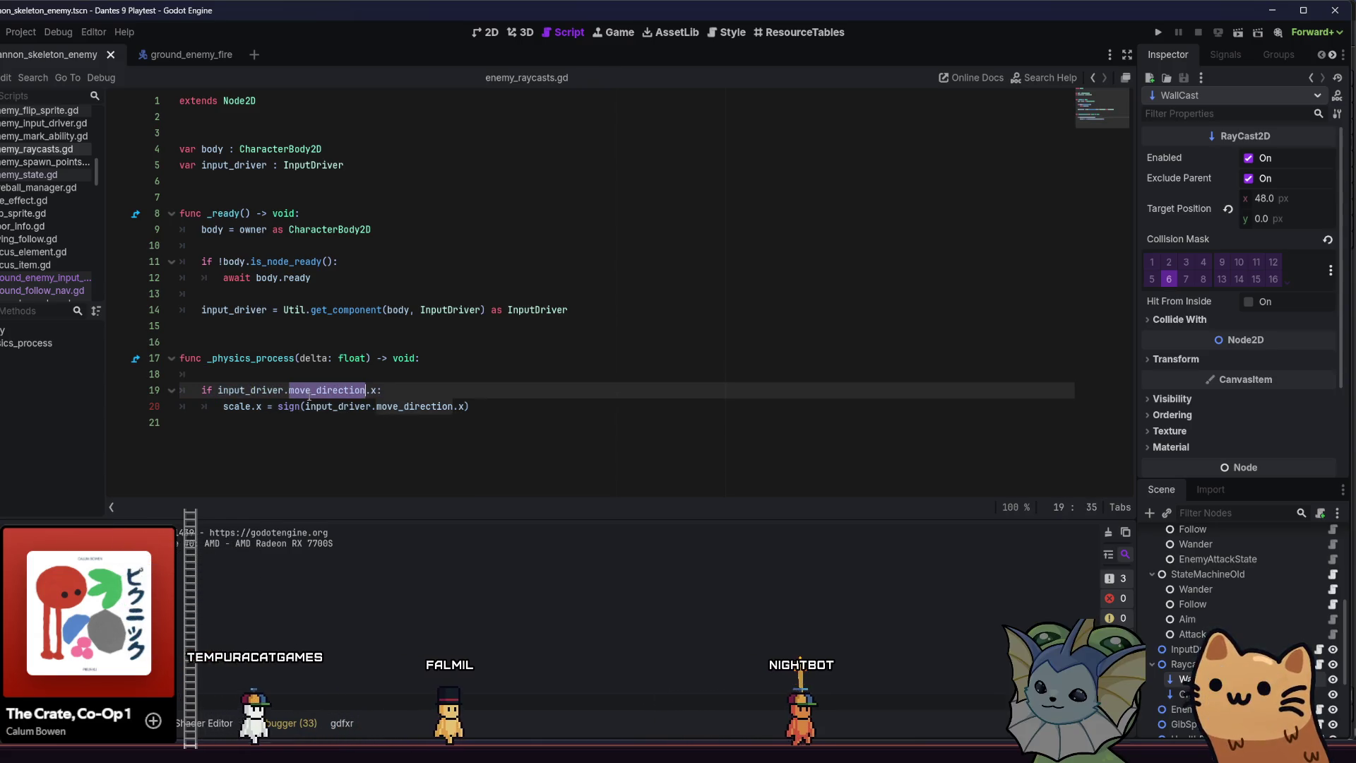
pyautogui.click(385, 390)
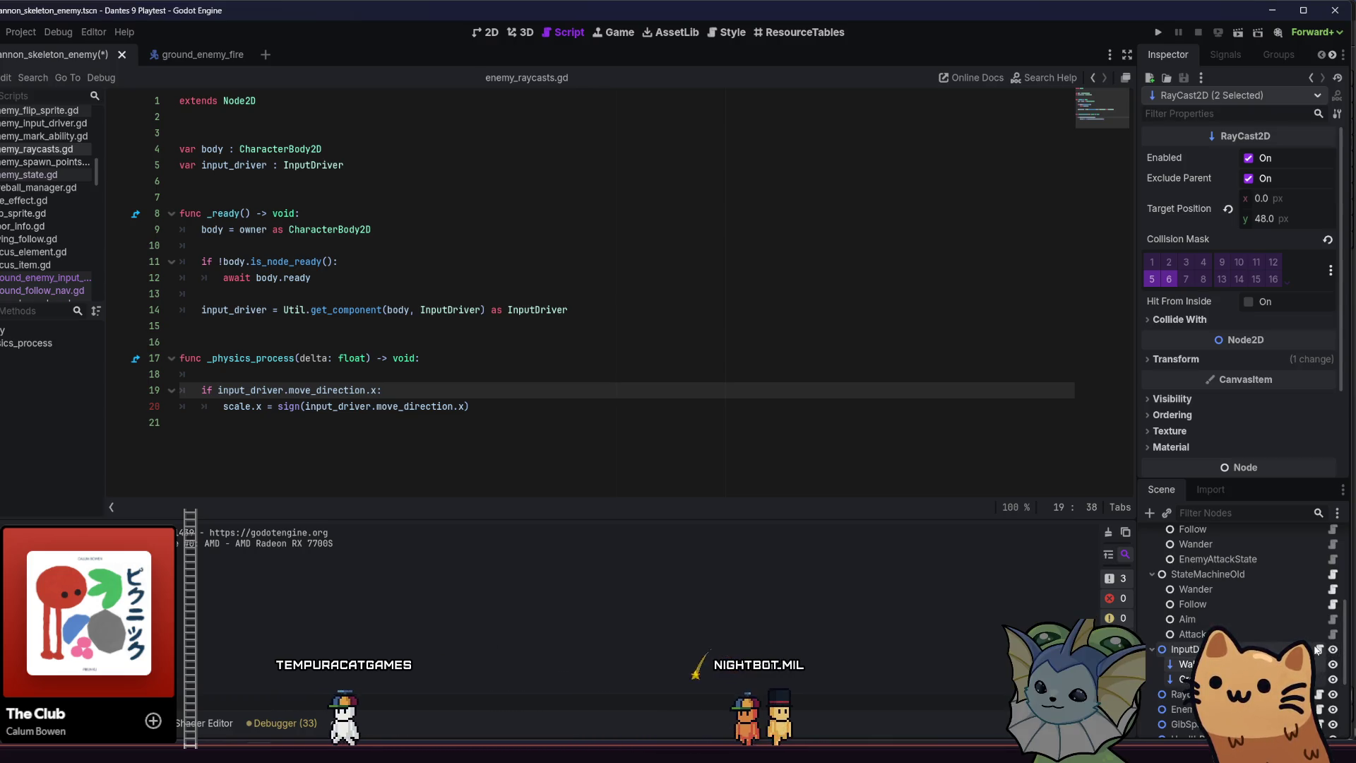
# Open InputDriver's ground_enemy_input_driver.gd script to view its ground_cast and wall_cast exports.
pyautogui.click(1318, 648)
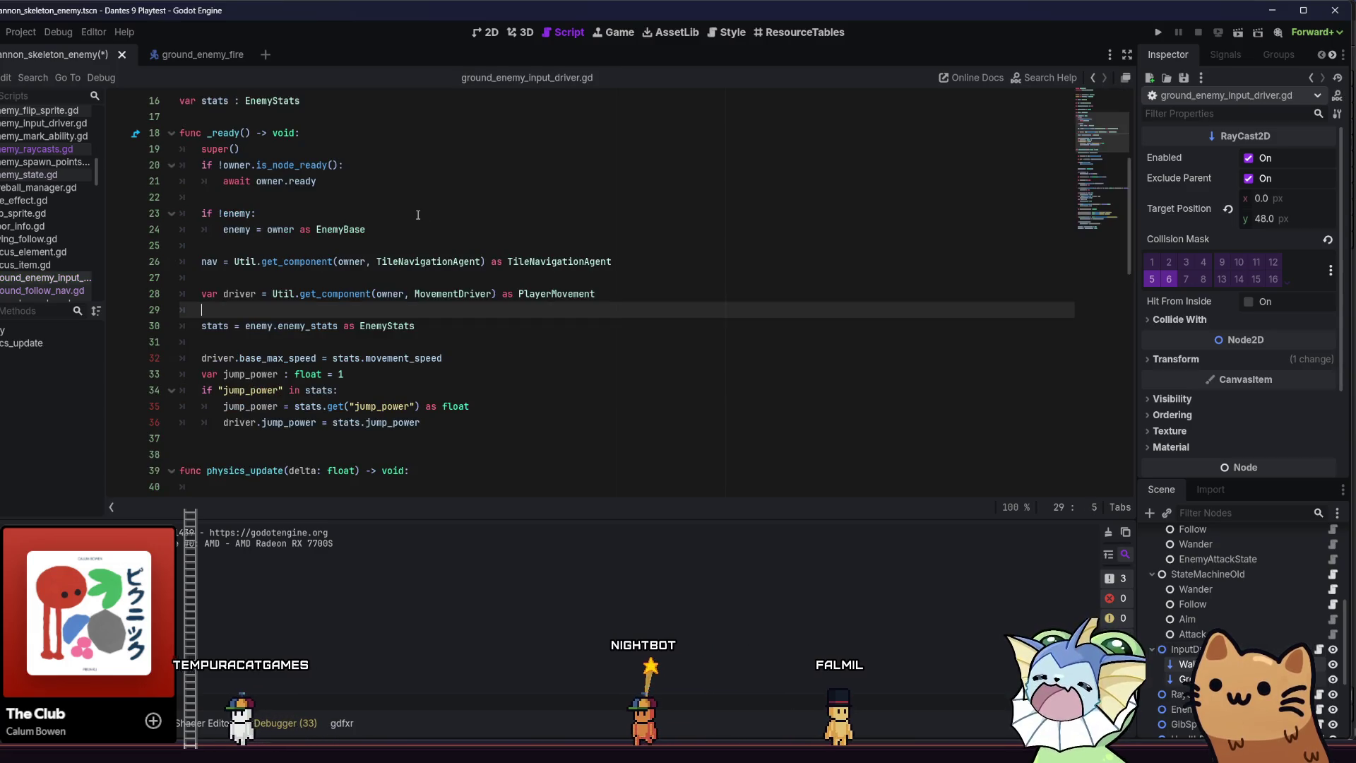
pyautogui.scroll(5, 417, 214)
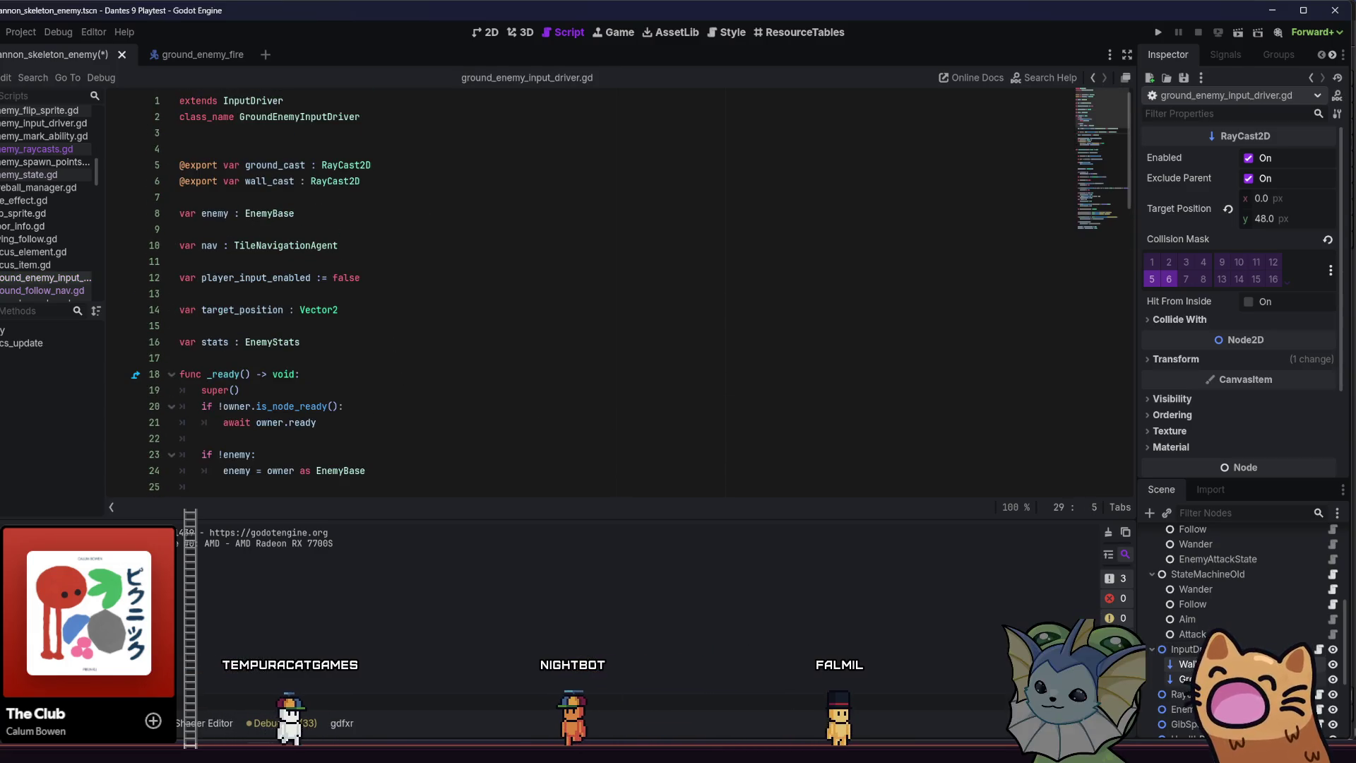
pyautogui.moveTo(531, 723)
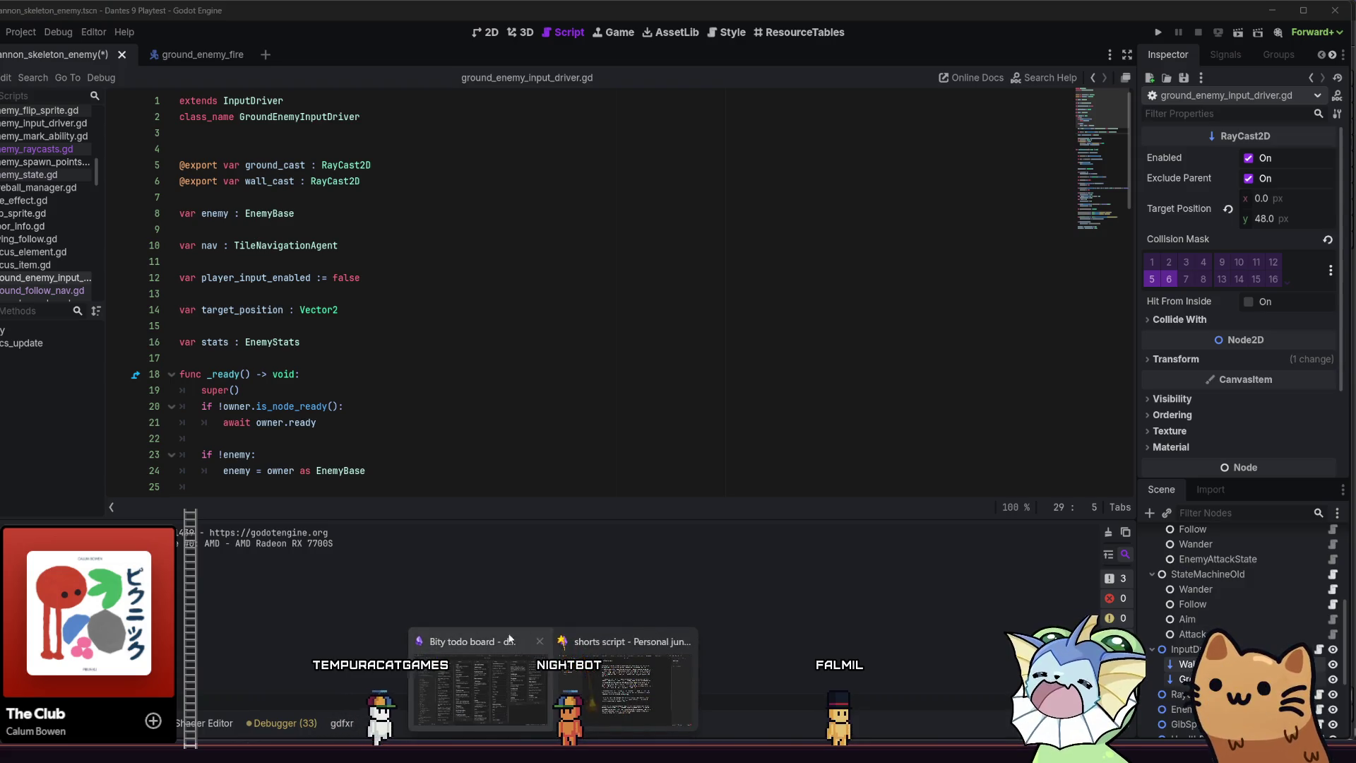
pyautogui.click(509, 639)
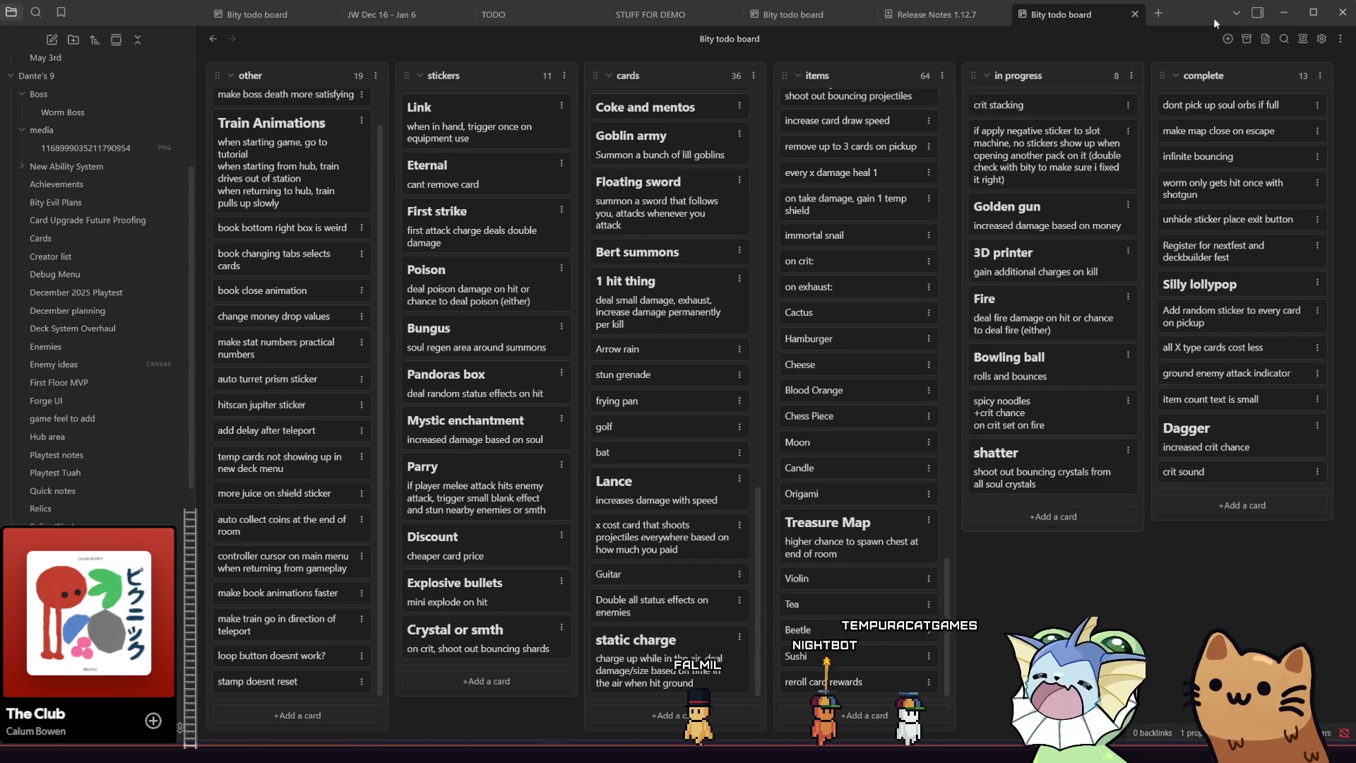
# Minimize the Bity todo board to return to the Godot editor.
pyautogui.click(1281, 19)
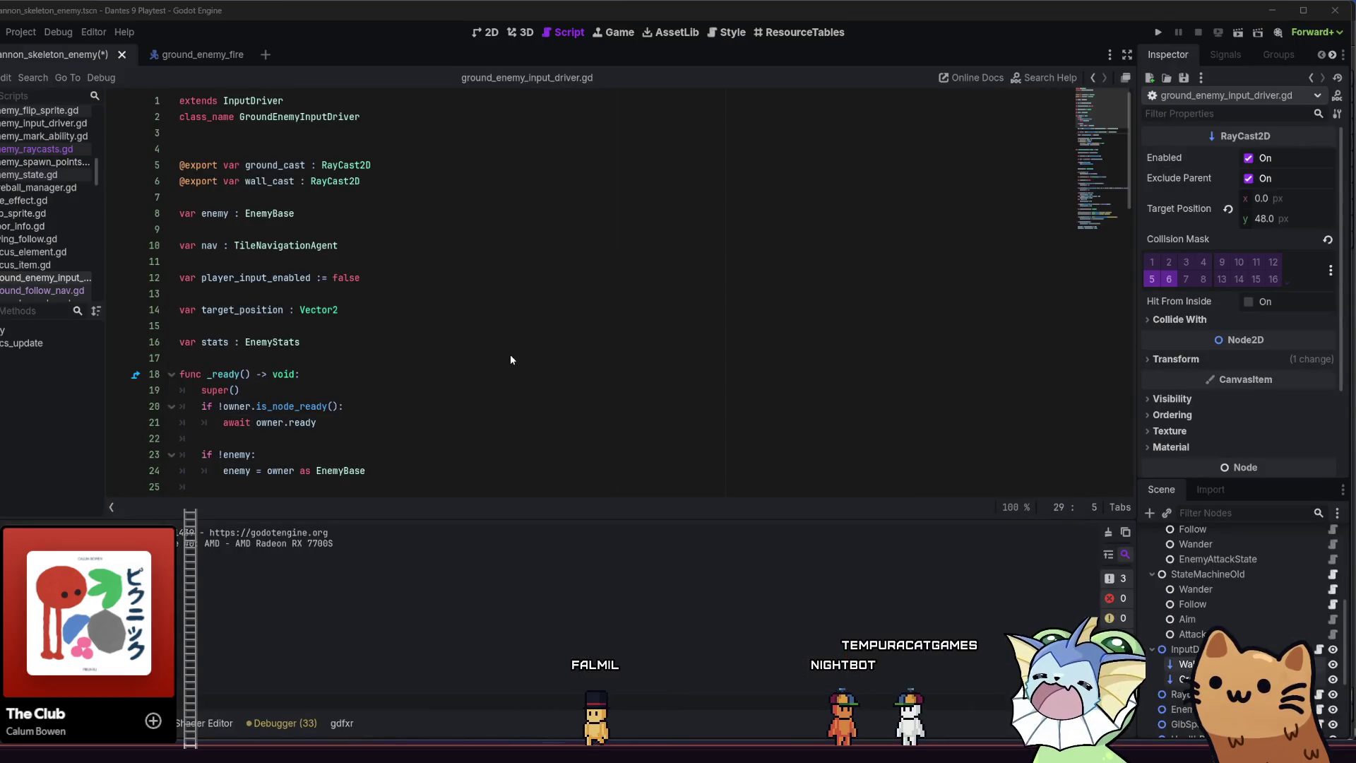
pyautogui.click(299, 358)
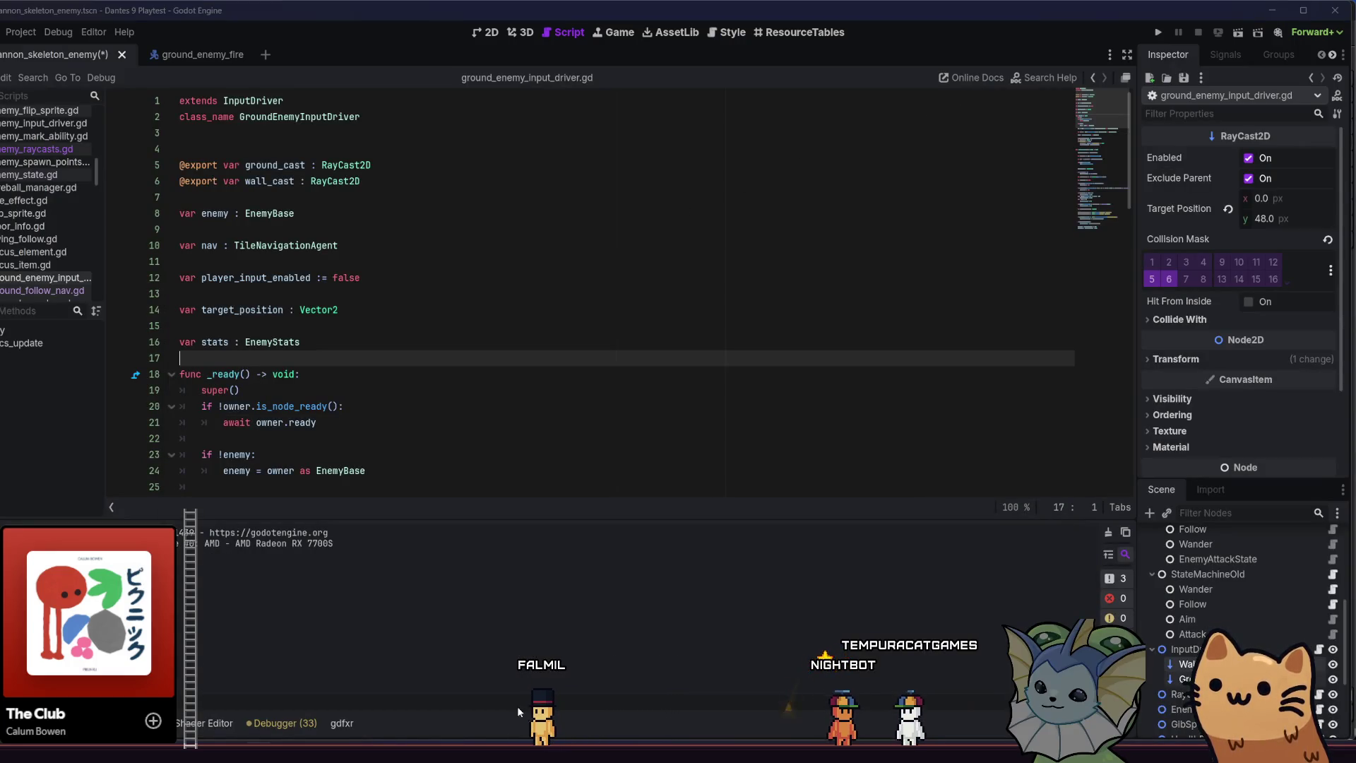
pyautogui.moveTo(554, 752)
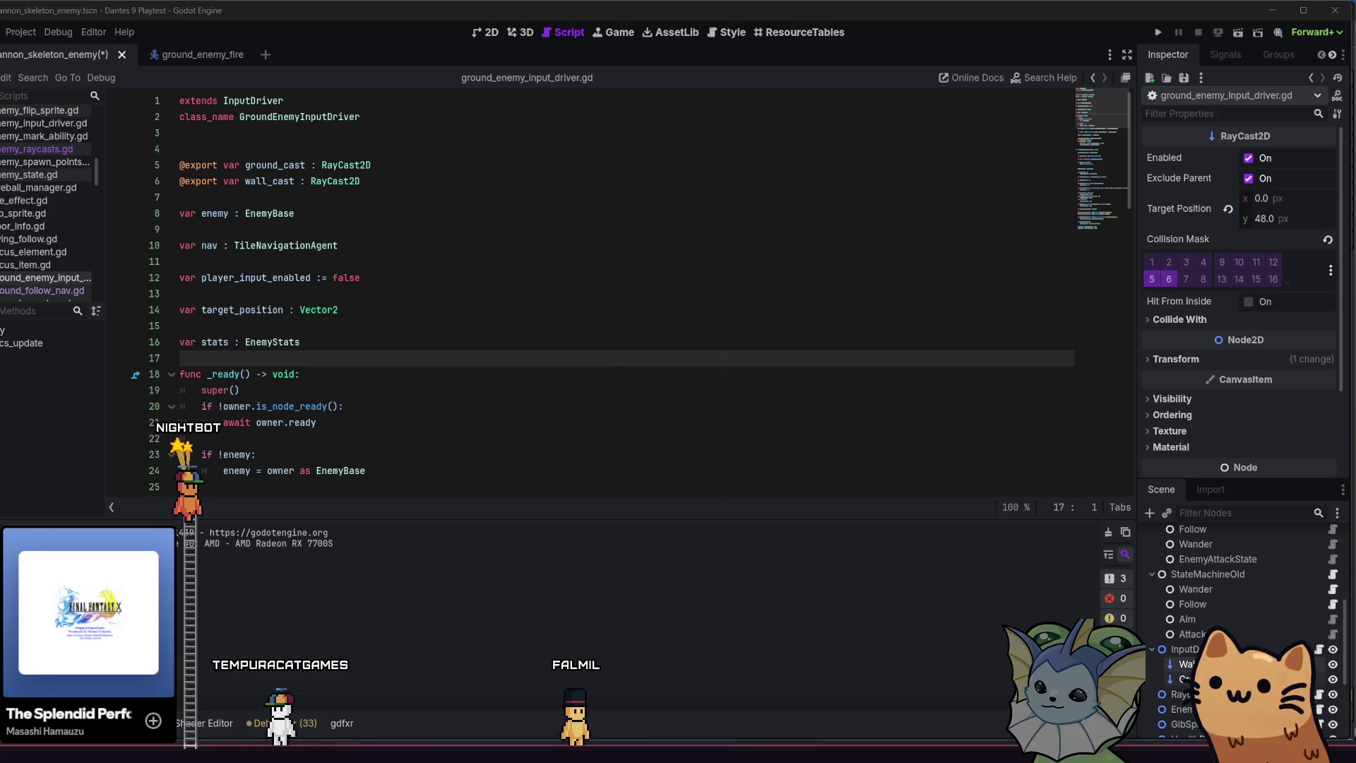
pyautogui.click(320, 393)
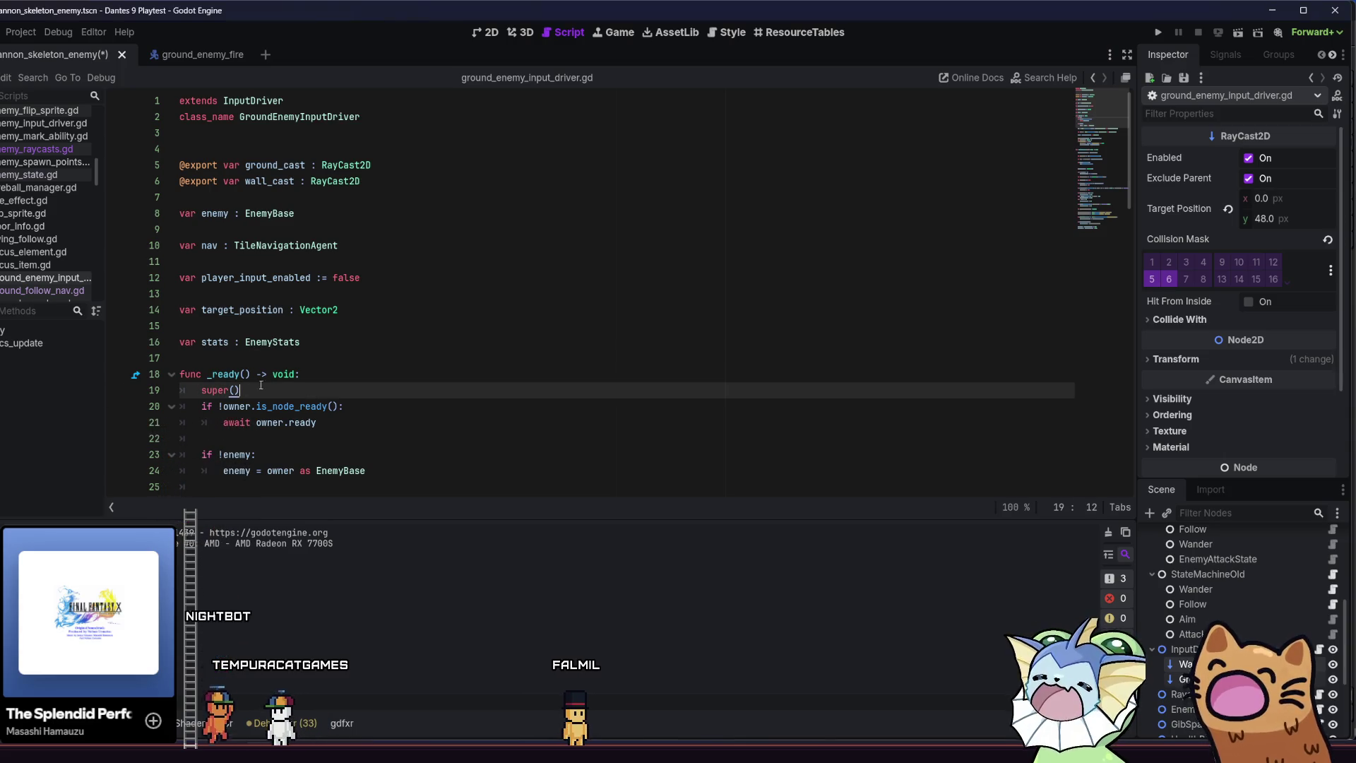
pyautogui.click(359, 373)
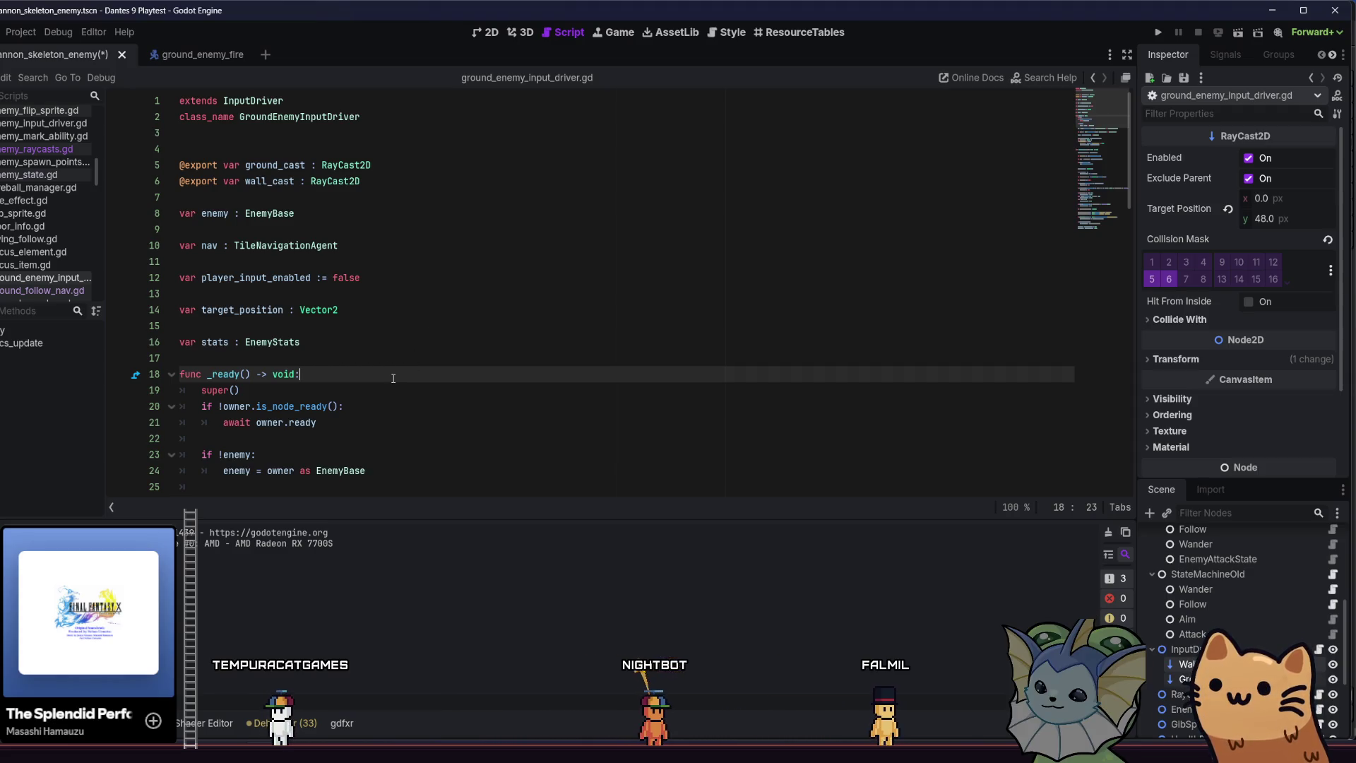
pyautogui.click(442, 154)
pyautogui.click(478, 293)
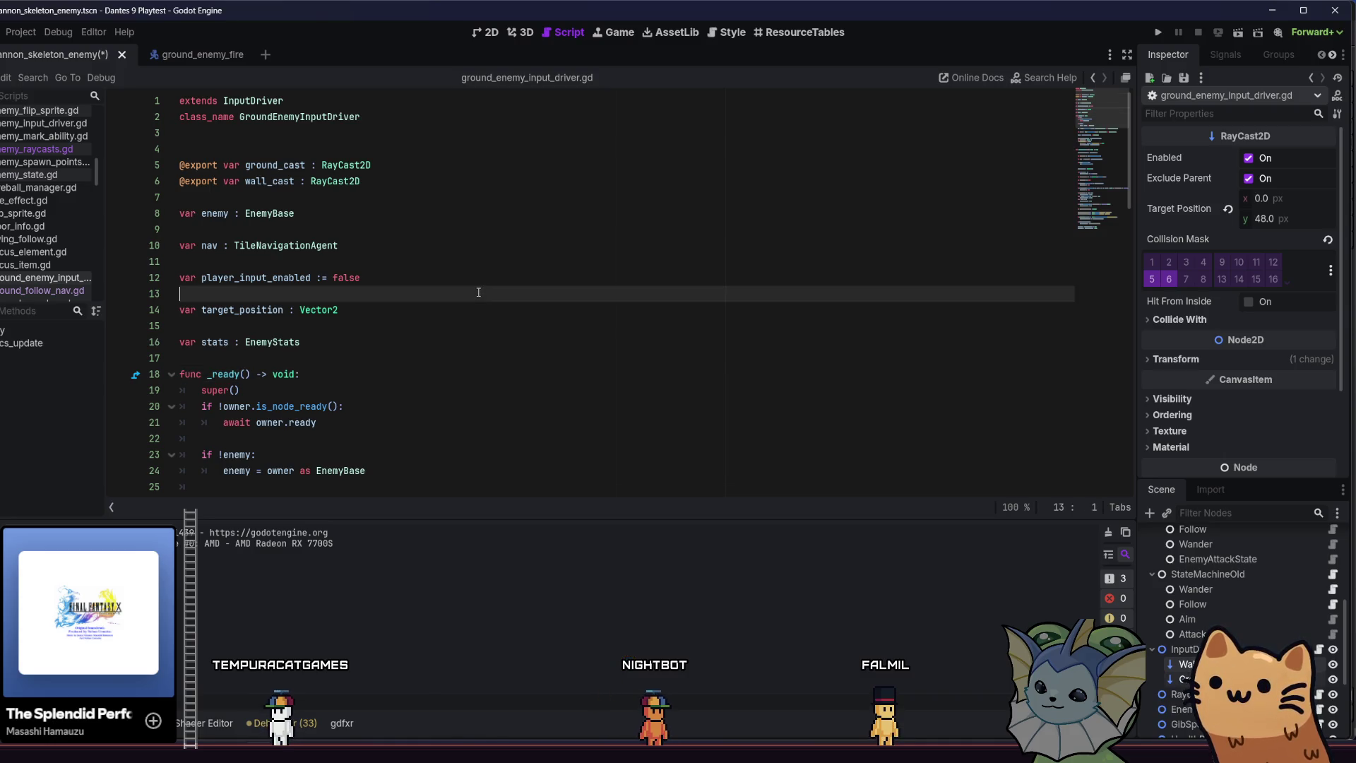
pyautogui.scroll(-2, 478, 296)
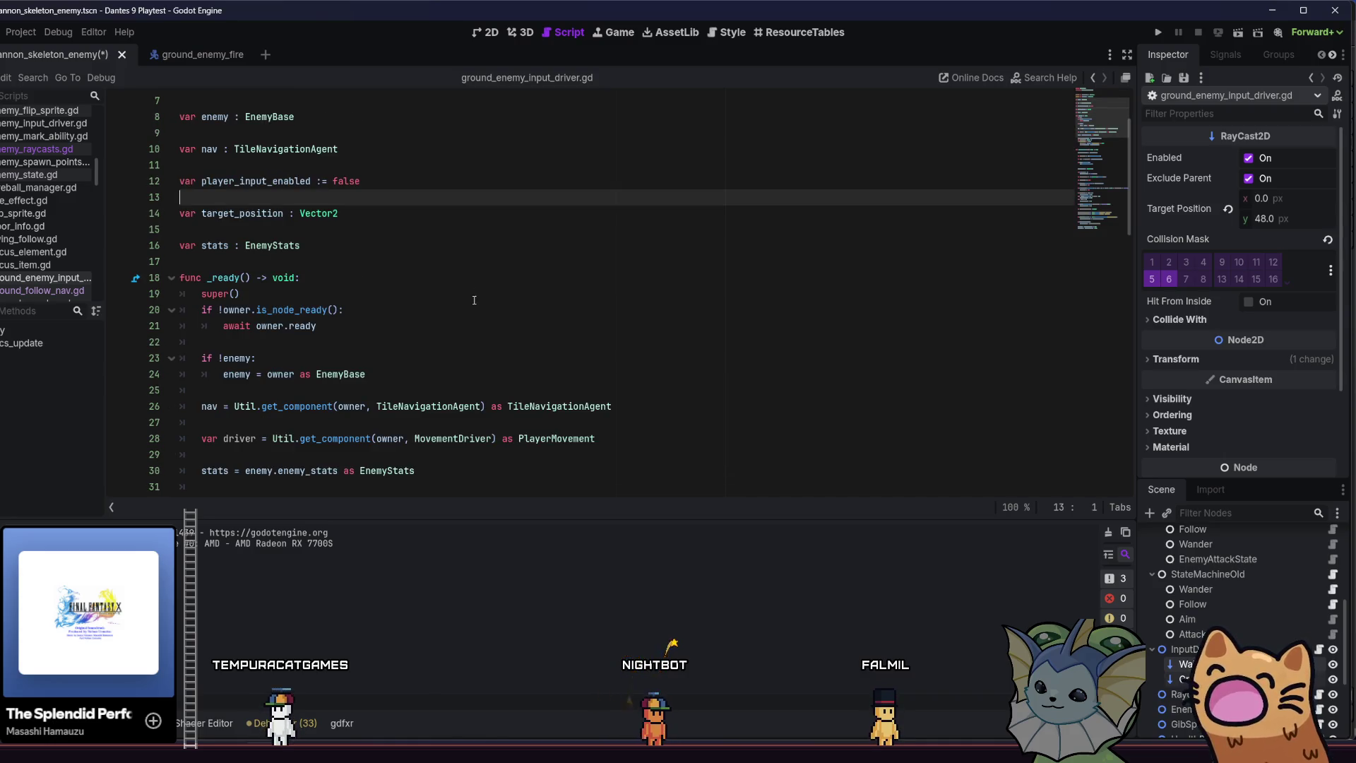
pyautogui.scroll(-1, 433, 308)
pyautogui.scroll(1, 434, 308)
pyautogui.scroll(-5, 433, 308)
pyautogui.scroll(-3, 434, 308)
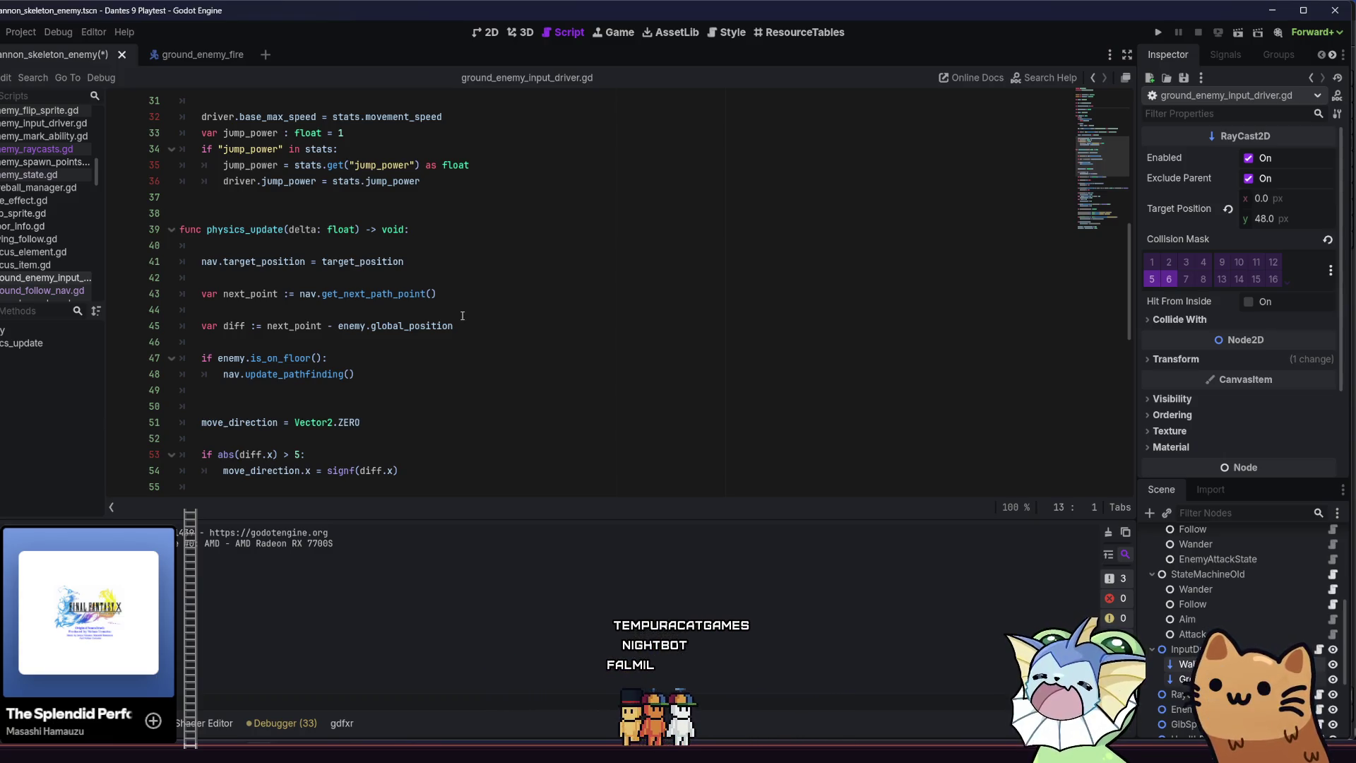
pyautogui.click(466, 302)
pyautogui.click(466, 311)
pyautogui.click(474, 337)
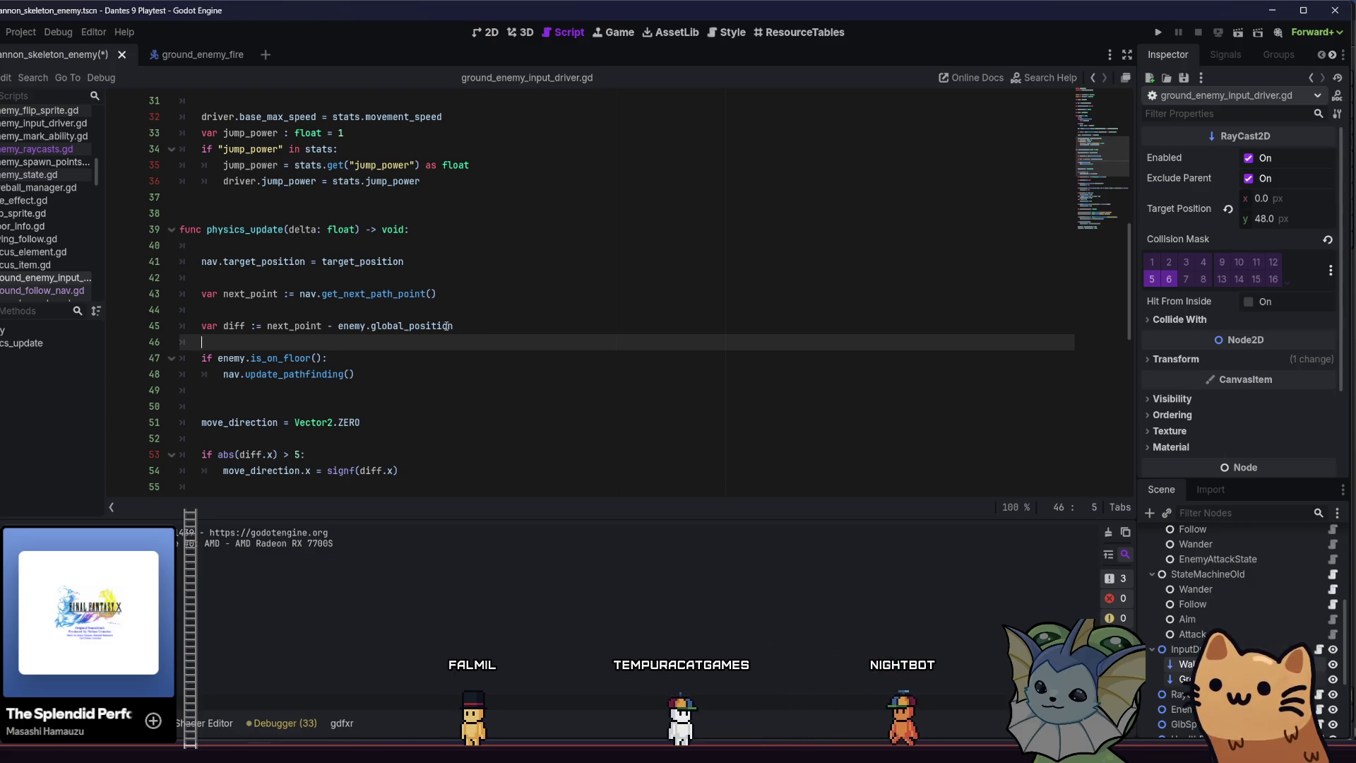
pyautogui.click(457, 357)
pyautogui.click(466, 370)
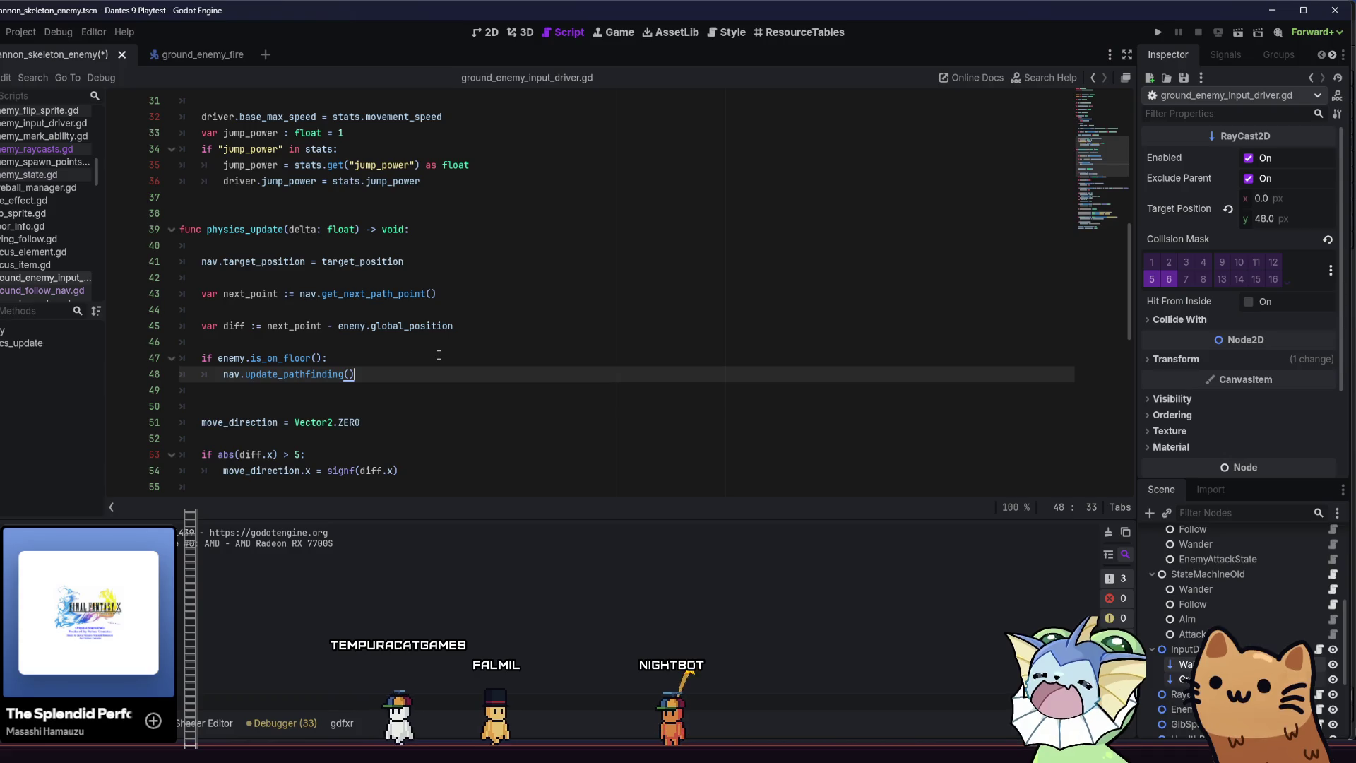
pyautogui.scroll(4, 438, 355)
pyautogui.scroll(6, 435, 367)
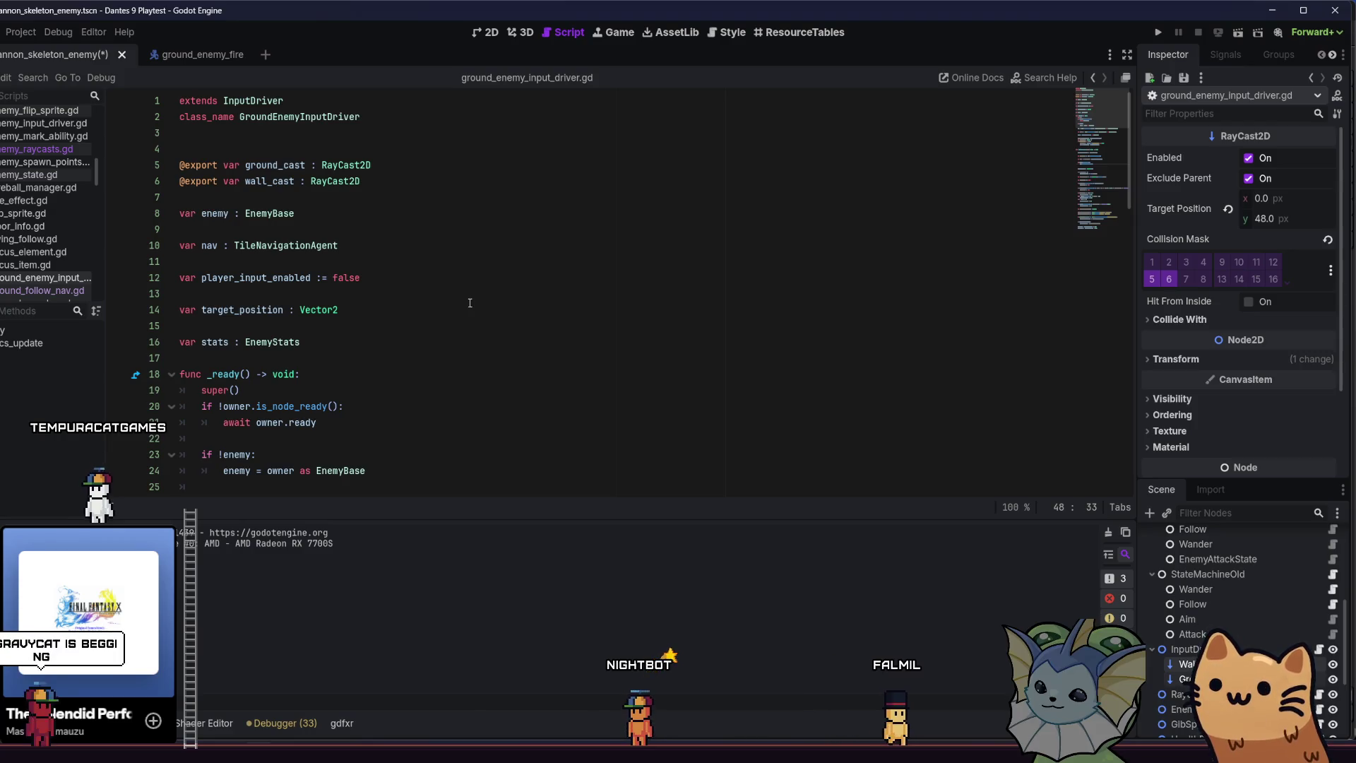
pyautogui.click(446, 330)
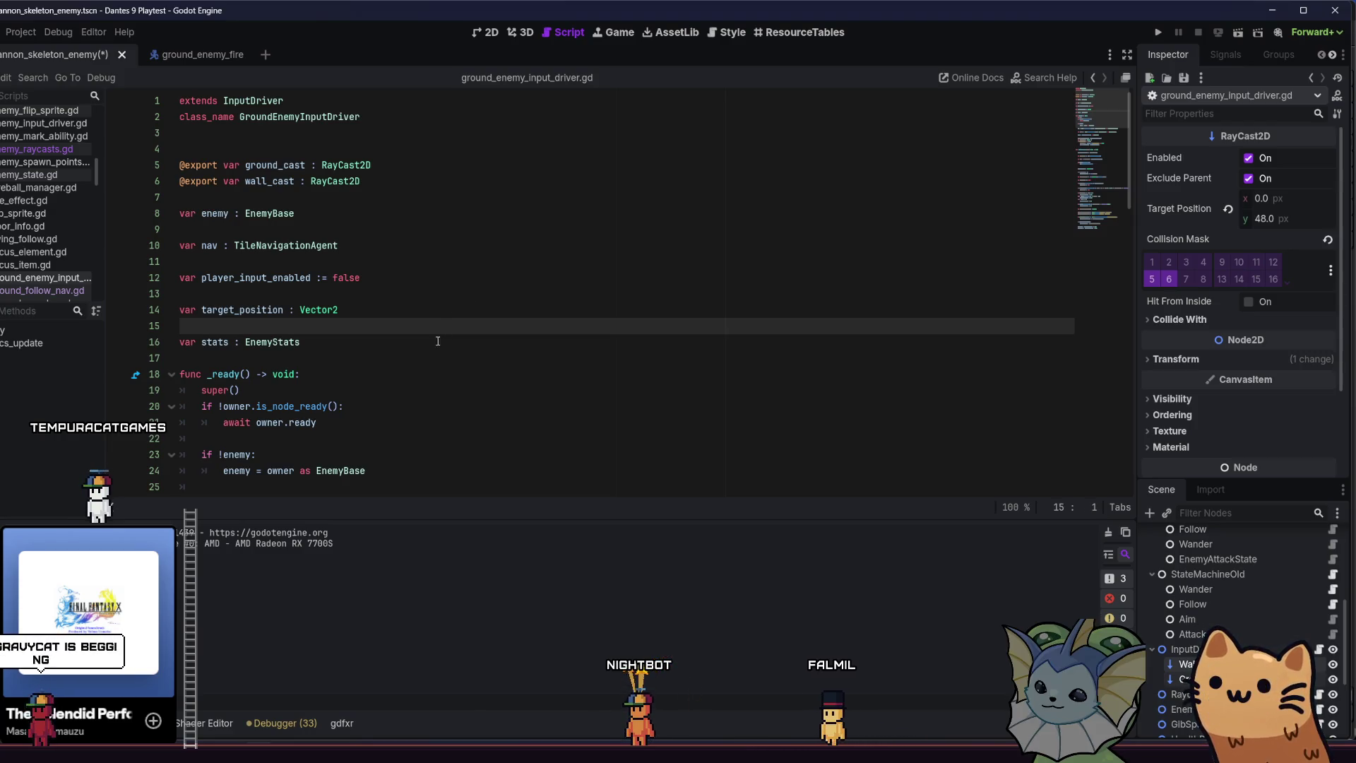
pyautogui.click(420, 357)
pyautogui.click(420, 341)
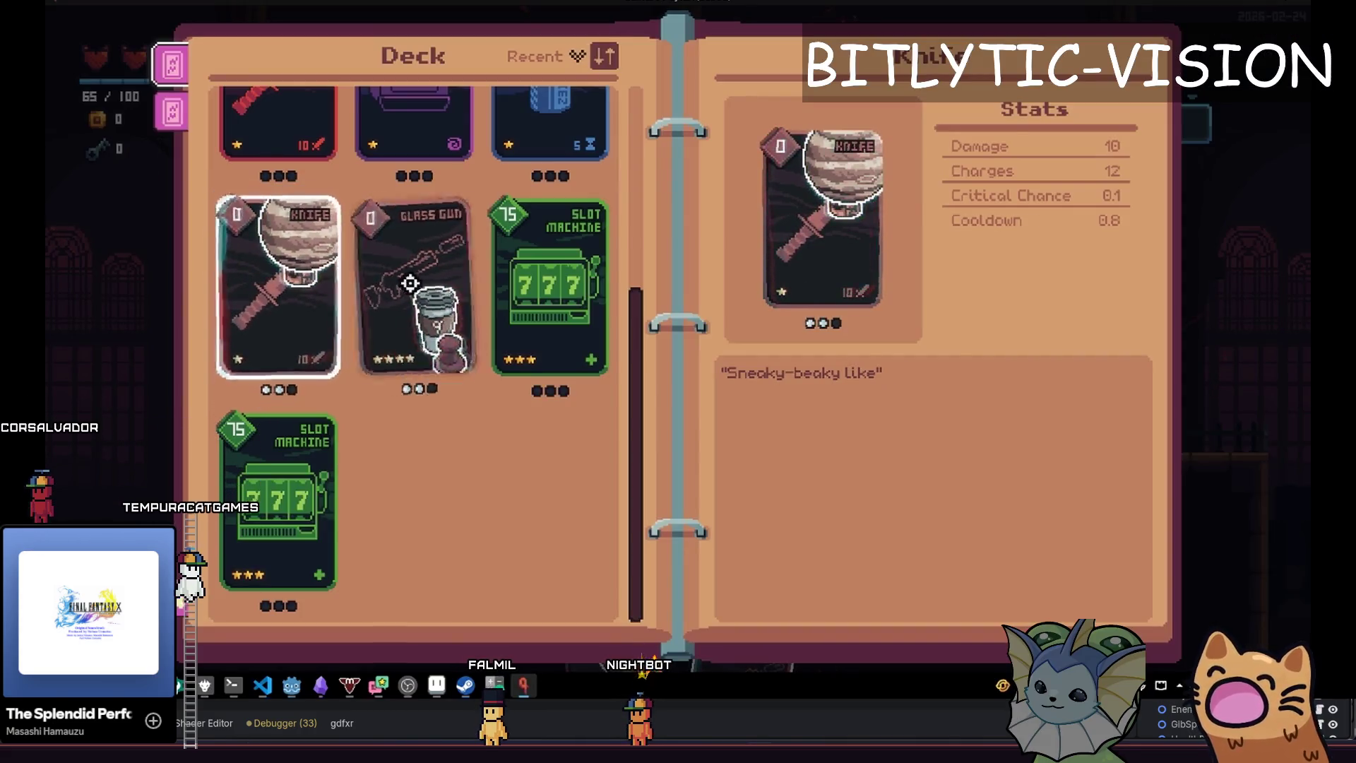
# Show the Slot Machine card's details: Soul Cost 75, Critical Chance 0.1, random equipment card.
pyautogui.scroll(5, 453, 349)
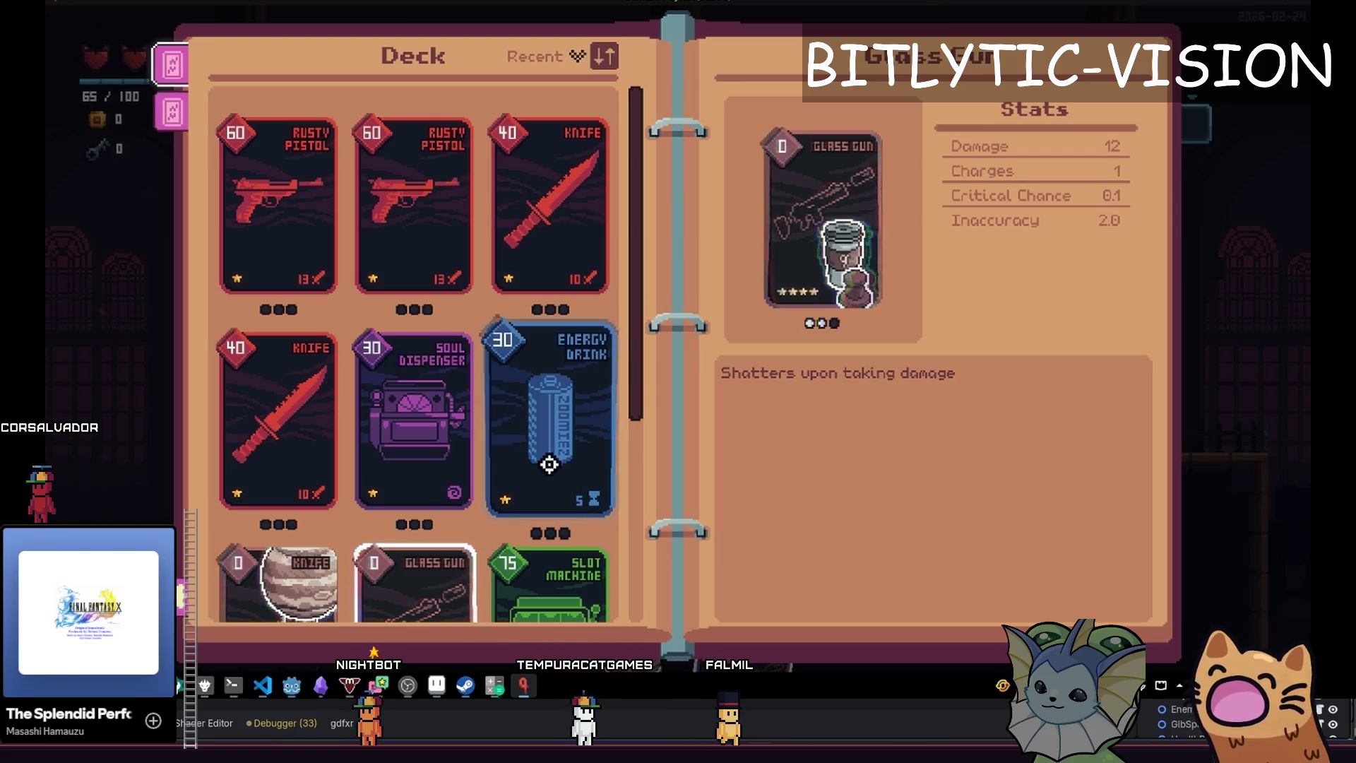
pyautogui.scroll(-3, 548, 460)
pyautogui.scroll(3, 548, 460)
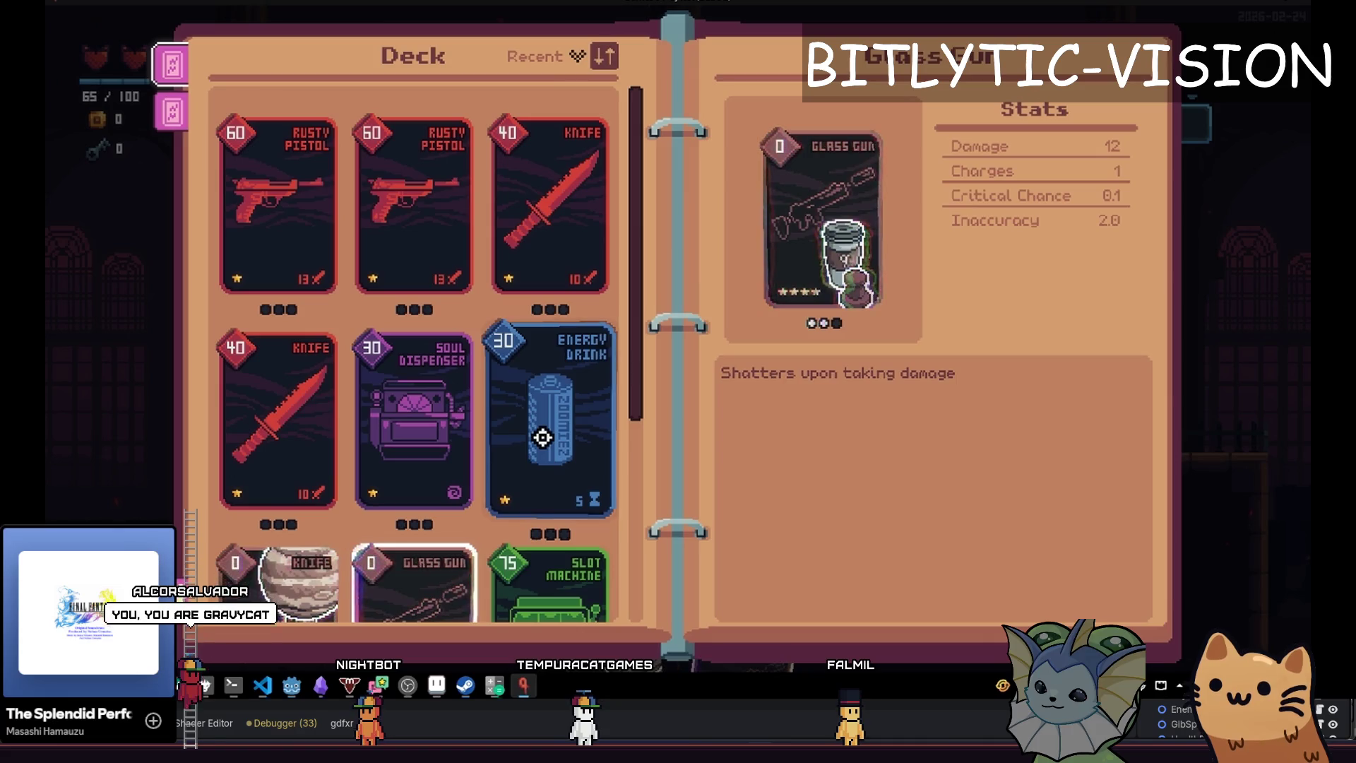
pyautogui.scroll(-5, 426, 228)
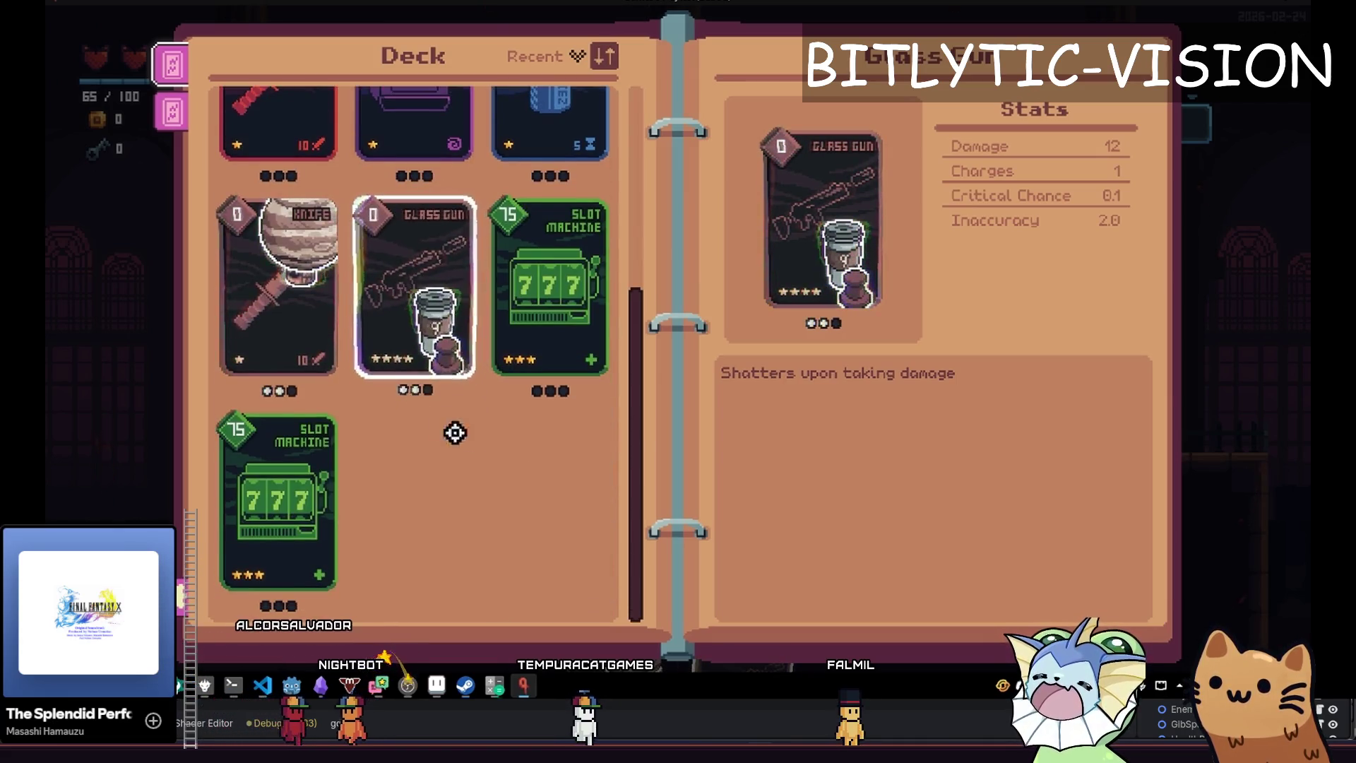
pyautogui.click(549, 297)
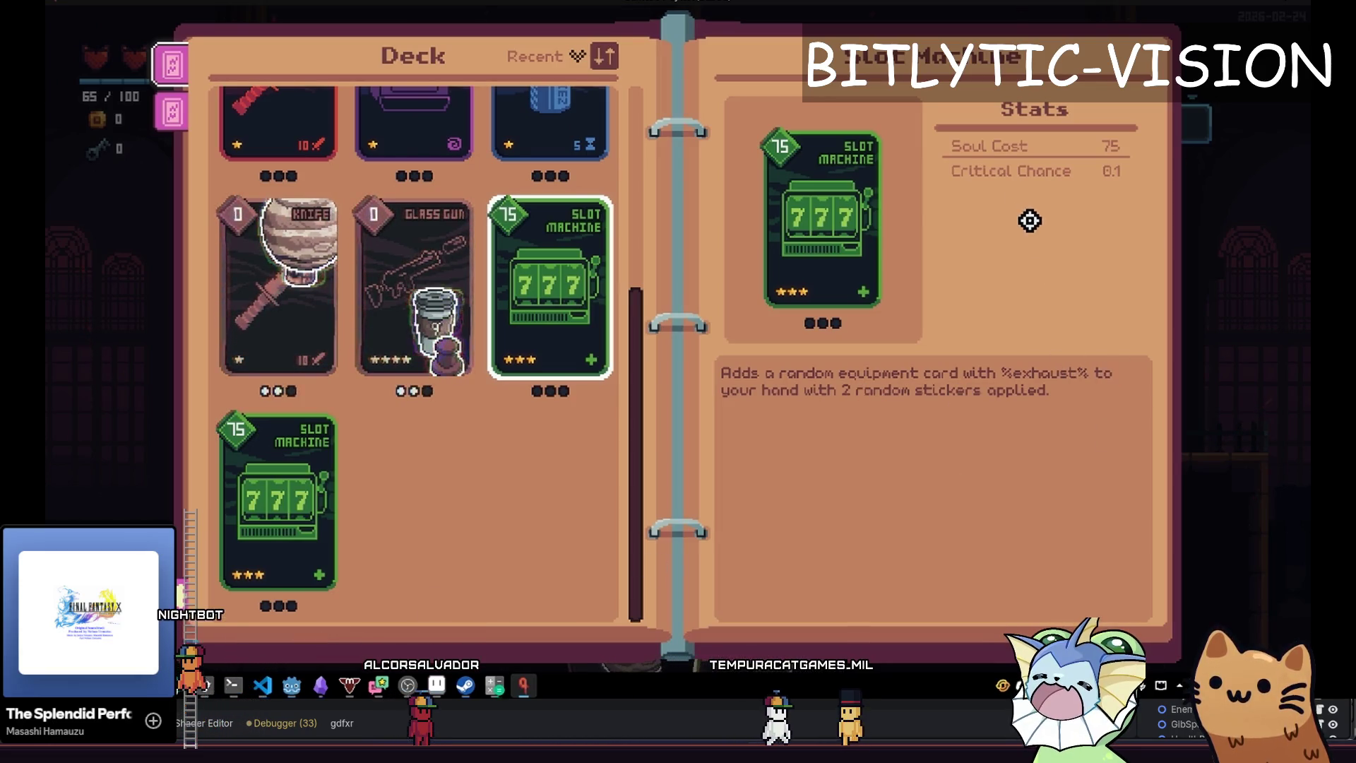
pyautogui.press('super+shift+s')
# Capture the Slot Machine description region and circle the %exhaust% placeholder in red pen.
pyautogui.moveTo(696, 303); pyautogui.dragTo(1153, 464)
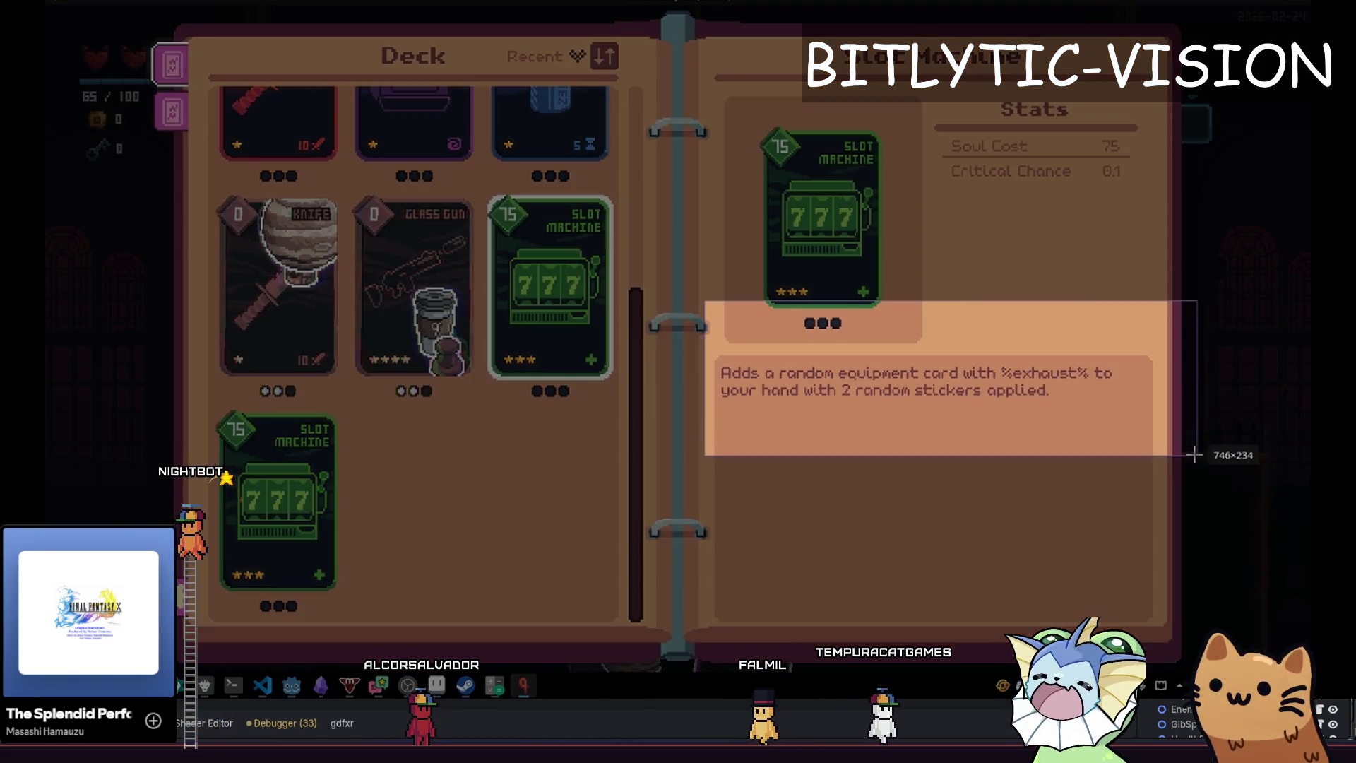
pyautogui.click(861, 280)
pyautogui.moveTo(1023, 359); pyautogui.dragTo(998, 363)
pyautogui.moveTo(1085, 381); pyautogui.dragTo(1011, 354)
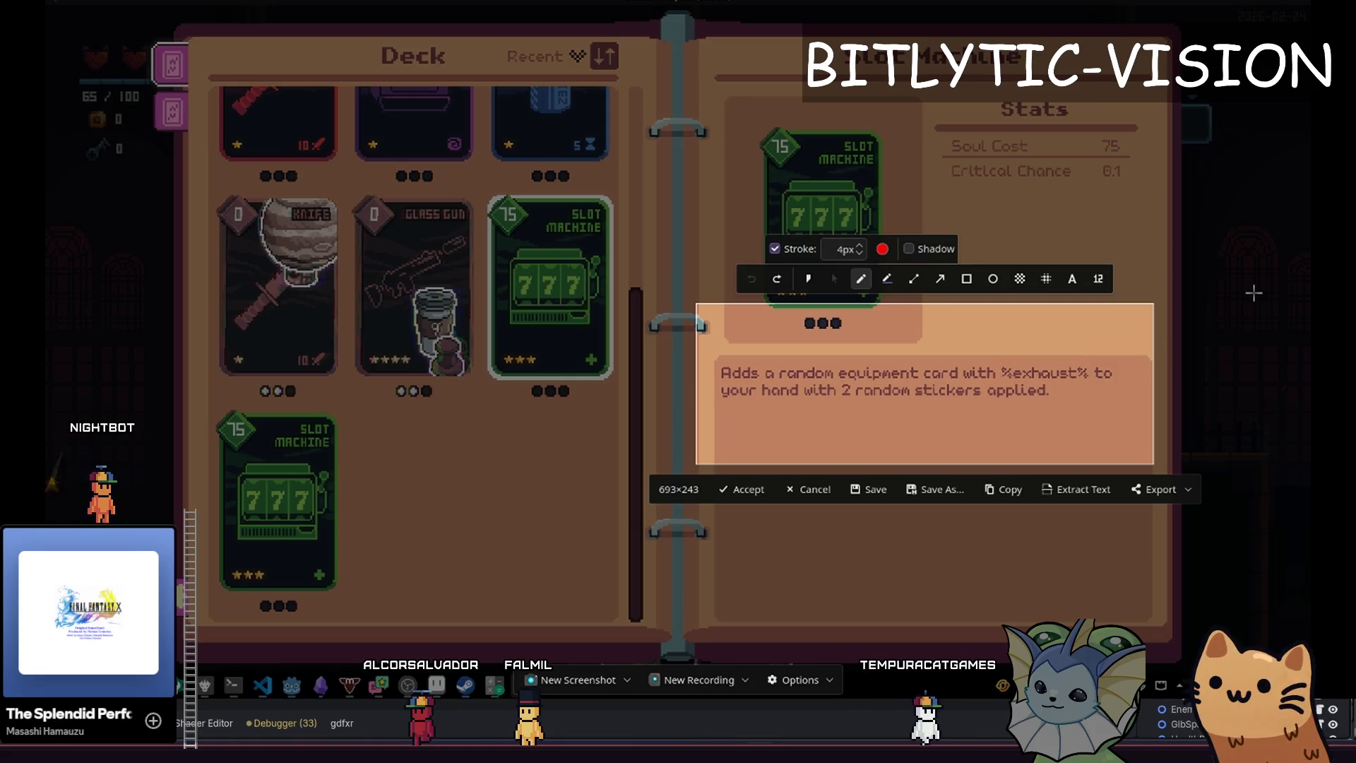
pyautogui.press('Escape')
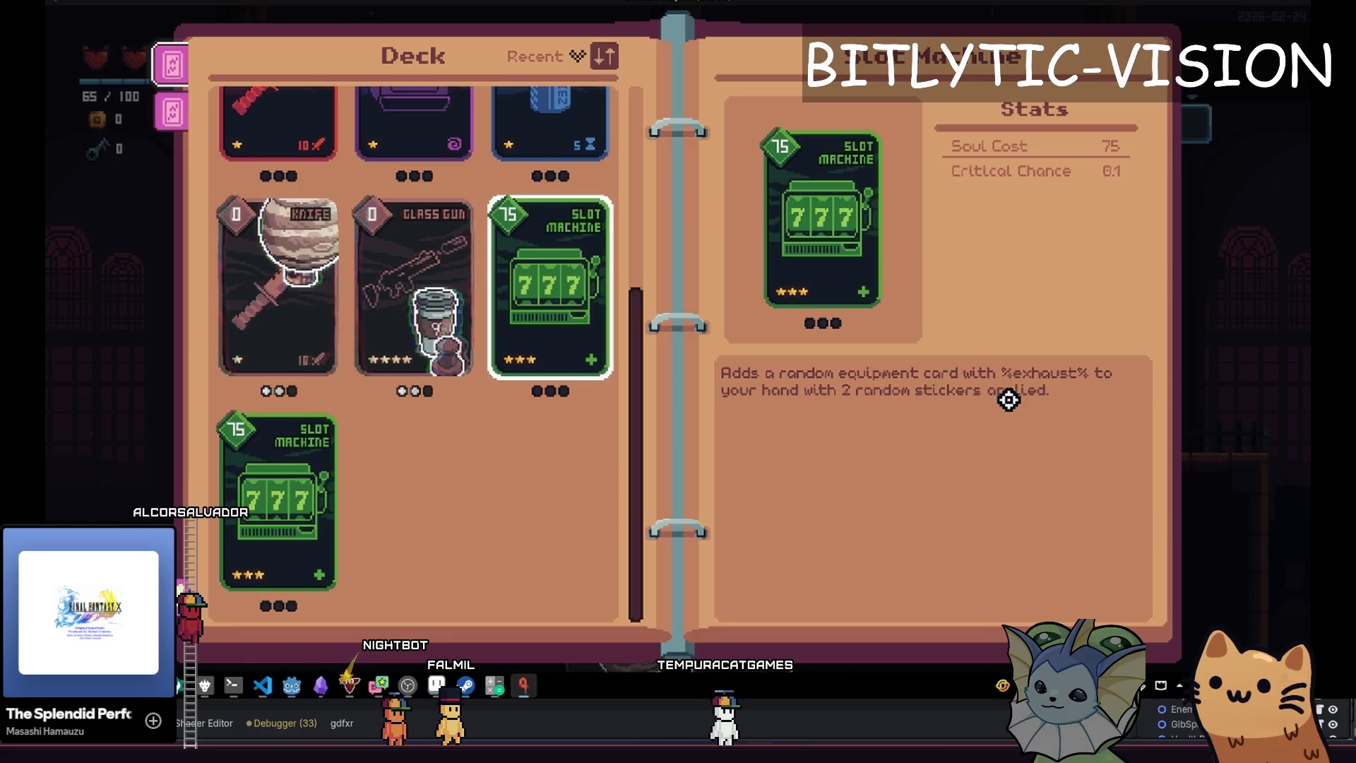
# Stop the game, open card_instance.gd, and search it for get_description.
pyautogui.press('F8')
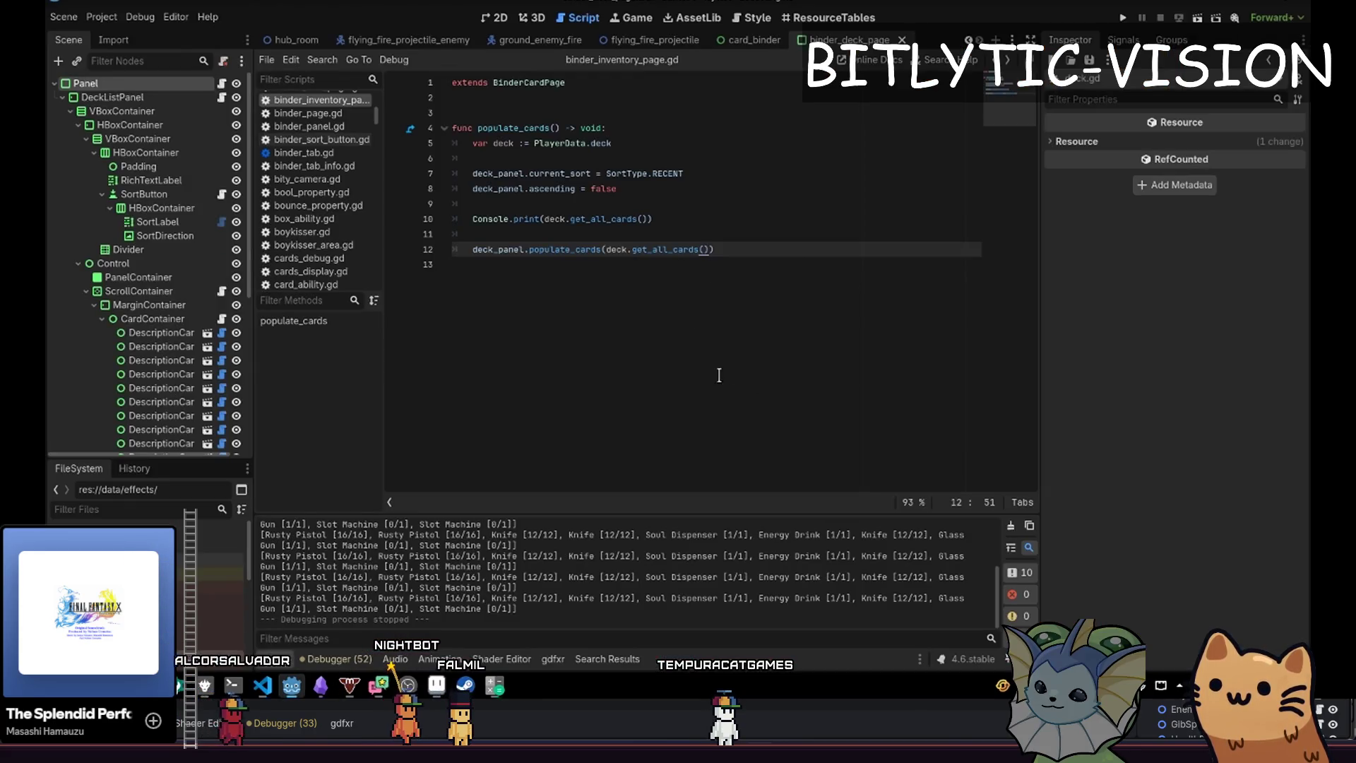
pyautogui.hotkey('alt', 'shift', 'o')
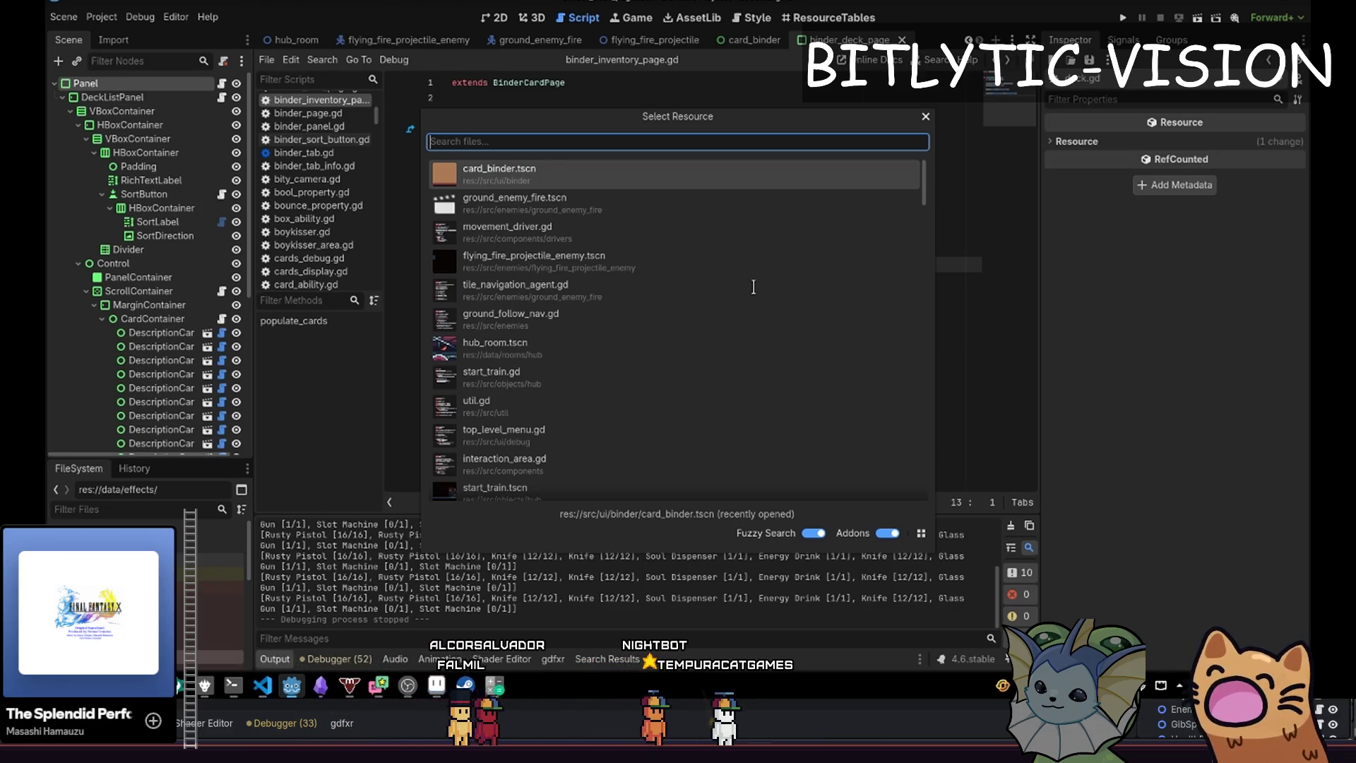
pyautogui.write('card_instance.gd')
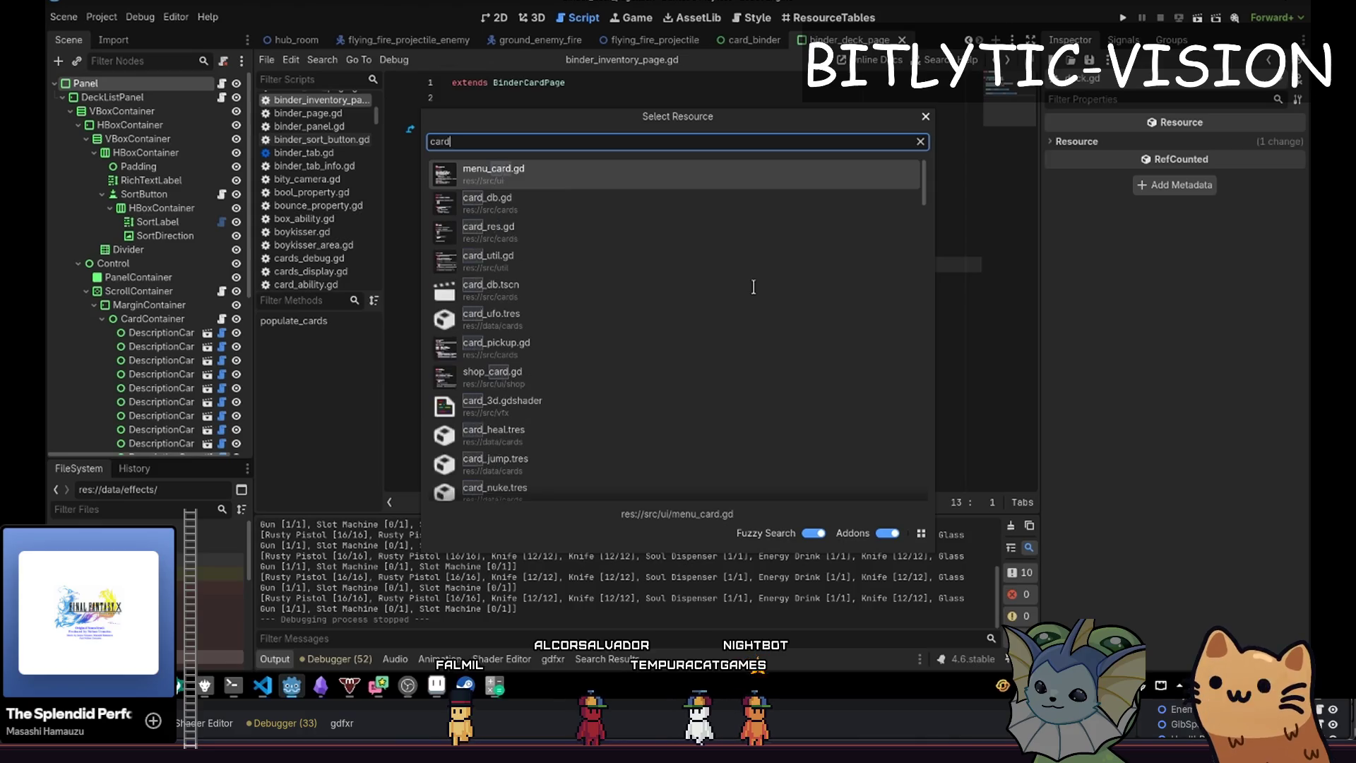
pyautogui.press('Return')
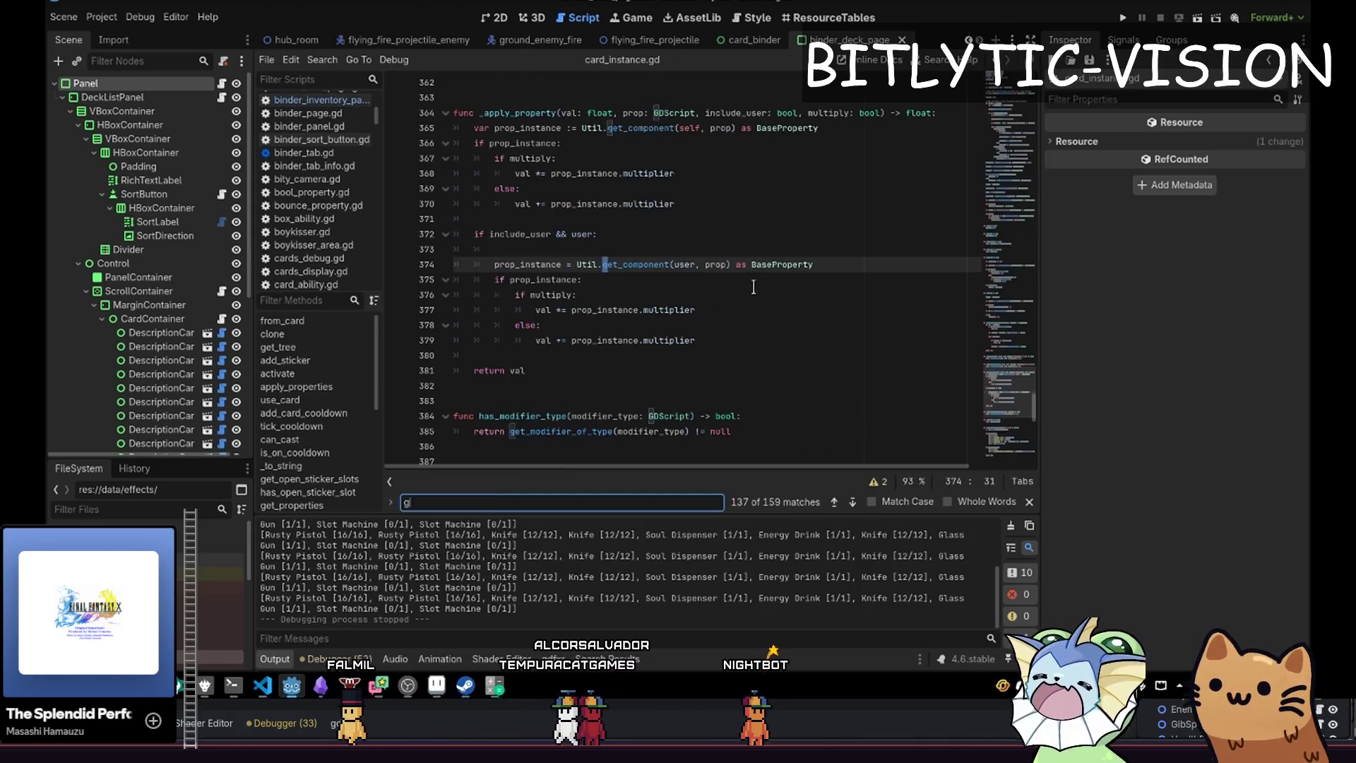
pyautogui.hotkey('ctrl', 'f')
pyautogui.write('get_description')
pyautogui.press('Escape')
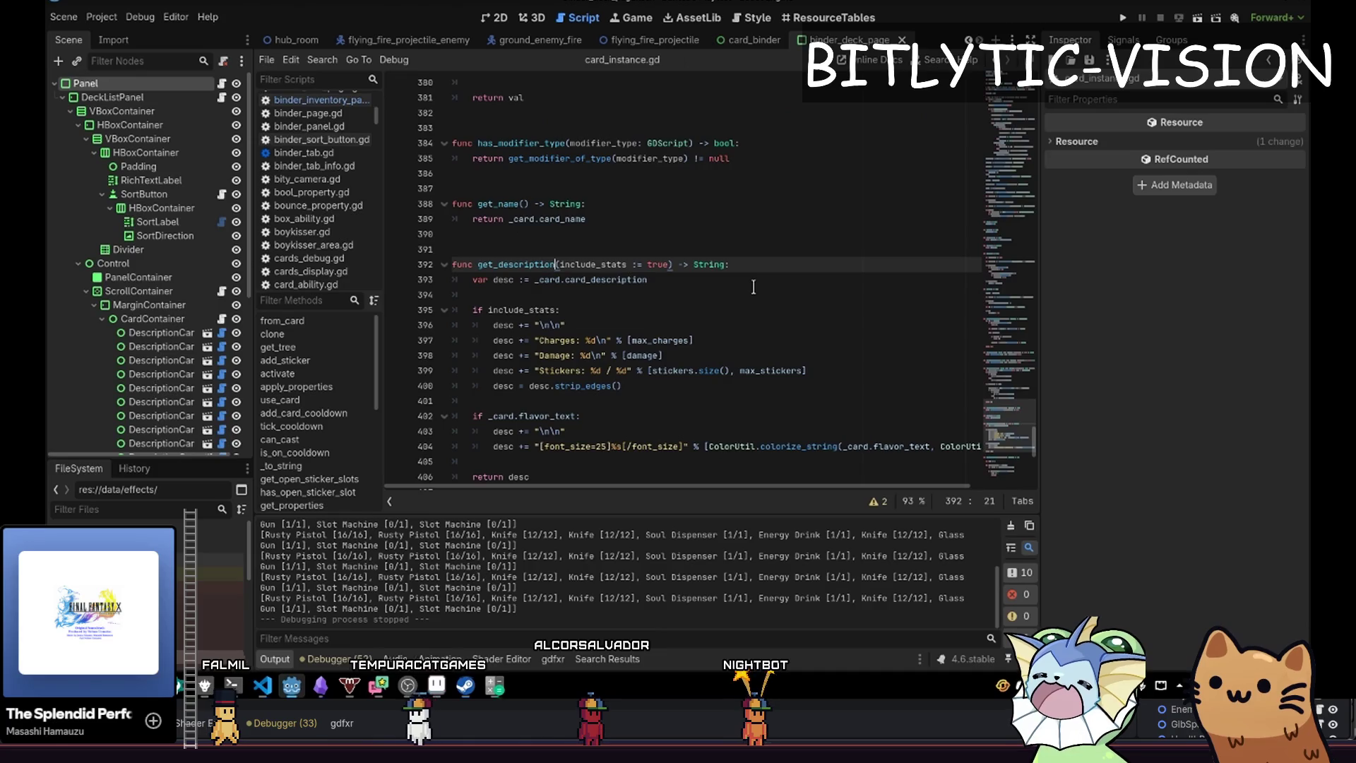
# Select get_description on line 392 and search the whole project for it.
pyautogui.scroll(-5, 721, 233)
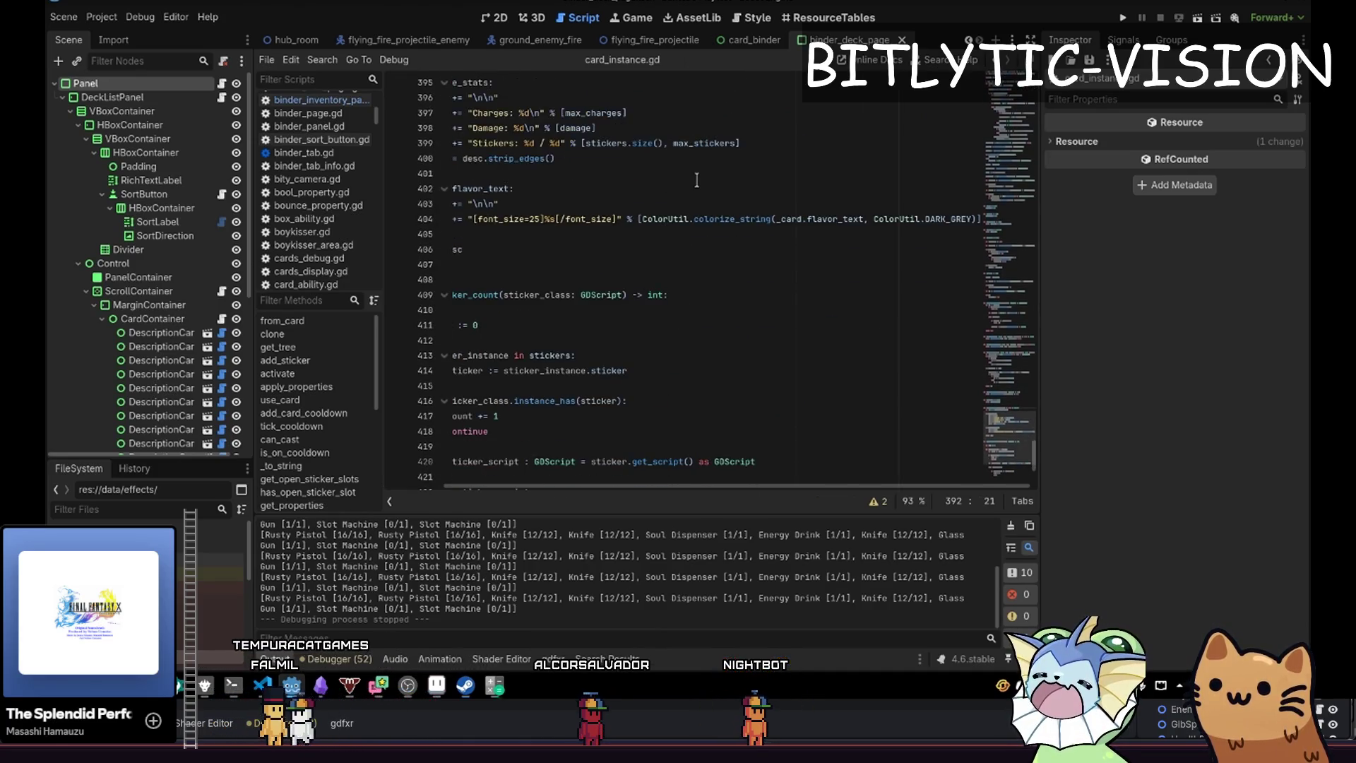
pyautogui.scroll(2, 696, 180)
pyautogui.click(649, 249)
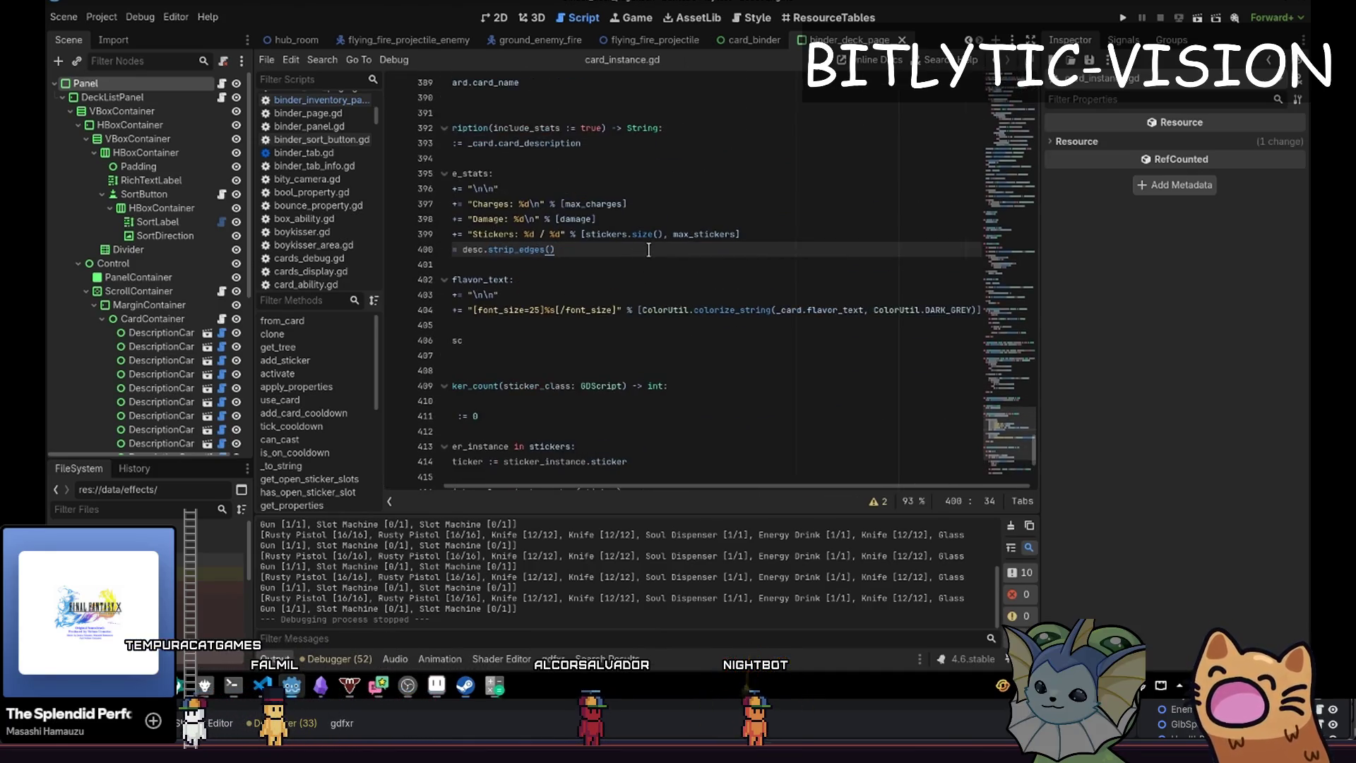
pyautogui.scroll(2, 649, 249)
pyautogui.scroll(-2, 649, 249)
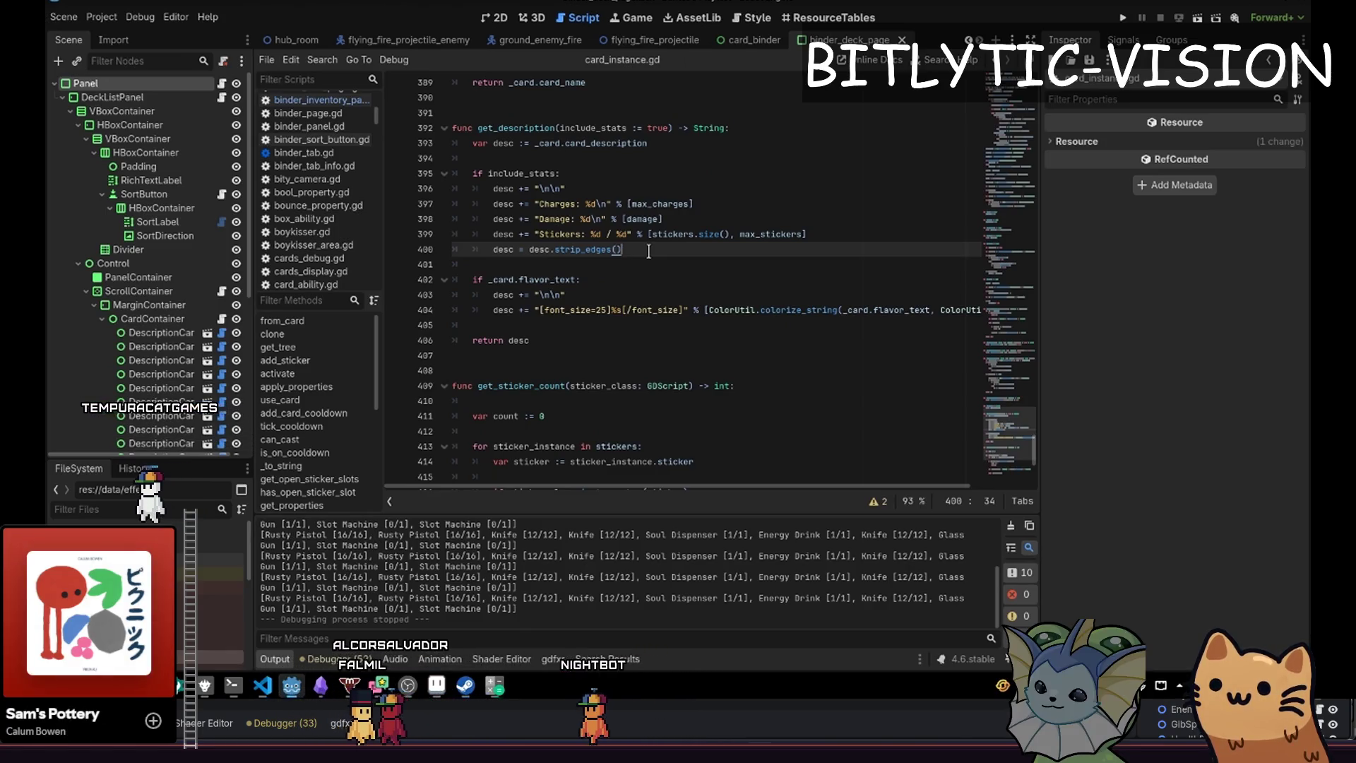
pyautogui.doubleClick(516, 128)
pyautogui.hotkey('ctrl', 'shift', 'f')
pyautogui.press('Return')
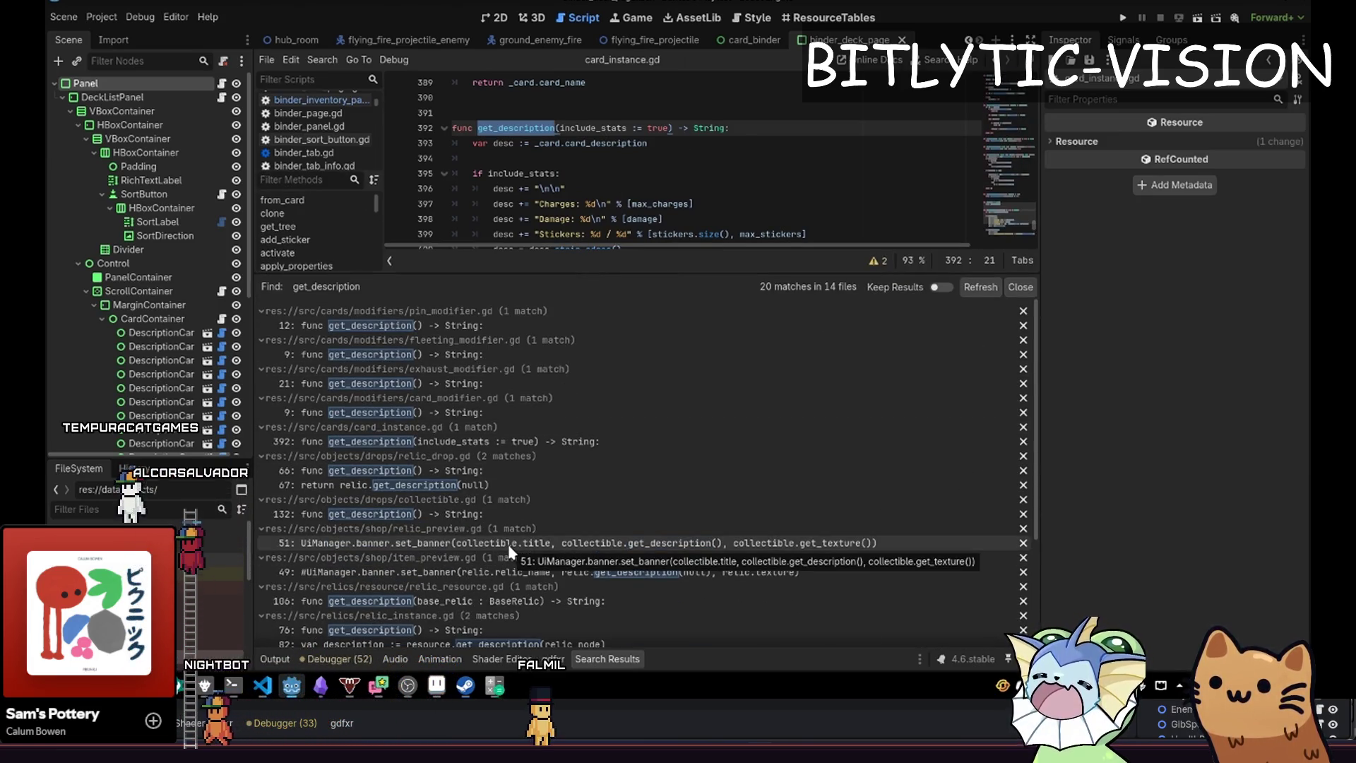
# Open the card_util.gd match at line 9, remove the blank line 13, and save.
pyautogui.scroll(-5, 564, 568)
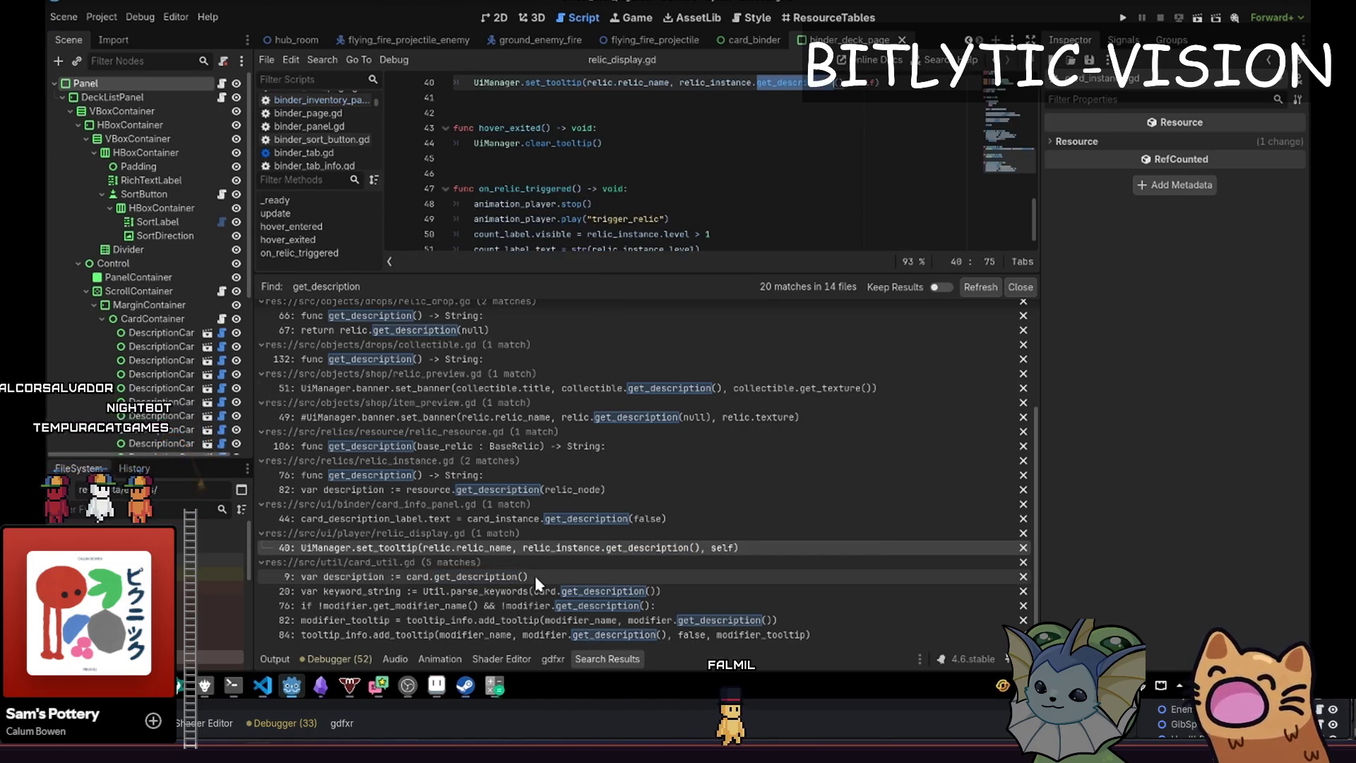
pyautogui.click(536, 575)
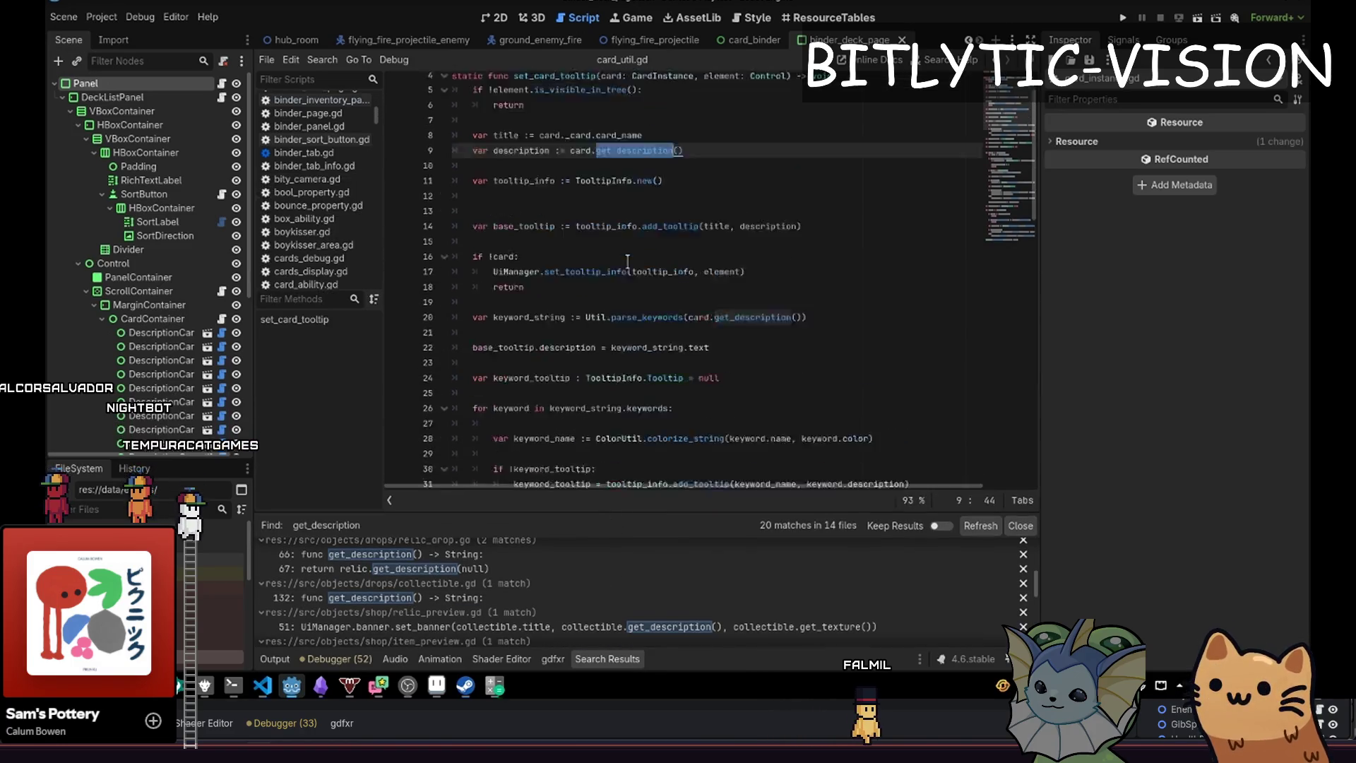
pyautogui.click(624, 266)
pyautogui.hotkey('ctrl', 'x')
pyautogui.press('Down')
pyautogui.press('Down')
pyautogui.press('Down')
pyautogui.press('Down')
pyautogui.press('Down')
pyautogui.scroll(-6, 662, 276)
pyautogui.press('Up')
pyautogui.hotkey('shift', 'End')
pyautogui.press('Up')
pyautogui.press('Up')
pyautogui.press('Up')
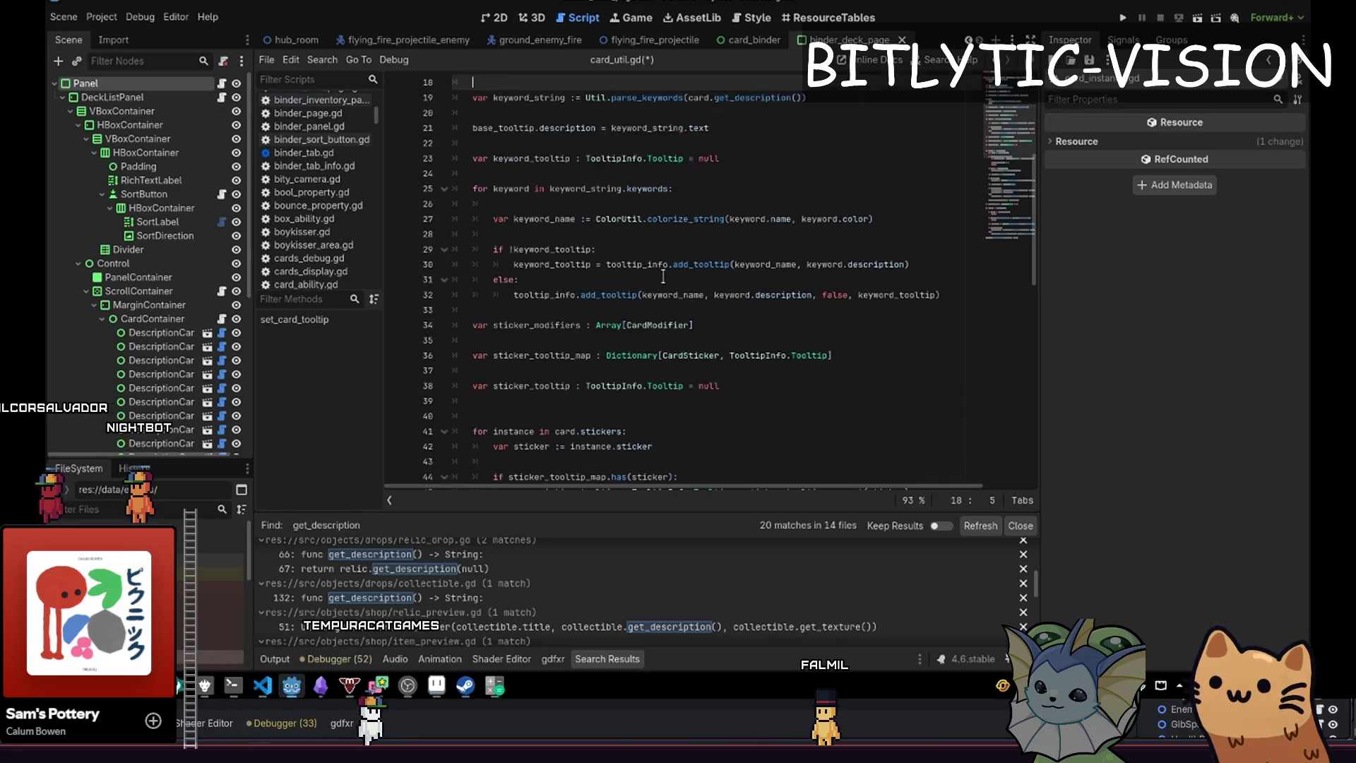
pyautogui.hotkey('ctrl', 's')
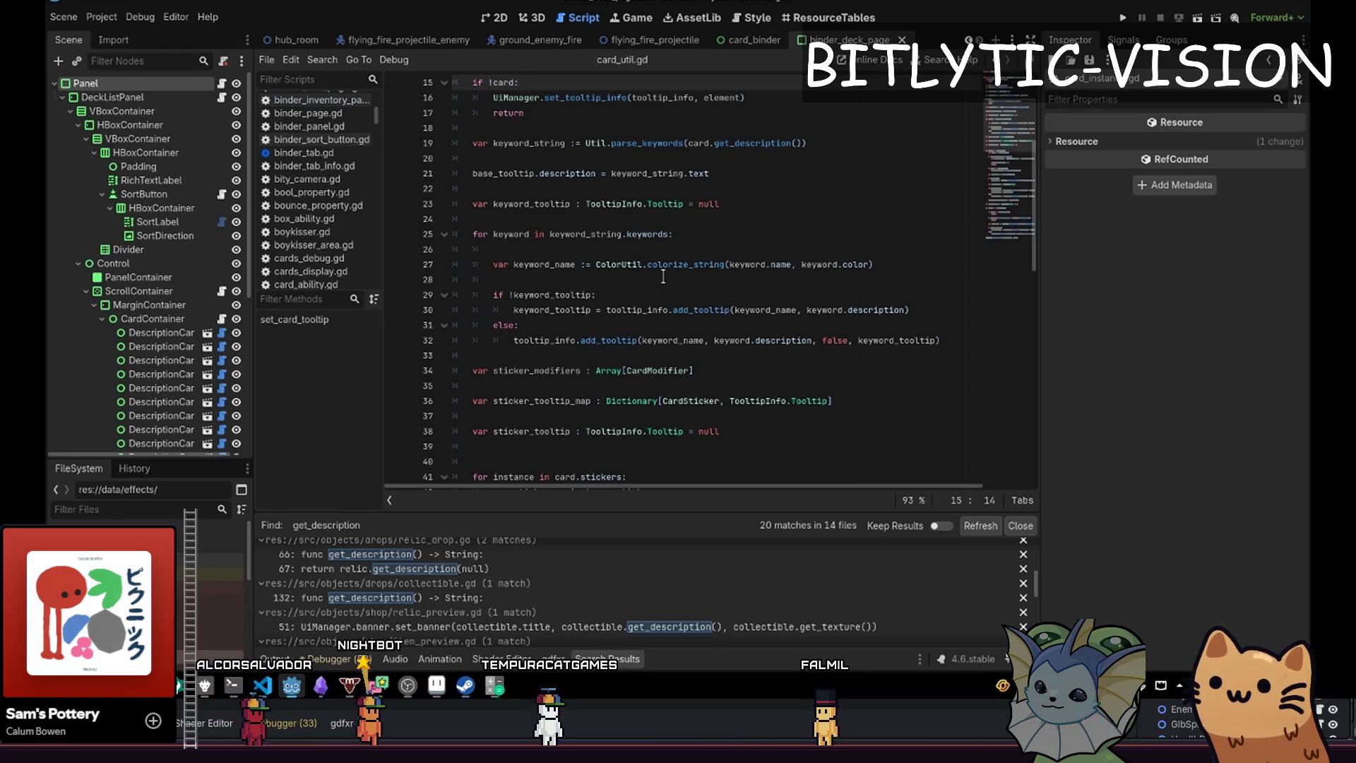
# Undo the last change and review set_card_tooltip's keyword_string parsing line.
pyautogui.press('Up')
pyautogui.press('Up')
pyautogui.press('Up')
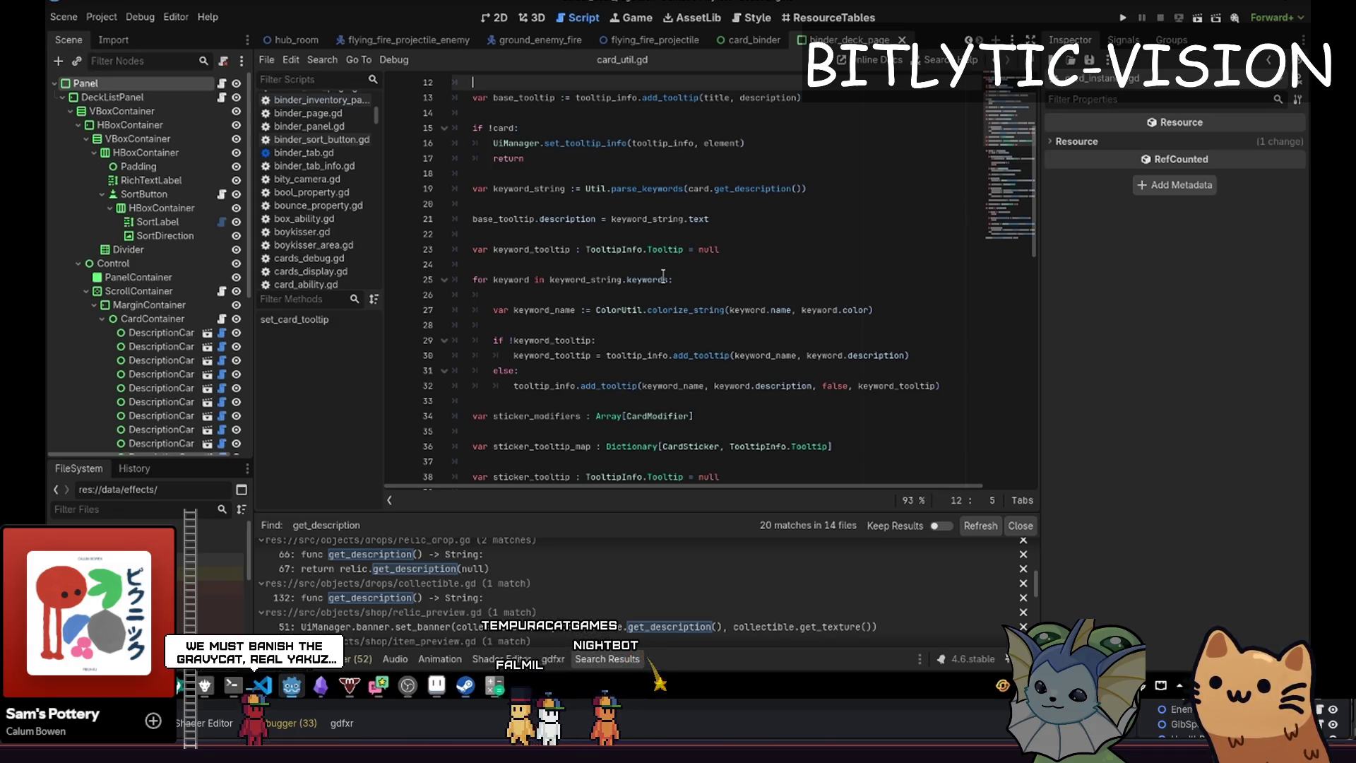
pyautogui.hotkey('ctrl', 'z')
pyautogui.press('Down')
pyautogui.press('Down')
pyautogui.press('Down')
pyautogui.press('Down')
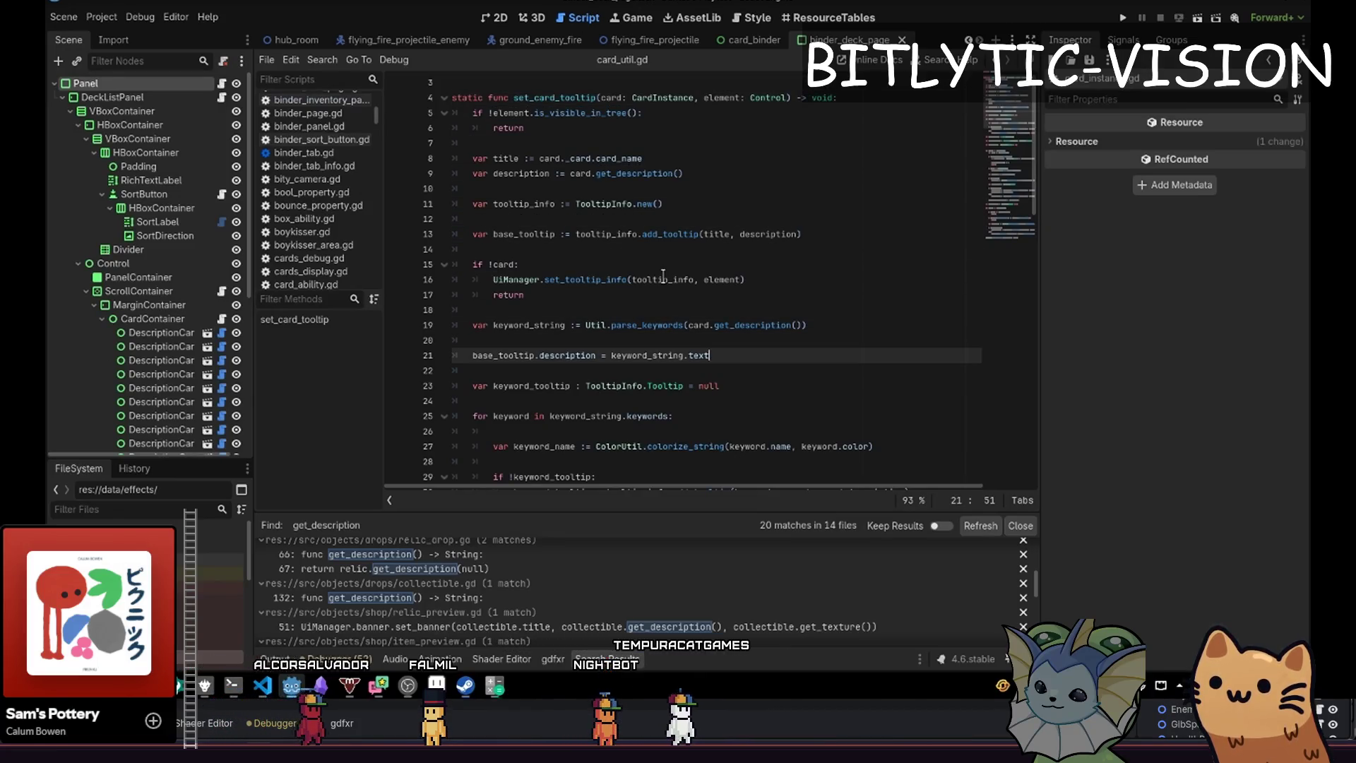
pyautogui.press('Up')
pyautogui.press('Up')
pyautogui.press('Home')
pyautogui.hotkey('shift', 'End')
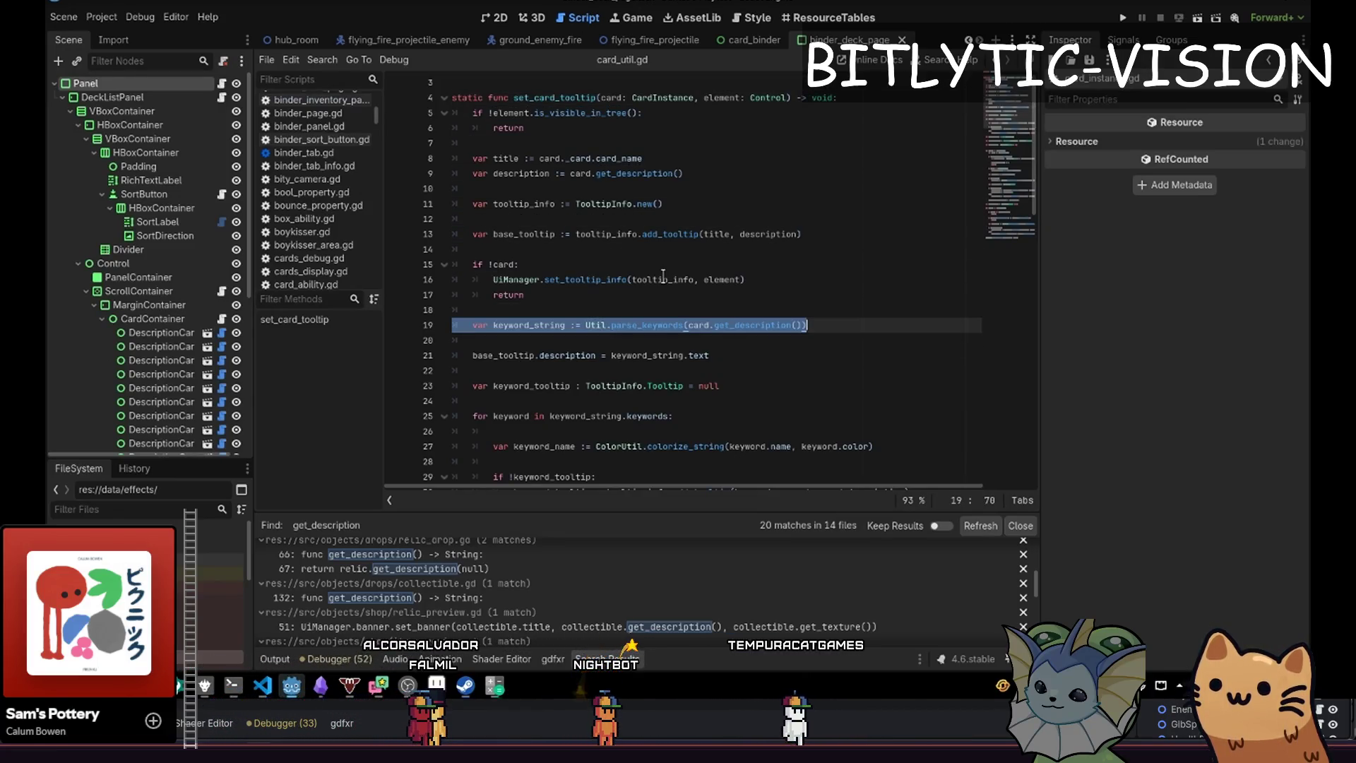
pyautogui.press('Down')
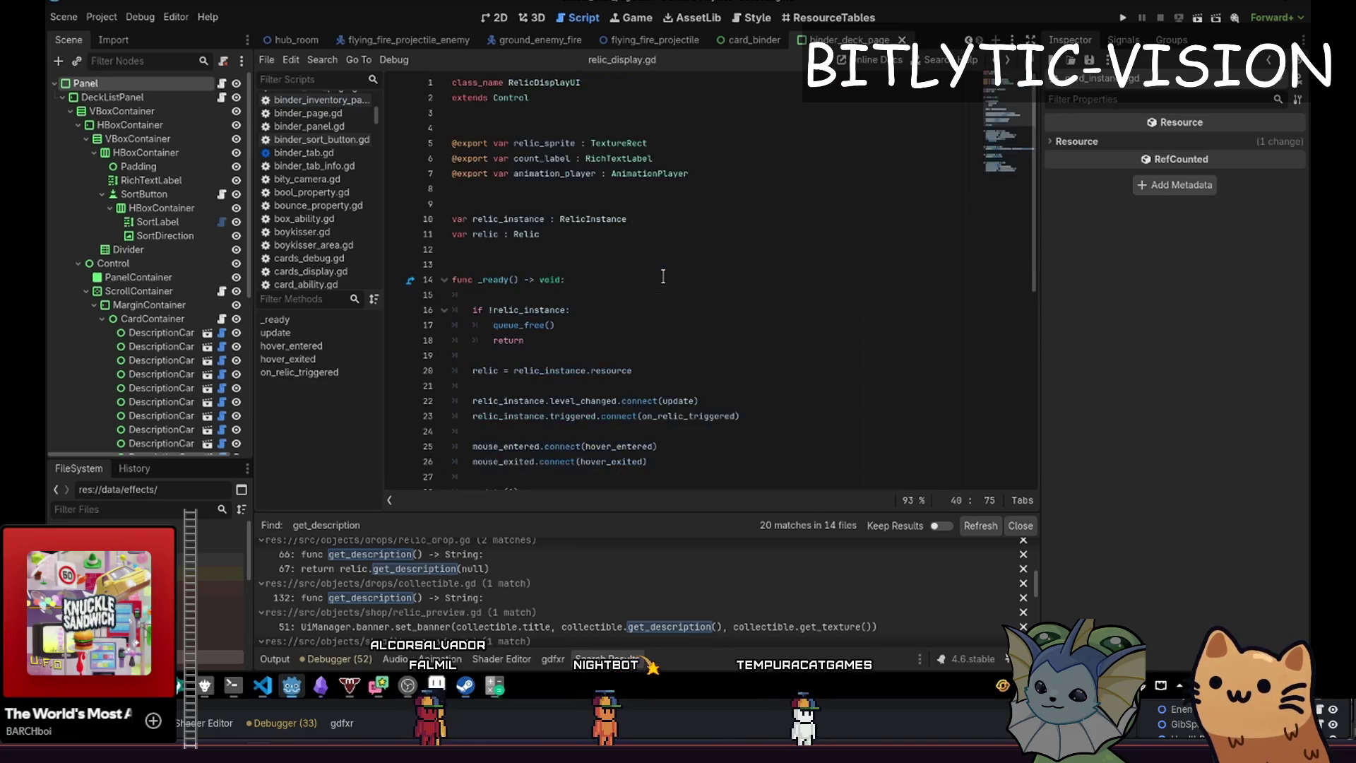
# Open card_info_panel.gd by searching 'card_info.gd' in the quick file finder.
pyautogui.hotkey('shift', 'alt', 'o')
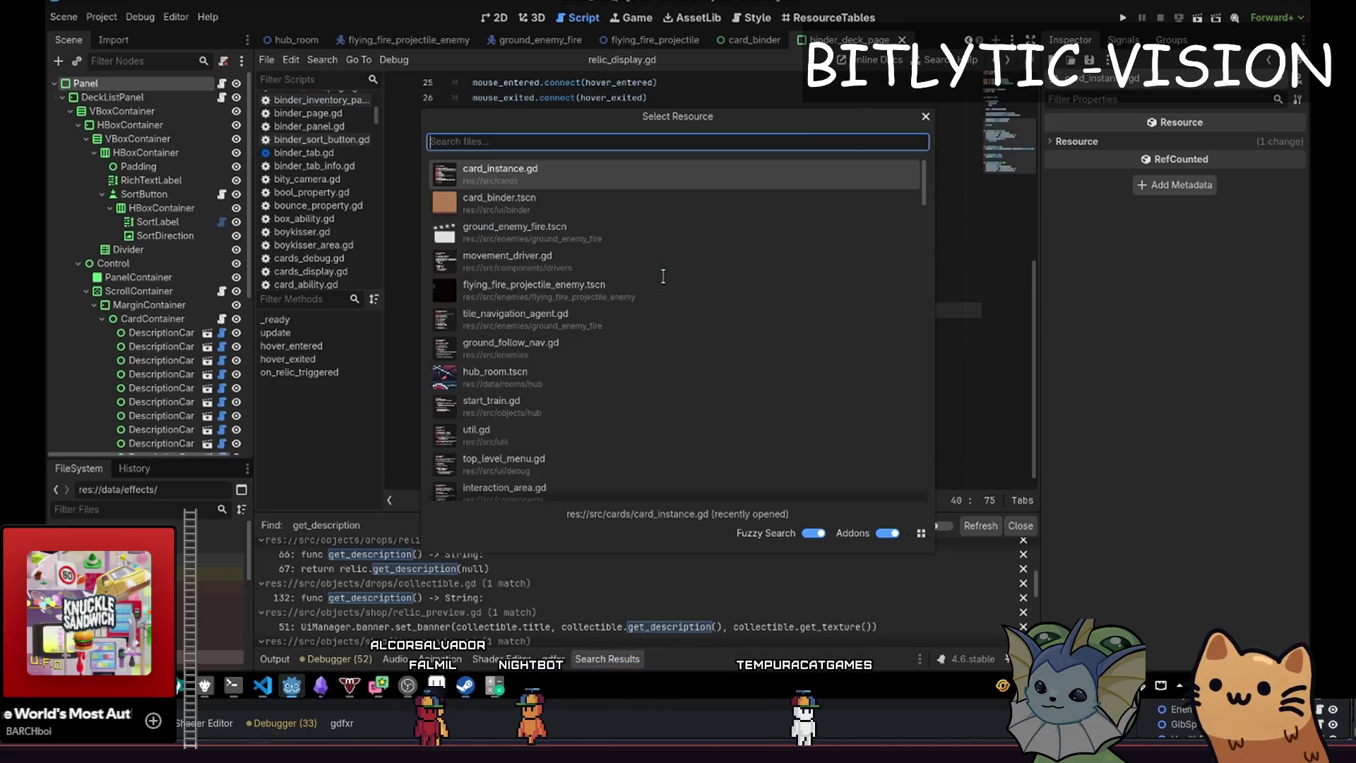
pyautogui.write('card_info.gd')
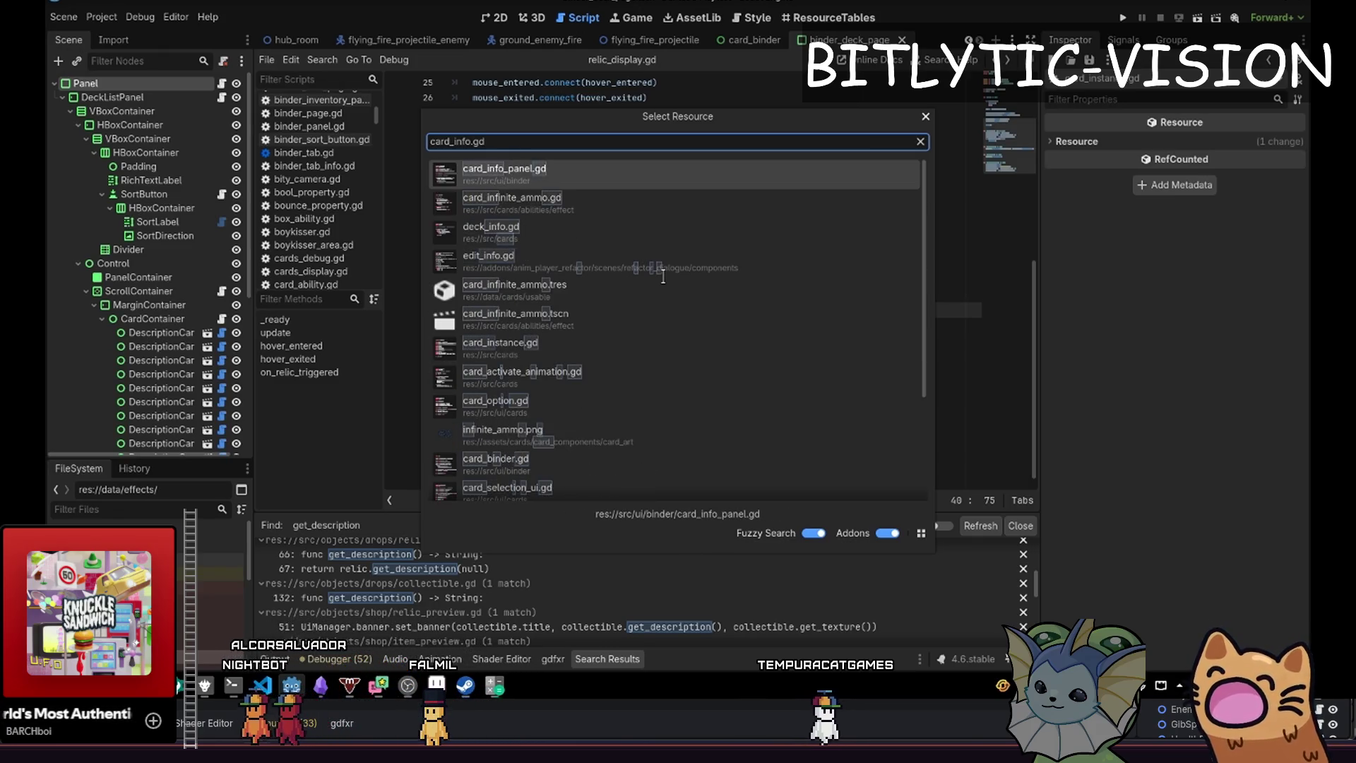
pyautogui.press('Return')
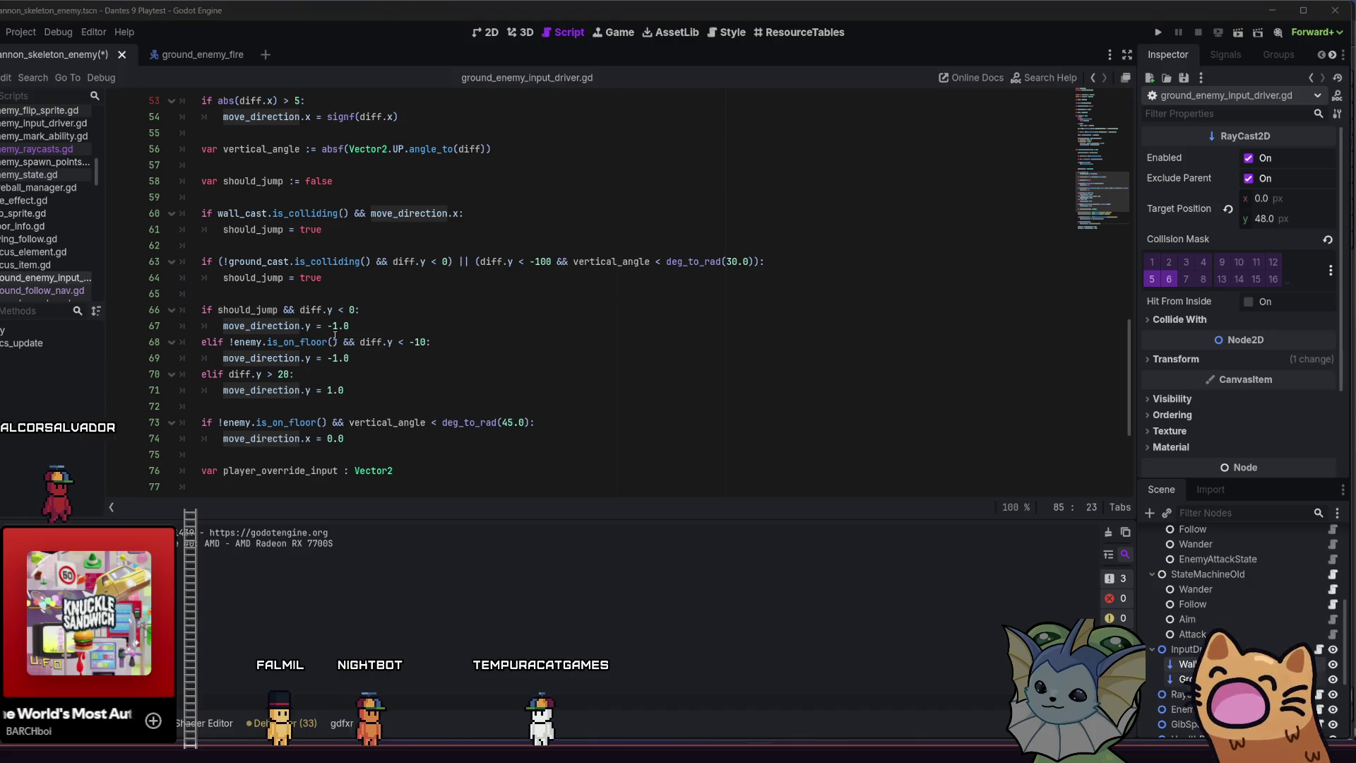
pyautogui.click(438, 329)
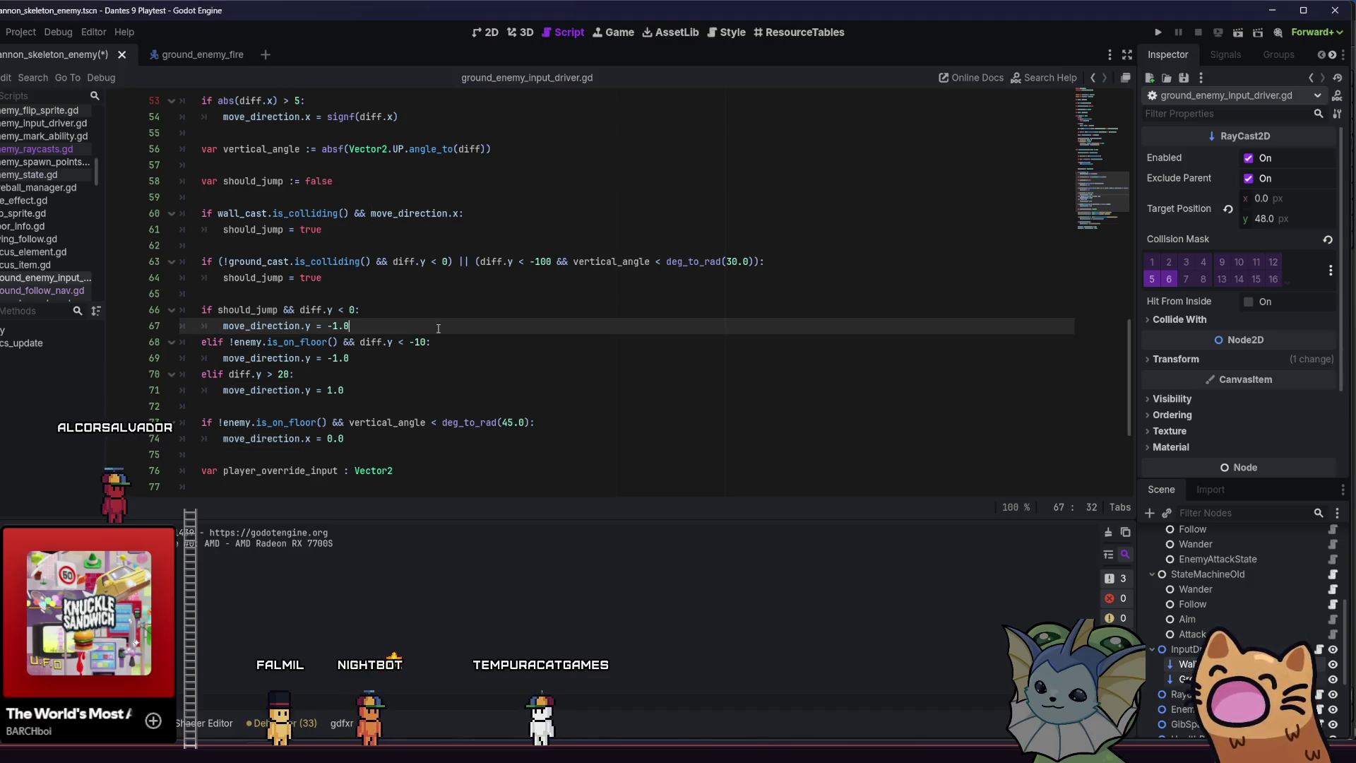
pyautogui.scroll(1, 436, 328)
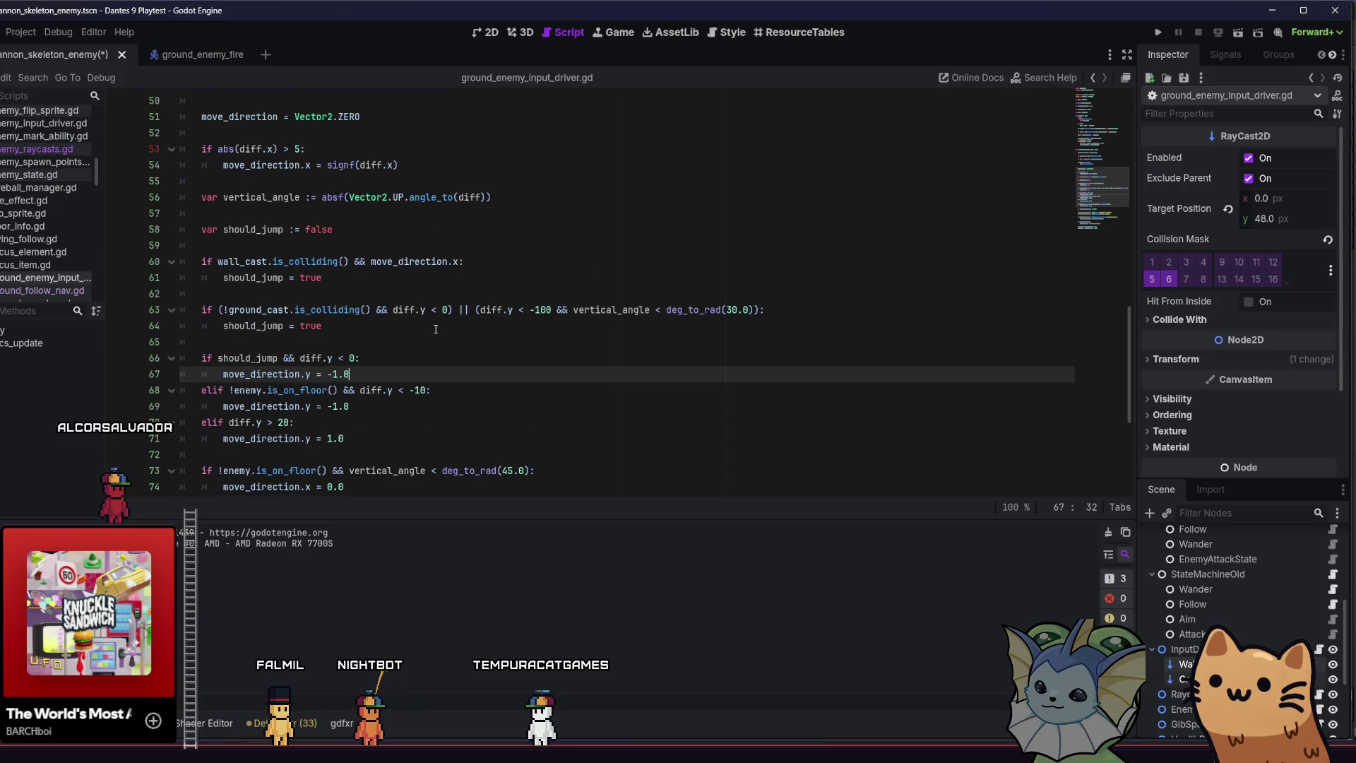
pyautogui.click(364, 327)
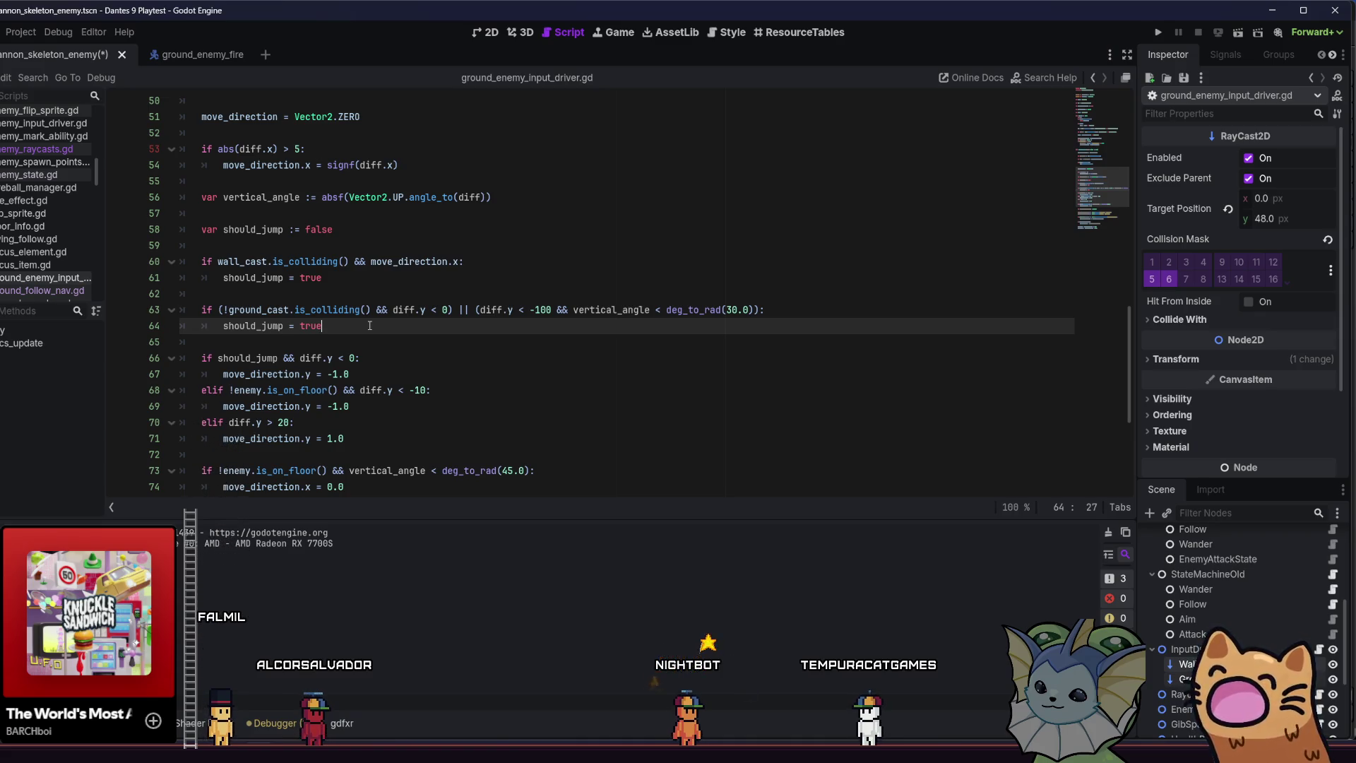
pyautogui.scroll(1, 369, 326)
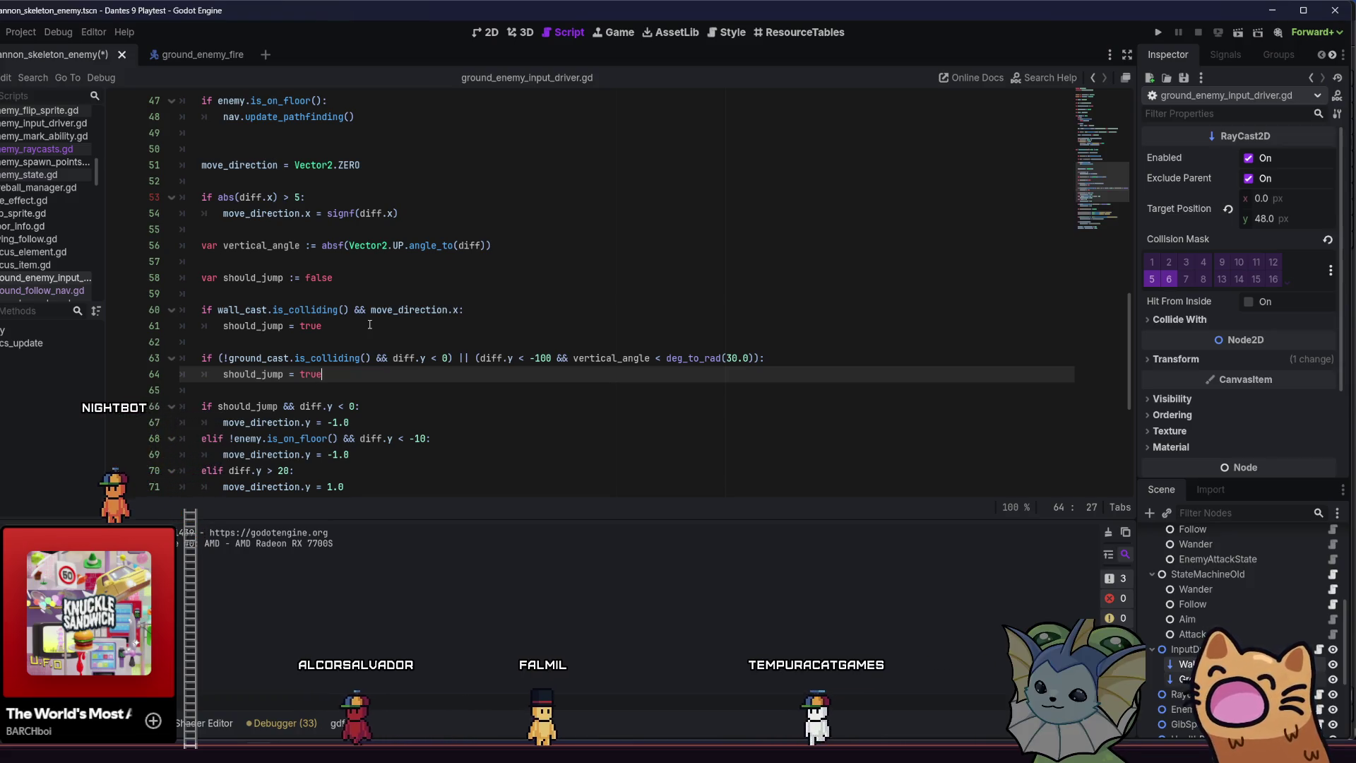
pyautogui.click(248, 309)
pyautogui.click(247, 357)
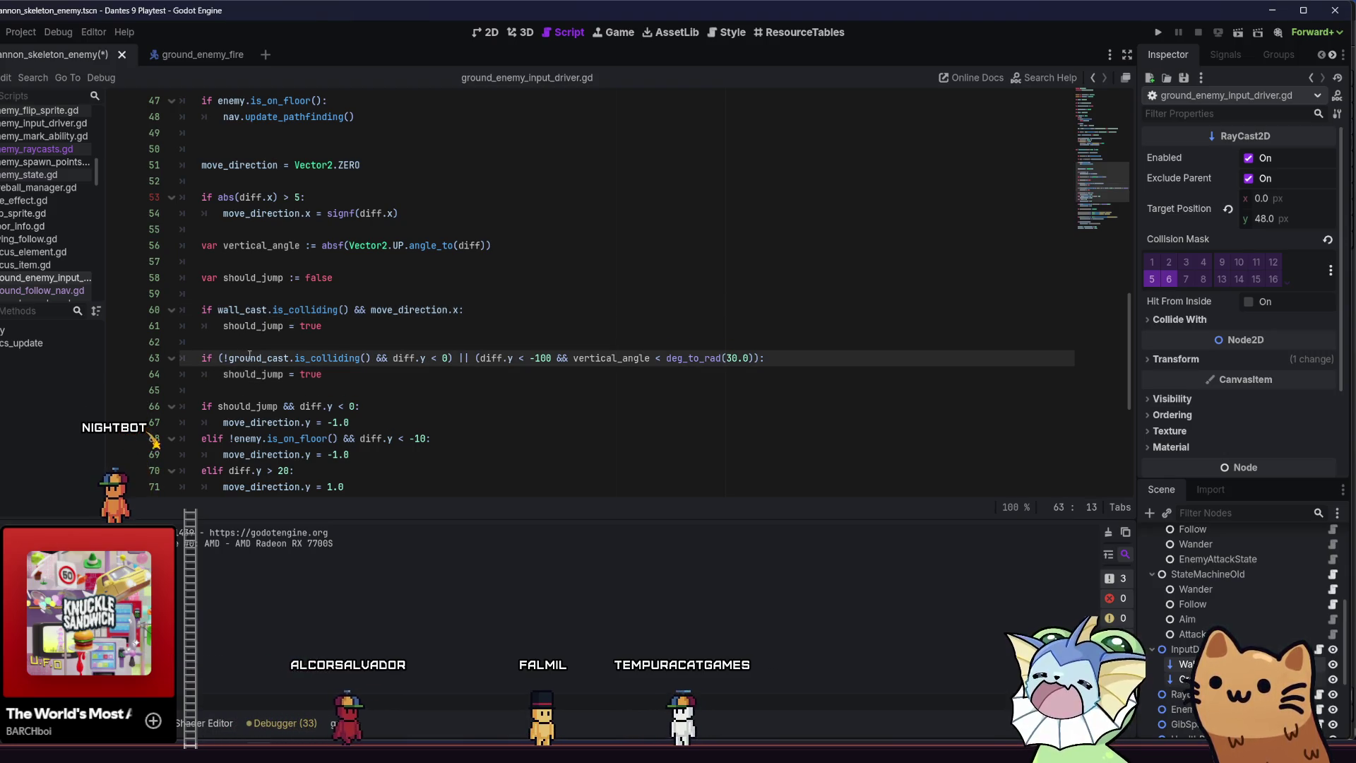
pyautogui.click(241, 310)
pyautogui.press('Right')
pyautogui.press('Right')
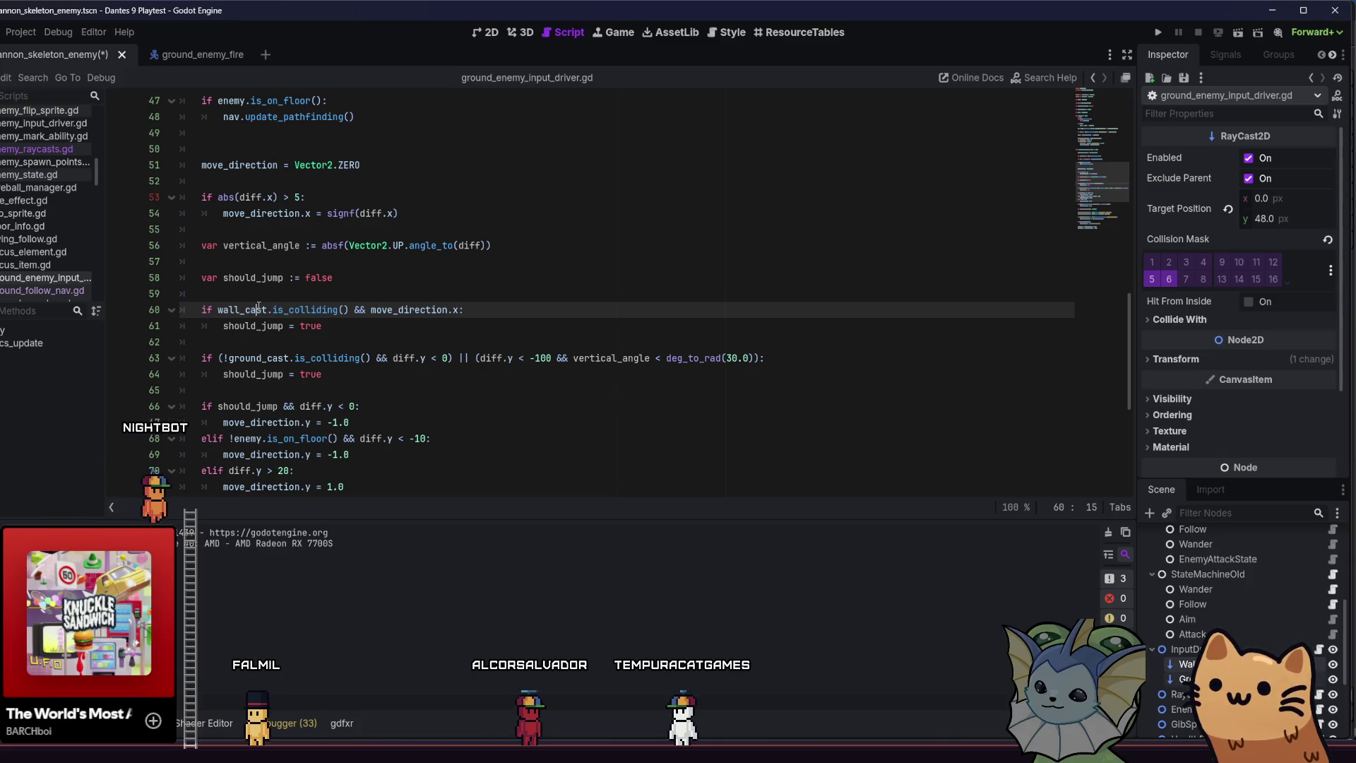
pyautogui.click(321, 278)
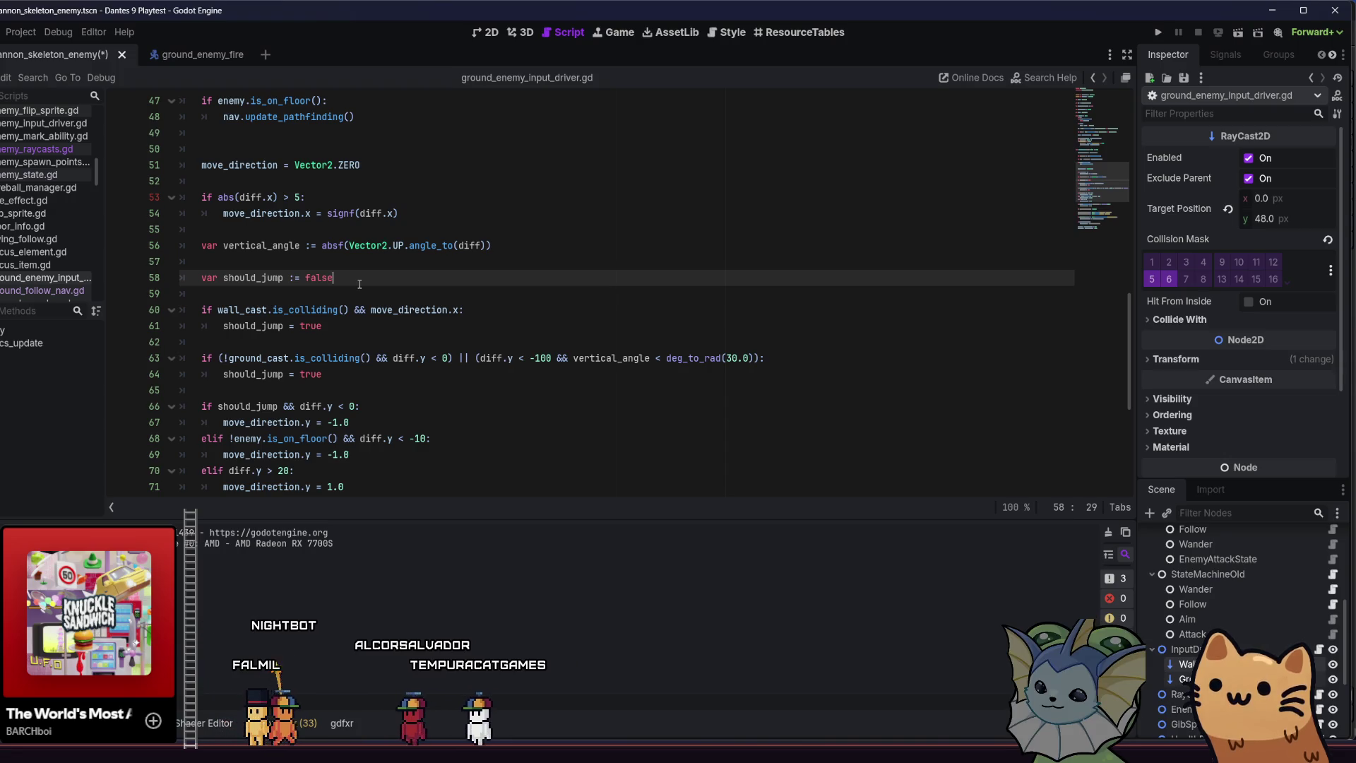
pyautogui.scroll(3, 367, 289)
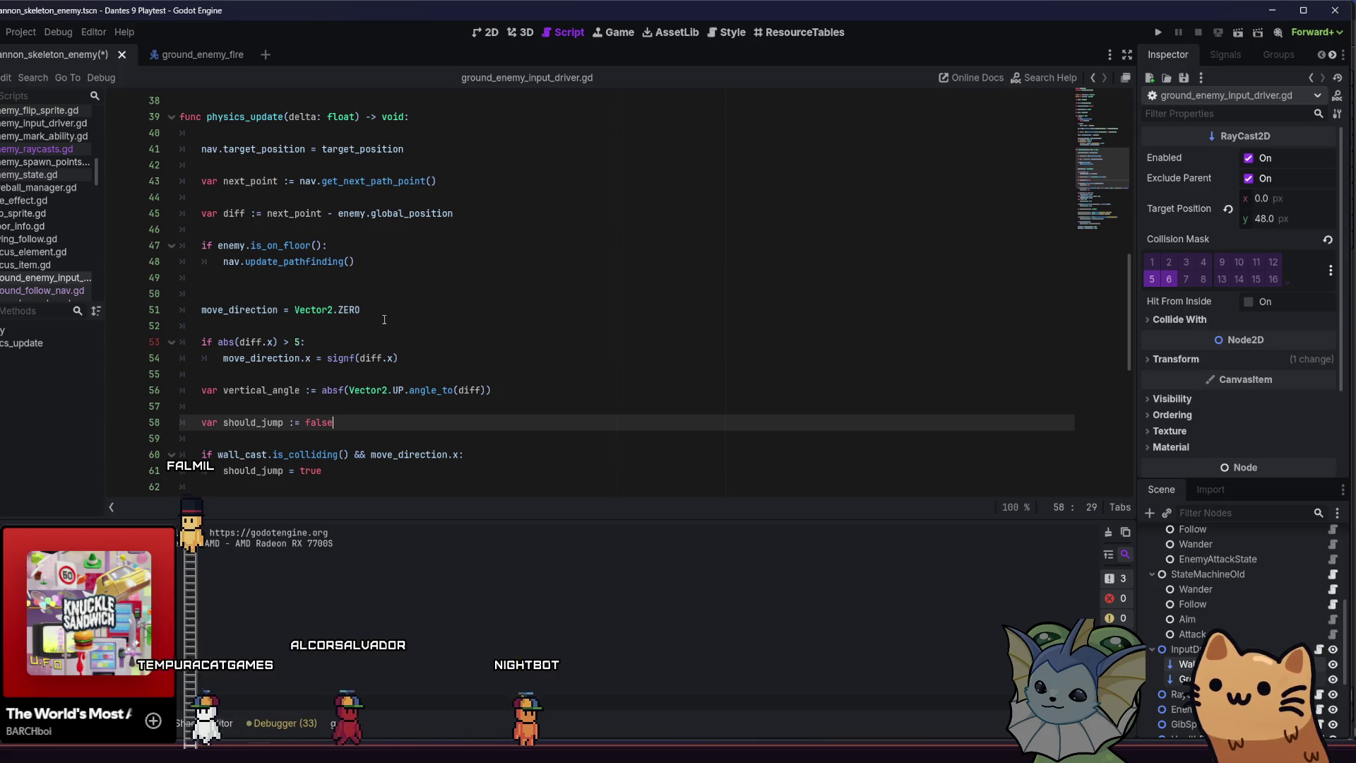
# Review ground_enemy_input_driver.gd, selecting physics_update lines 40–44 and checking line 78.
pyautogui.scroll(4, 384, 319)
pyautogui.scroll(6, 384, 320)
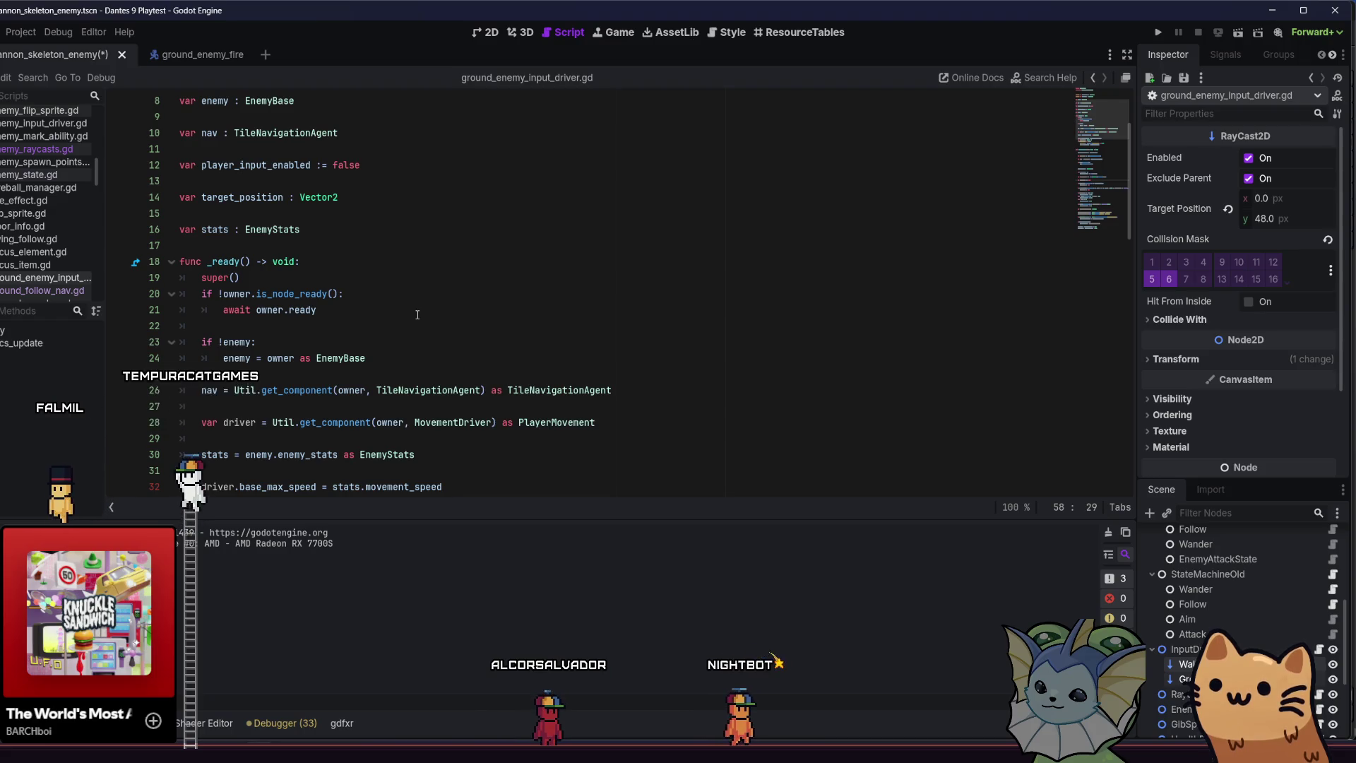
pyautogui.scroll(1, 417, 314)
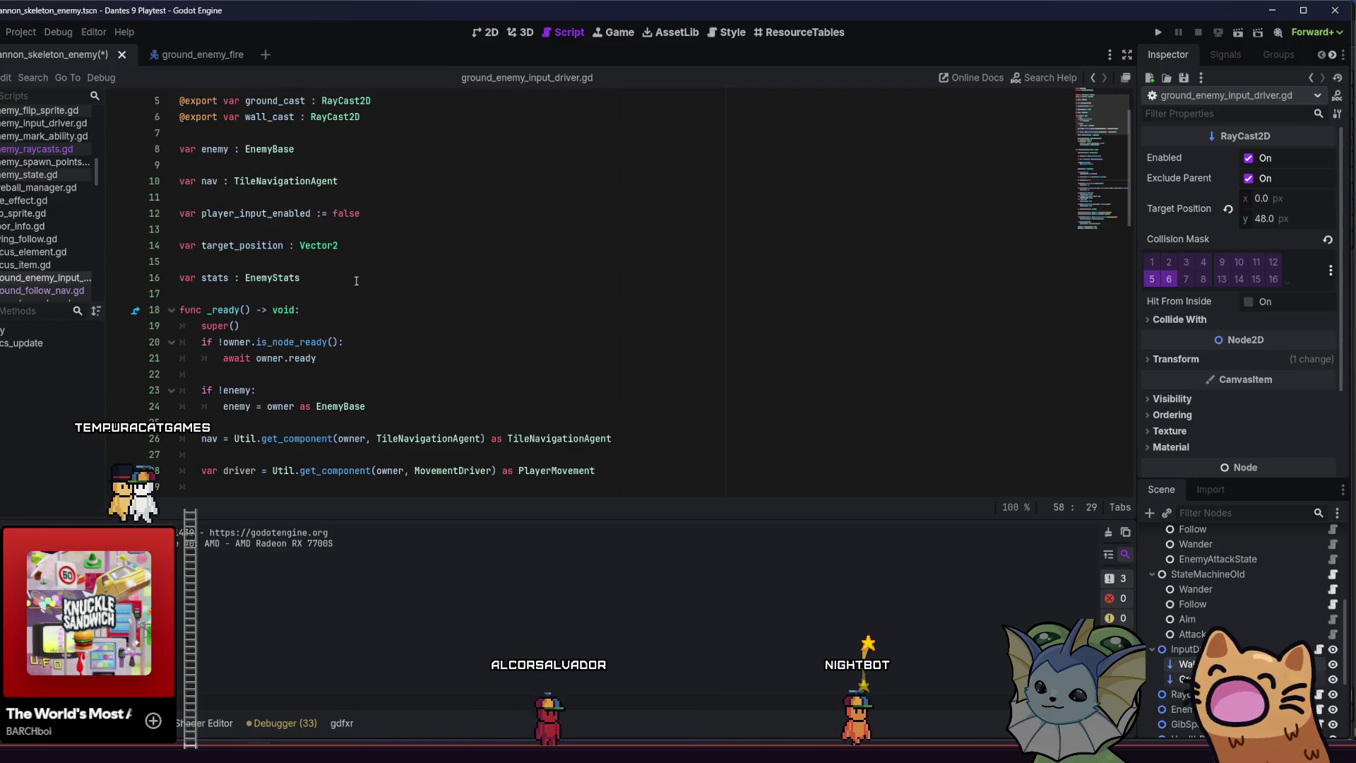
pyautogui.click(377, 270)
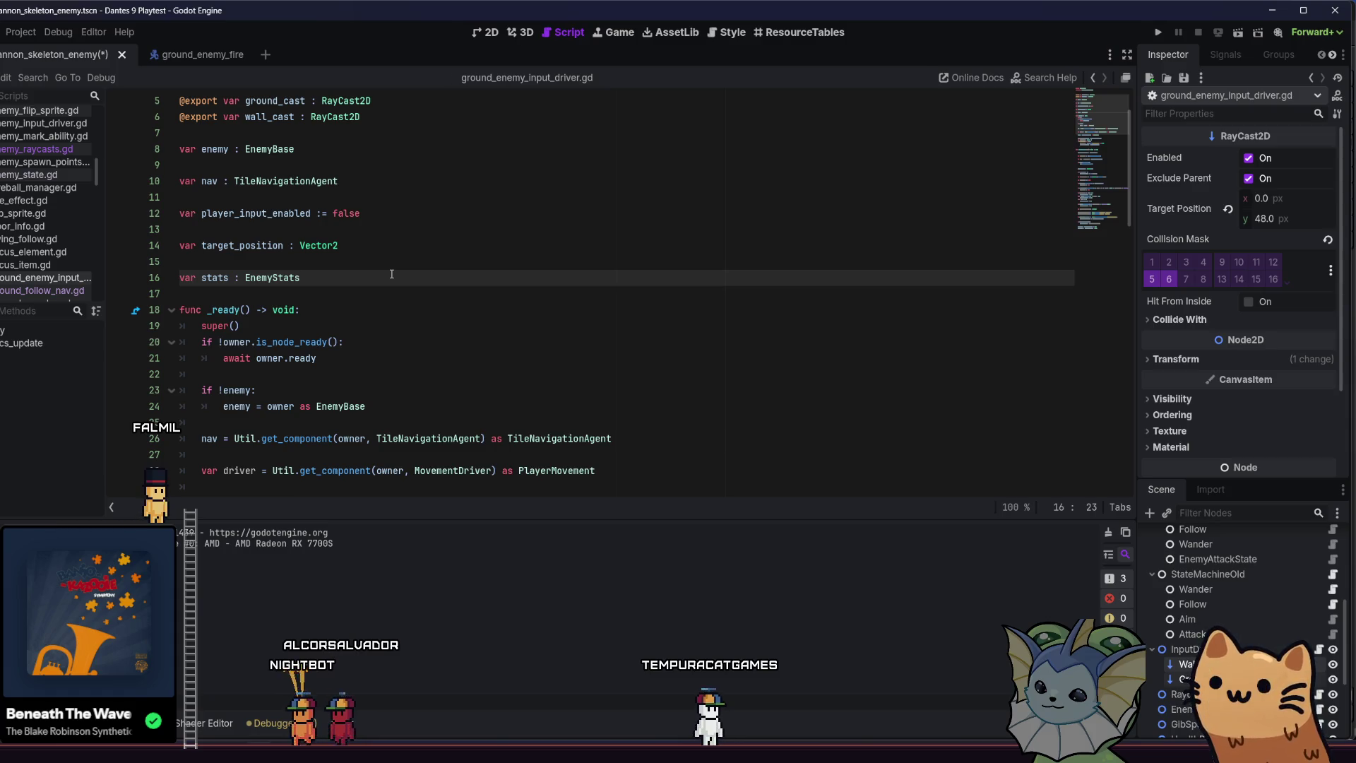
pyautogui.scroll(-8, 392, 274)
pyautogui.moveTo(353, 278)
pyautogui.mouseDown()
pyautogui.moveTo(353, 342)
pyautogui.moveTo(410, 371)
pyautogui.moveTo(438, 414)
pyautogui.moveTo(475, 406)
pyautogui.mouseUp()
pyautogui.click(526, 337)
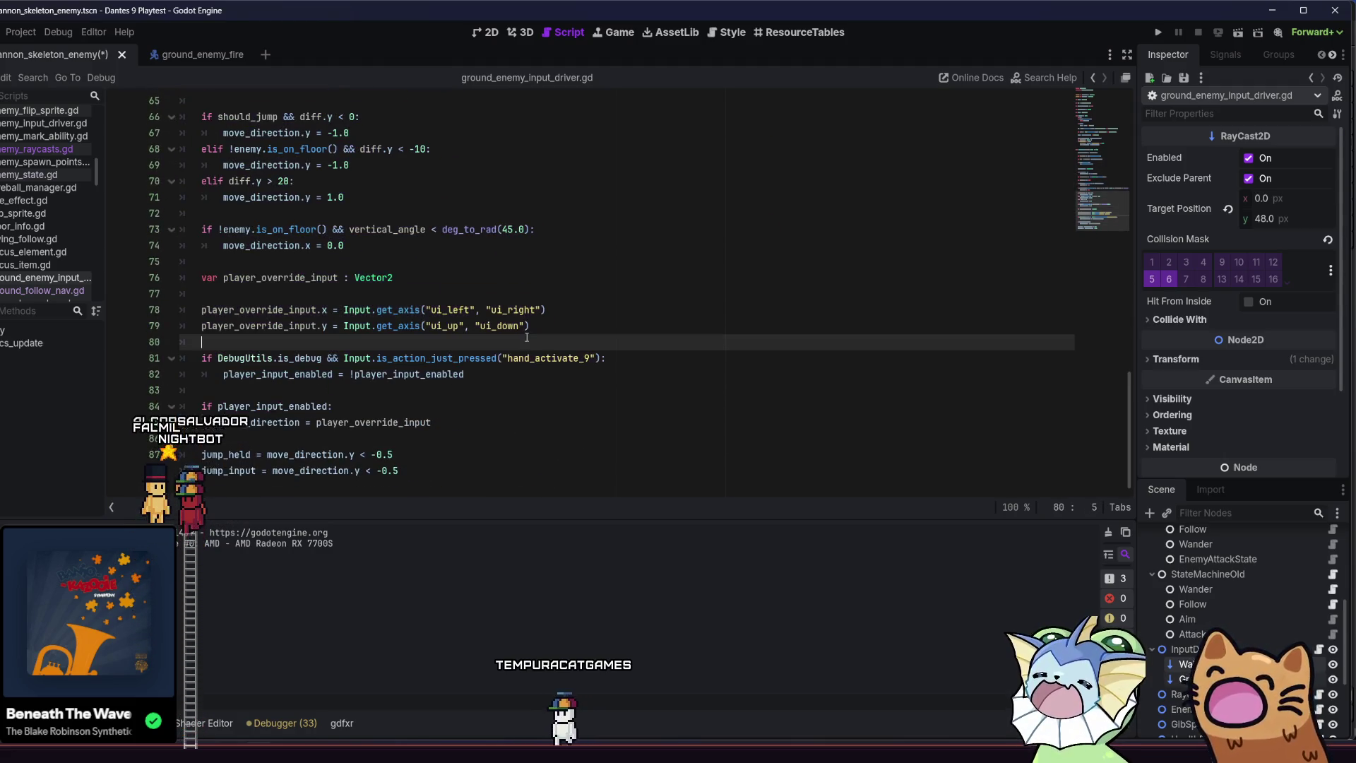
pyautogui.click(572, 312)
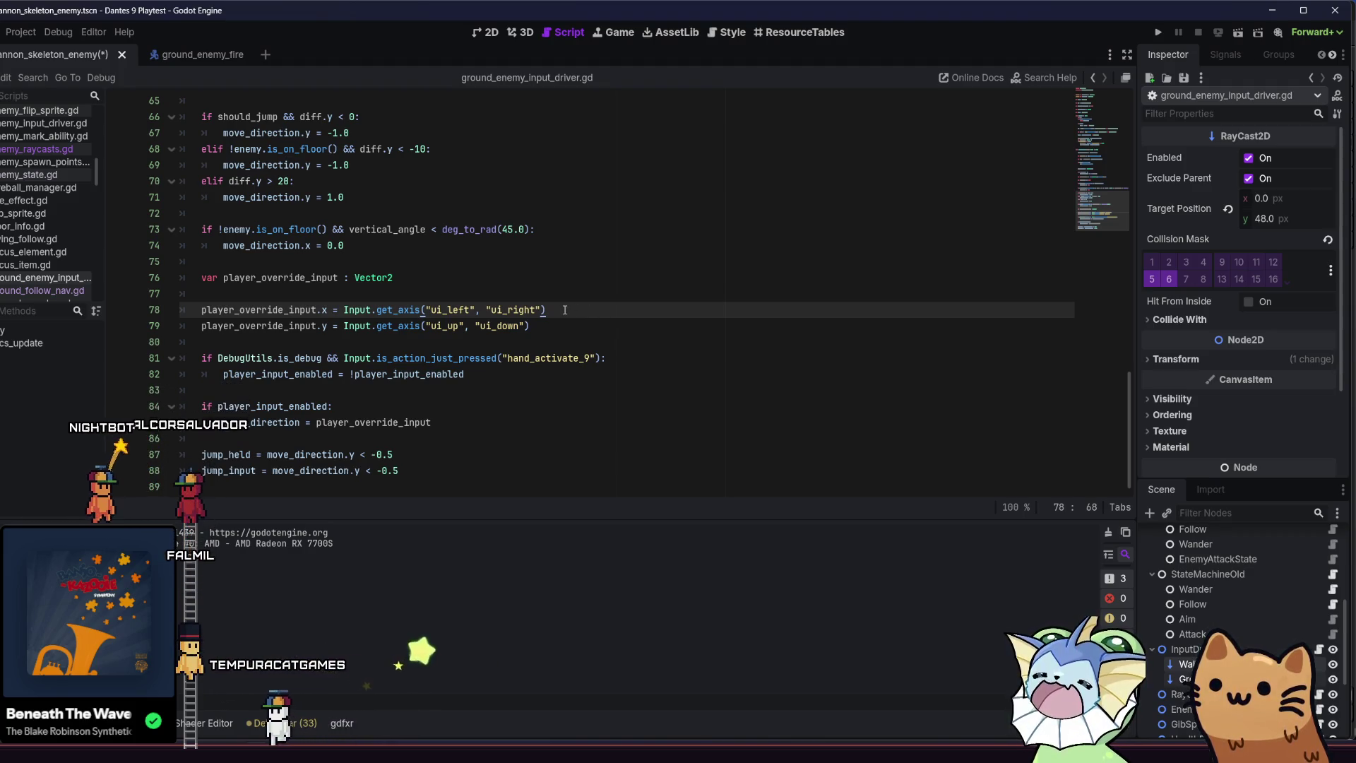
# Check the target_position declaration on line 14, then inspect the WallCast raycast node.
pyautogui.scroll(15, 558, 308)
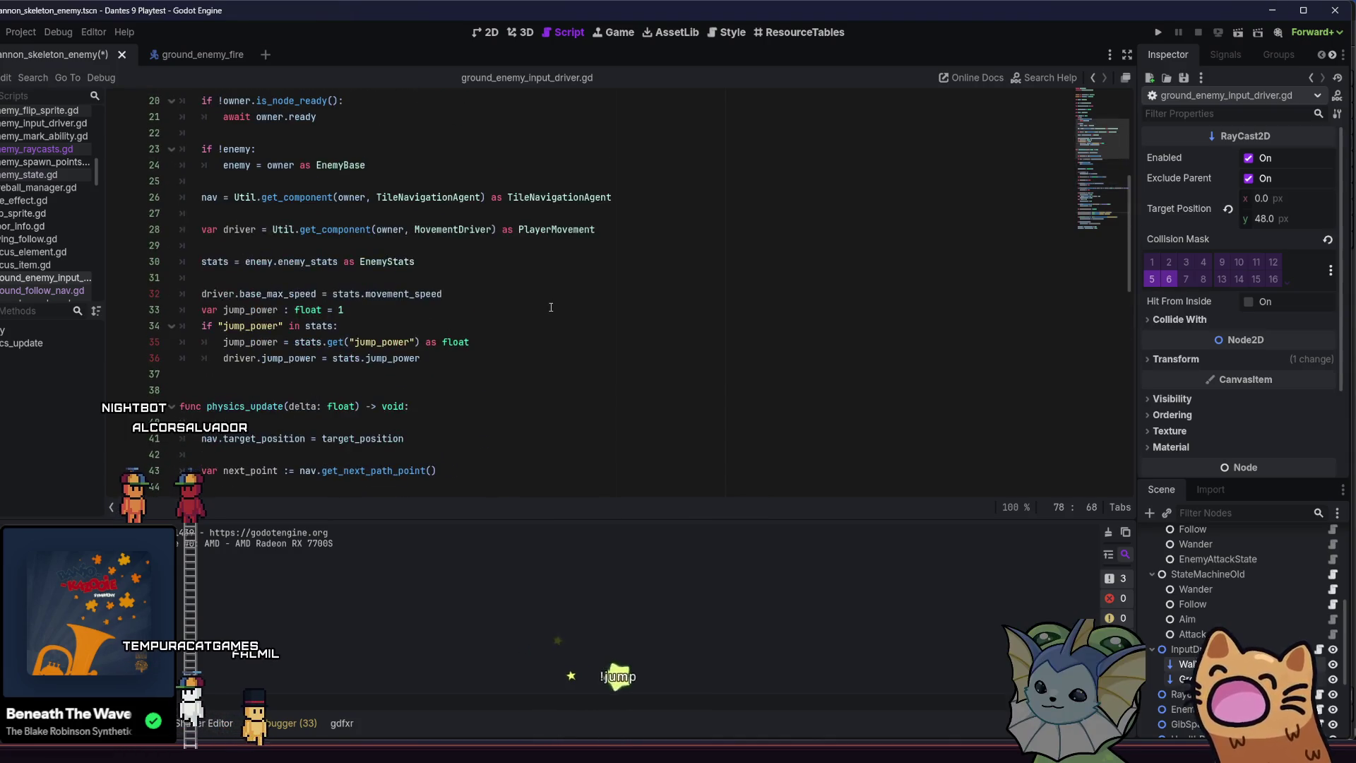
pyautogui.scroll(5, 551, 307)
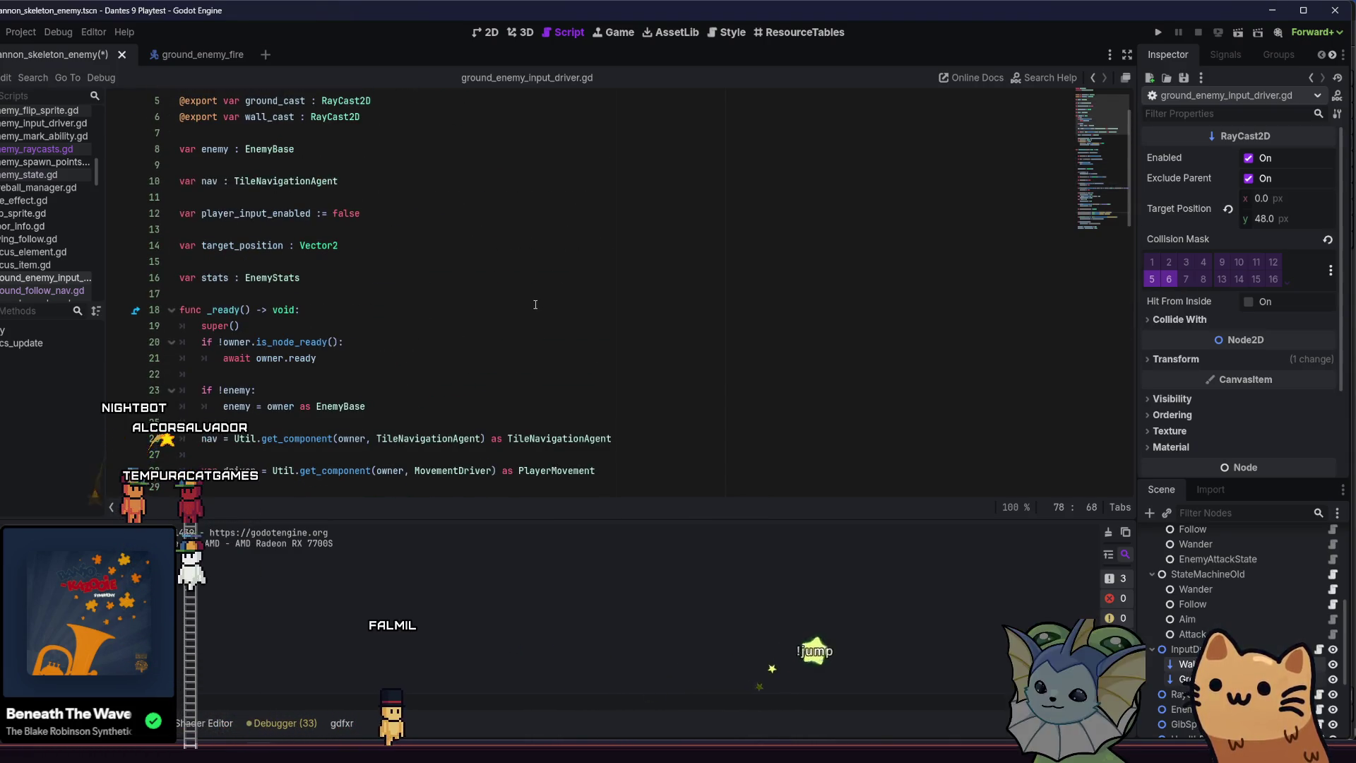
pyautogui.scroll(2, 535, 305)
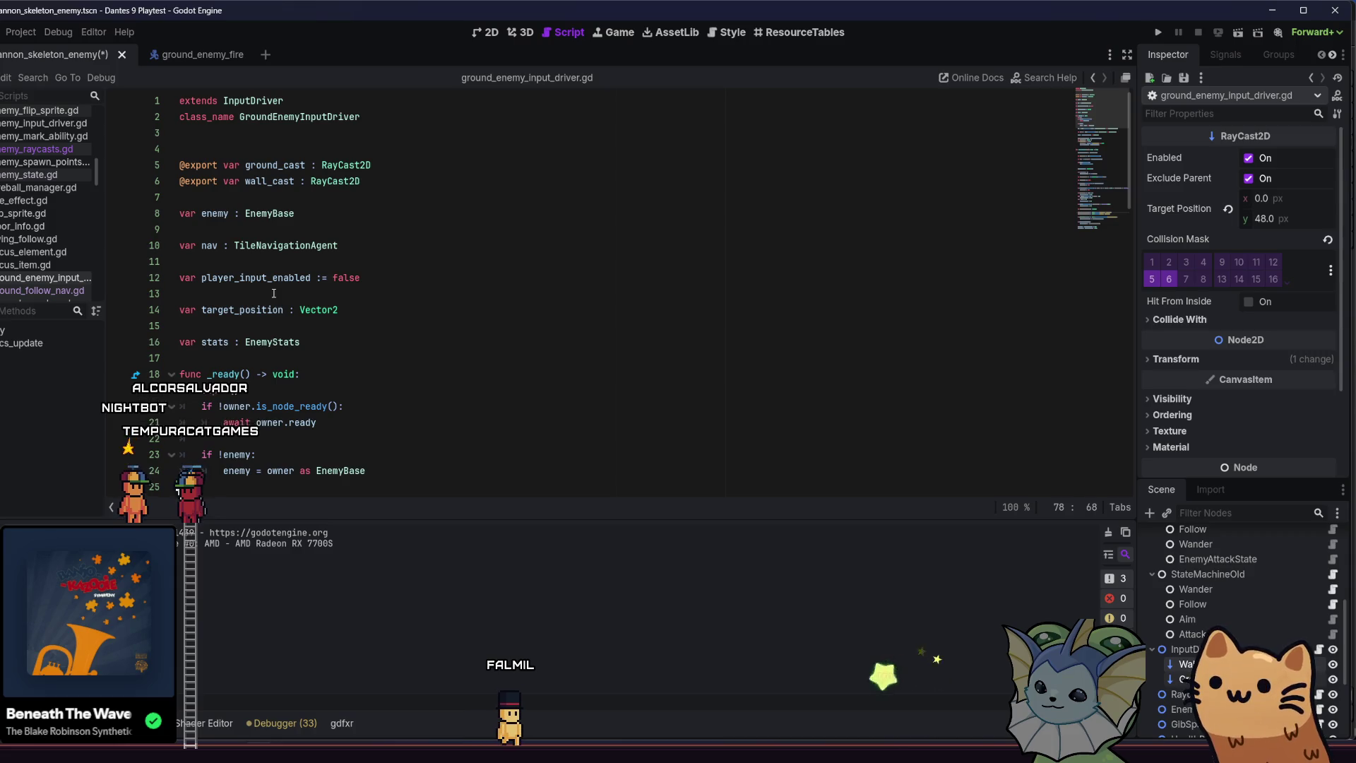
pyautogui.click(239, 309)
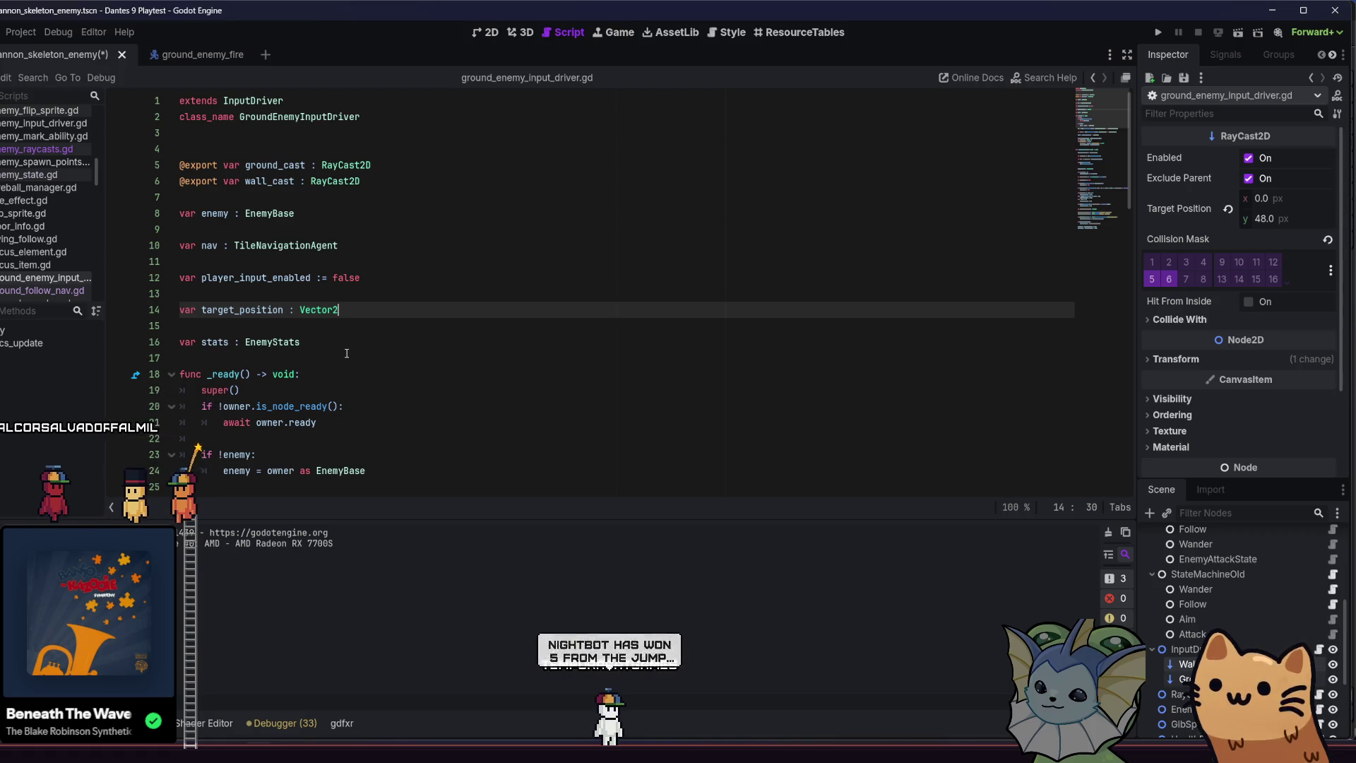
pyautogui.scroll(-4, 413, 333)
pyautogui.scroll(4, 388, 328)
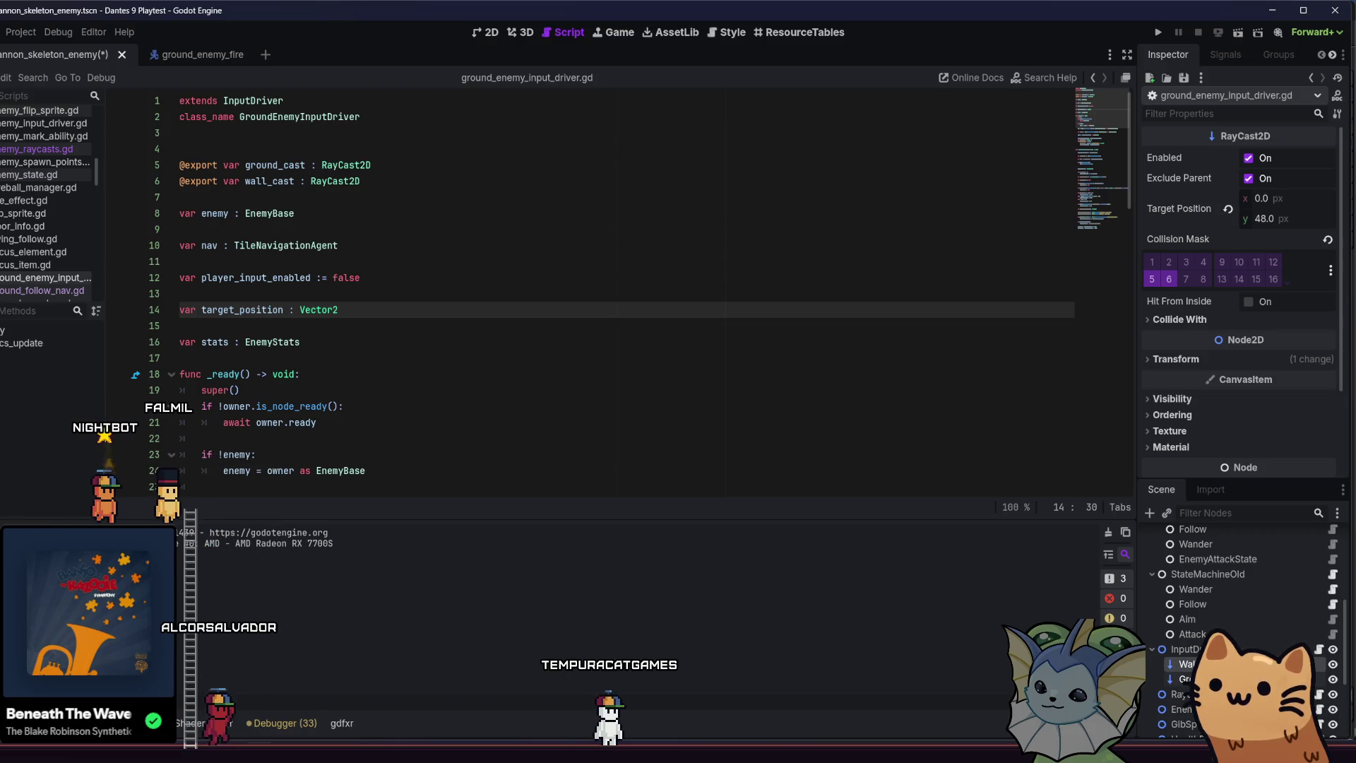
pyautogui.click(1185, 664)
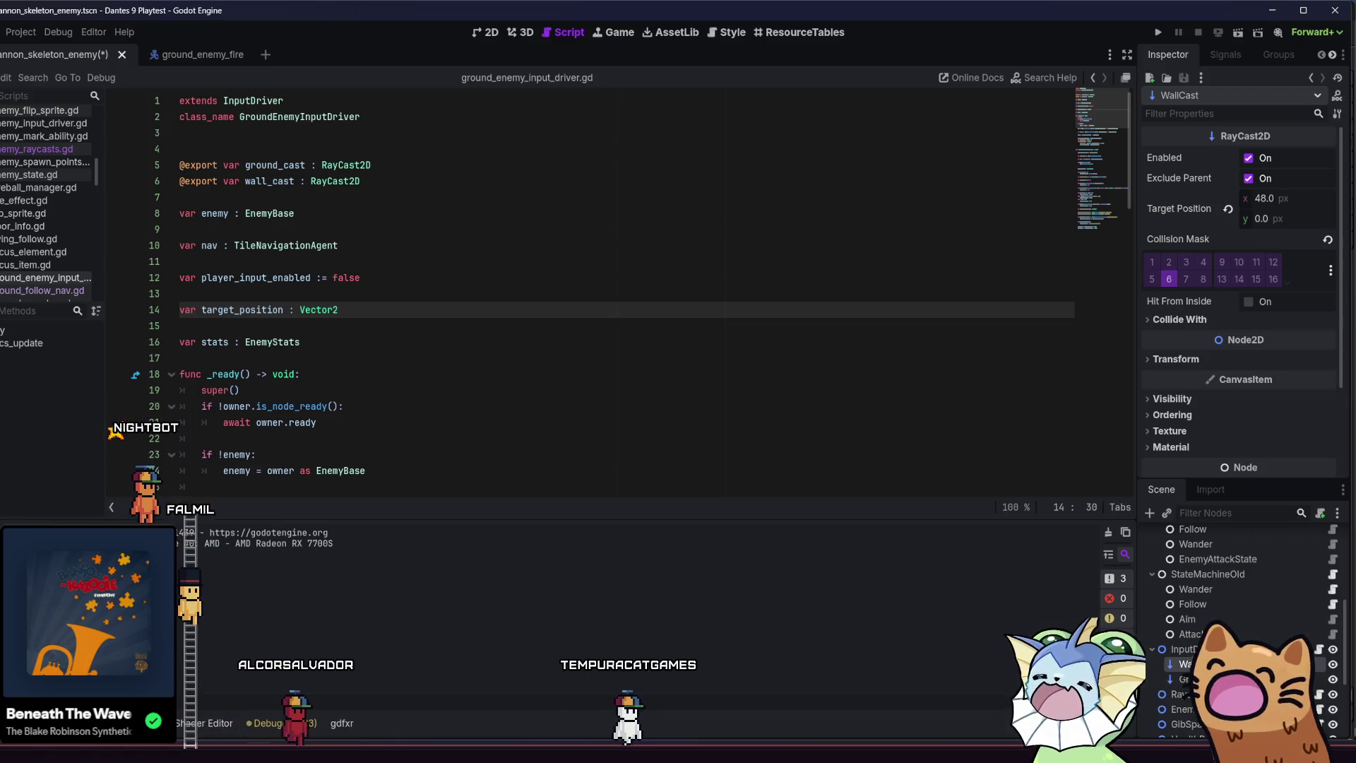
pyautogui.scroll(-4, 626, 293)
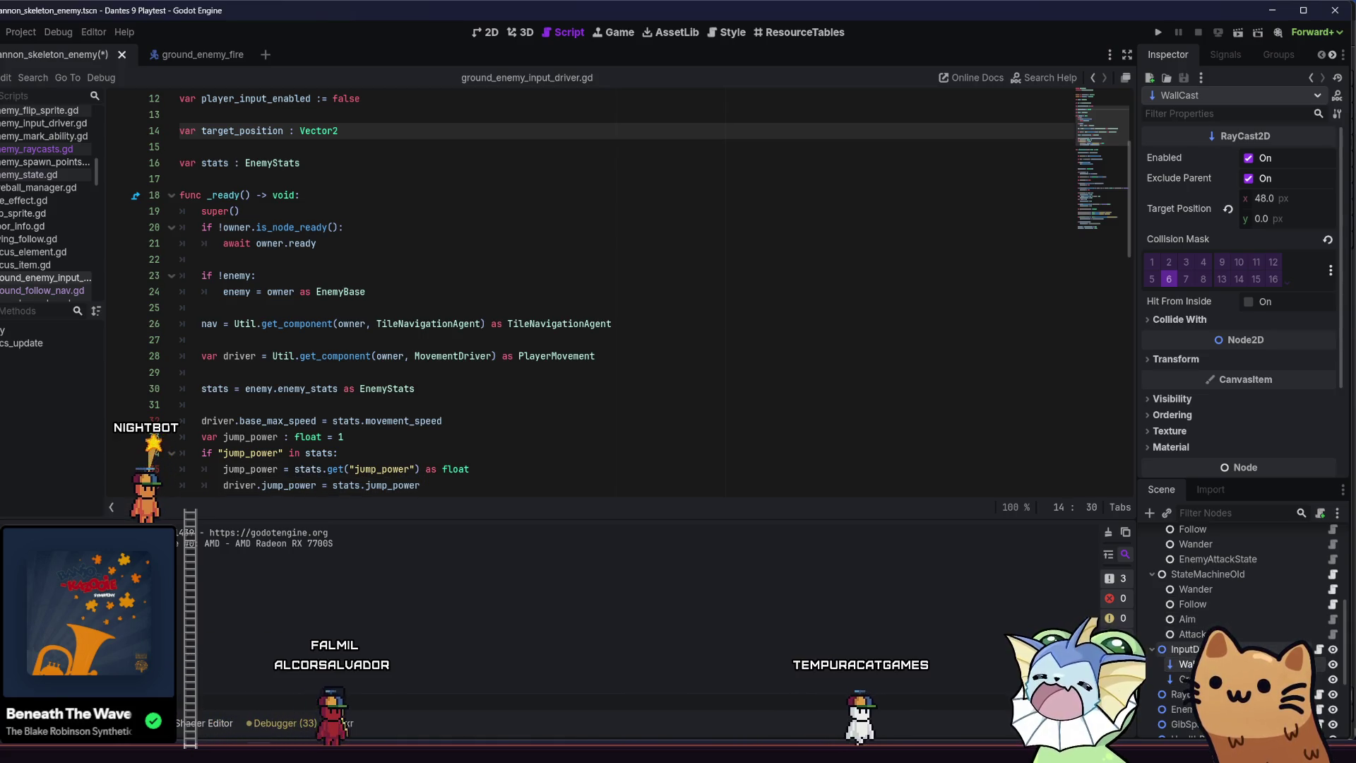
pyautogui.click(1318, 649)
pyautogui.scroll(4, 750, 347)
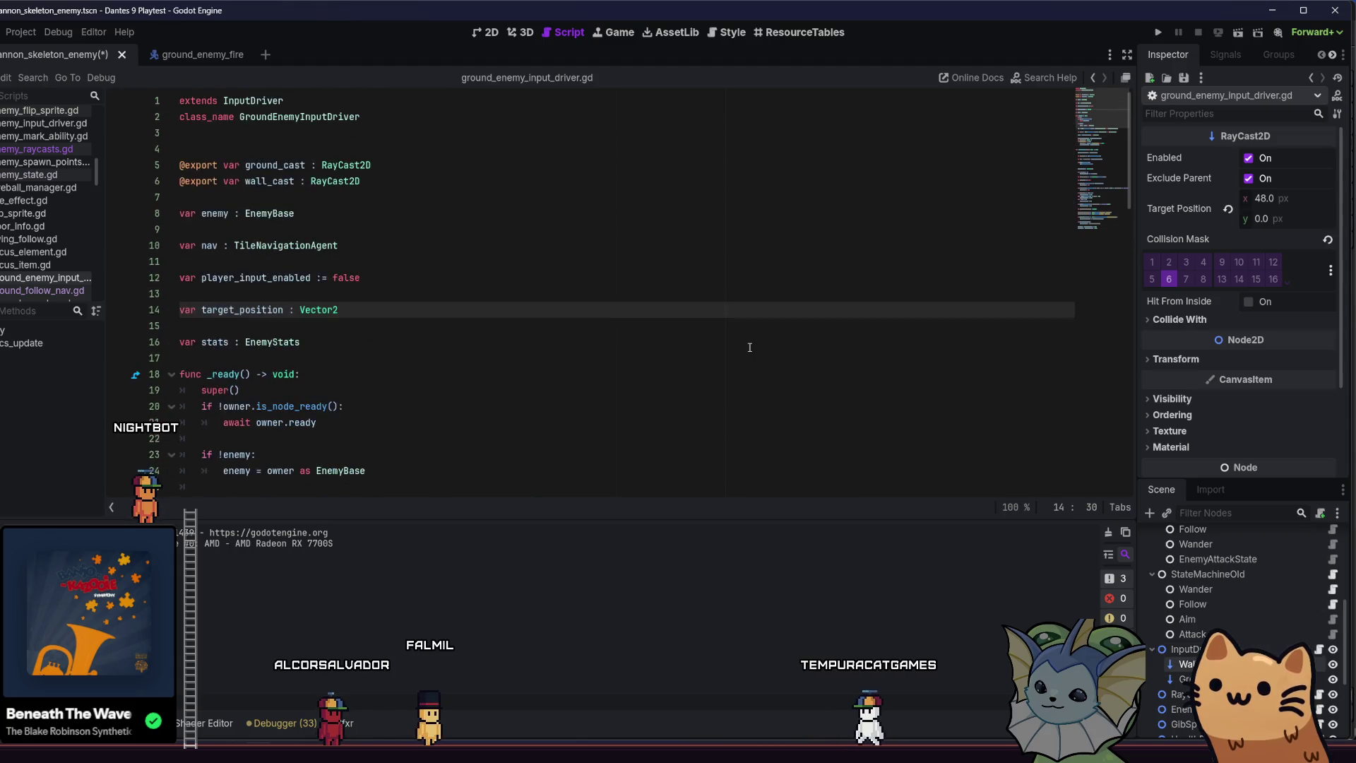
pyautogui.click(350, 136)
pyautogui.click(315, 165)
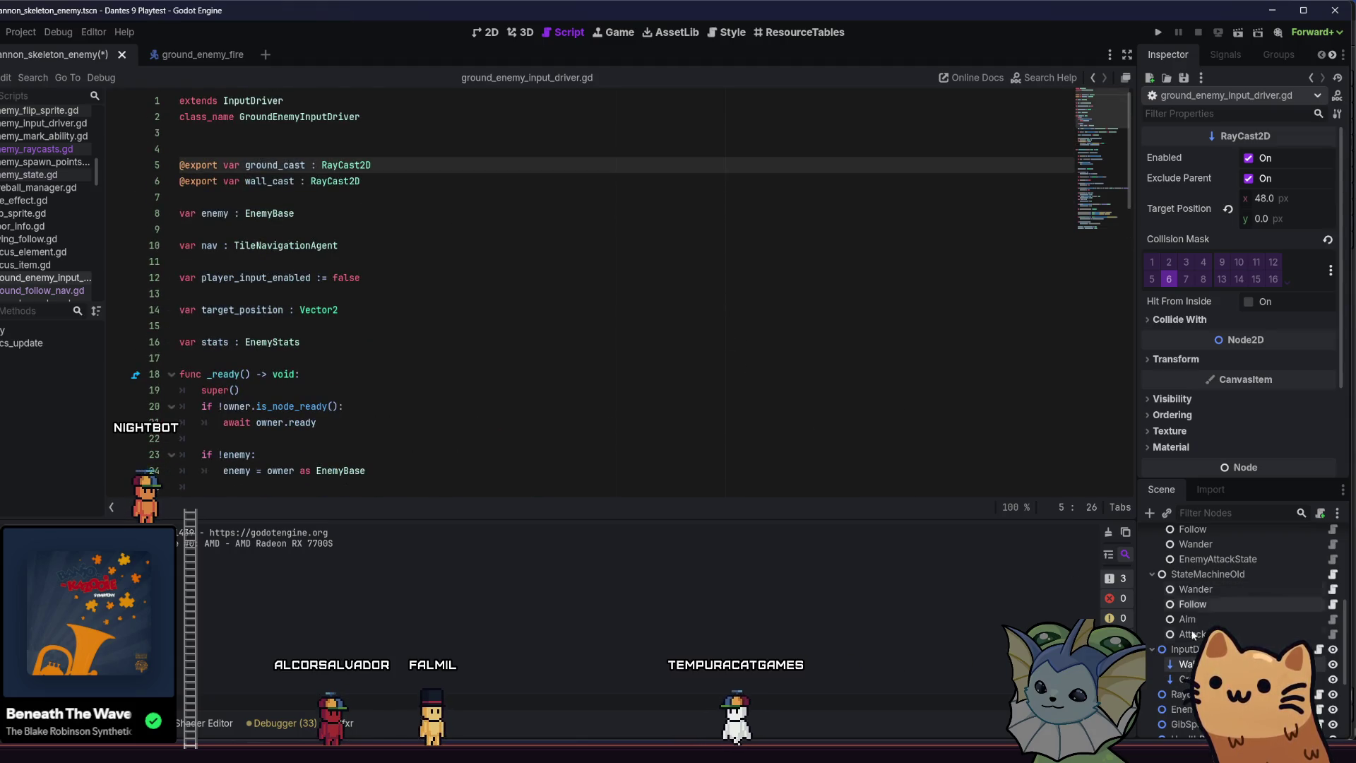
pyautogui.click(1243, 649)
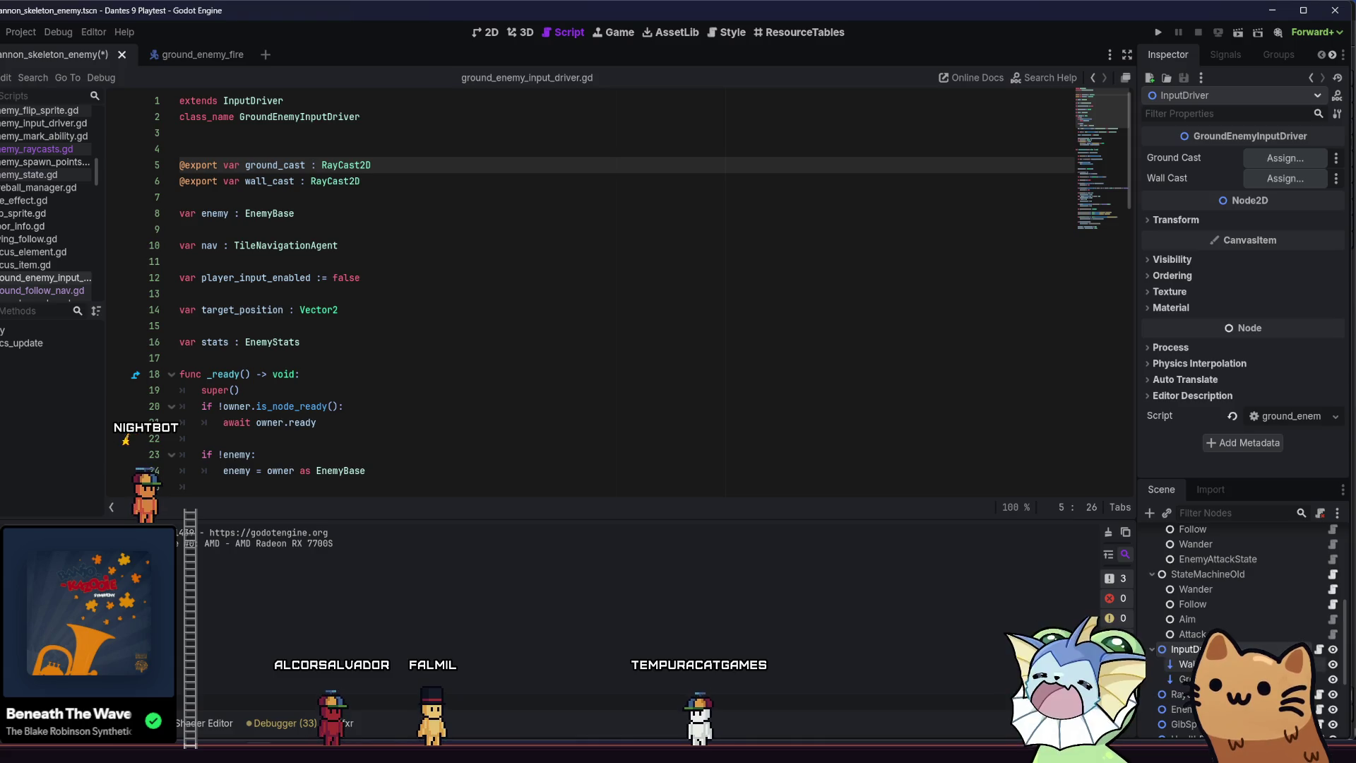
pyautogui.scroll(-3, 483, 265)
pyautogui.scroll(3, 317, 164)
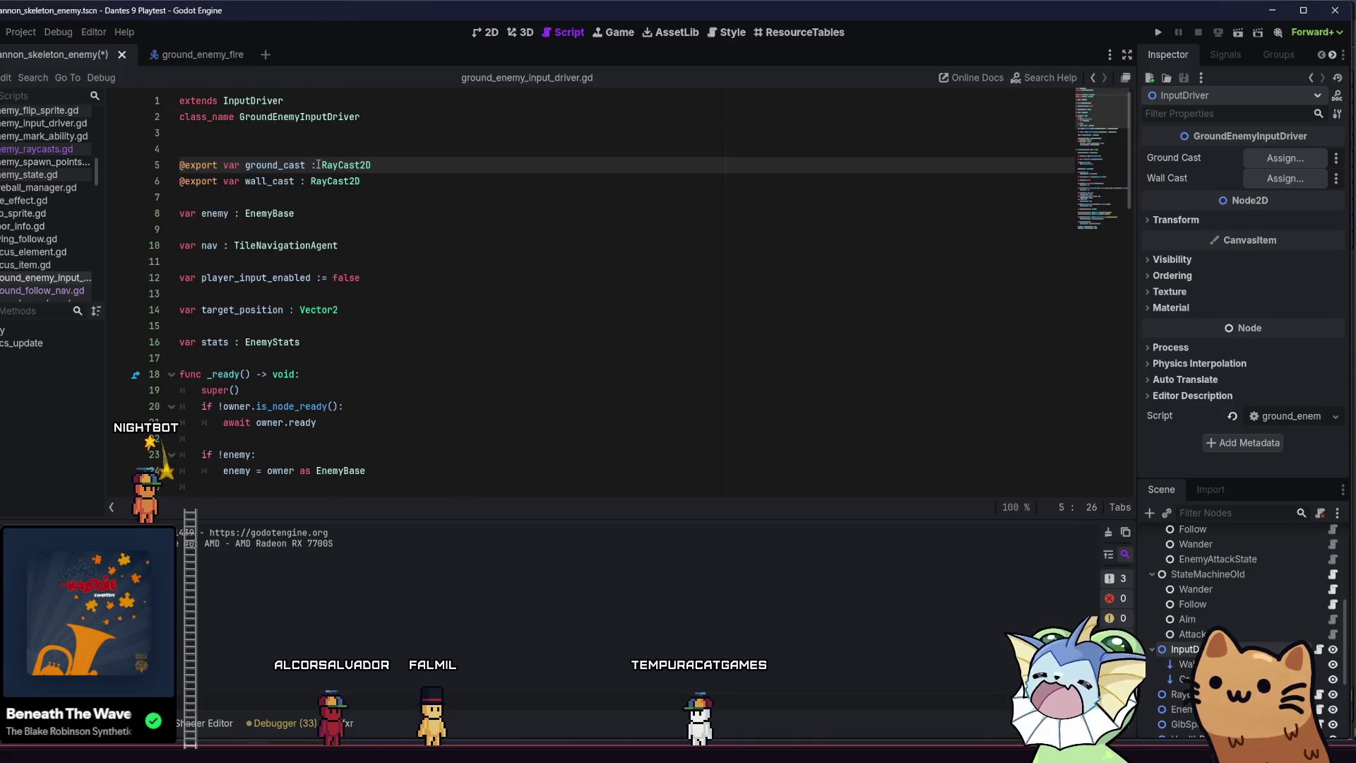
pyautogui.doubleClick(269, 164)
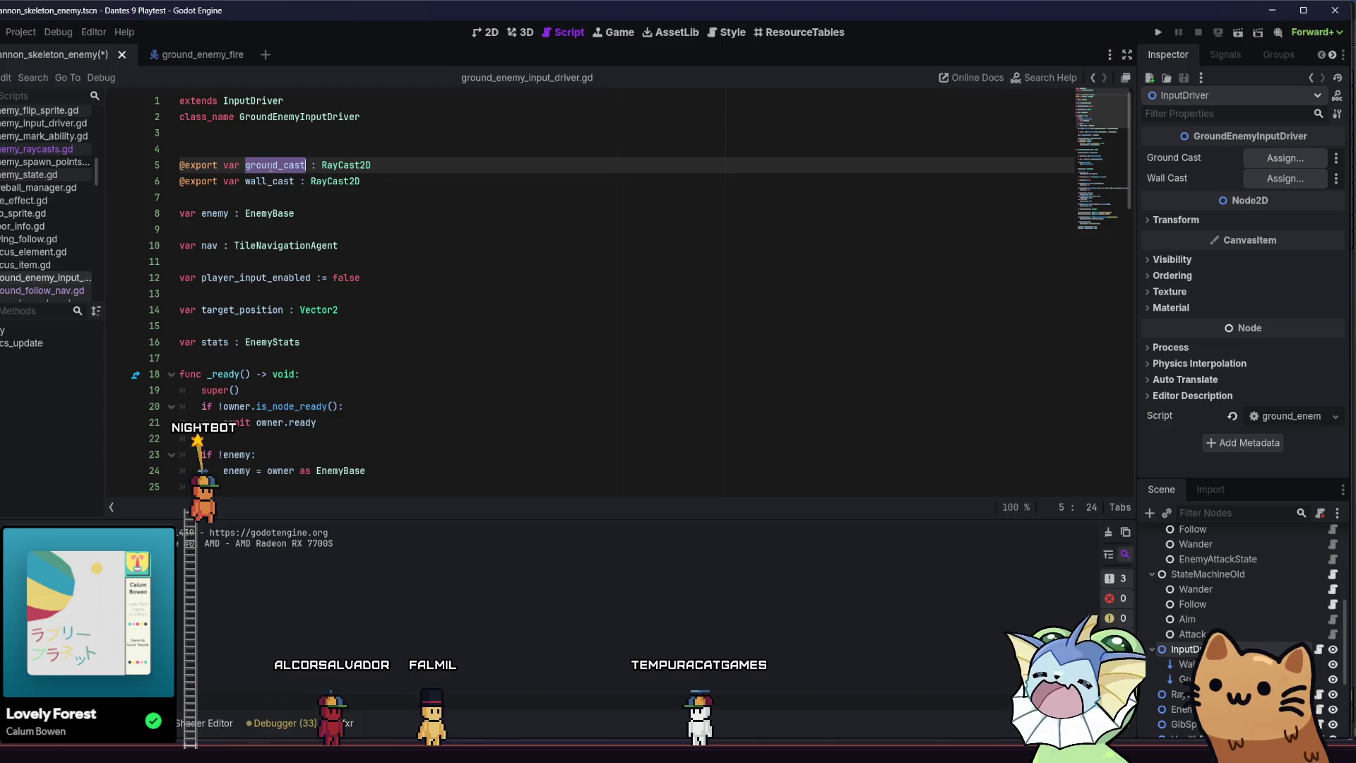
pyautogui.scroll(-13, 273, 167)
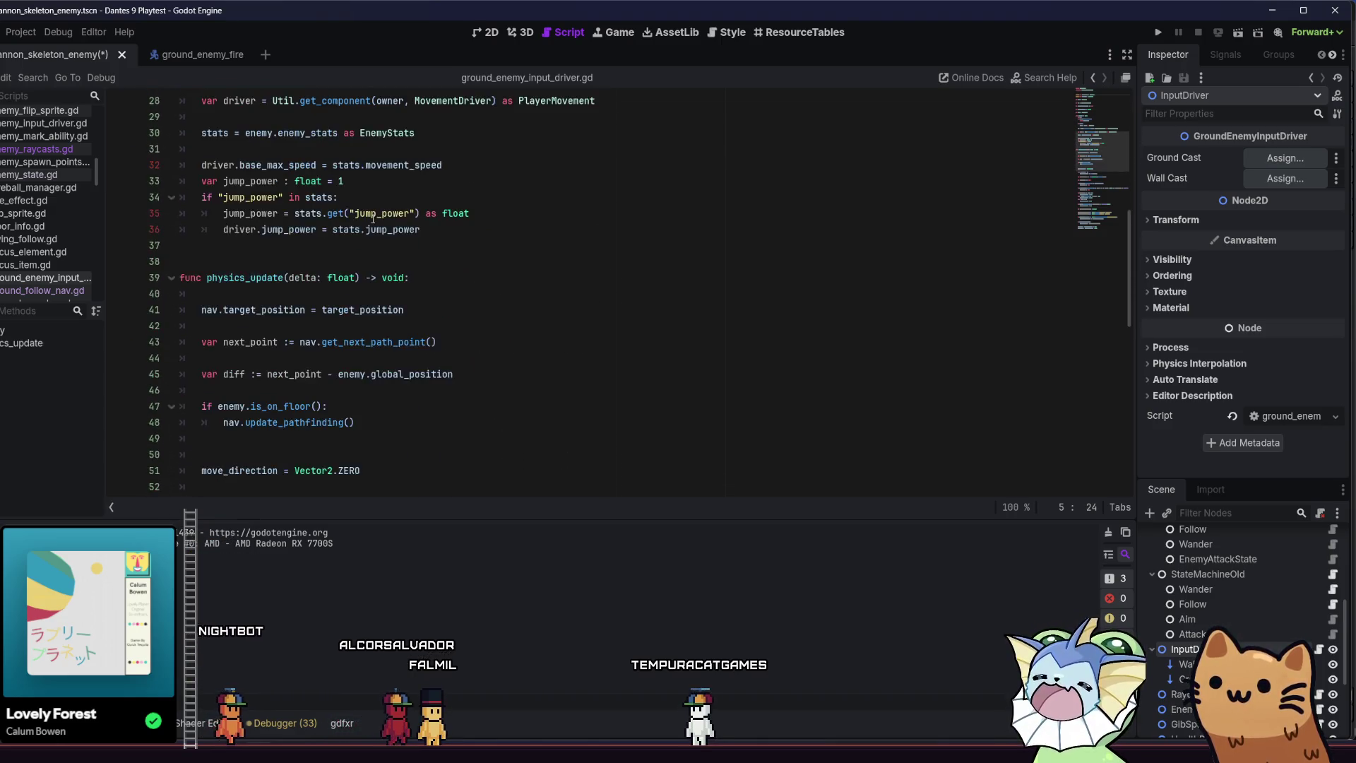
pyautogui.scroll(-3, 373, 219)
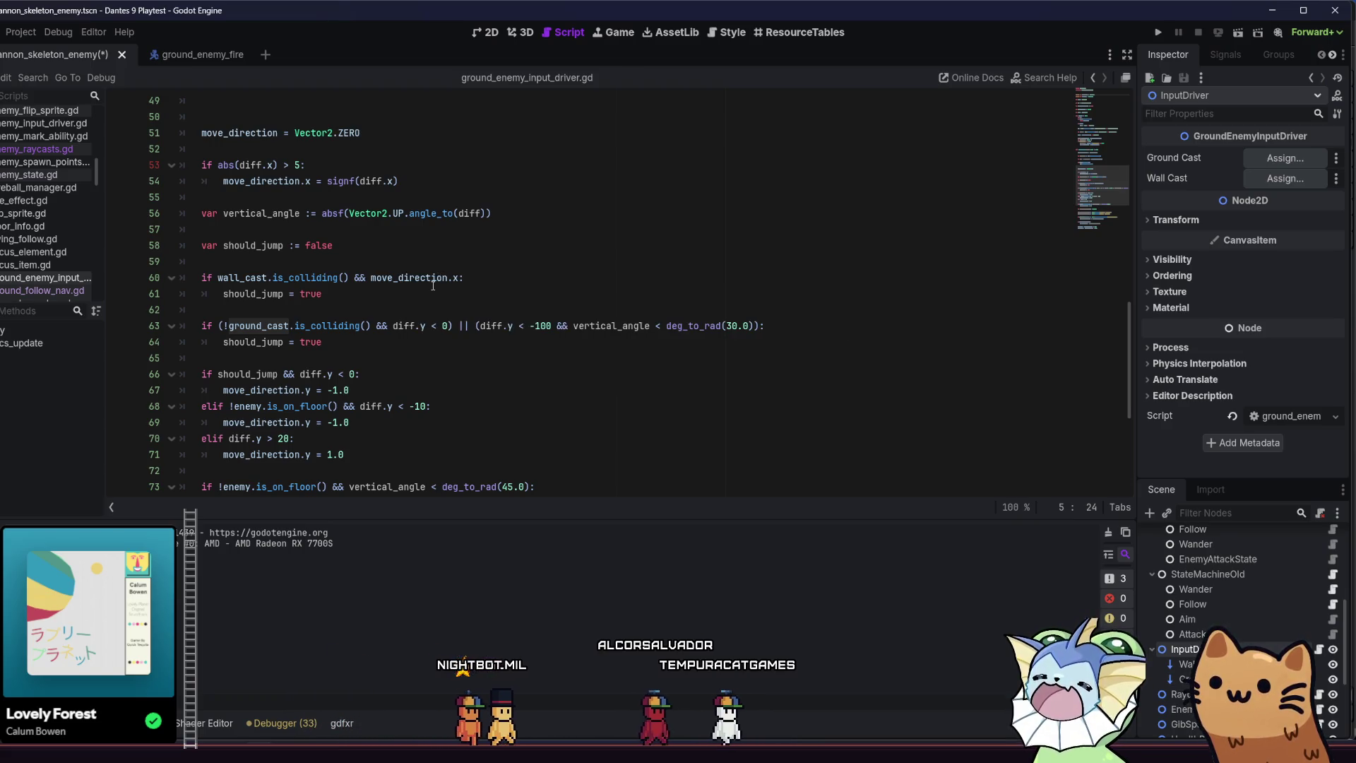
pyautogui.click(247, 312)
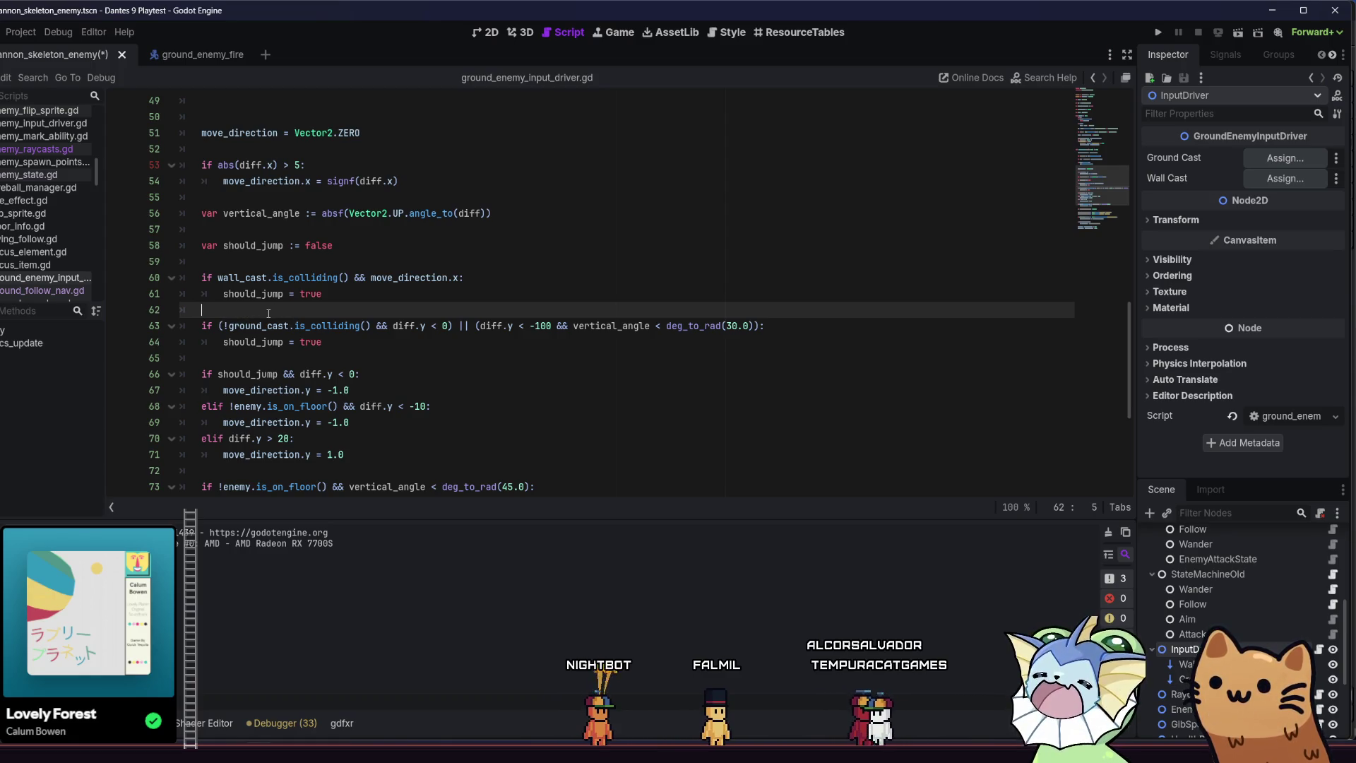
pyautogui.click(261, 263)
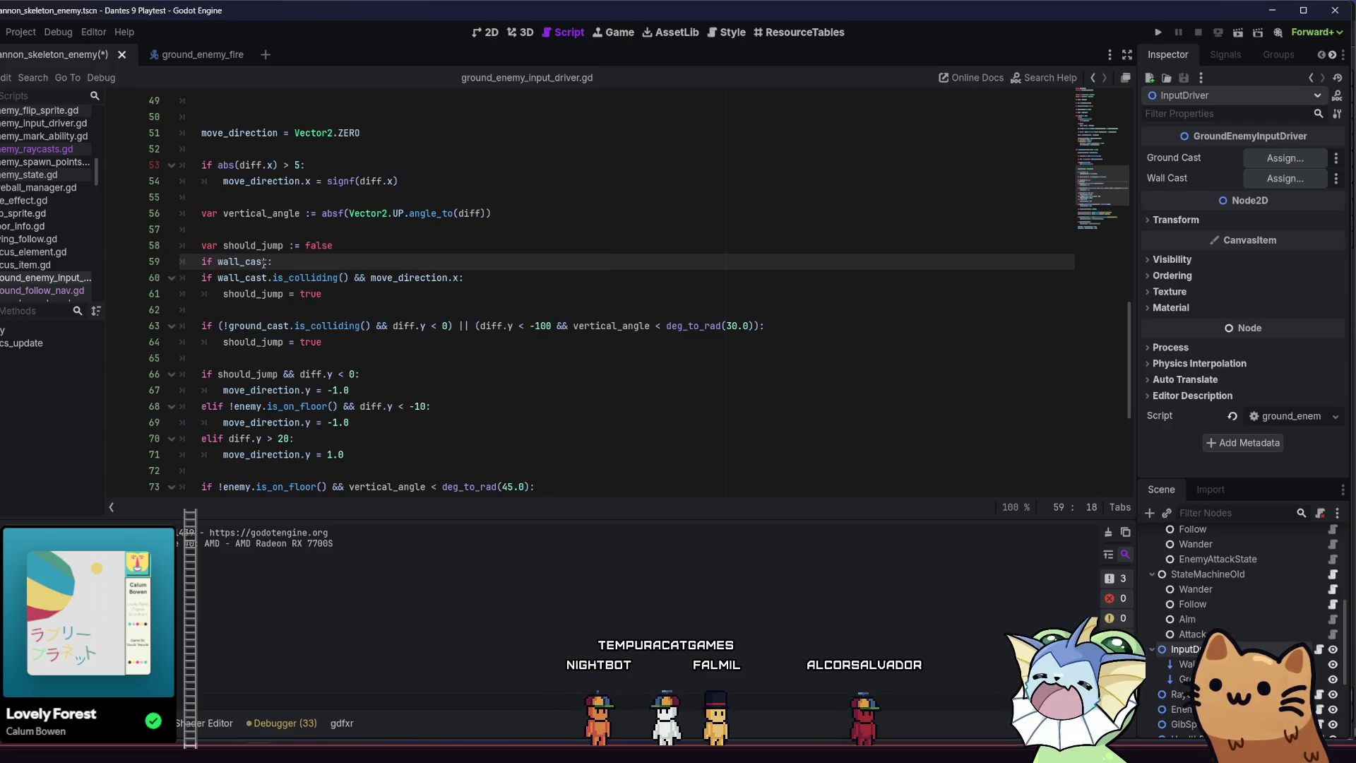
# Indent the wall_cast collision check and should_jump under the 'if wall_cast:' guard.
pyautogui.click(201, 279)
pyautogui.press('Tab')
pyautogui.press('Tab')
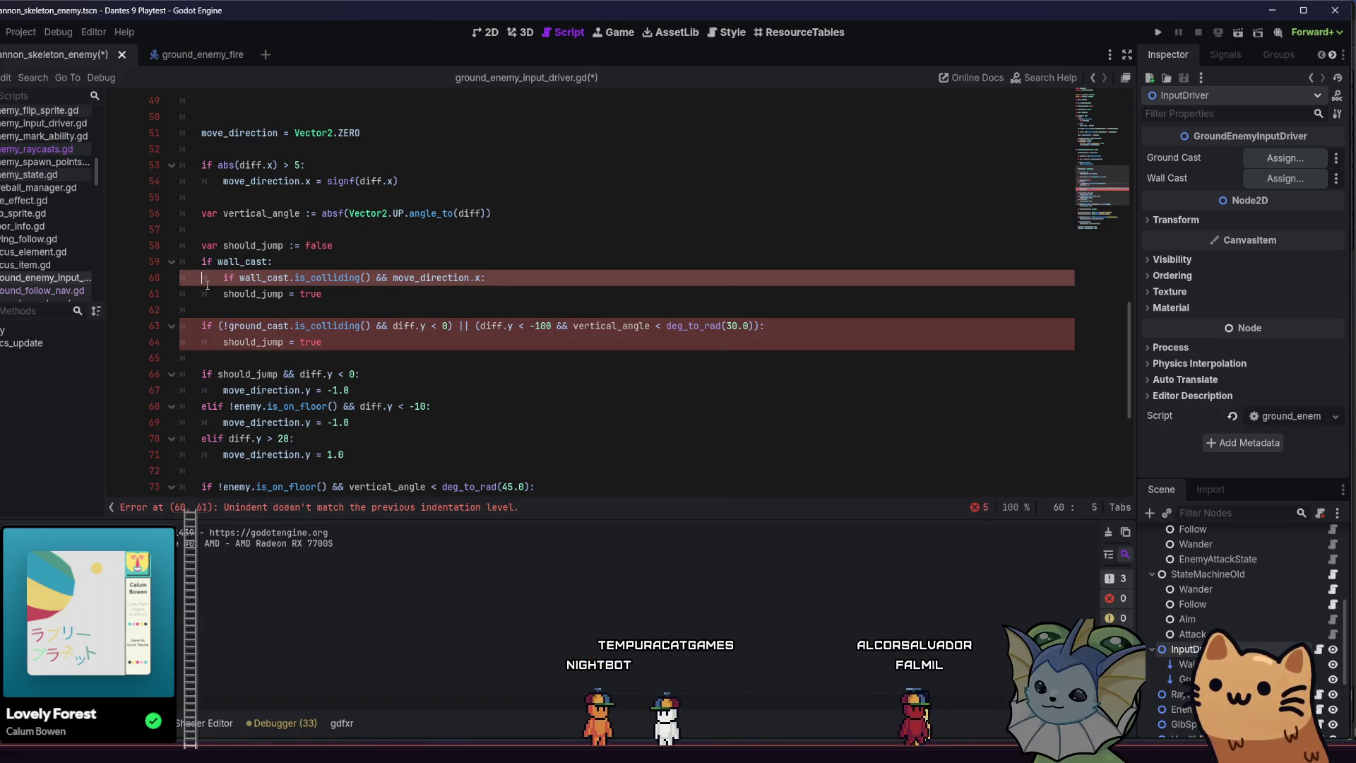
pyautogui.press('Down')
pyautogui.press('Tab')
pyautogui.click(363, 294)
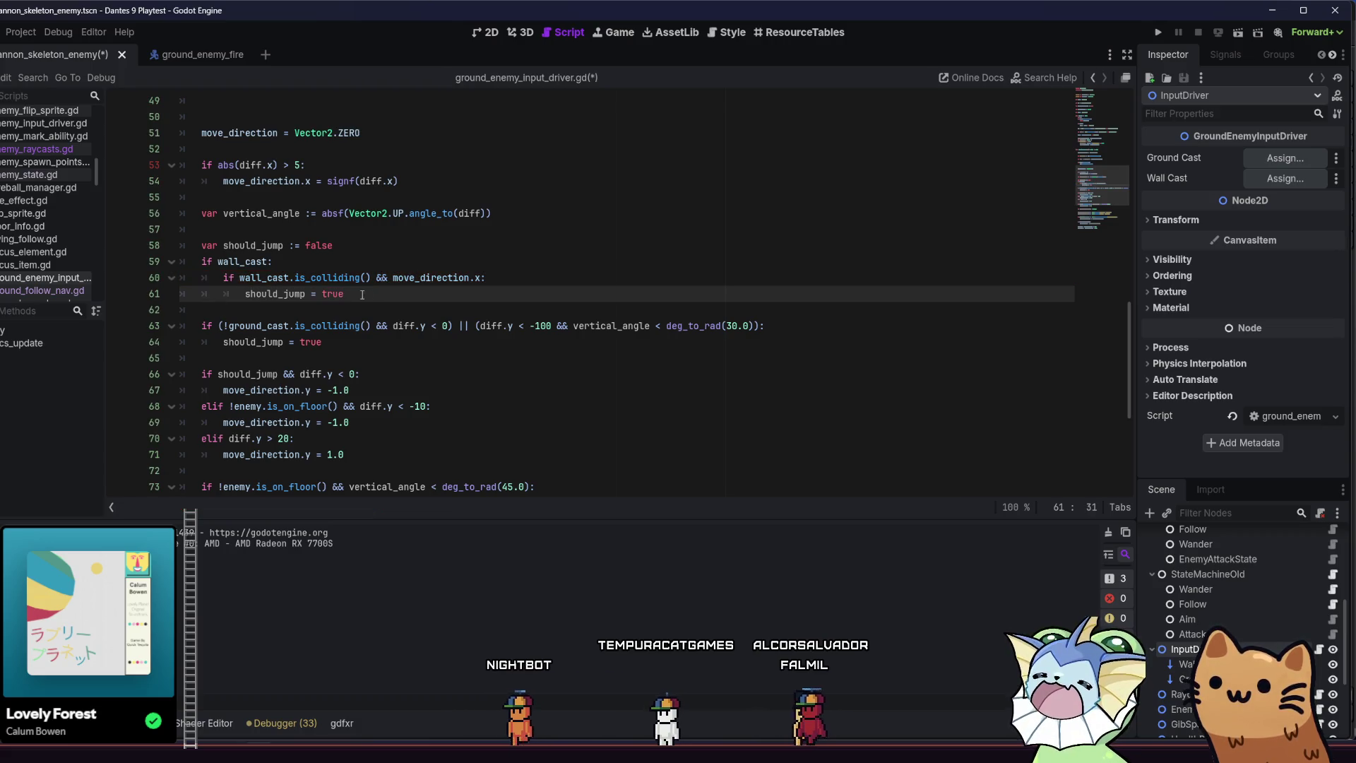
# Add an 'if ground_cast:' guard, nest its jump check beneath it, and save.
pyautogui.click(633, 309)
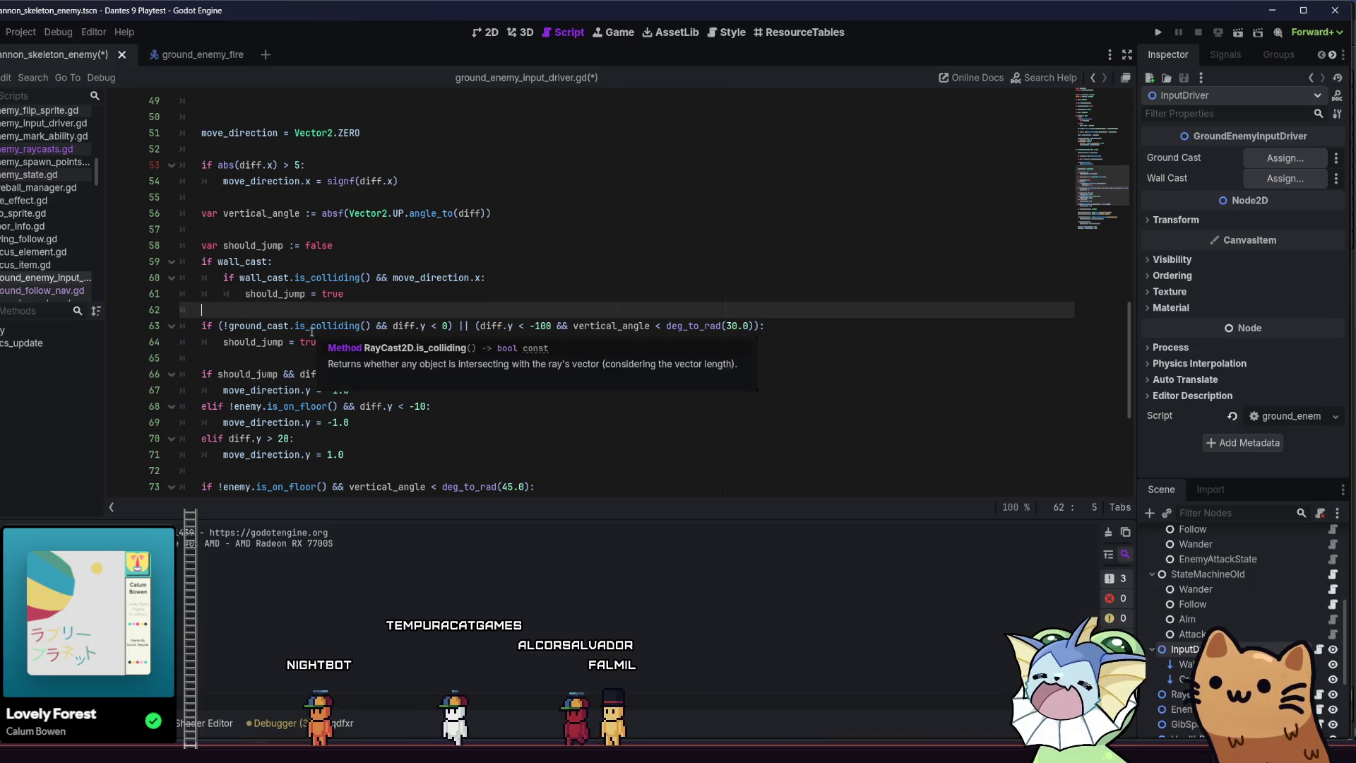
pyautogui.press('Return')
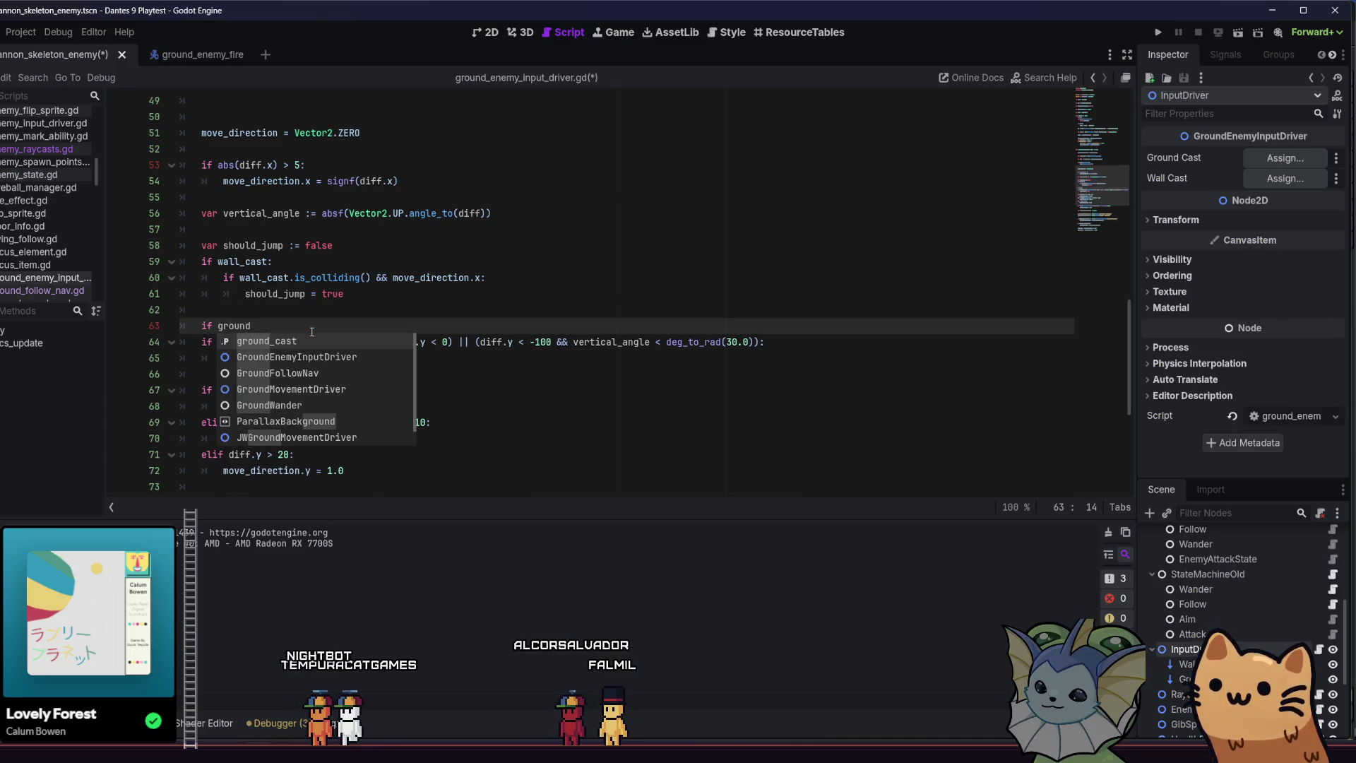
pyautogui.press('Return')
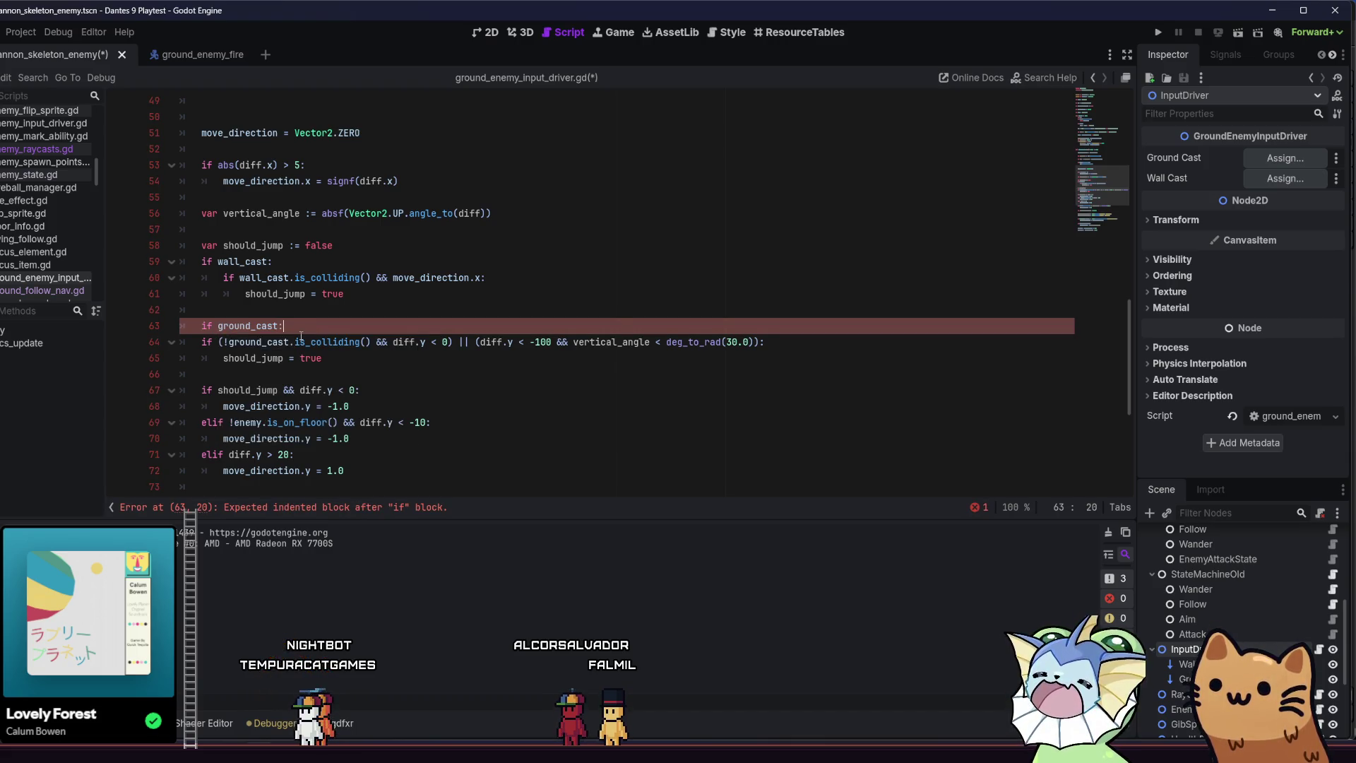
pyautogui.click(204, 342)
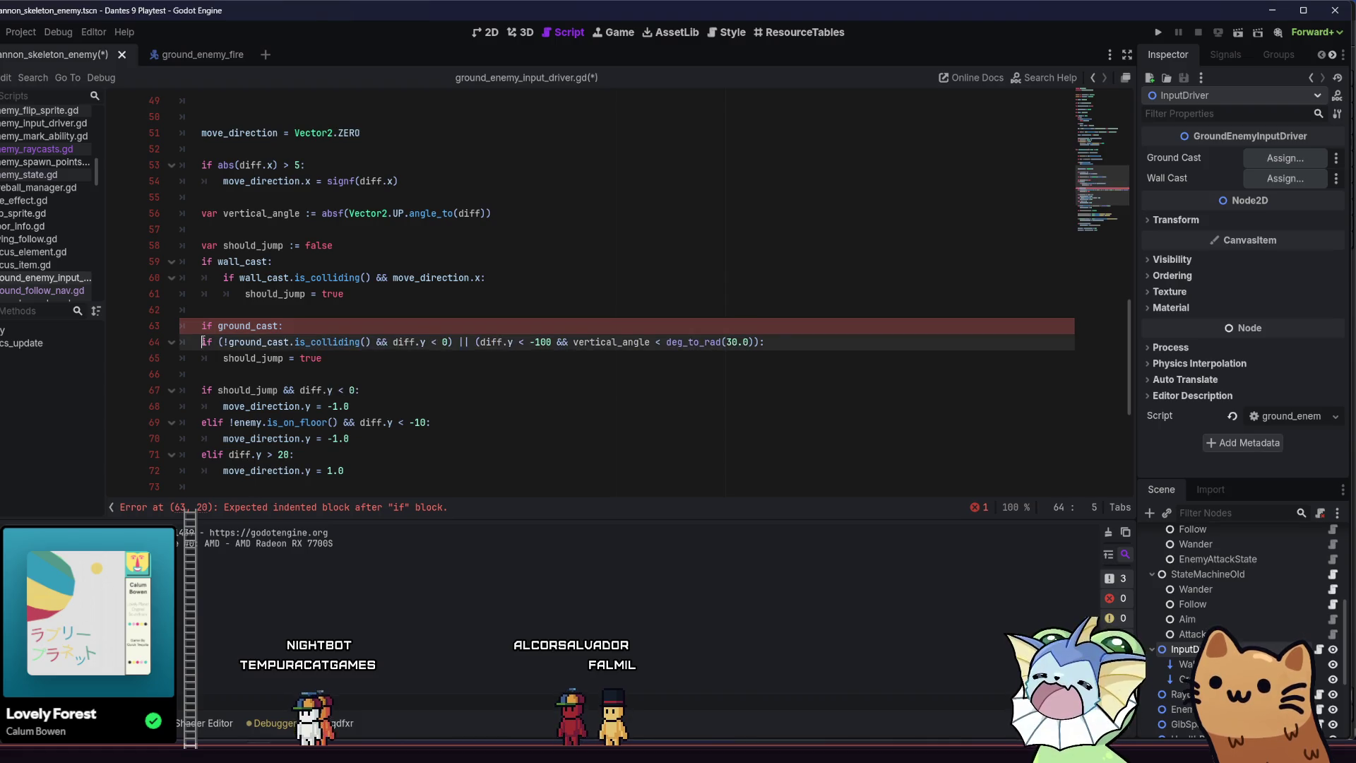
pyautogui.press('Down')
pyautogui.press('Tab')
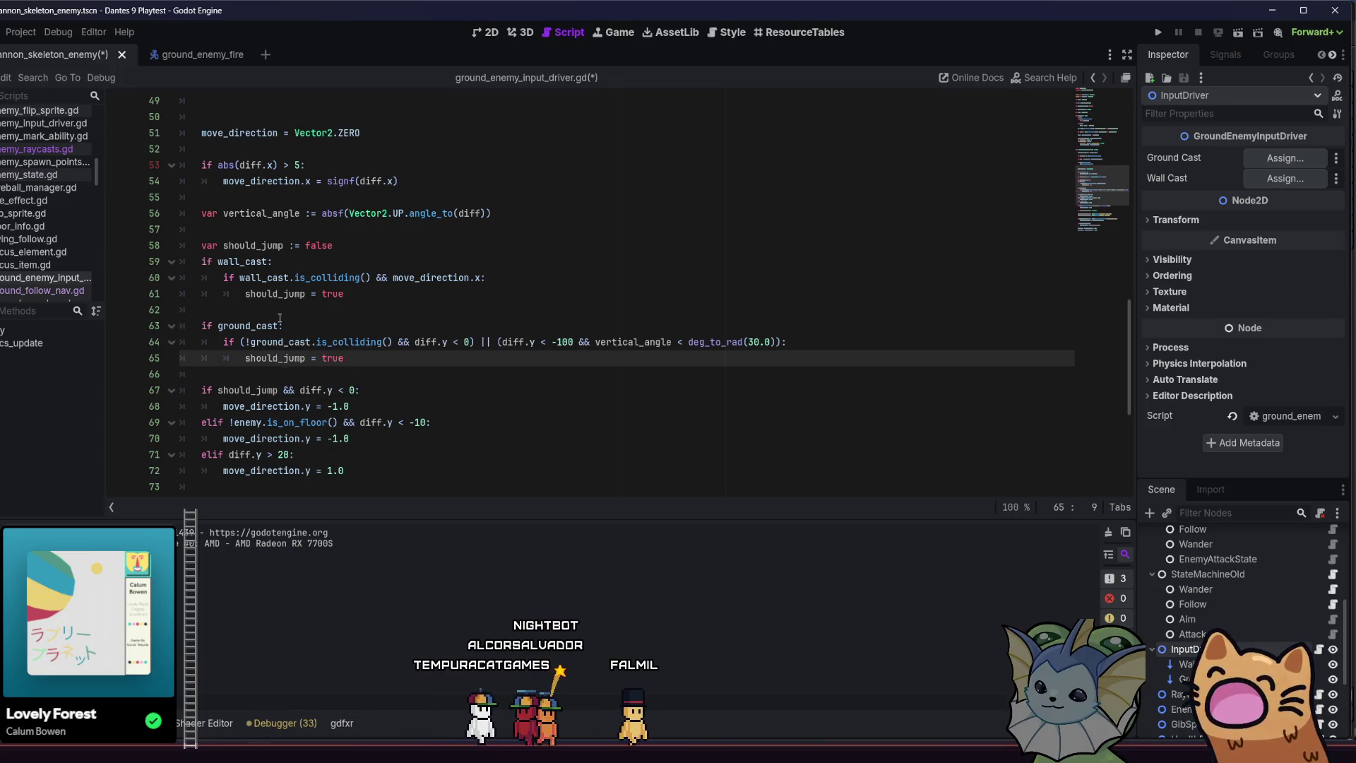
pyautogui.press('Up')
pyautogui.press('Up')
pyautogui.press('Up')
pyautogui.click(372, 358)
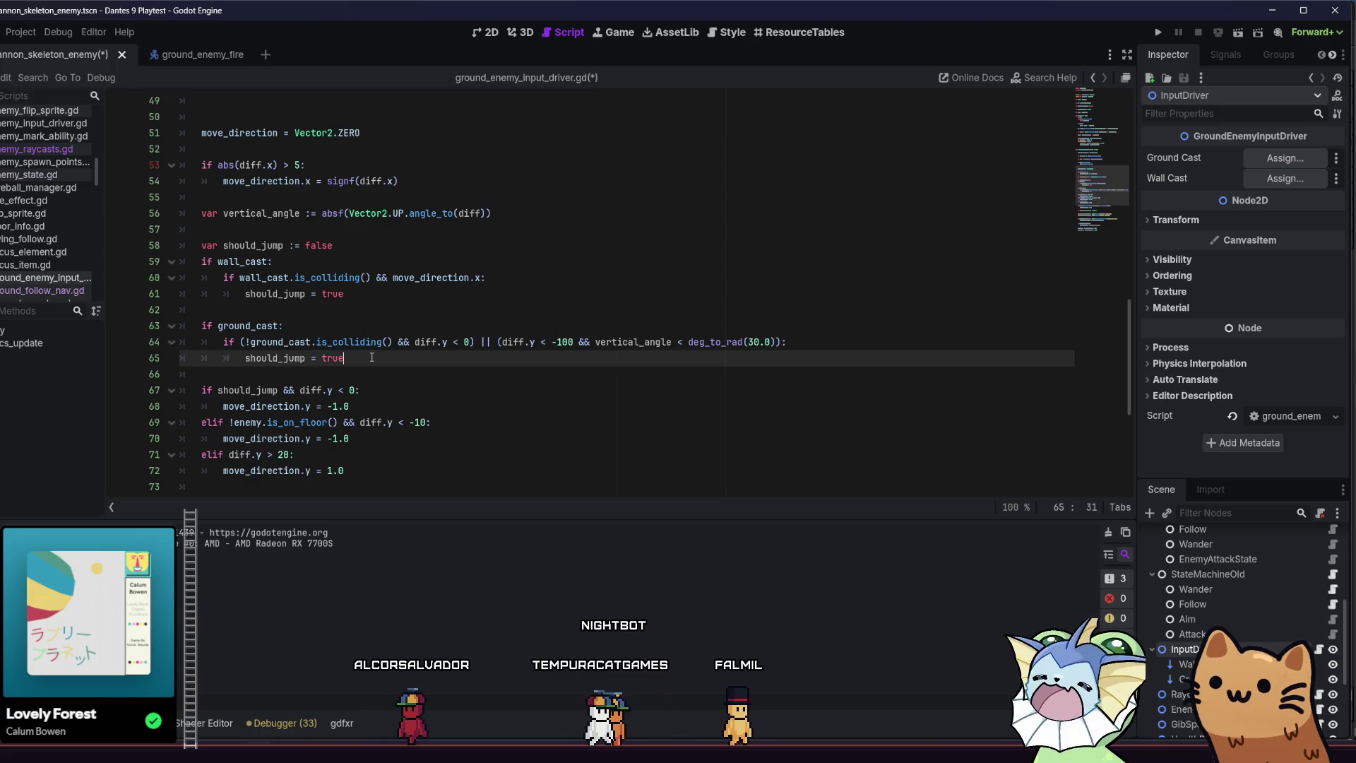
pyautogui.hotkey('ctrl', 's')
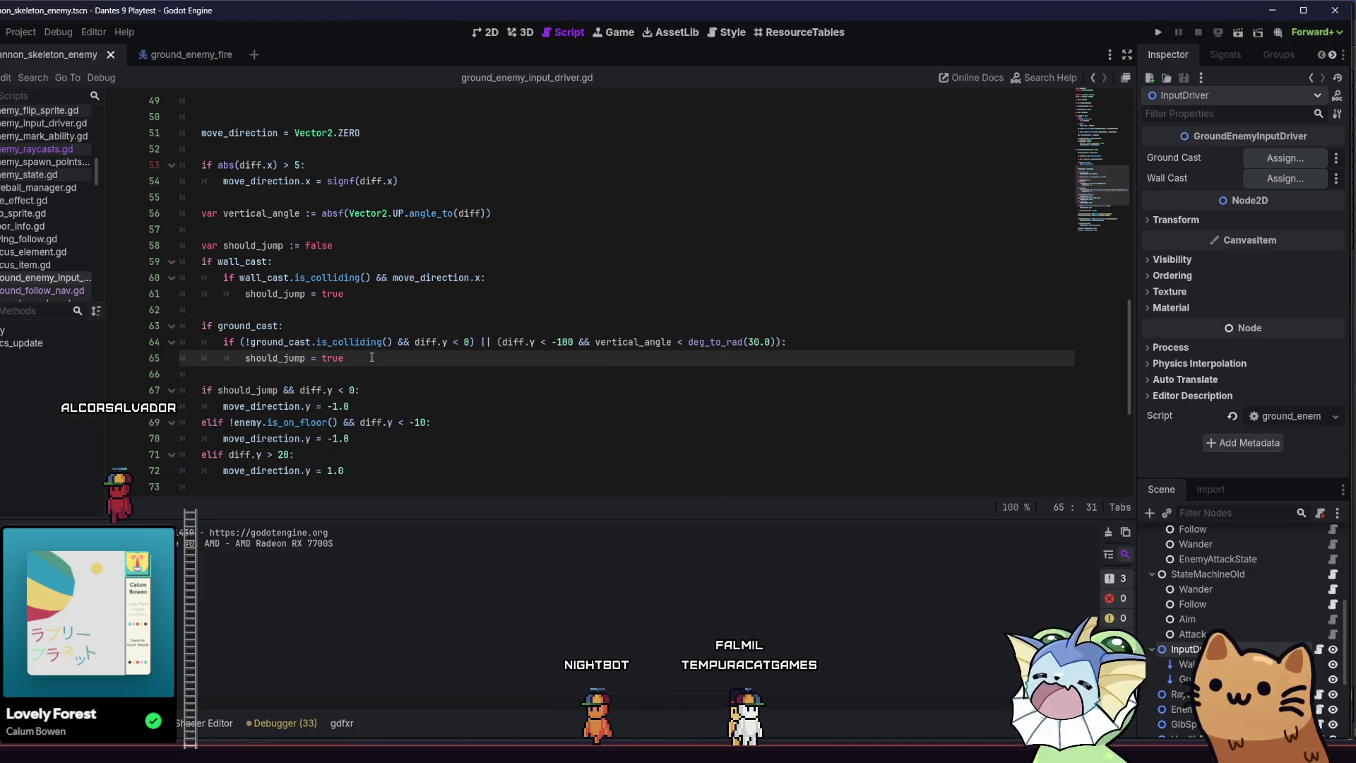
pyautogui.click(487, 33)
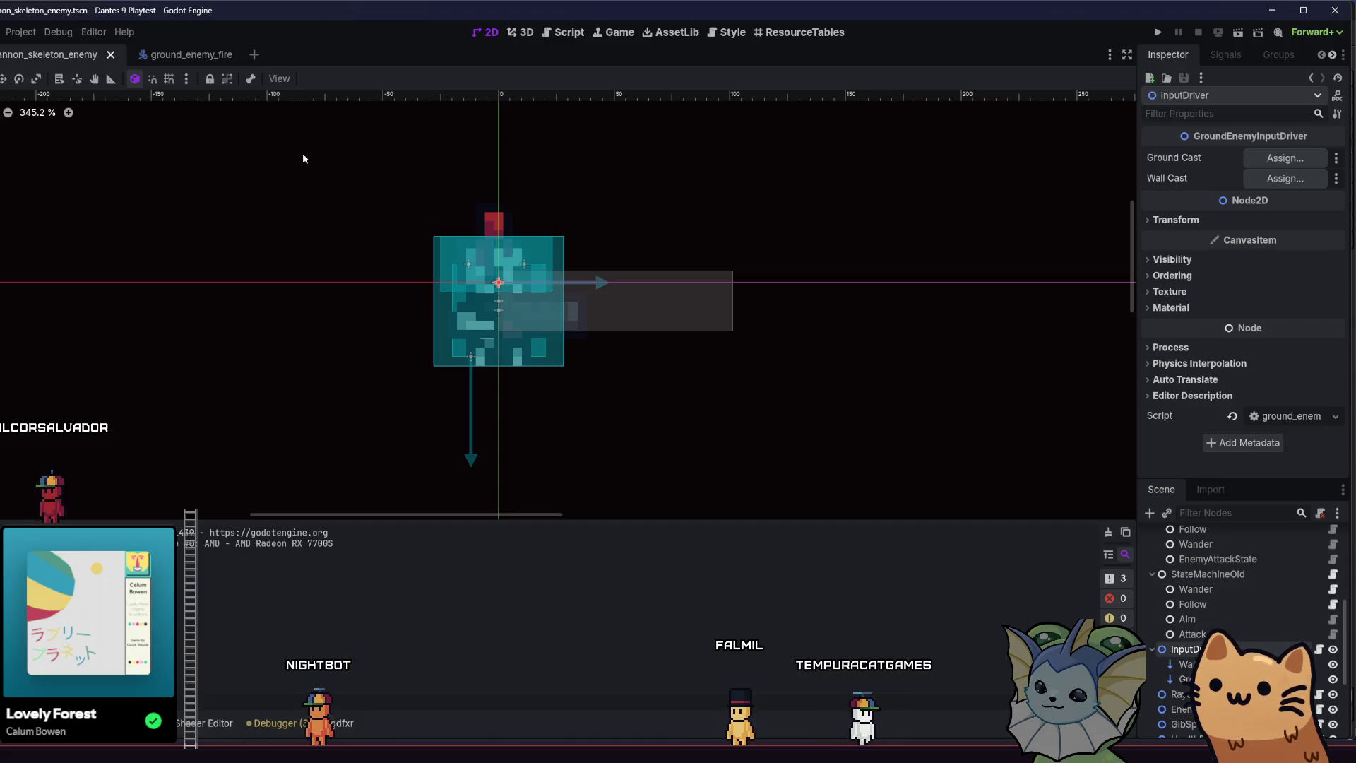
pyautogui.click(1316, 649)
pyautogui.scroll(2, 543, 335)
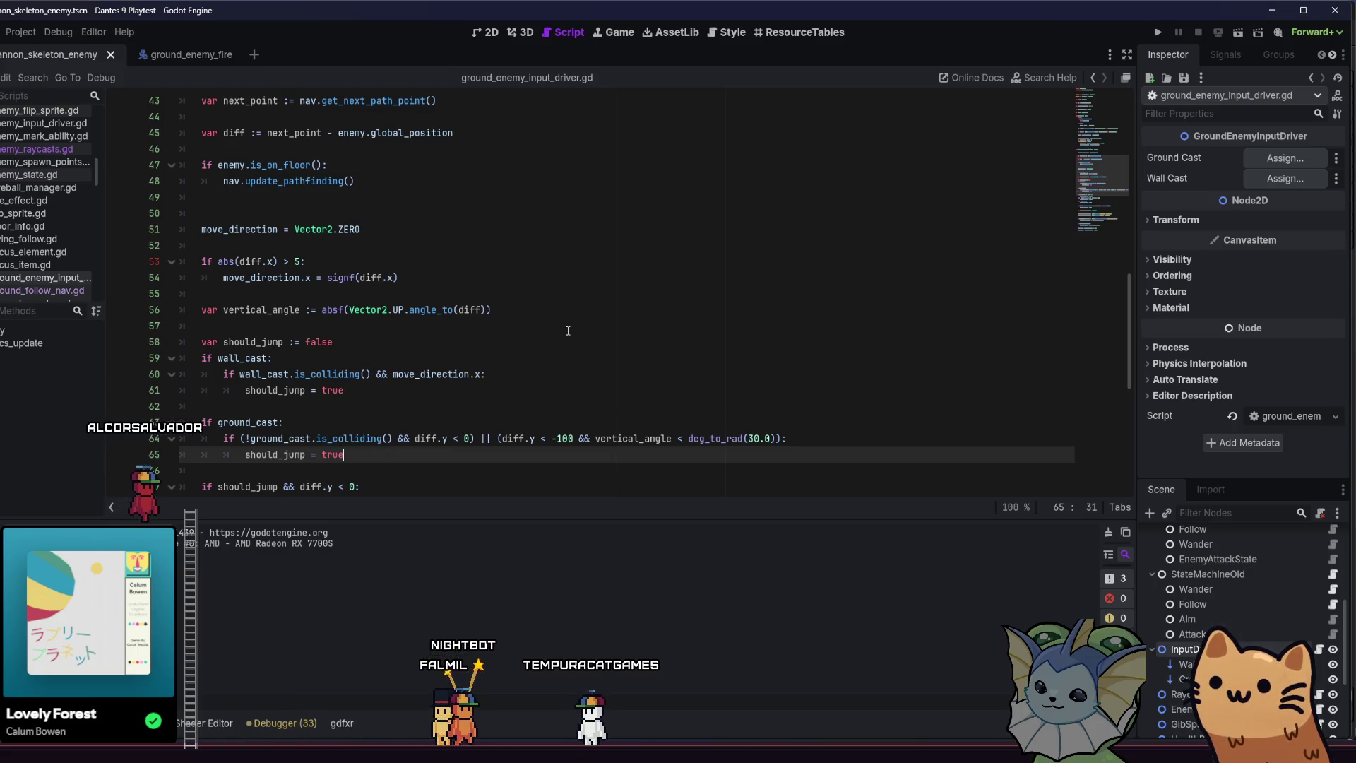
pyautogui.scroll(-7, 540, 346)
pyautogui.scroll(4, 550, 354)
pyautogui.scroll(15, 552, 356)
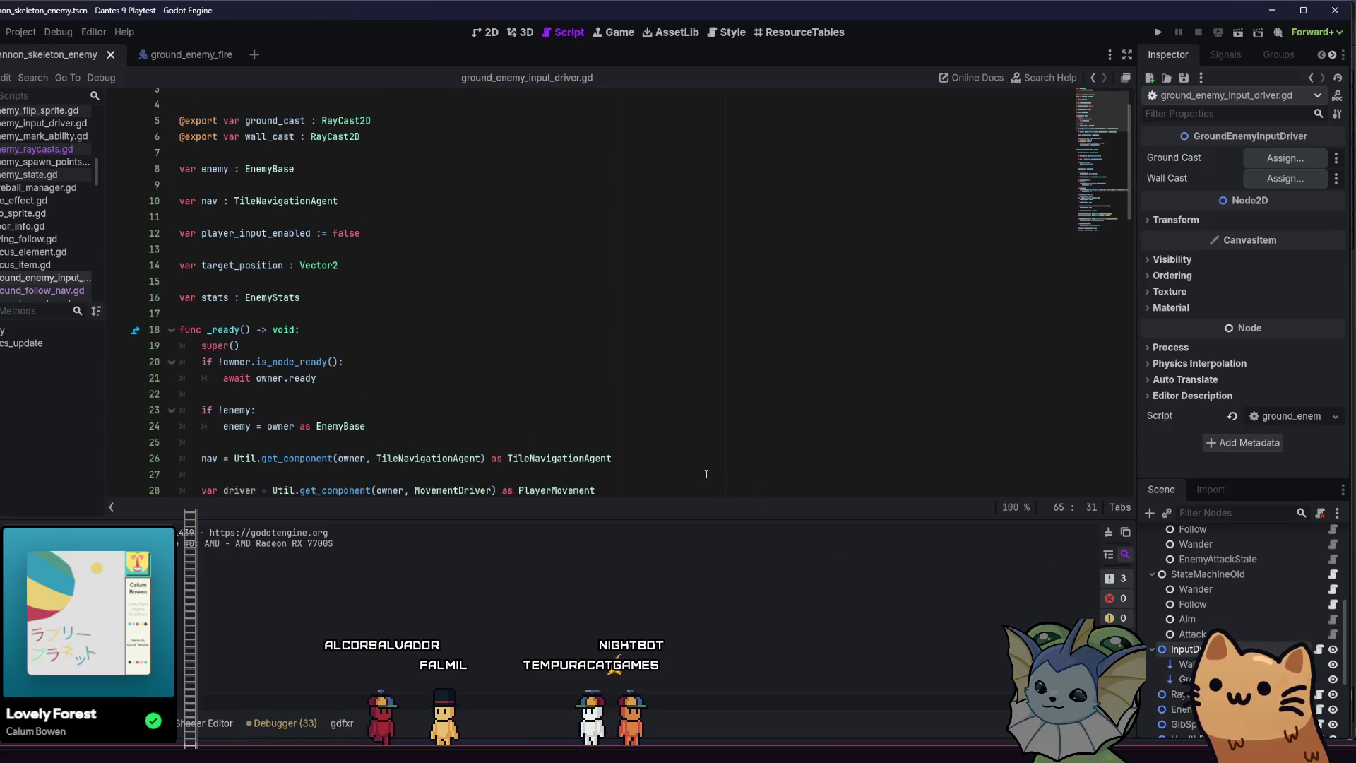
pyautogui.scroll(1, 705, 474)
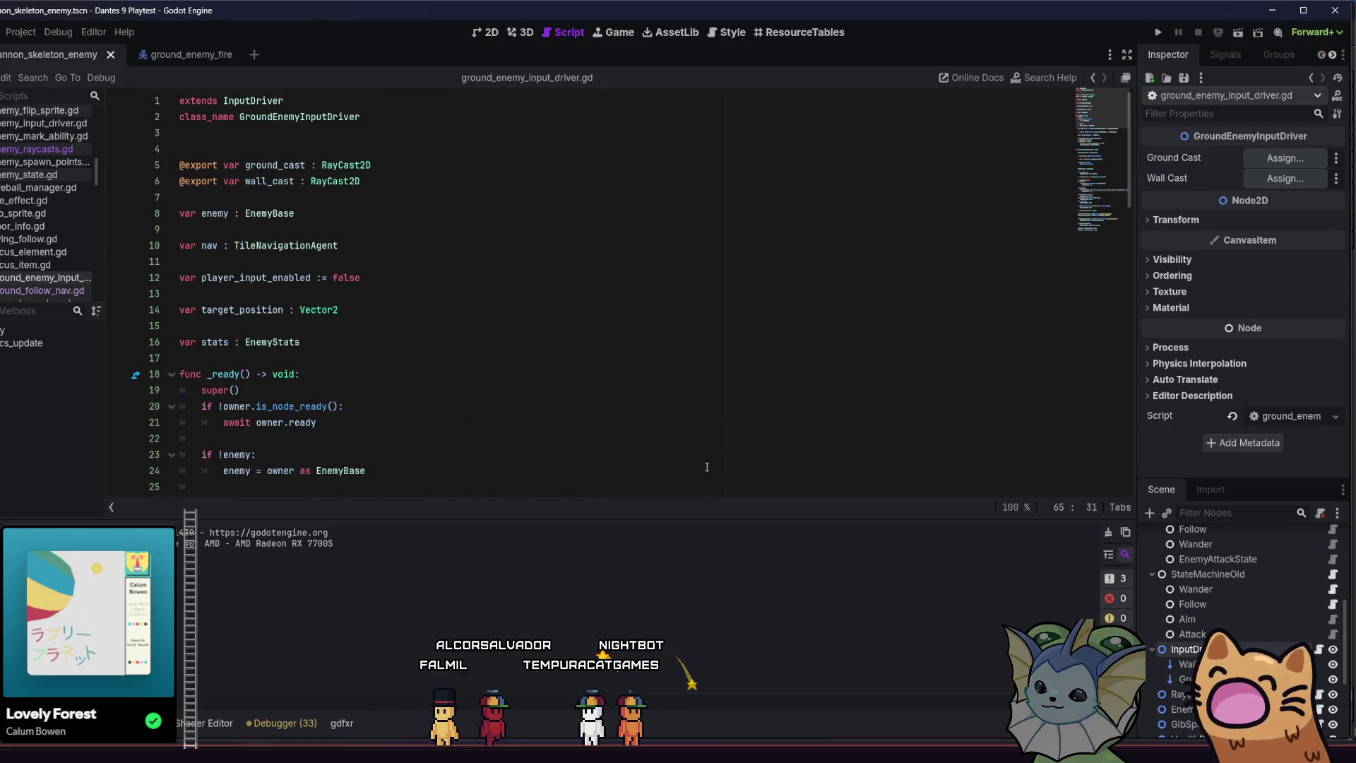
pyautogui.scroll(-14, 707, 467)
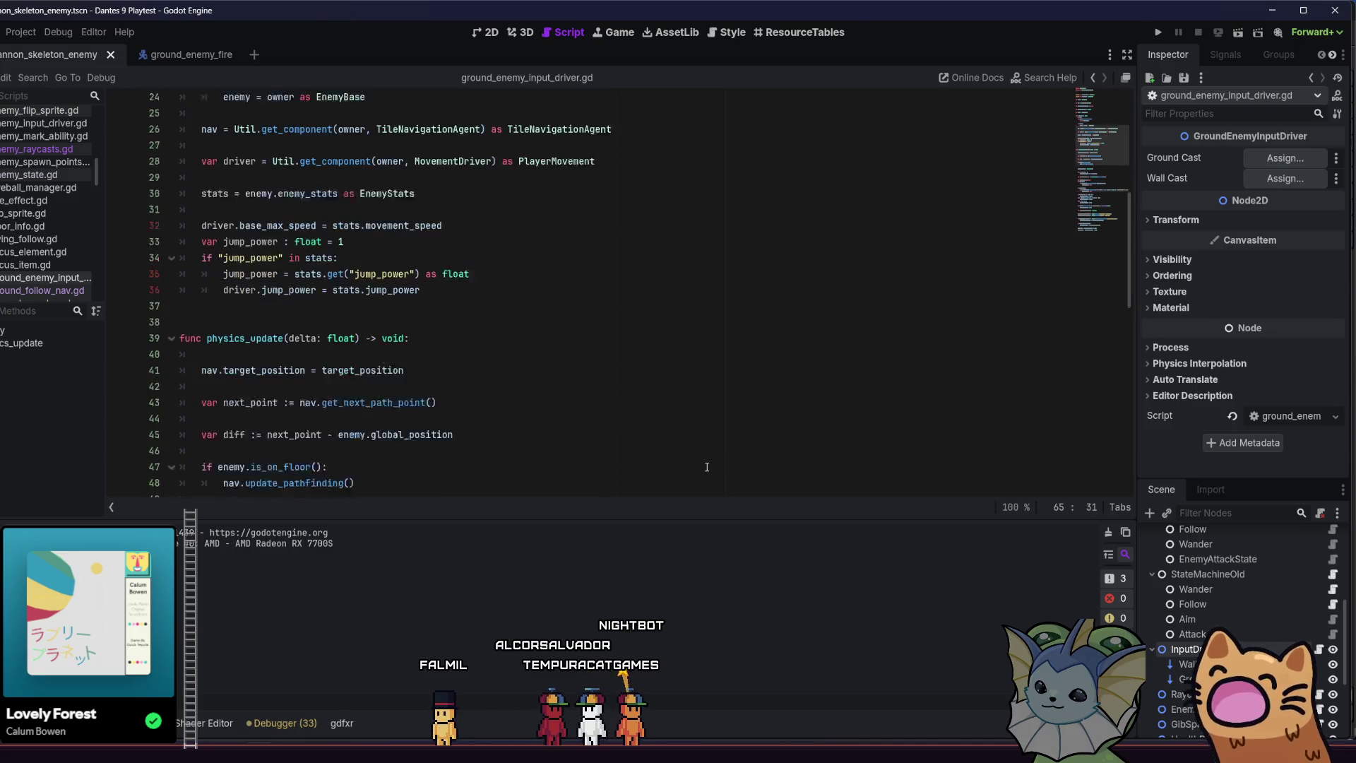
pyautogui.scroll(-8, 706, 466)
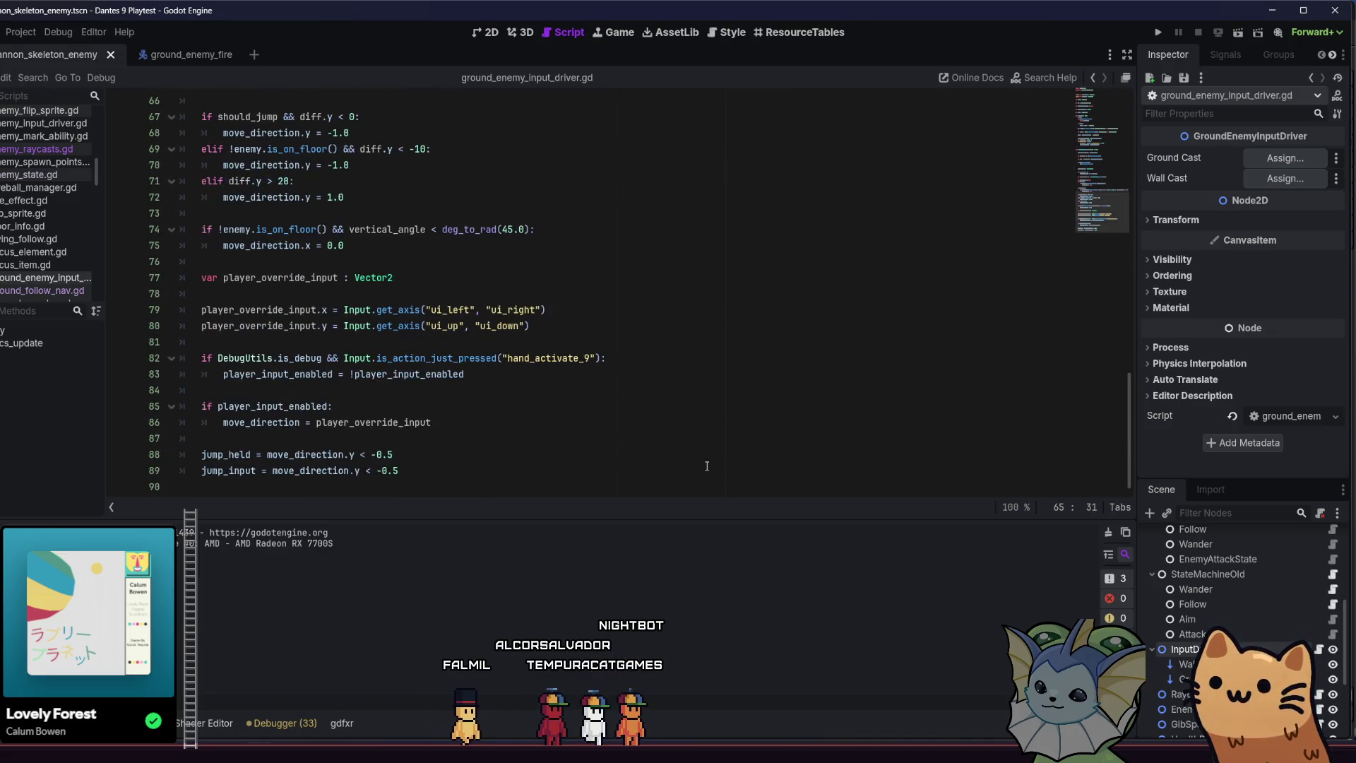
pyautogui.scroll(19, 706, 466)
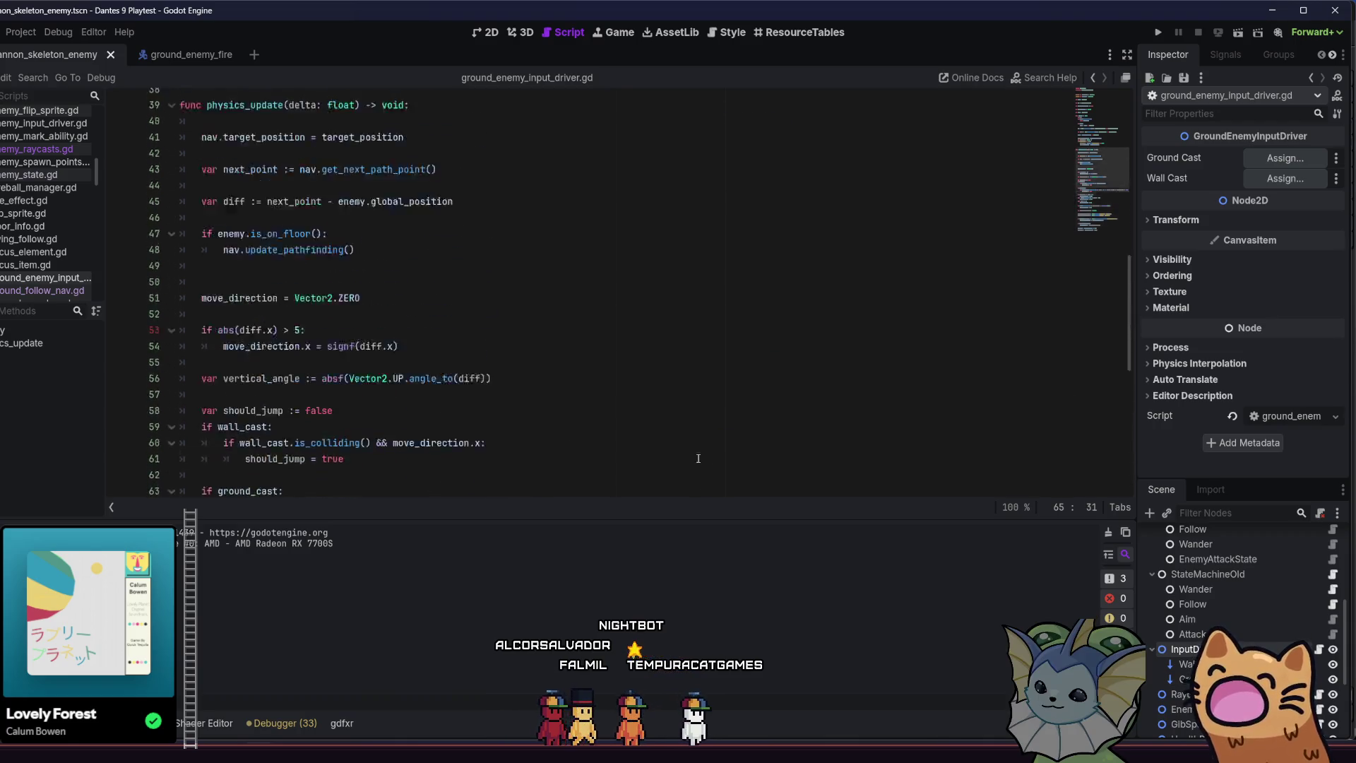
pyautogui.scroll(3, 678, 457)
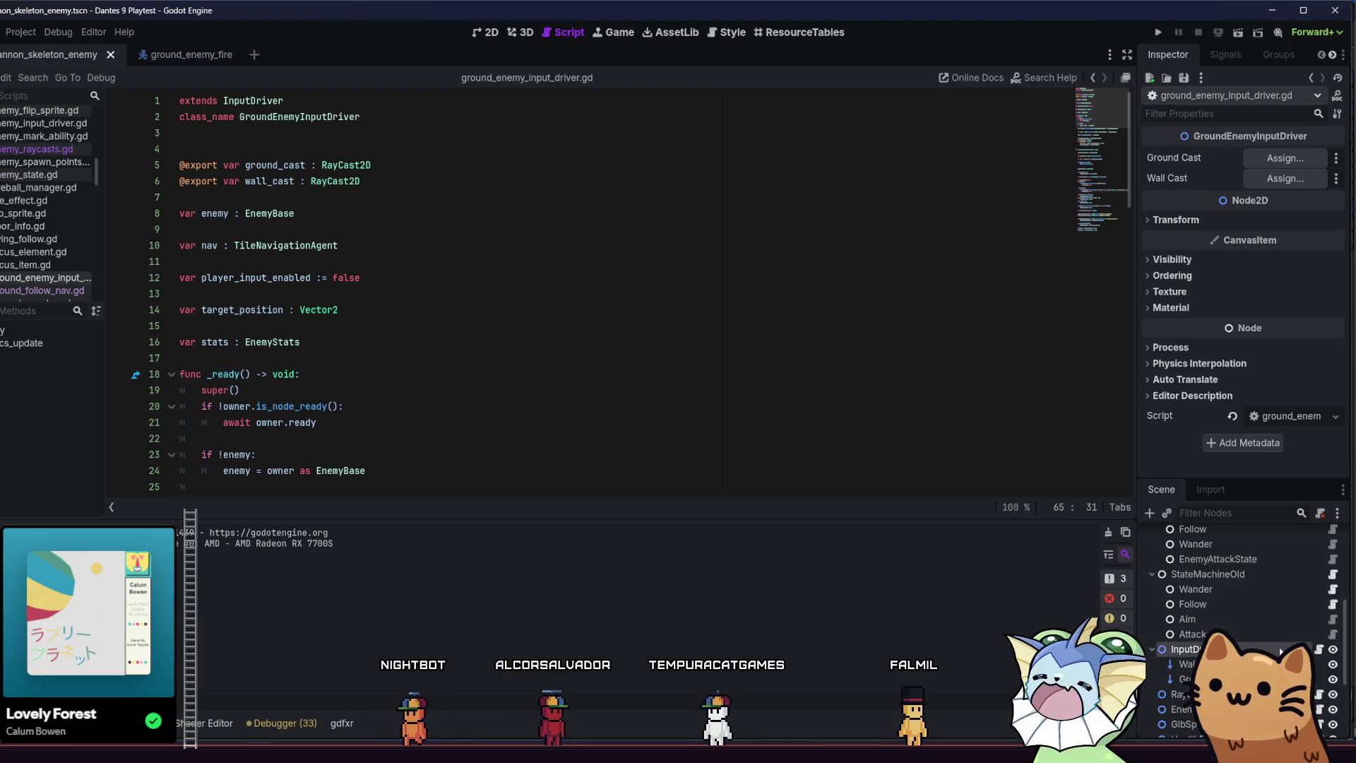
pyautogui.click(1313, 629)
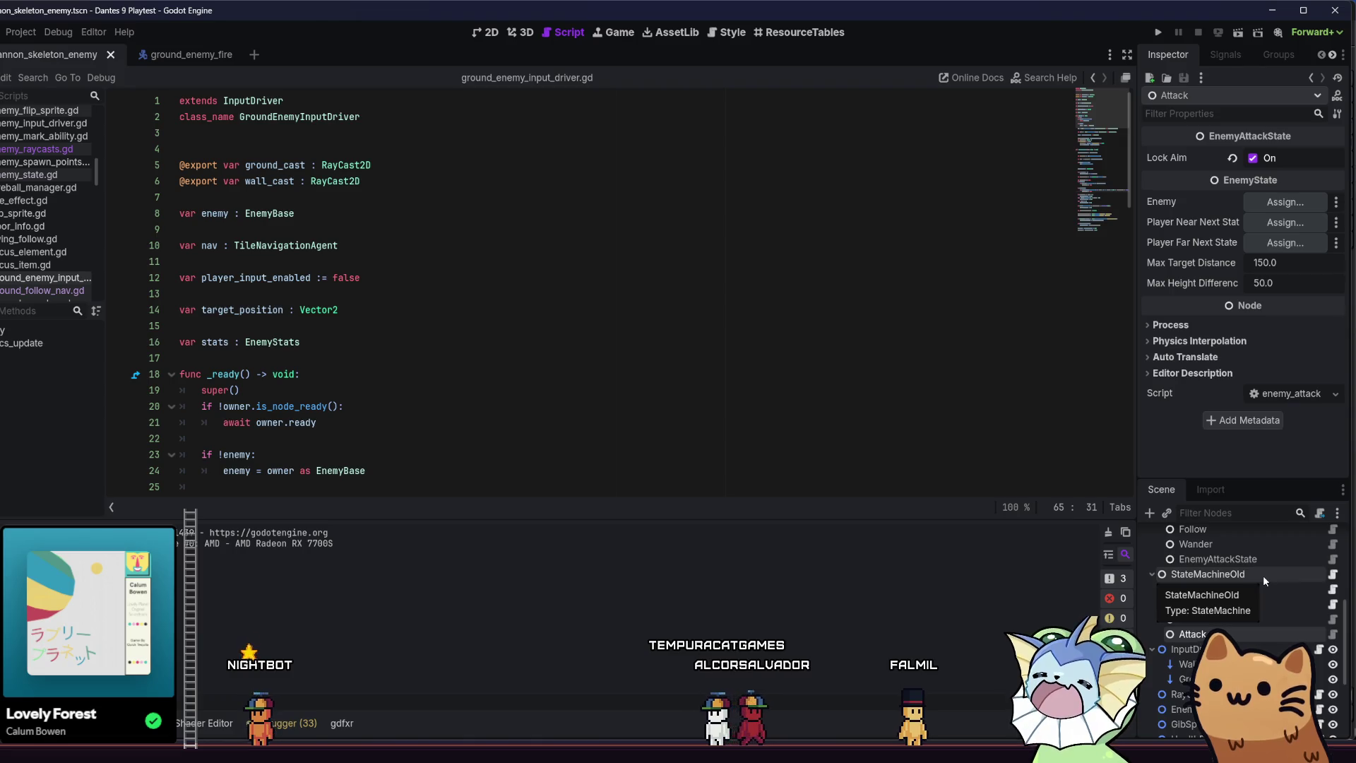
# Delete StateMachineOld and its child states from cannon_skeleton_enemy, then select InputDriver and Raycasts.
pyautogui.keyDown('shift'); pyautogui.click(1263, 574); pyautogui.keyUp('shift')
pyautogui.press('Delete')
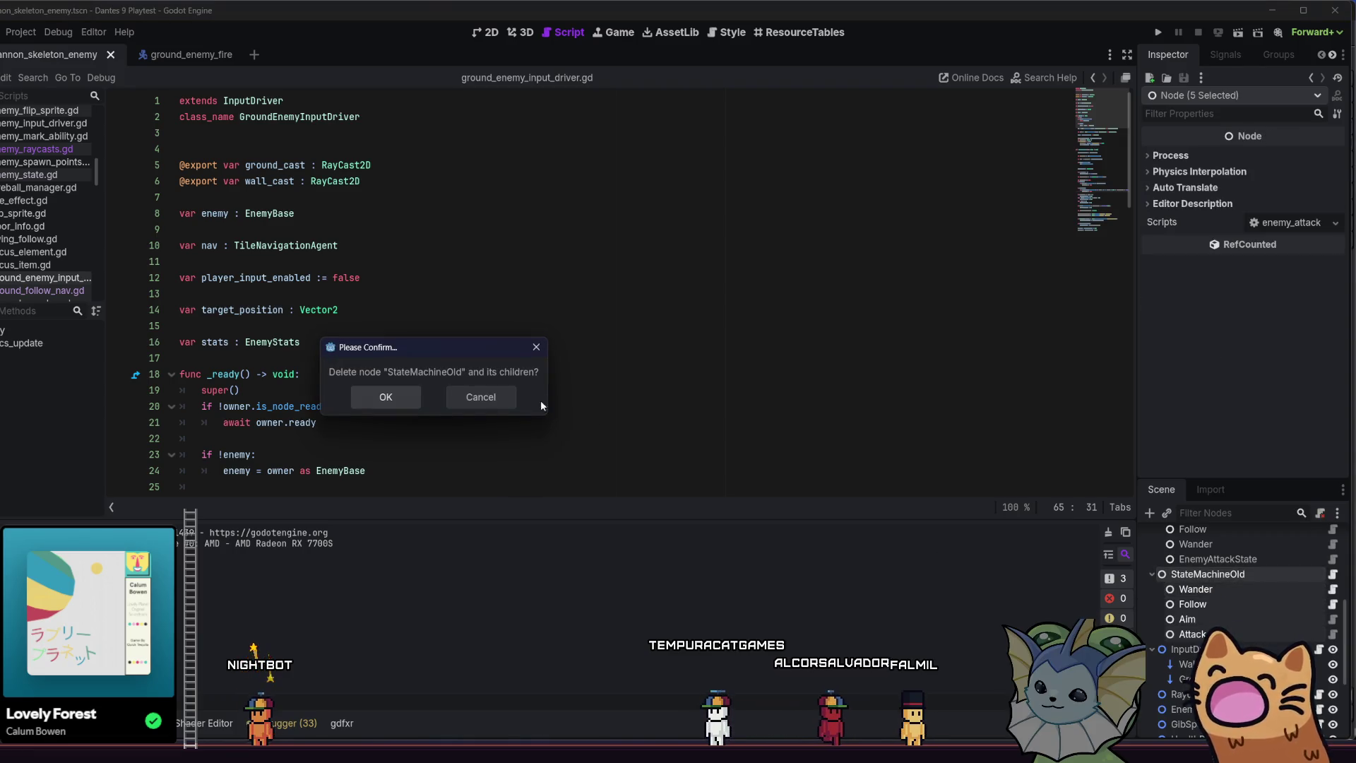
pyautogui.click(411, 396)
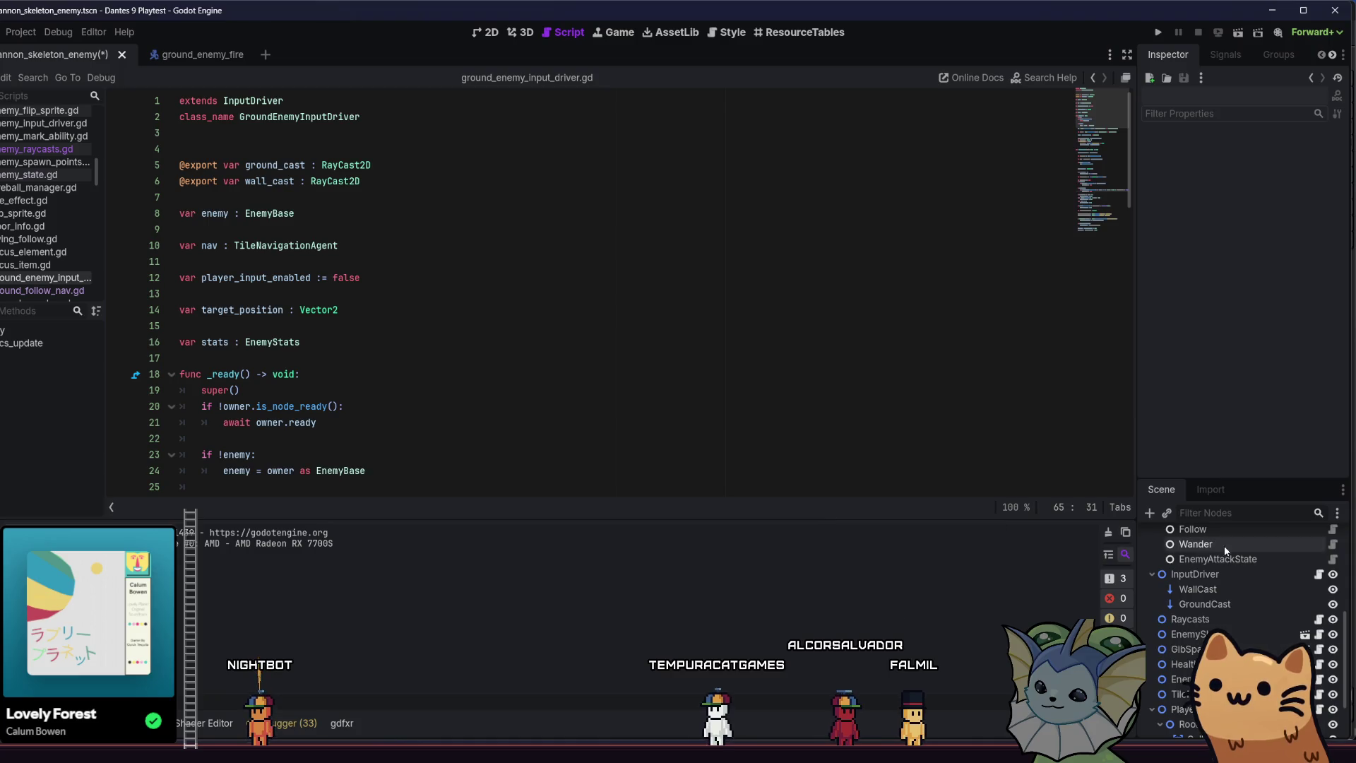
pyautogui.click(1243, 572)
pyautogui.click(1217, 619)
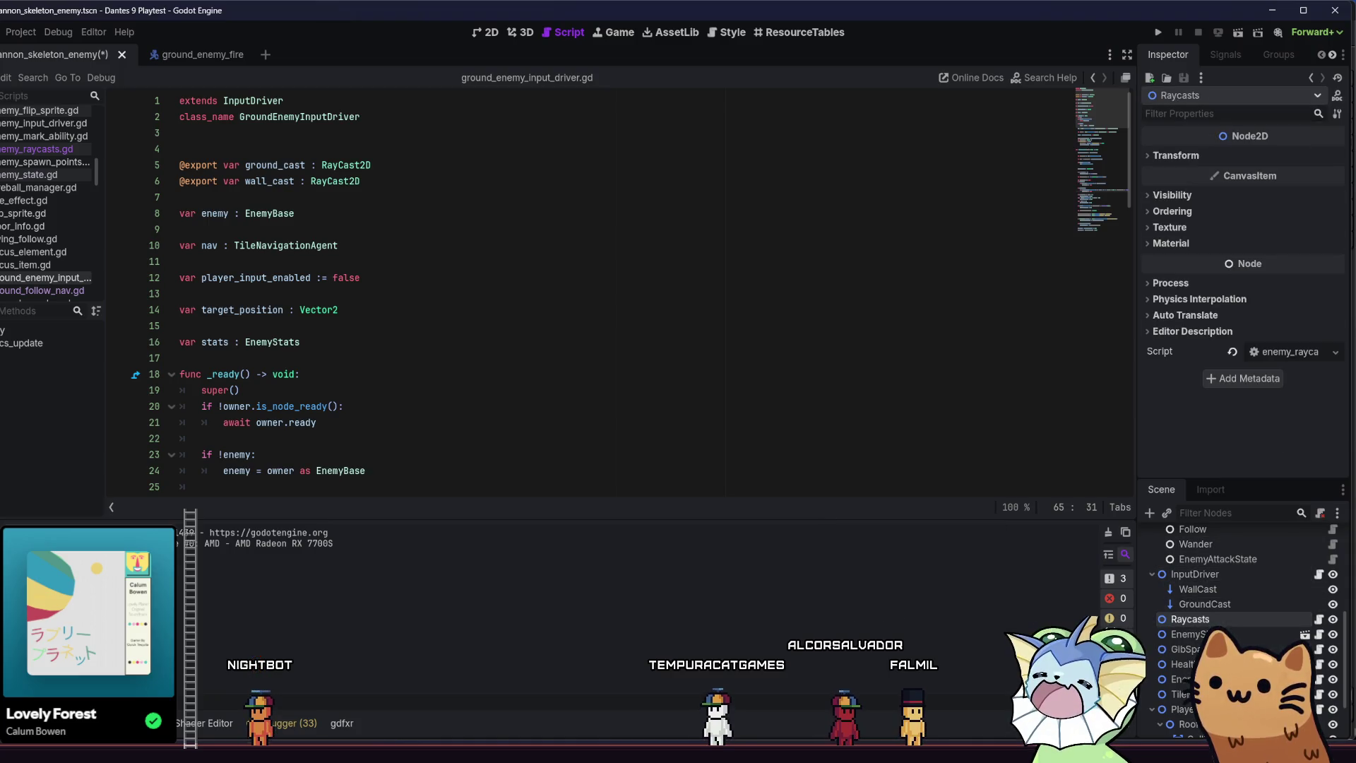